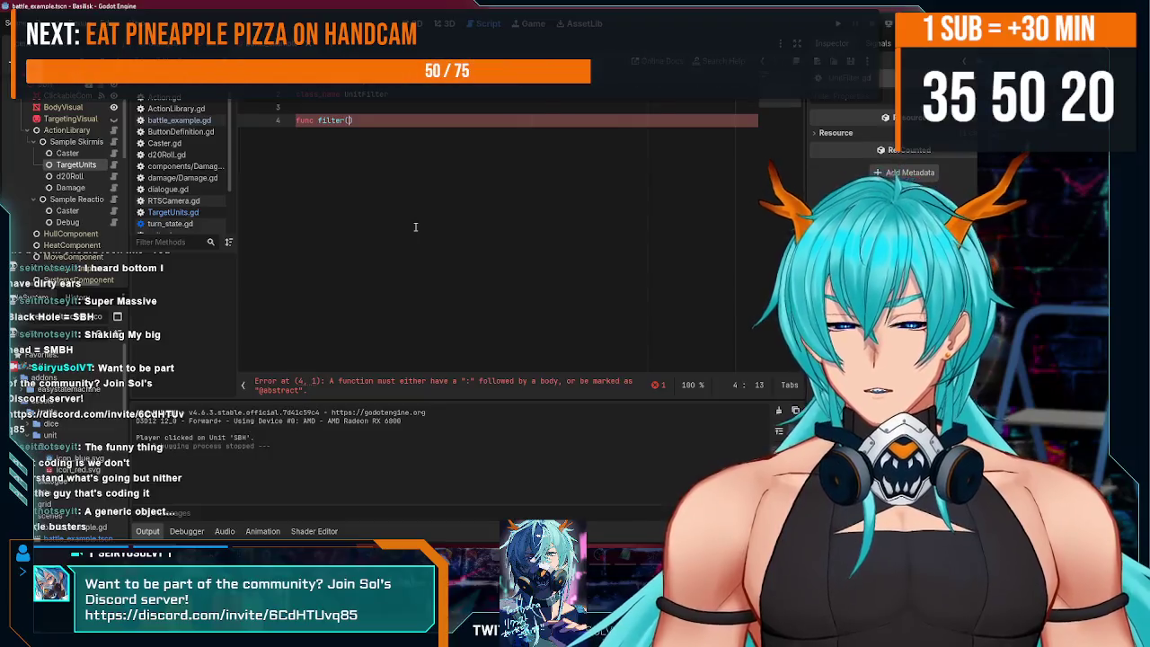
- Write the declaration func filter_array(units : Array[Unit]) -> Array[Unit]: in UnitFilter.gd
text(Array[Uni)
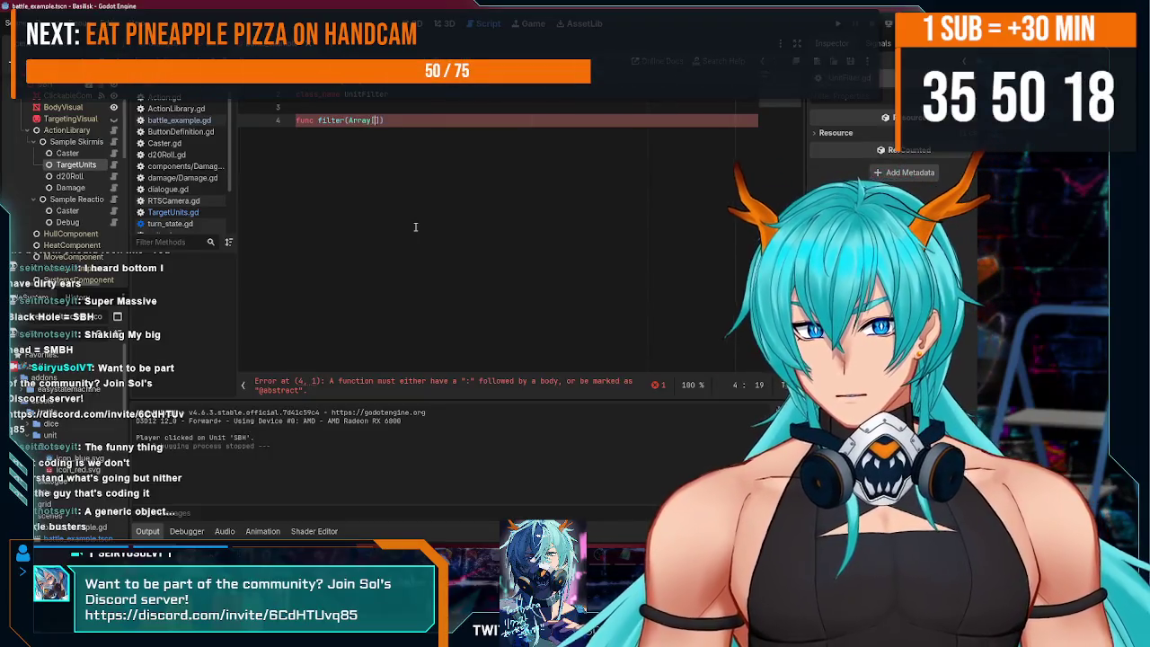
text(t)
key(ctrl+Left)
key(ctrl+Left)
key(ctrl+Left)
text(units)
key(End)
text(-)
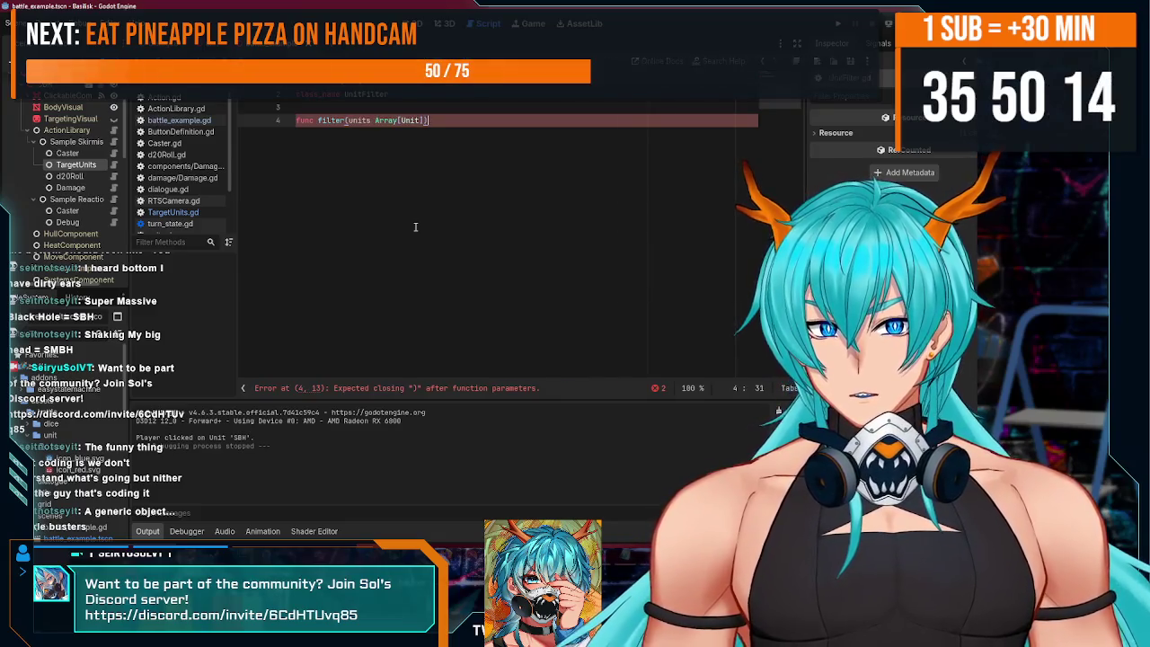
text(>)
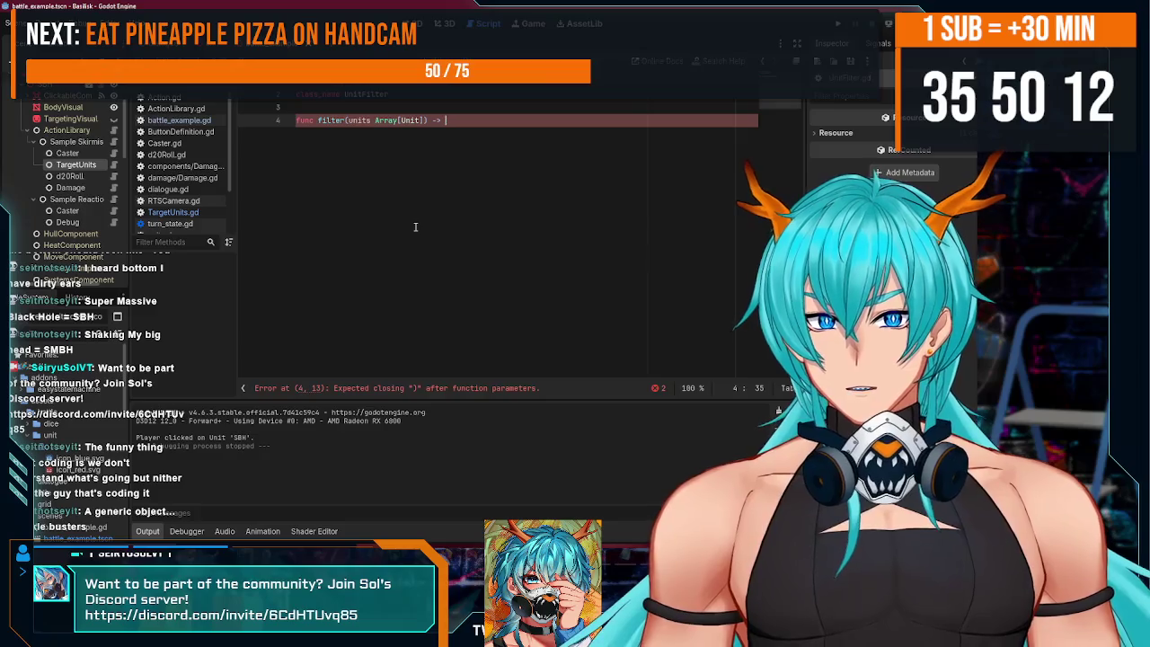
click(373, 121)
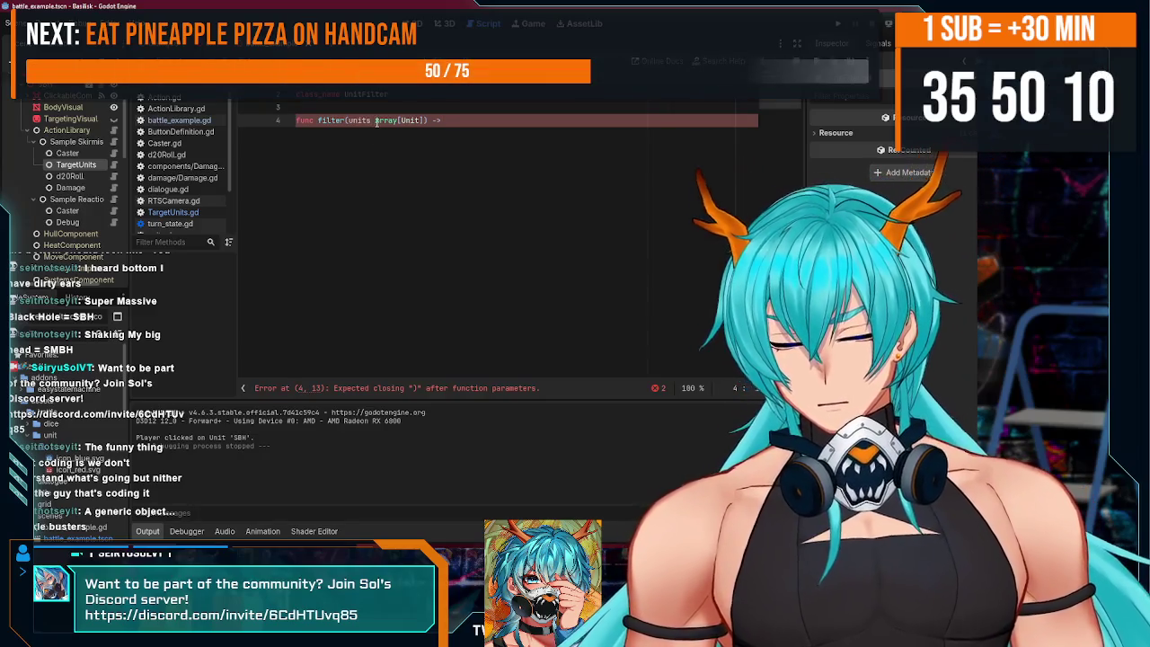
text(: A)
click(481, 120)
text(Array[Unit])
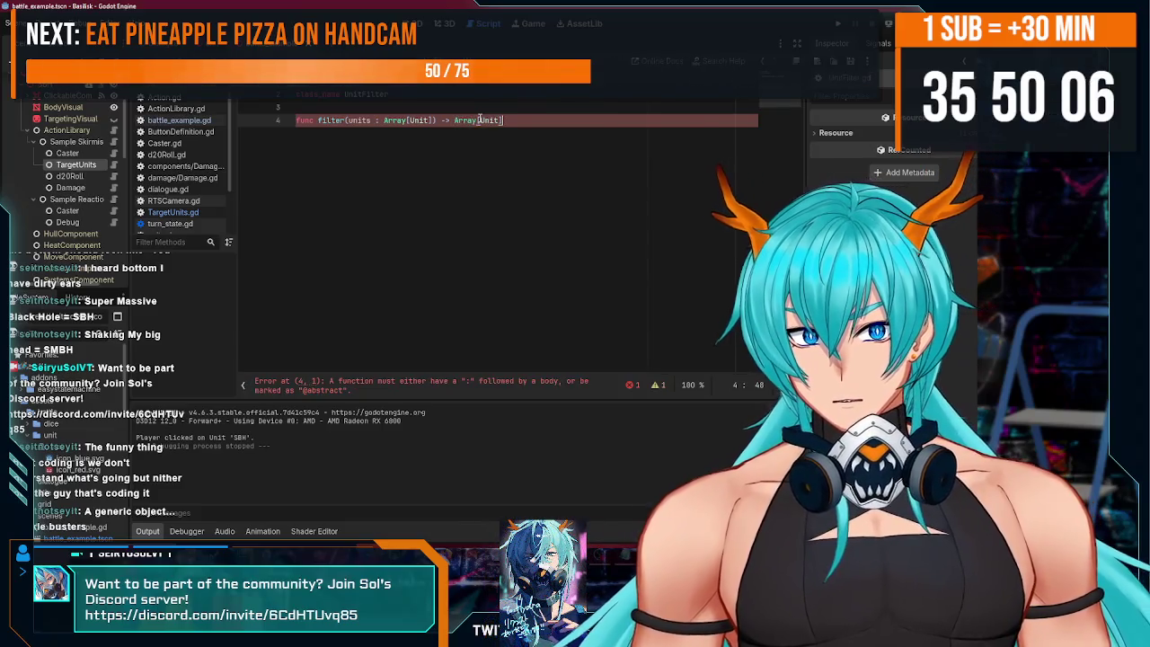
text(:)
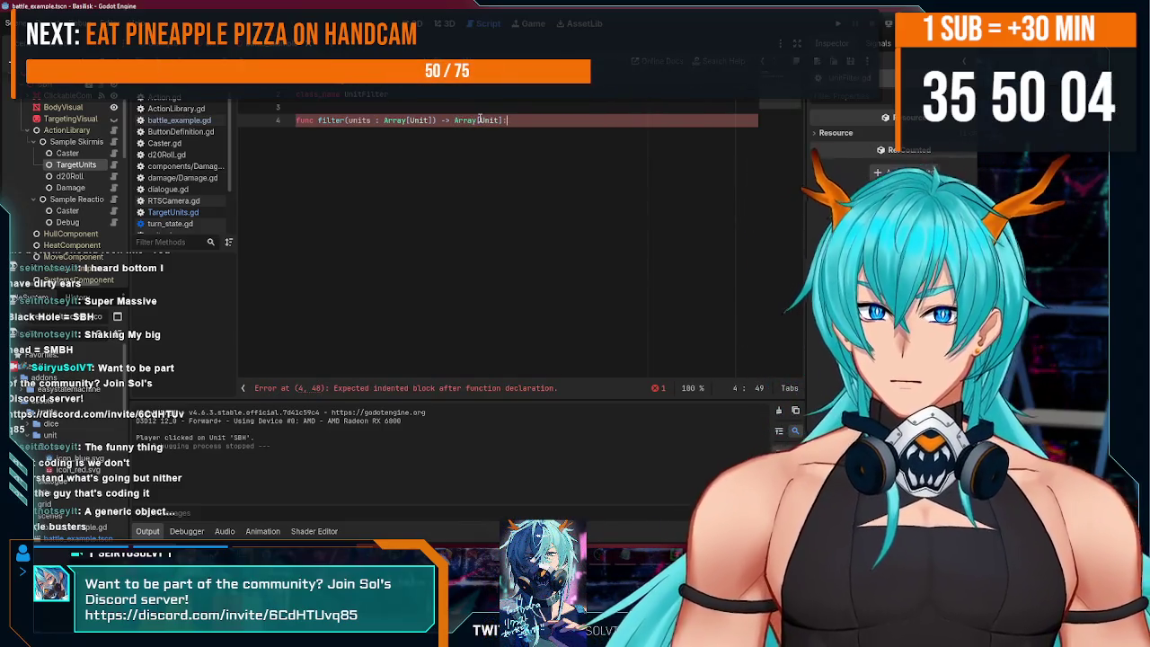
click(346, 119)
text(_array)
click(564, 129)
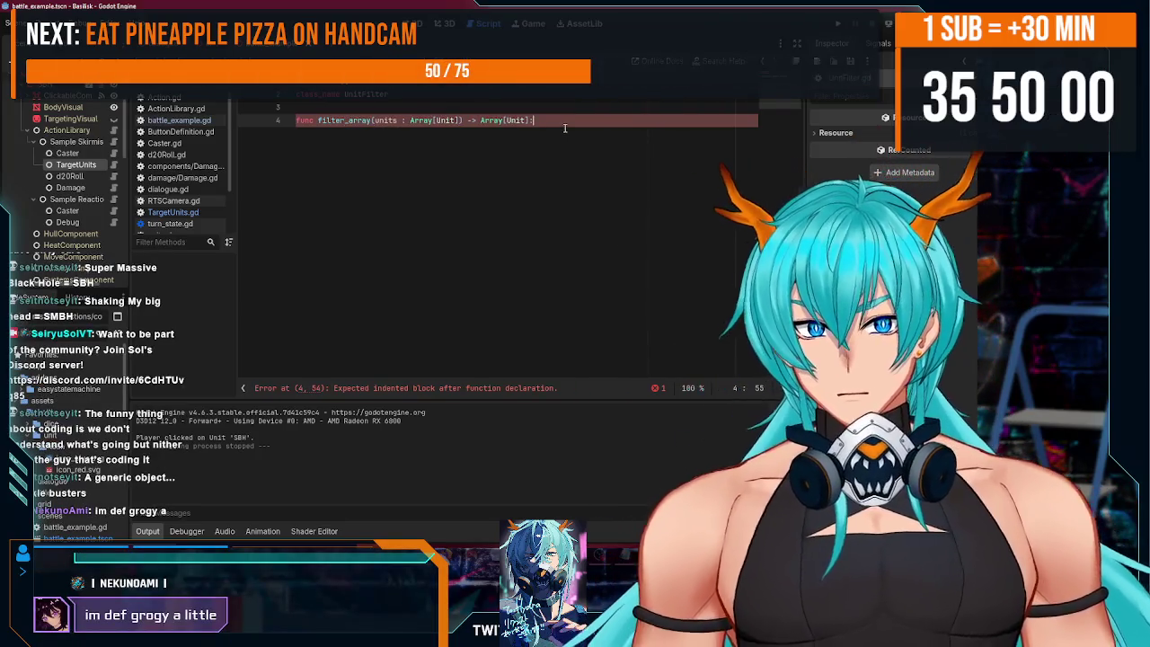
key(Return)
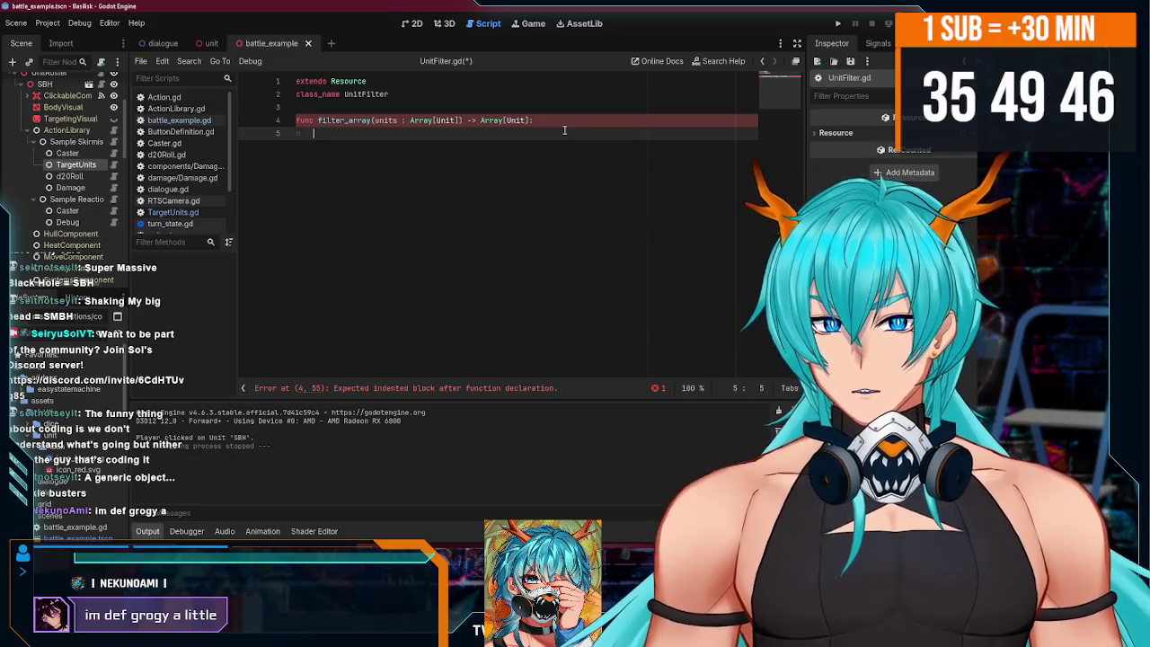
- Make the function body return units.duplicate(true), leaving a new line below it
text(units.du)
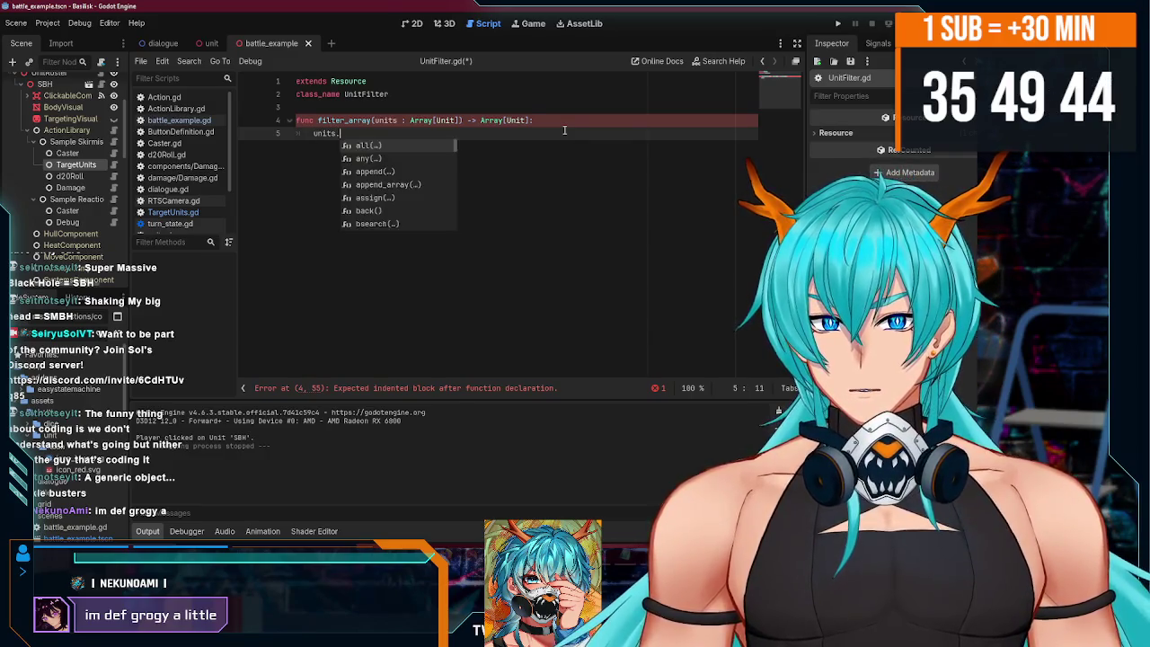
key(Return)
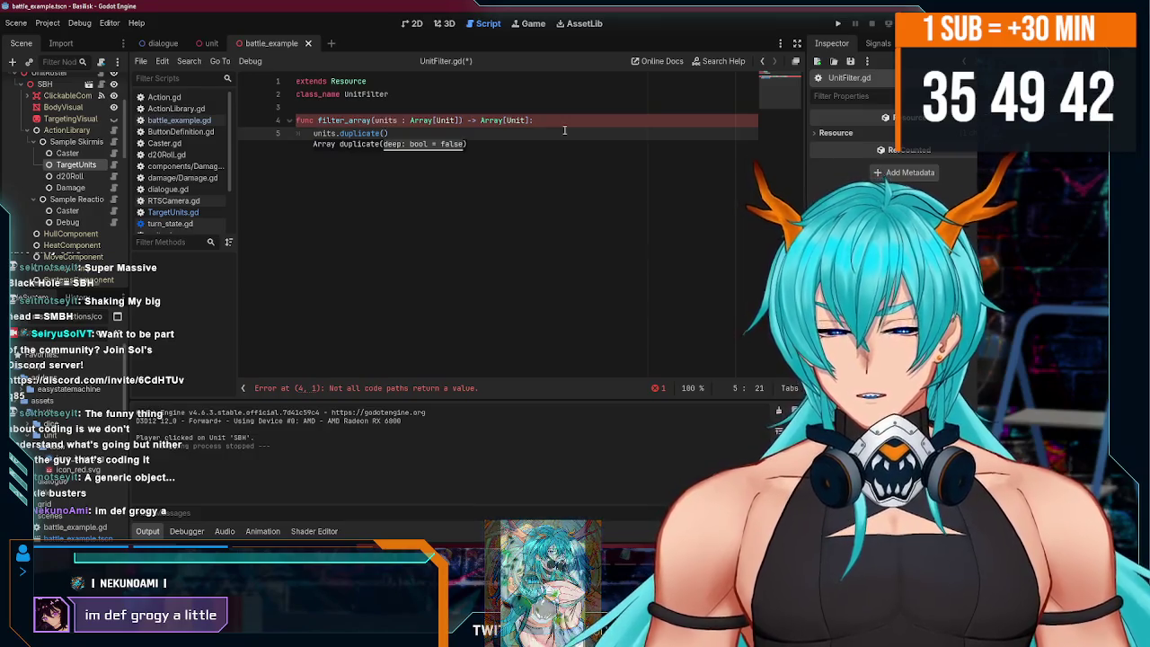
text(e)
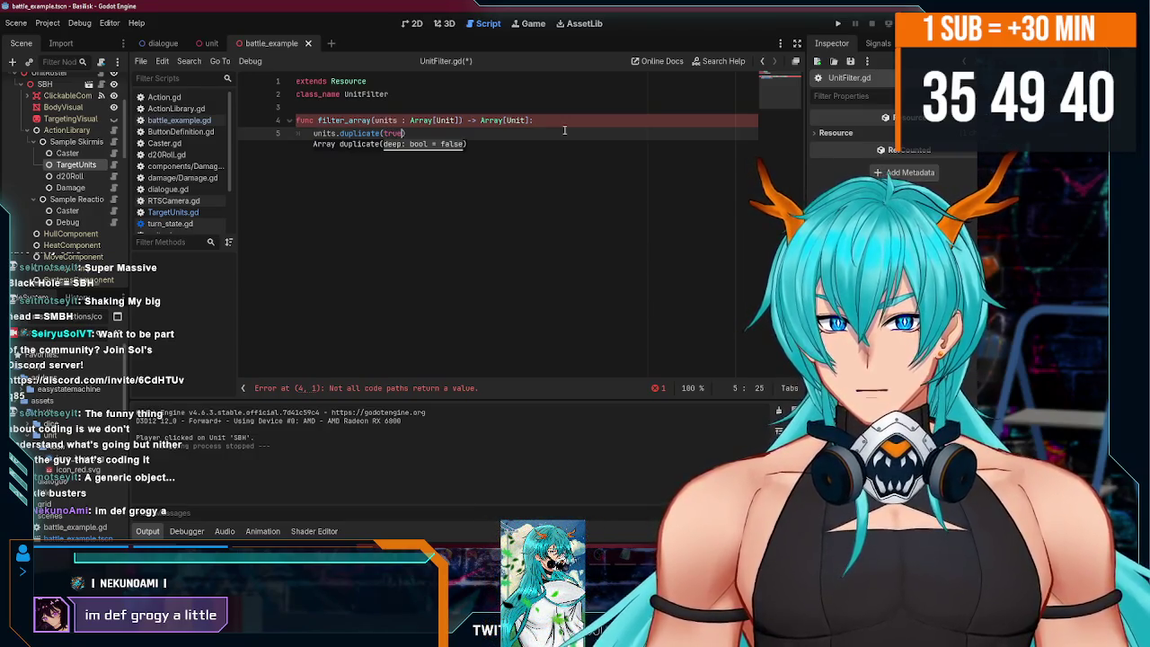
key(Return)
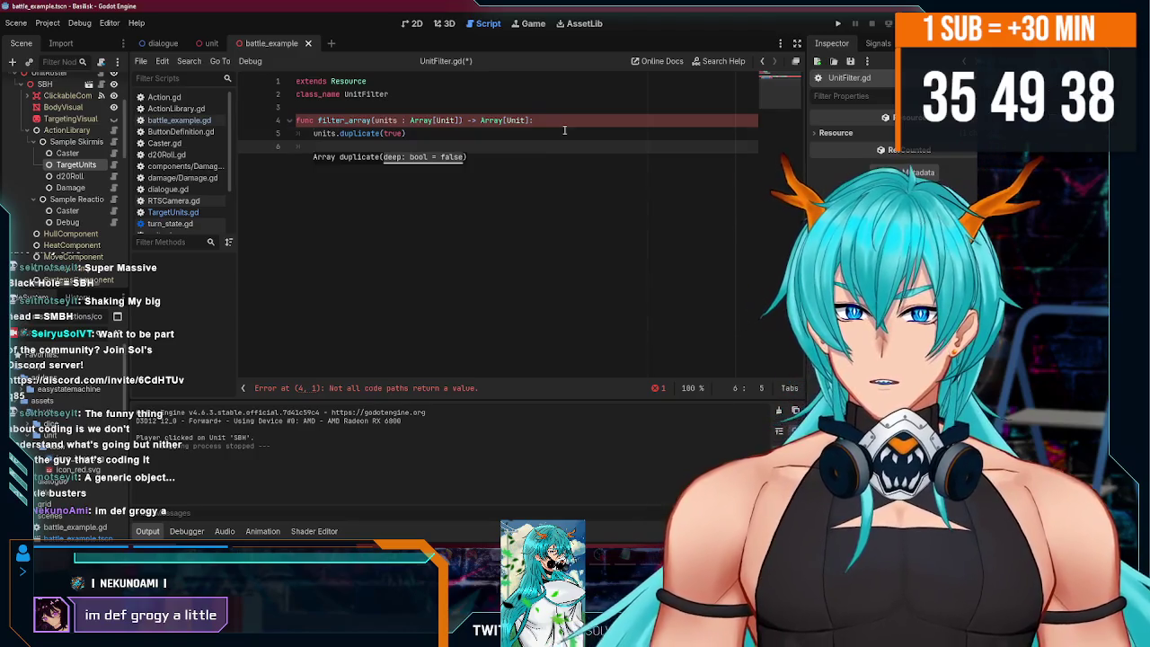
key(Up)
text(rte)
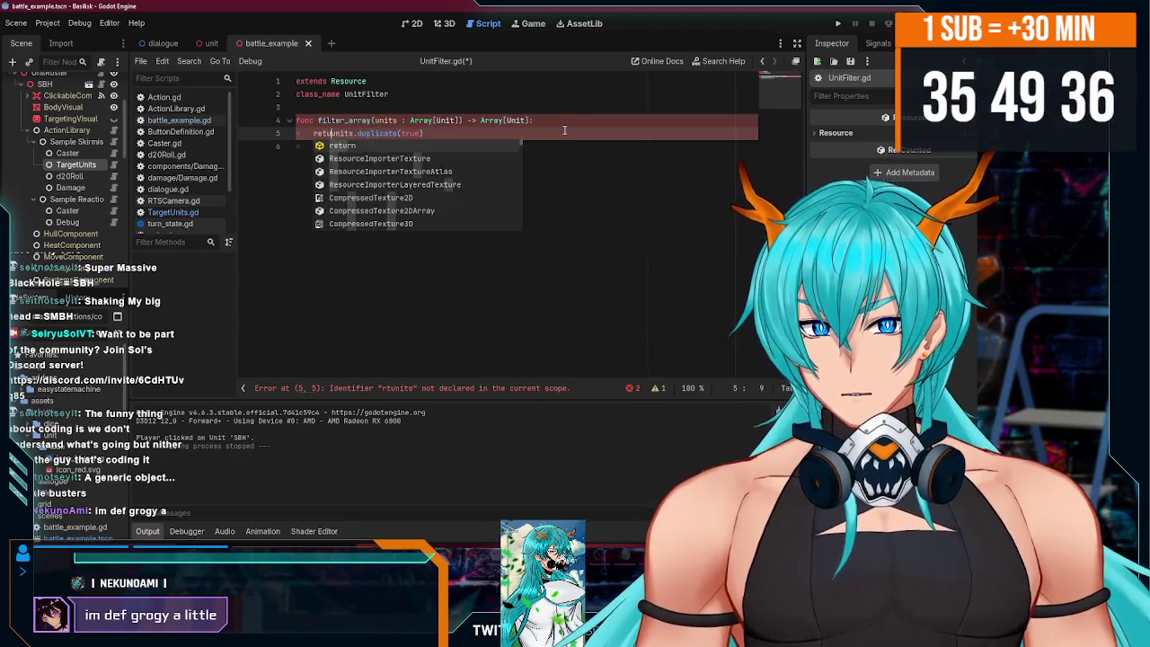
key(BackSpace)
key(BackSpace)
text(eturn)
key(Down)
key(BackSpace)
key(BackSpace)
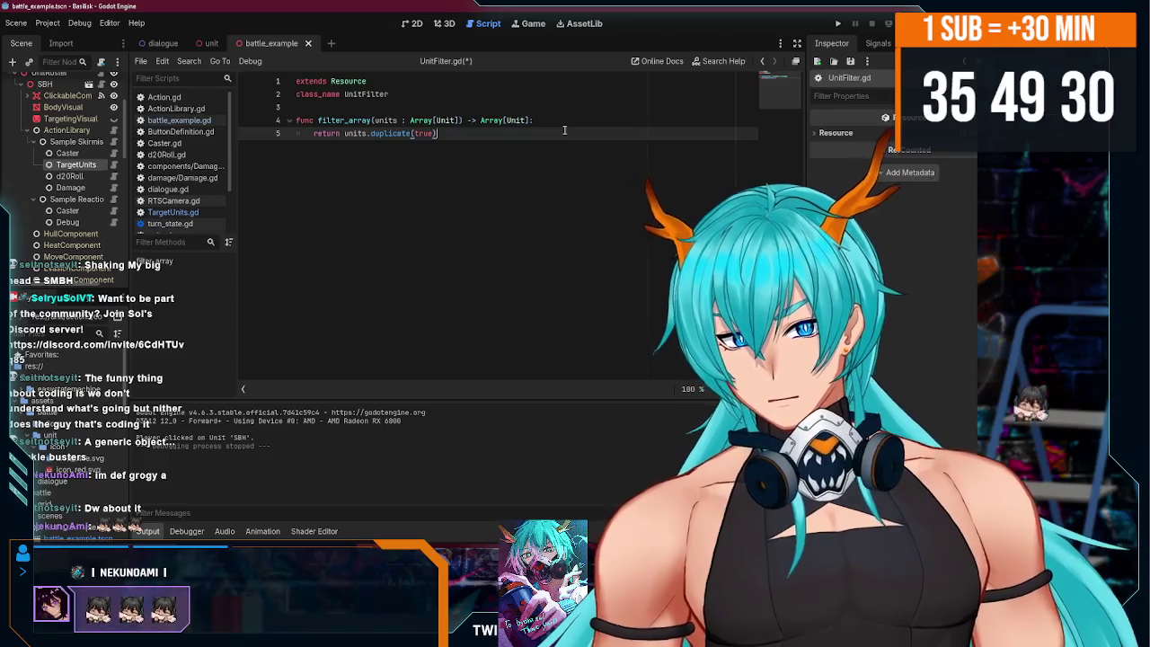
key(Return)
key(Return)
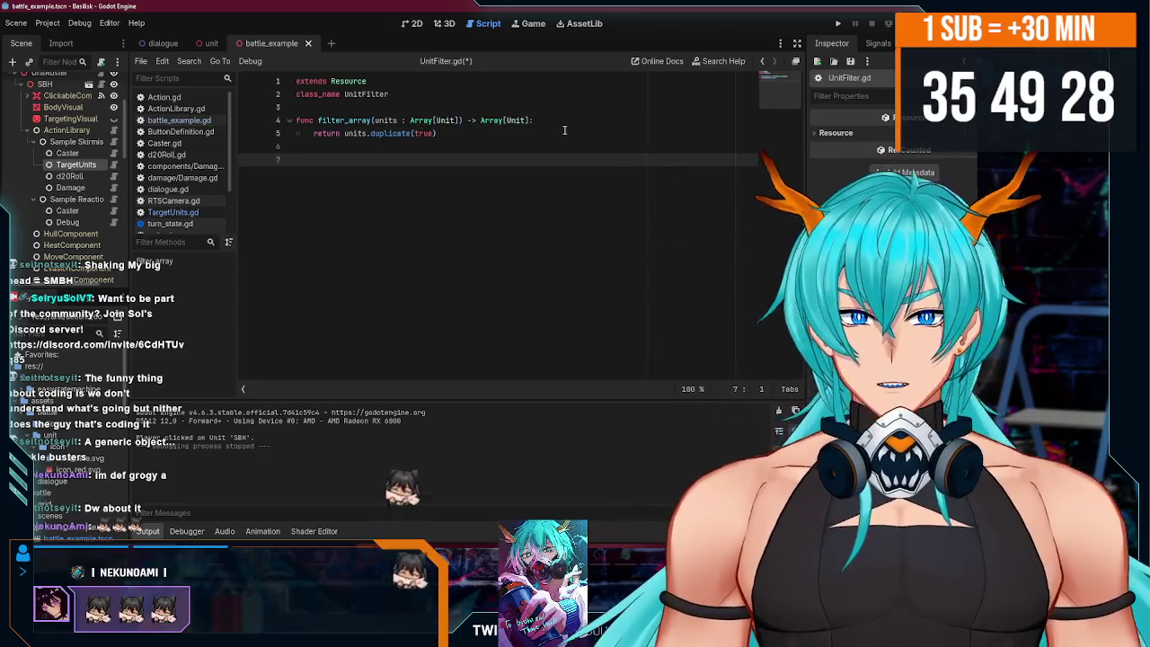
key(BackSpace)
key(BackSpace)
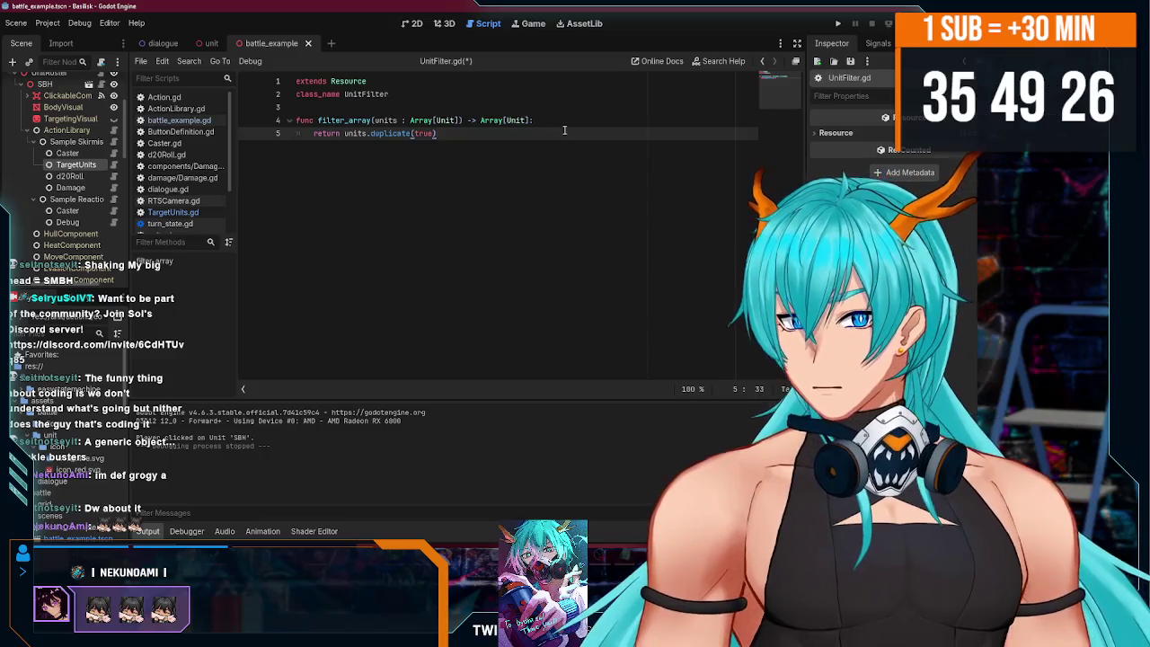
key(Return)
key(Return)
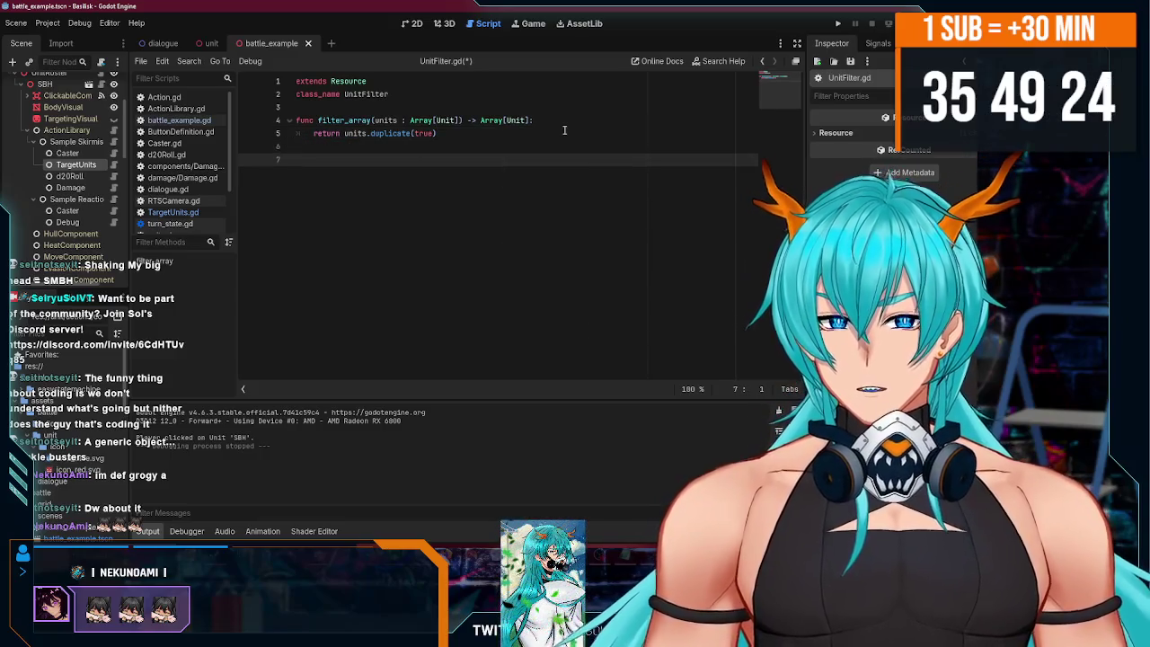
- Add func filter(unit : Unit) -> bool: whose body is return true
text(func f)
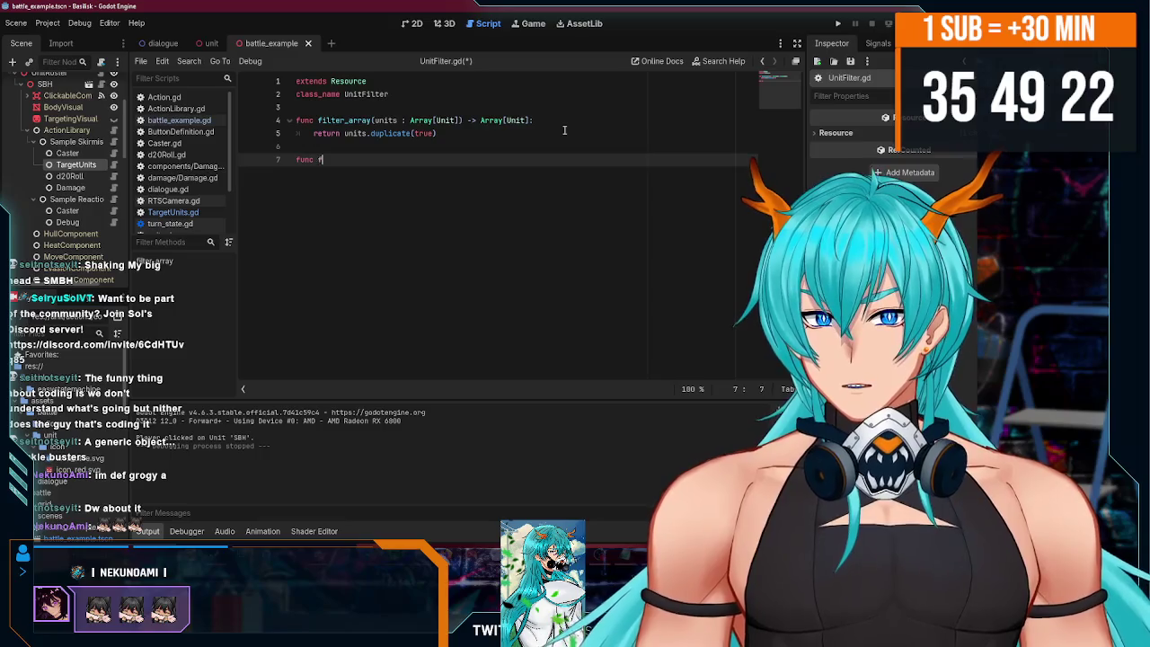
key(BackSpace)
key(BackSpace)
key(BackSpace)
text(ilter()
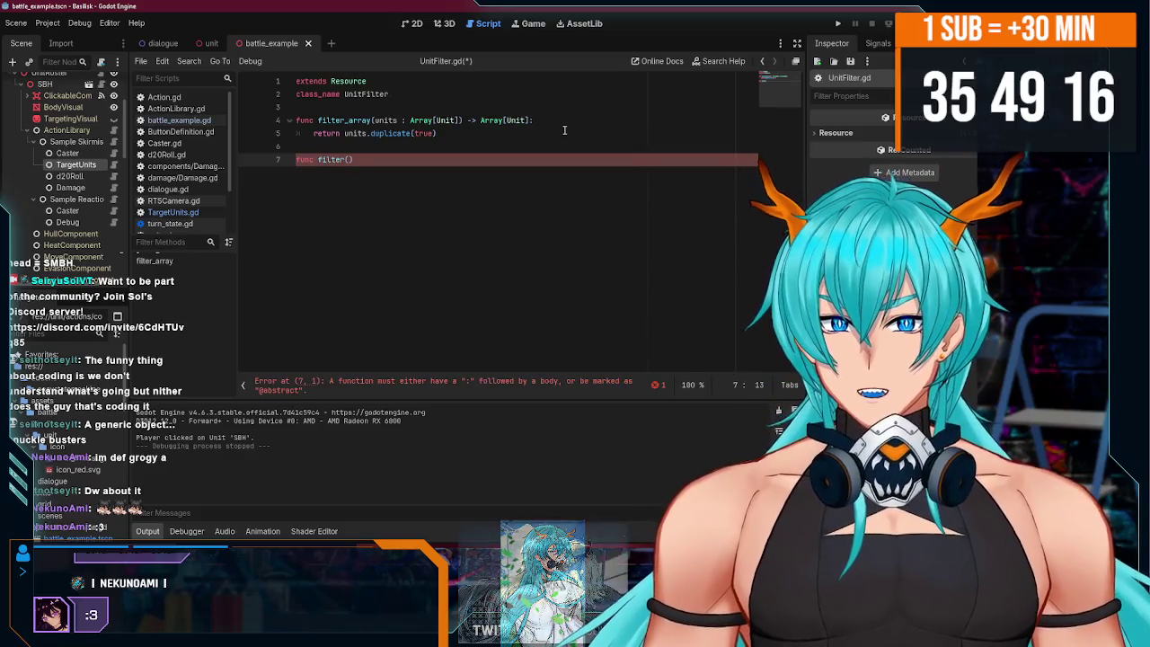
text(u)
key(BackSpace)
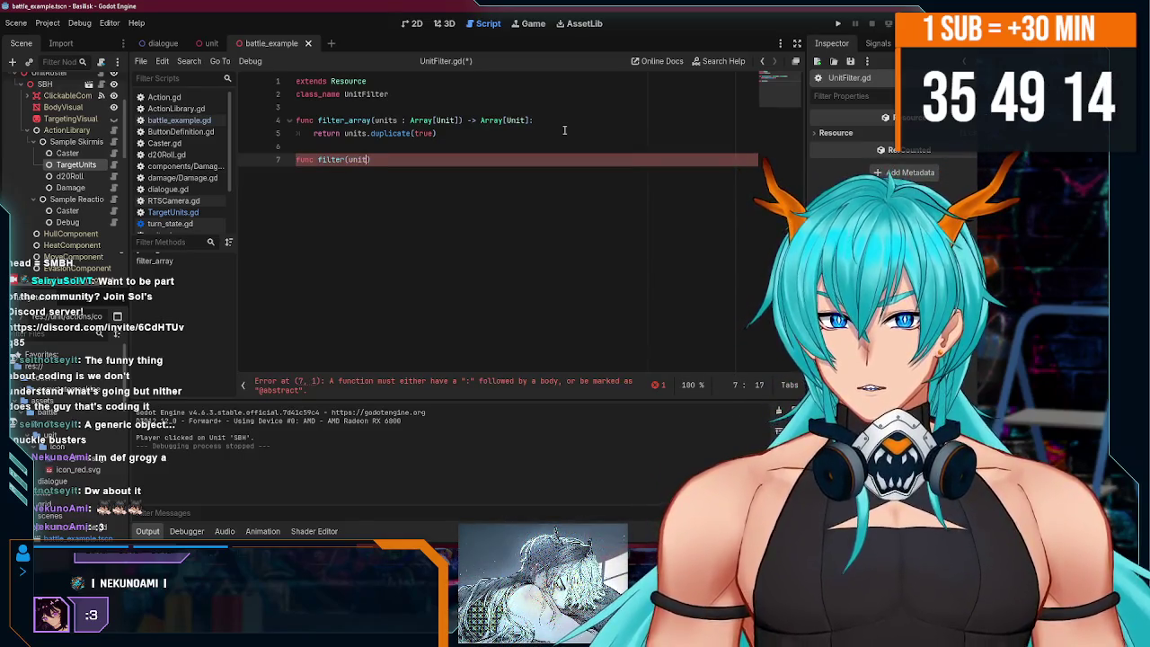
text(U)
key(BackSpace)
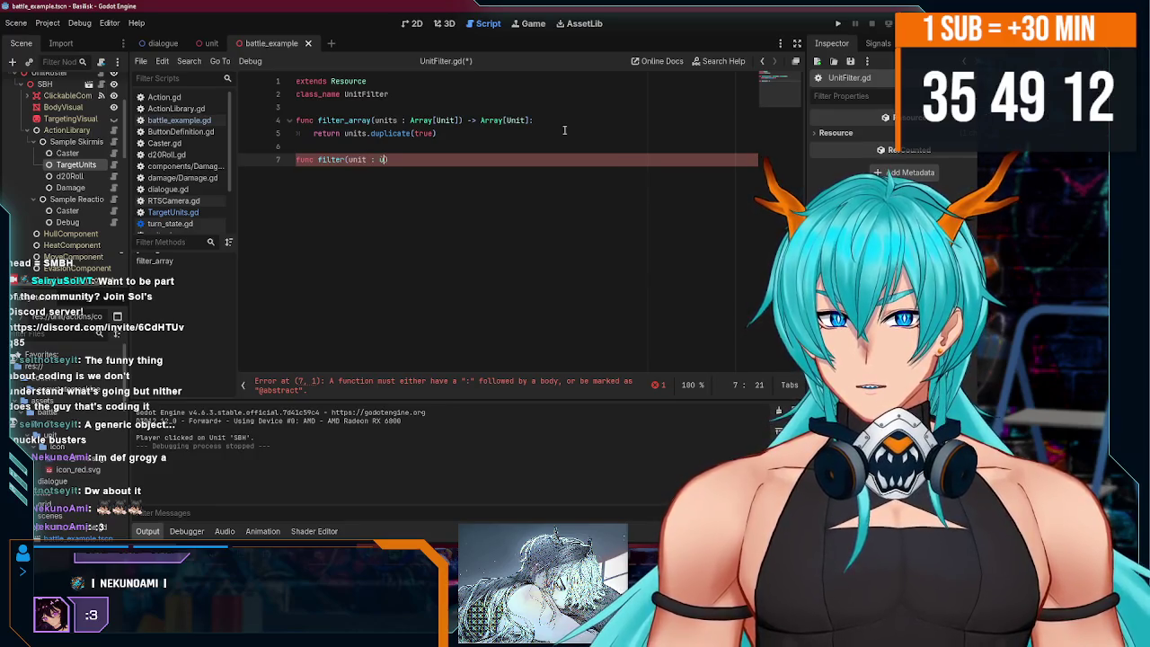
text(Unit) -)
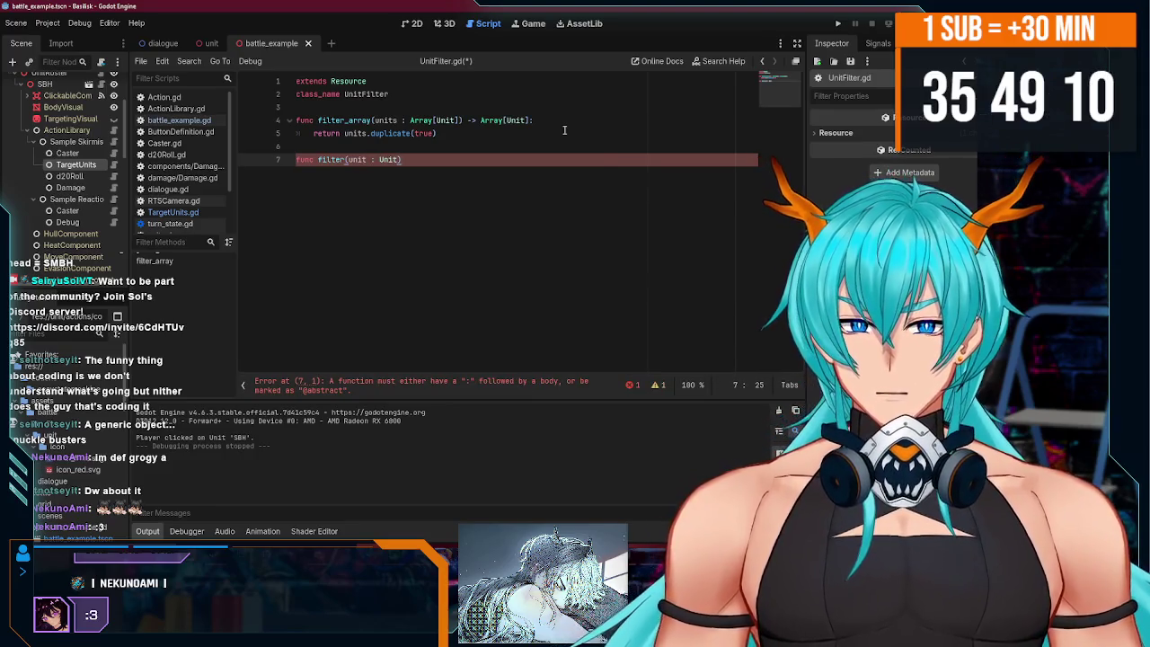
text(> )
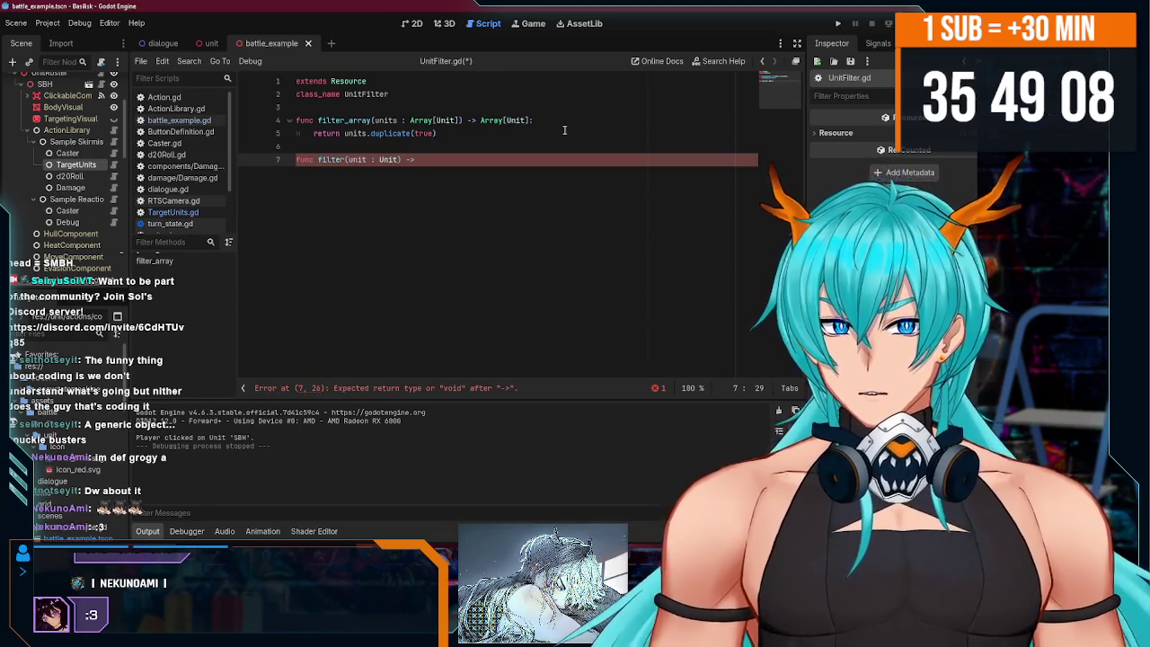
text(bool)
text(:)
key(Return)
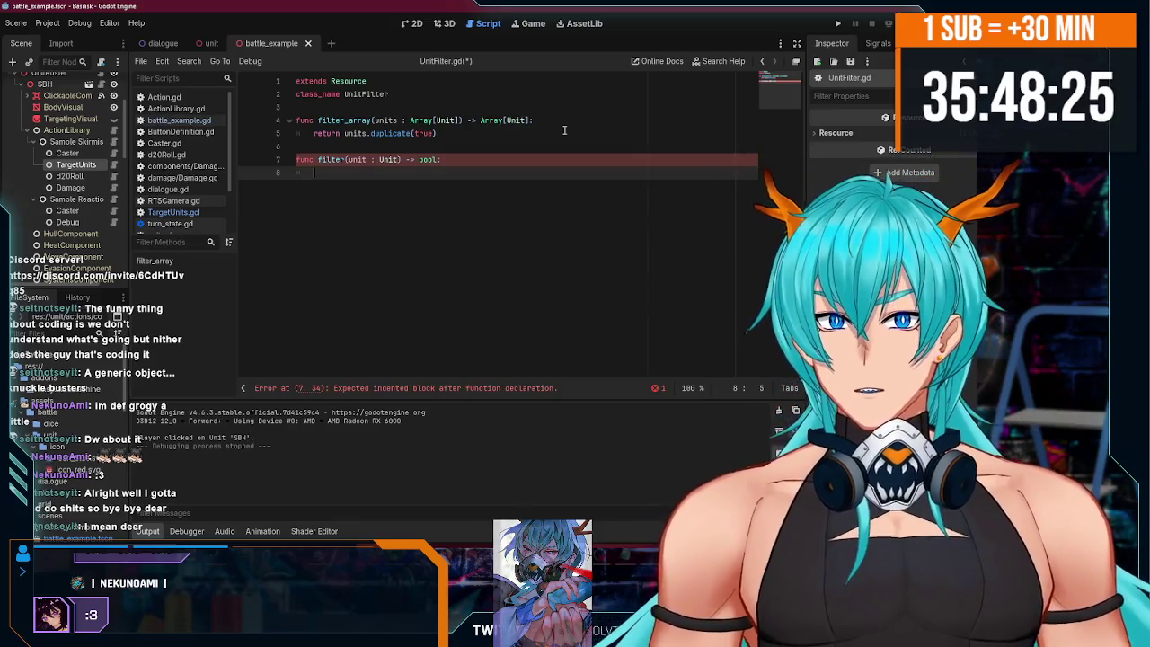
text(return true)
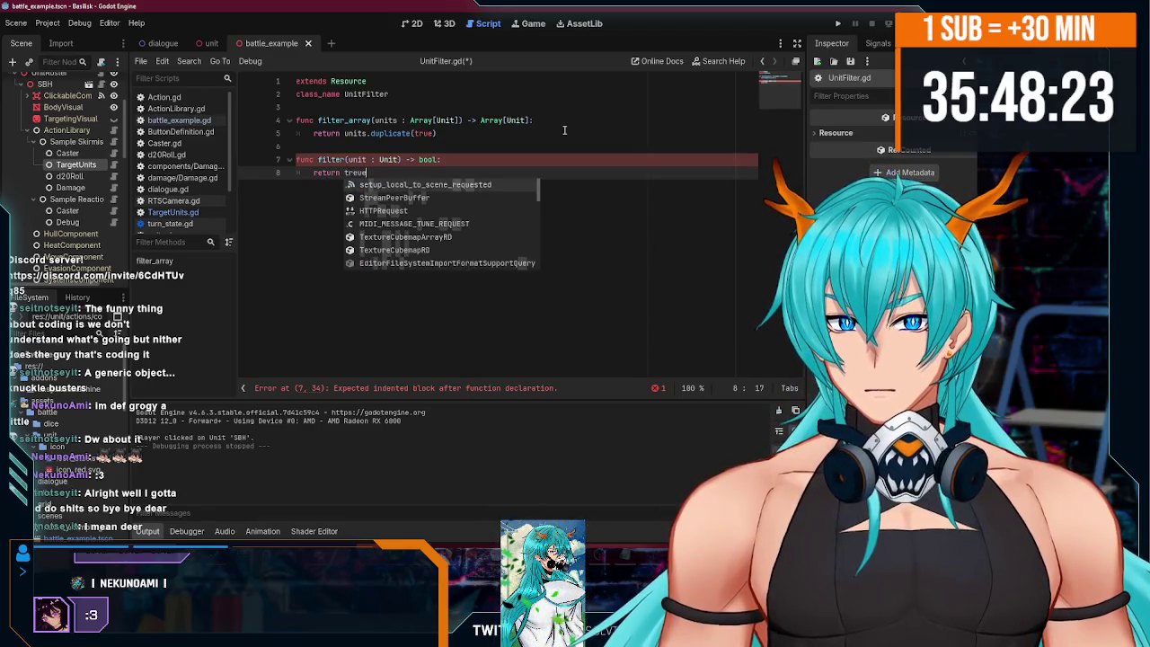
key(Escape)
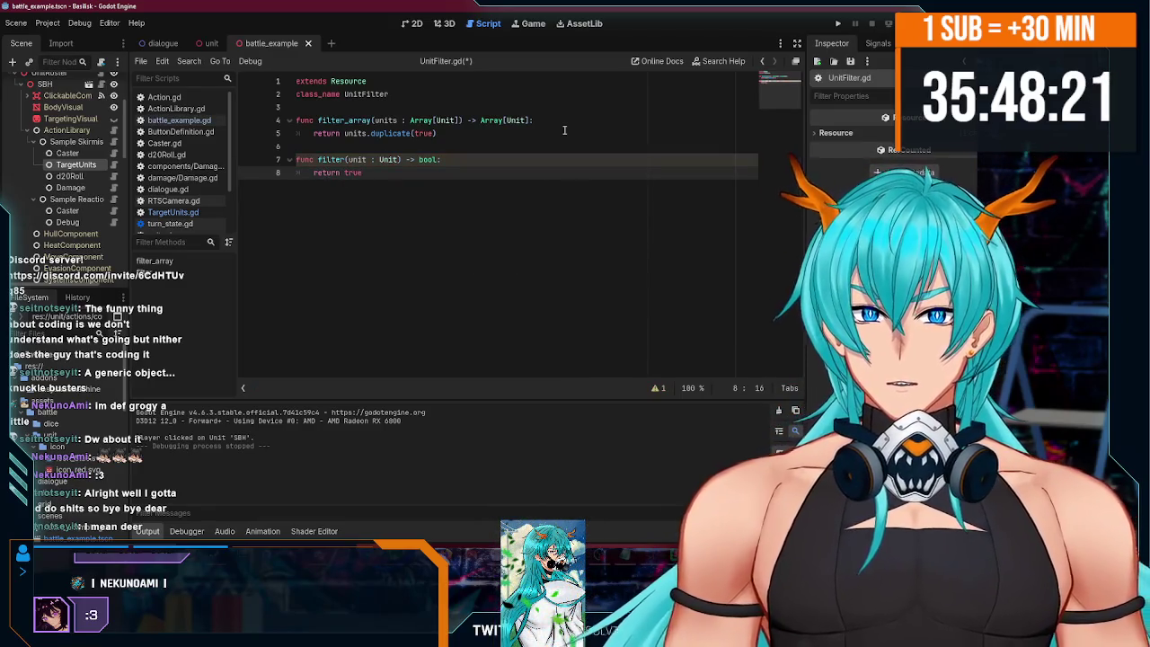
- Remove the trailing empty line and save UnitFilter.gd
key(ctrl+s)
click(436, 109)
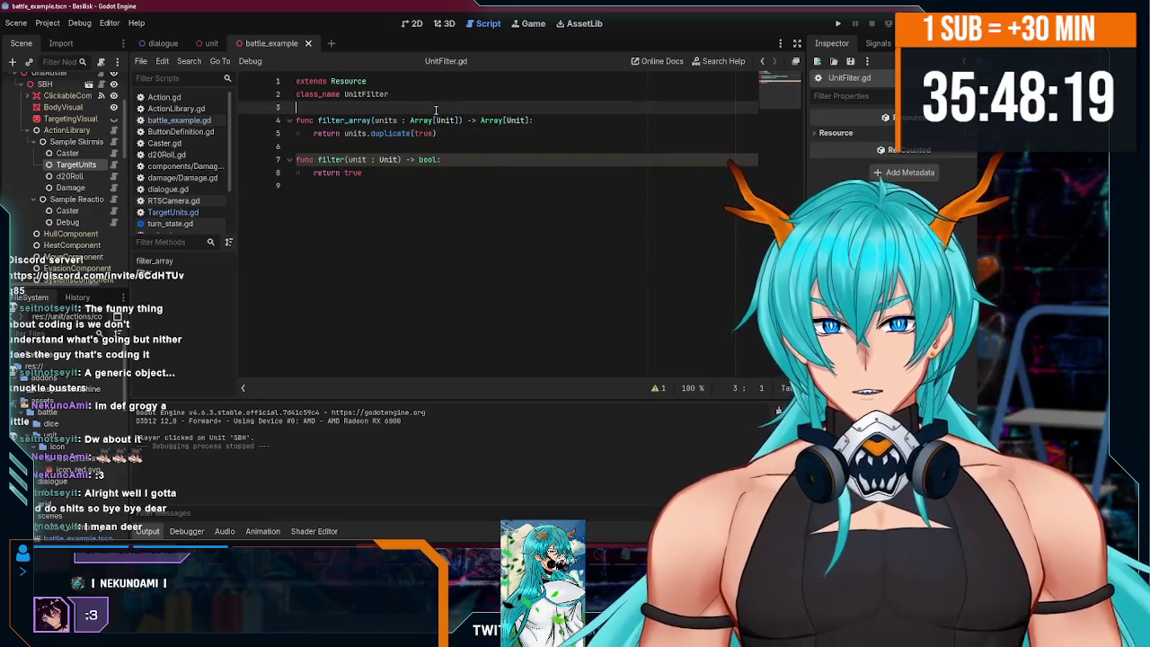
click(435, 189)
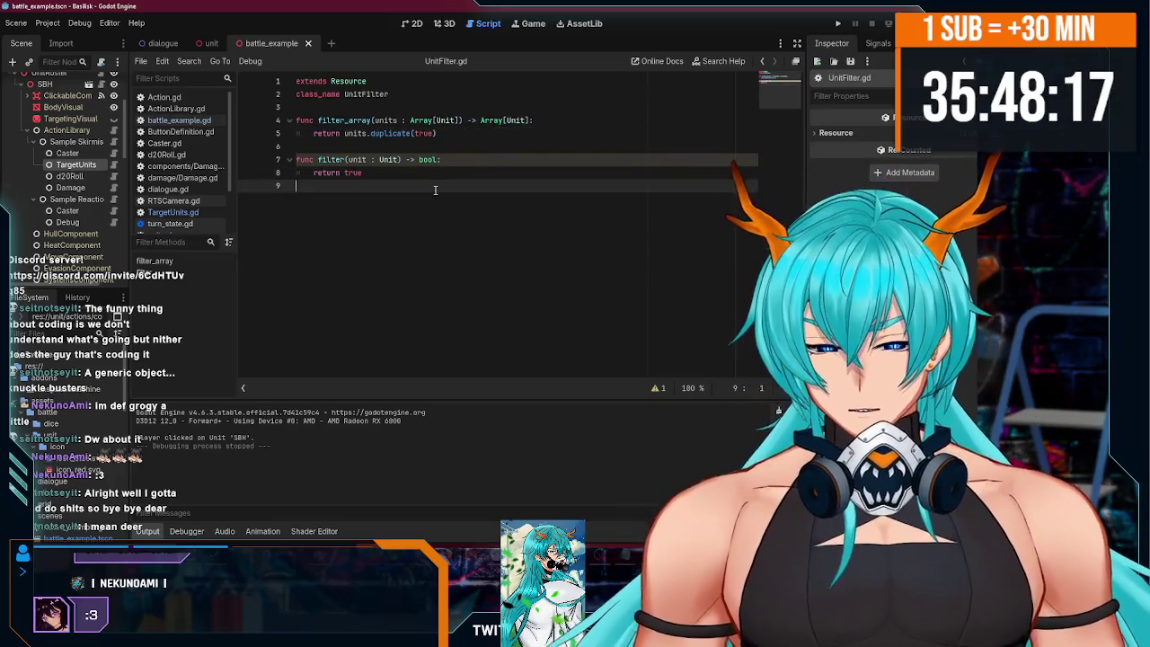
key(BackSpace)
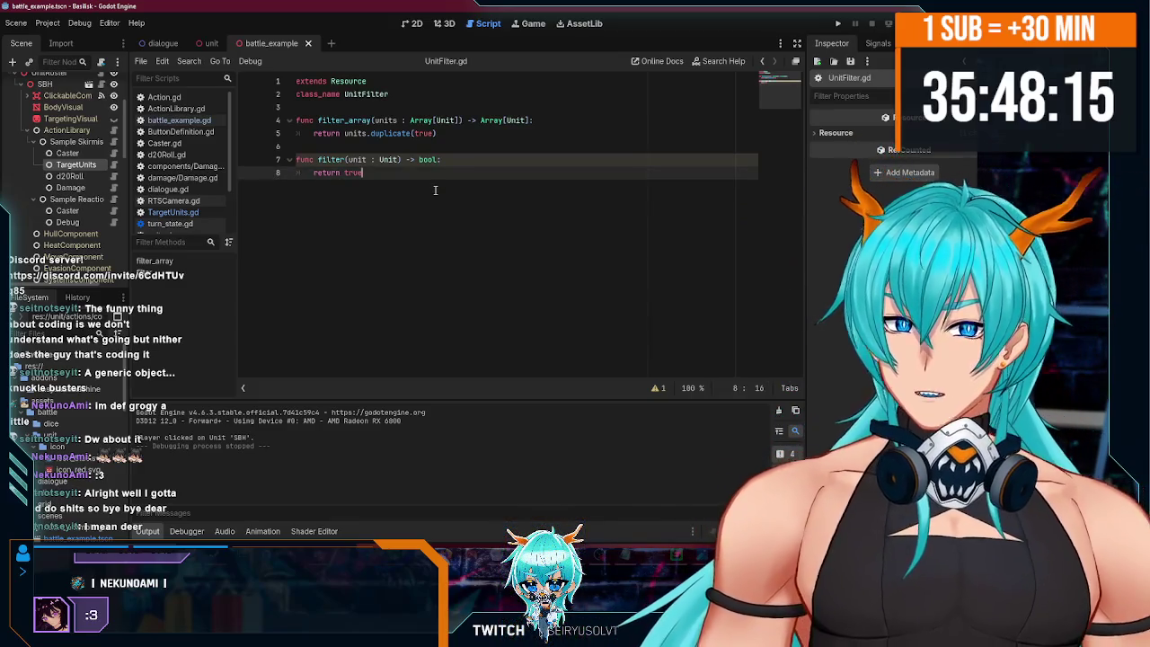
key(ctrl+s)
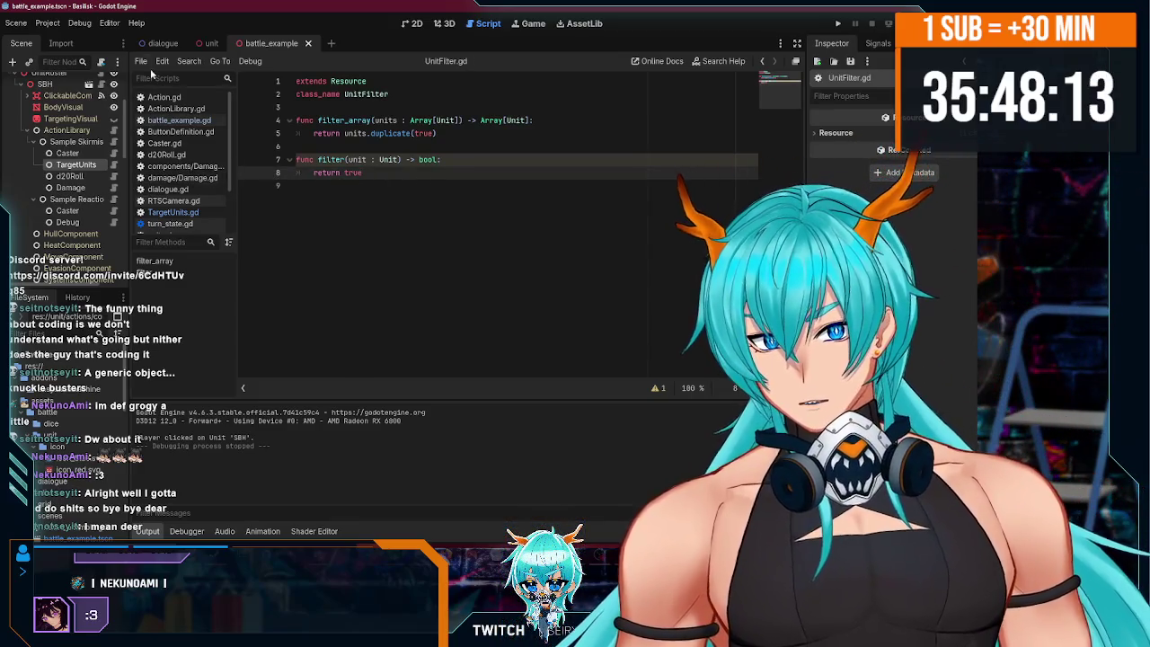
- Create a new script named FilterEnemyByRange.gd via the script editor's File menu
click(141, 61)
click(166, 78)
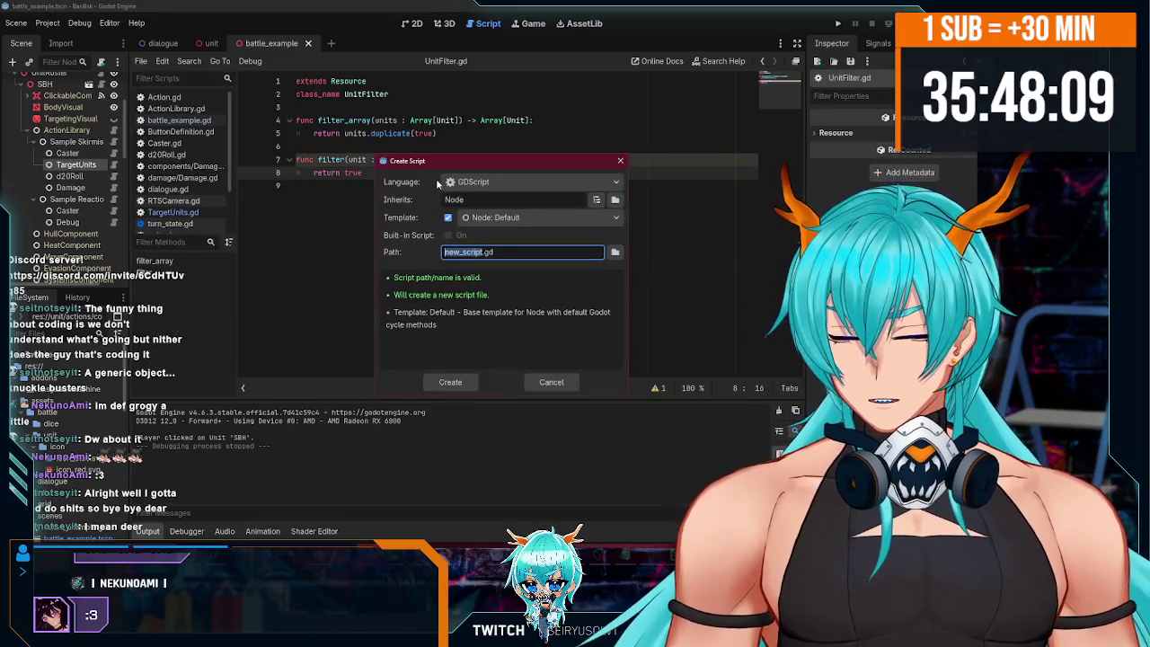
text(Filter)
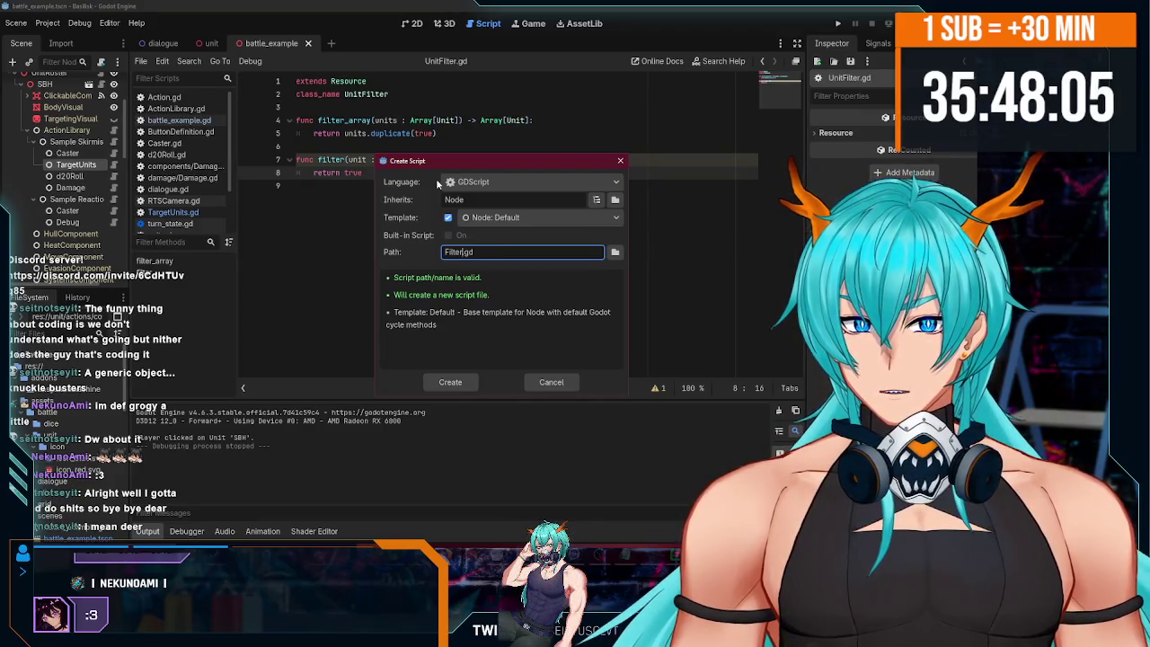
key(ctrl+BackSpace)
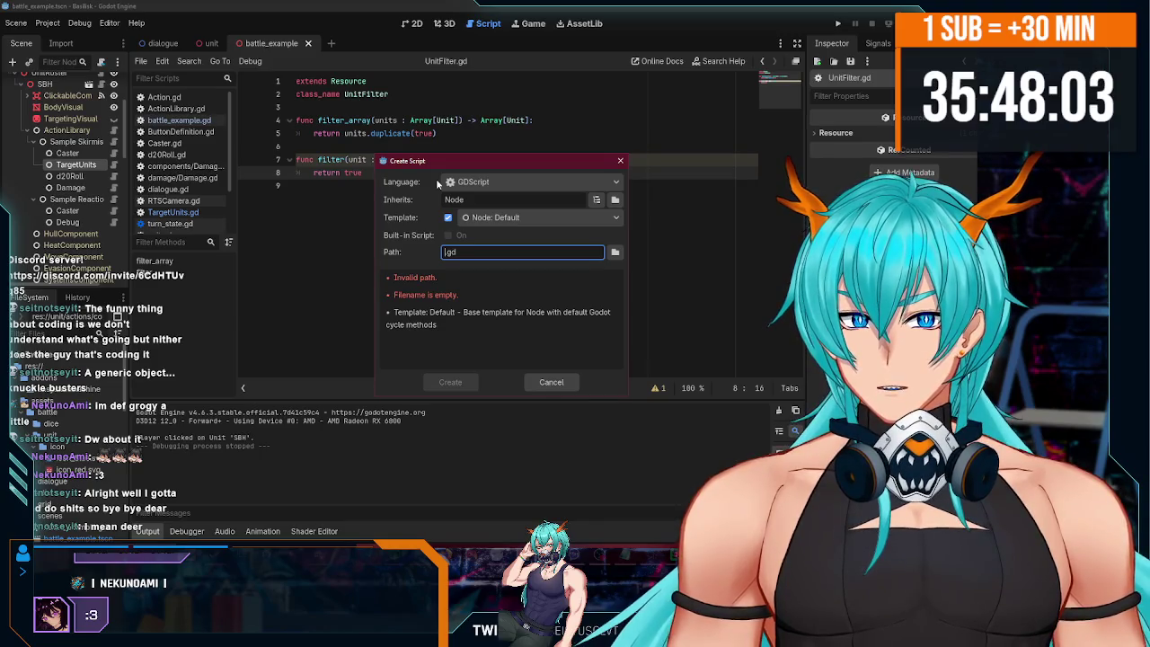
text(FilterBy)
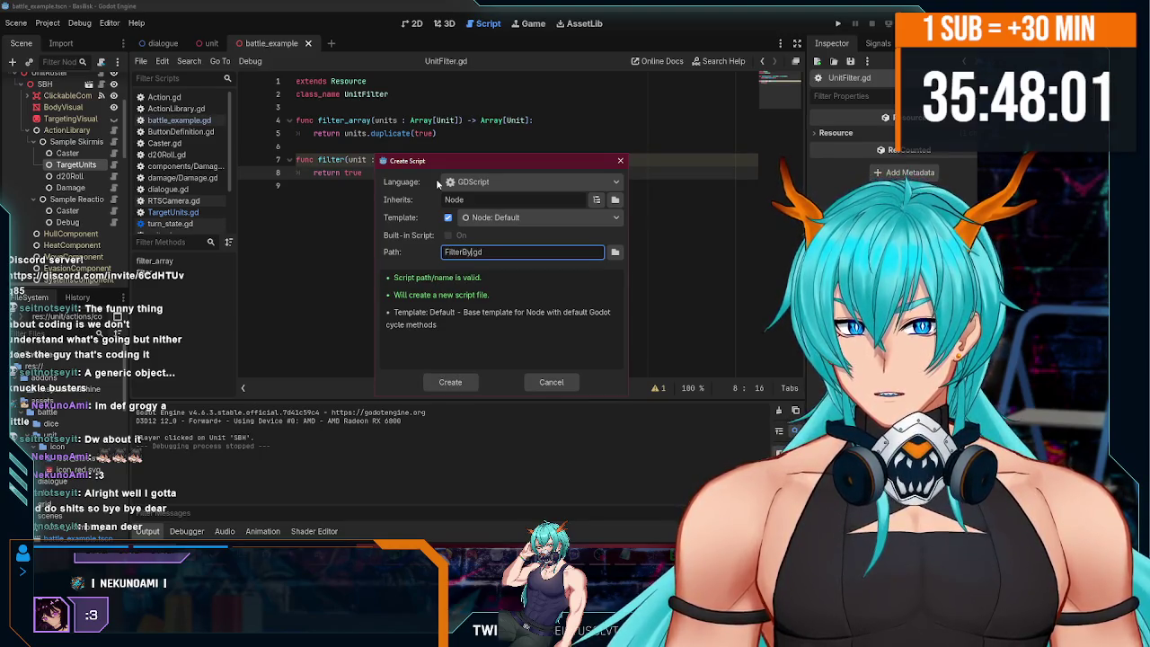
key(BackSpace)
key(BackSpace)
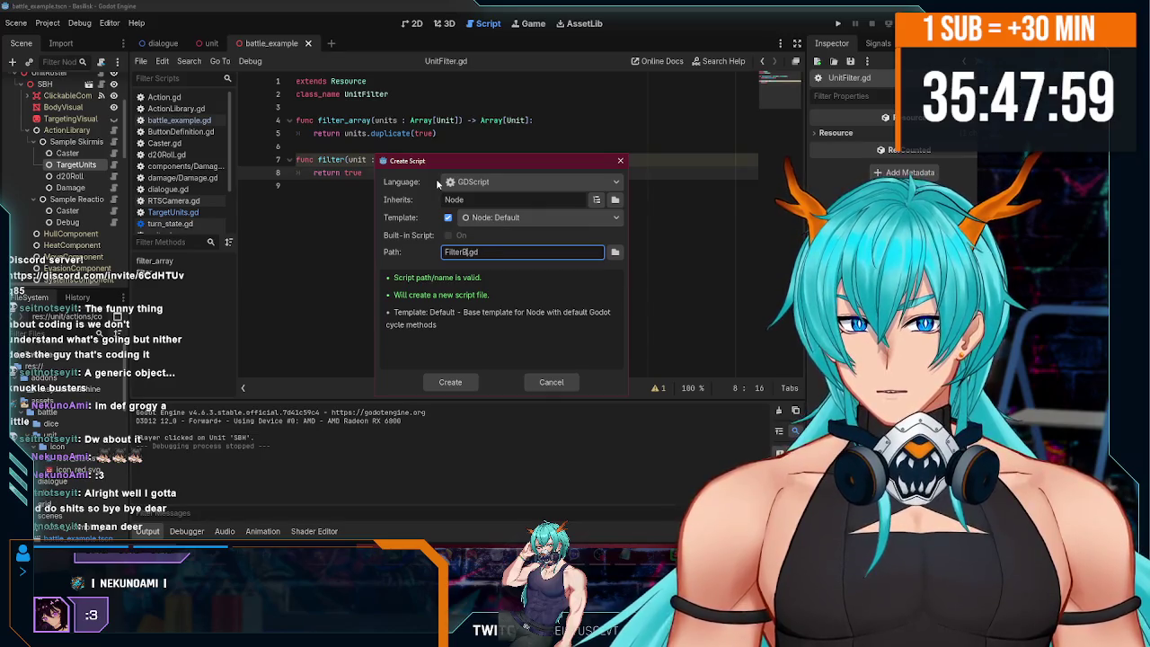
text(Enemy)
text(ByRange)
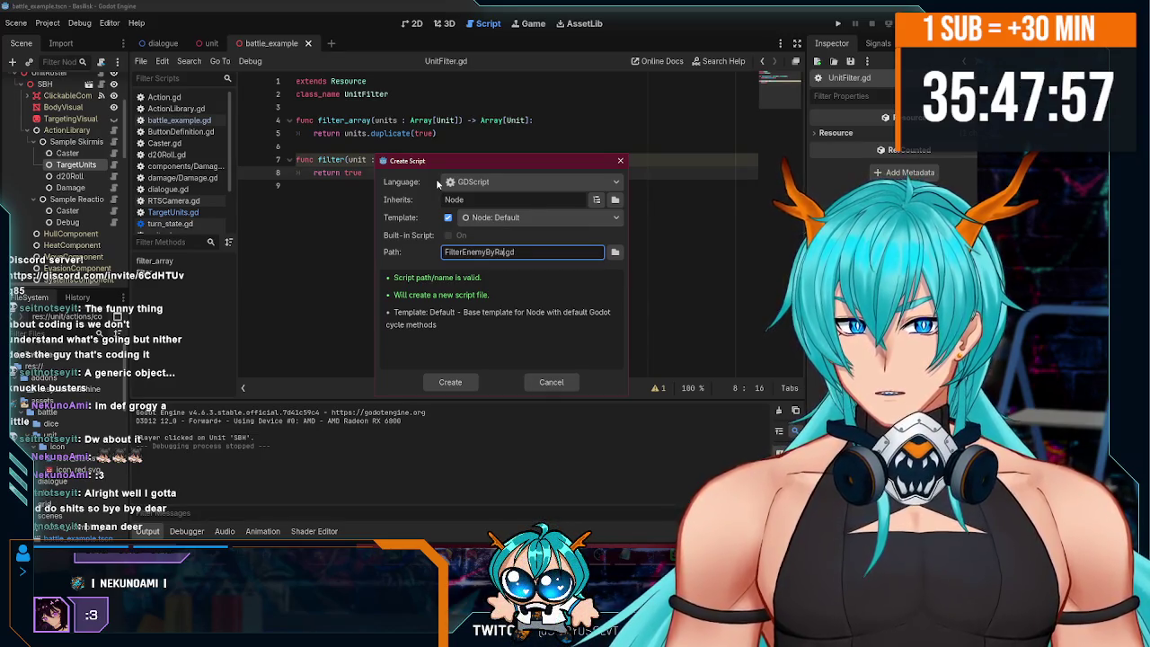
key(Return)
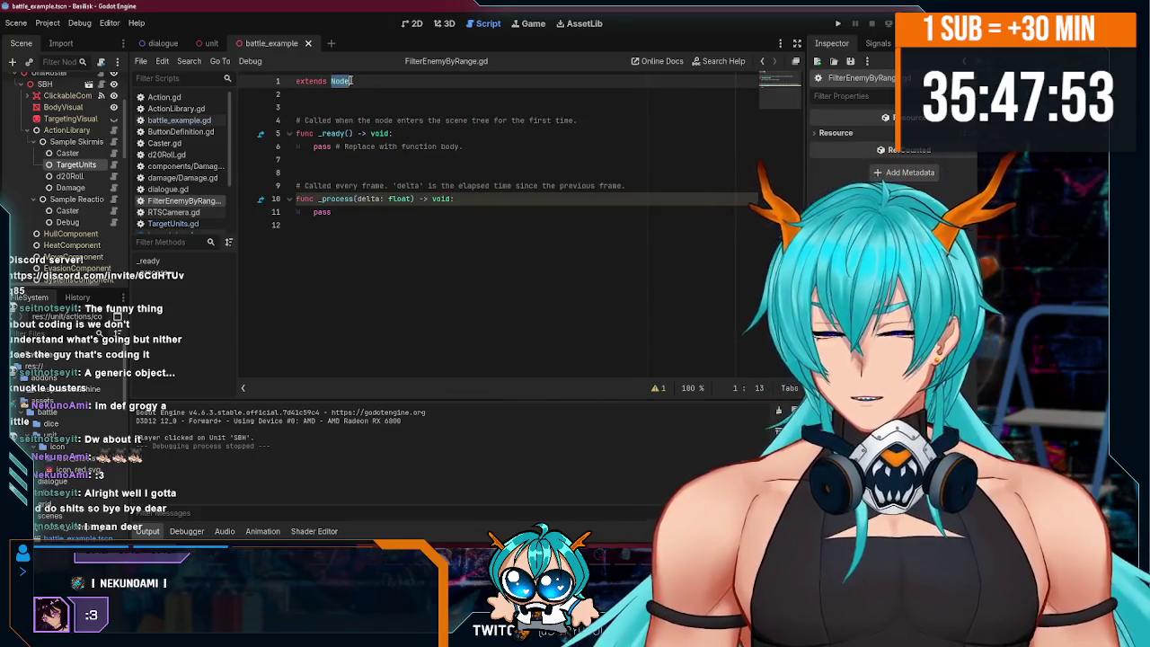
- Make the script extend UnitFilter and add class_name FilterEnemyByRange
text(UnitFilter)
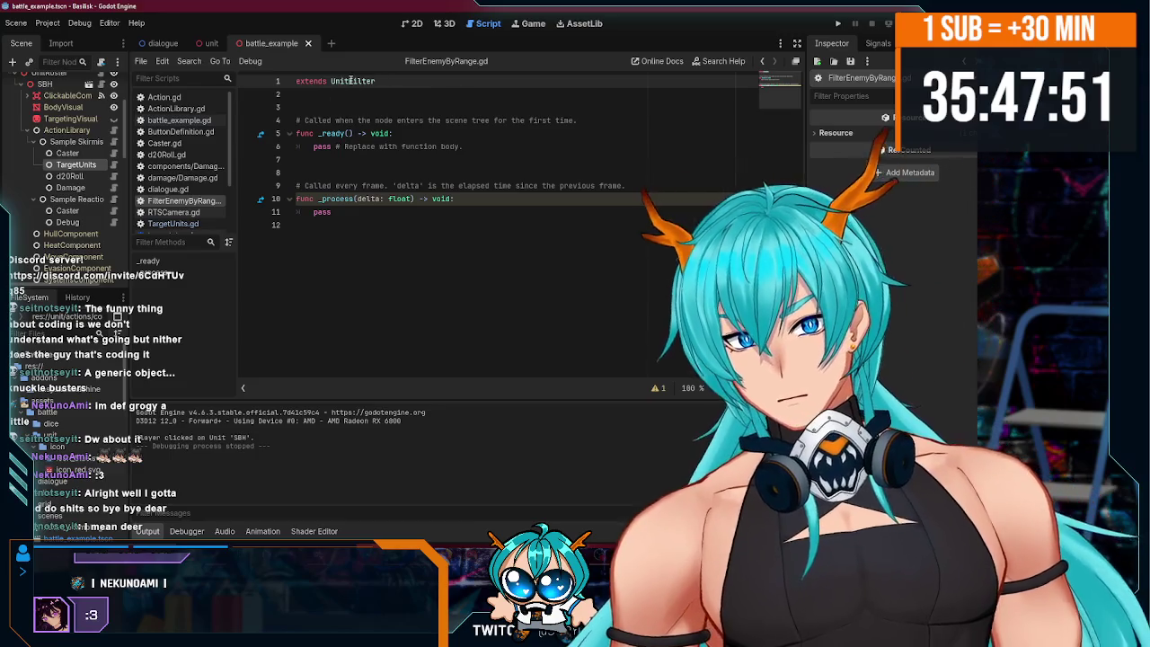
key(Return)
text(cal)
text(ss_)
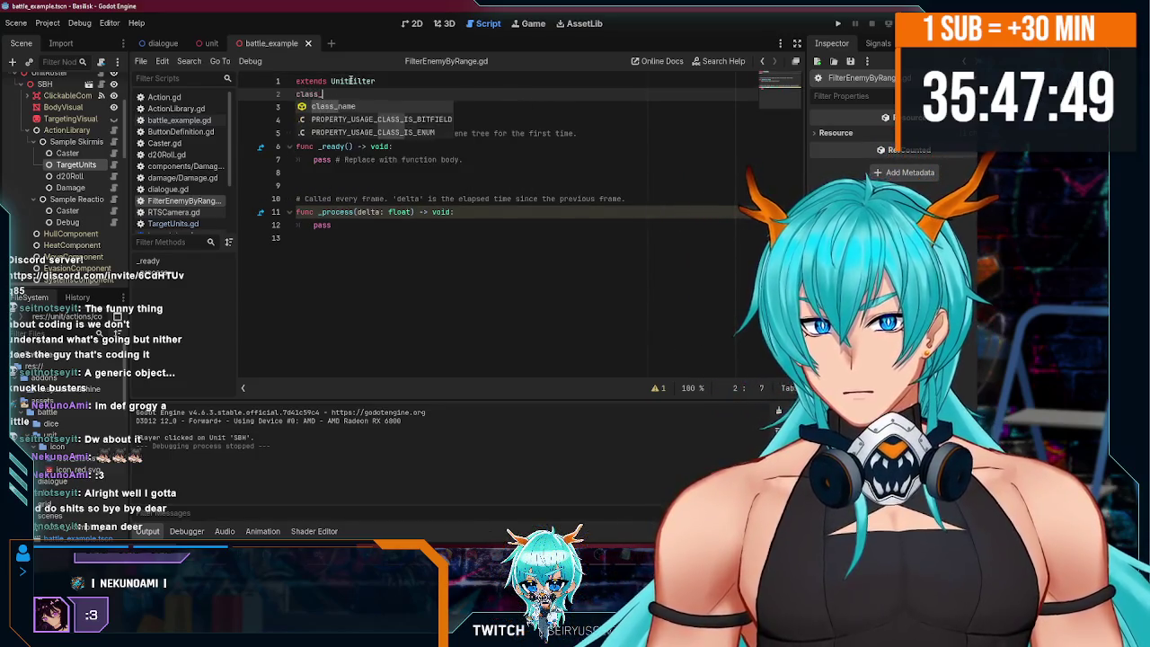
key(Return)
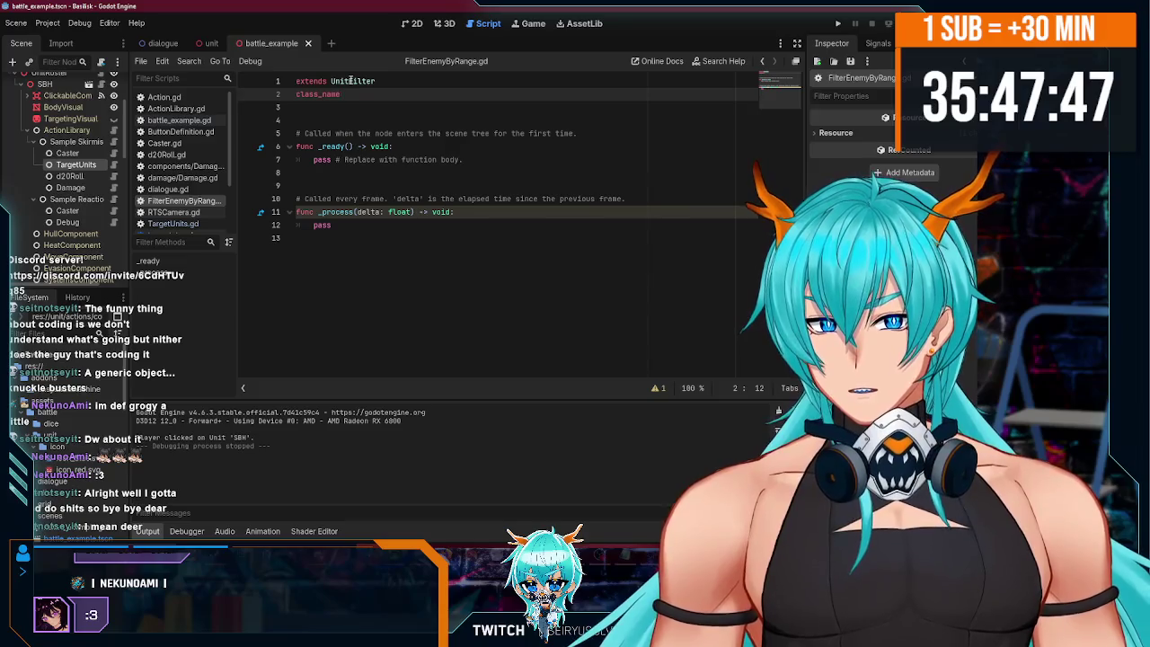
text(erEnemy)
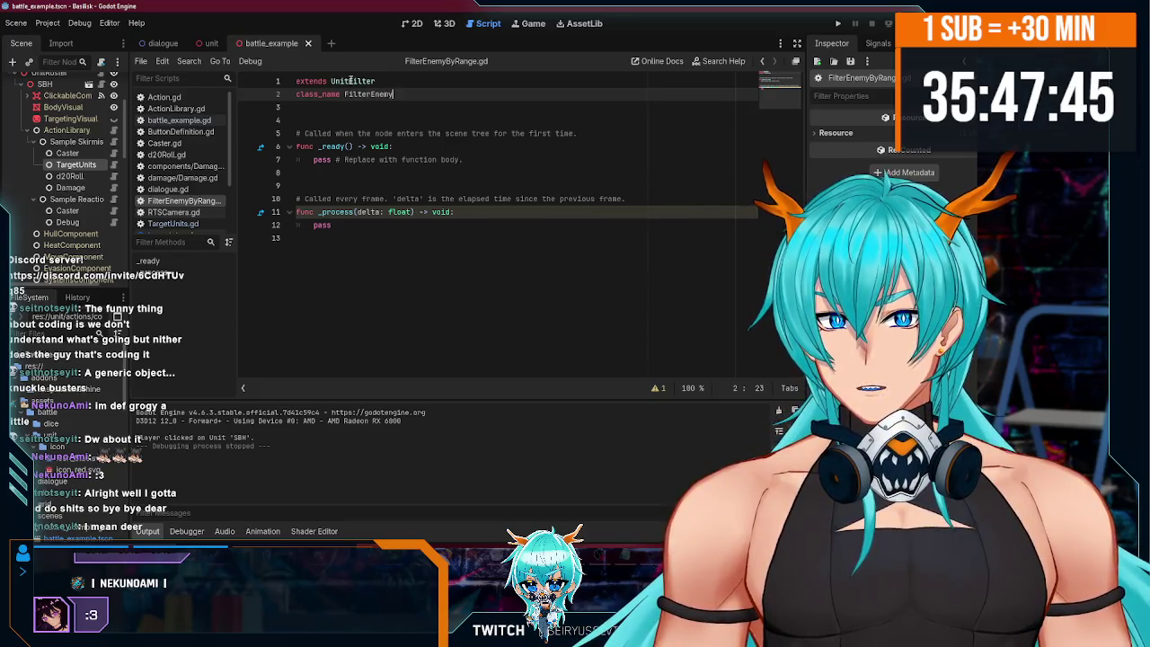
text(ByRange)
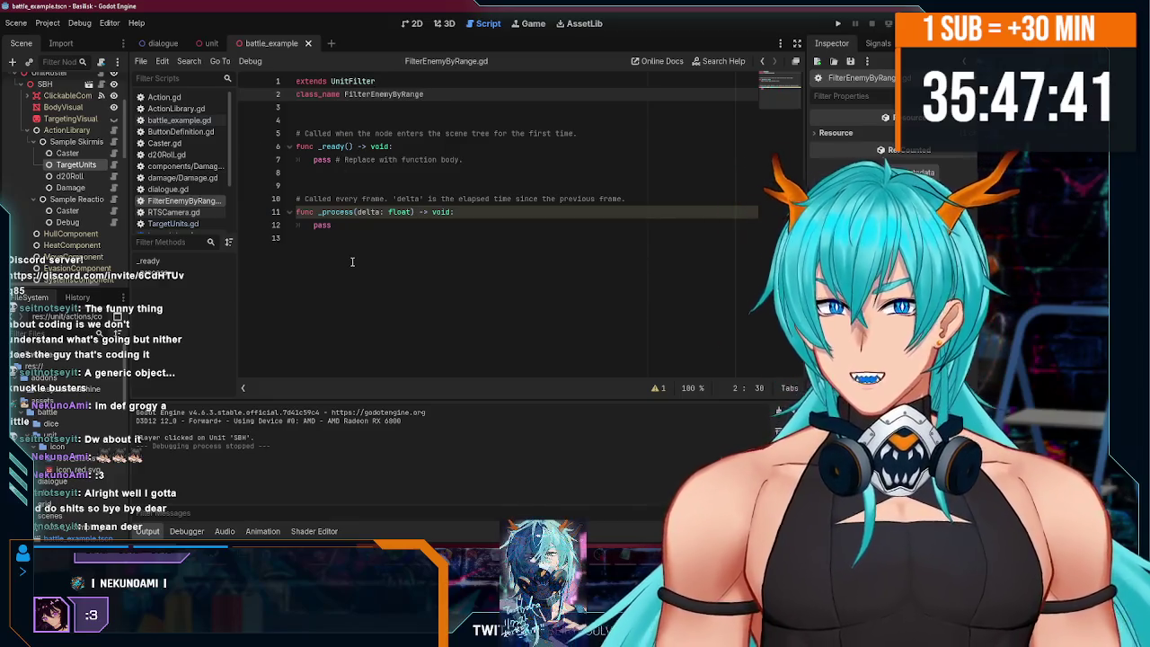
- Delete the template _ready and _process functions
drag(355, 235, 295, 132)
key(BackSpace)
key(BackSpace)
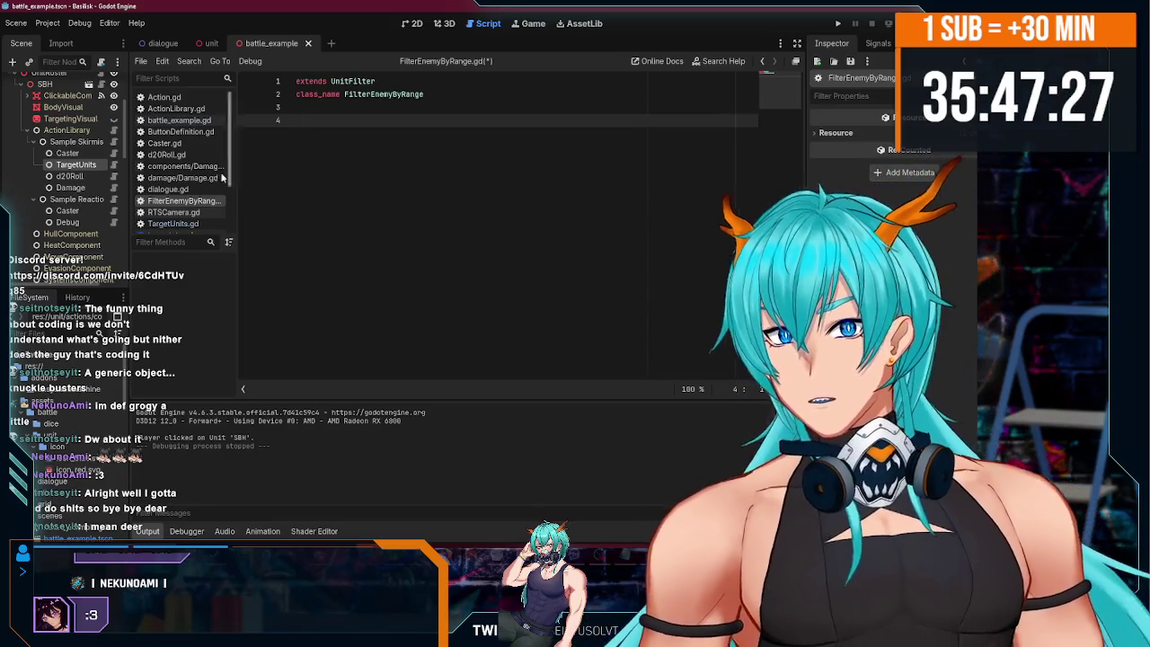
click(172, 222)
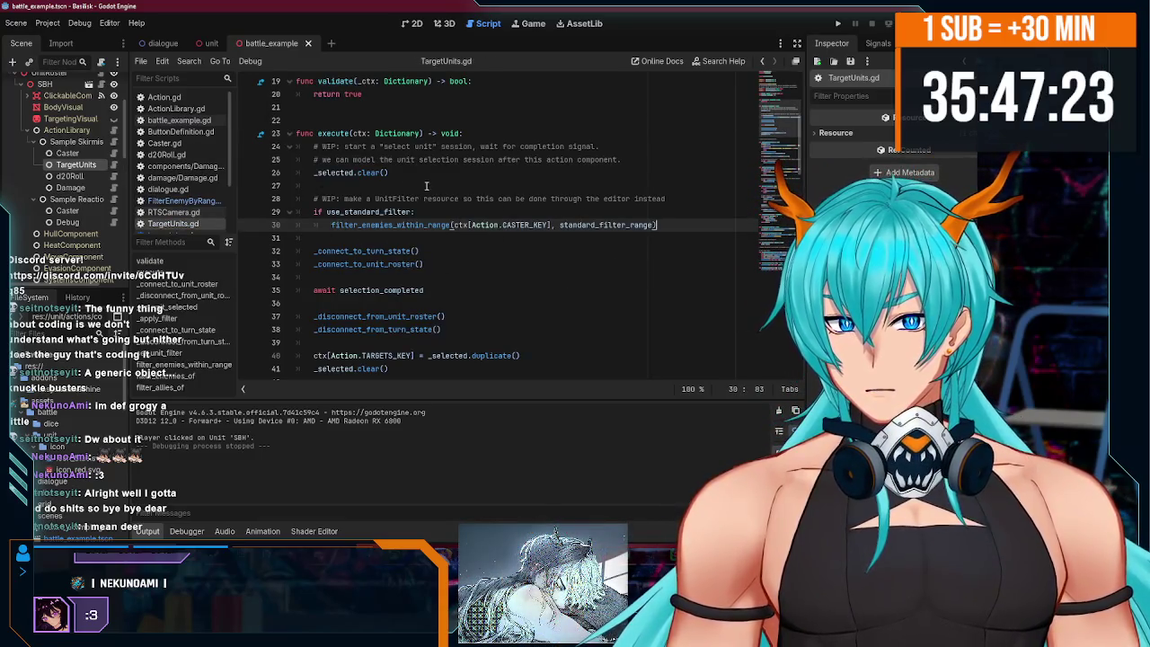
- Select the filter_enemies_within_range code in TargetUnits.gd, including grid, position and units_in_range lines, for reuse
scroll(424, 185, down, 20)
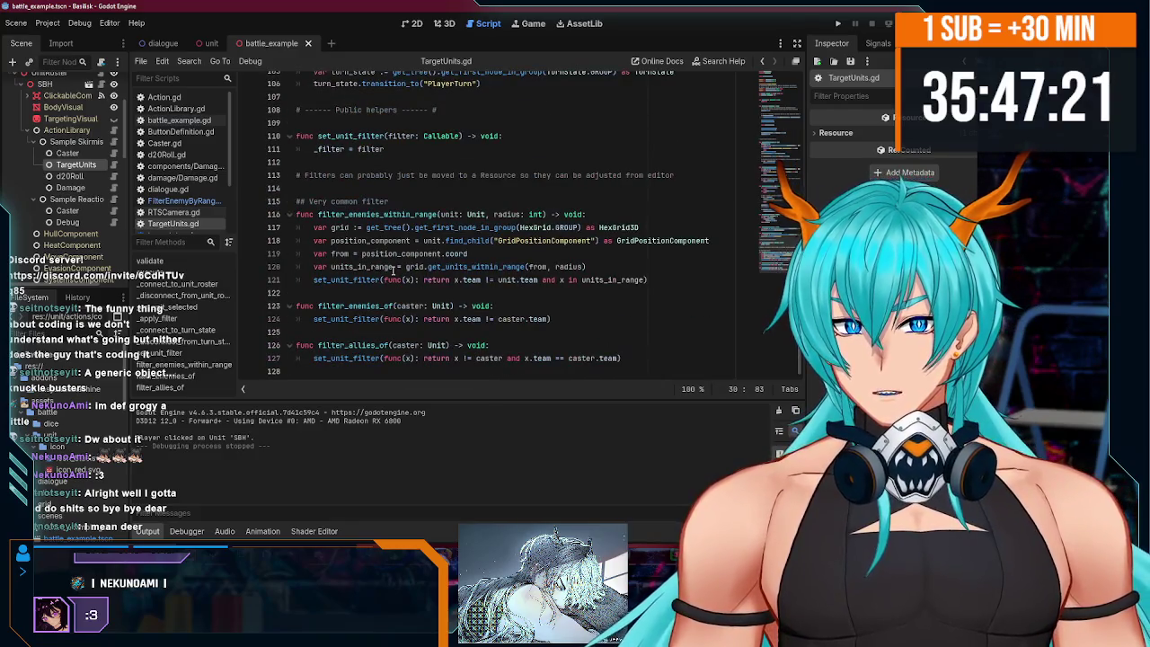
double_click(320, 216)
click(319, 218)
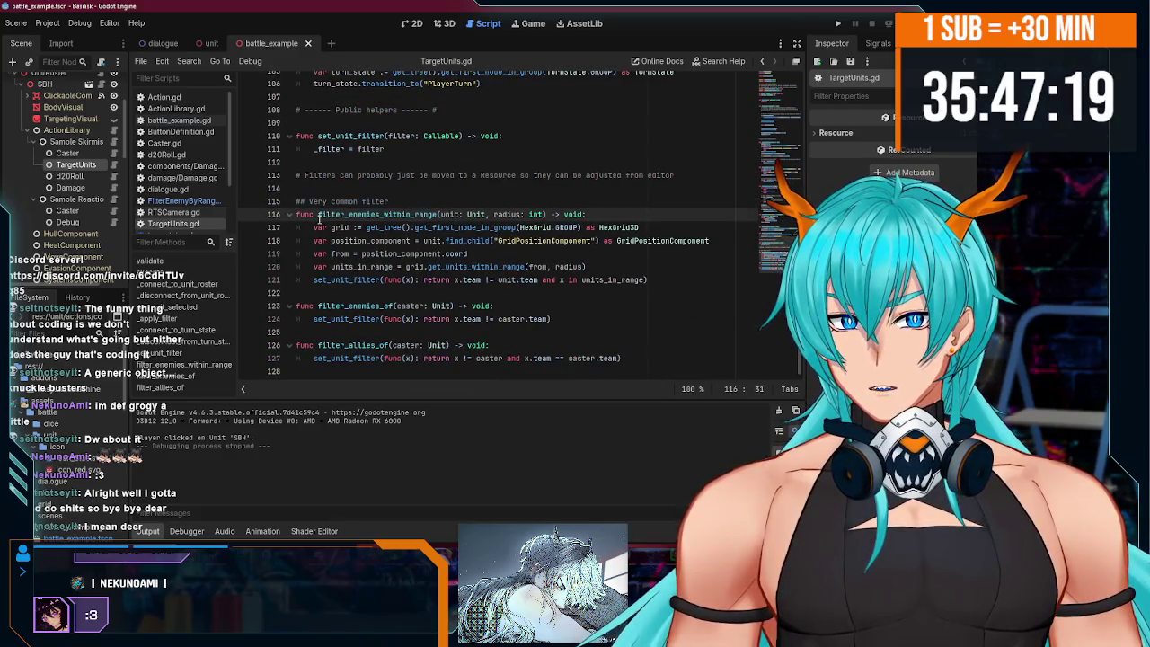
drag(314, 228, 652, 230)
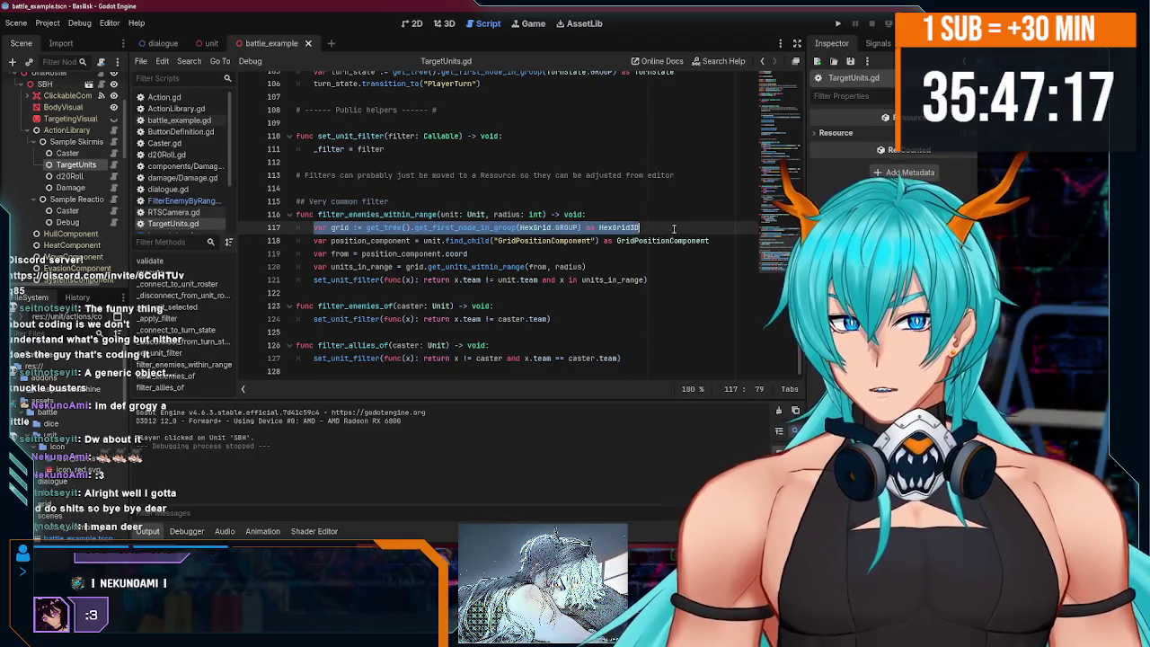
drag(313, 241, 735, 244)
mouse_move(466, 229)
mouse_down()
mouse_move(313, 241)
mouse_move(316, 254)
mouse_move(469, 255)
mouse_up()
drag(361, 255, 464, 259)
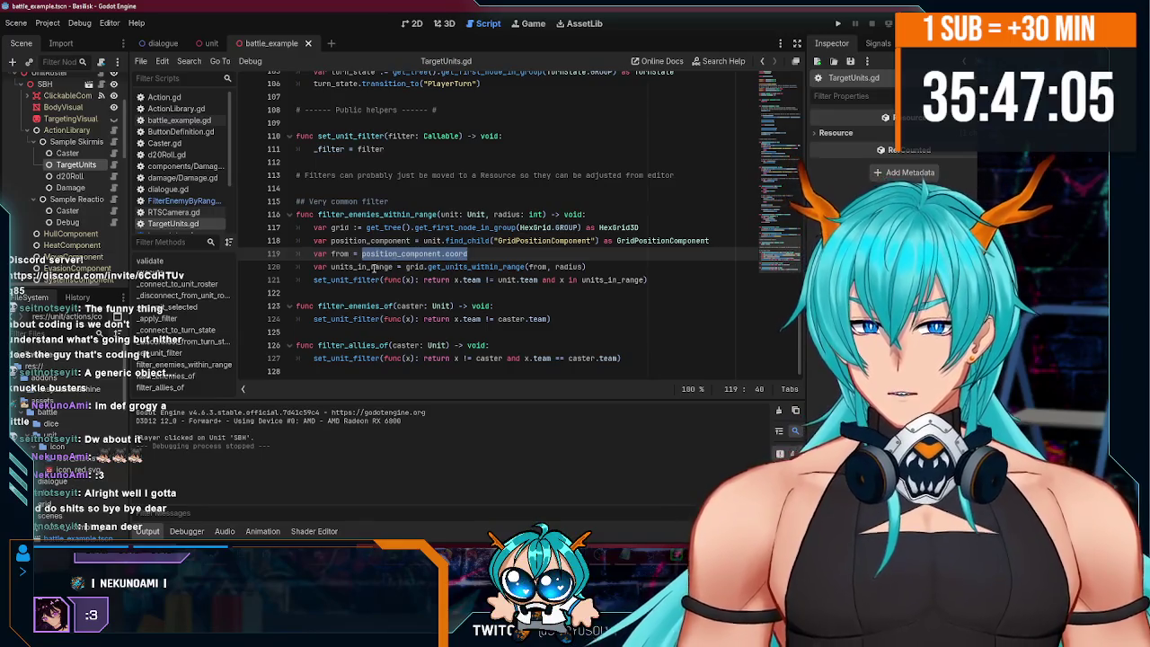
drag(314, 267, 473, 269)
mouse_move(330, 279)
mouse_down()
mouse_move(651, 283)
mouse_move(268, 203)
mouse_move(268, 213)
mouse_up()
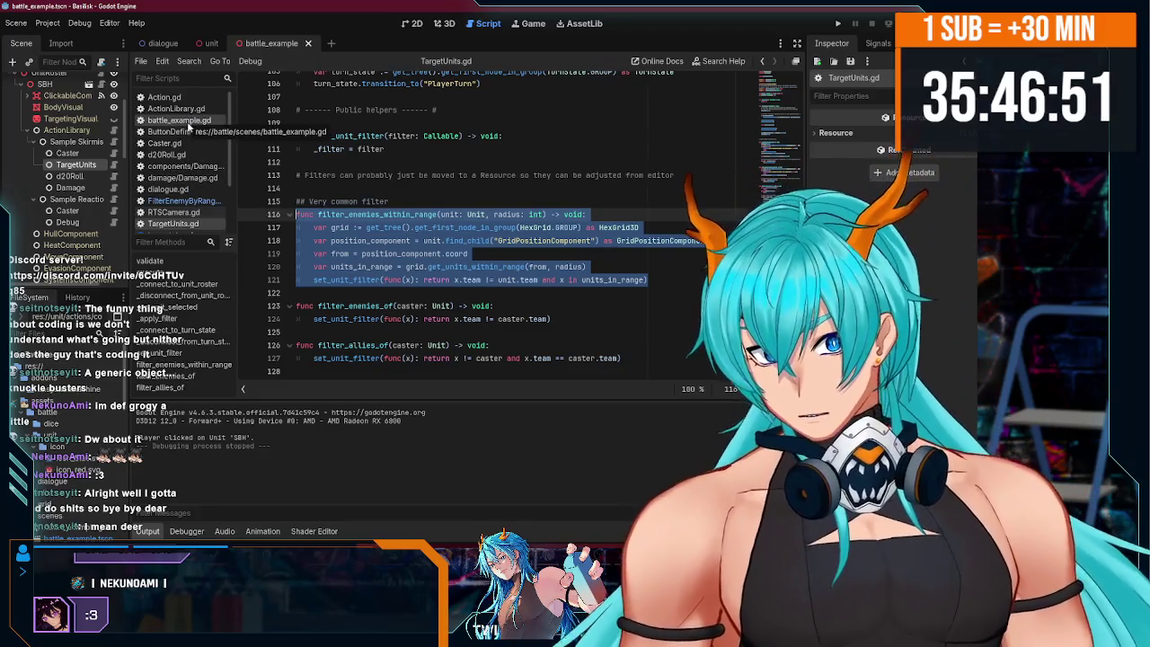
click(179, 201)
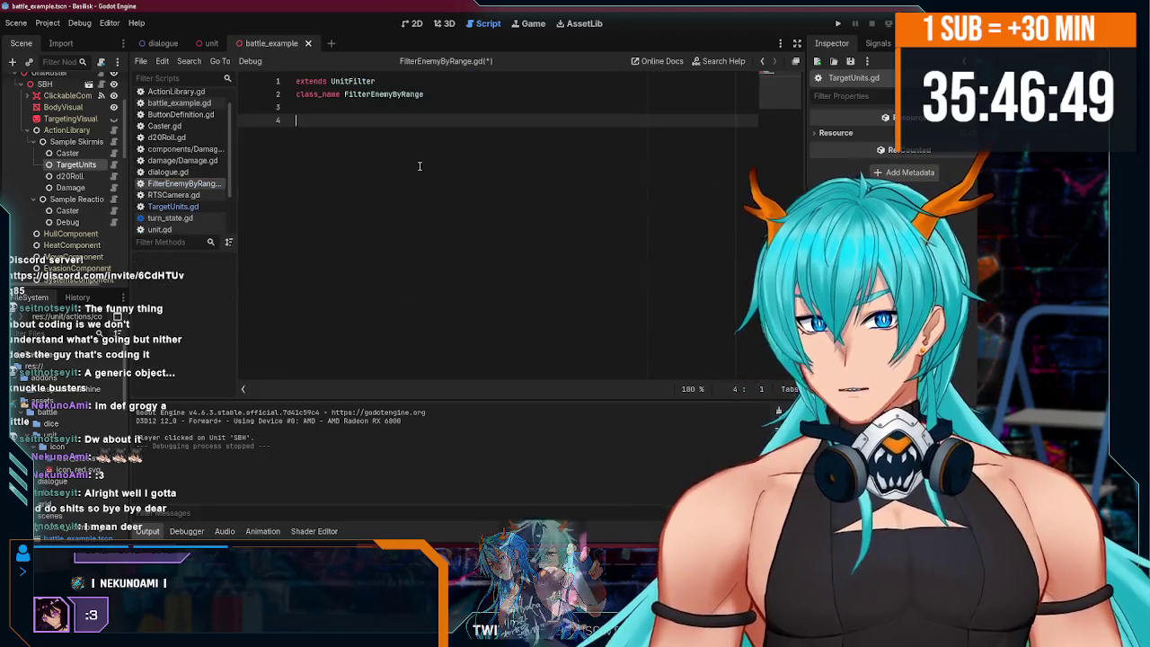
- Write the filter(unit) -> bool signature and paste the copied range code, dropping its old declaration line
text(f)
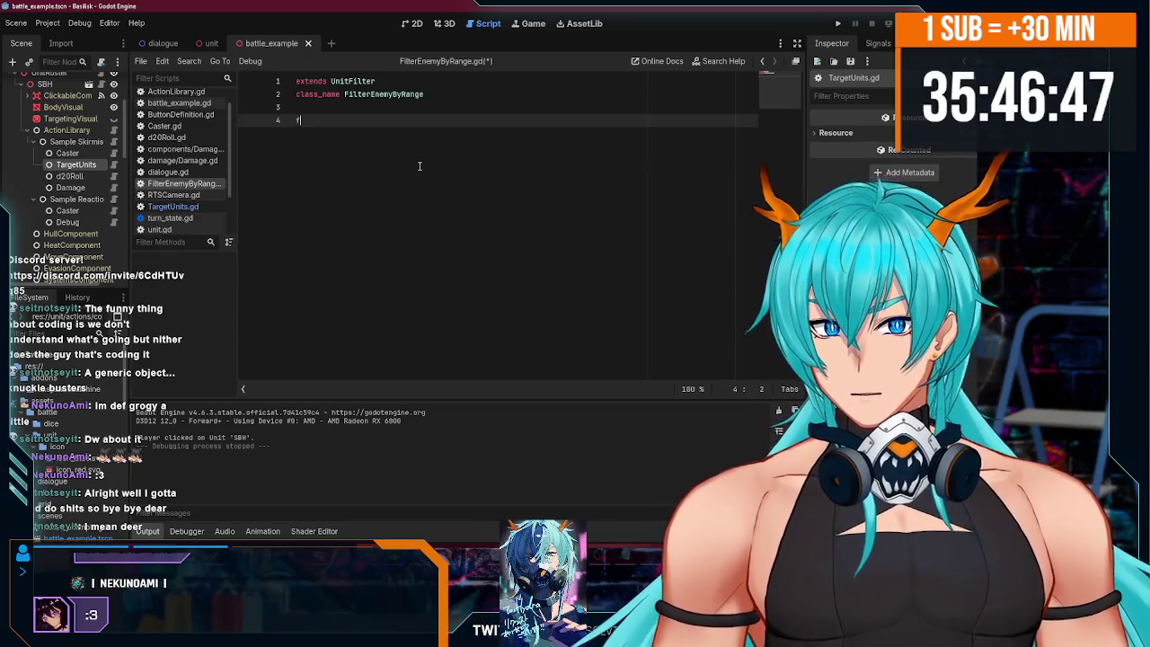
key(BackSpace)
key(BackSpace)
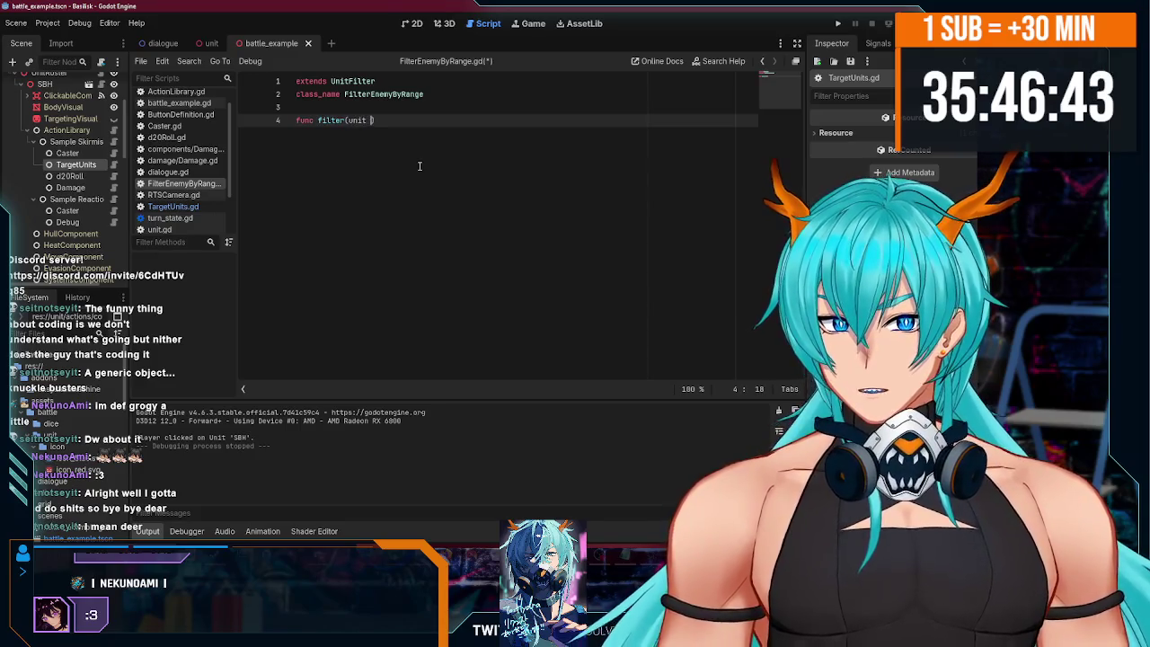
text(it):)
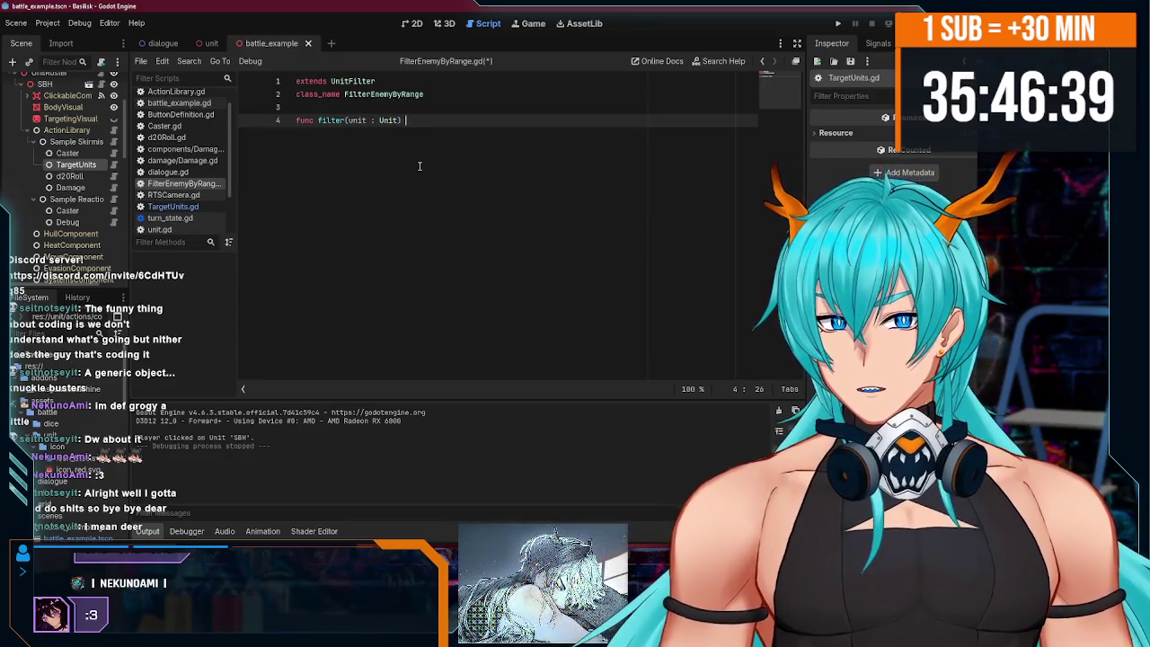
text( bool:)
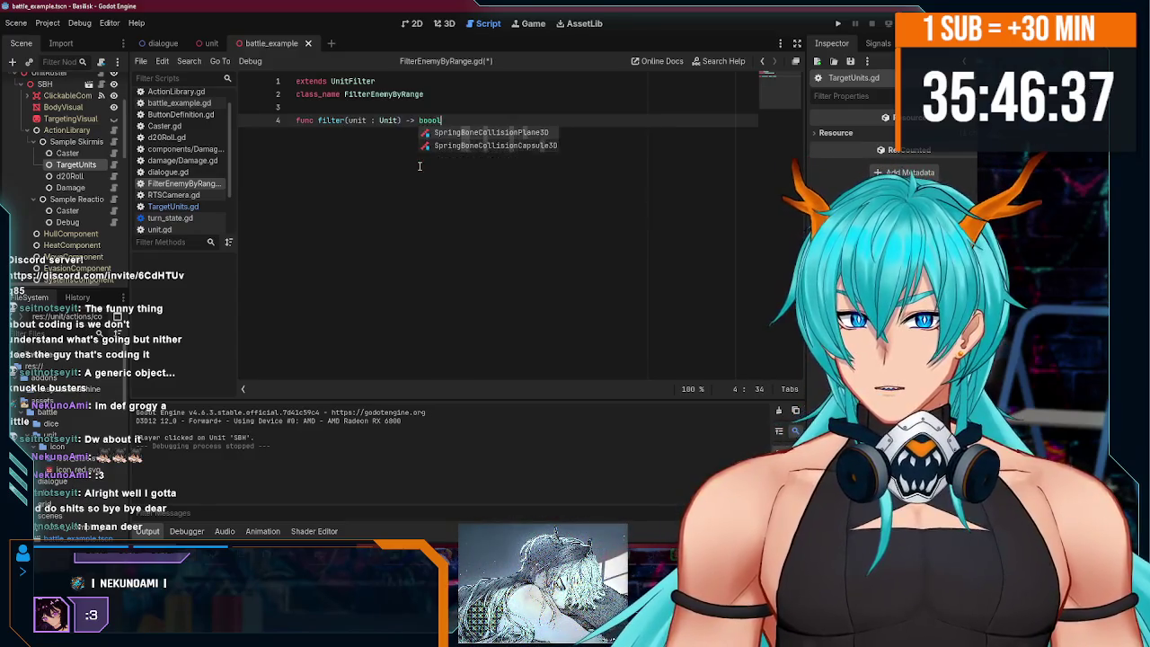
key(Return)
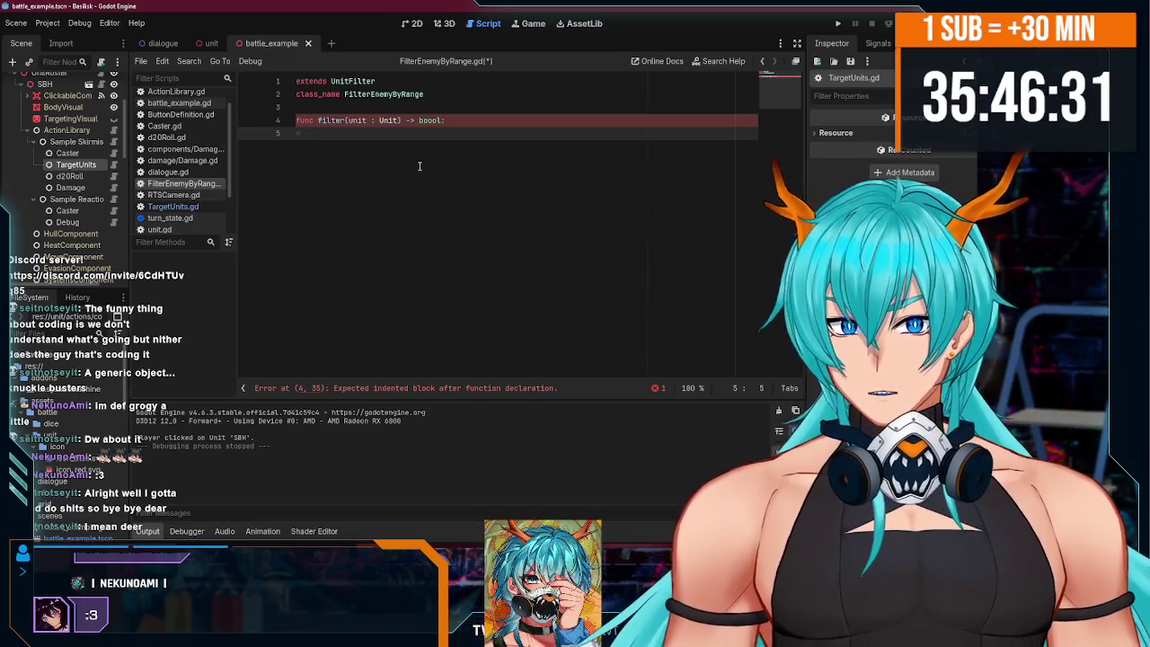
text(func filter_enemies_within_range(unit: Unit, radius: int) -> void: 	var grid := get_tree().get_first_node_in_group(HexGrid.GROUP) as HexGrid3D 	var position_component = unit.find_child("GridPositionComponent") as GridPositionComponent 	var from = position_component.coord 	var units_in_range = grid.get_units_within_range(from, radius) 	set_unit_filter(func(x): return x.team != unit.team and x in units_in_range))
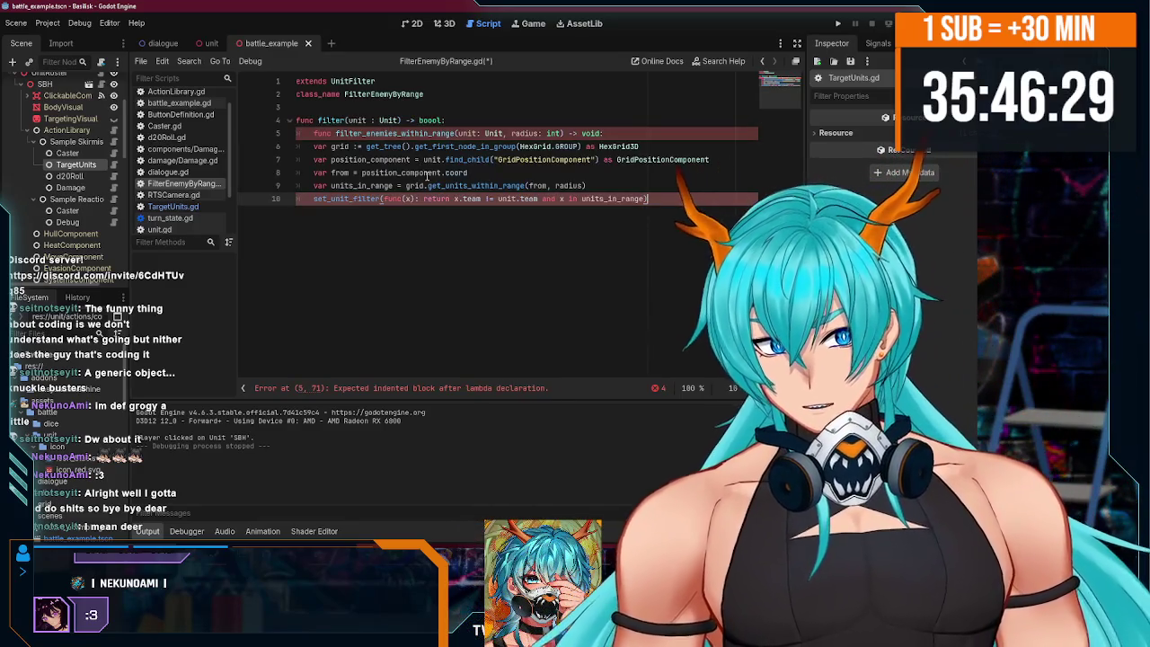
click(298, 133)
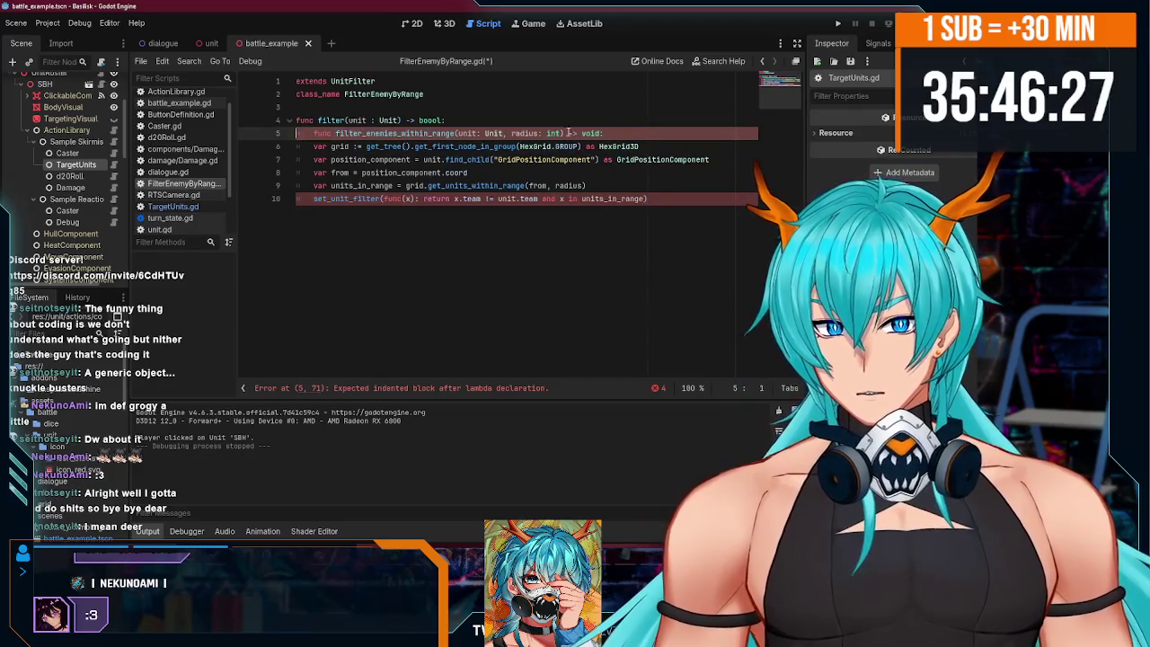
key(BackSpace)
key(BackSpace)
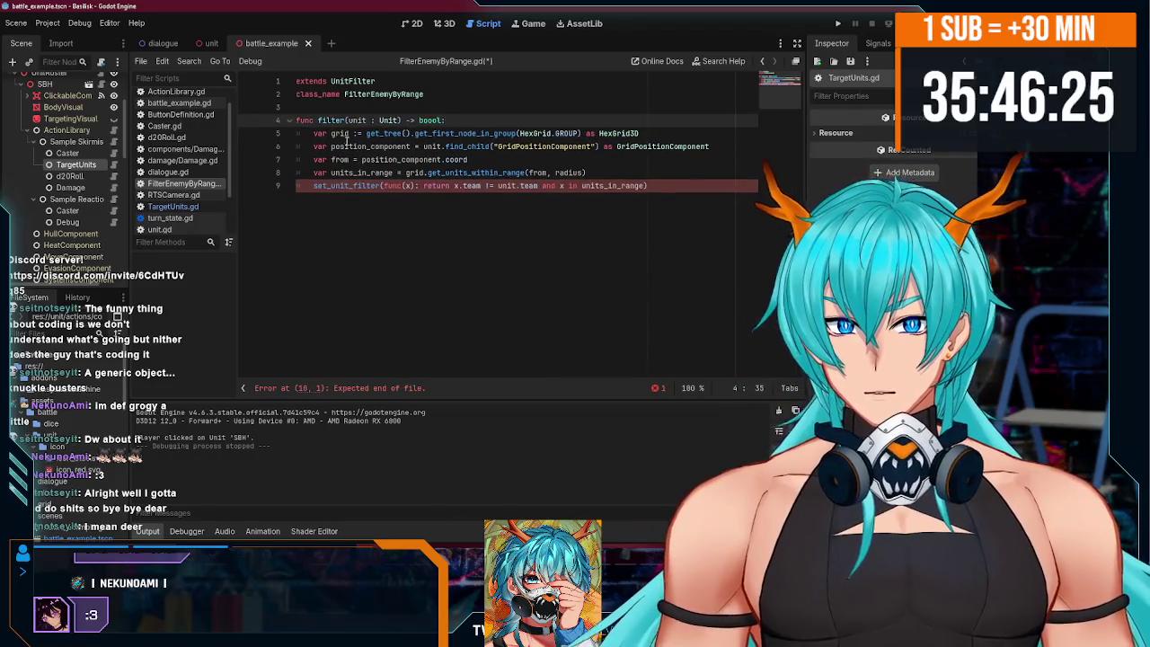
- Insert blank lines below class_name and inspect the unit references in the pasted code
click(349, 135)
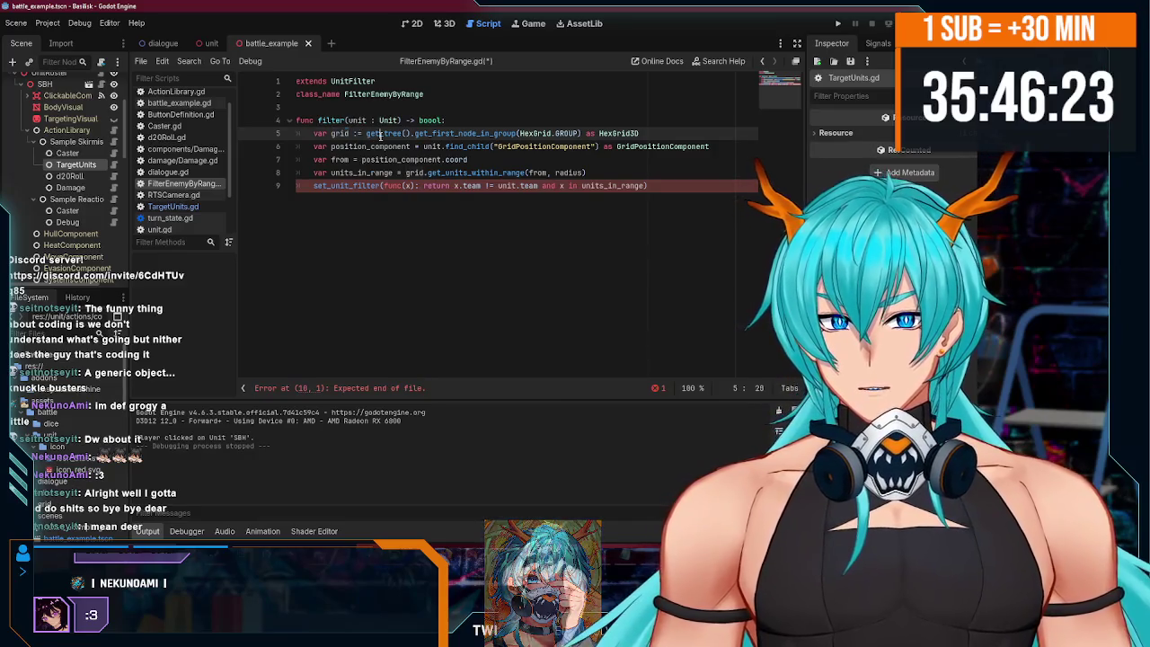
click(504, 172)
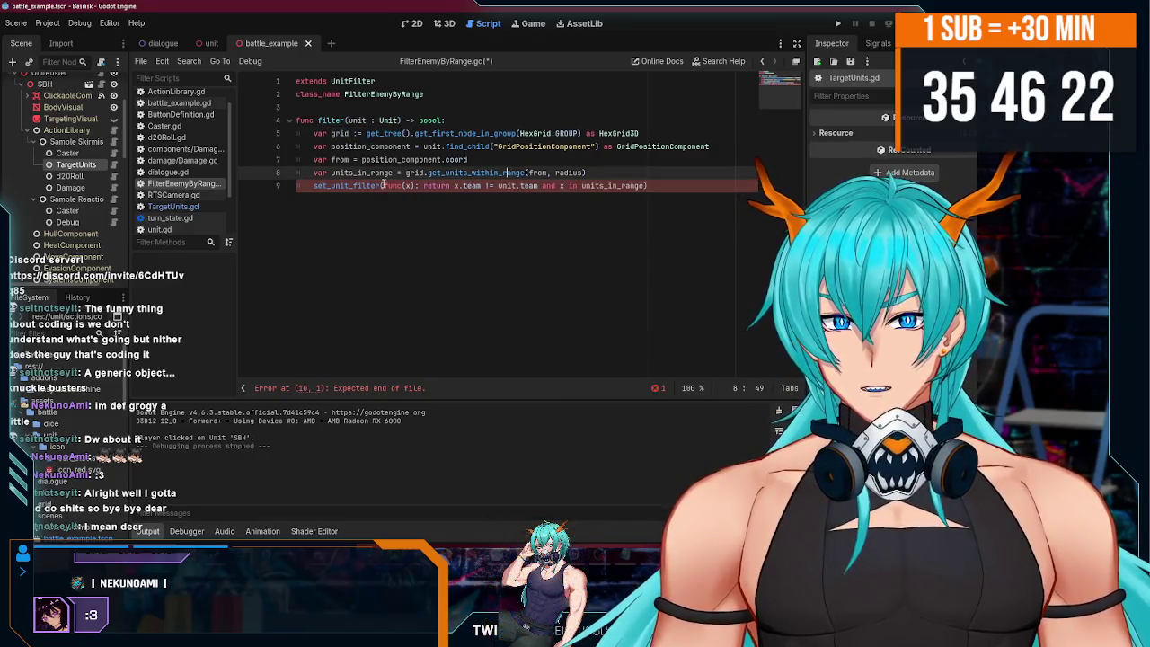
click(383, 108)
key(Return)
key(Return)
key(Up)
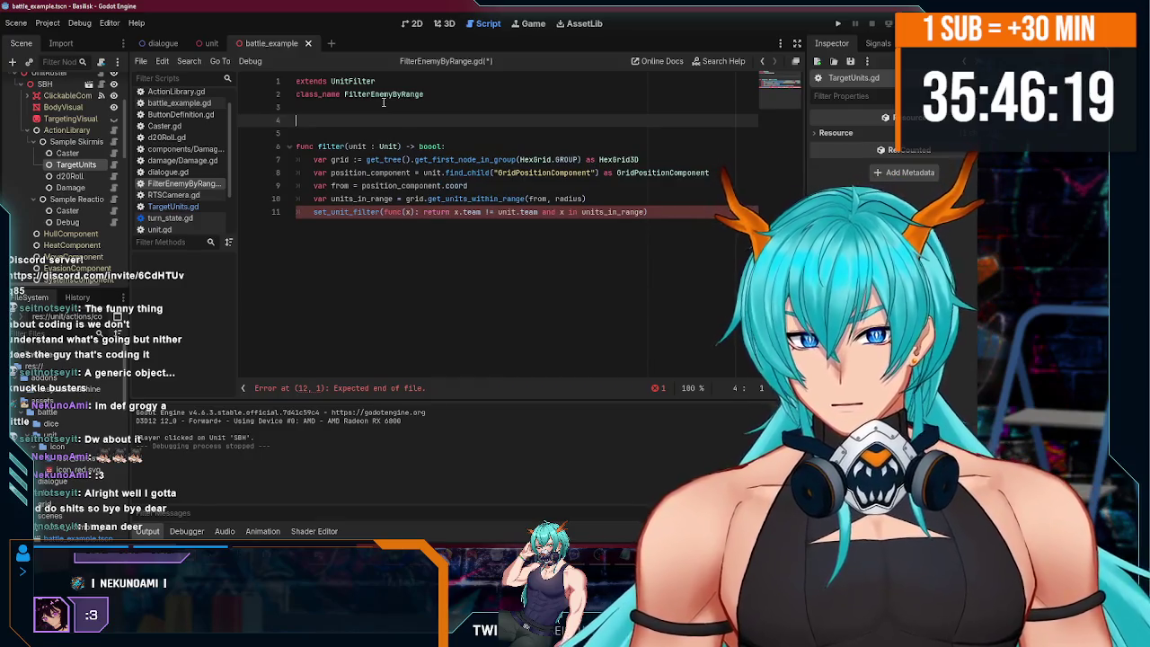
double_click(432, 173)
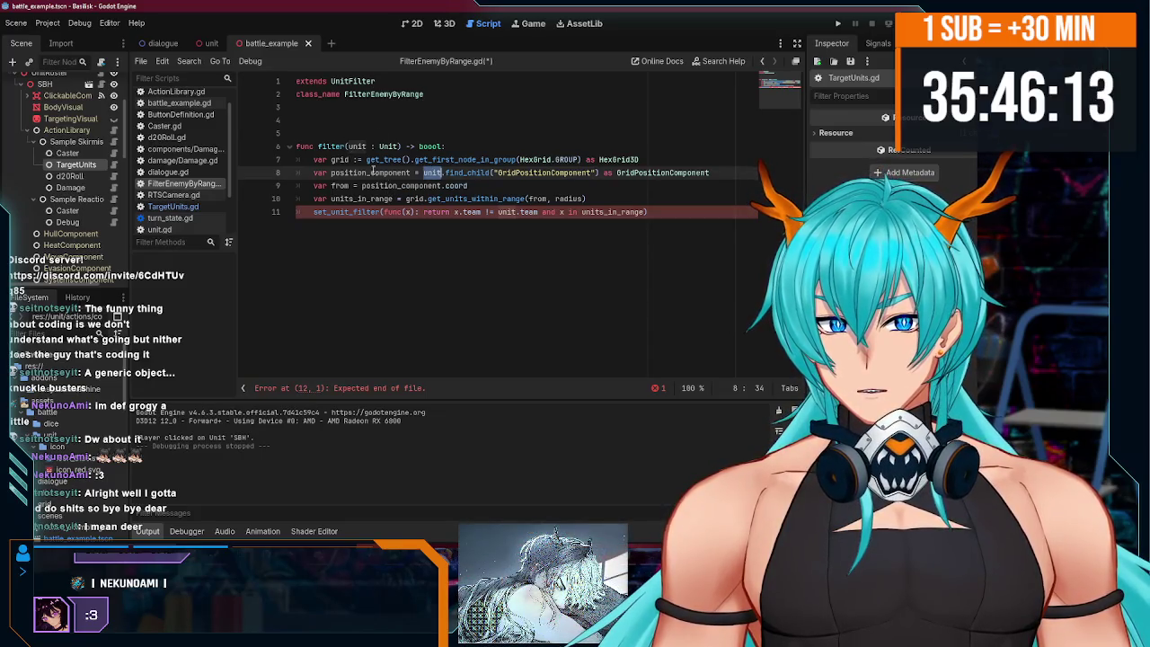
double_click(356, 145)
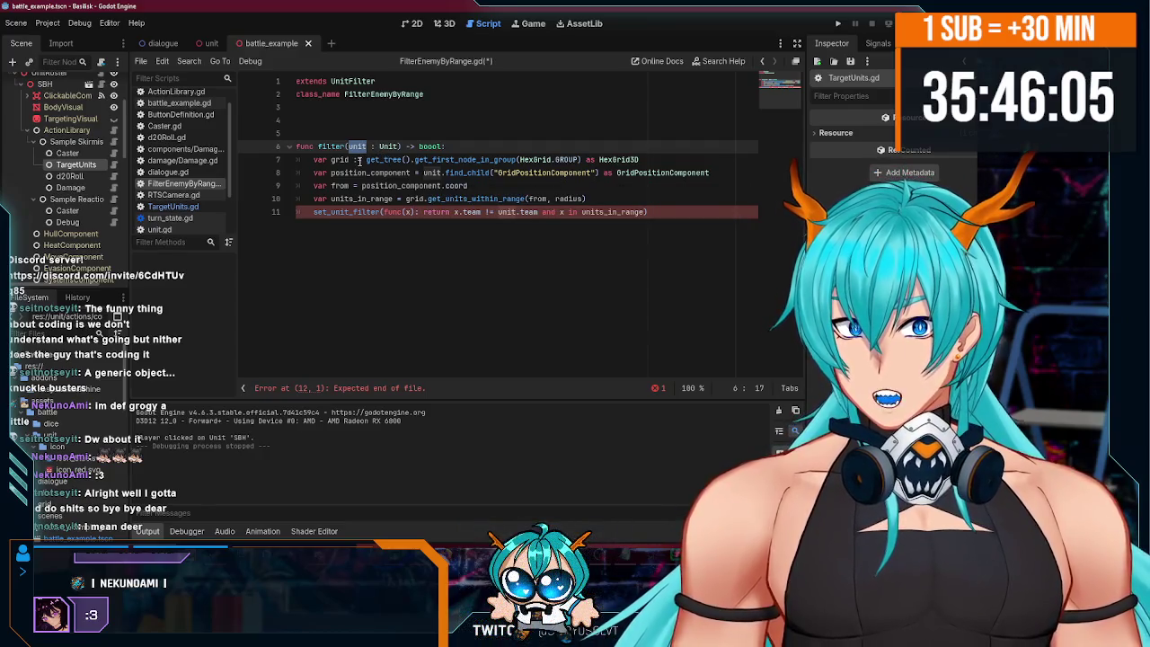
double_click(432, 171)
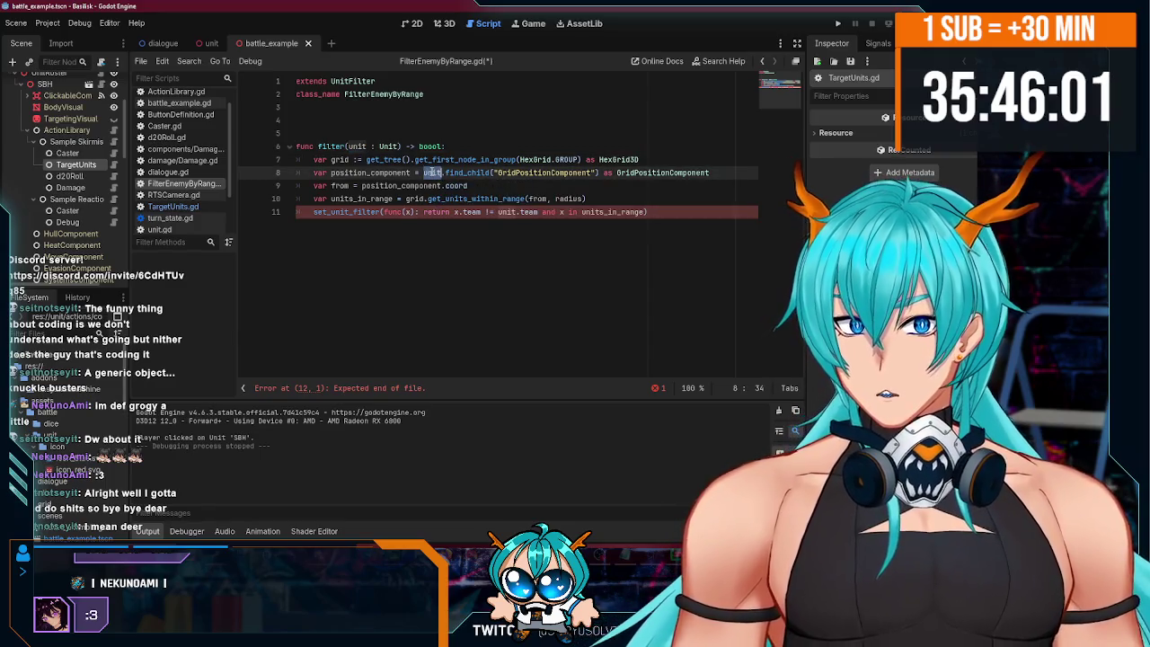
mouse_move(432, 172)
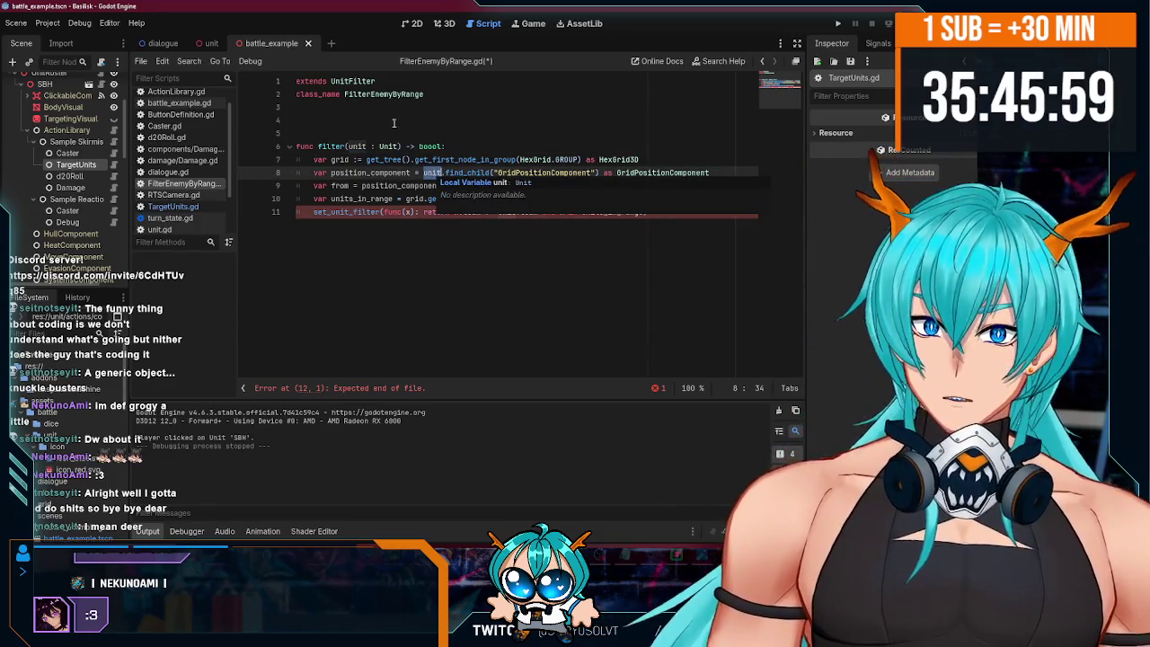
click(392, 120)
text(@e)
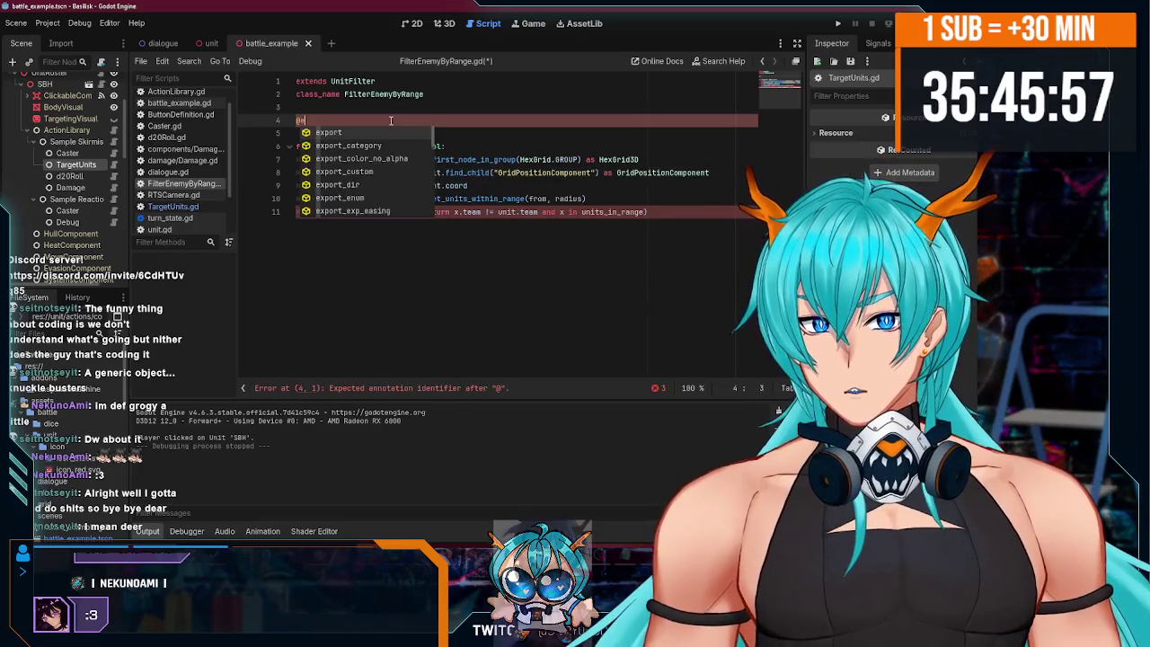
text(xport var source_)
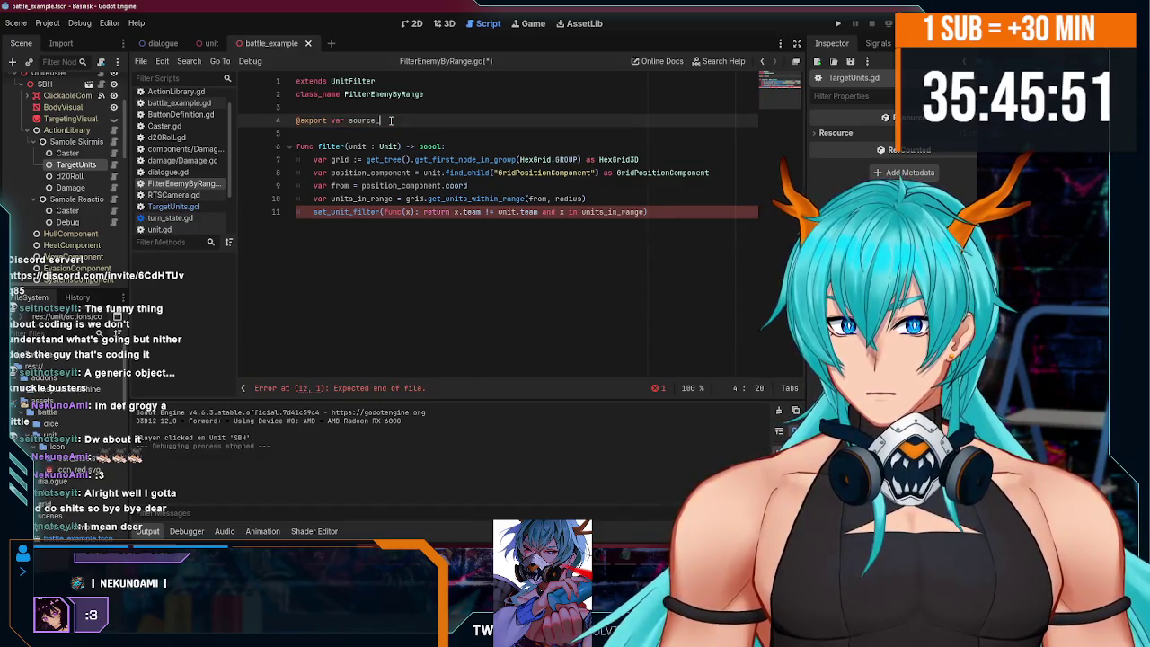
text(: Unit.)
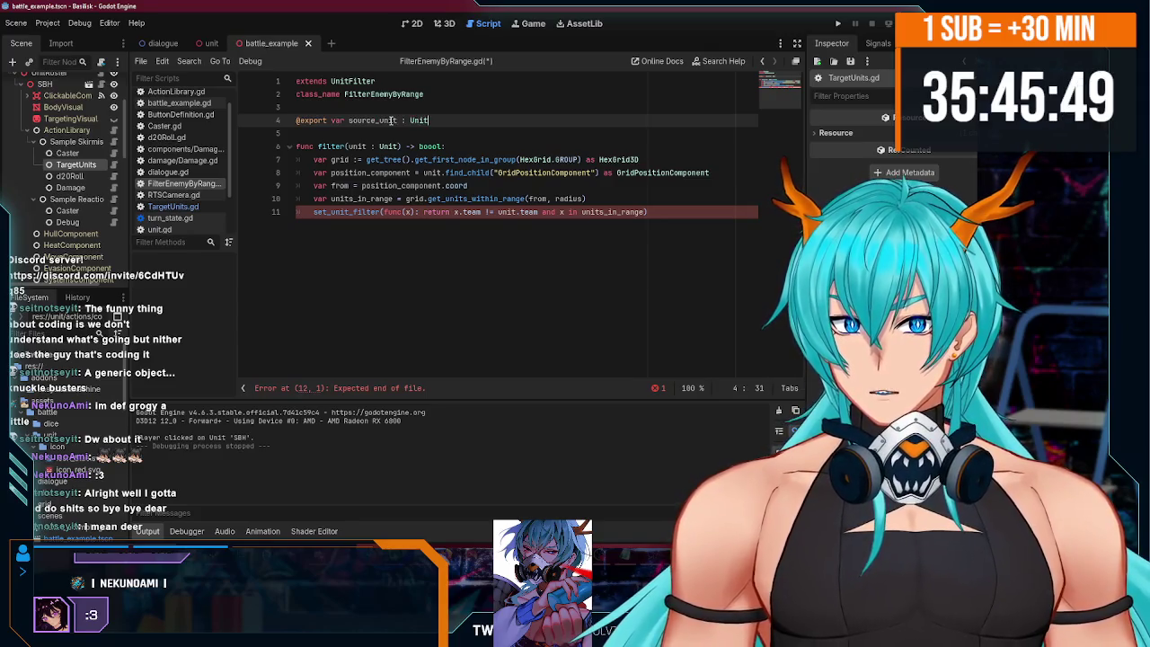
key(BackSpace)
key(ctrl+s)
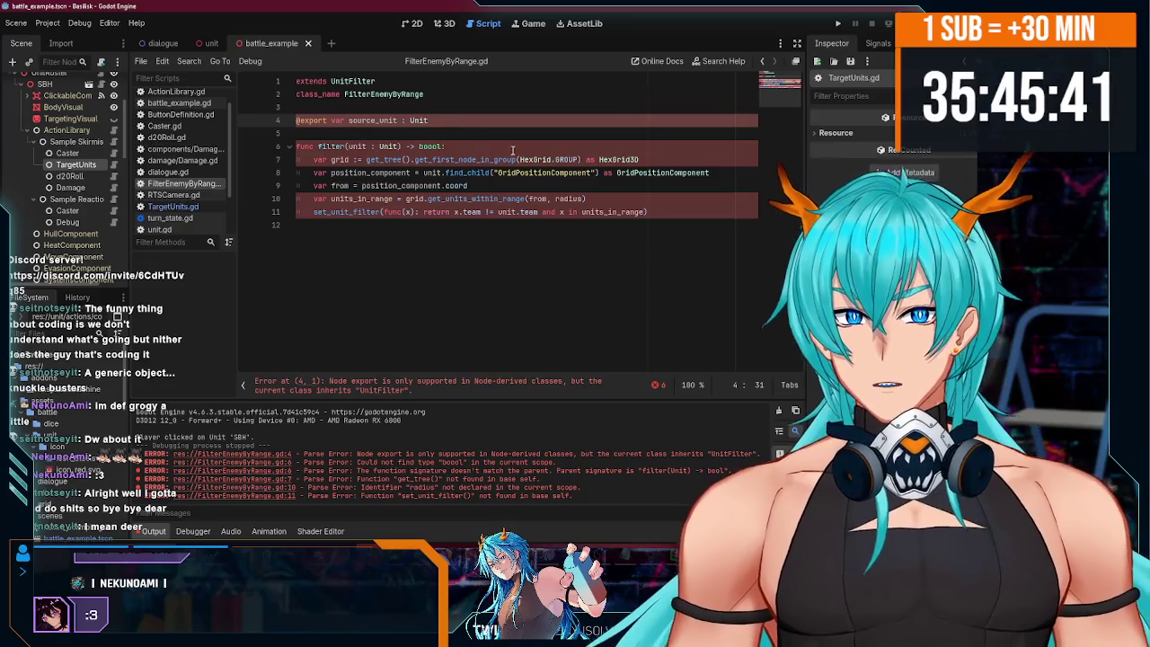
key(Return)
text(@e)
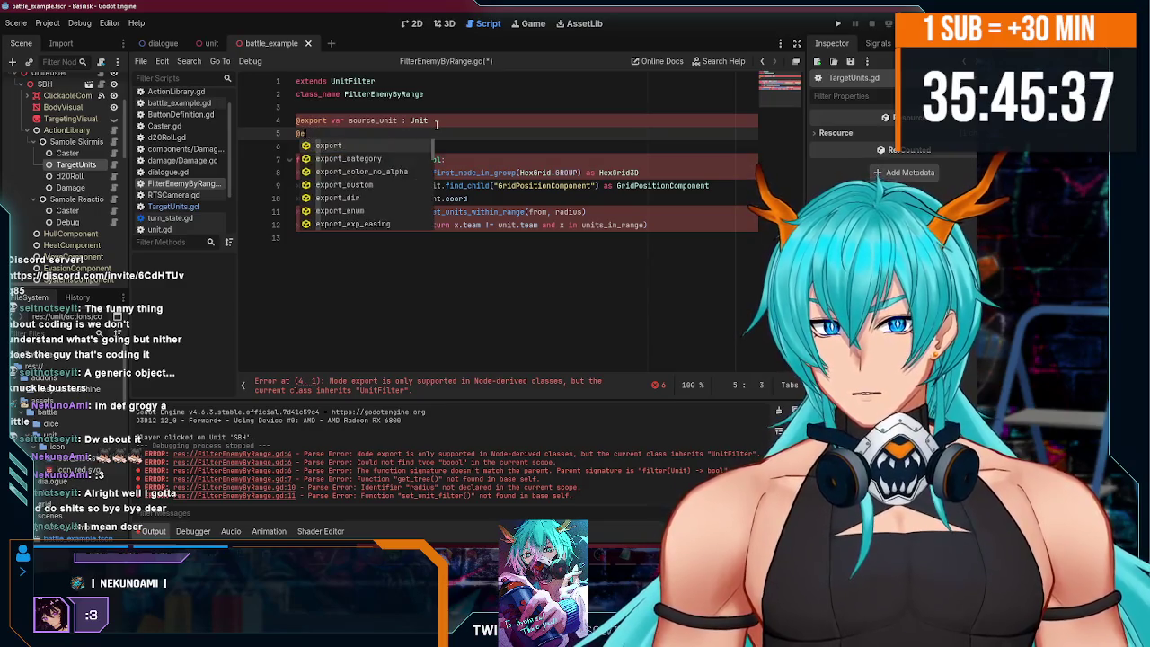
text(xport v)
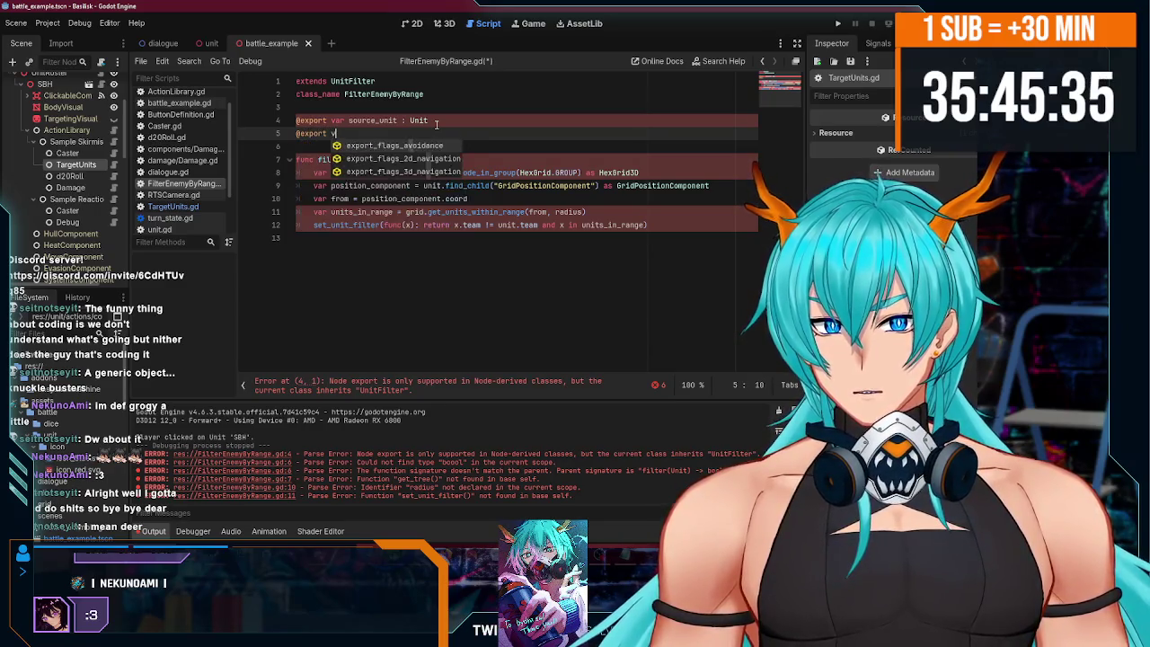
text(ar radius:)
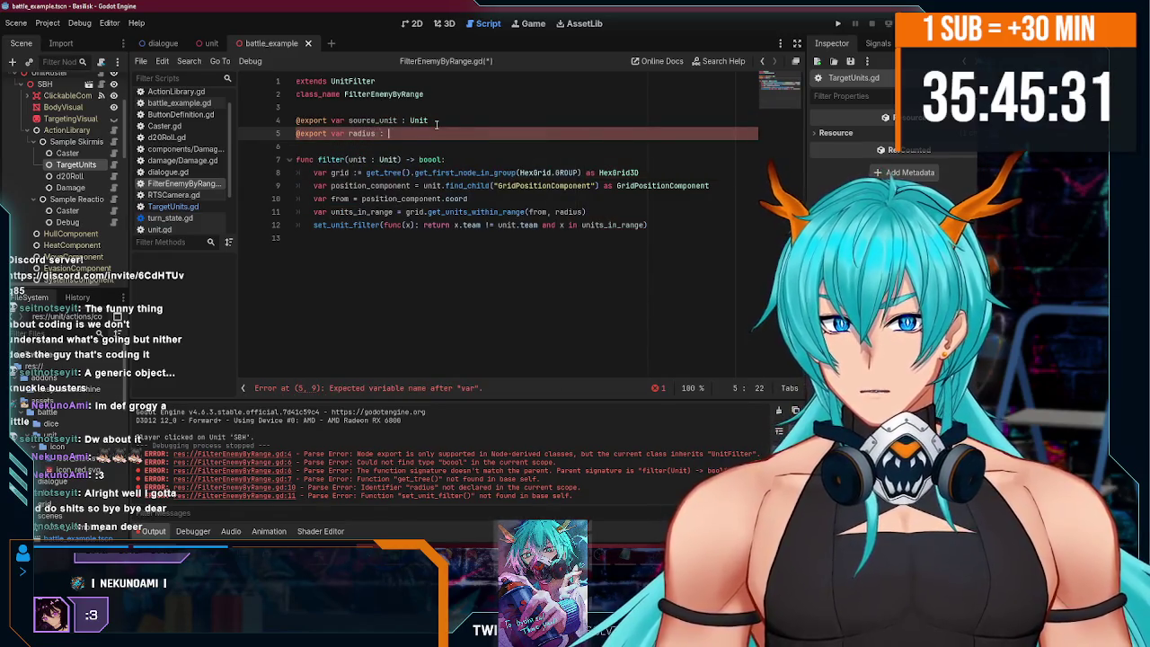
key(BackSpace)
text(: int = 0)
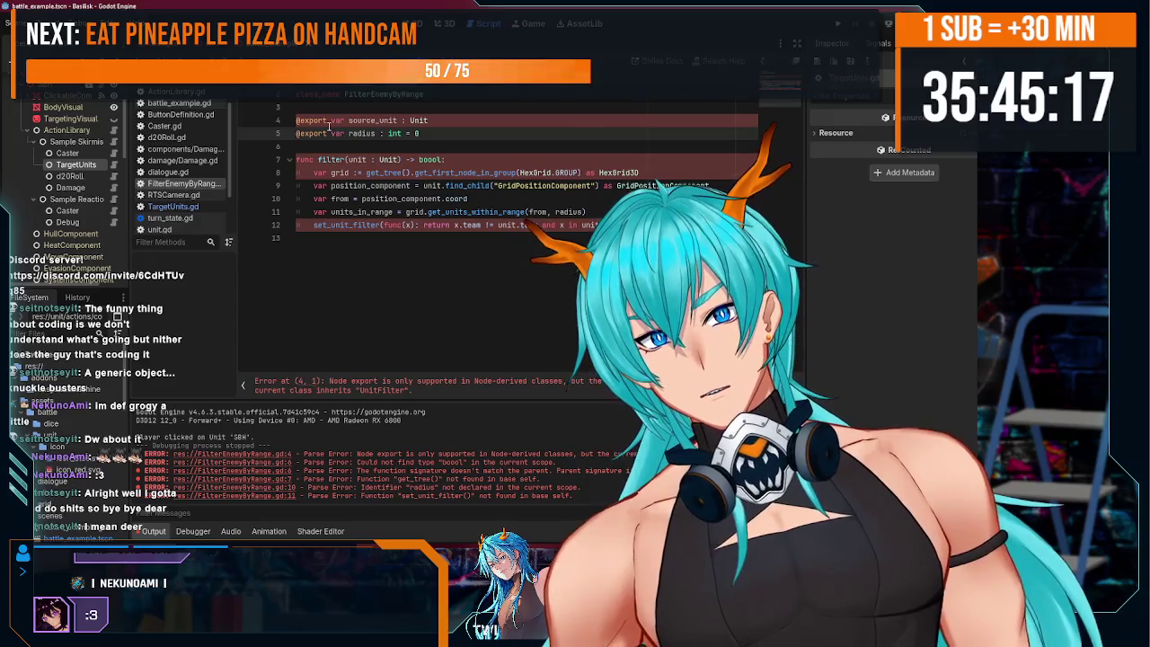
mouse_move(333, 126)
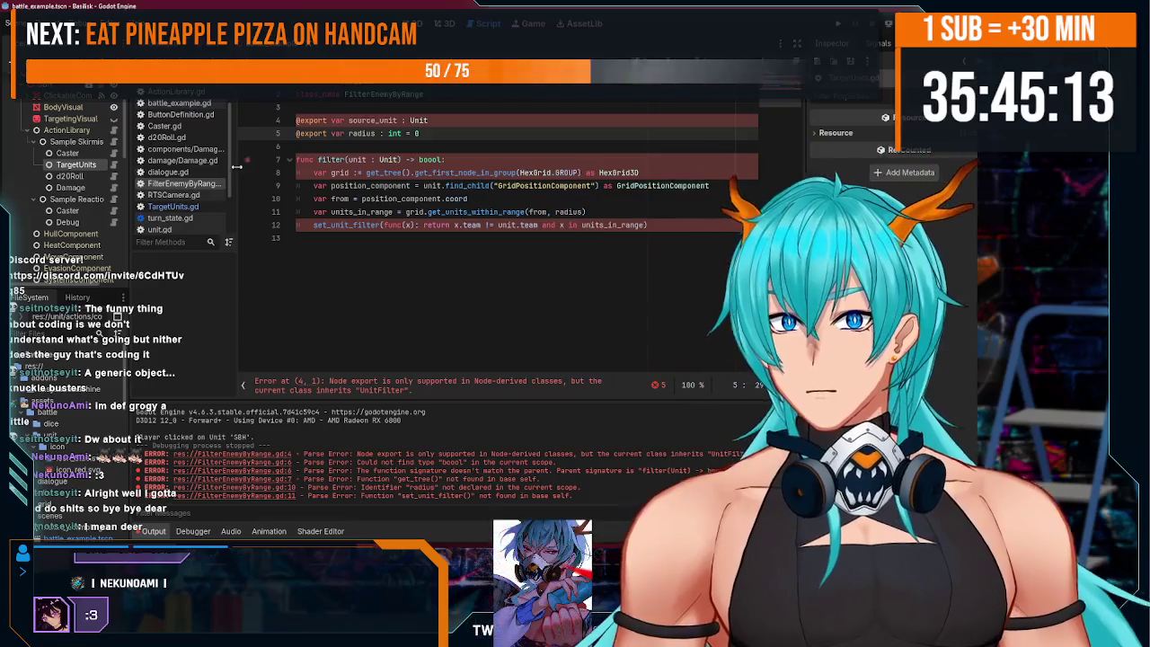
scroll(195, 170, up, 2)
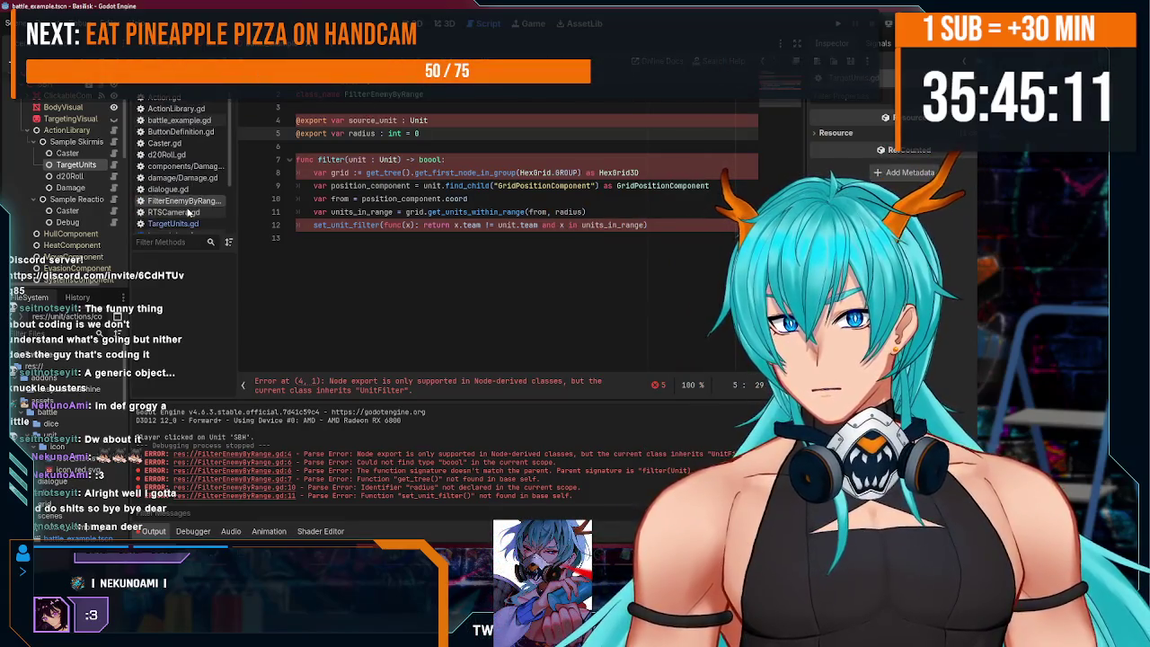
scroll(193, 161, down, 3)
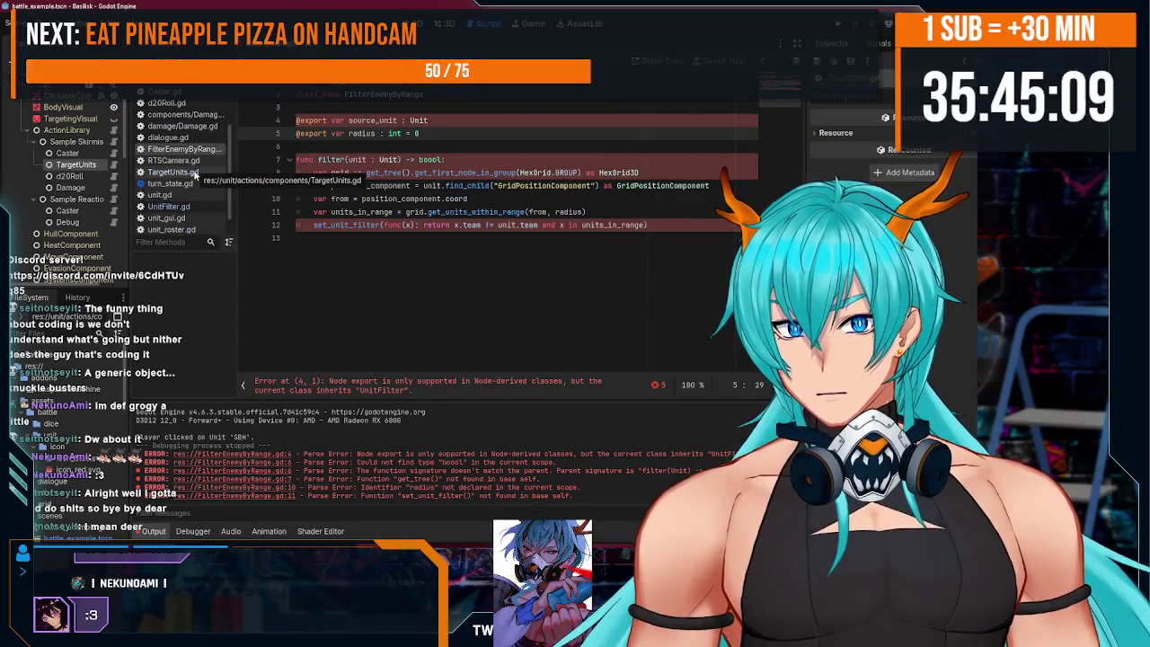
click(170, 190)
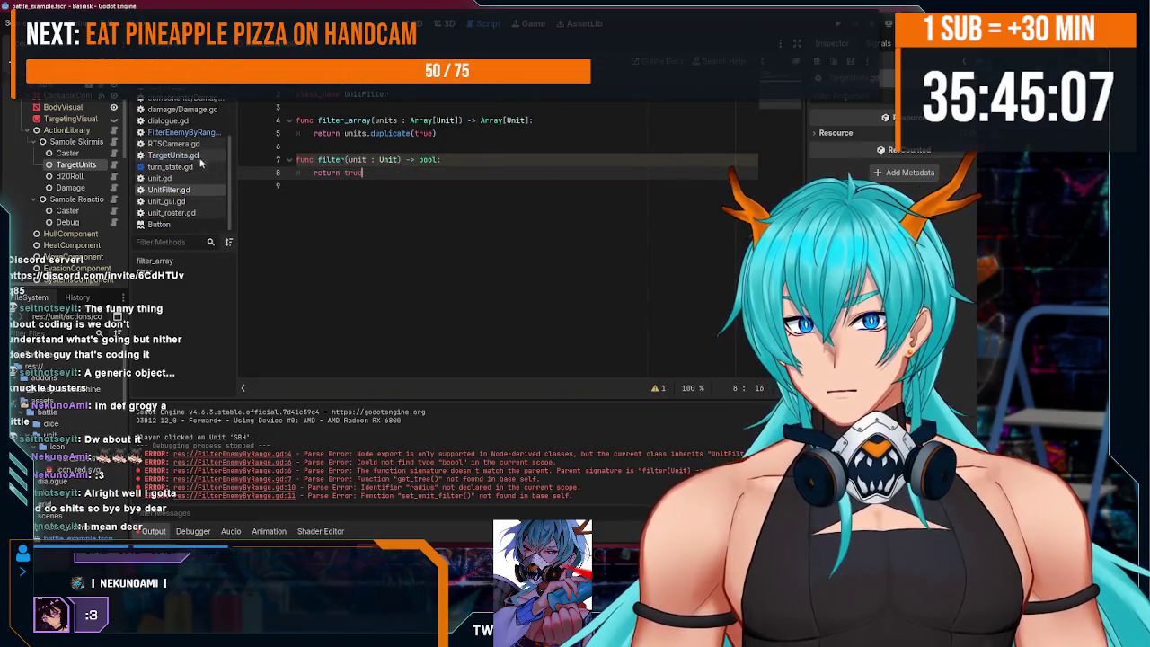
click(191, 156)
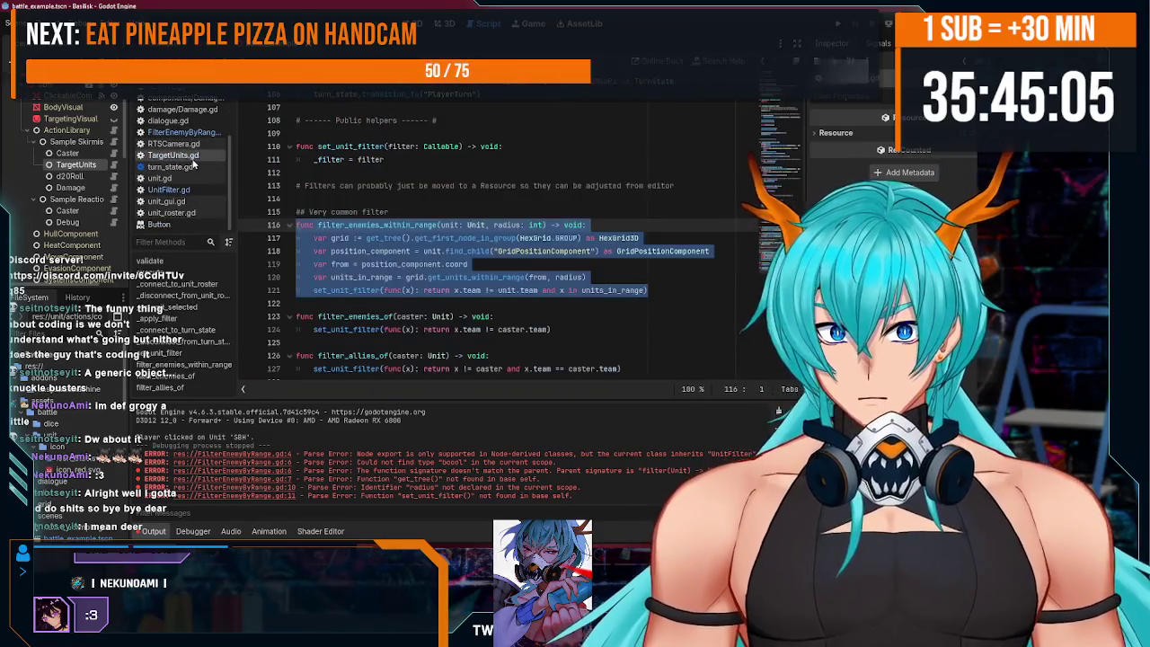
click(179, 132)
click(444, 159)
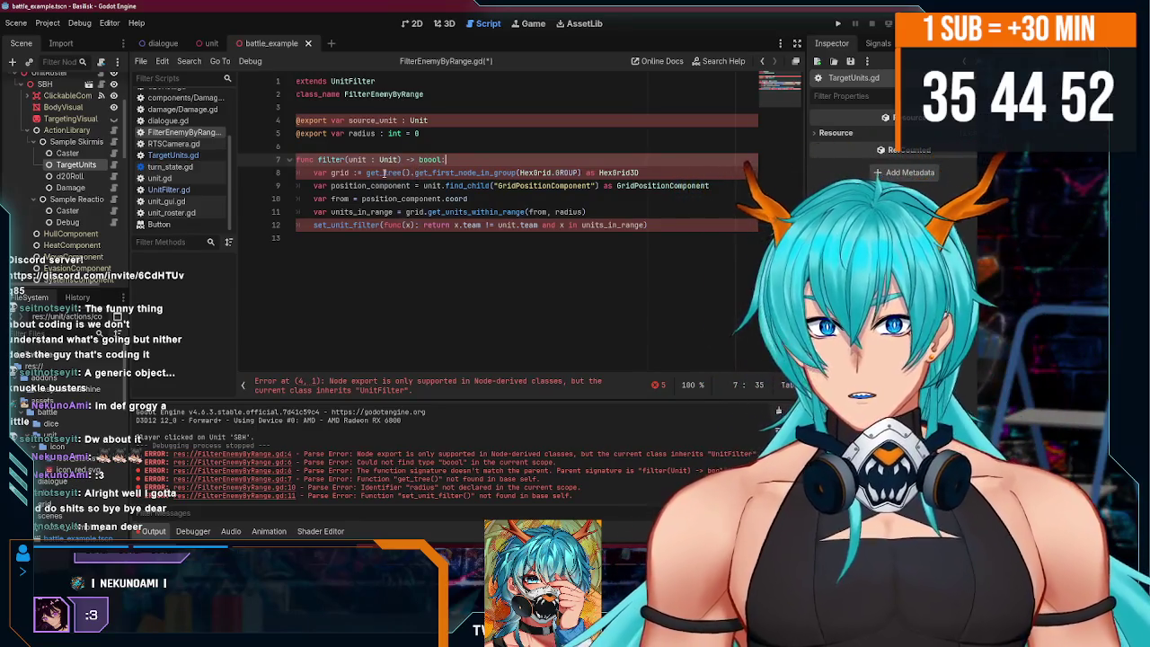
mouse_move(327, 120)
mouse_down()
mouse_move(272, 133)
mouse_move(297, 133)
mouse_up()
key(BackSpace)
key(BackSpace)
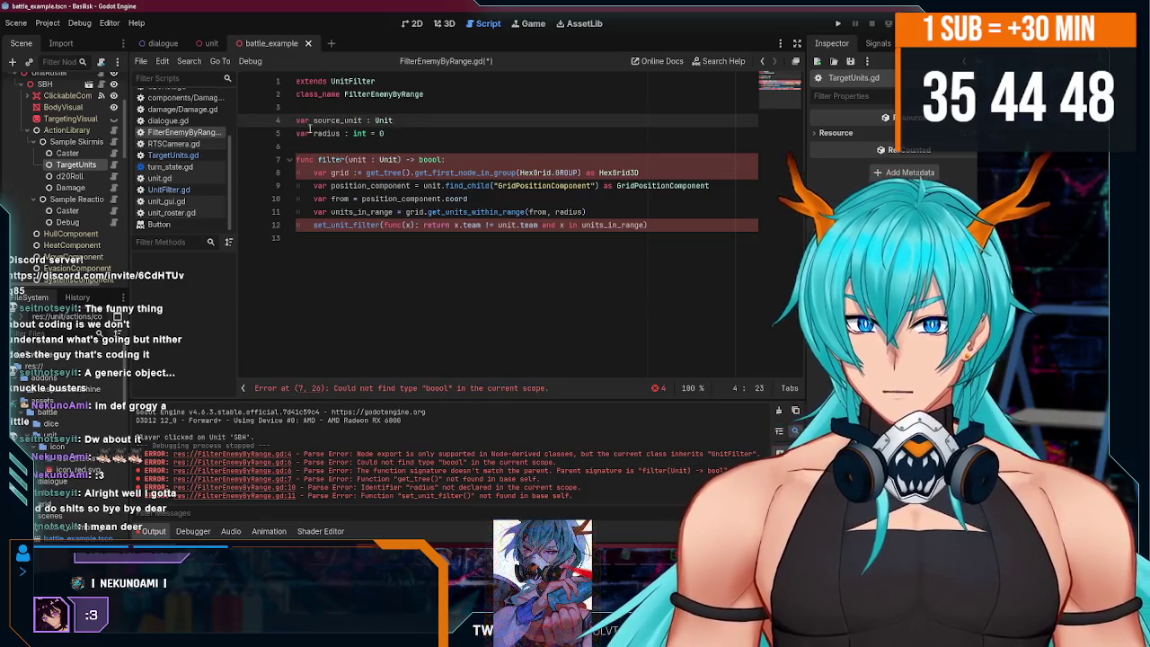
key(ctrl+s)
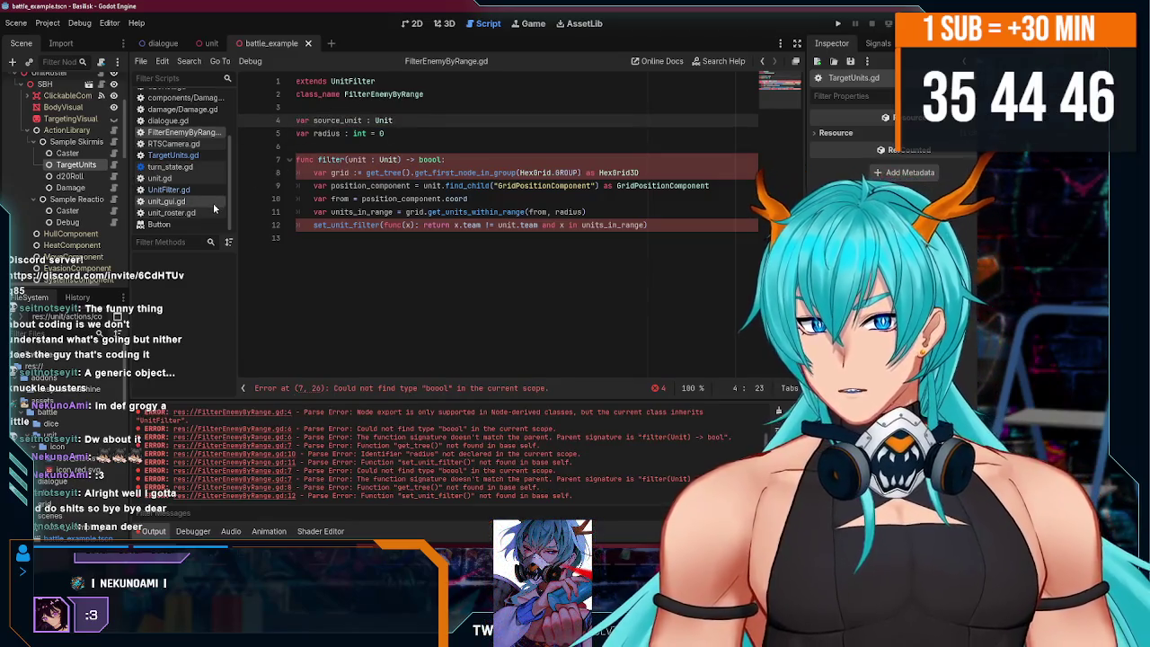
scroll(180, 162, up, 3)
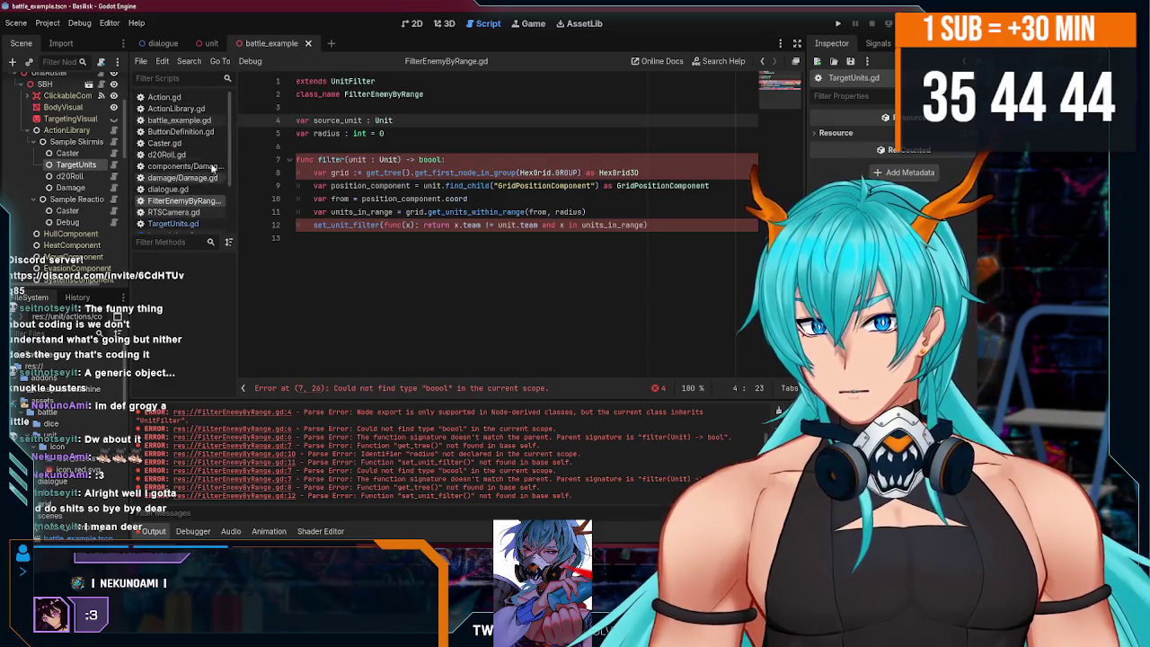
click(196, 133)
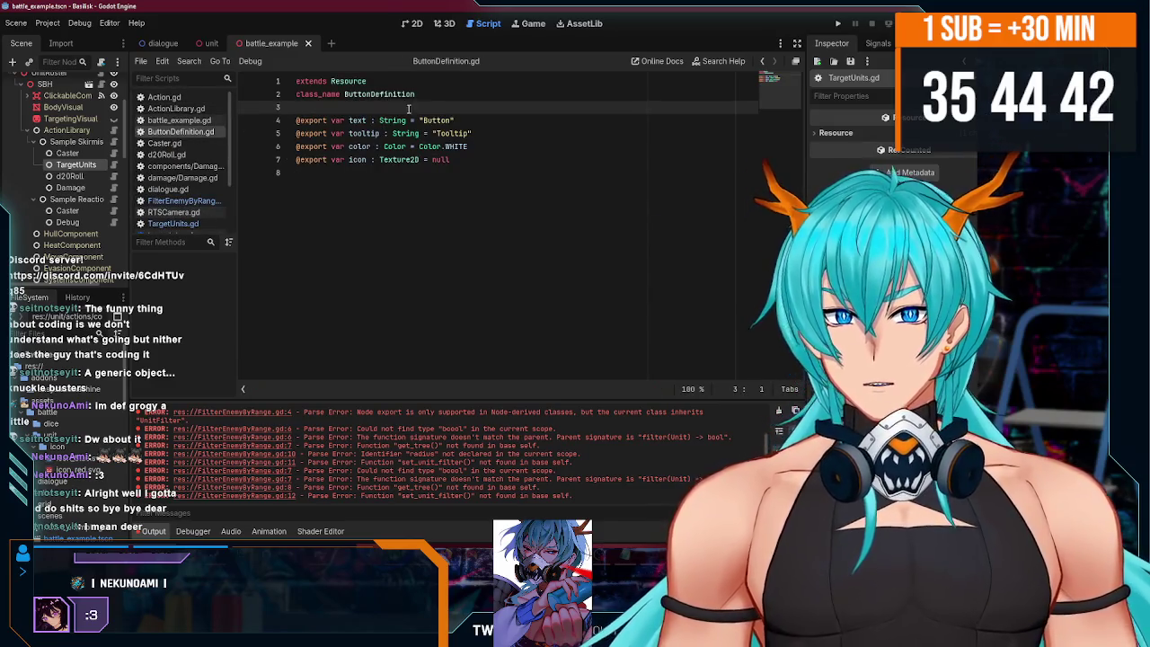
click(480, 173)
scroll(199, 165, down, 1)
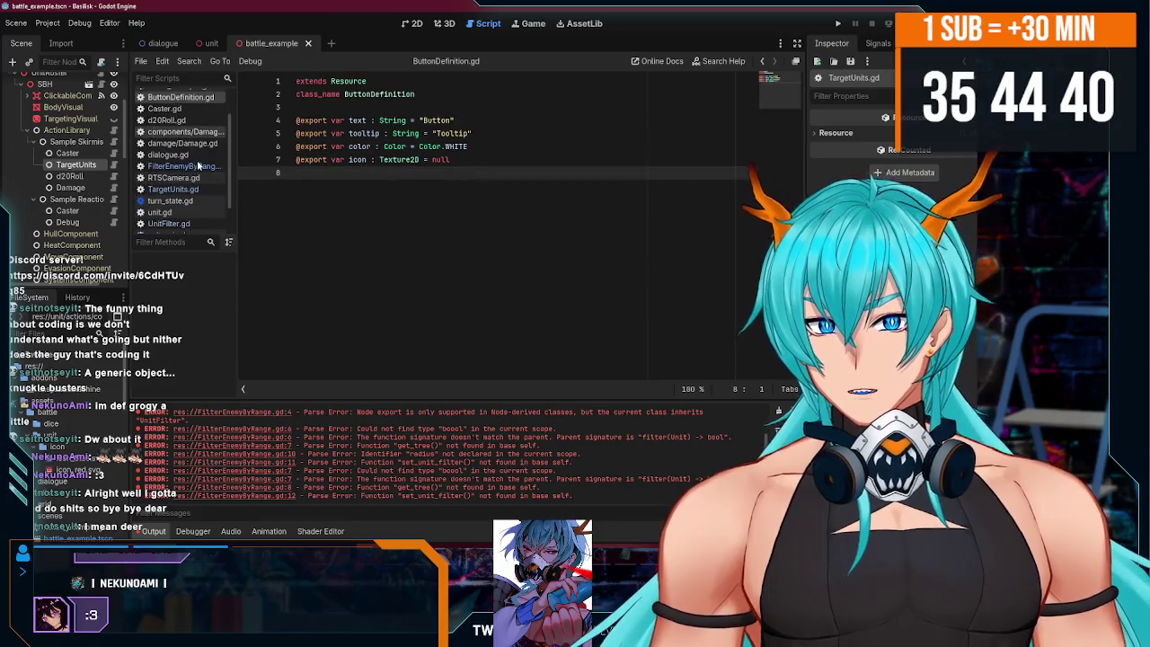
scroll(199, 165, down, 1)
click(199, 166)
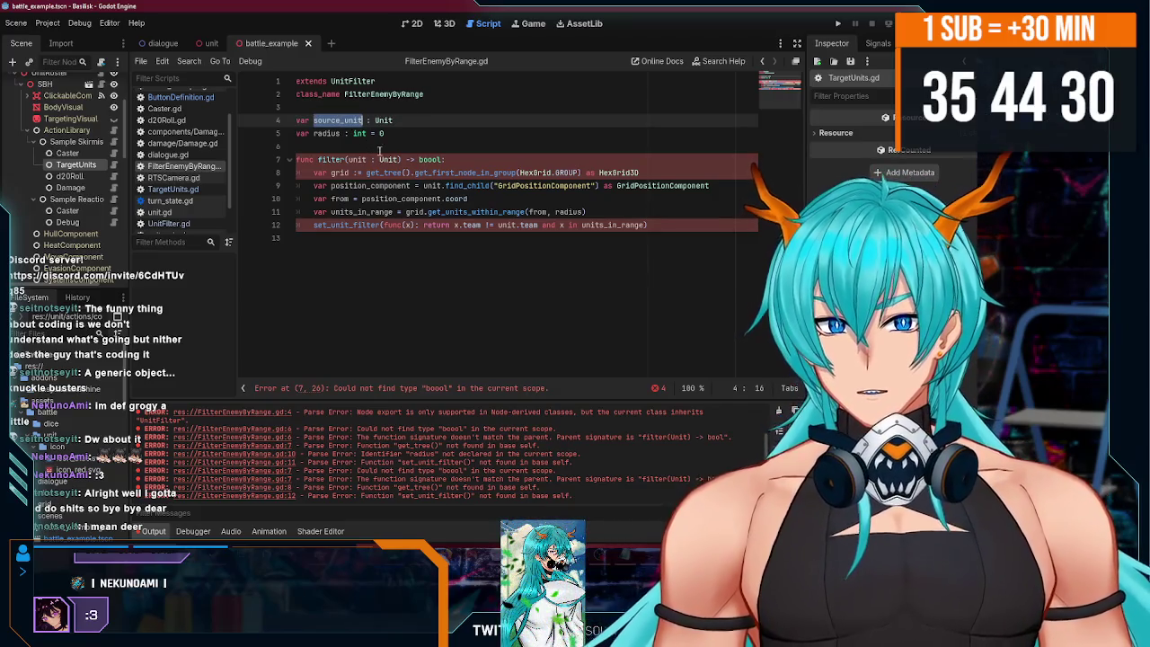
- Replace unit with source_unit on line 9, correct boool to bool, and save
double_click(432, 185)
text(source_unit)
click(511, 195)
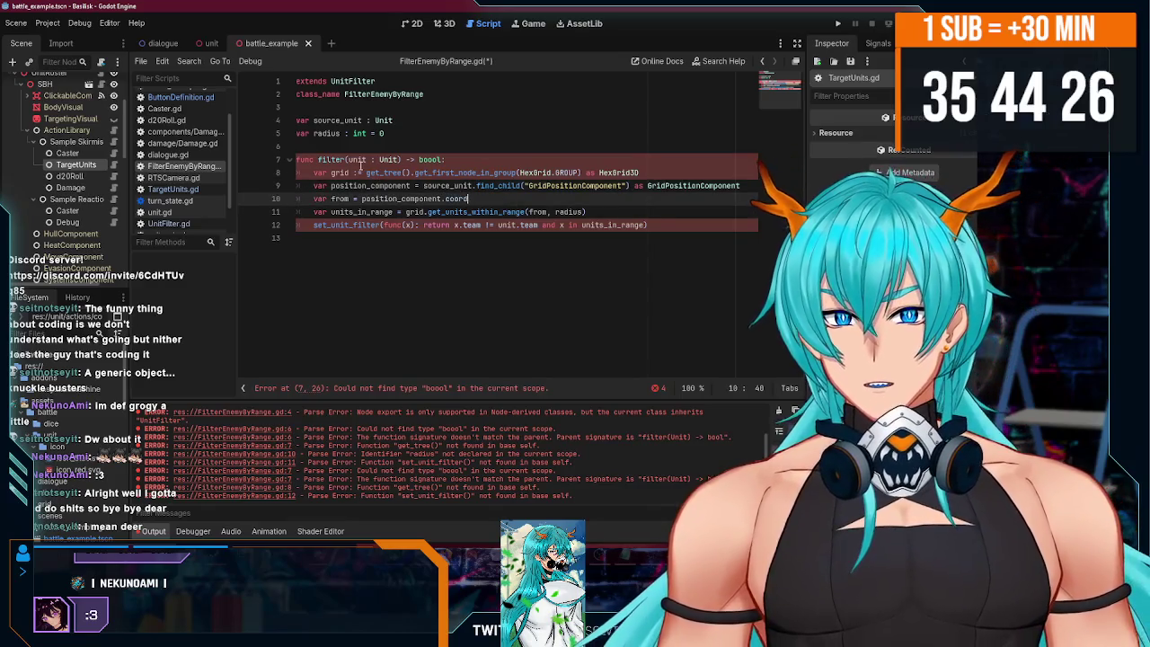
key(ctrl+s)
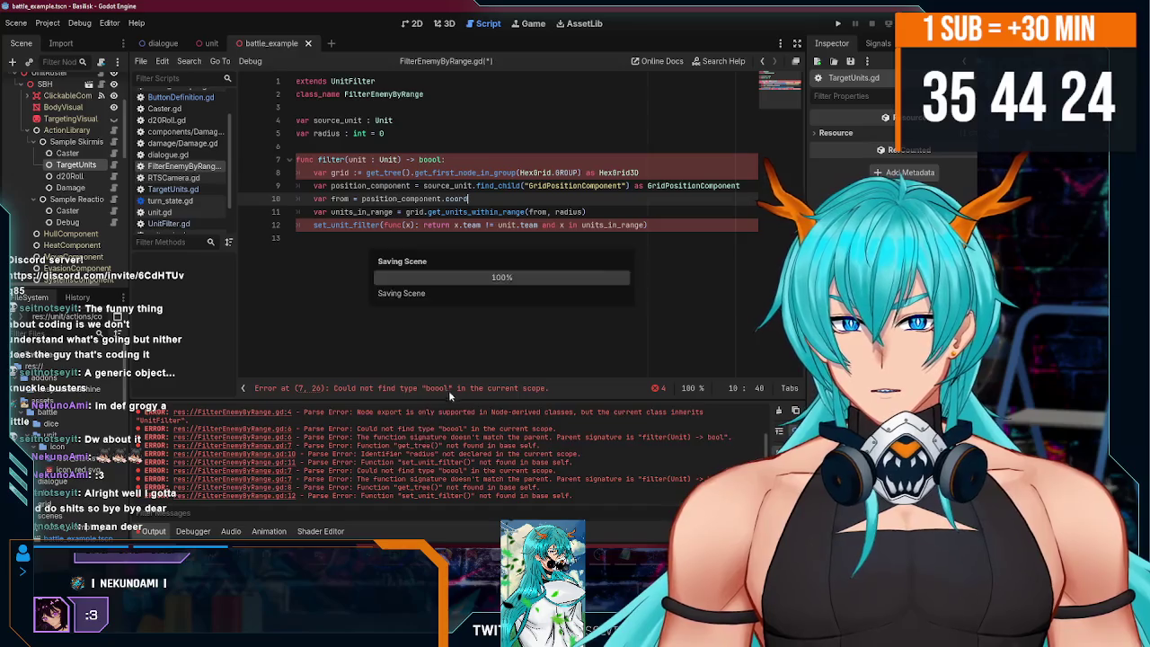
click(435, 159)
key(BackSpace)
key(End)
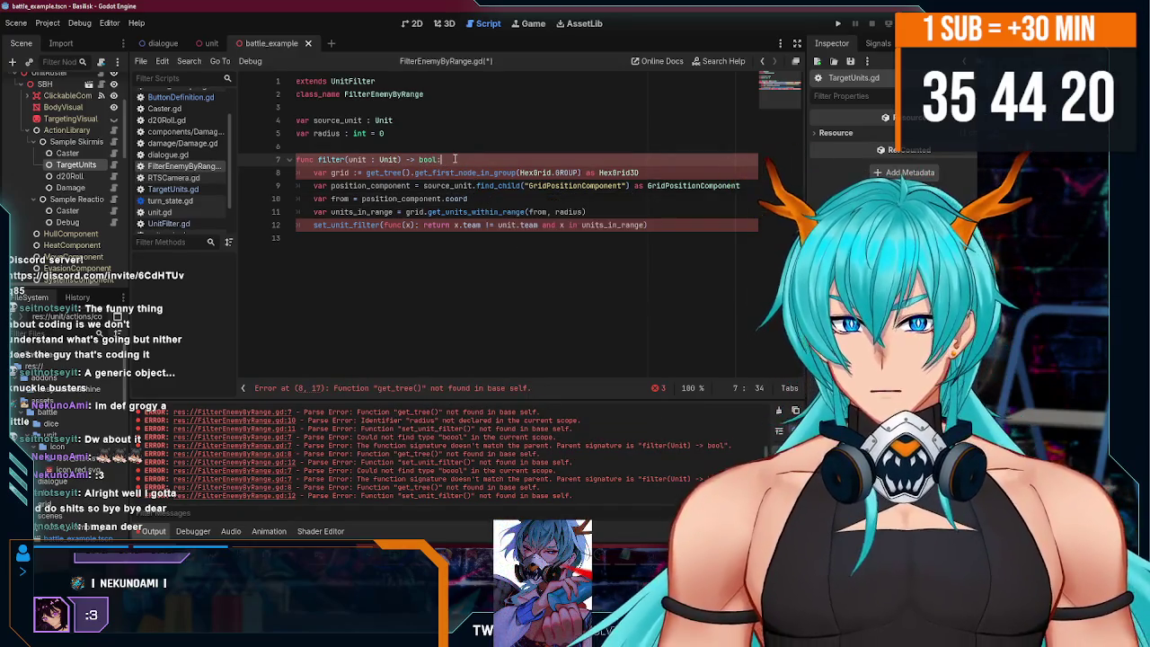
key(ctrl+s)
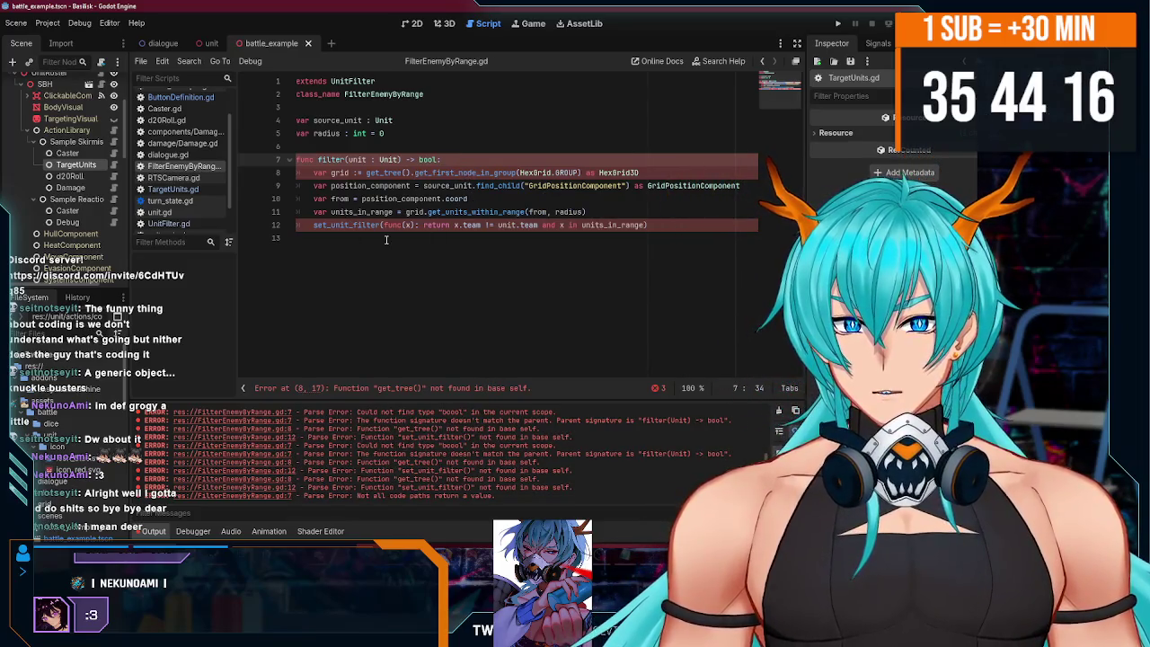
- Remove the set_unit_filter(func(x): wrapper and closing parenthesis on line 12, save, and clear old errors
drag(423, 225, 317, 227)
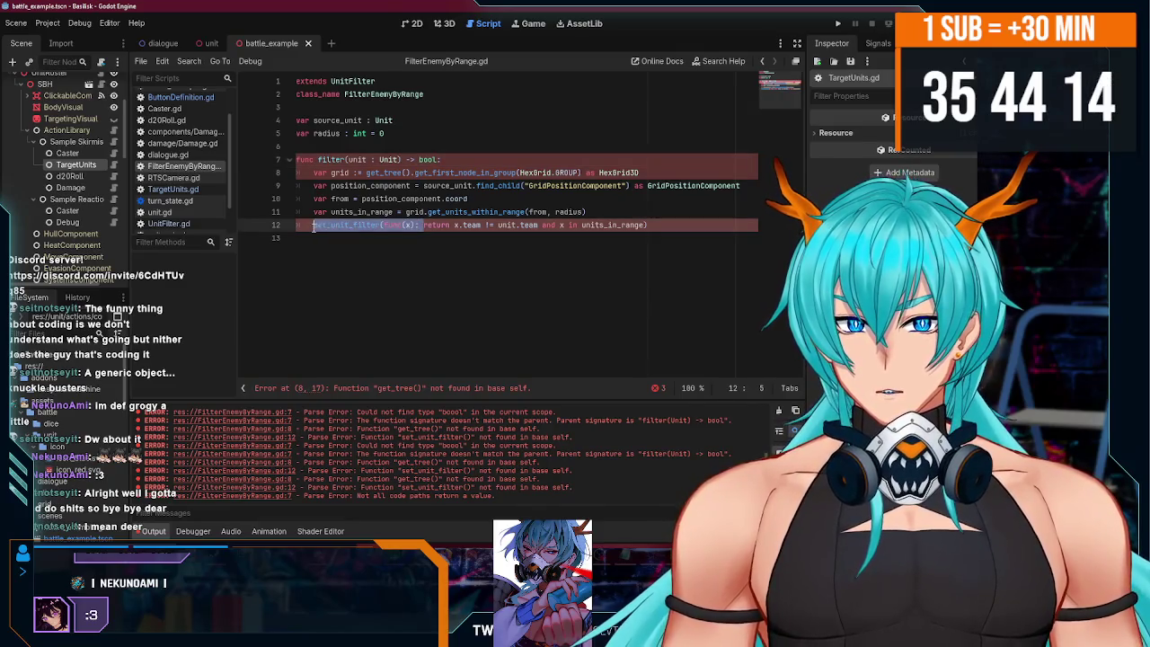
key(BackSpace)
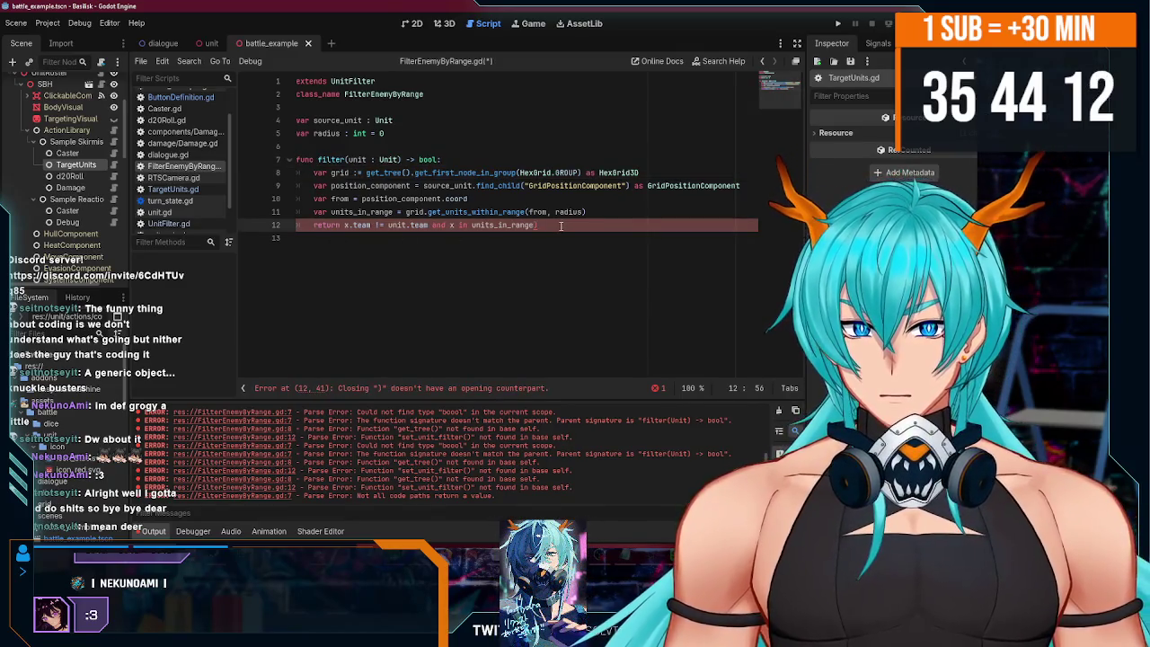
key(BackSpace)
key(ctrl+s)
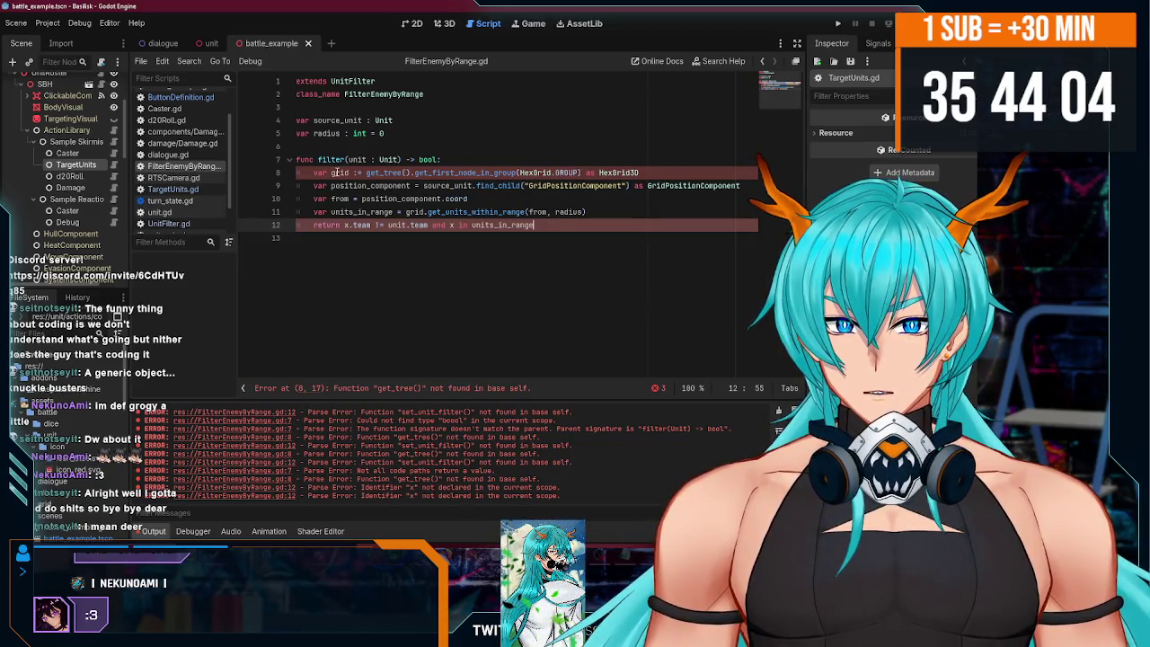
click(779, 411)
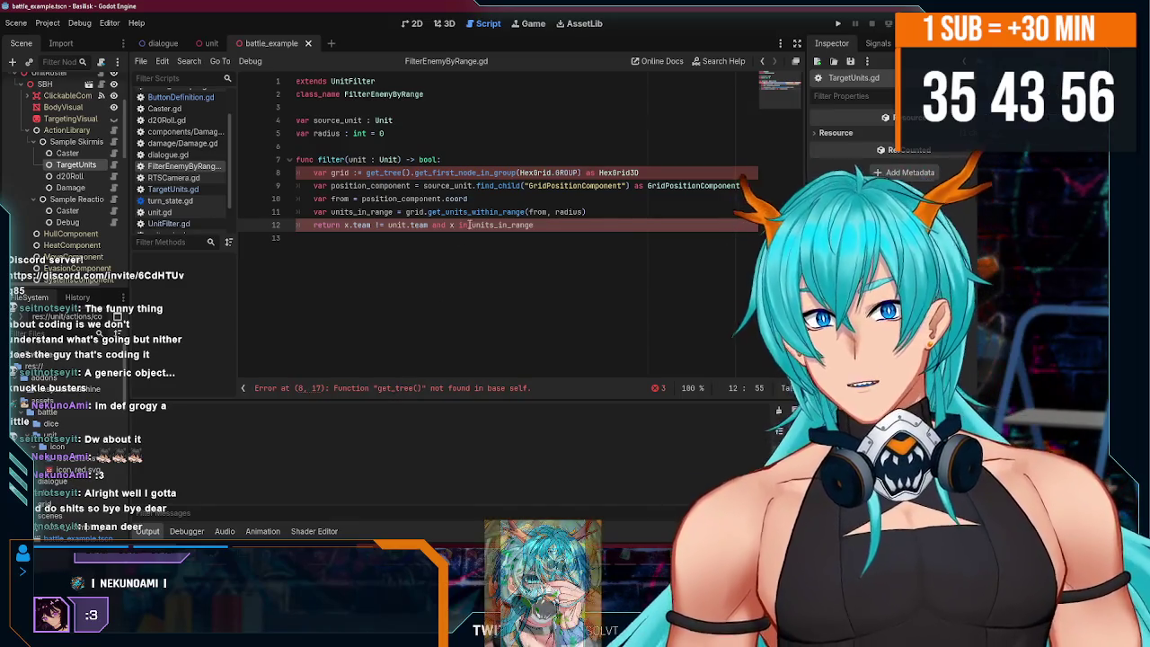
mouse_move(458, 212)
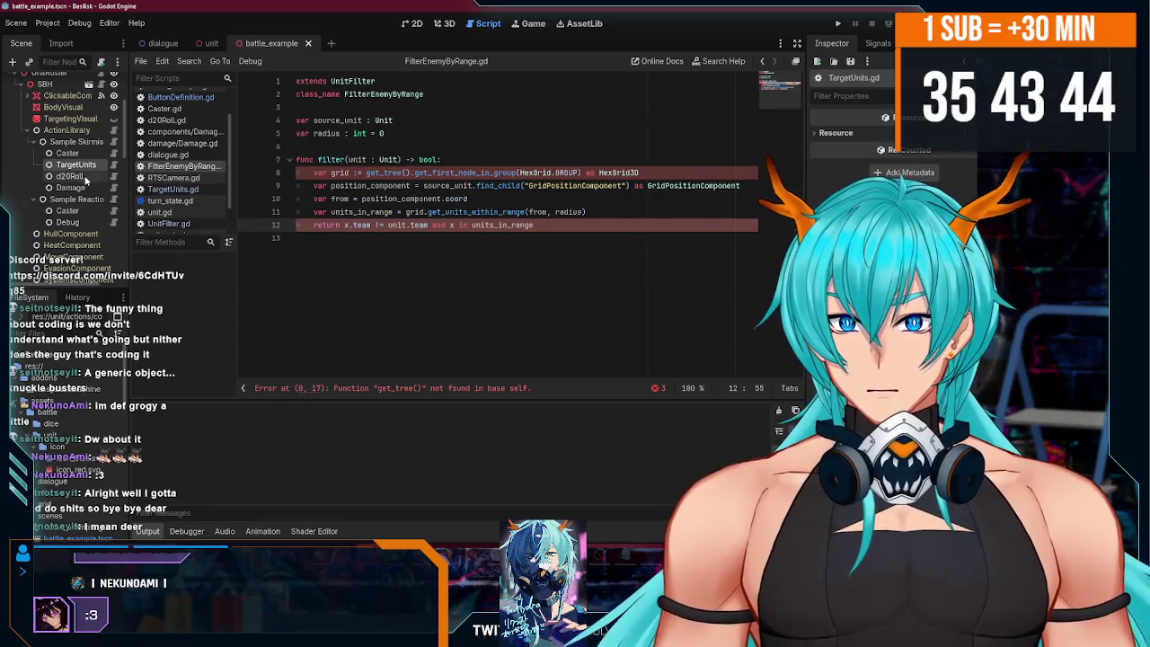
scroll(170, 177, up, 2)
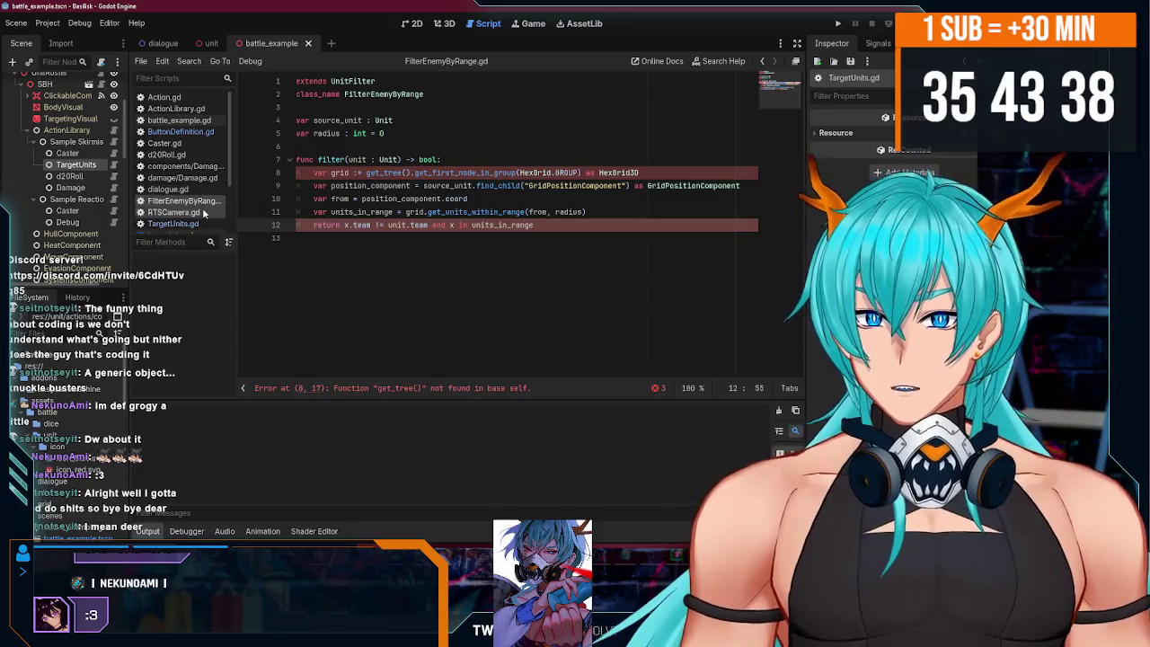
scroll(203, 202, down, 3)
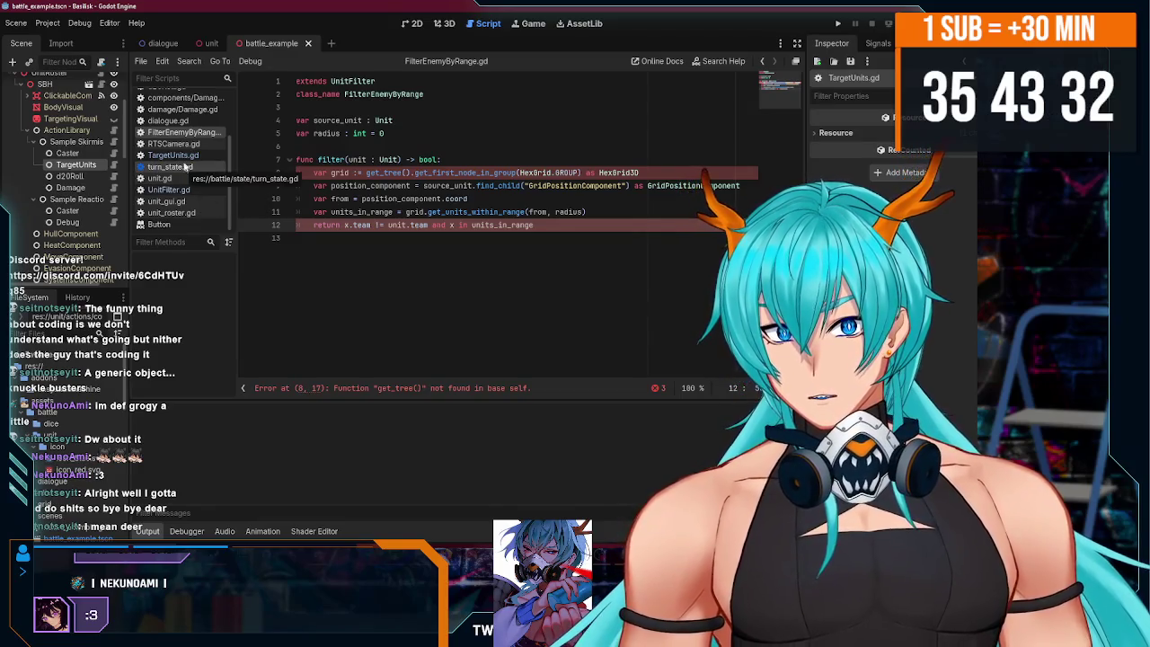
scroll(185, 175, up, 3)
scroll(186, 188, down, 3)
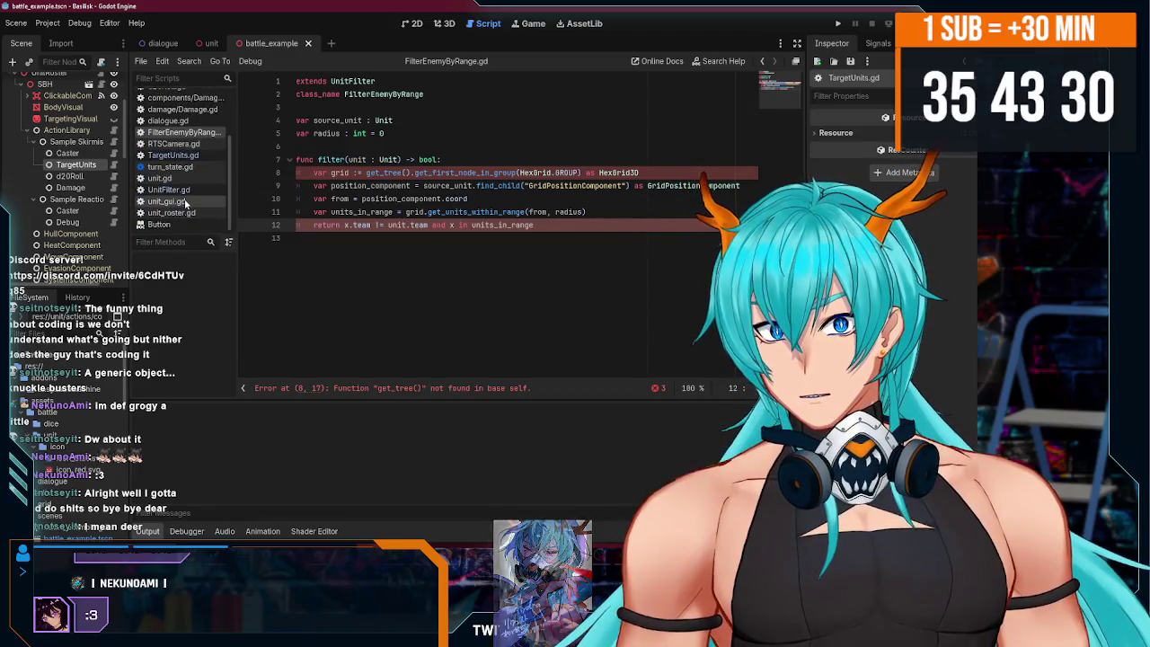
- Change UnitFilter.gd's base class from Resource, then recheck the get_tree call in FilterEnemyByRange
click(171, 189)
double_click(346, 81)
text(Node)
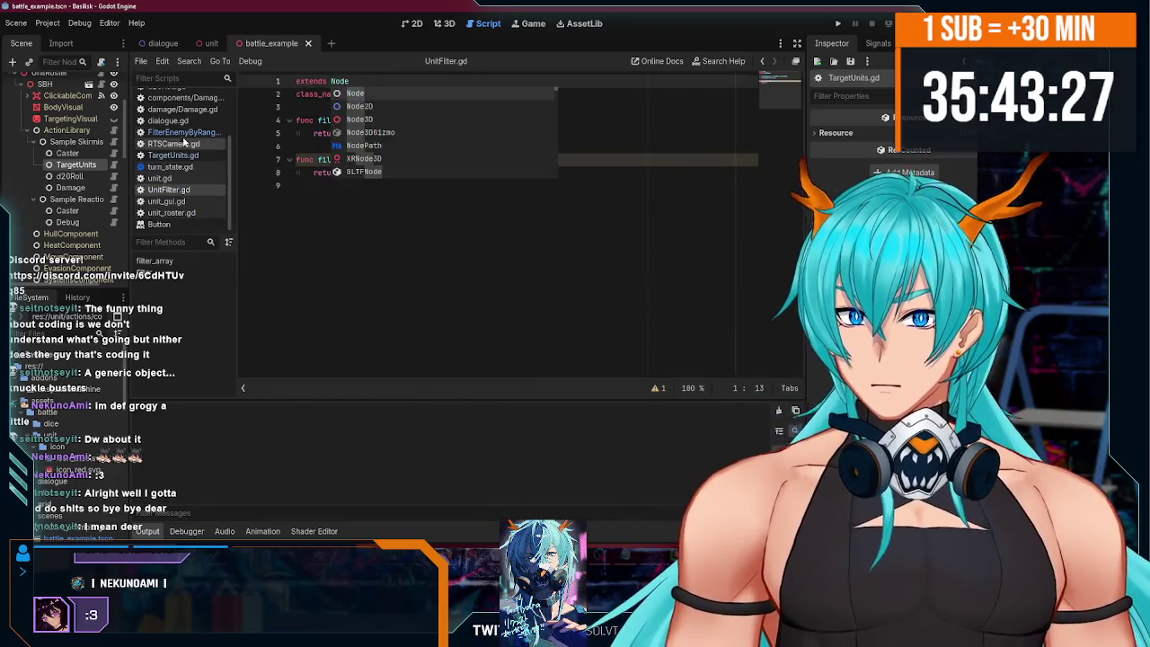
click(180, 132)
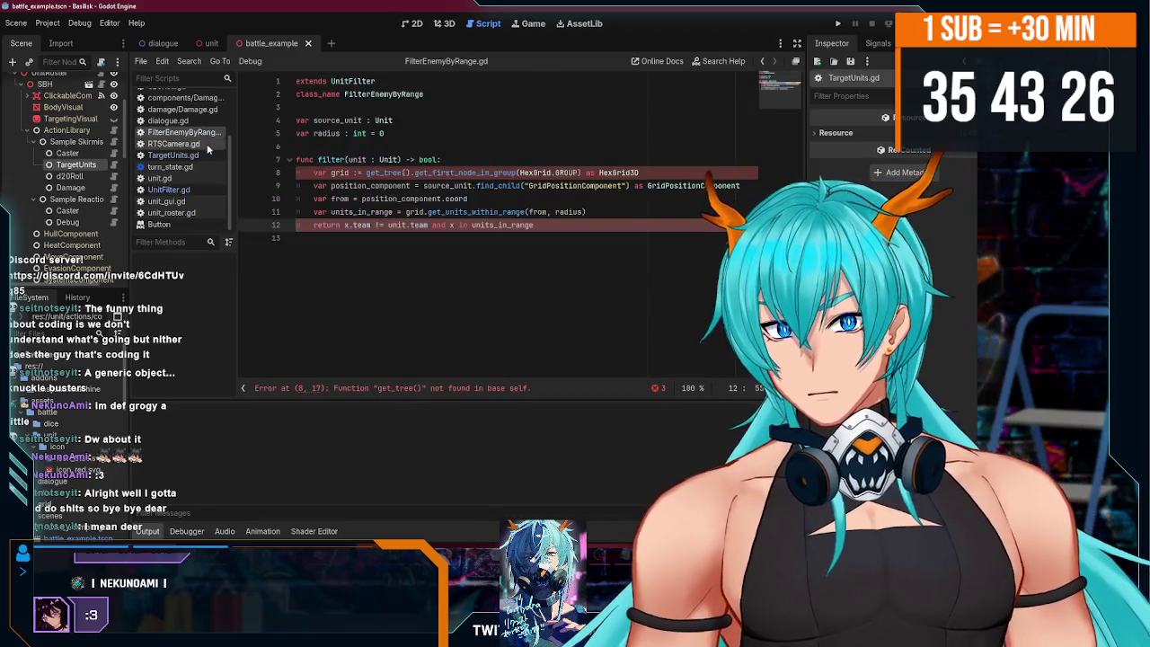
double_click(374, 171)
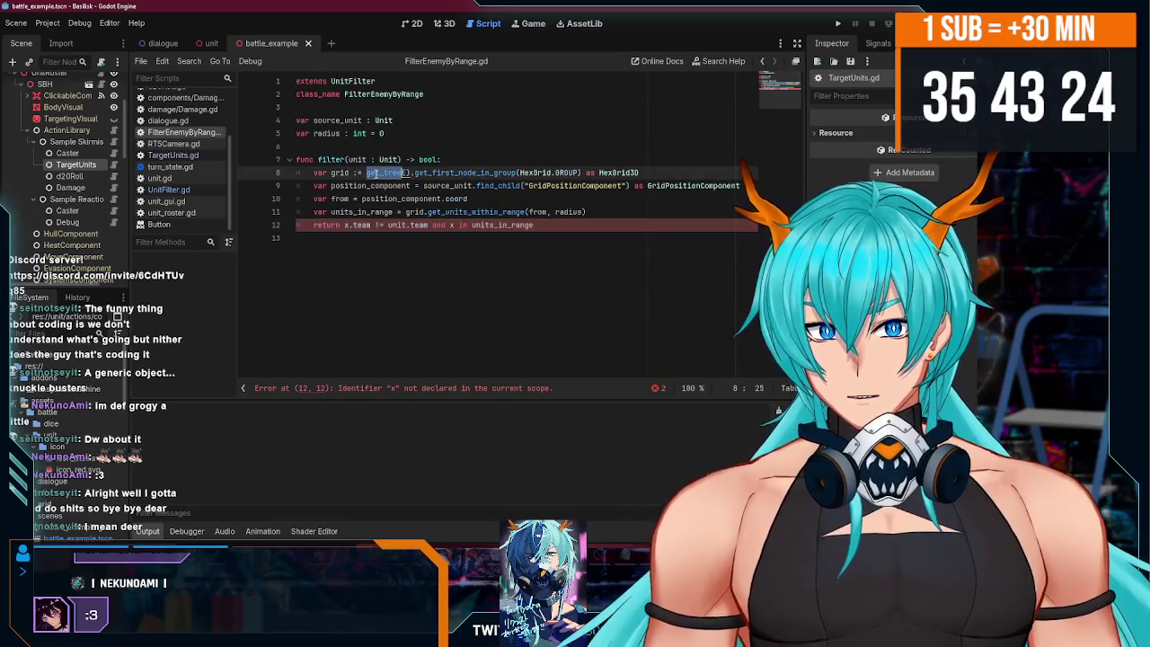
click(534, 225)
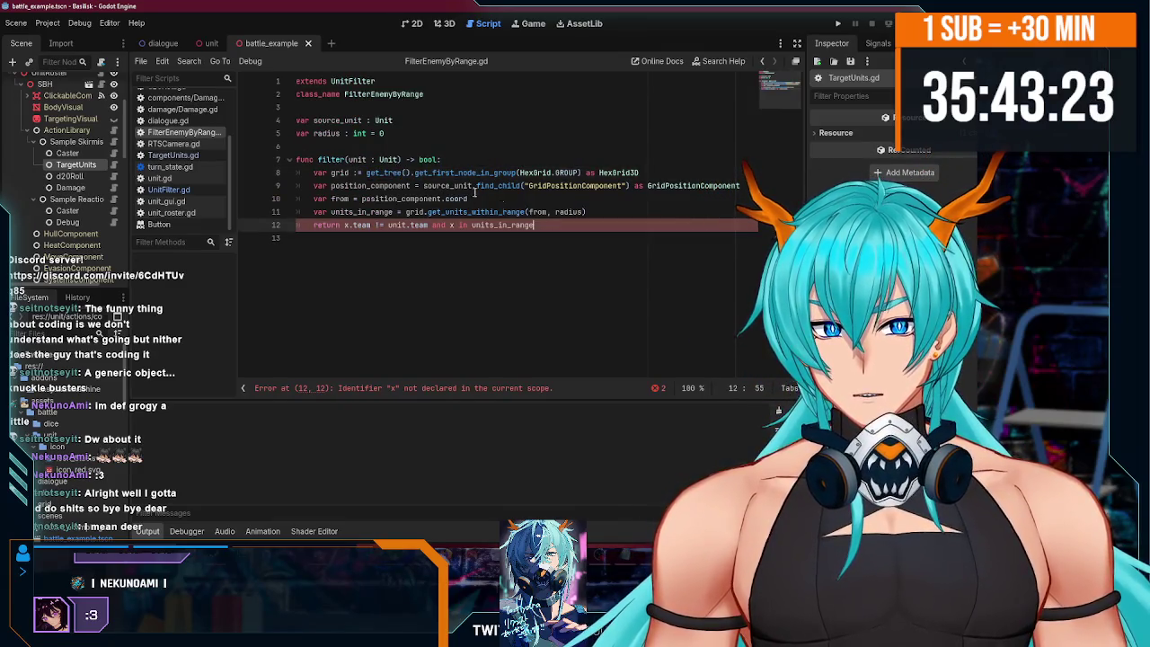
click(298, 120)
text(@export)
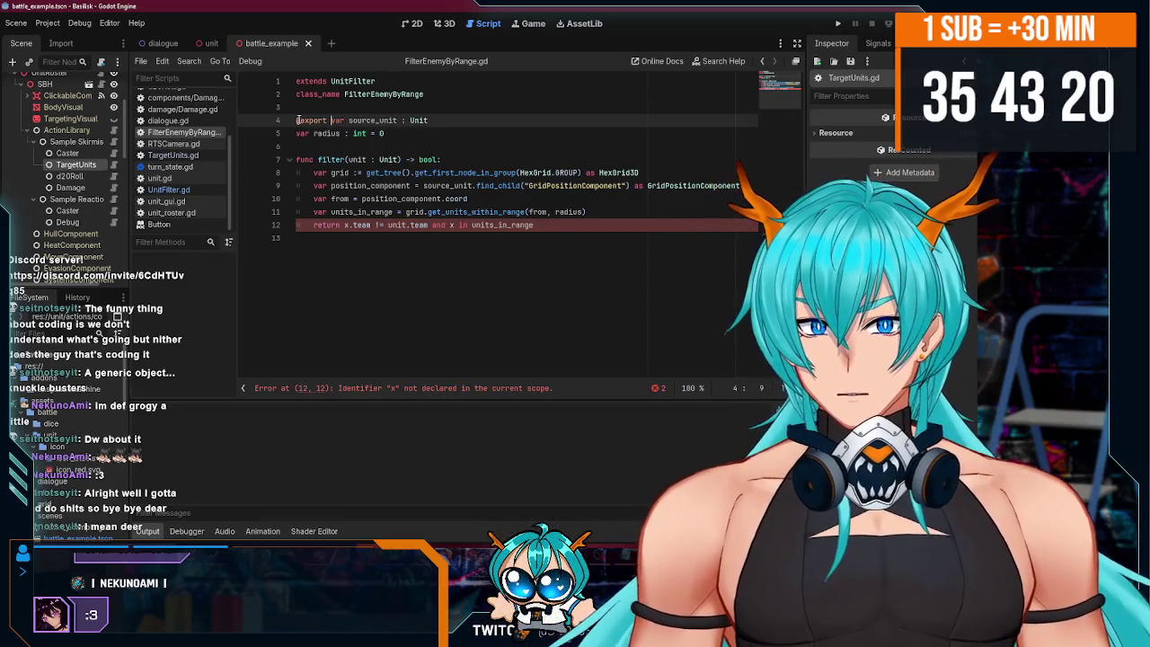
key(Down)
key(ctrl+Left)
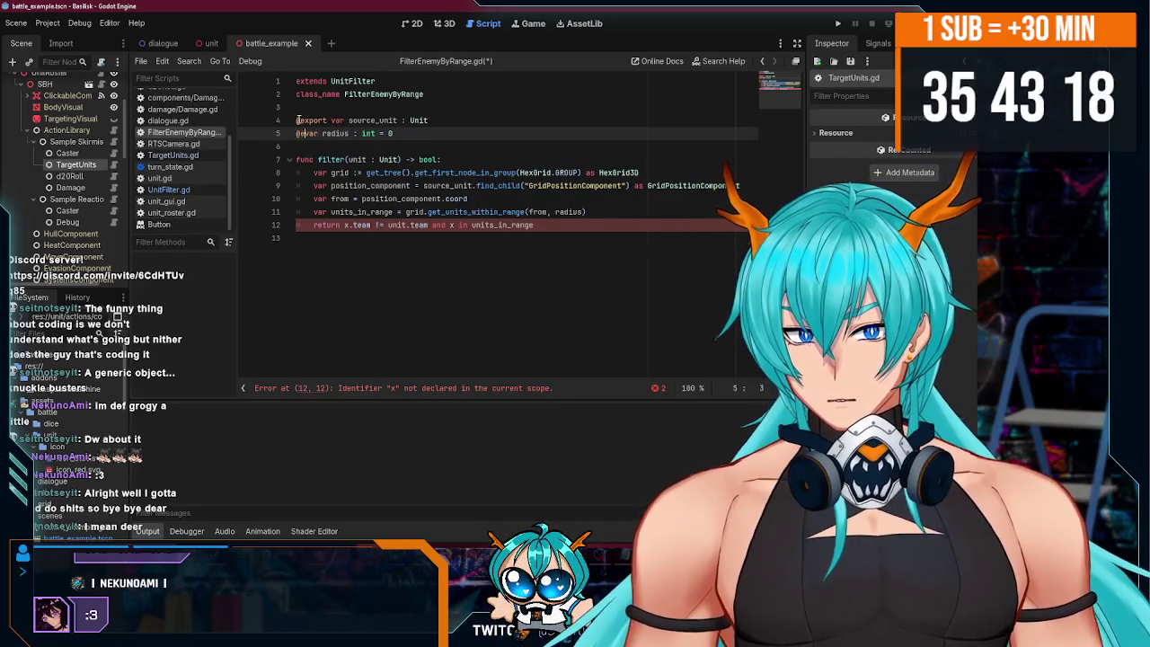
text(xport)
key(ctrl+s)
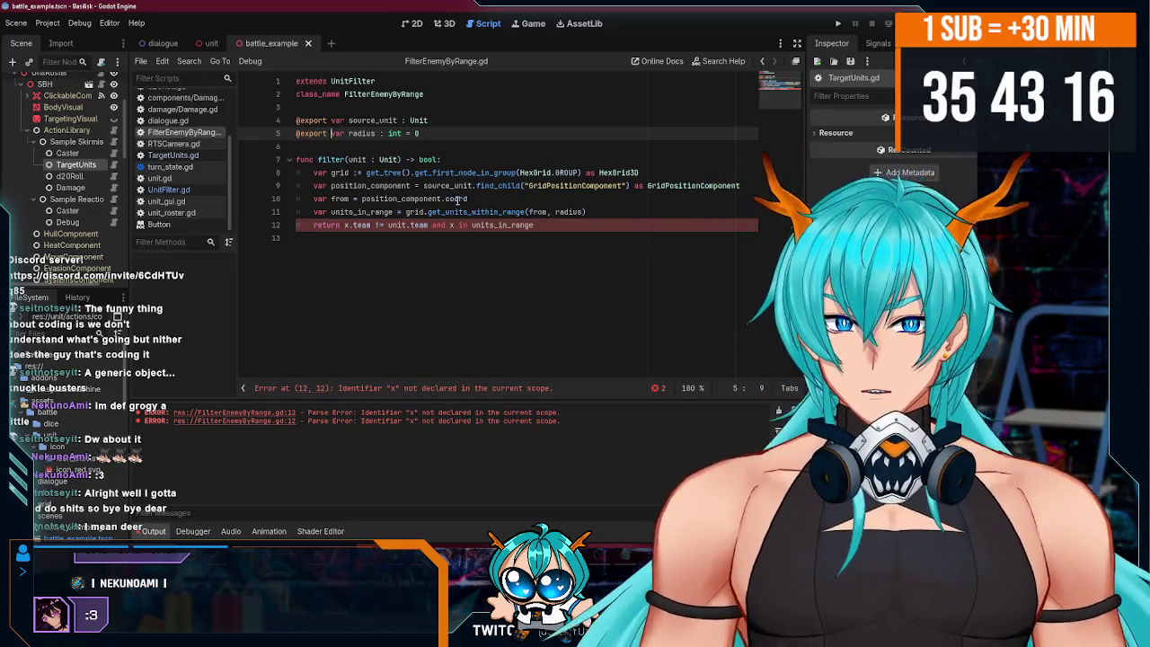
- Replace the x's on line 12 with source_unit and unit, so filter tests team and range
click(564, 226)
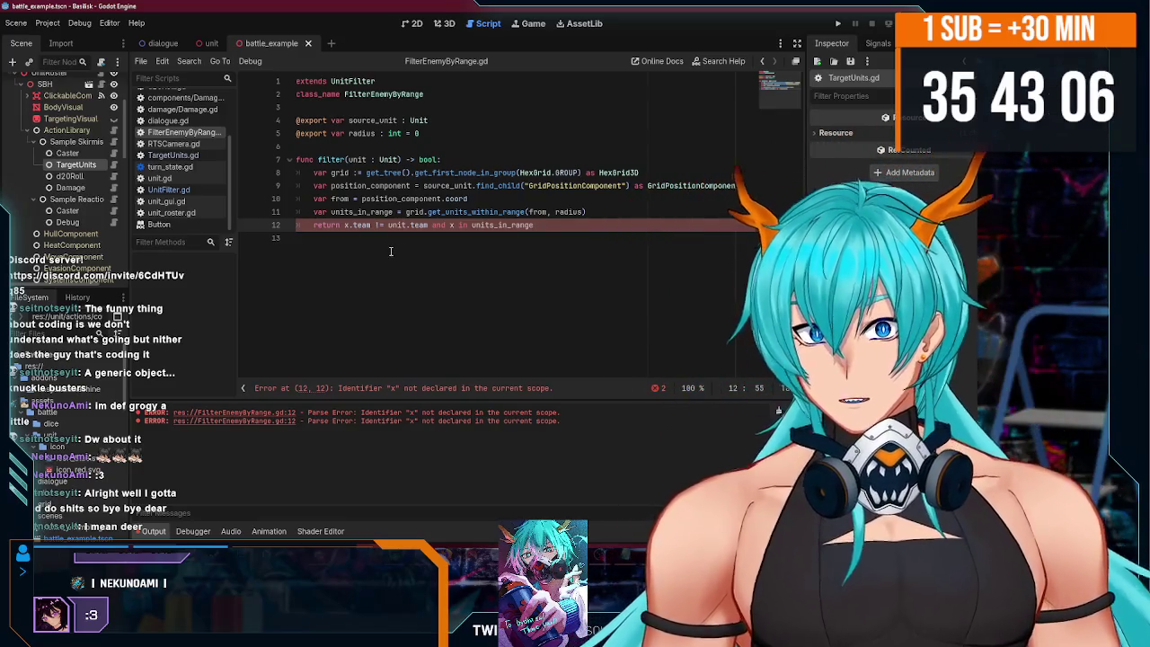
click(346, 225)
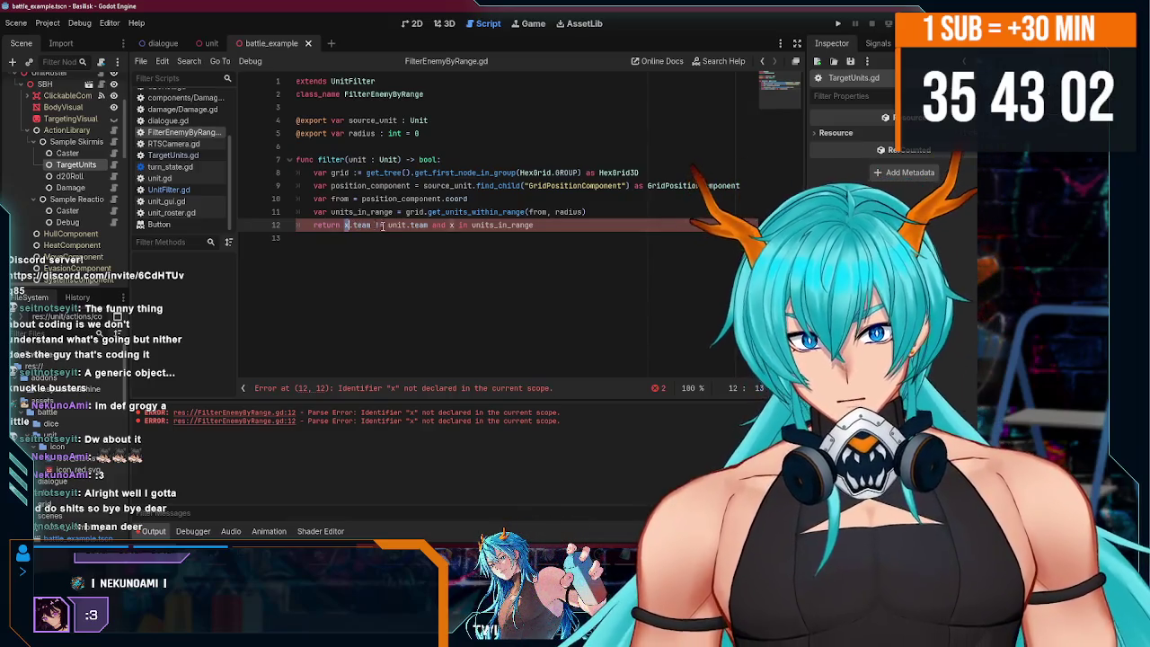
double_click(358, 159)
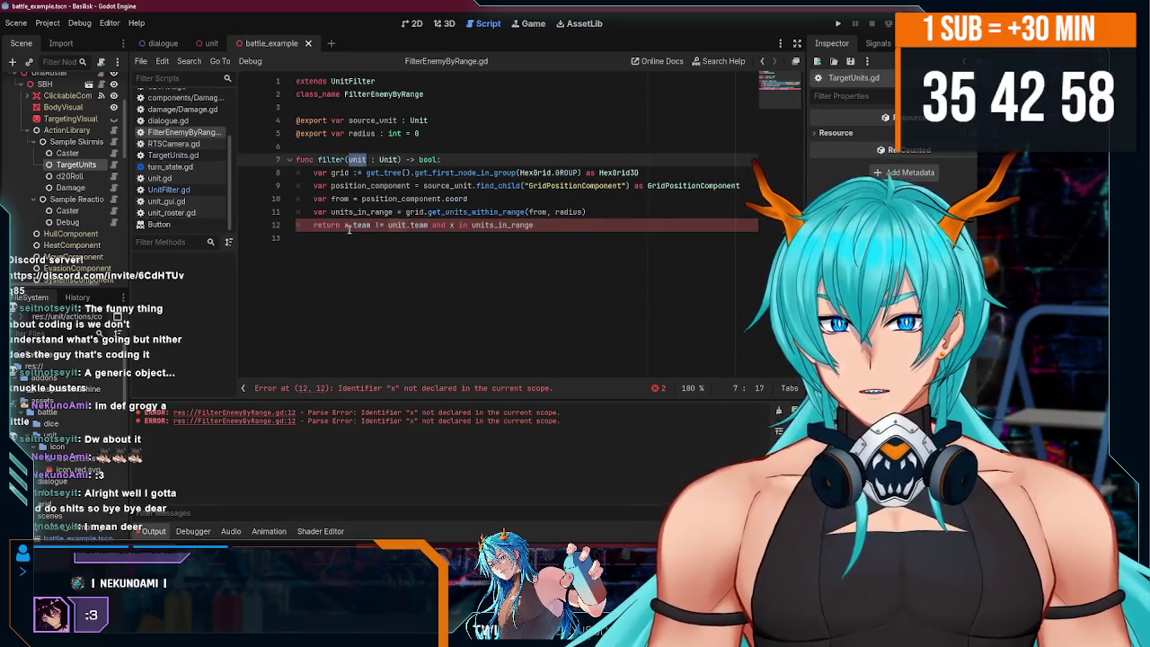
double_click(373, 120)
key(ctrl+c)
double_click(347, 224)
key(ctrl+v)
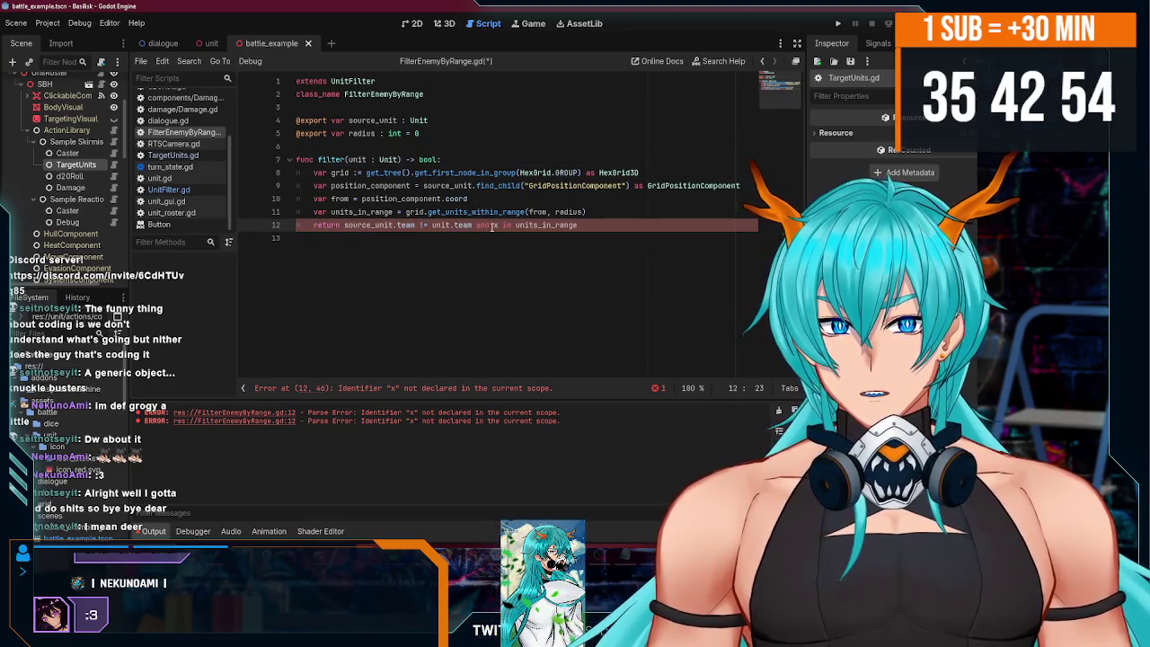
double_click(496, 225)
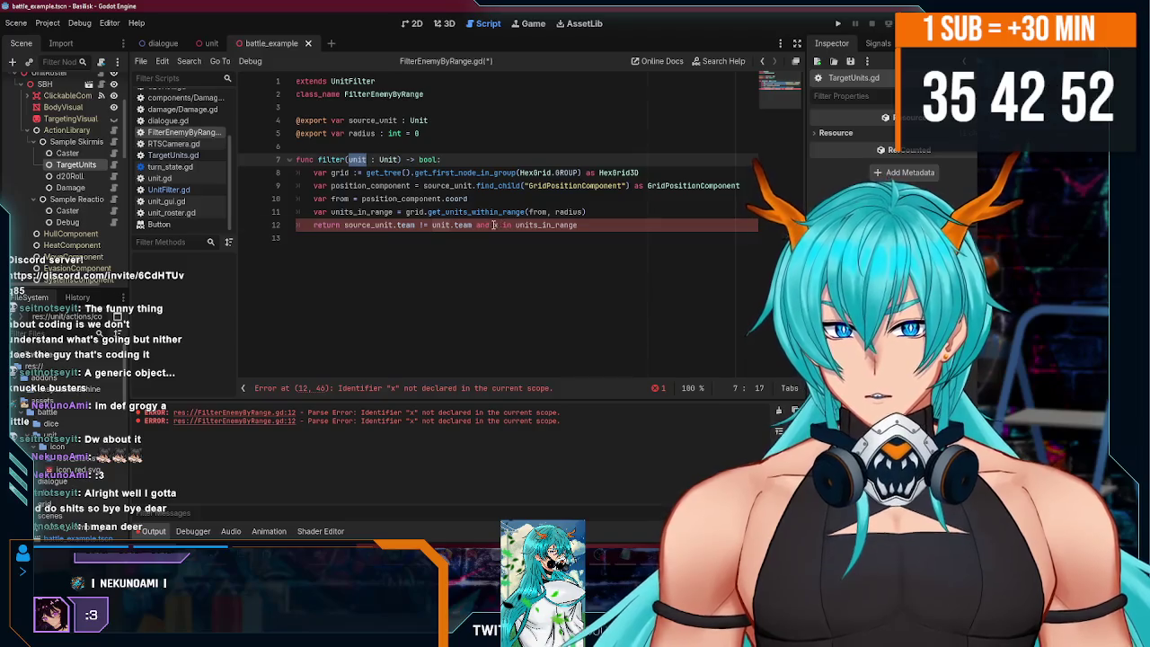
text(unit)
click(624, 224)
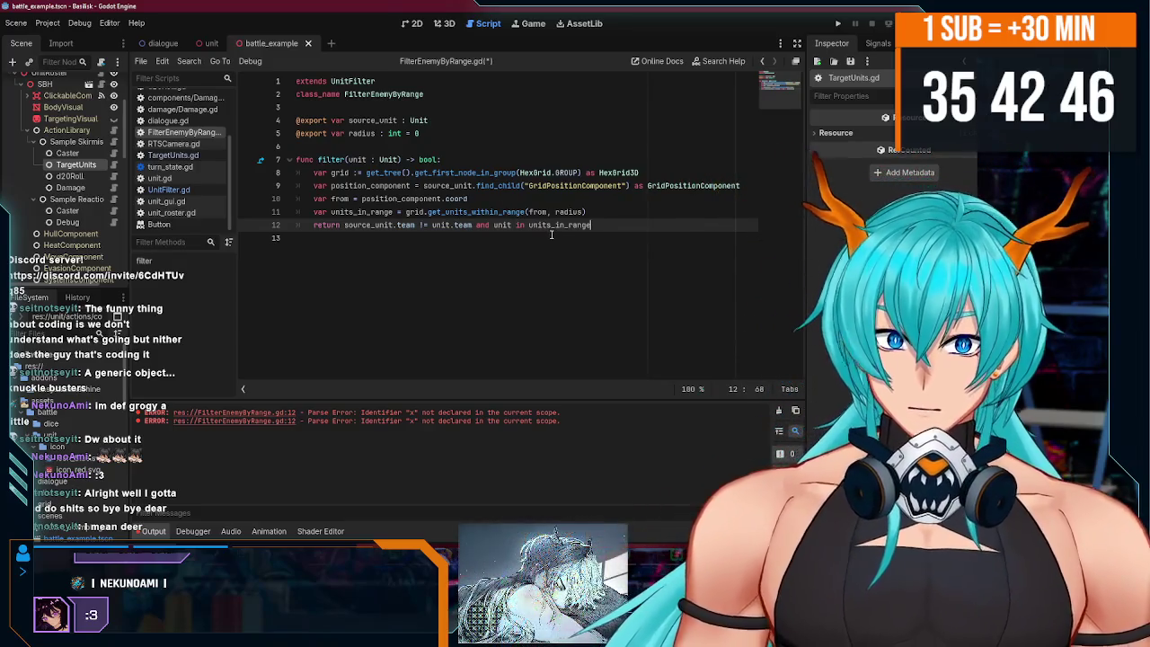
click(376, 149)
- Insert blank lines above func filter, save, and check filter_array's signature in UnitFilter.gd
key(Return)
key(Return)
key(Up)
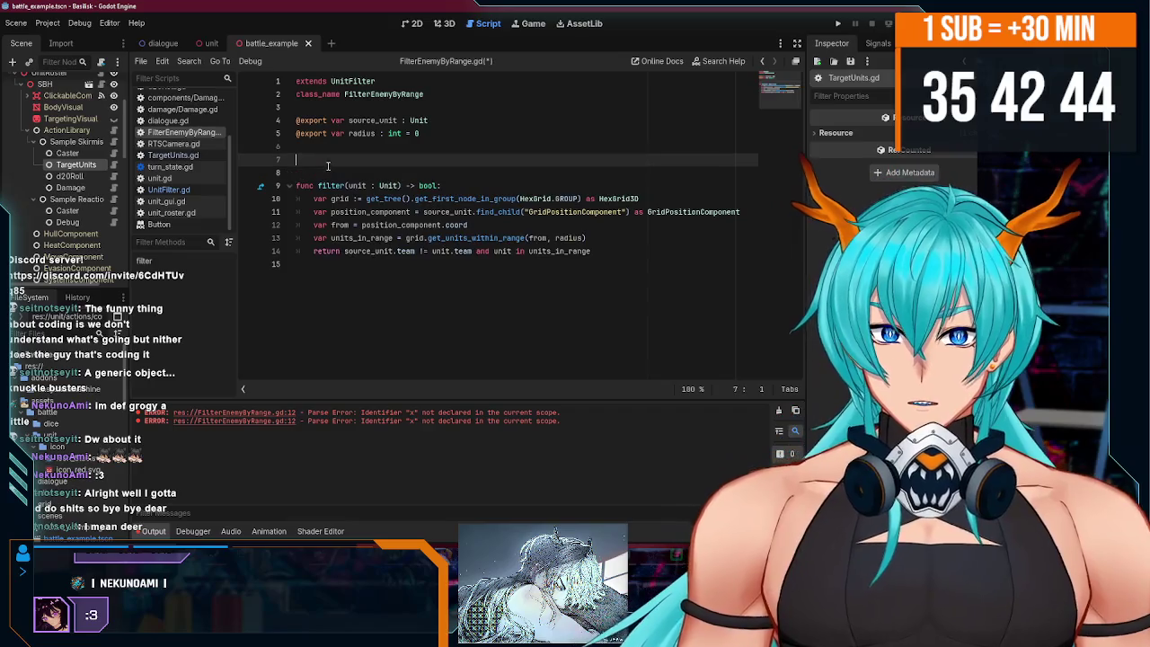
key(ctrl+s)
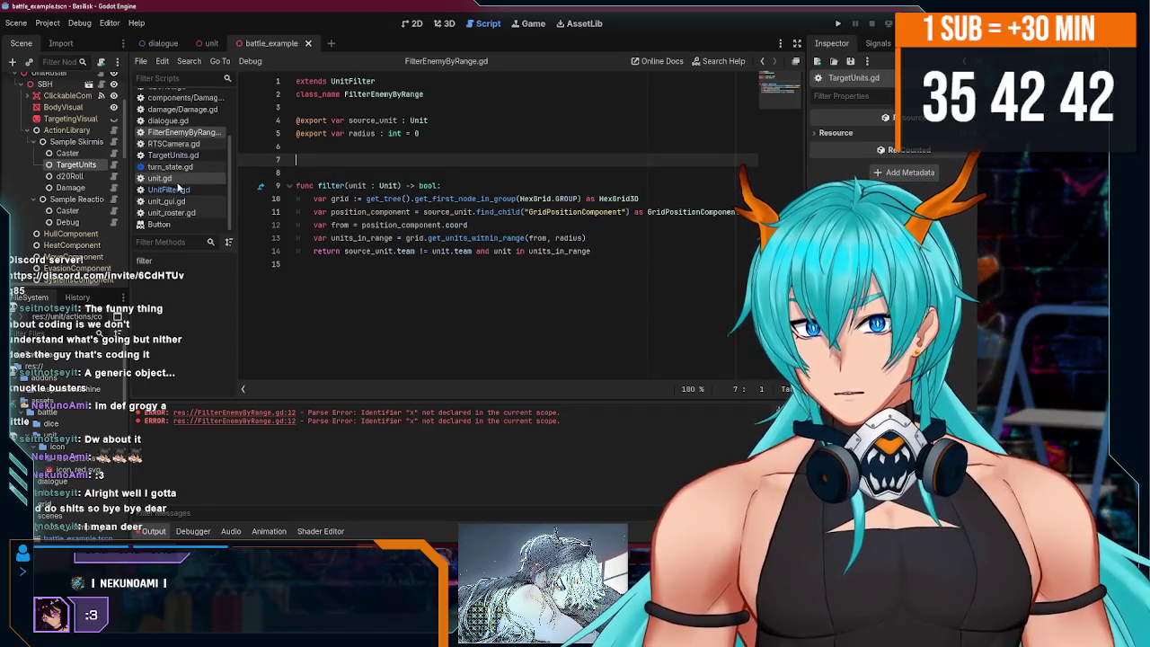
click(174, 190)
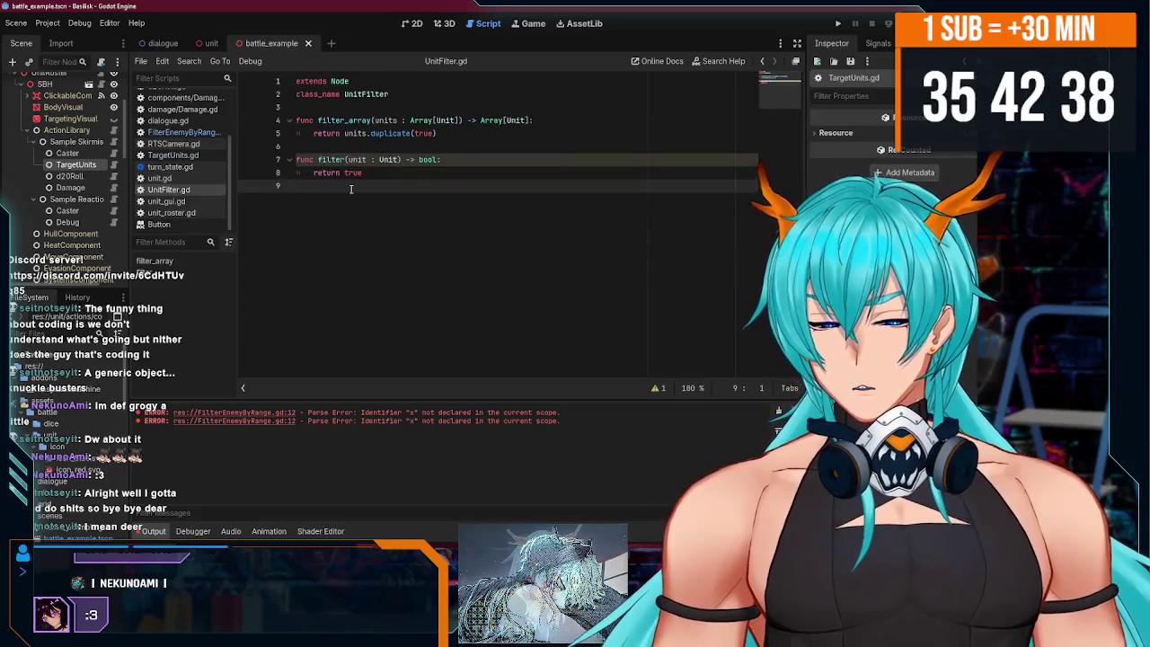
key(BackSpace)
drag(532, 120, 258, 123)
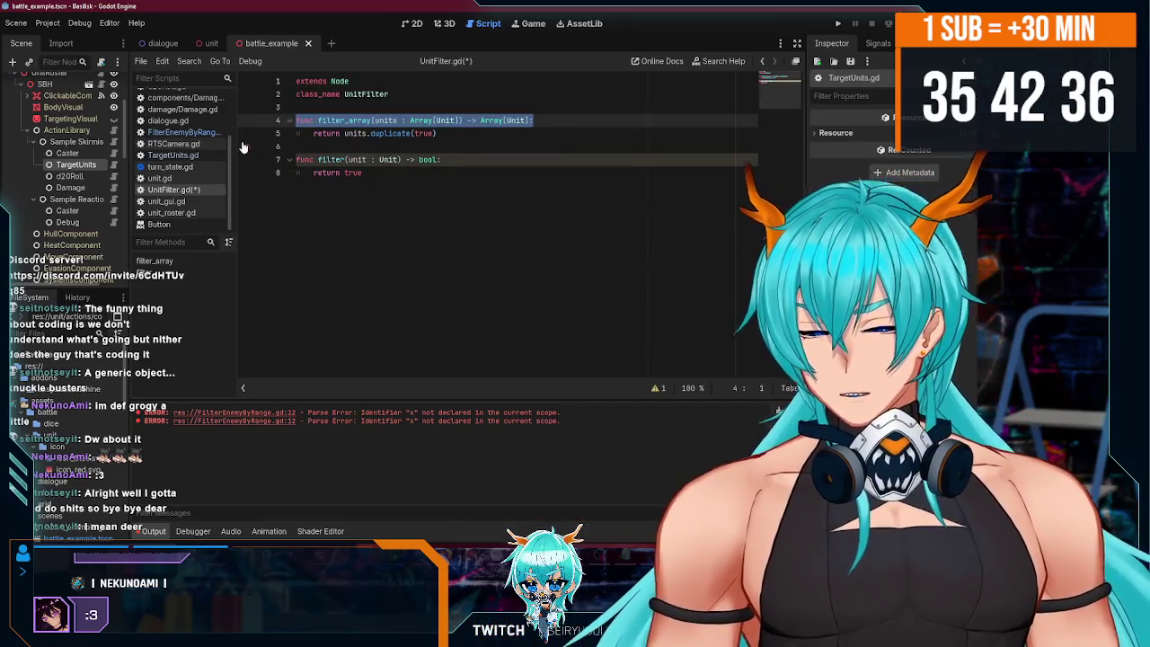
- Add 'func filter_array(units : Array[Unit]) -> Array[Unit]:' to FilterEnemyByRange above filter
click(201, 133)
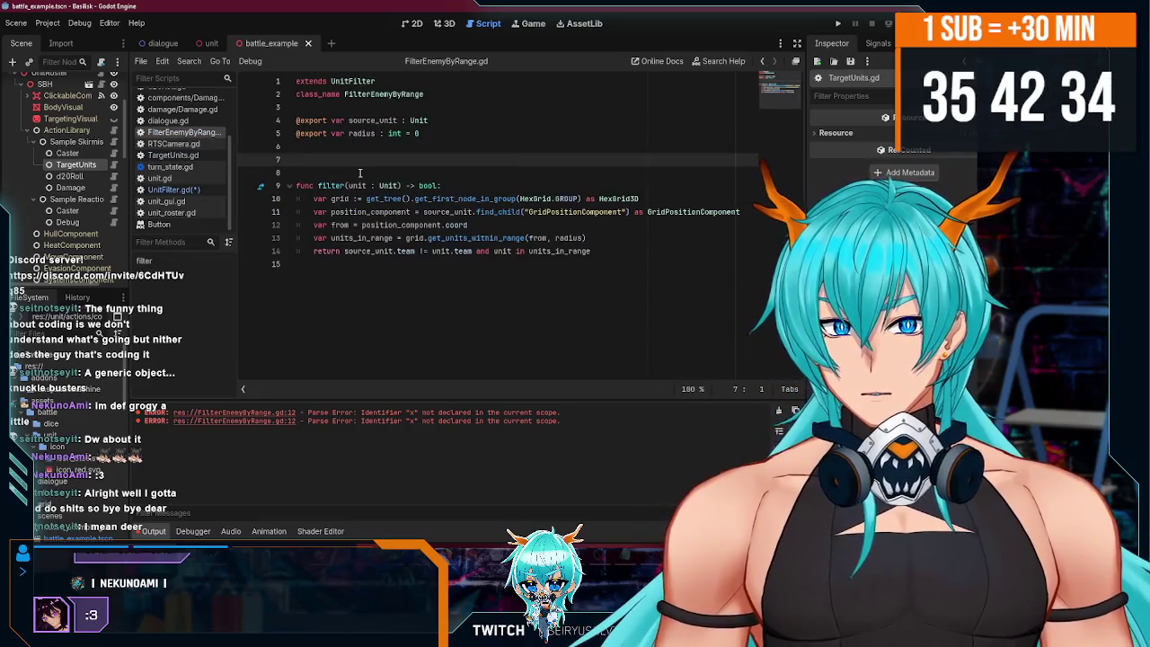
text(func filter_array(units : Array[Unit]) -> Array[Unit]:)
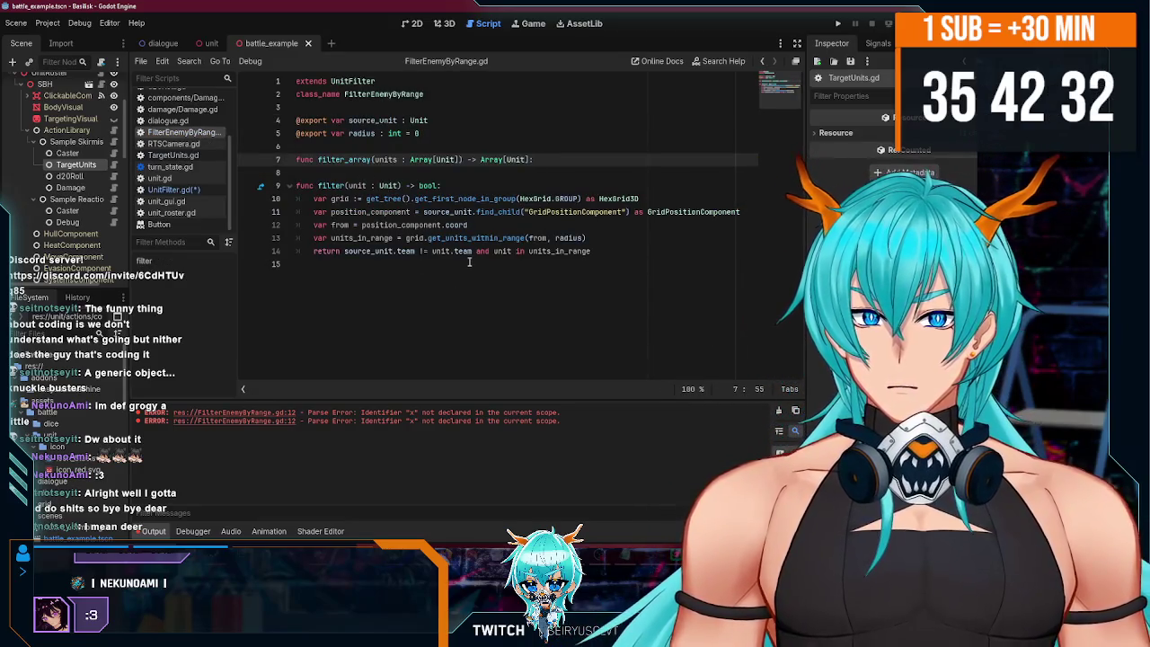
key(Return)
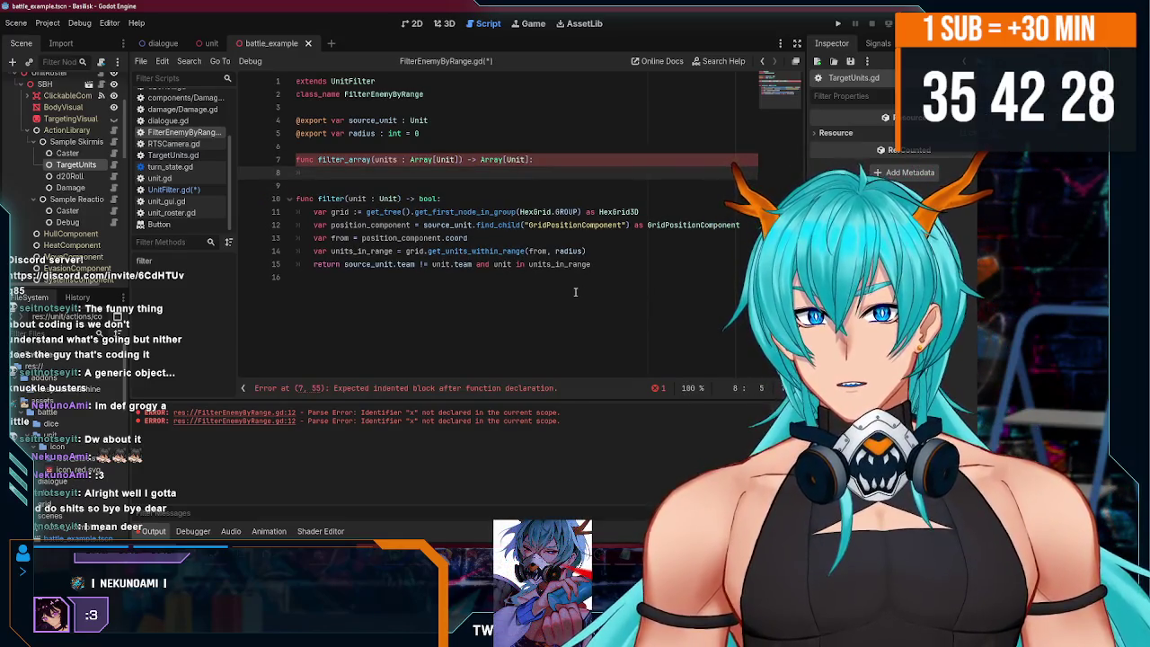
drag(589, 252, 267, 216)
- Copy filter's grid, position_component, from and units_in_range lines into filter_array's body
key(ctrl+c)
click(346, 178)
key(ctrl+v)
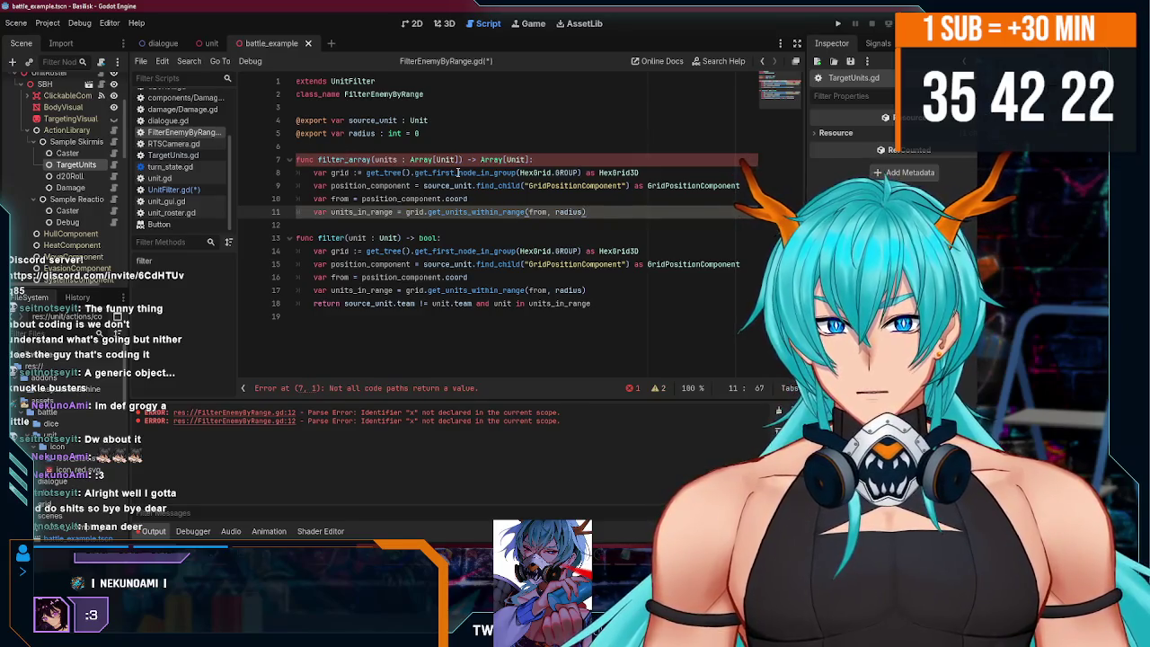
click(341, 174)
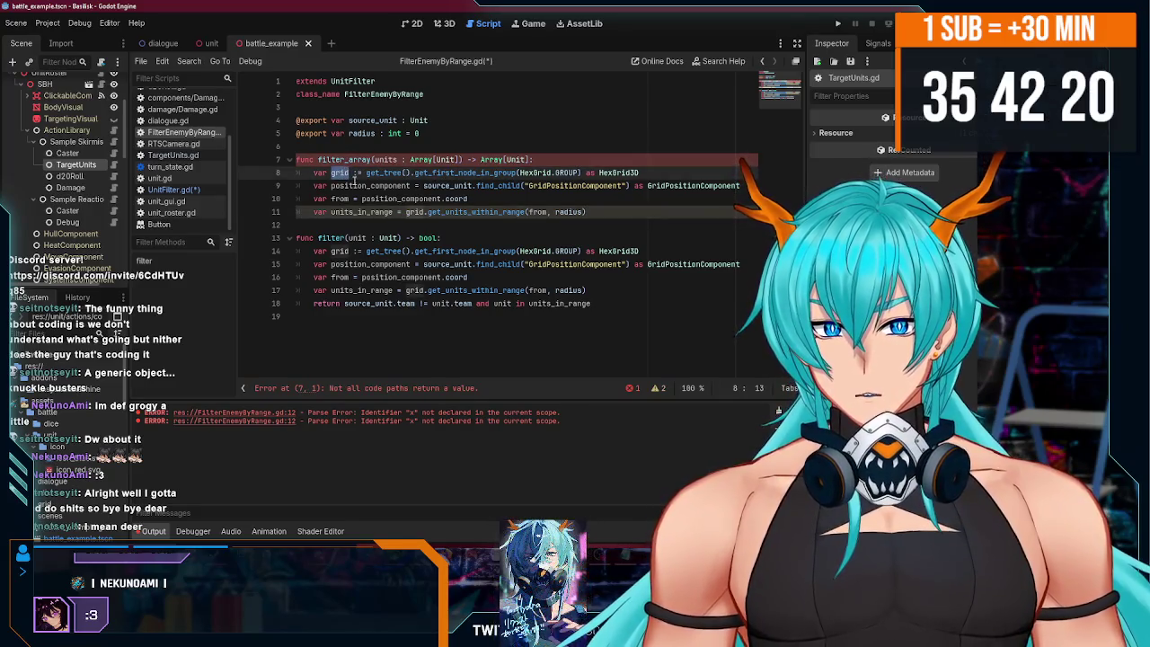
click(355, 183)
double_click(354, 185)
double_click(339, 198)
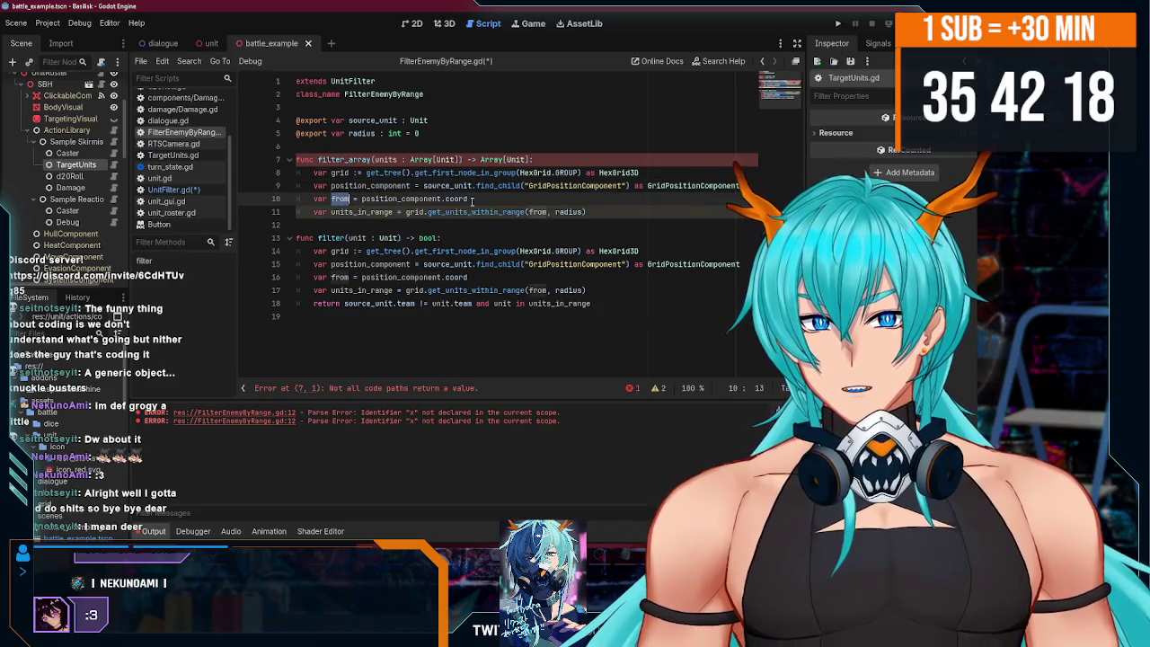
- Open a new indented line right after the units_in_range assignment on line 11
click(585, 213)
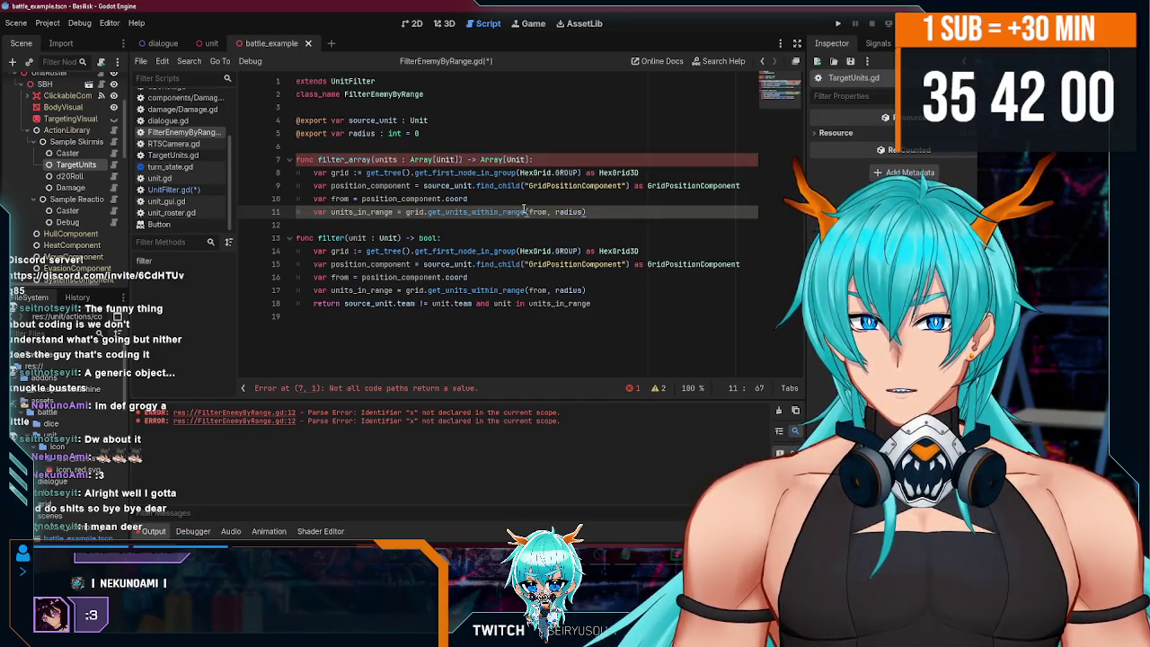
key(End)
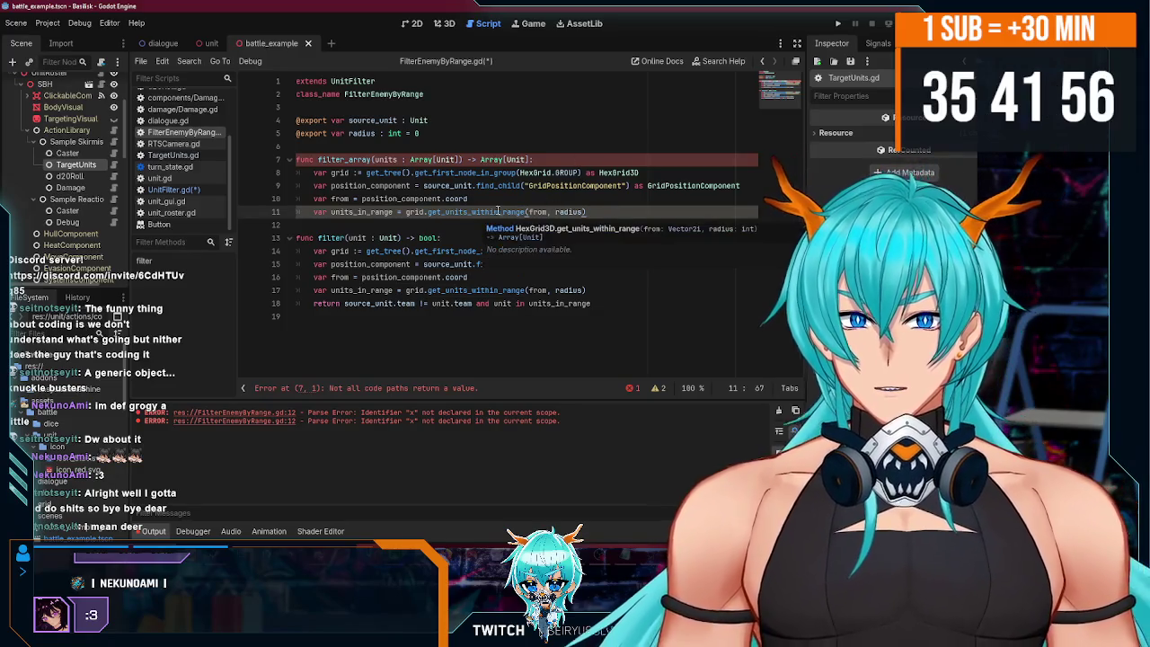
mouse_move(475, 216)
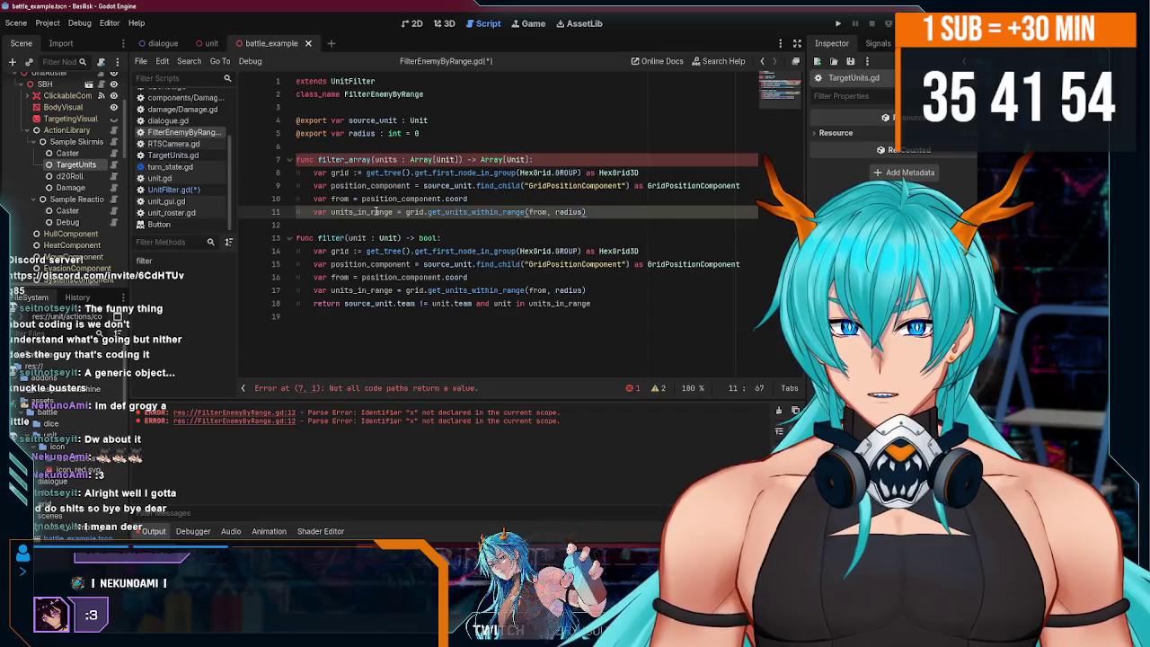
key(Return)
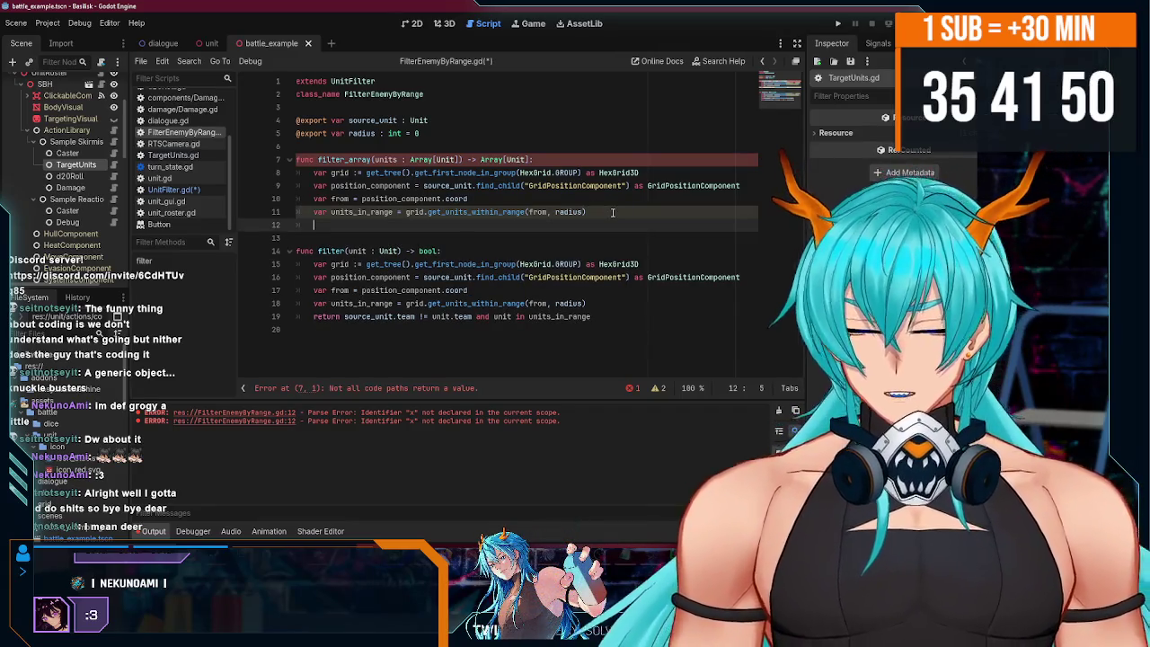
- Declare a to_return Array[Unit] and start a for loop over units_in_range
text(f)
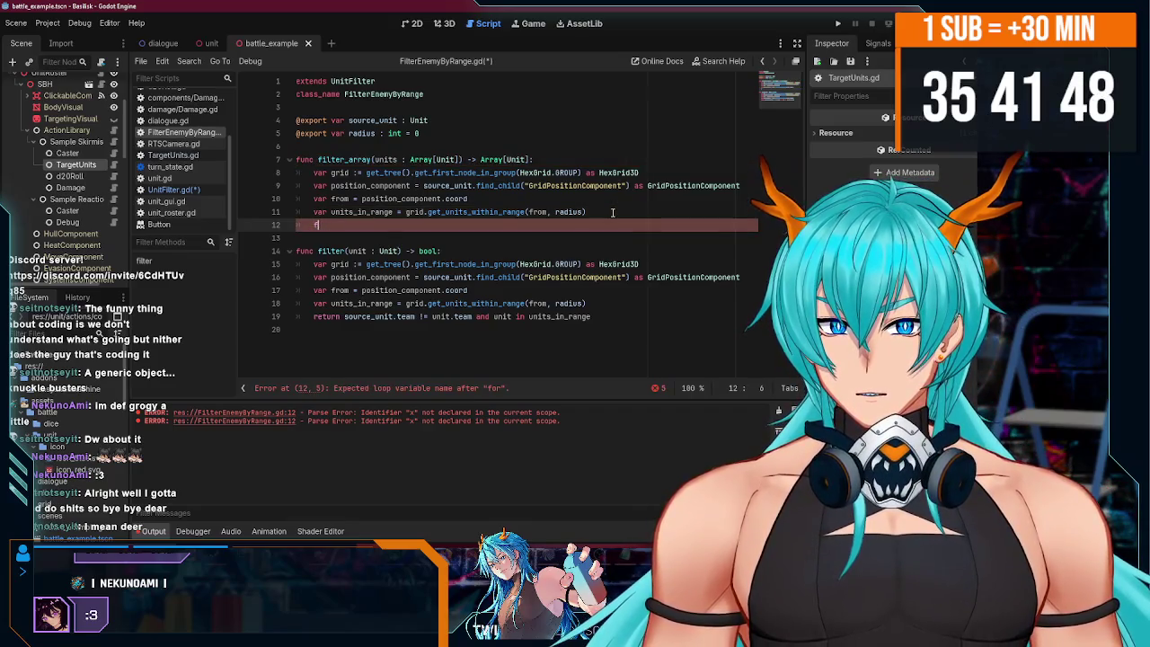
text(or  to_return )
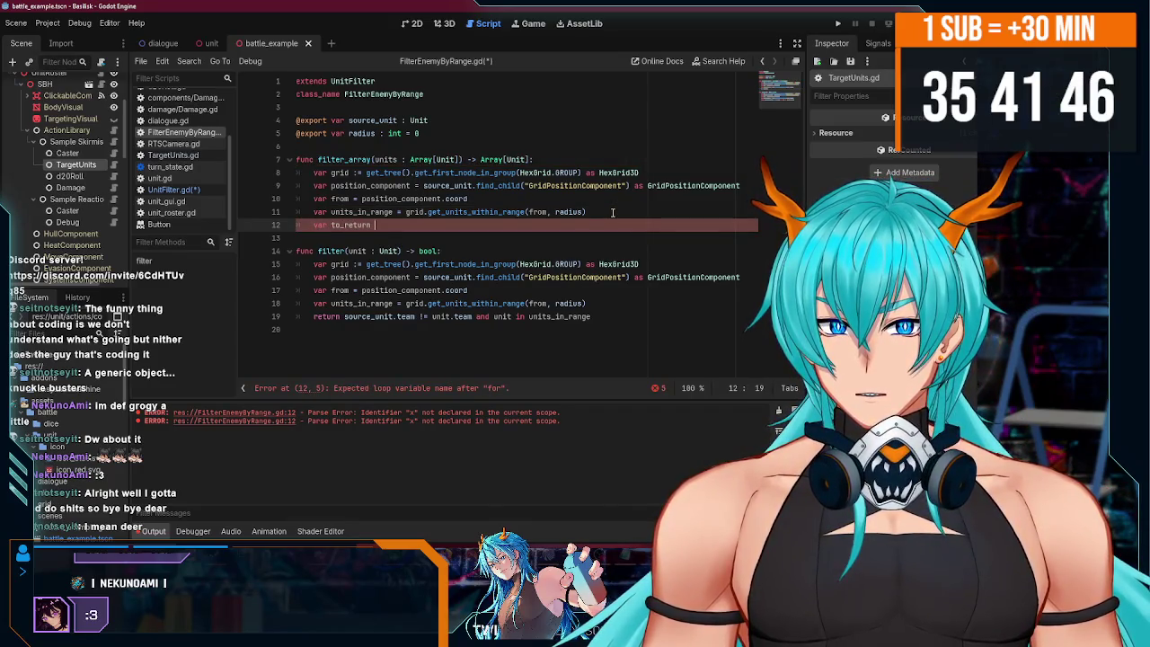
text(: )
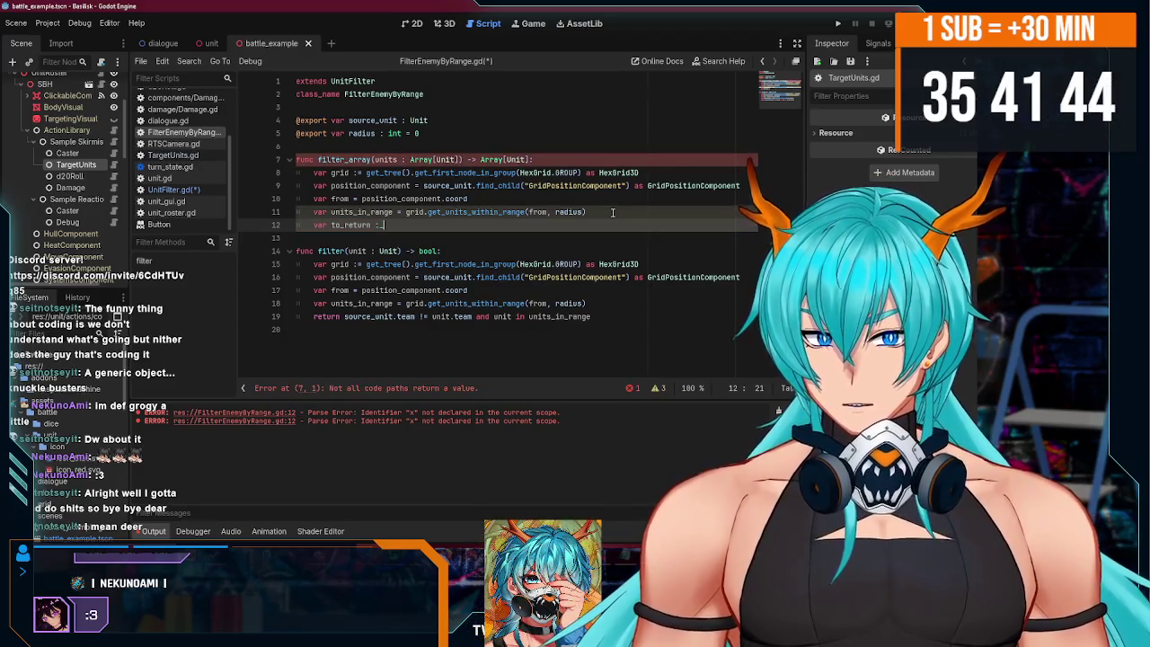
text(Array[U)
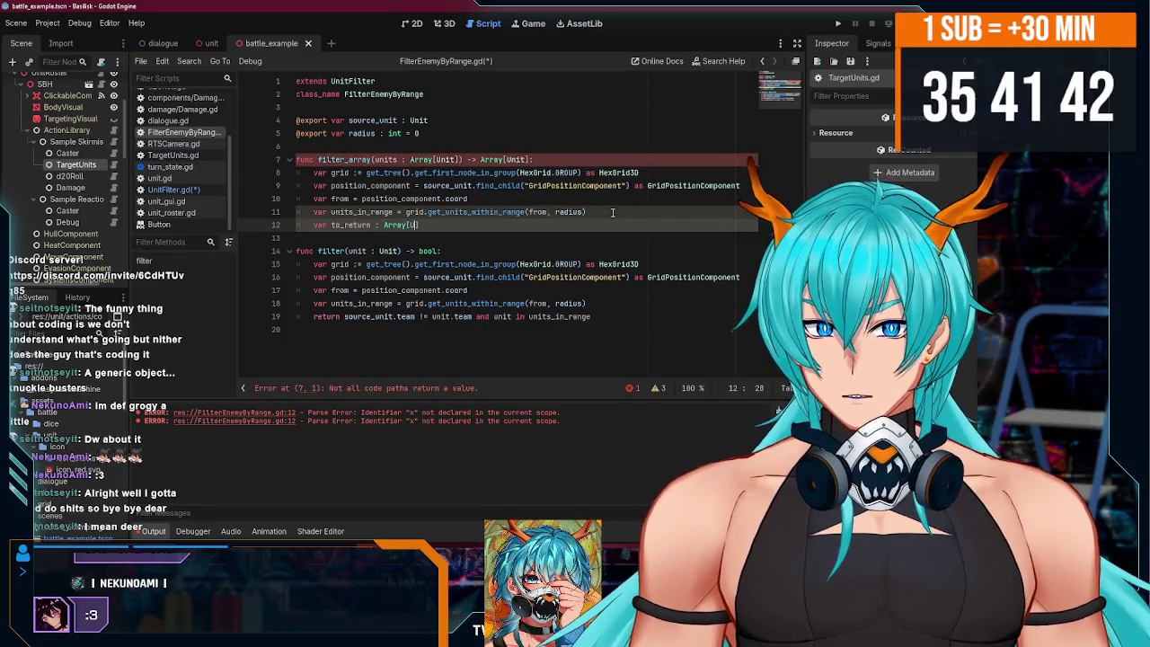
text( = [)
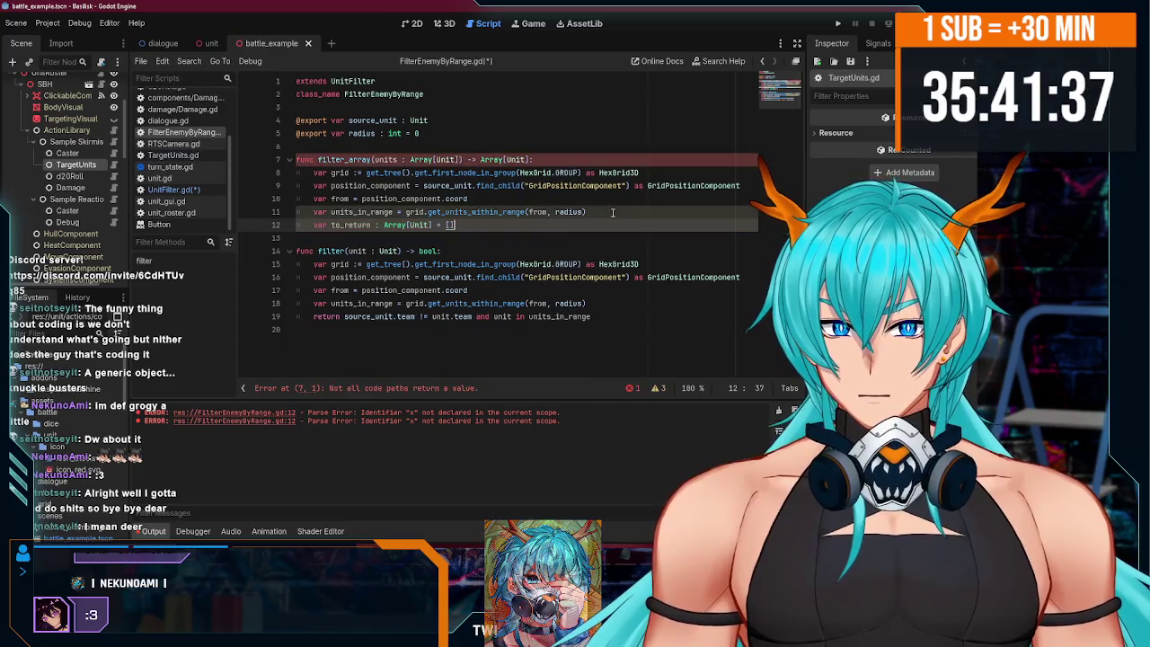
key(Return)
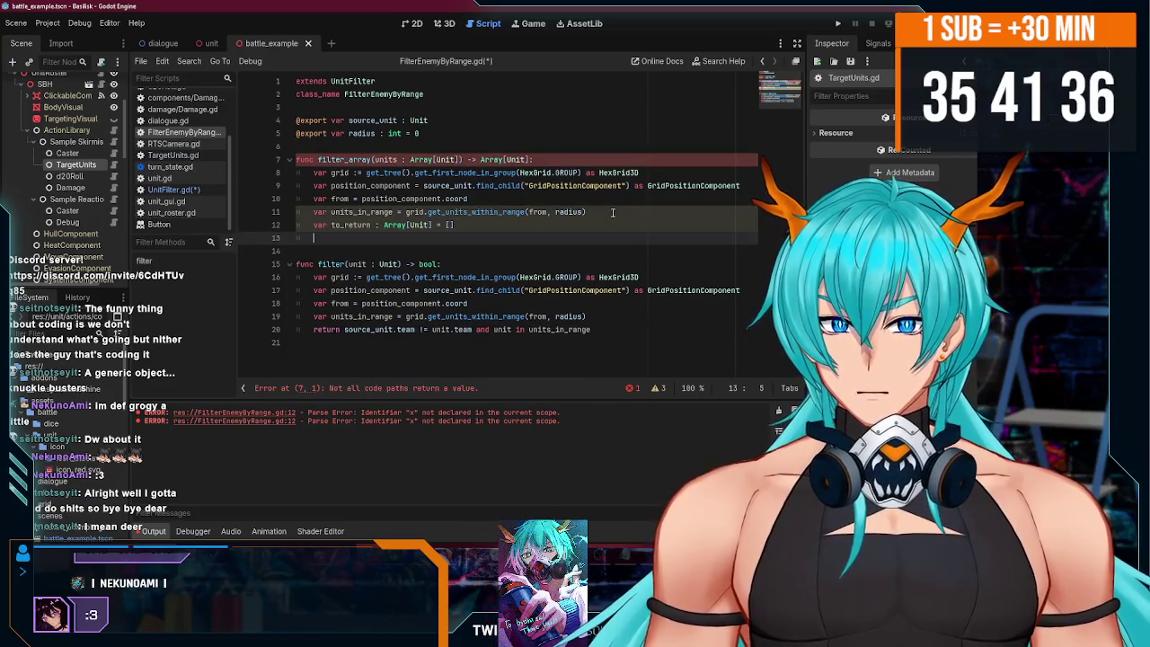
text(for unit in un)
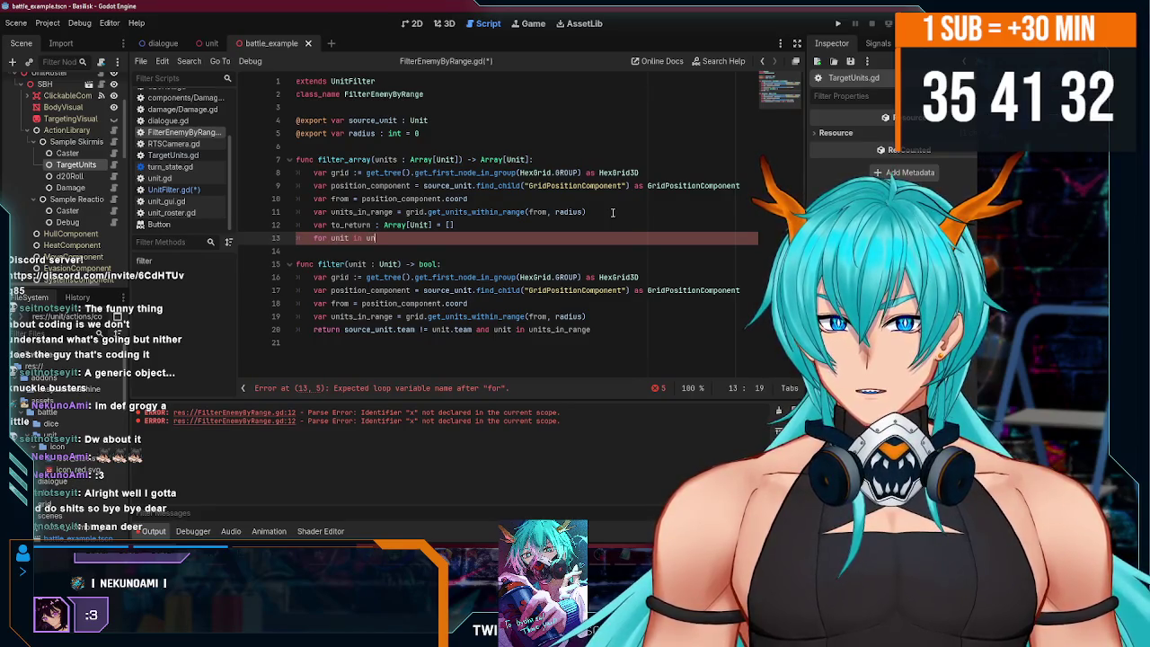
text(_in_range:)
key(Return)
- Inside the loop, append each unit whose team differs from source_unit.team to to_return
text(if unit)
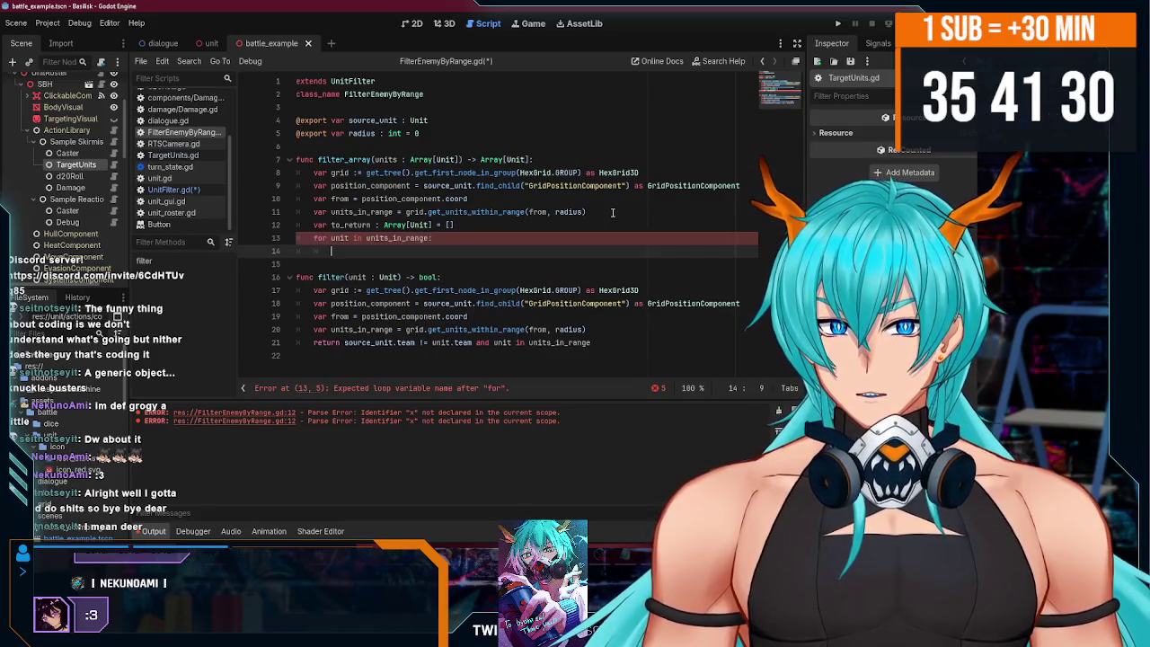
text(.team =)
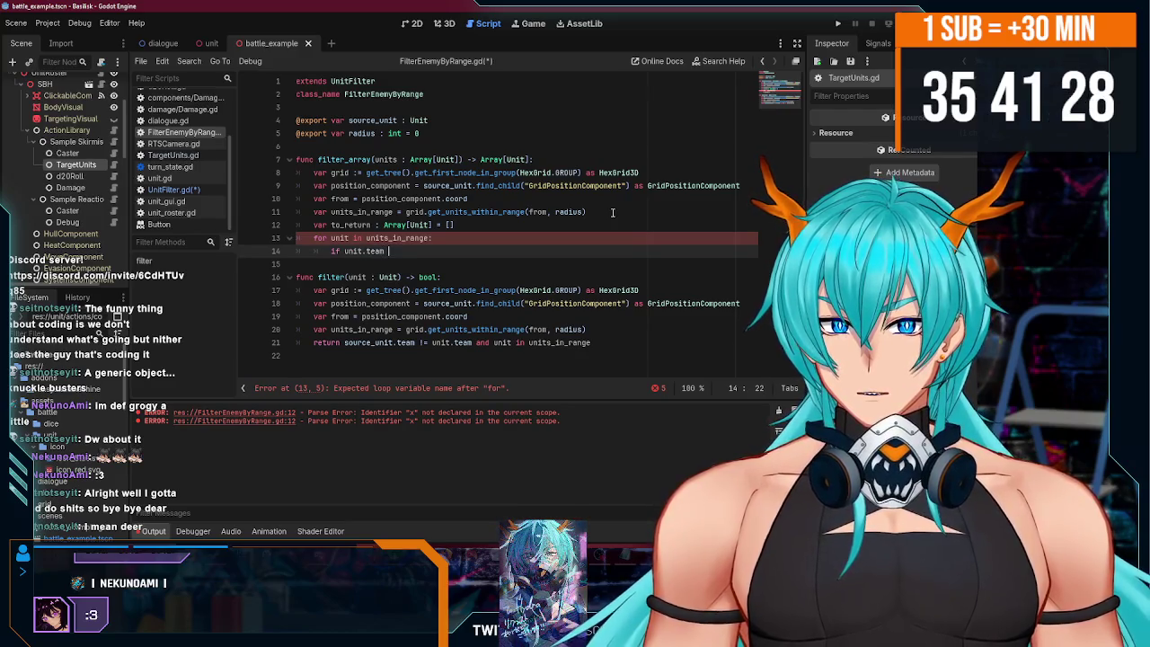
key(BackSpace)
text(!=)
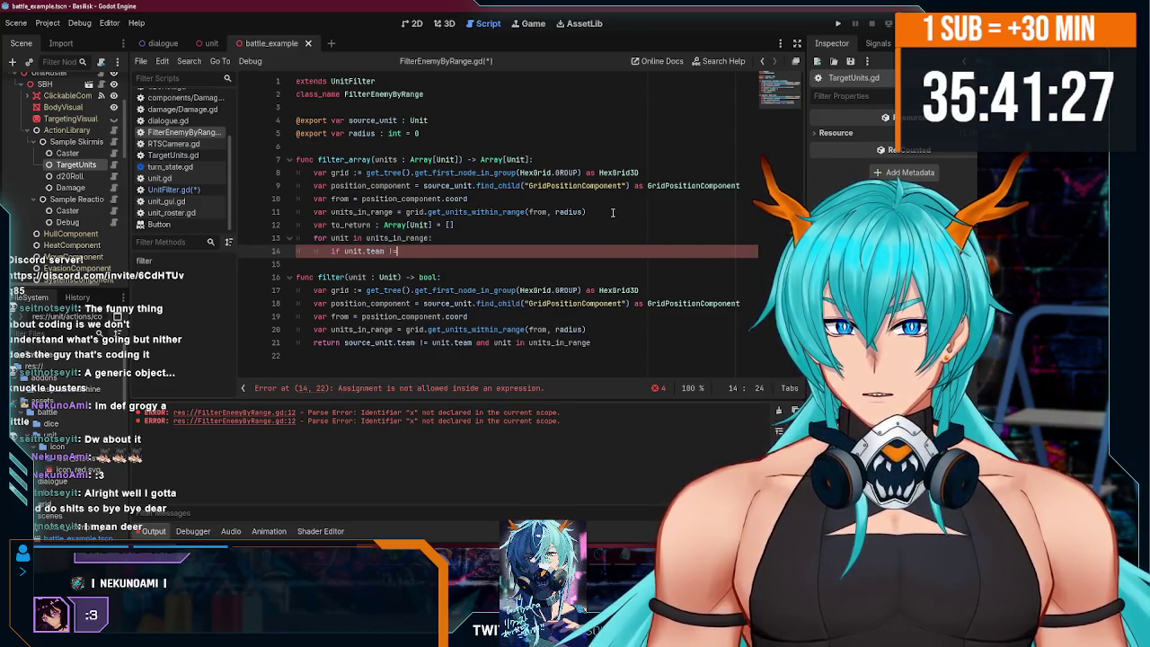
text( unit.)
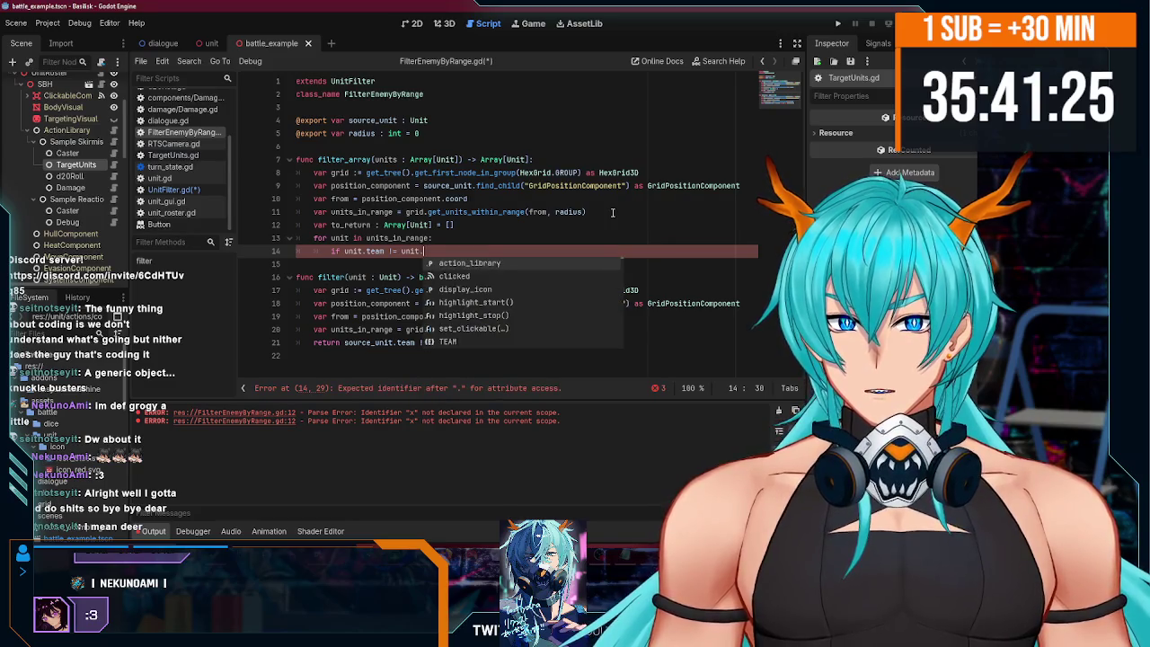
key(BackSpace)
key(BackSpace)
key(BackSpace)
text(source_unit.)
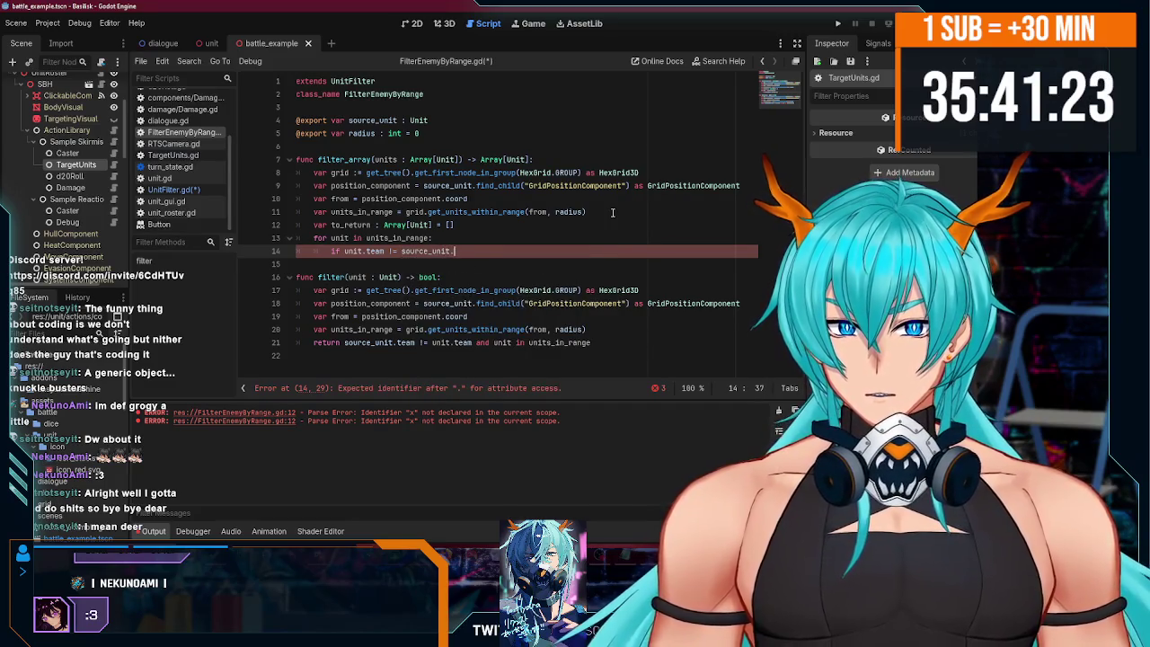
text(team:)
key(Return)
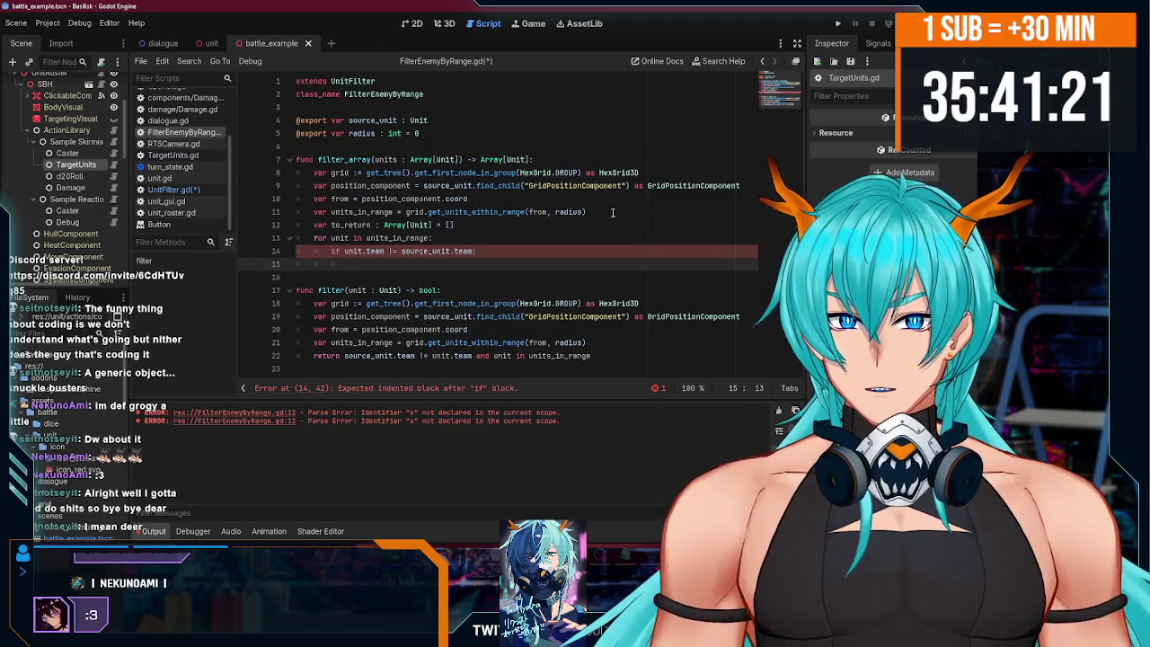
text(to_r)
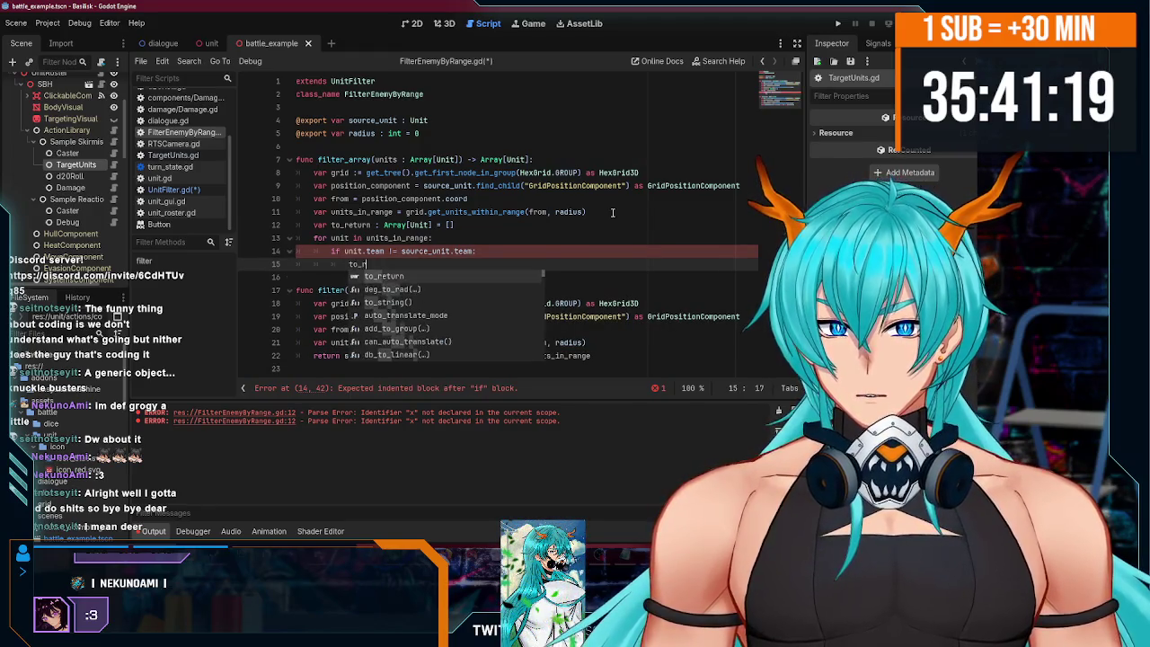
key(Return)
text(.append()
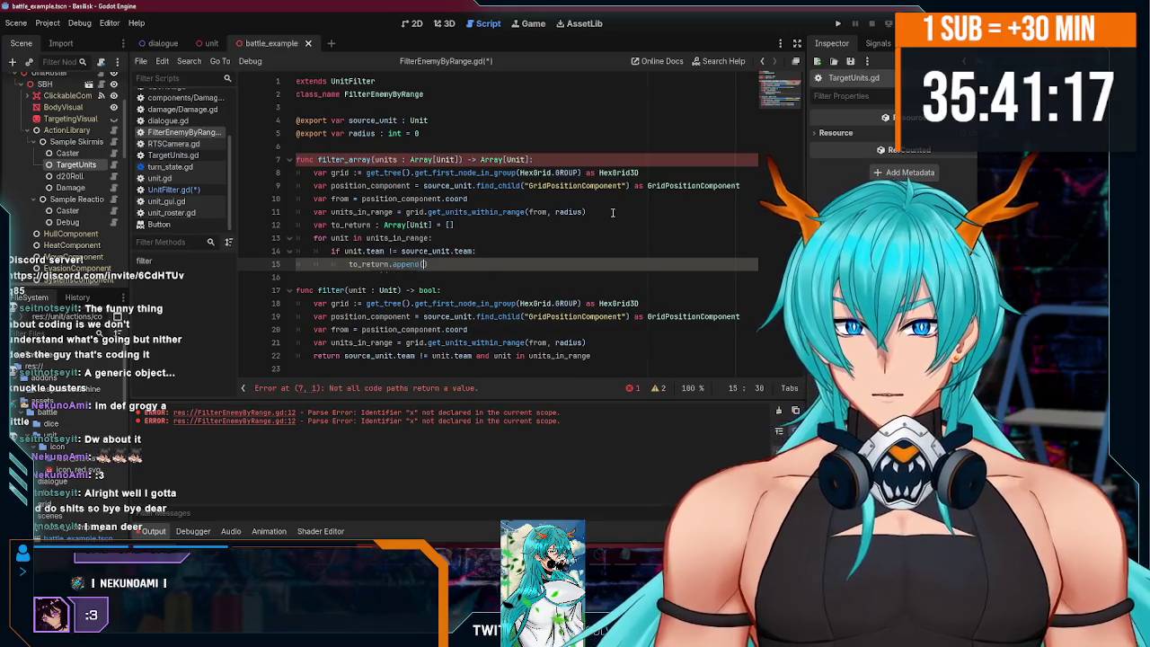
text(unit)
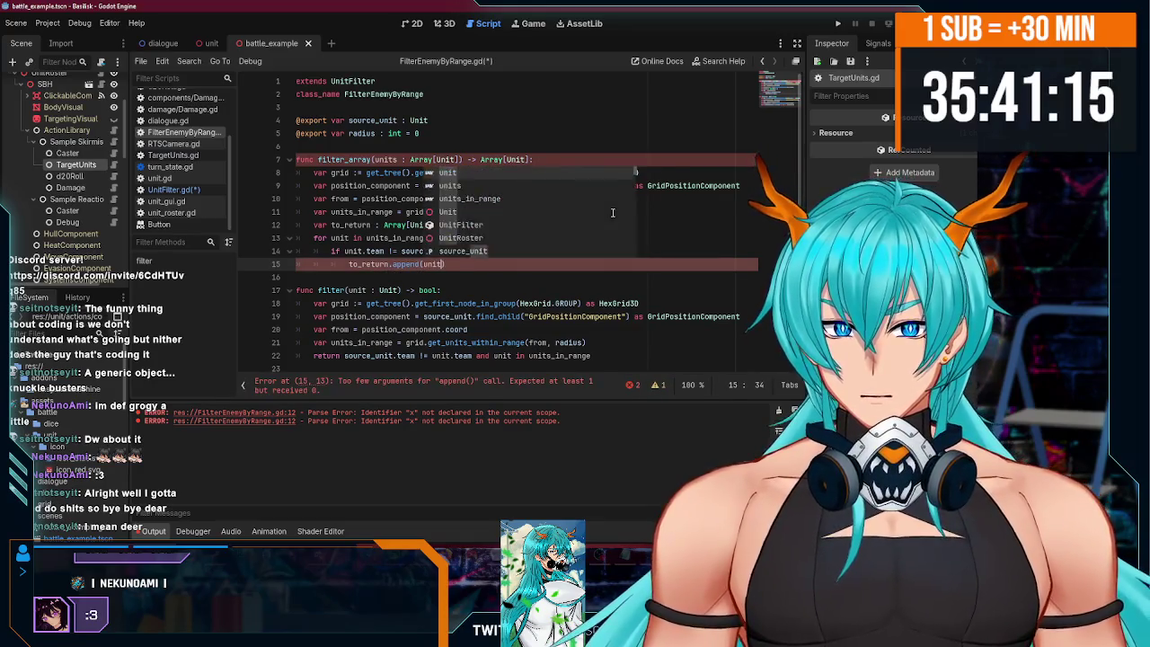
key(Return)
key(Return)
key(BackSpace)
key(BackSpace)
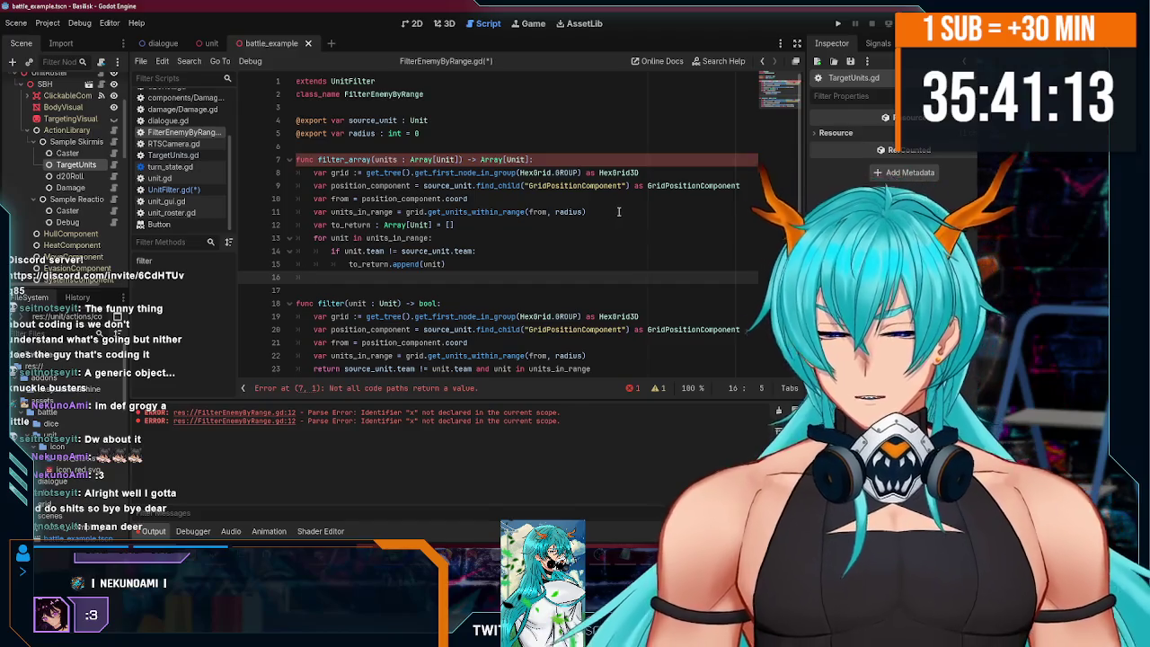
- Save the script and add return to_return after the loop
scroll(618, 211, down, 1)
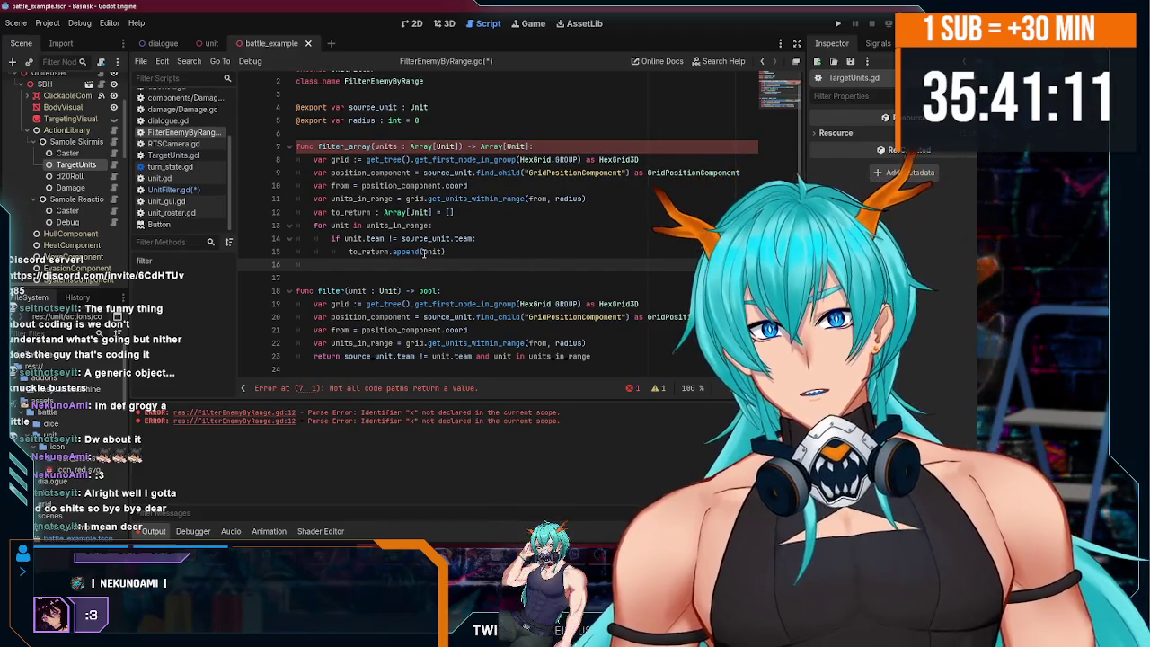
double_click(387, 146)
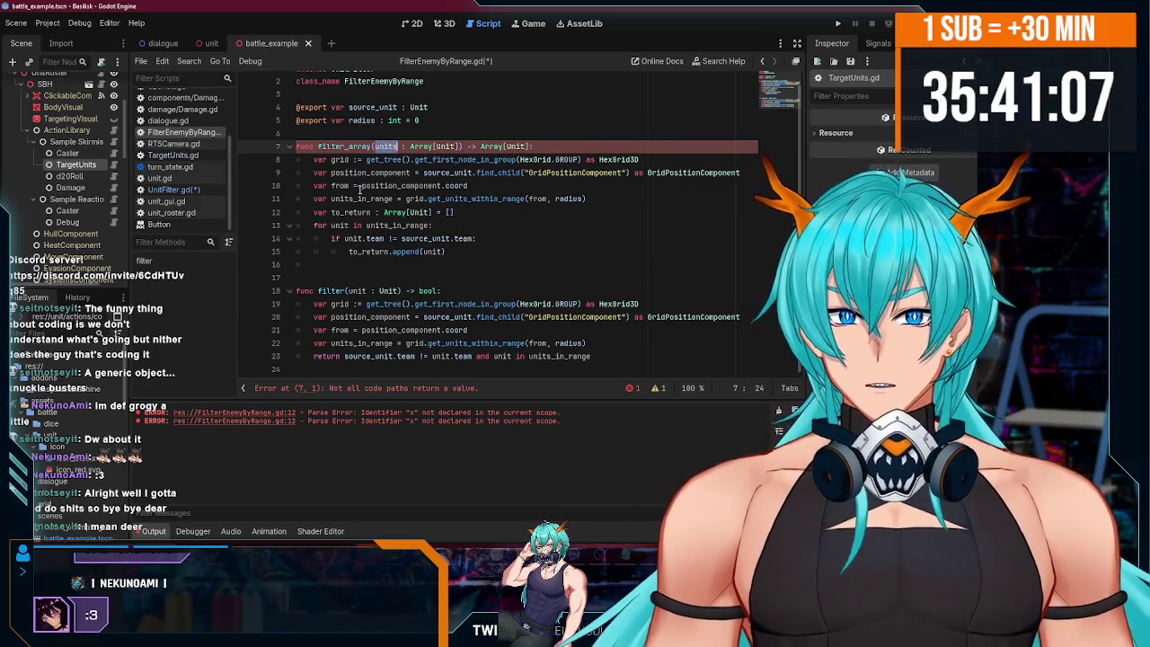
click(481, 186)
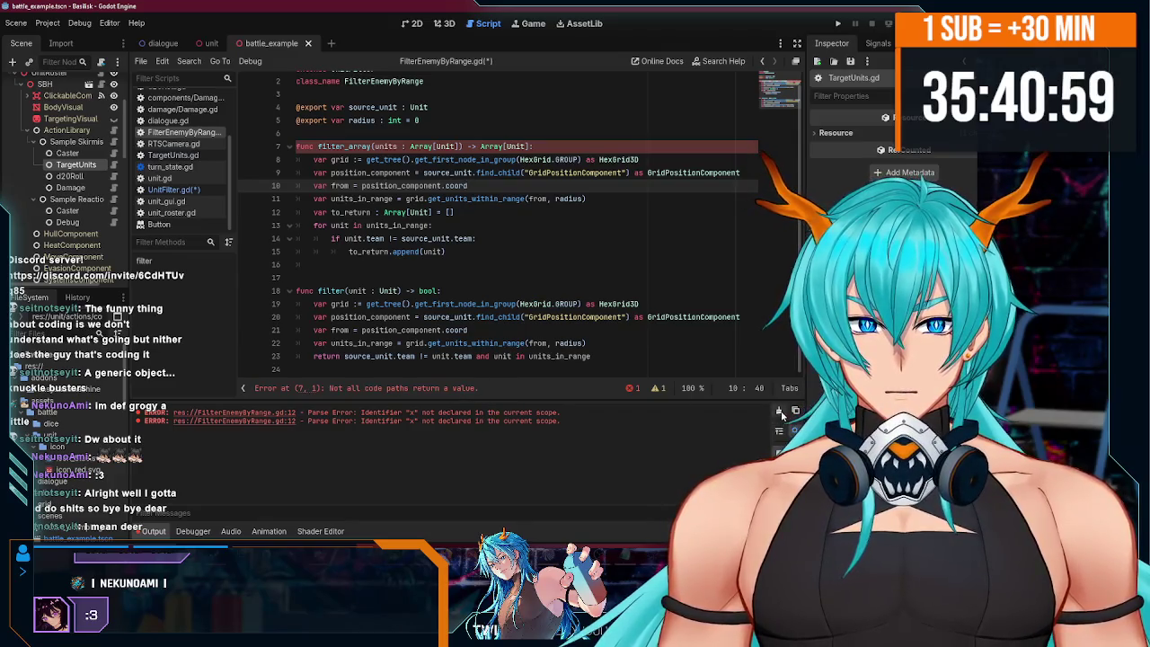
click(598, 264)
key(ctrl+s)
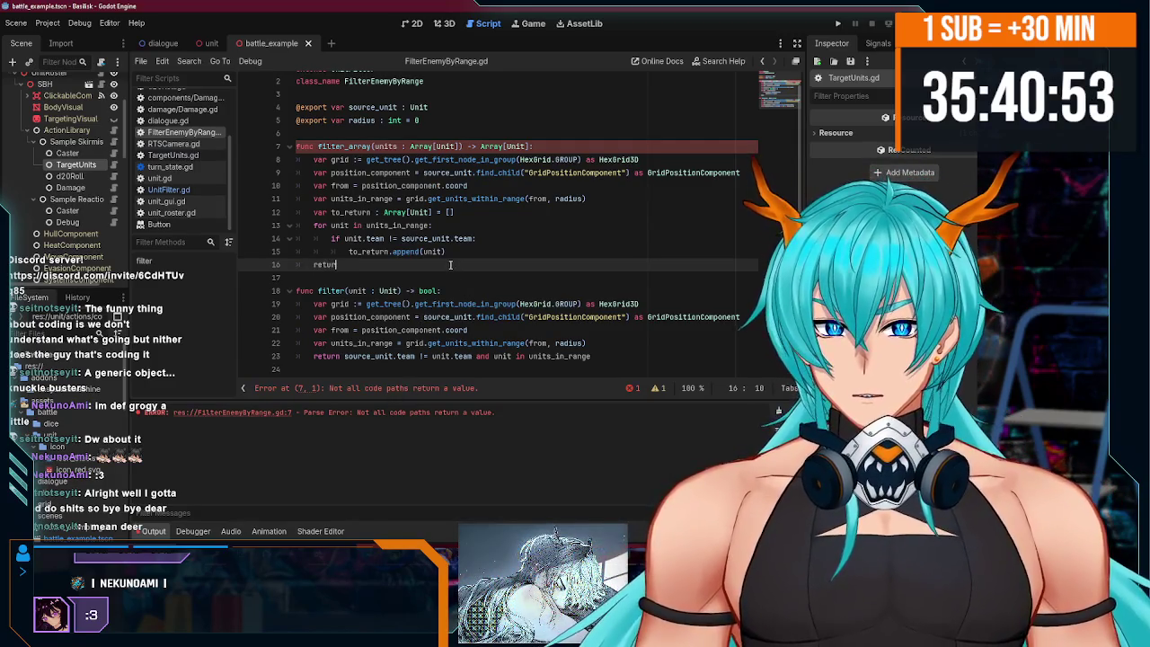
text(n to_return)
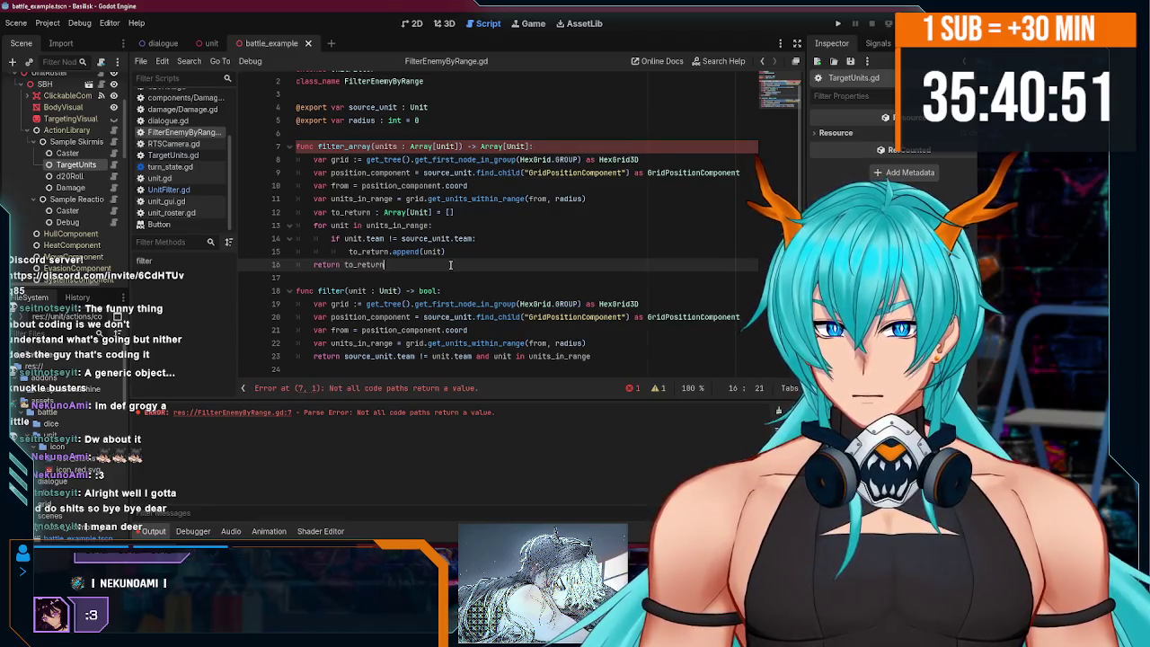
key(Up)
key(End)
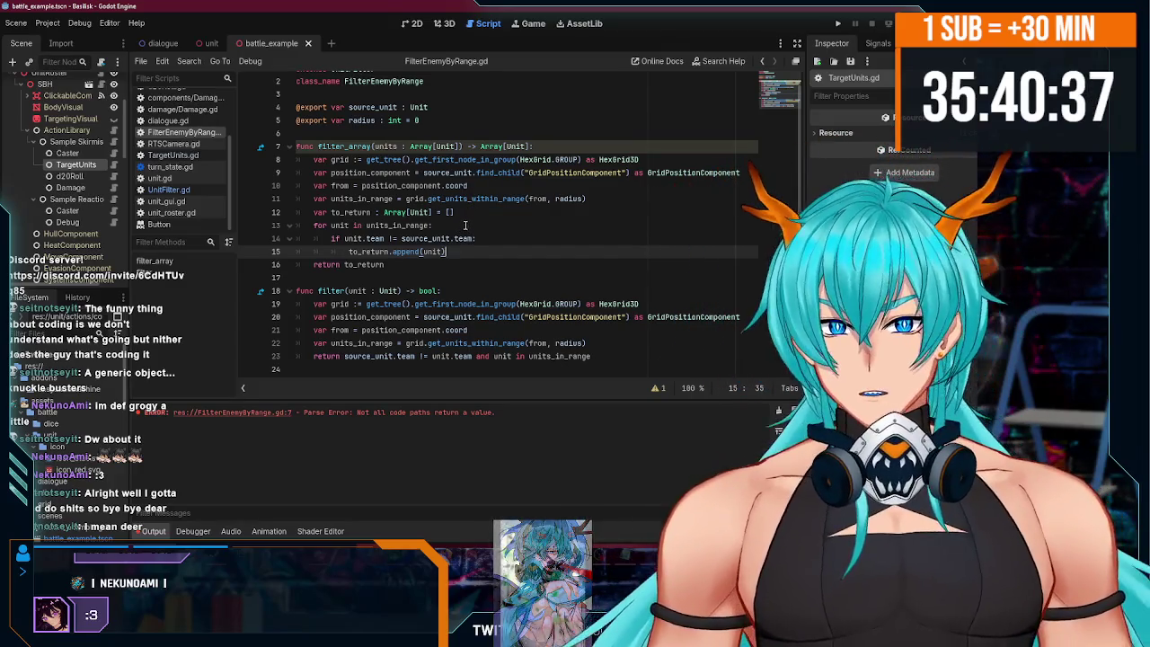
- Review the filter_array code and return the caret to the end of its header
click(332, 146)
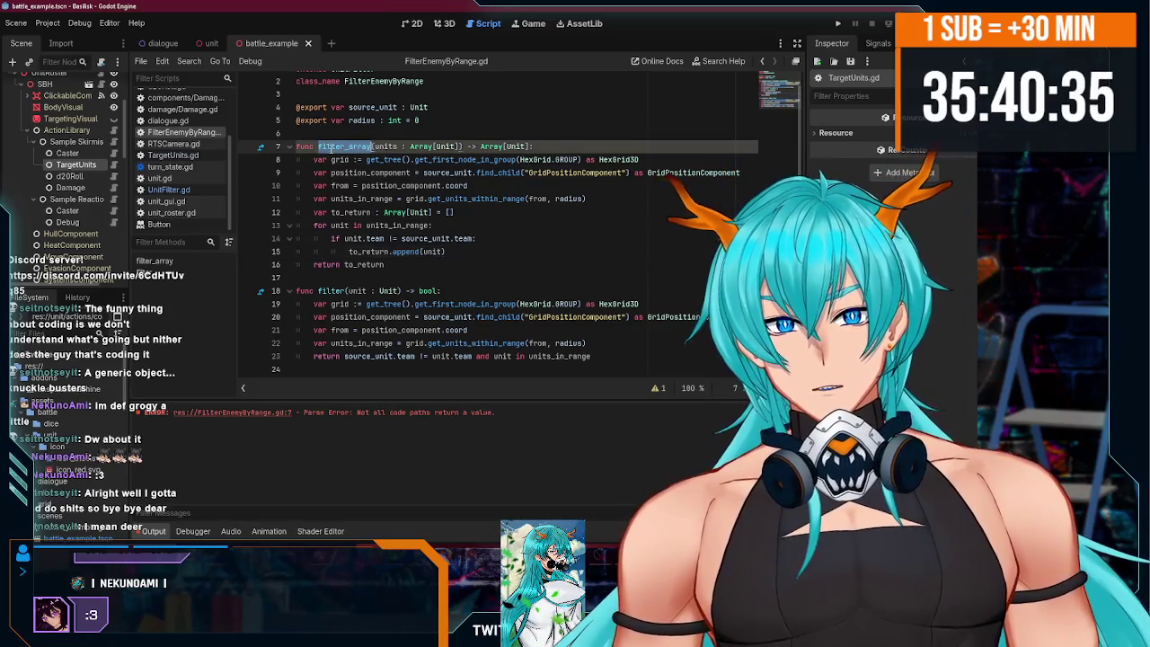
click(345, 130)
click(347, 146)
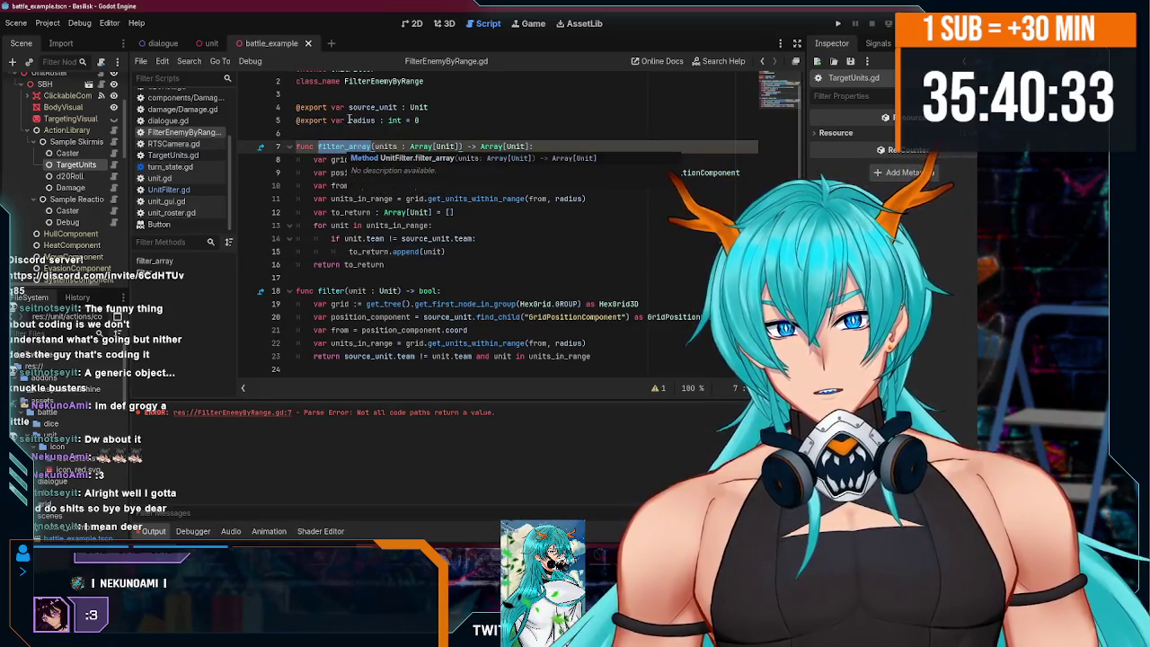
click(401, 238)
click(366, 146)
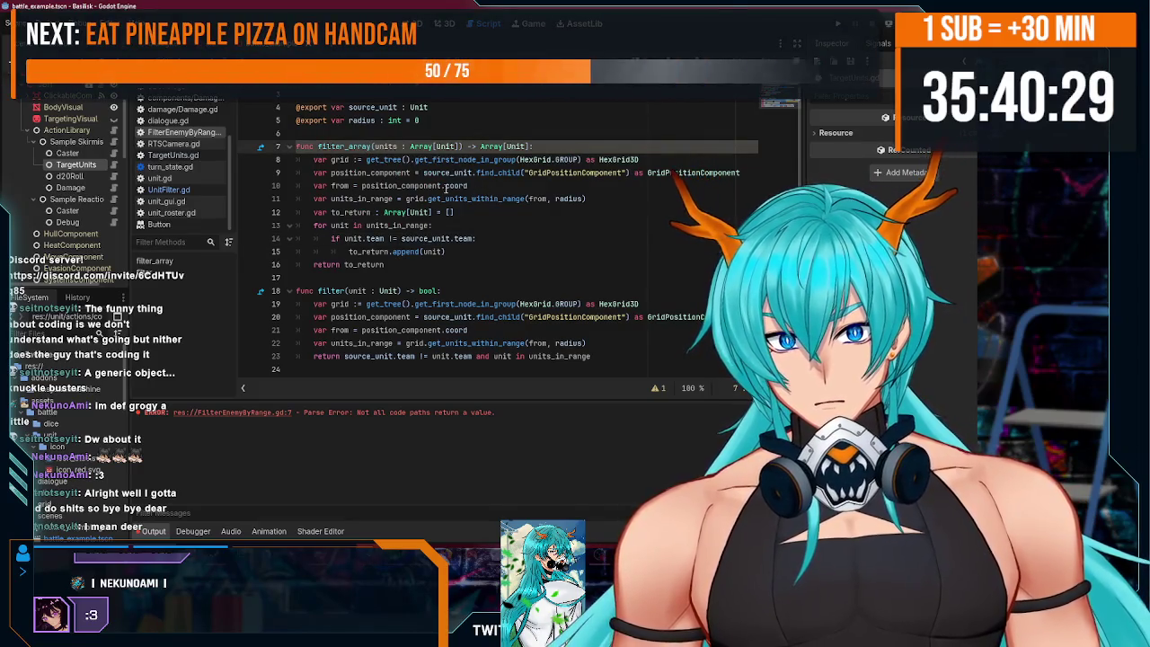
click(597, 147)
- Open a 'for unit in unis:' loop directly under the filter_array header
key(Return)
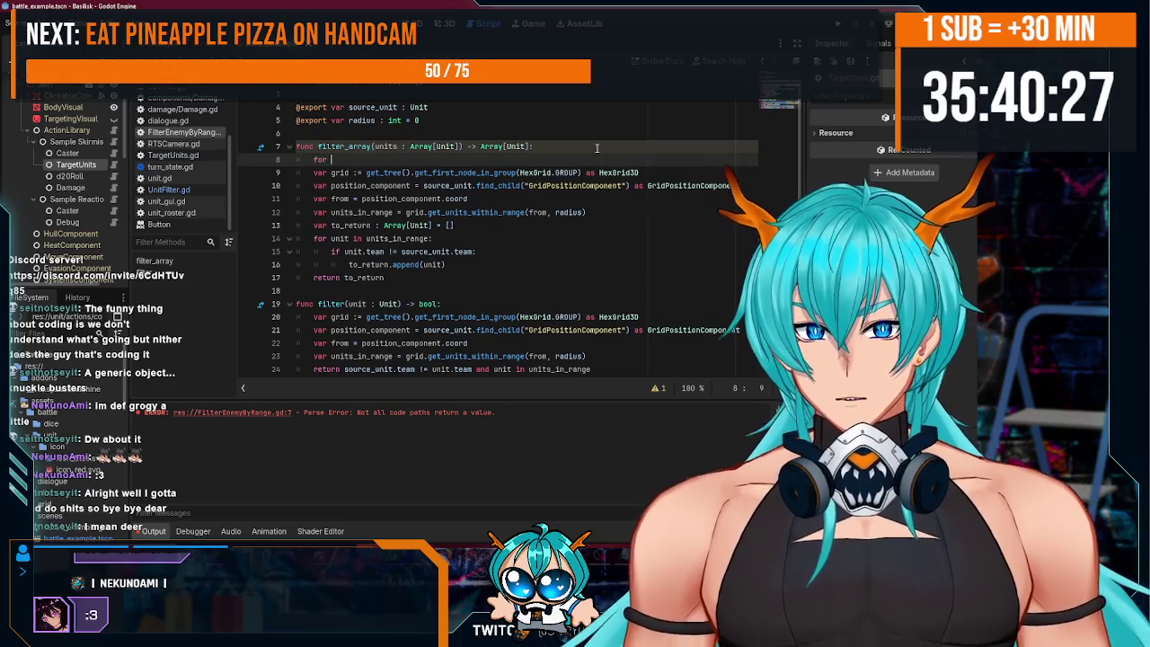
text(unit in unis:)
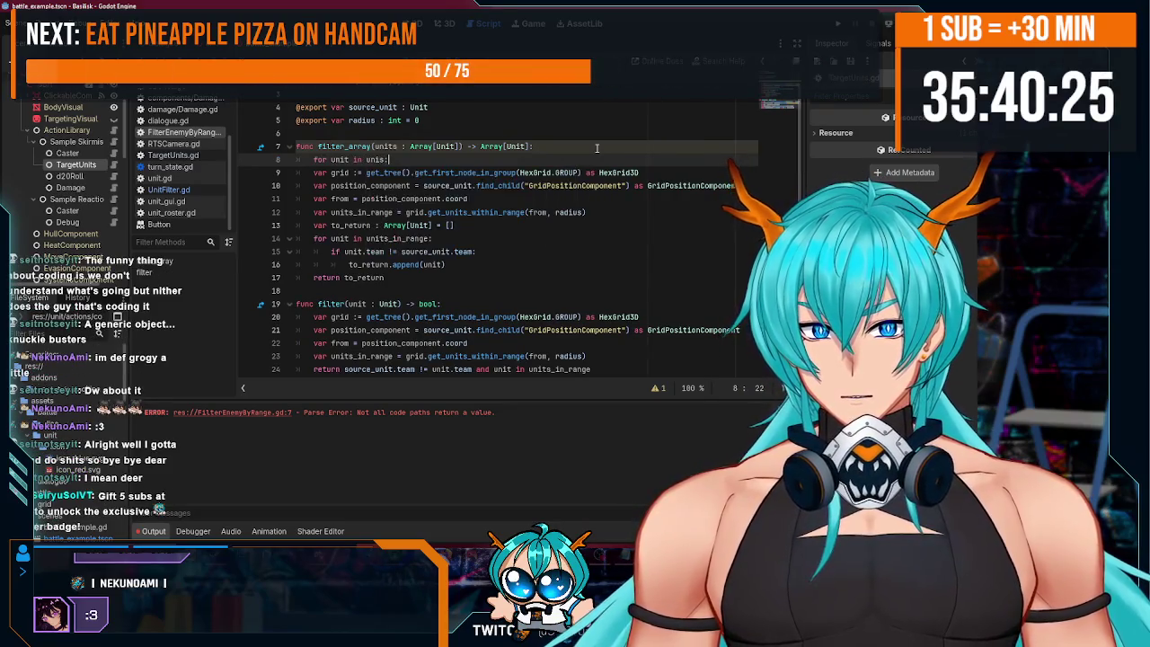
key(Return)
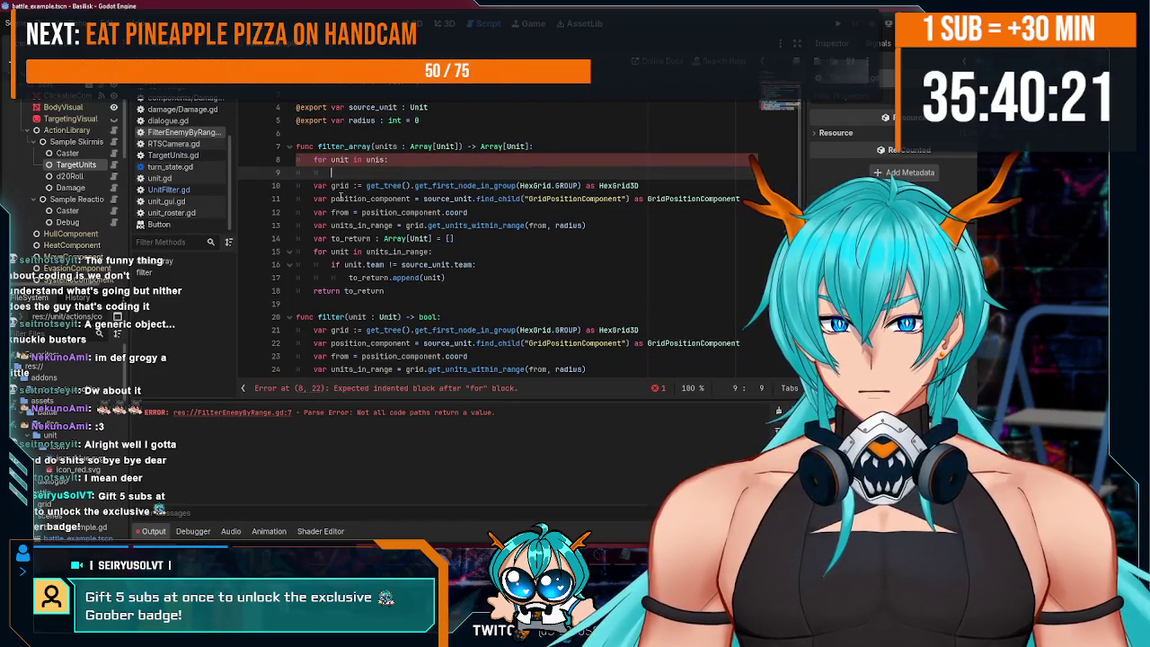
drag(313, 186, 684, 182)
key(ctrl+c)
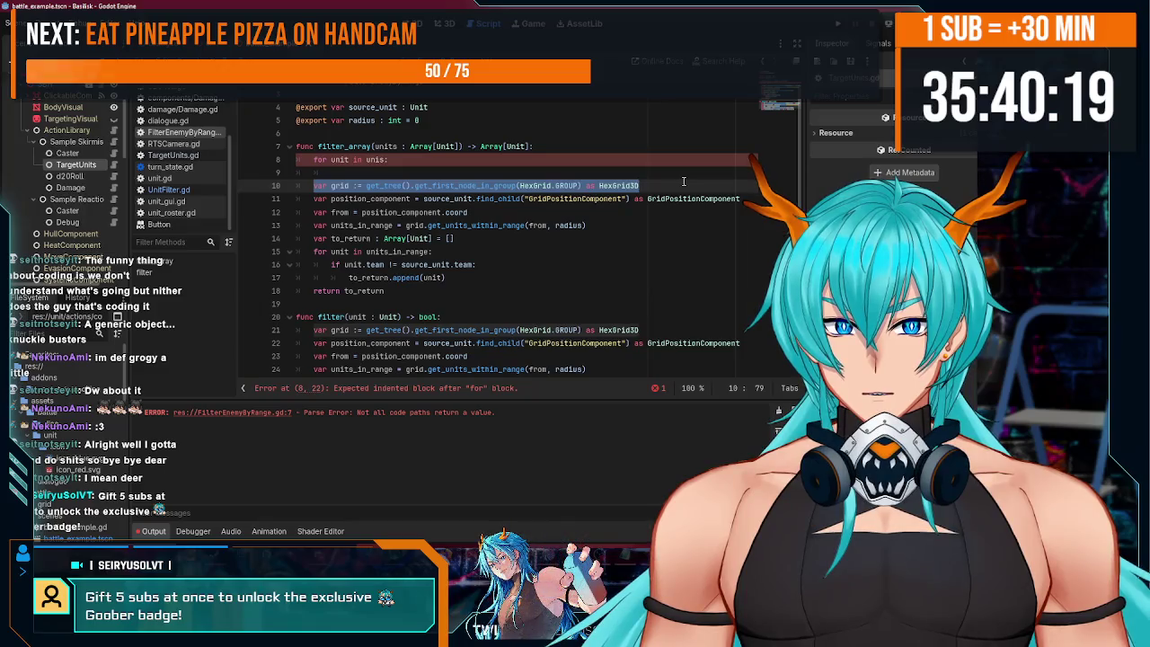
click(550, 146)
key(Return)
key(ctrl+v)
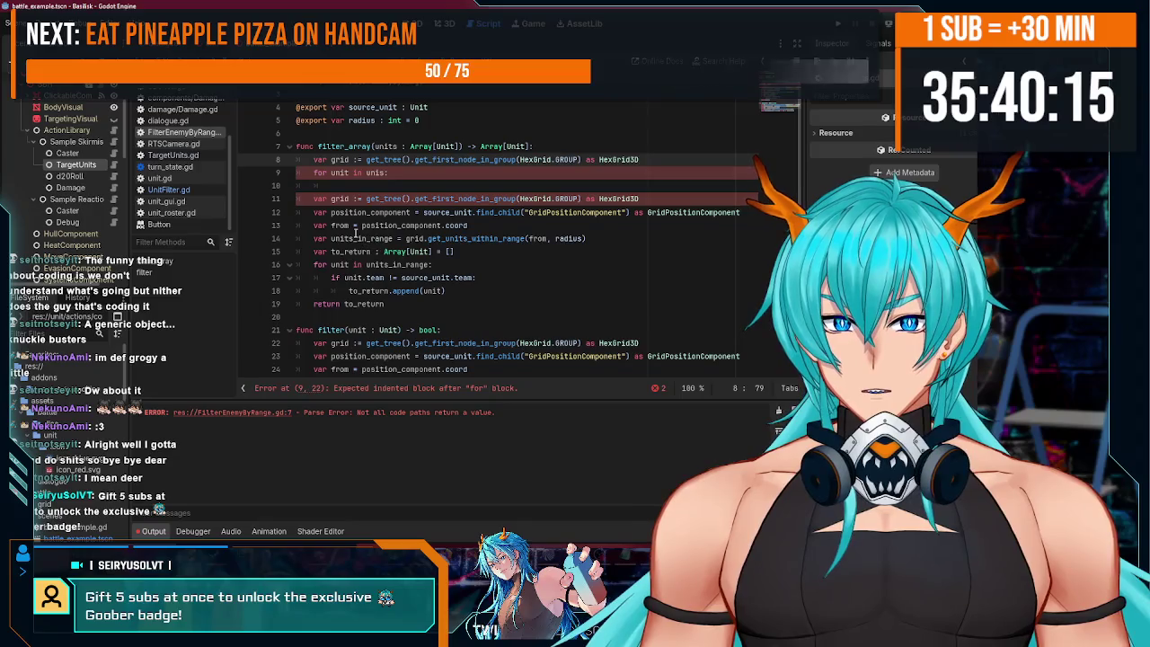
key(ctrl+z)
key(ctrl+z)
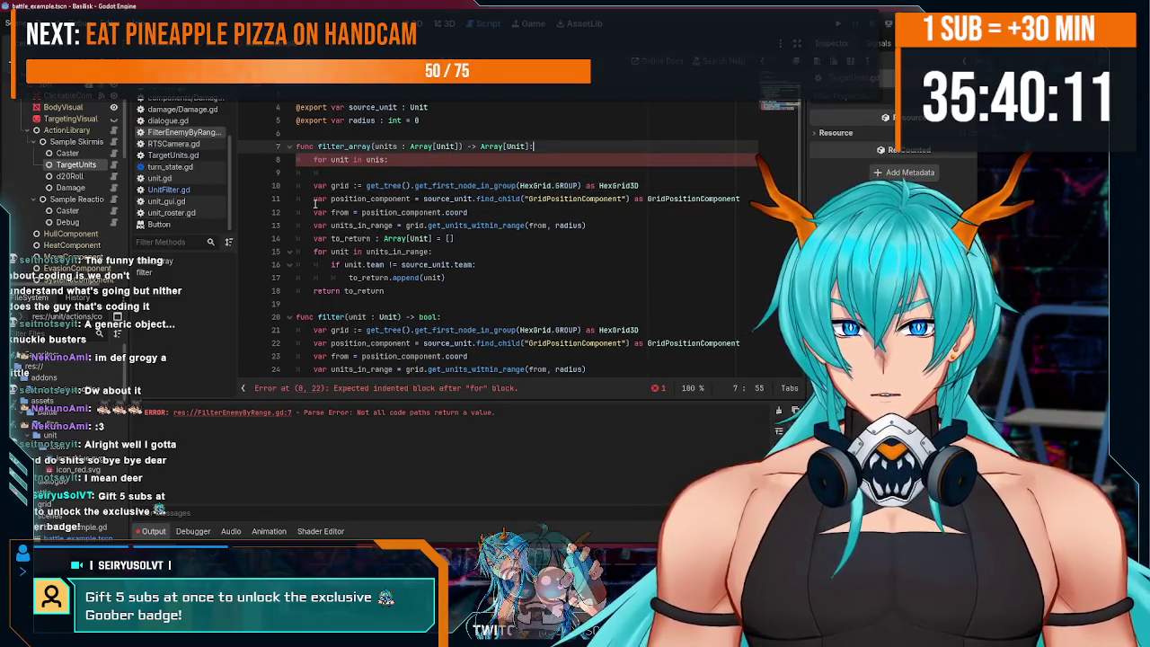
- Move the position_component and from lines above the loop and fix their indentation
drag(474, 212, 293, 200)
key(ctrl+x)
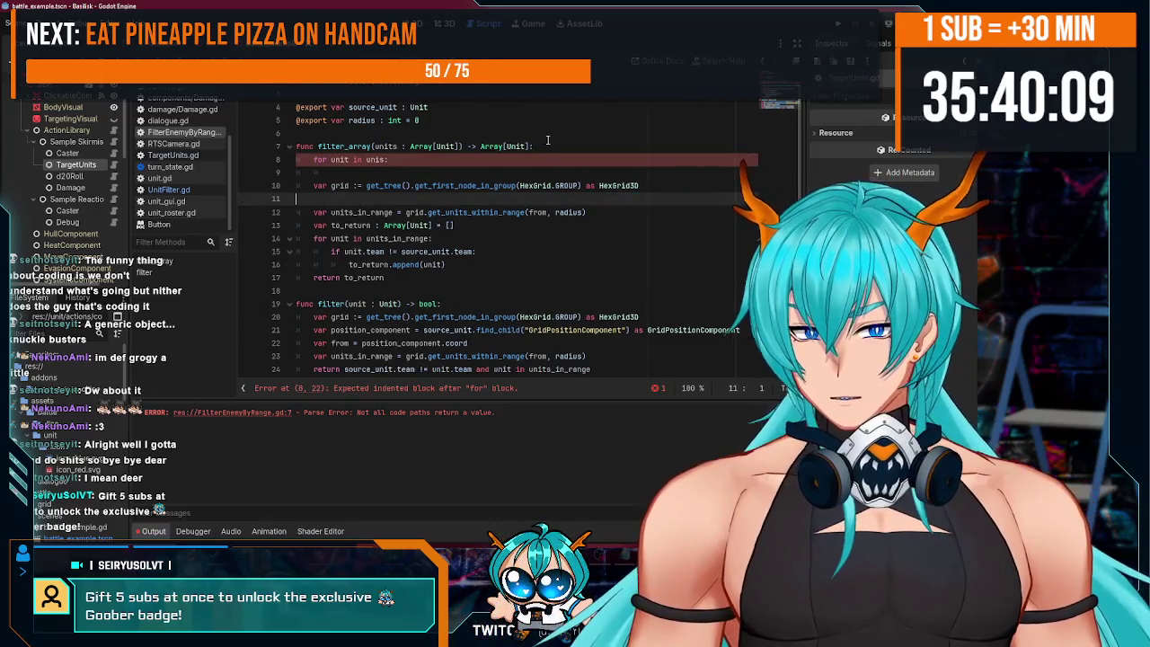
click(570, 138)
click(570, 145)
key(Return)
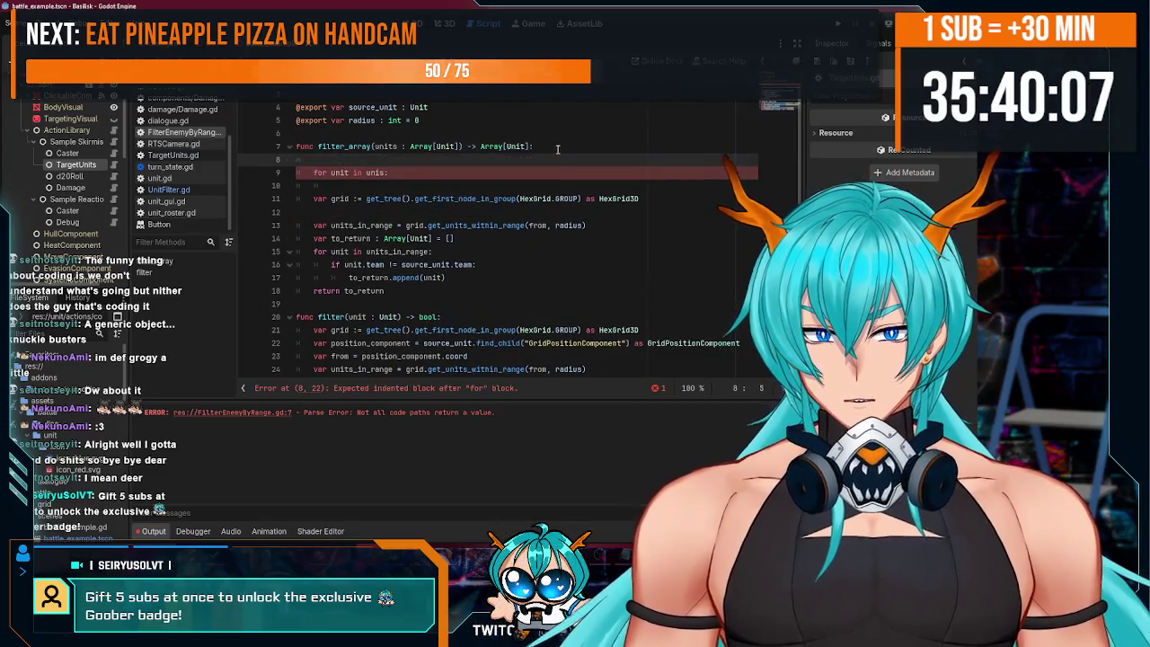
key(ctrl+v)
click(338, 160)
key(shift+Tab)
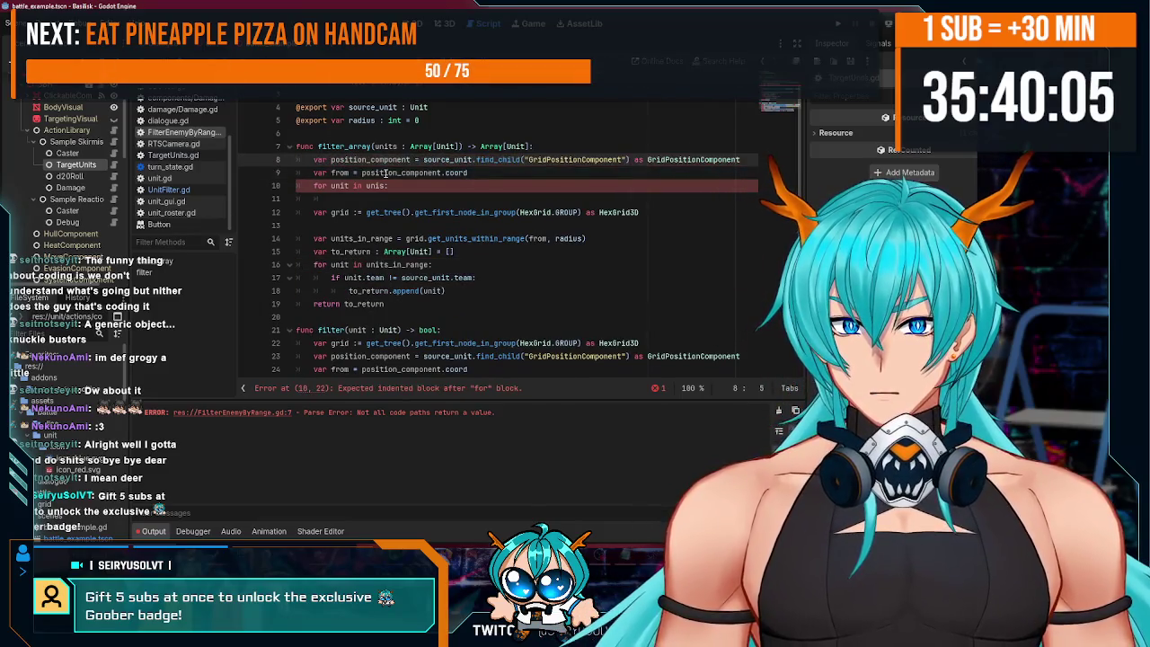
- Add a var position_component declaration inside the loop body
click(398, 195)
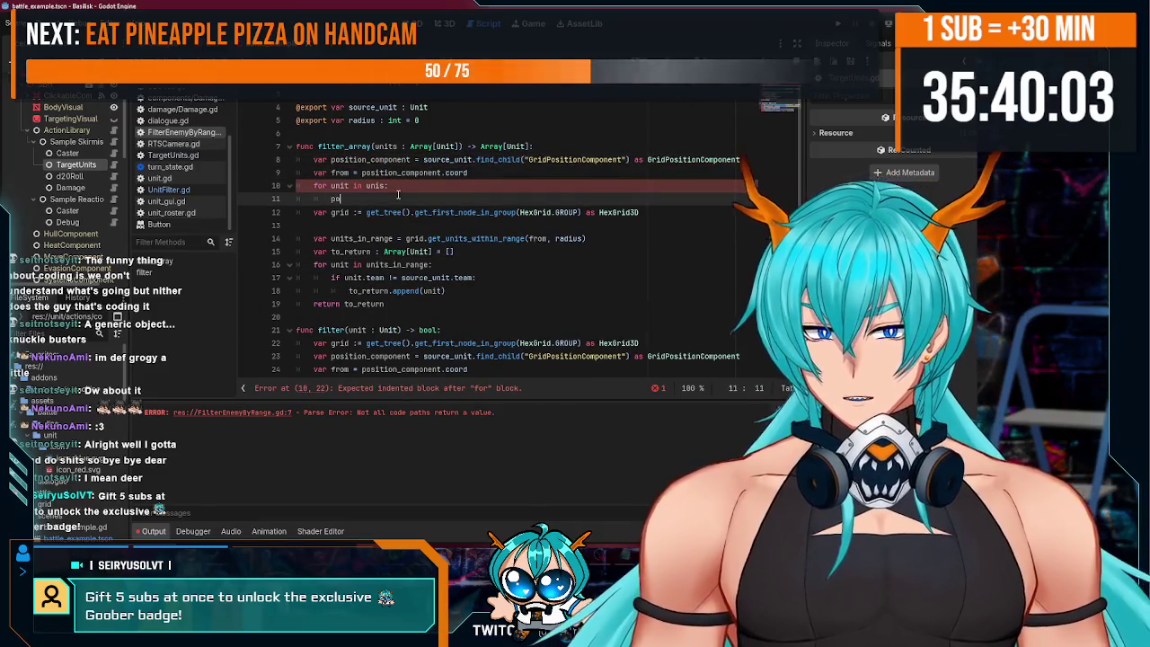
text(posi)
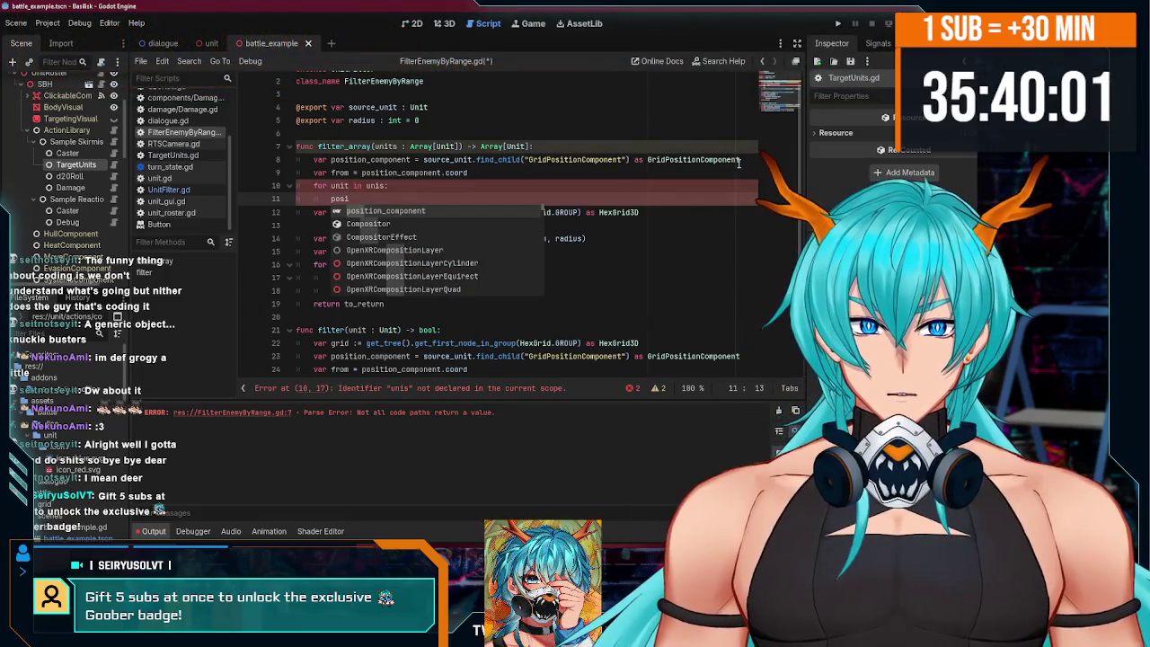
key(Escape)
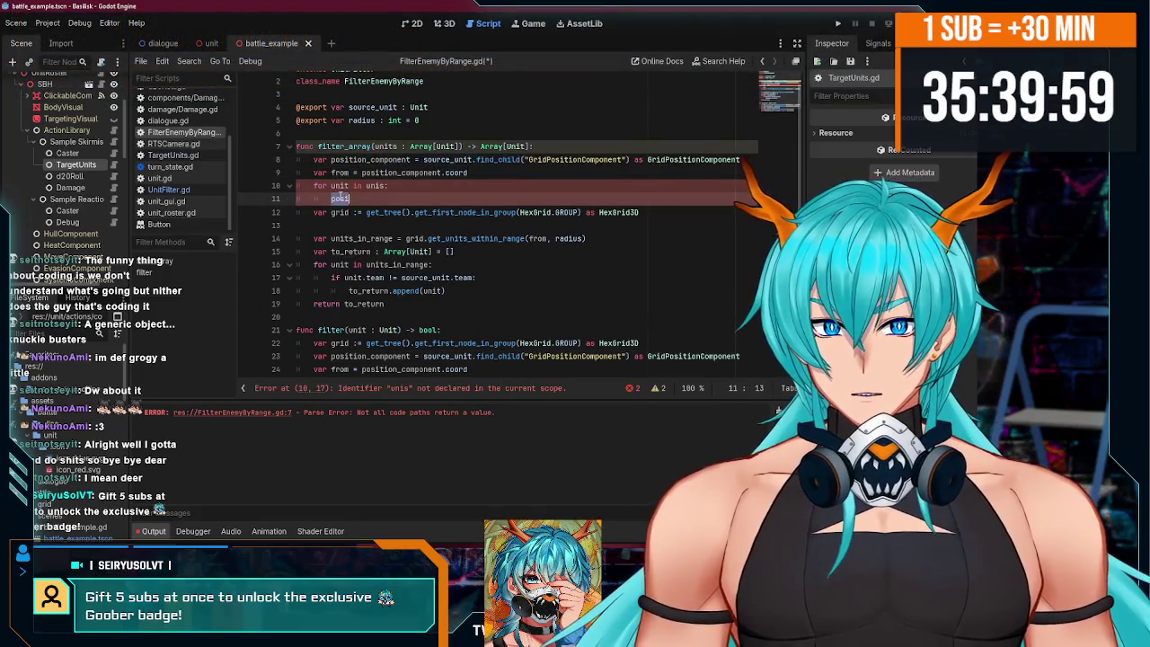
key(ctrl+v)
click(331, 199)
text(var)
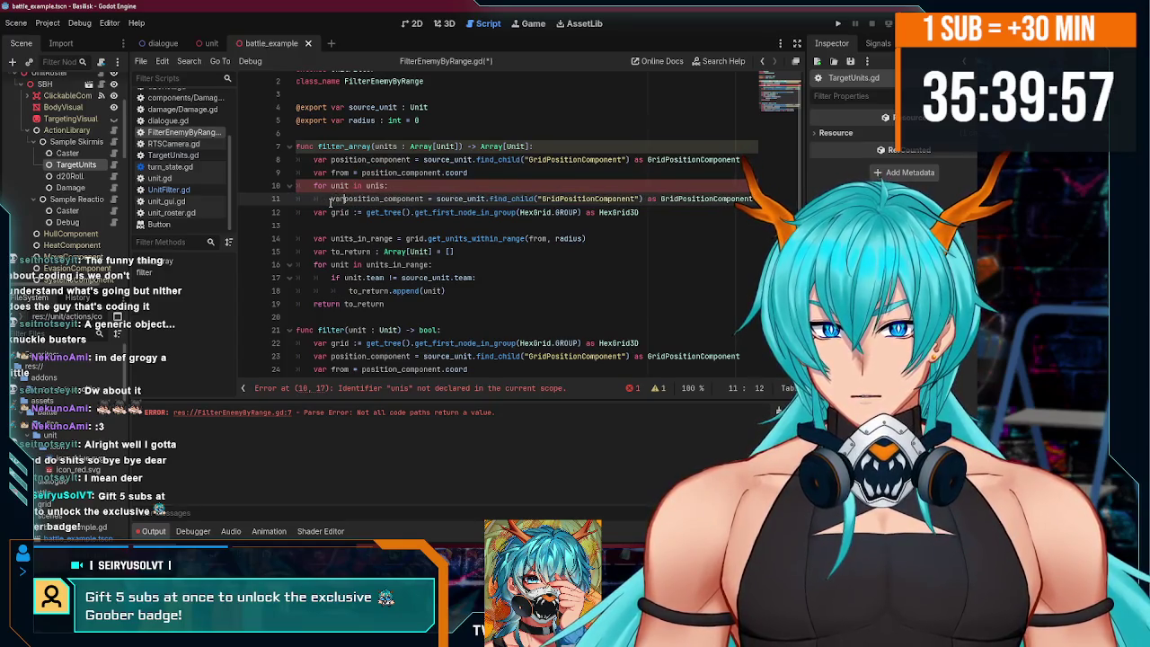
scroll(426, 208, up, 1)
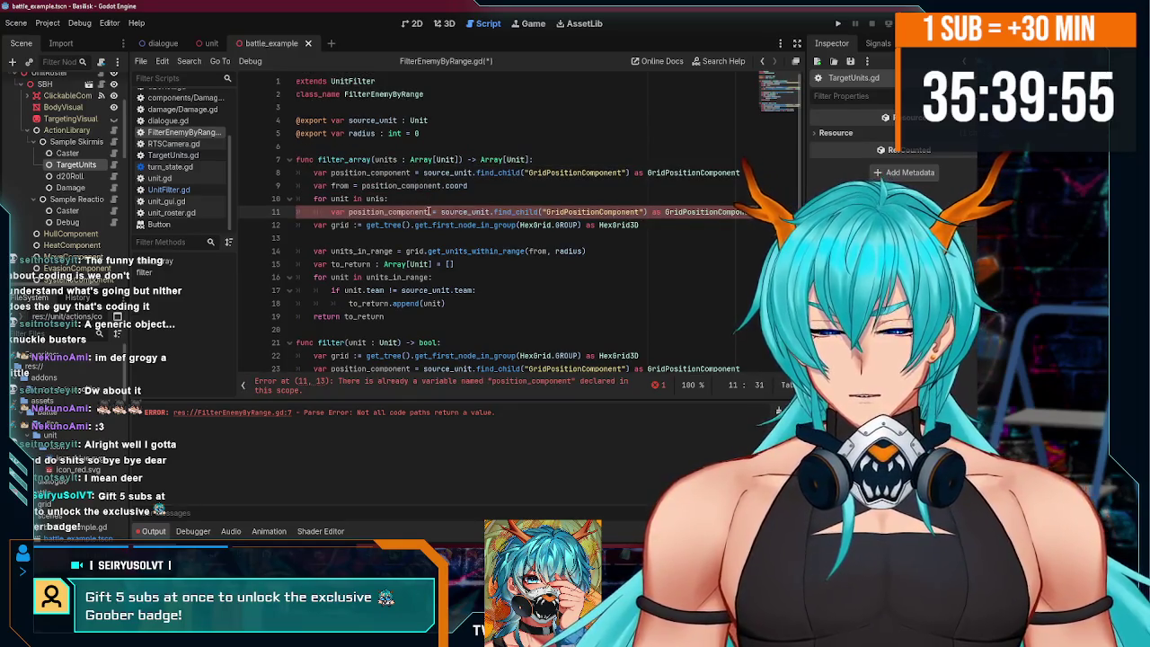
- Make the loop's position_component line a _target variable read from unit, and fix unis to units
text(_target)
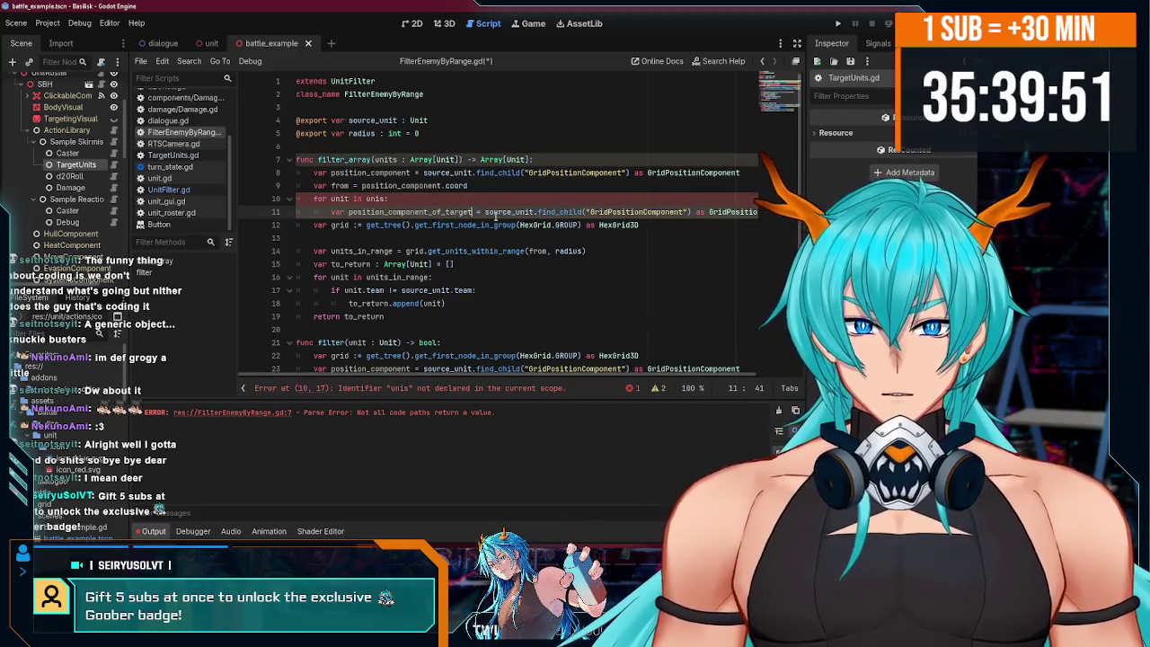
double_click(494, 212)
text(unit)
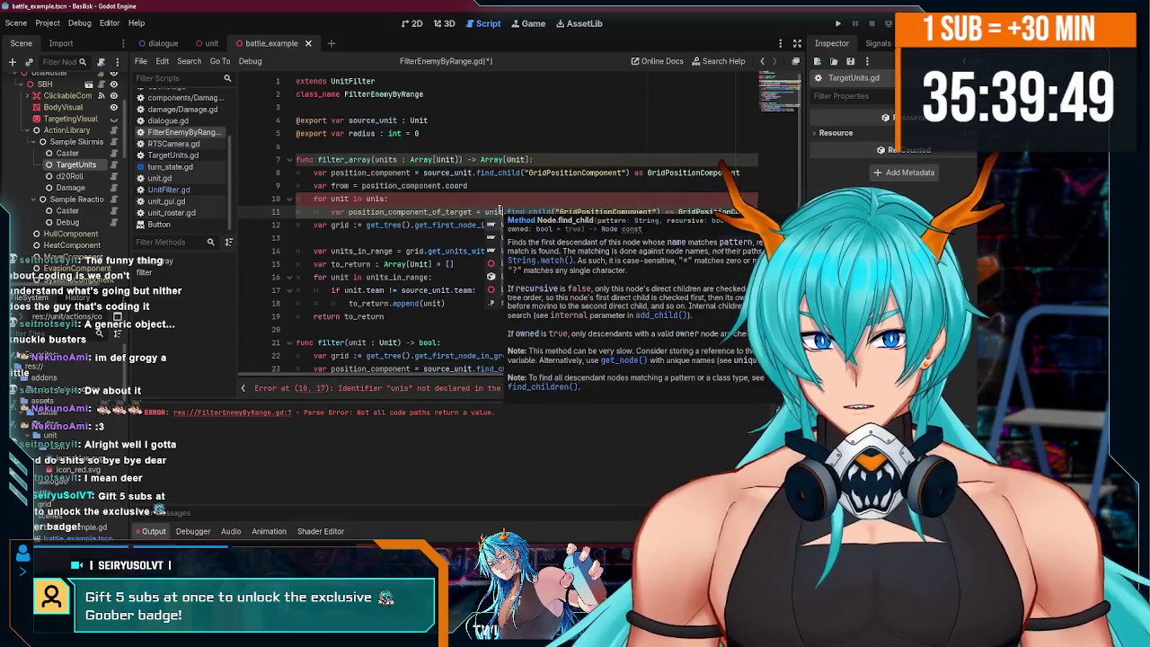
click(380, 199)
text(t)
scroll(618, 379, right, 1)
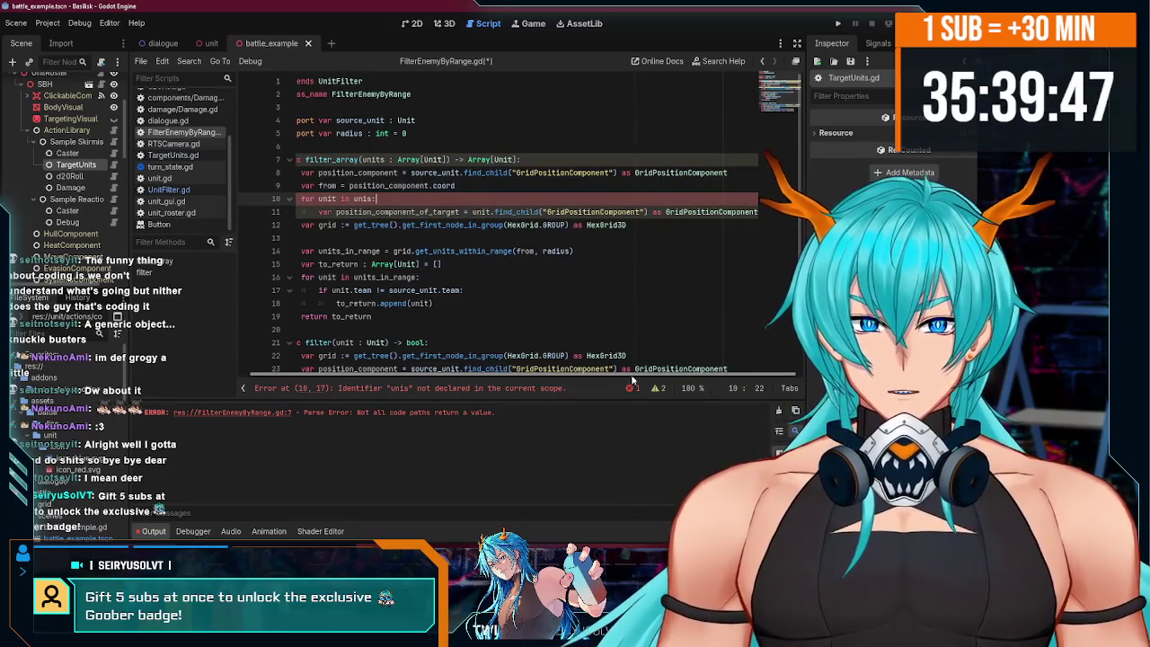
scroll(404, 296, left, 1)
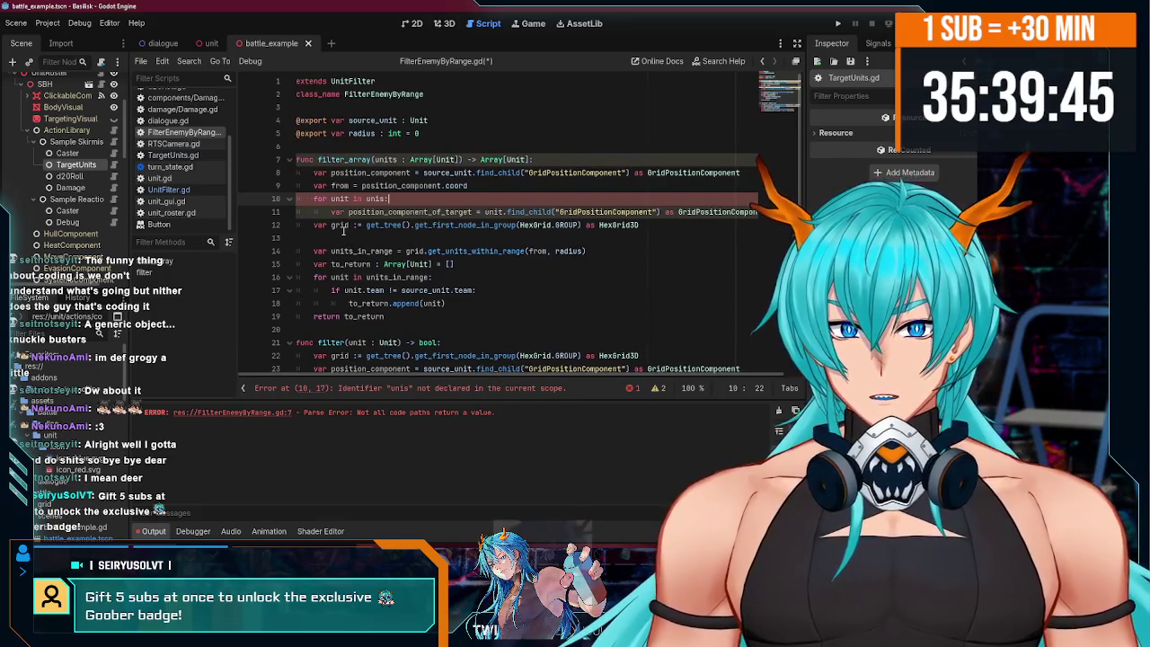
key(Left)
key(Left)
text(t)
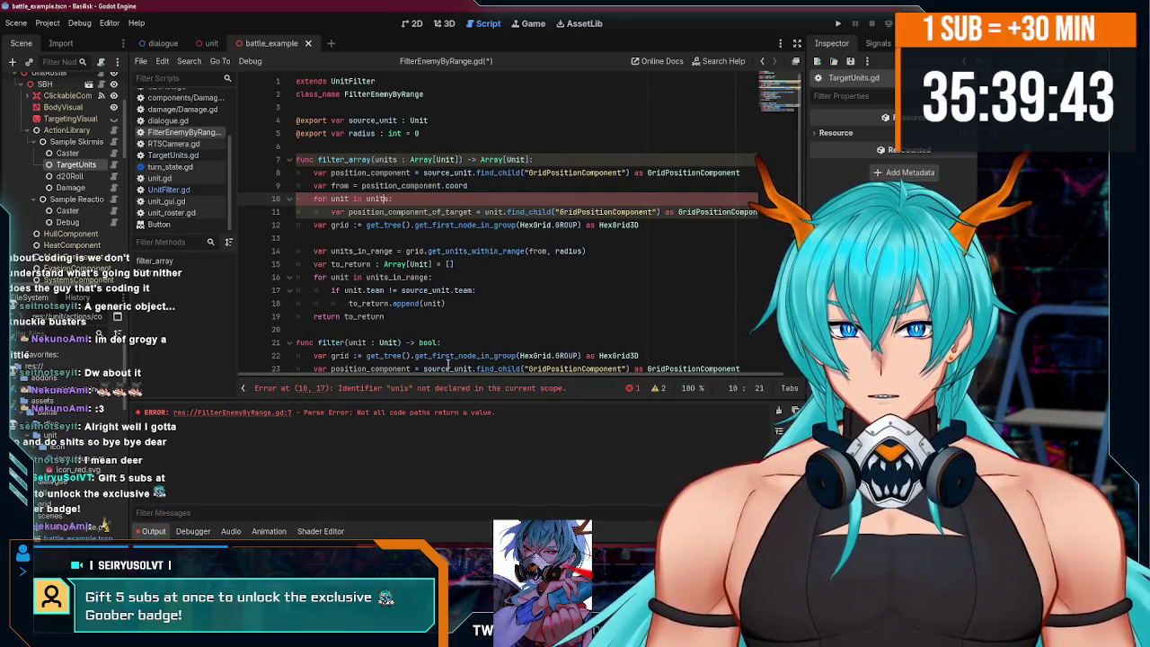
scroll(446, 376, right, 1)
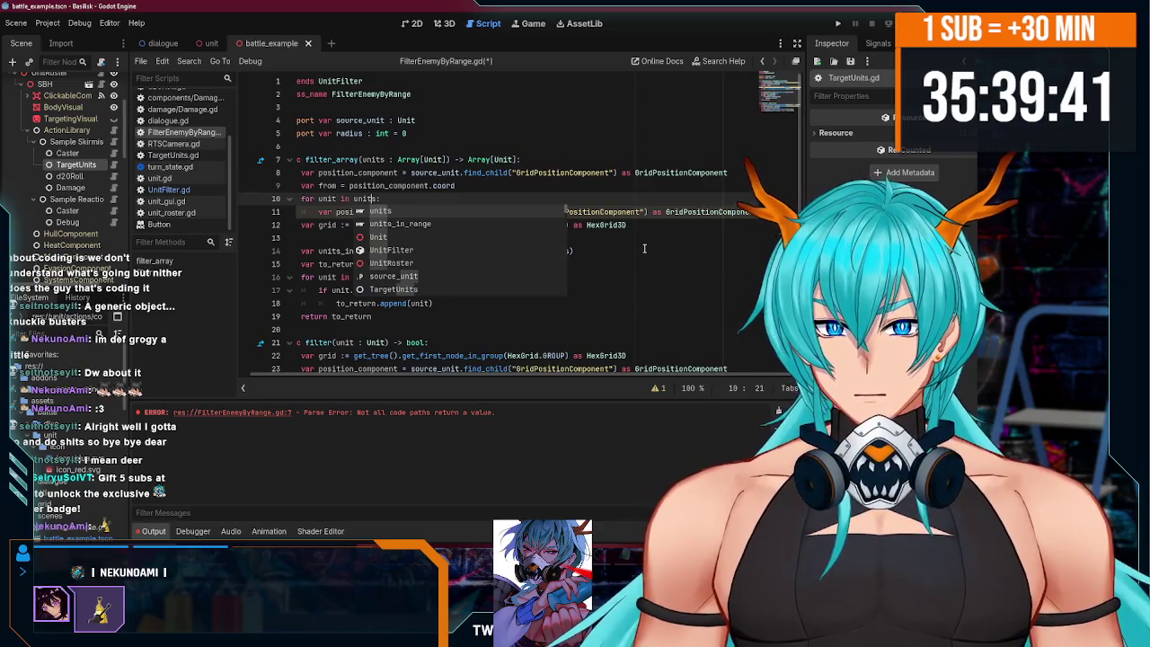
key(Escape)
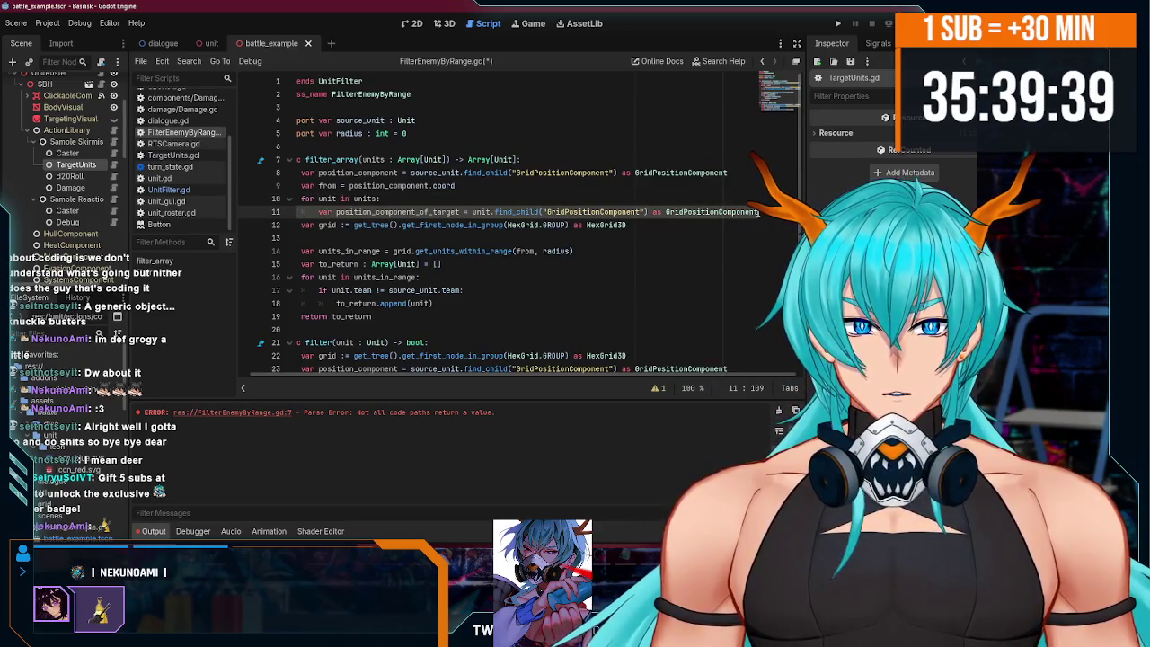
- Add a line inside the loop computing the target's coordinate as to
key(Down)
key(End)
key(Return)
text(to)
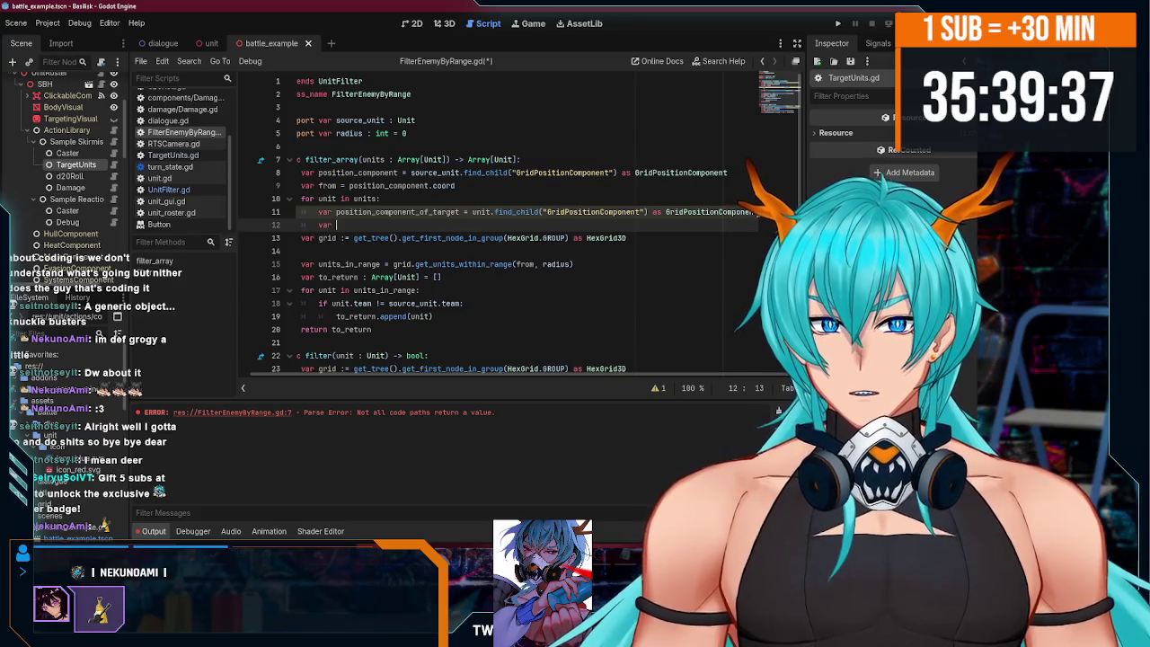
text( :)
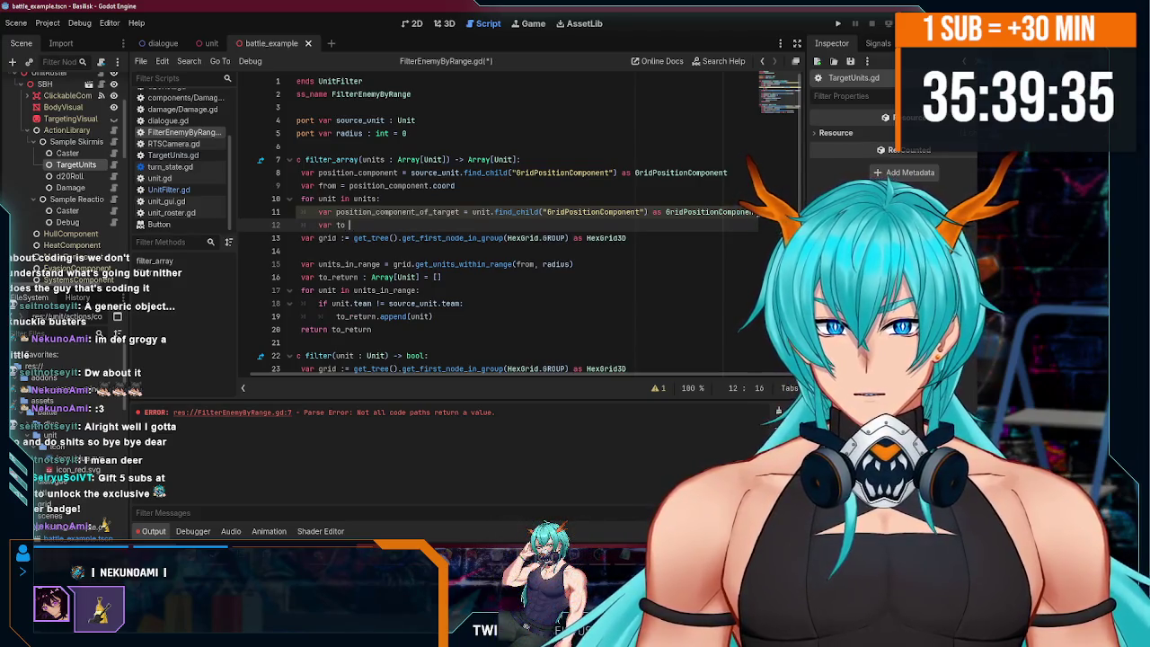
text(=)
key(Escape)
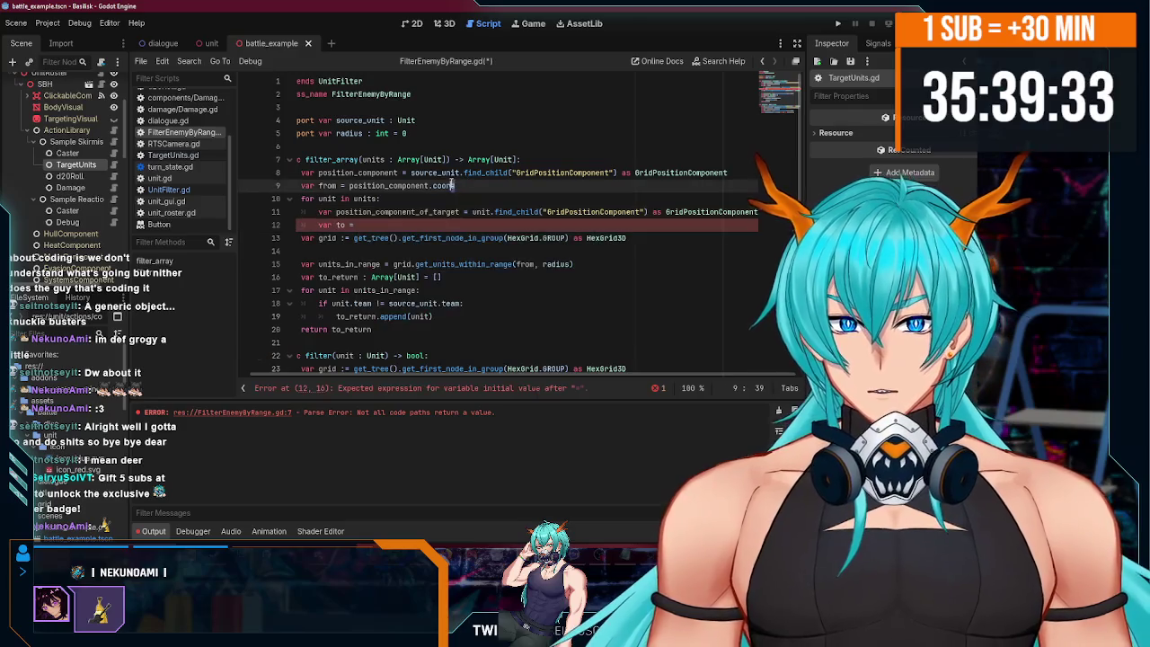
text(.coord)
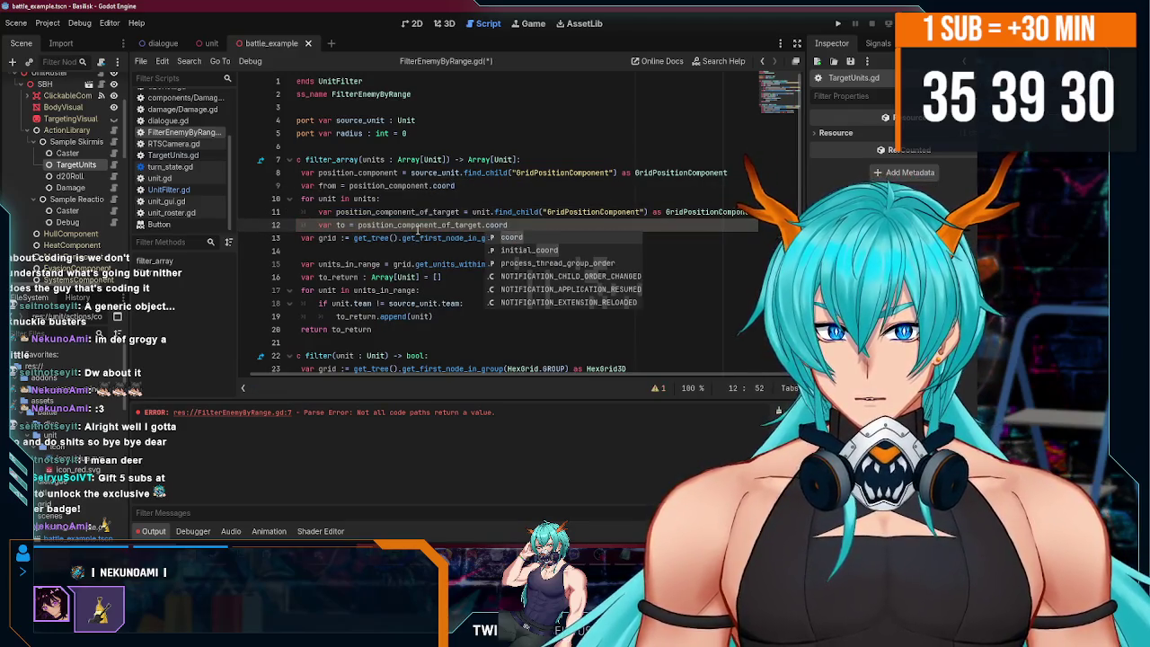
key(Return)
key(Return)
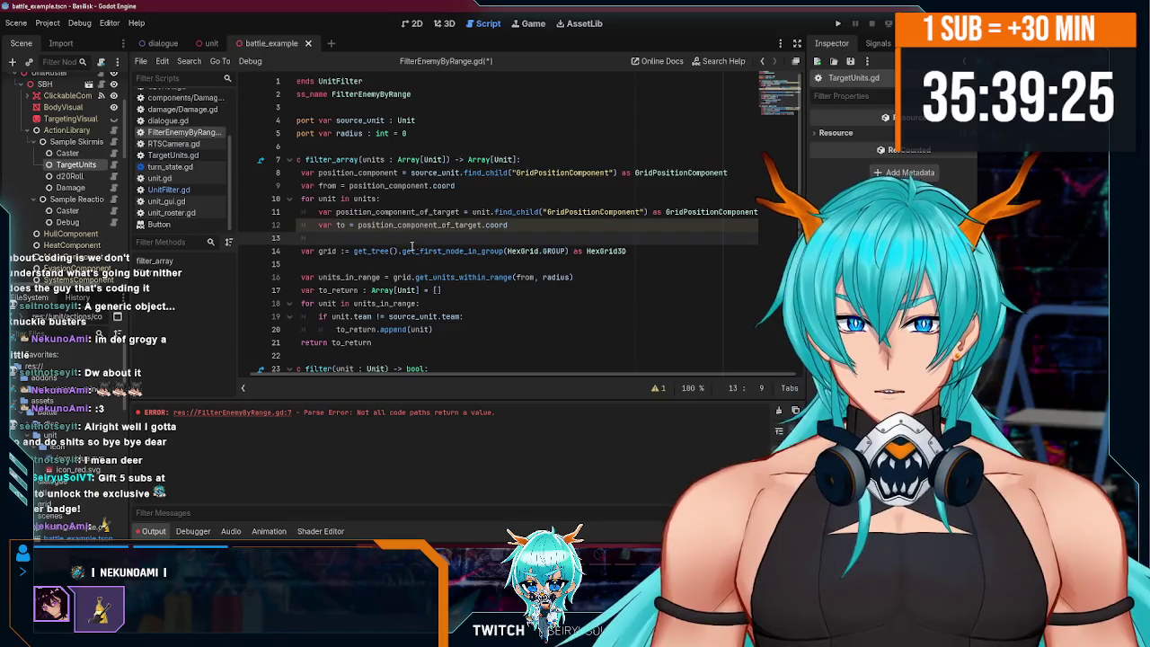
- Move the grid declaration line to the top of filter_array
mouse_move(639, 251)
mouse_down()
mouse_move(512, 252)
mouse_move(431, 224)
mouse_move(314, 252)
mouse_move(541, 252)
mouse_up()
key(ctrl+x)
click(566, 159)
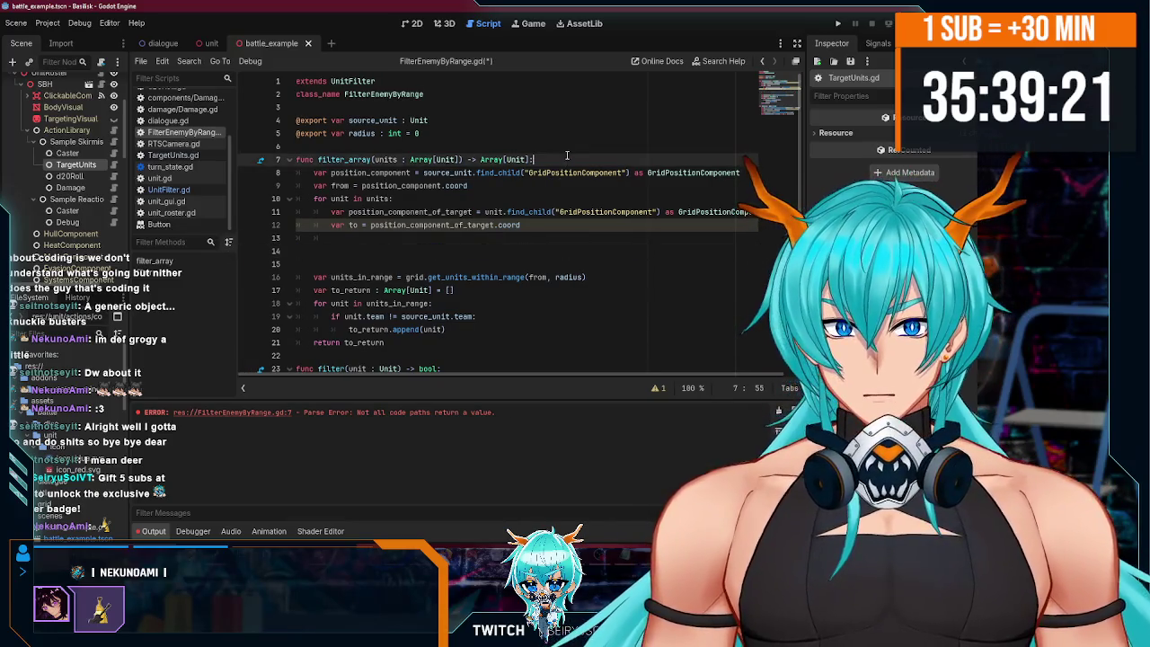
key(Return)
key(ctrl+v)
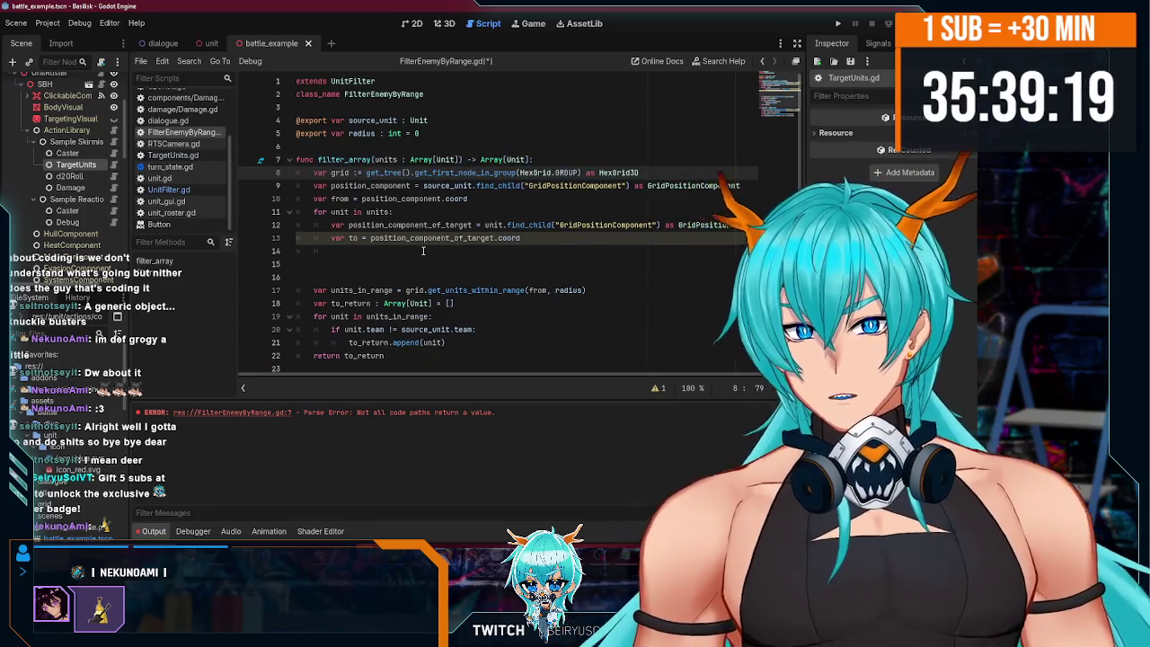
- Jump from get_units_within_range to its definition in hex_grid_3d.gd
click(423, 251)
text(rid)
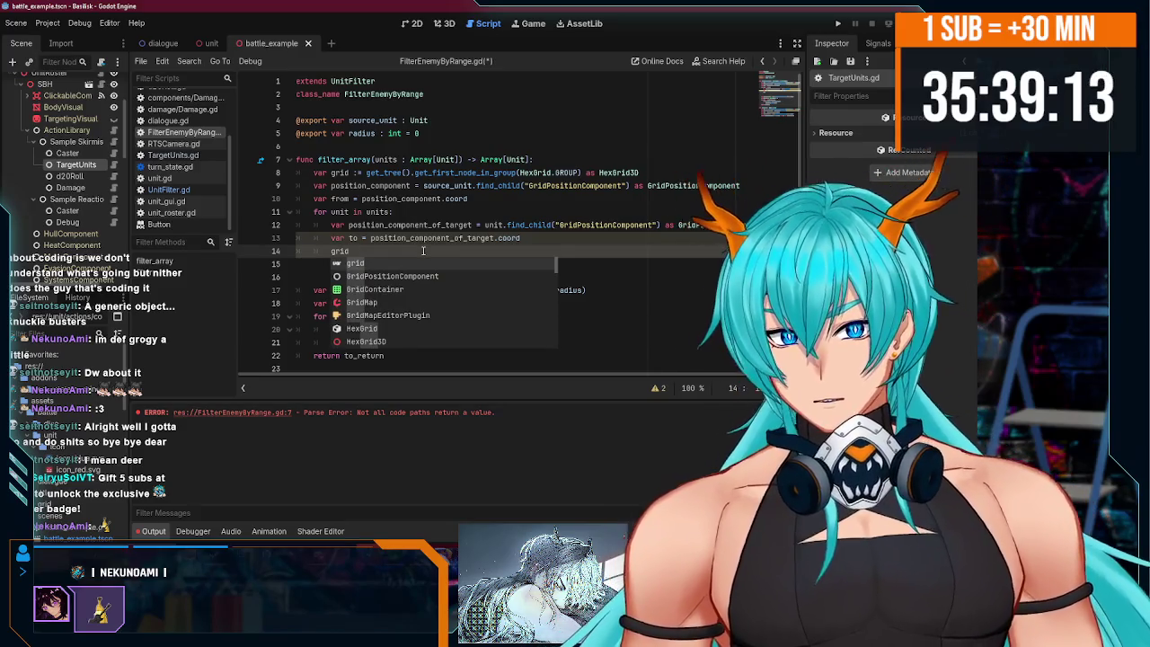
click(344, 251)
click(340, 172)
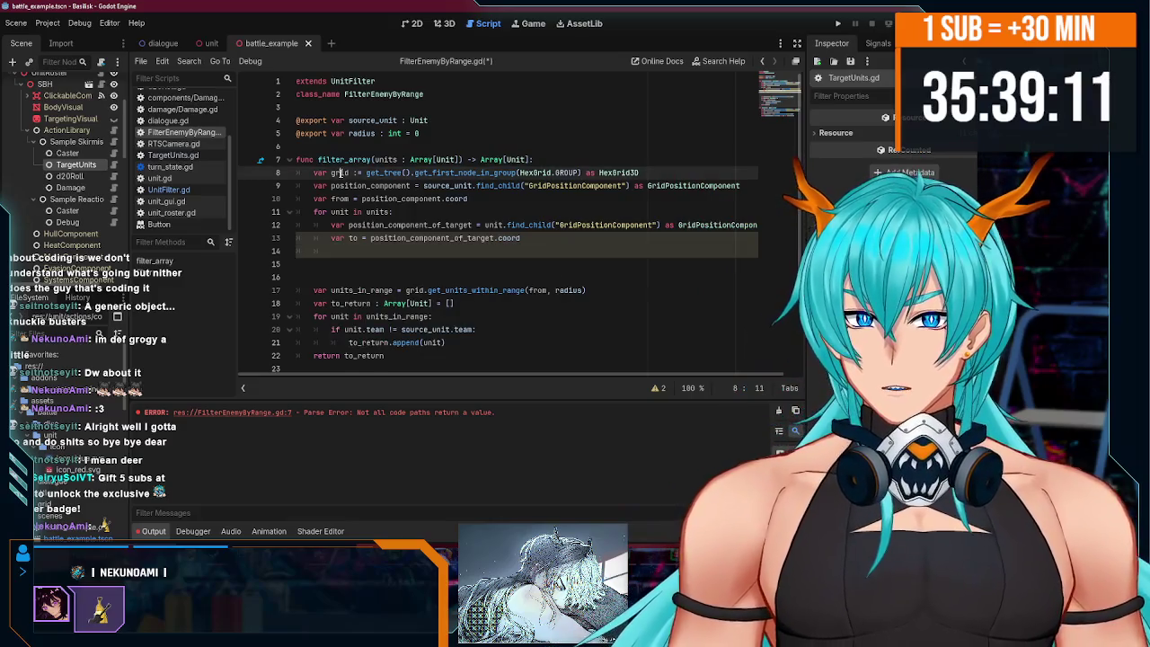
click(368, 172)
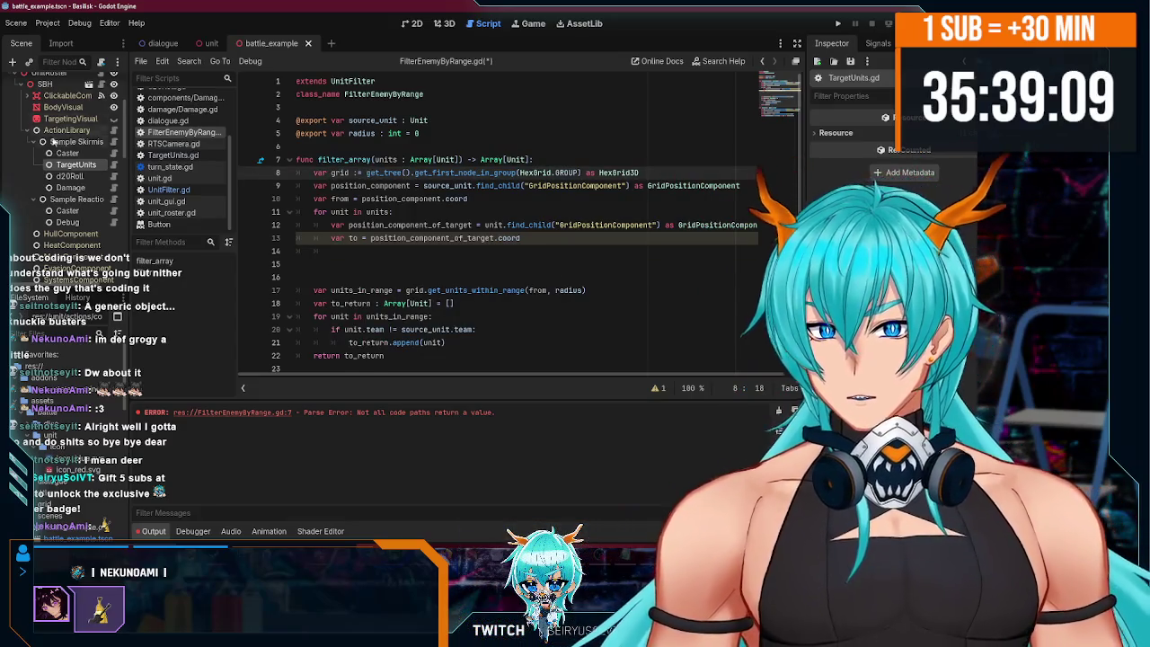
scroll(63, 165, up, 3)
ctrl+click(463, 290)
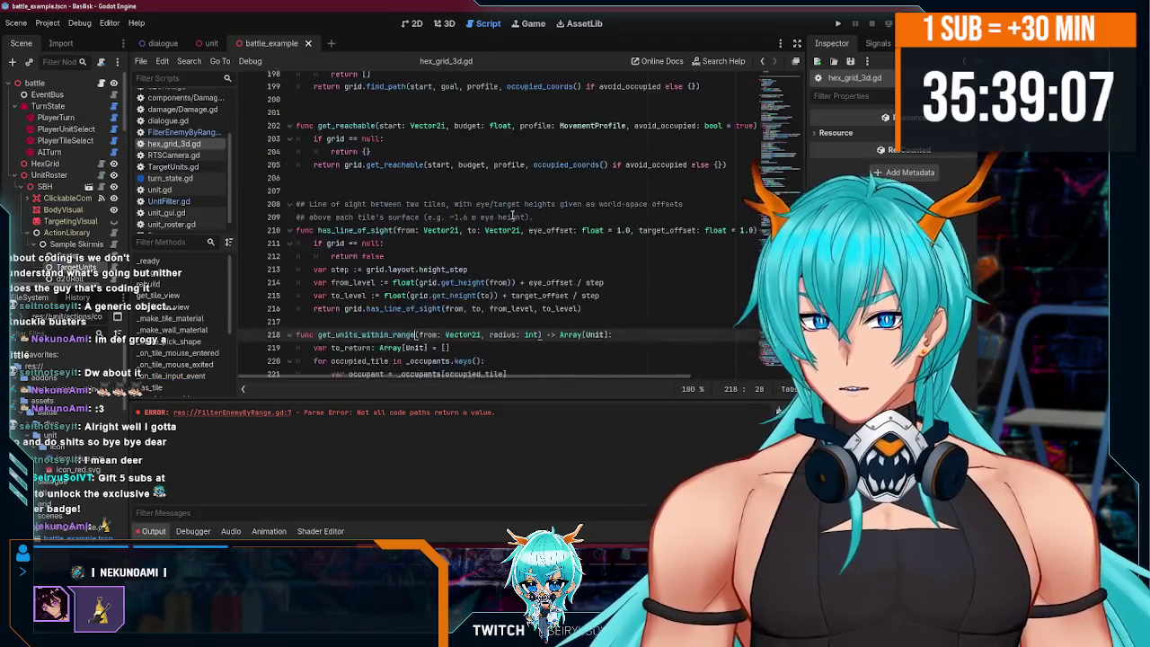
- Read hex_grid_3d.gd around get_occupant, then follow HexGrid.GROUP into hex_grid.gd
scroll(356, 267, up, 4)
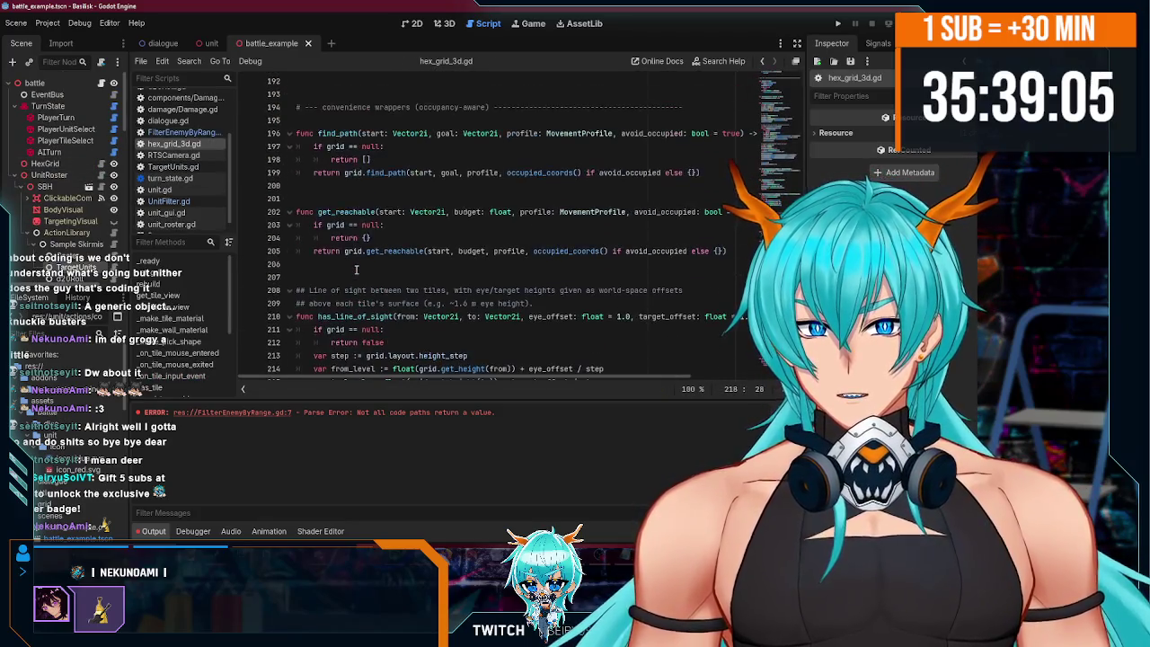
scroll(349, 232, up, 8)
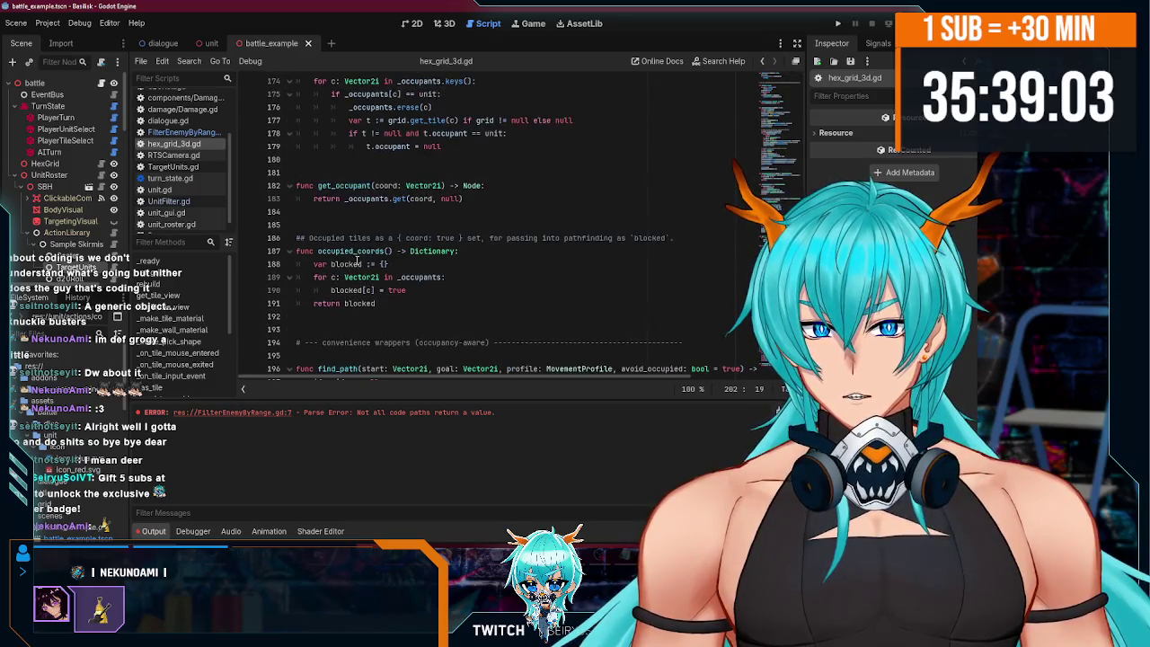
click(355, 268)
scroll(350, 265, up, 6)
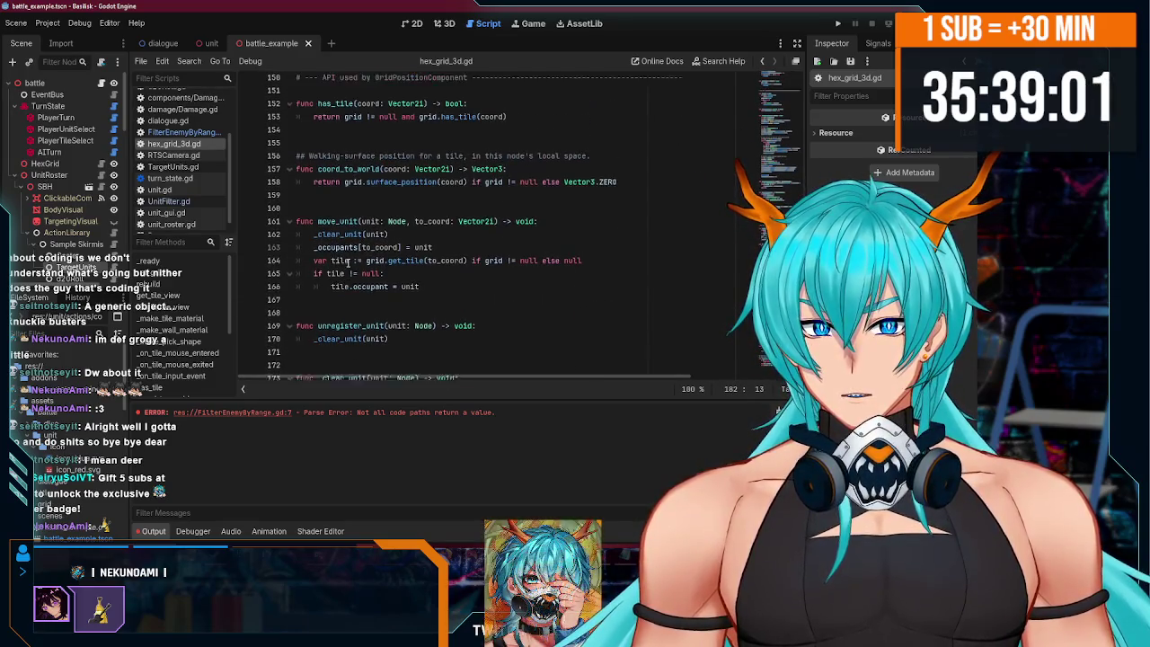
scroll(348, 263, up, 5)
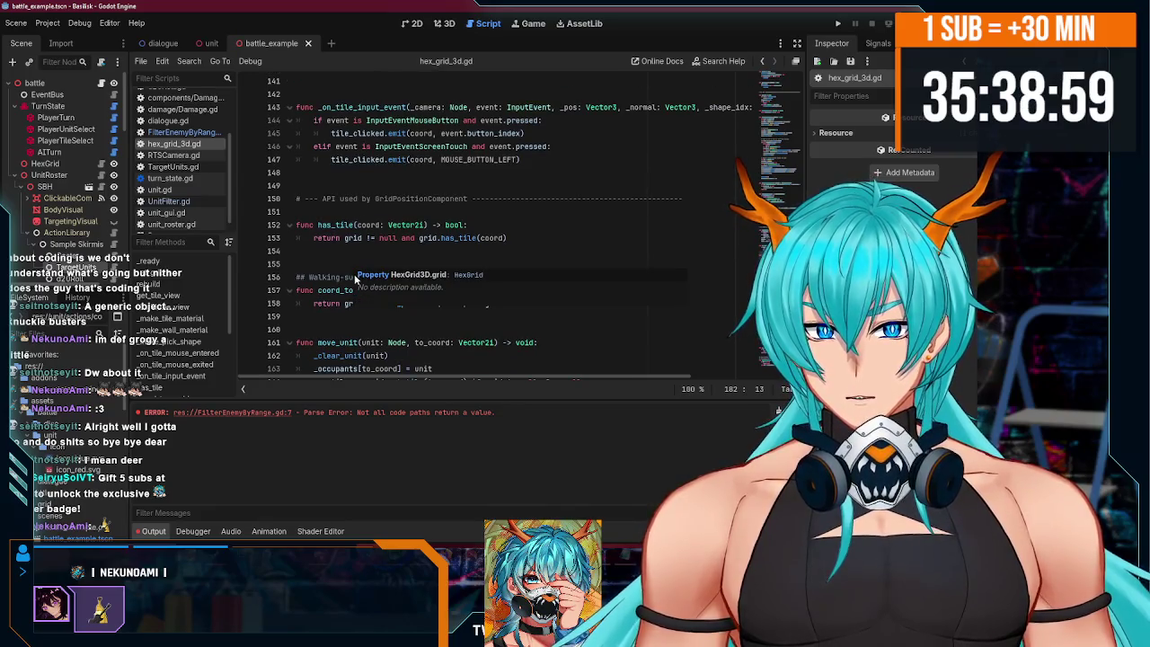
scroll(349, 240, up, 15)
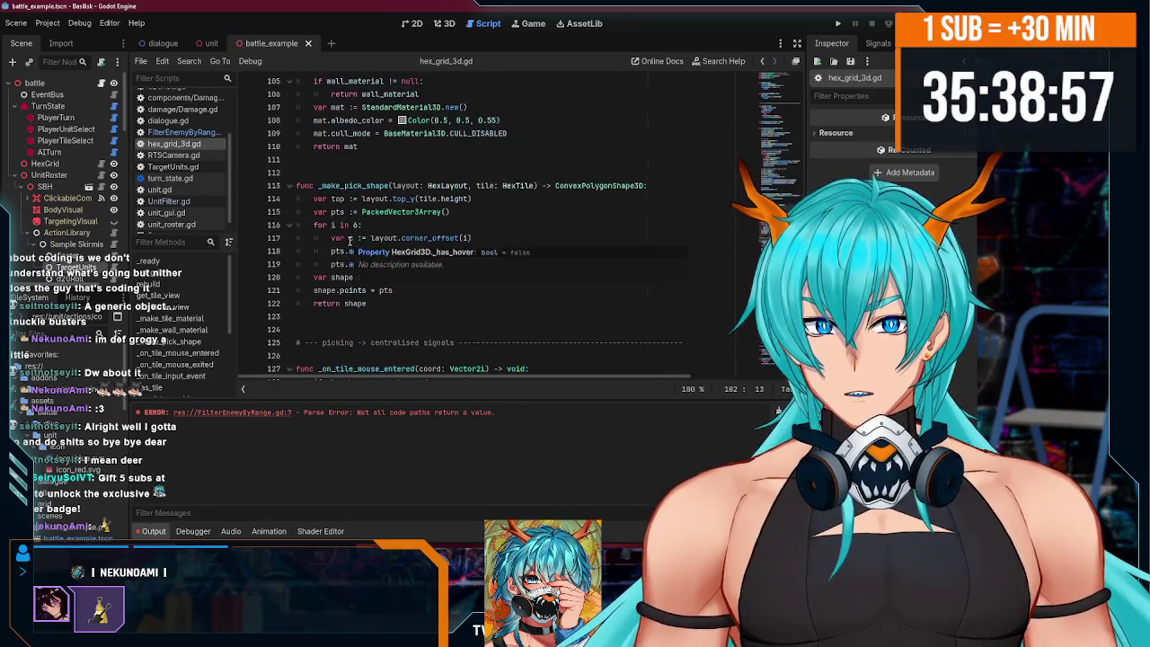
scroll(349, 241, up, 20)
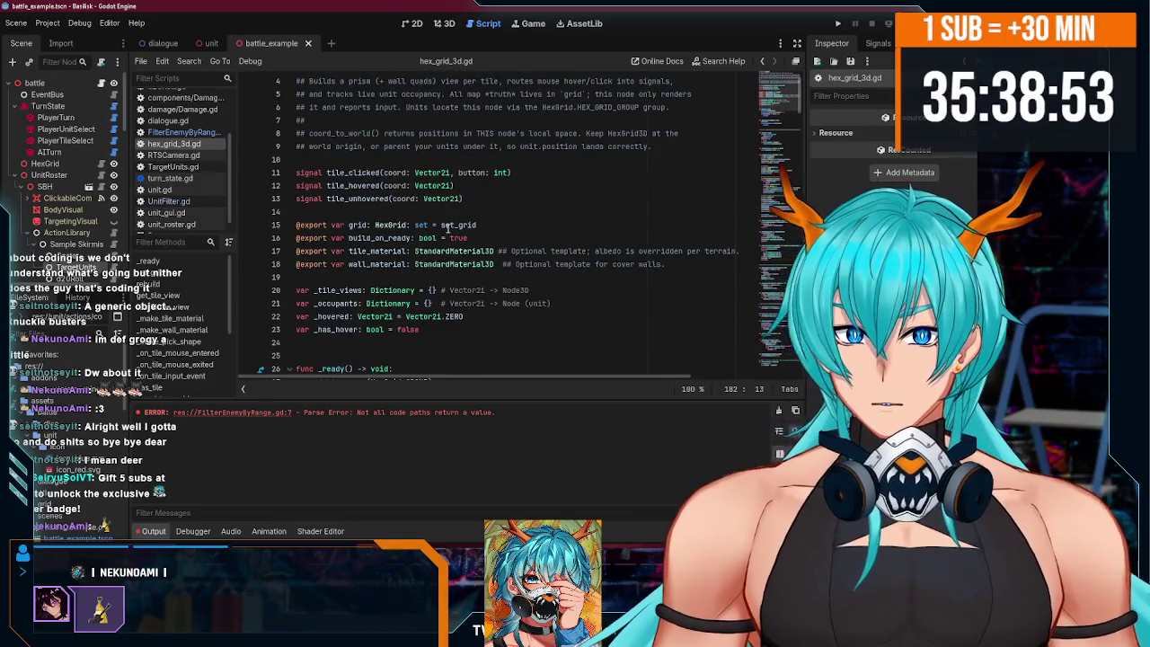
scroll(402, 241, down, 3)
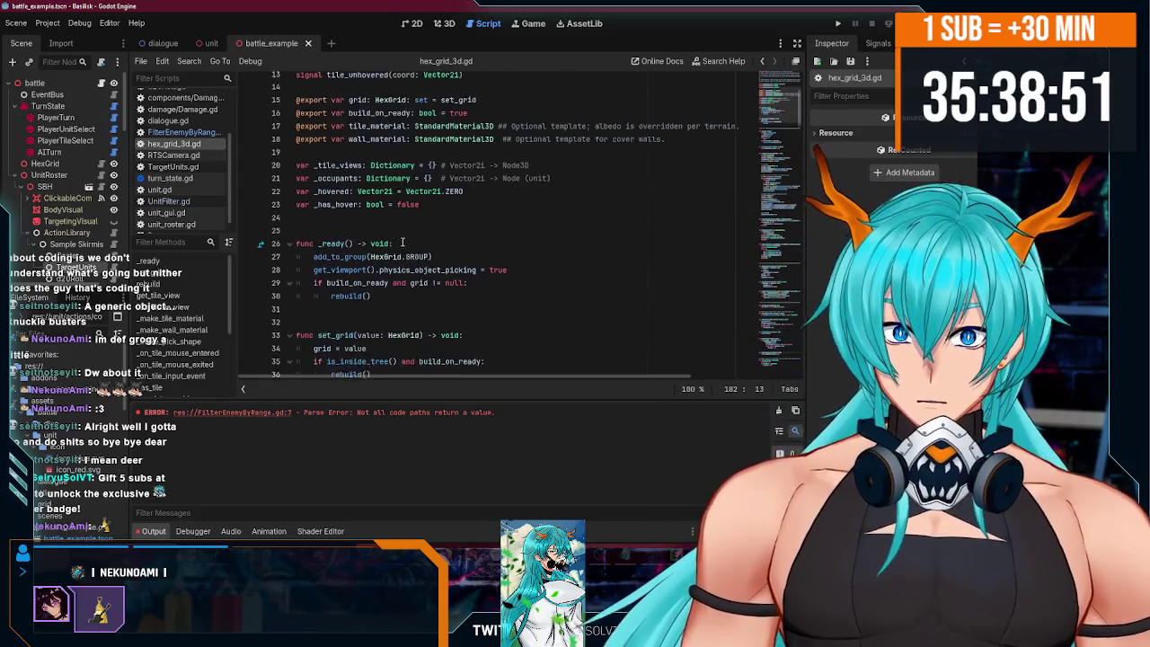
scroll(402, 241, up, 4)
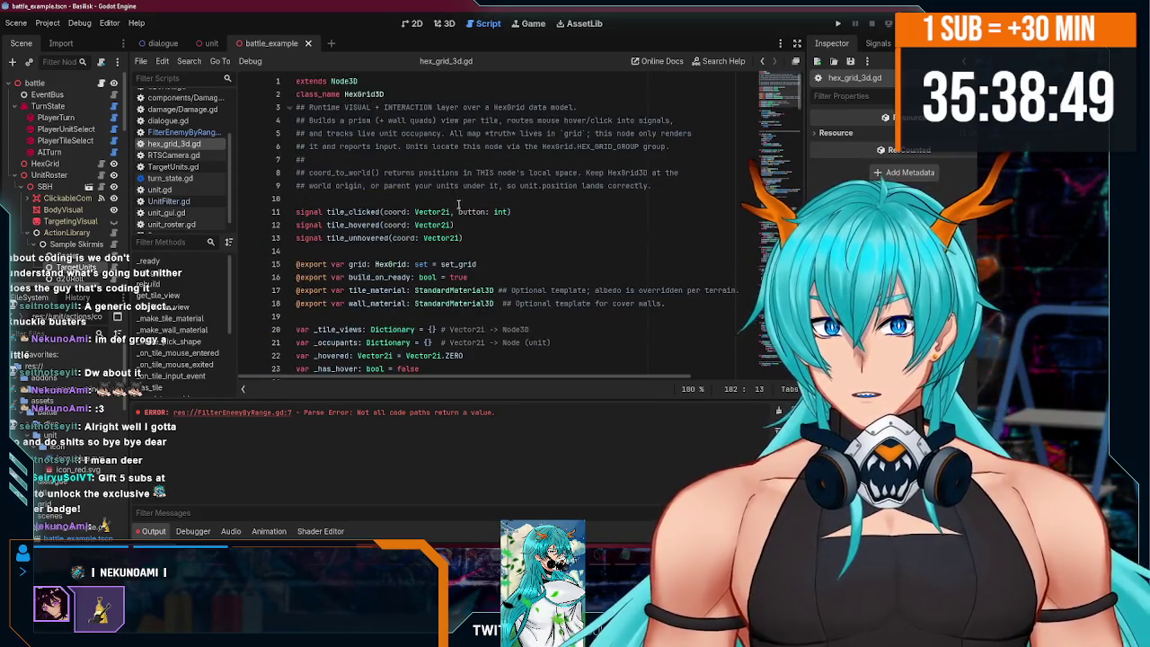
scroll(386, 162, down, 2)
ctrl+click(393, 186)
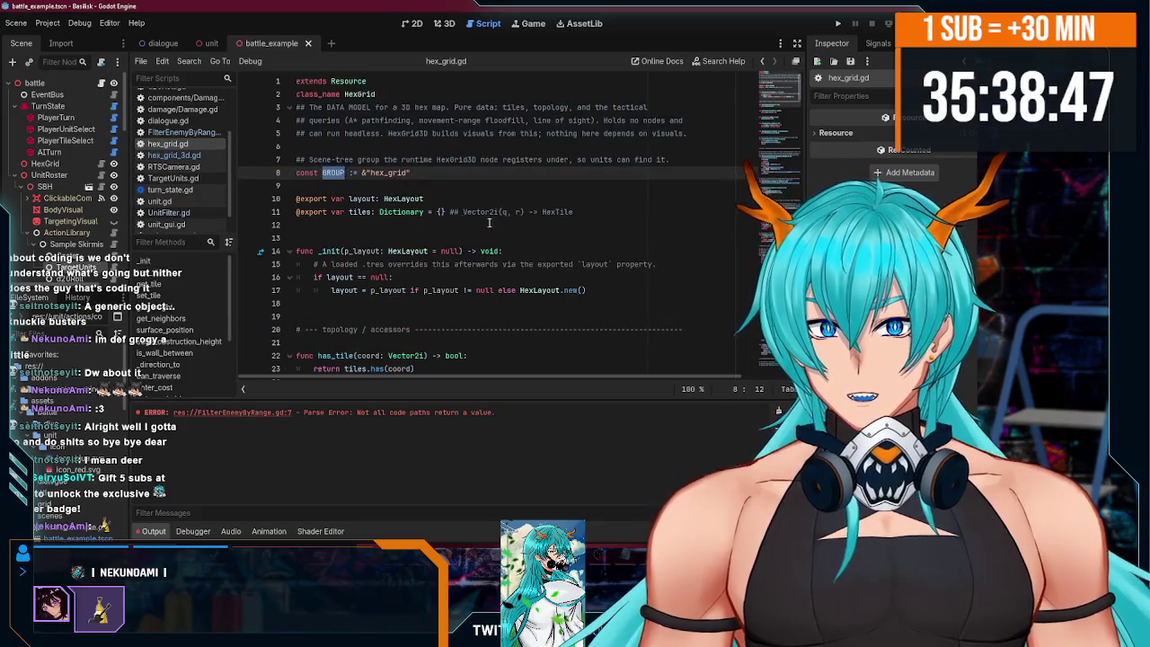
- Read through hex_grid.gd and go to the HexLayout class definition in hex_layout.gd
scroll(629, 198, down, 15)
scroll(779, 125, up, 8)
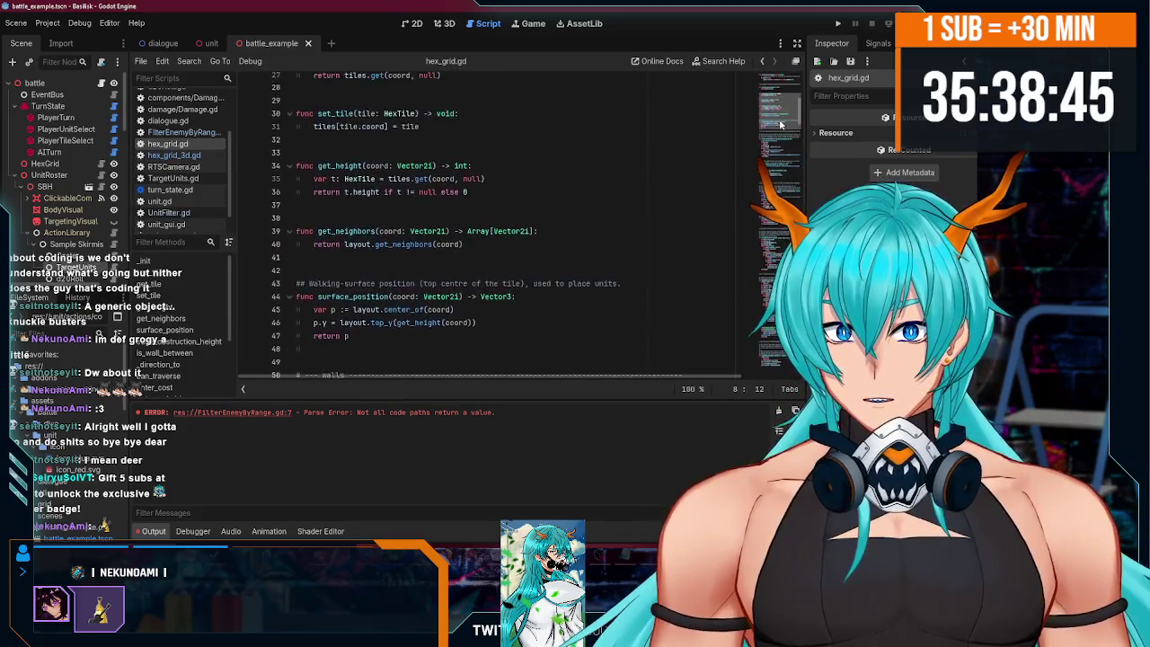
mouse_move(781, 115)
mouse_down()
mouse_move(773, 378)
mouse_move(776, 97)
mouse_up()
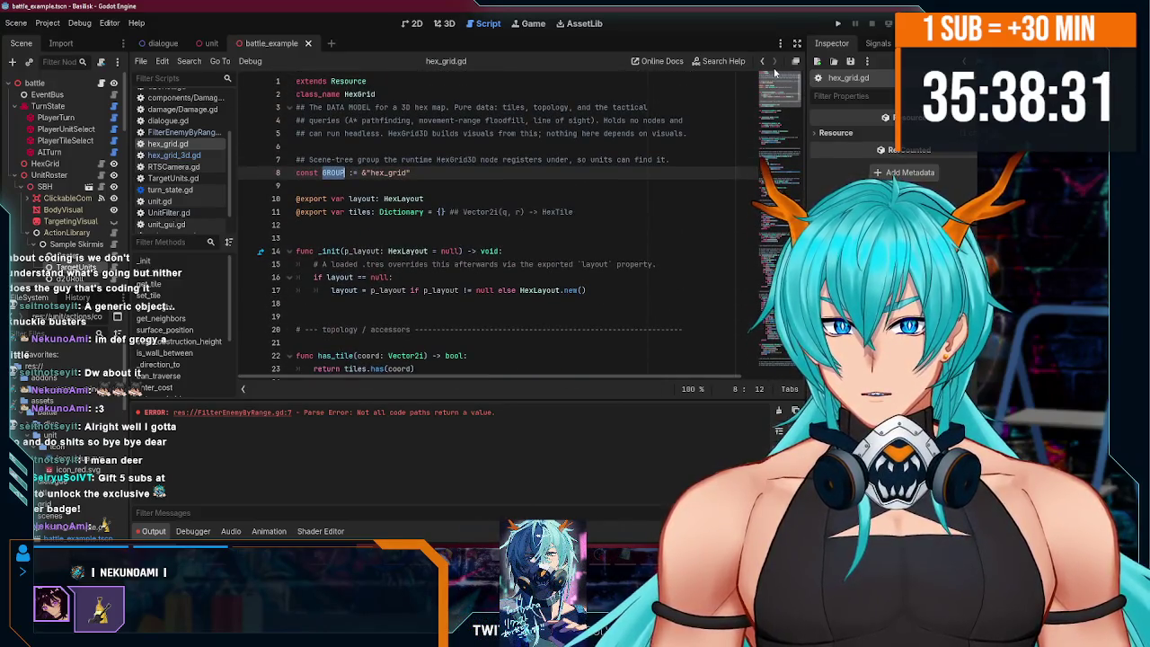
scroll(447, 212, down, 6)
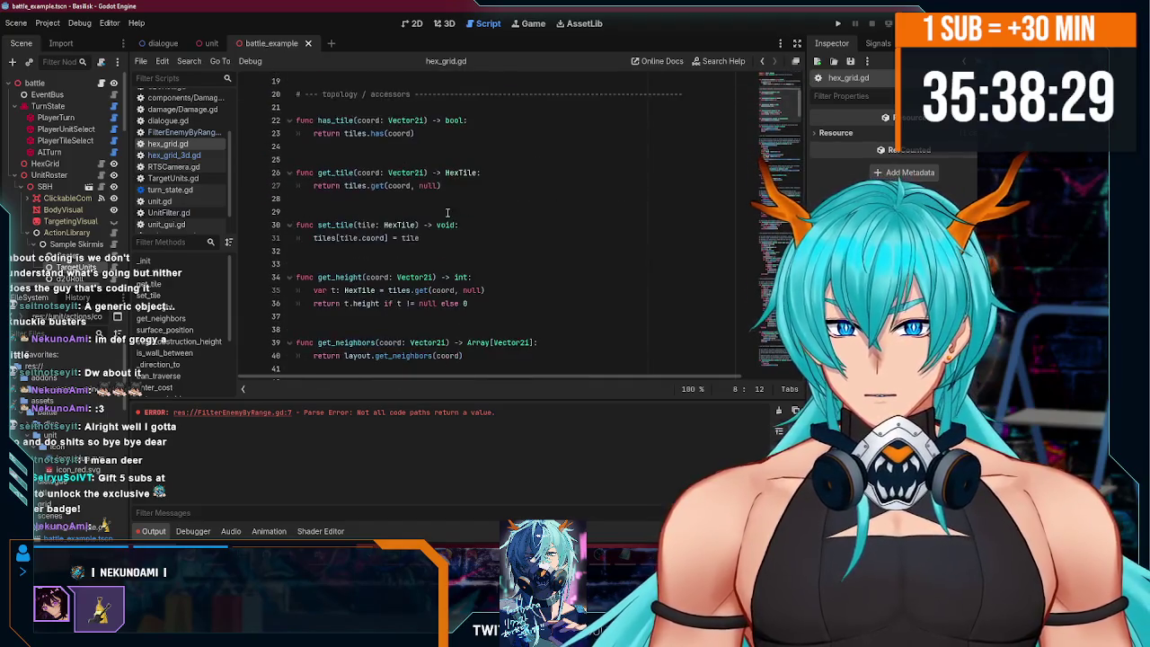
scroll(446, 212, up, 5)
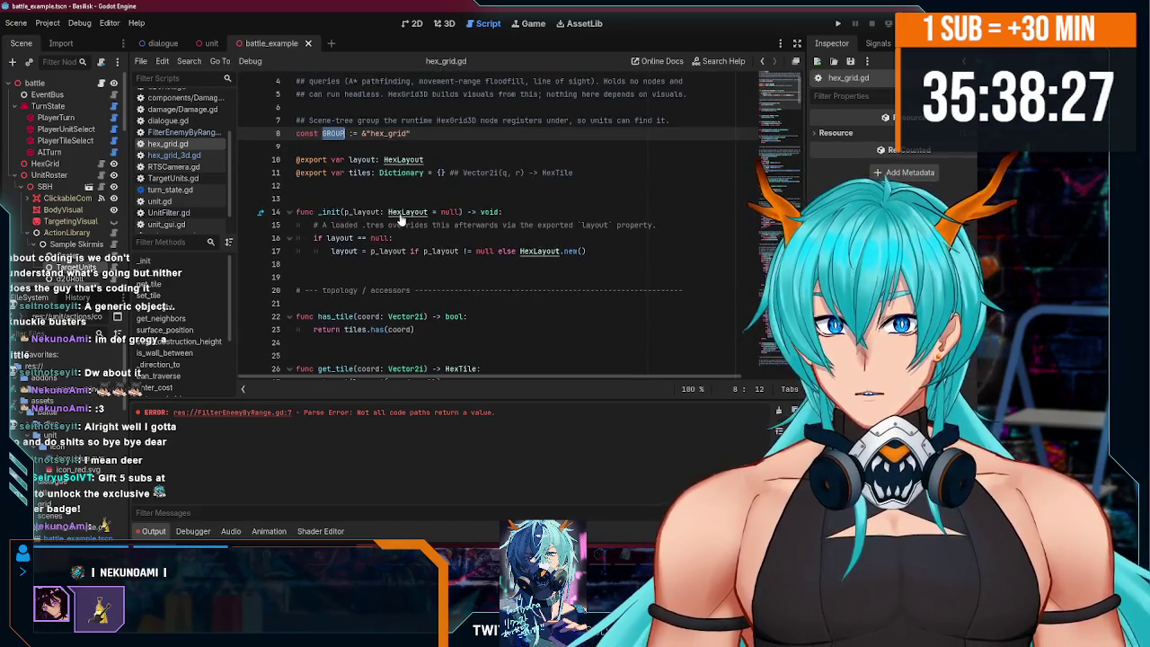
ctrl+click(406, 216)
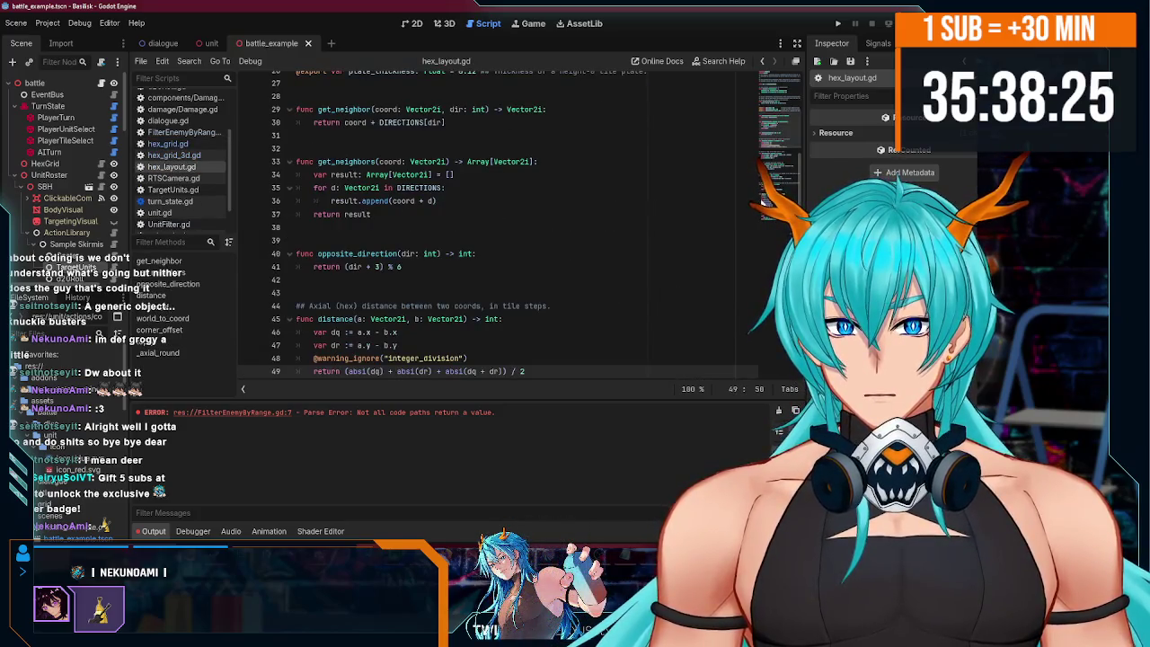
- Inspect the axial distance() function in hex_layout.gd, then switch back to FilterEnemyByRange.gd
scroll(492, 192, down, 4)
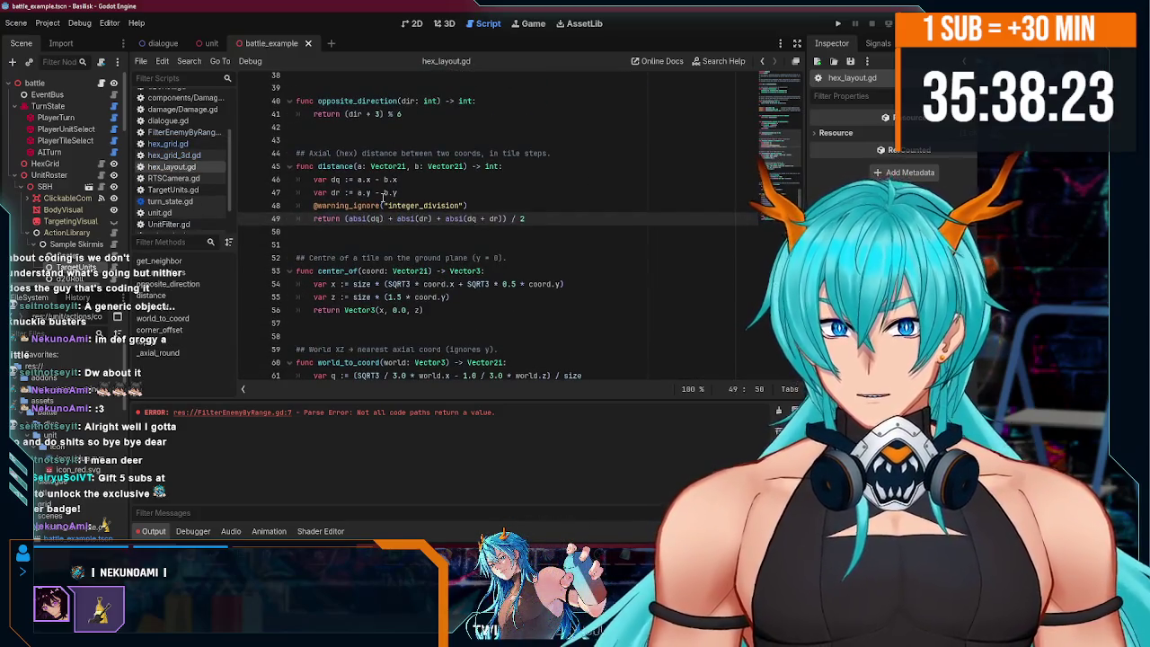
double_click(334, 167)
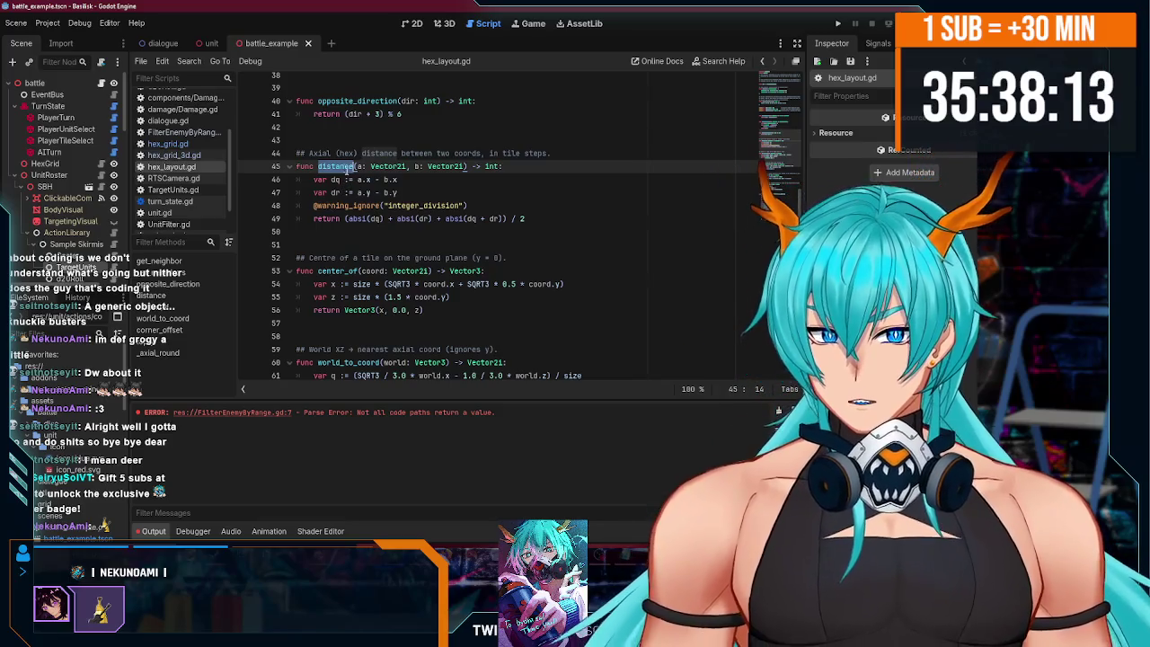
double_click(344, 166)
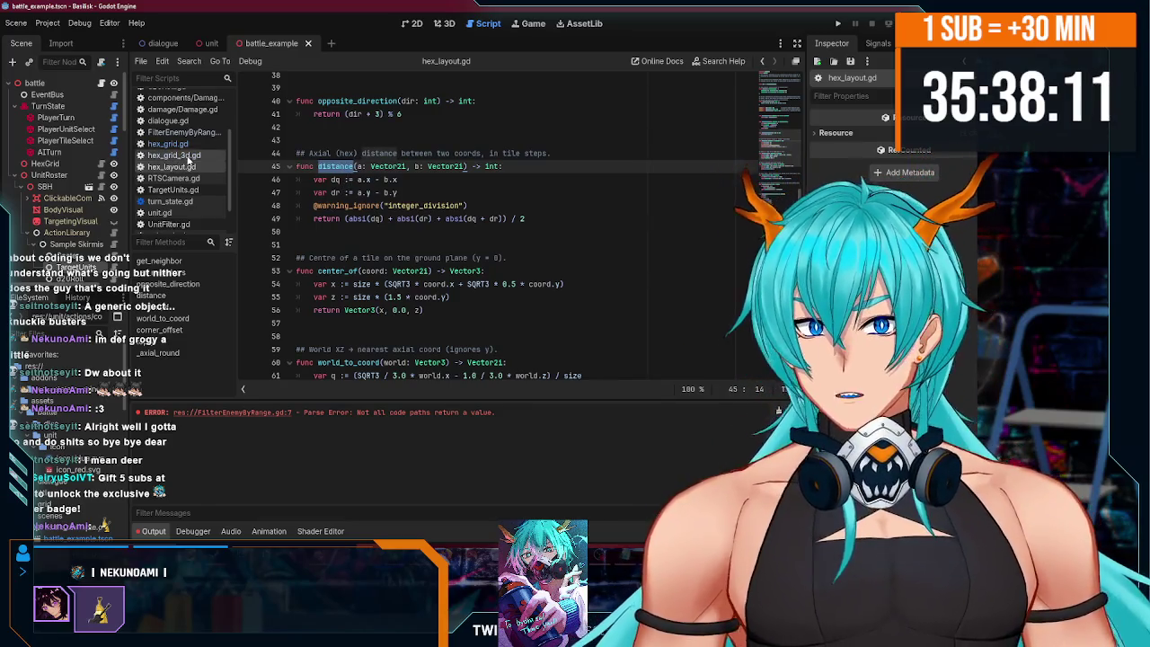
scroll(188, 155, up, 3)
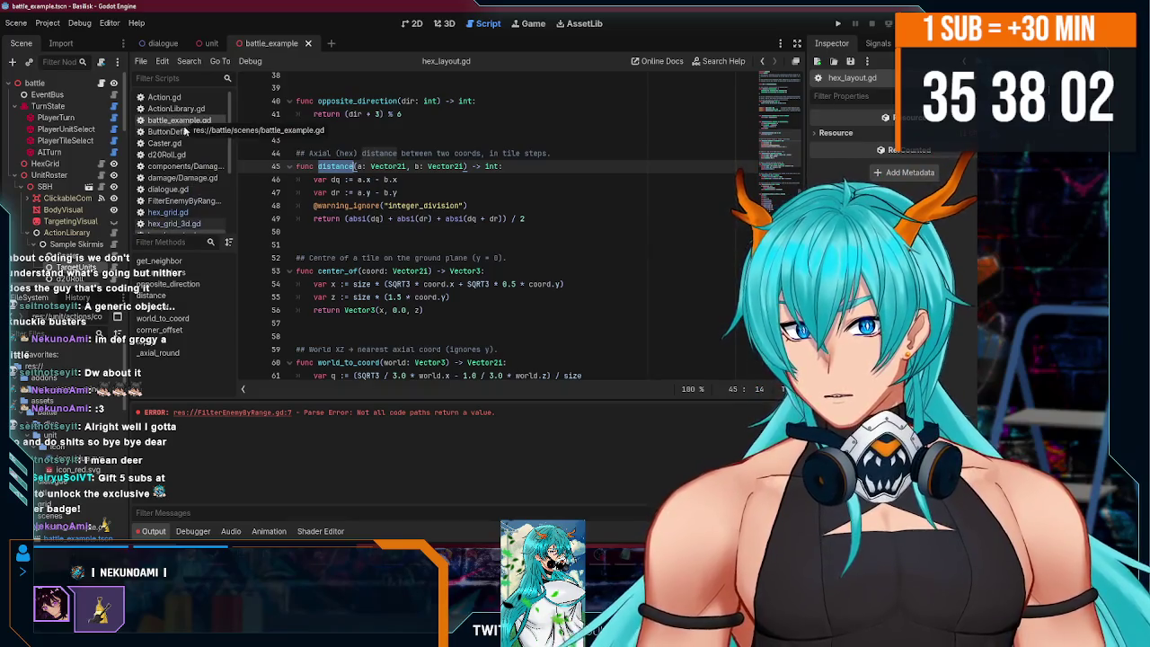
click(179, 201)
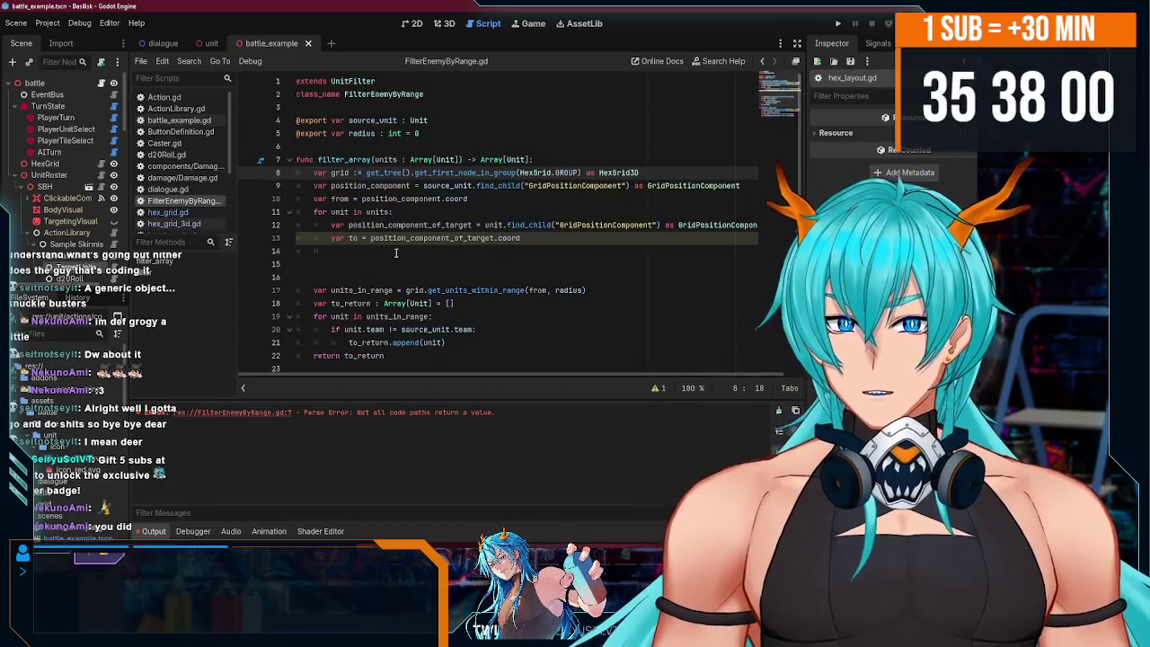
- On line 14 of the loop, write the call grid.grid.layout.distance(from, to)
click(396, 253)
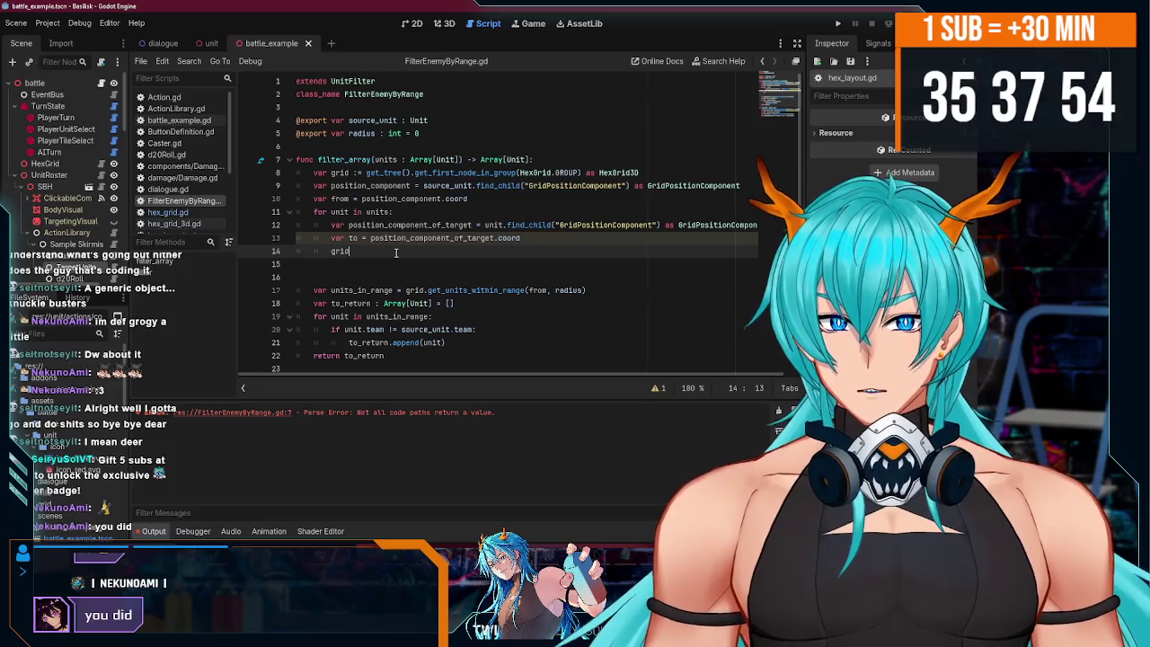
text(.gr)
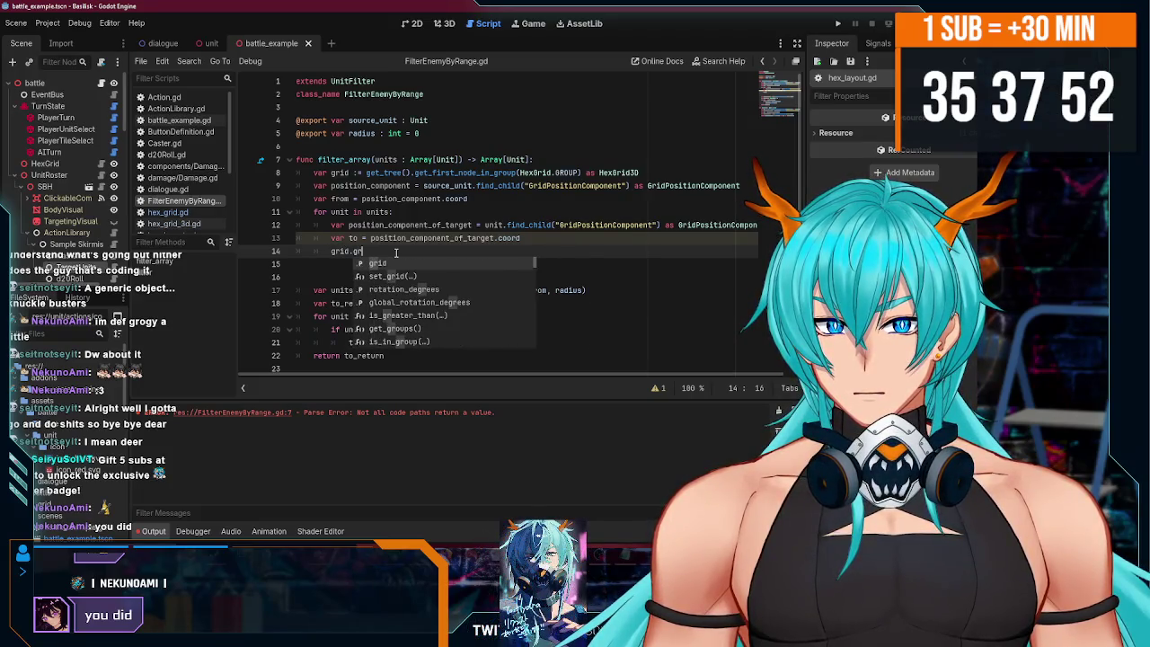
key(Return)
text(.)
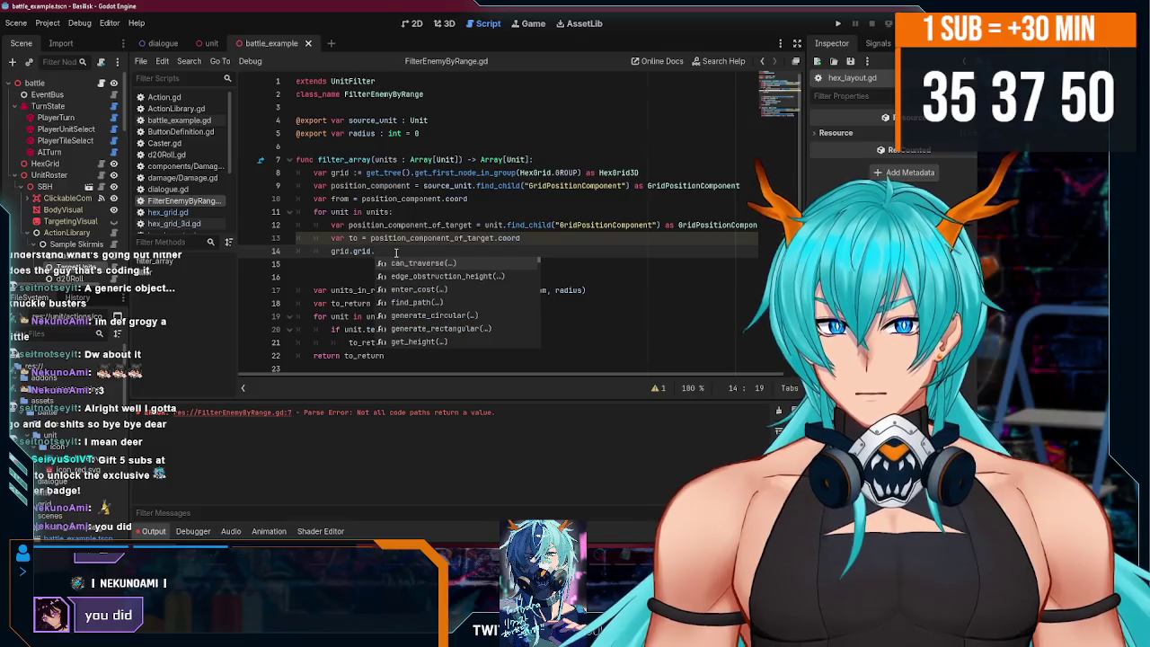
text(layout.)
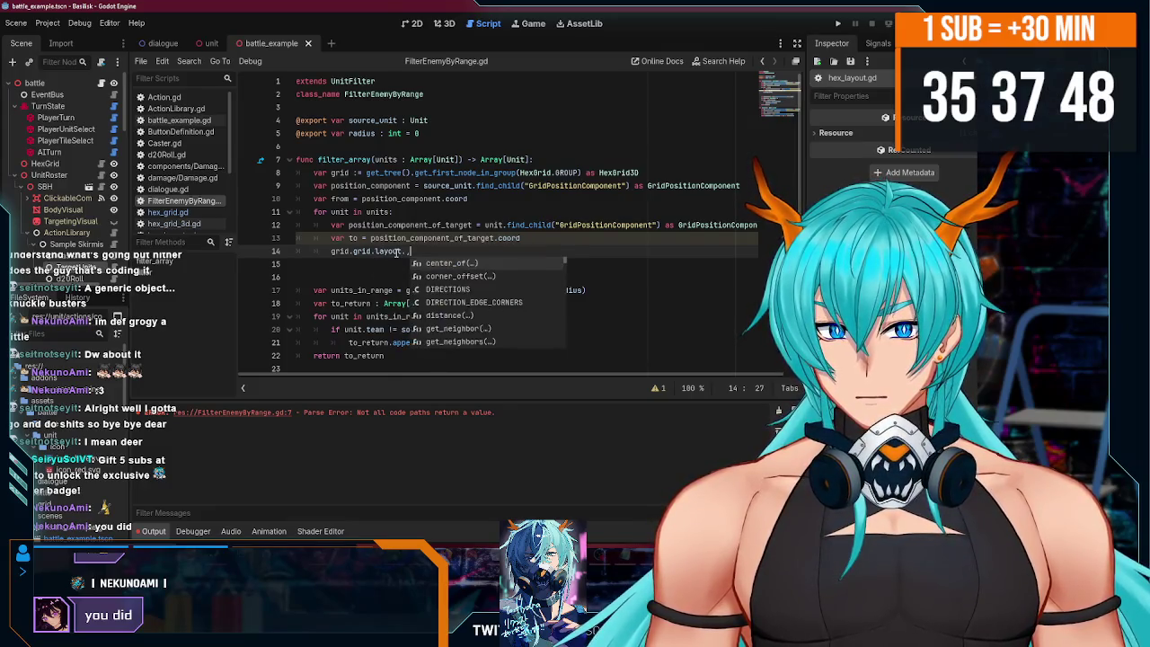
text(dis)
key(Return)
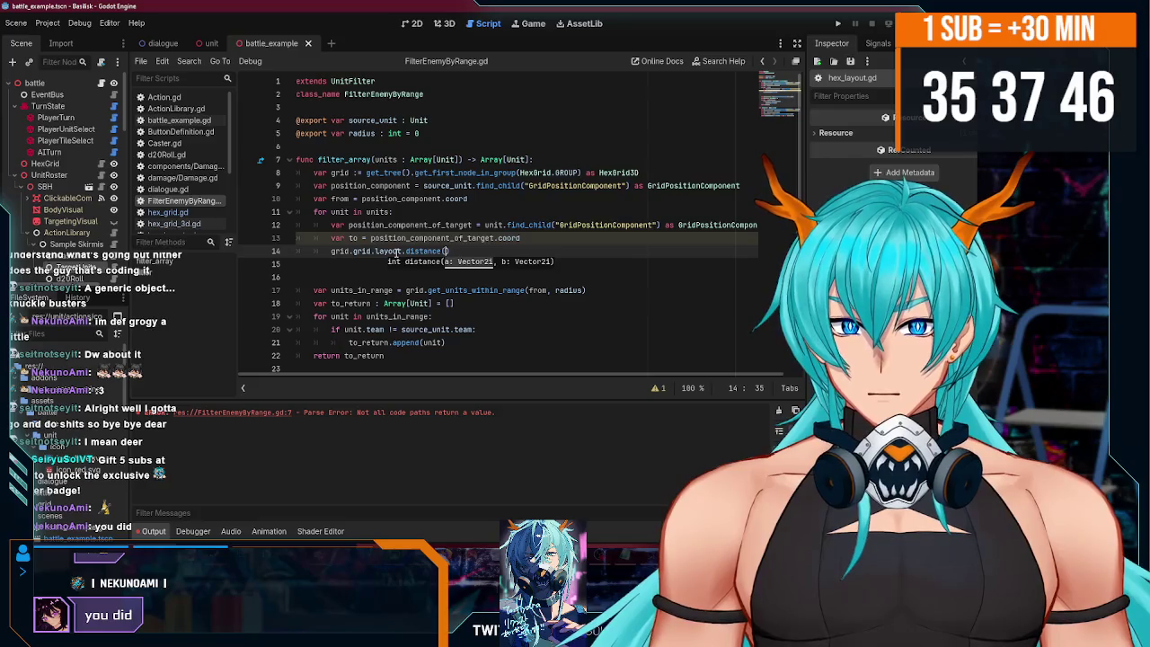
text(from, to)
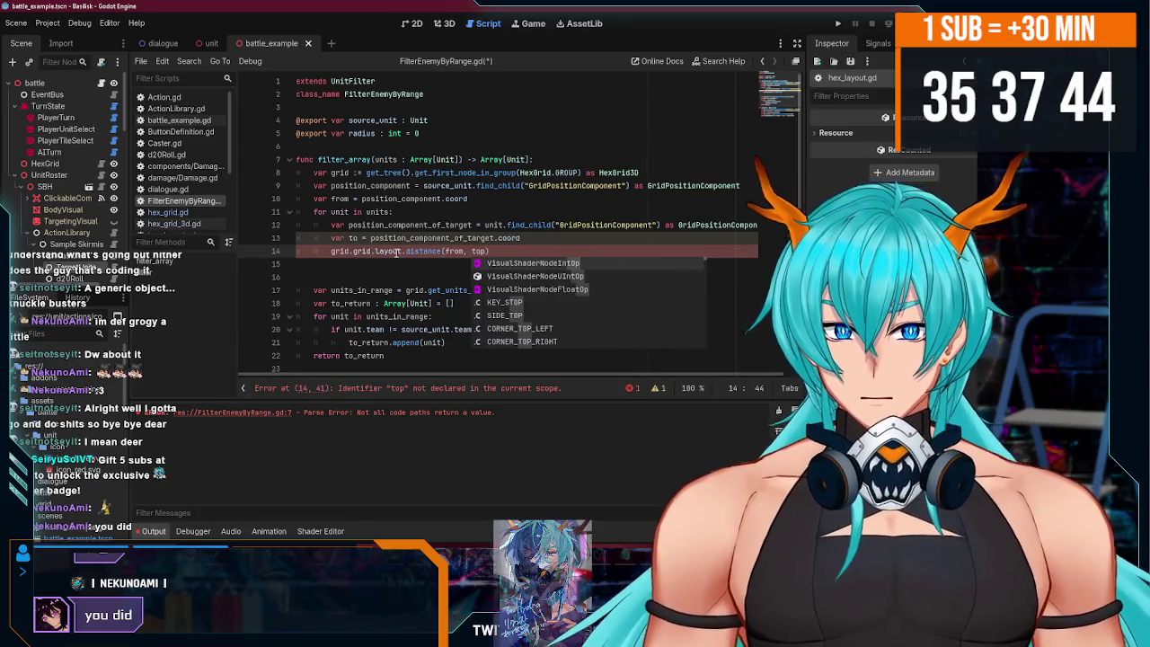
- Turn the distance call into a condition: if grid.grid.layout.distance(from, to) <= radius and
click(334, 252)
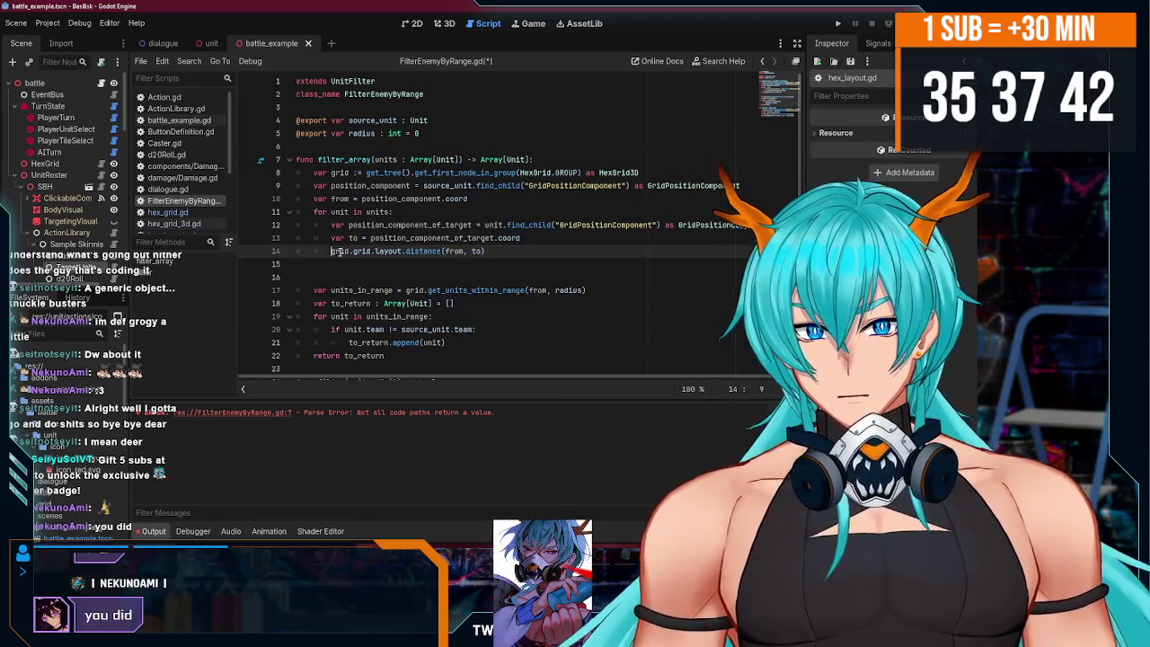
text(if )
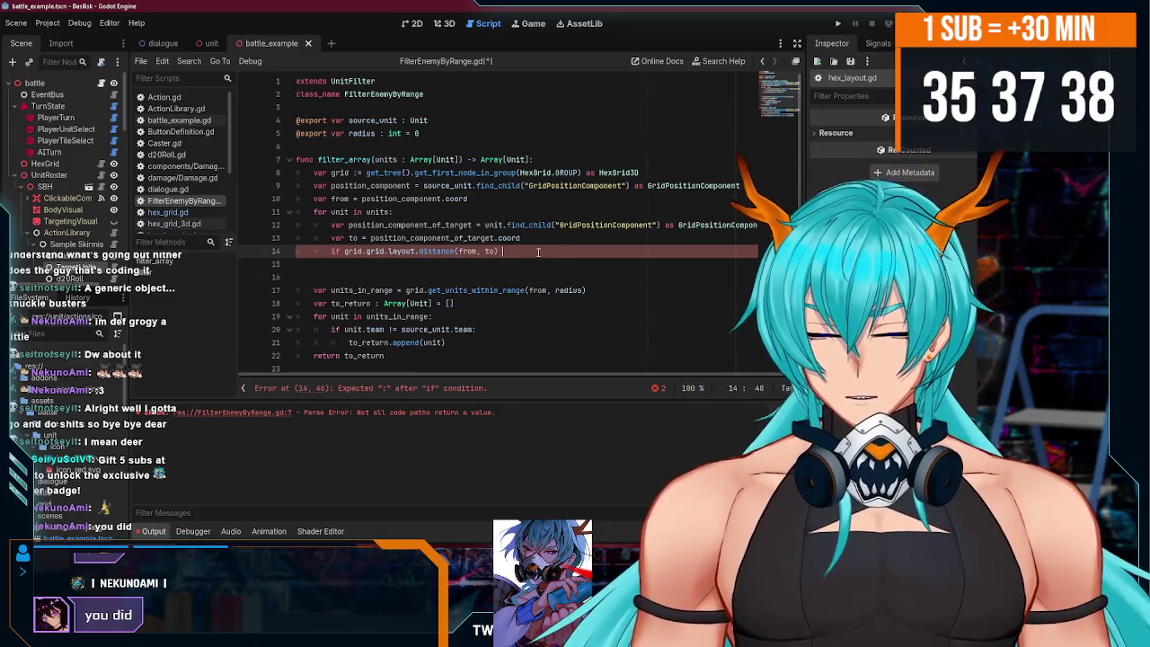
text(<)
key(BackSpace)
text(= )
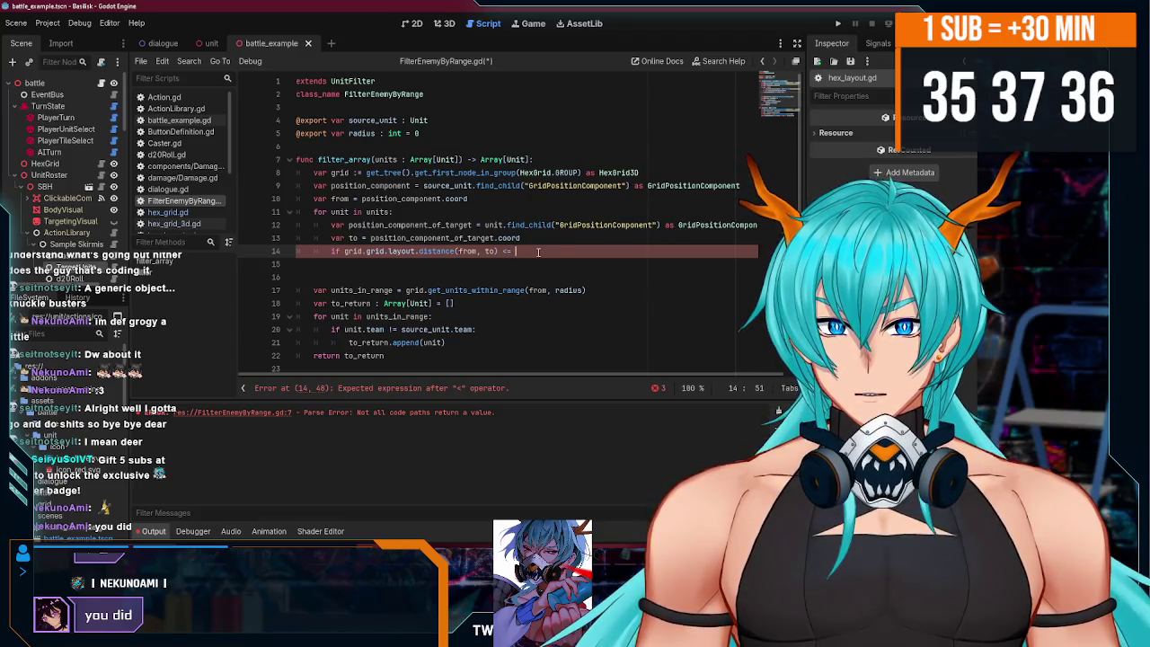
text(radi)
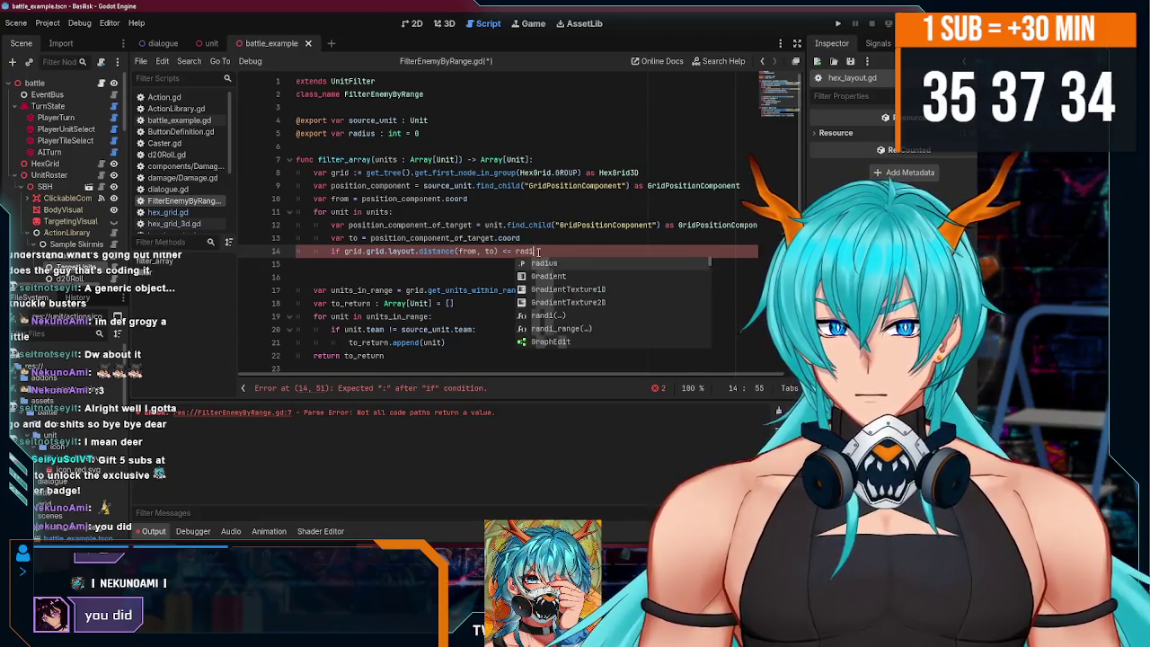
text(us and )
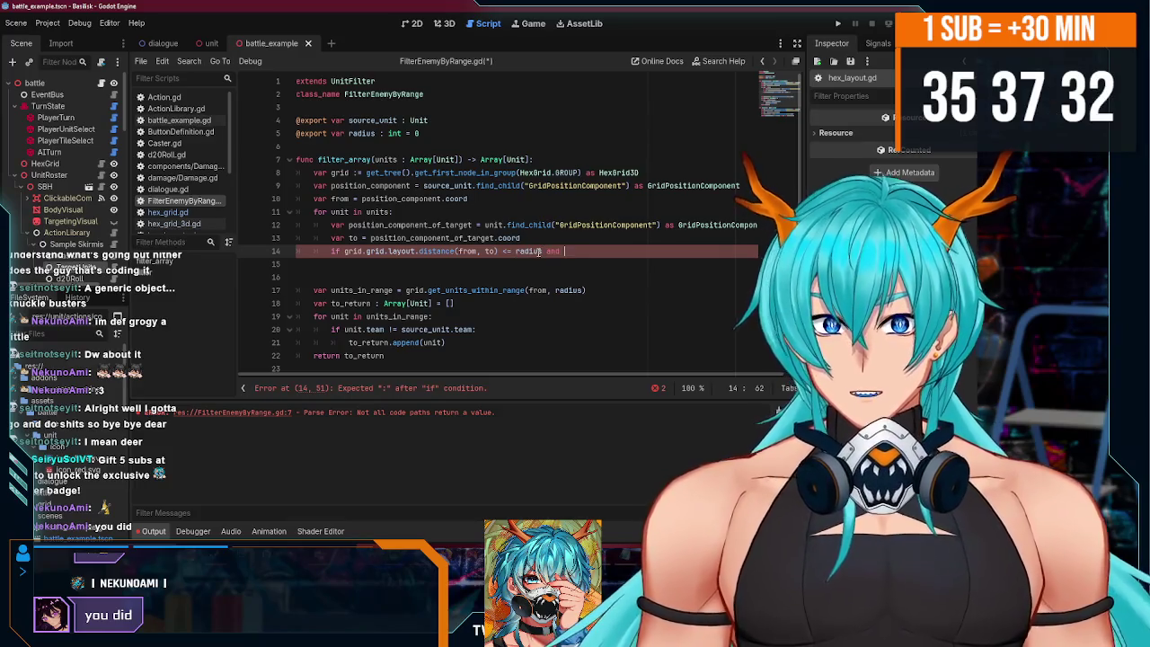
text(unit.team)
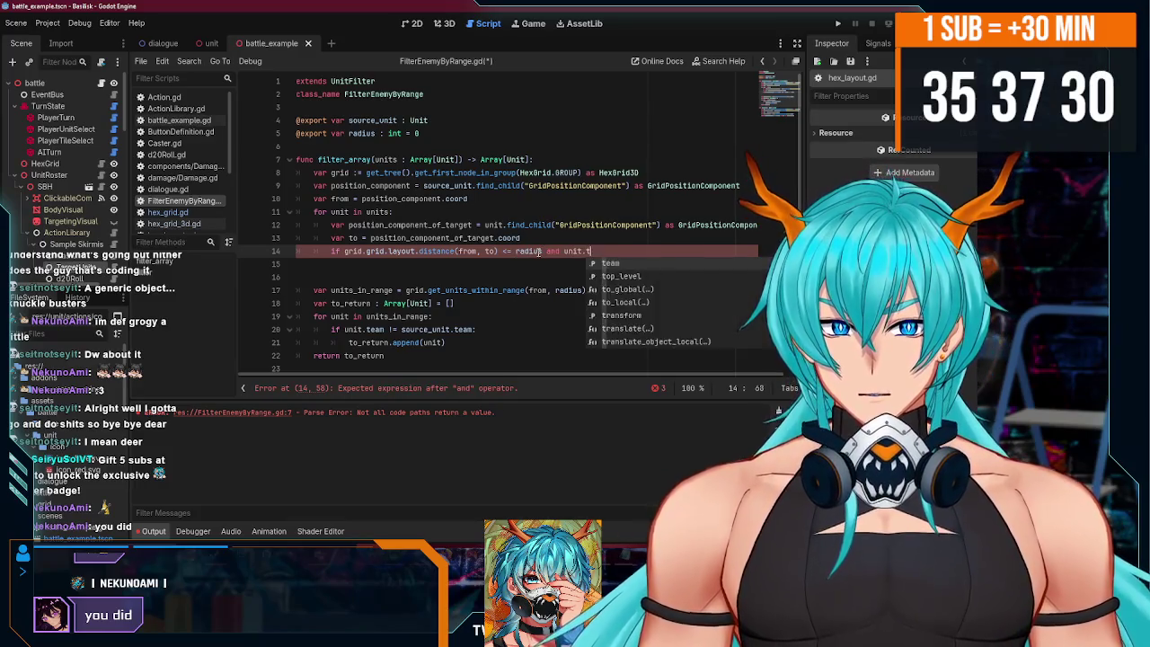
key(BackSpace)
key(BackSpace)
key(BackSpace)
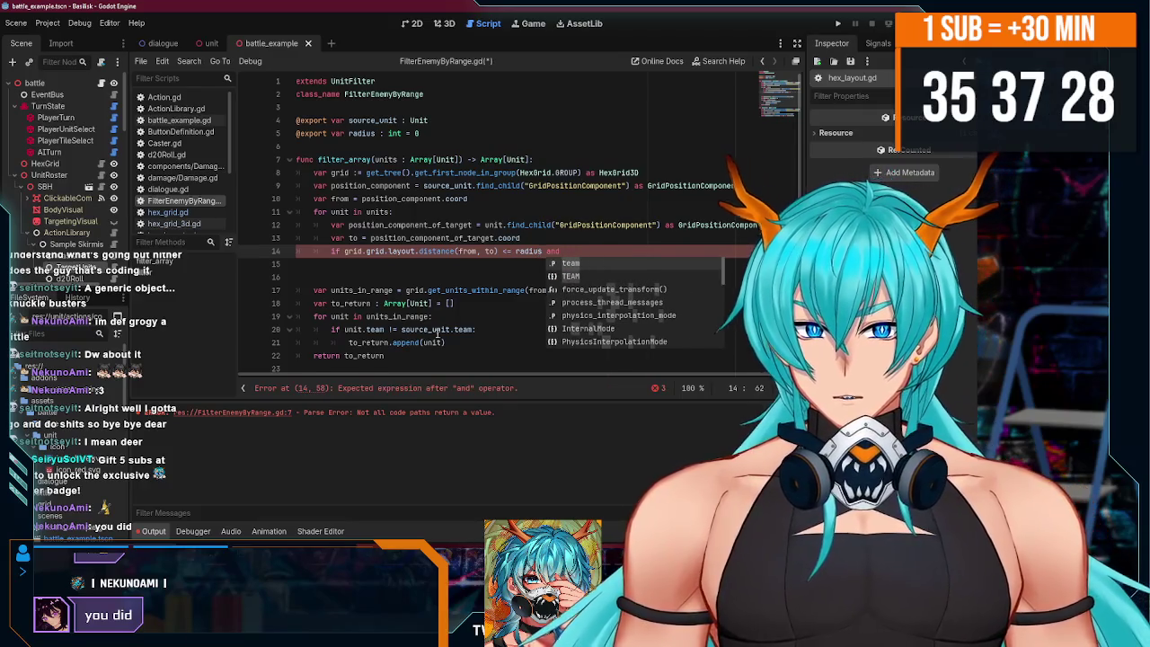
key(Escape)
scroll(437, 323, down, 3)
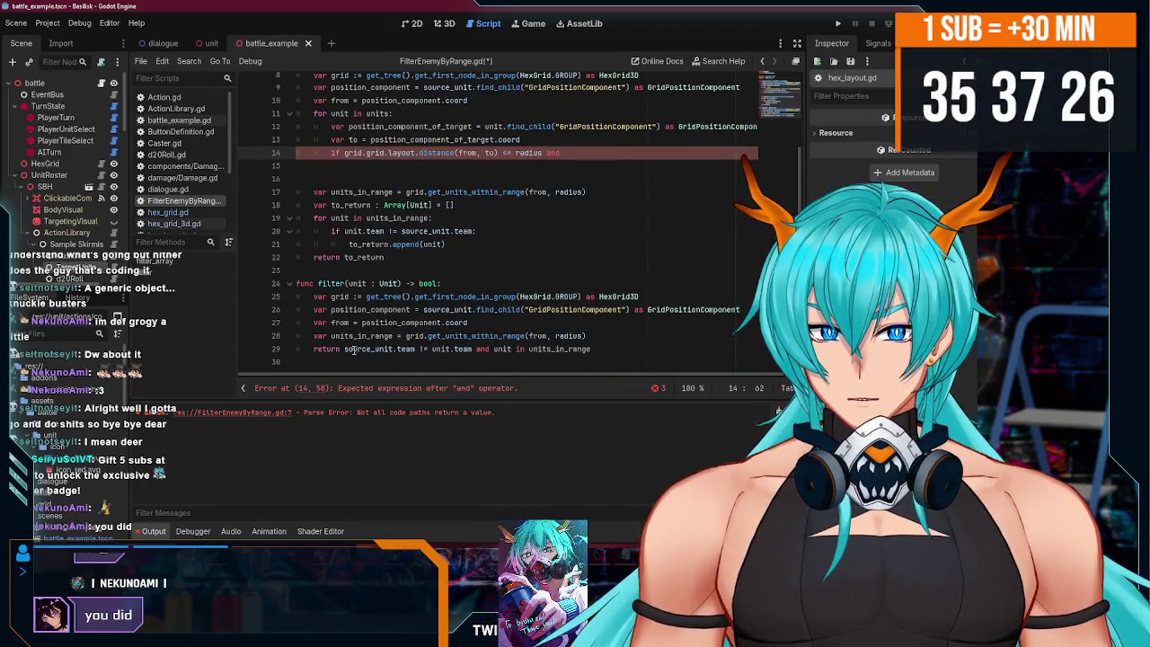
- Reuse 'source_unit.team != unit.team' from line 29 to finish the line 14 condition with a colon
click(343, 348)
drag(344, 349, 474, 349)
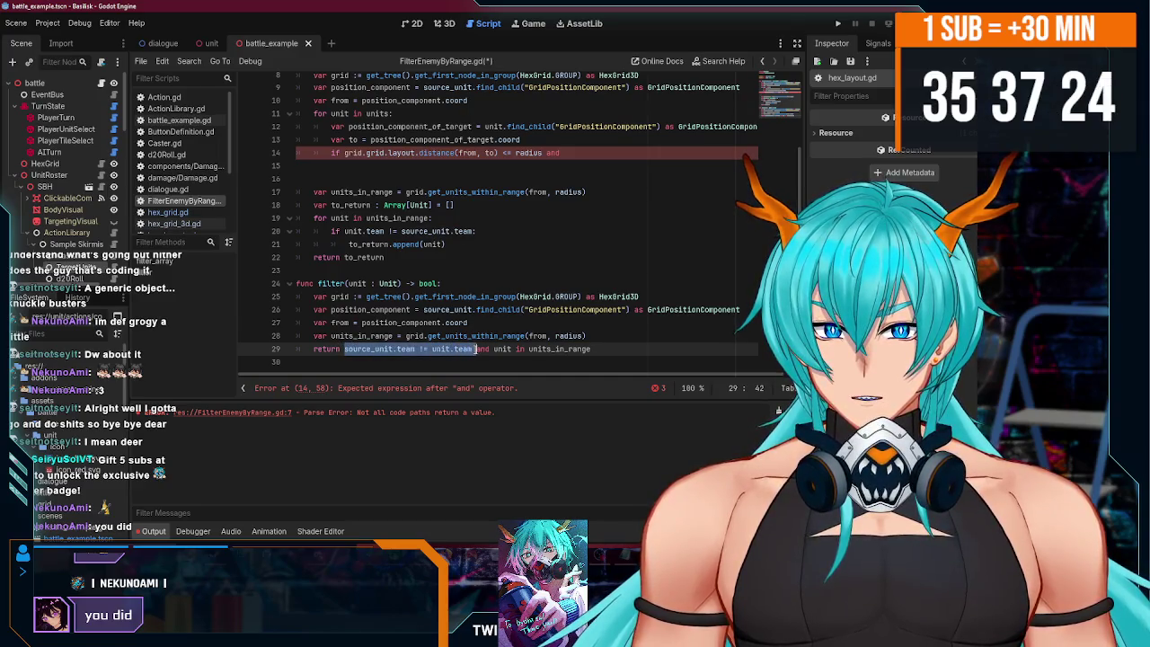
key(ctrl+c)
click(589, 152)
key(ctrl+v)
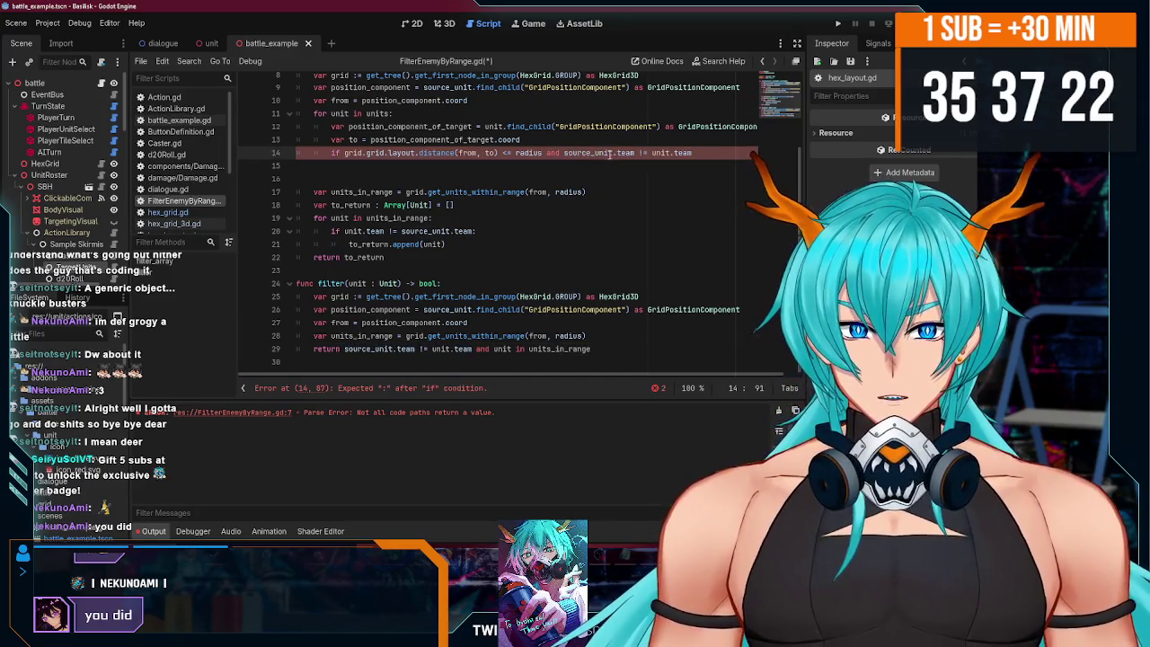
scroll(653, 159, up, 2)
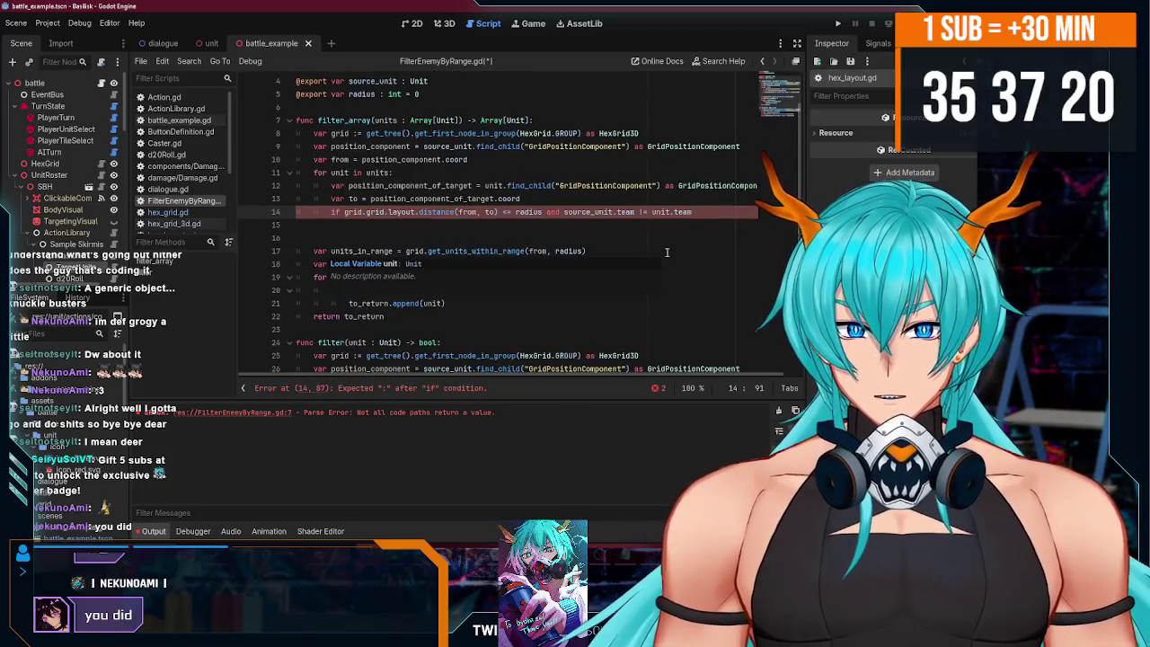
text(:)
key(Return)
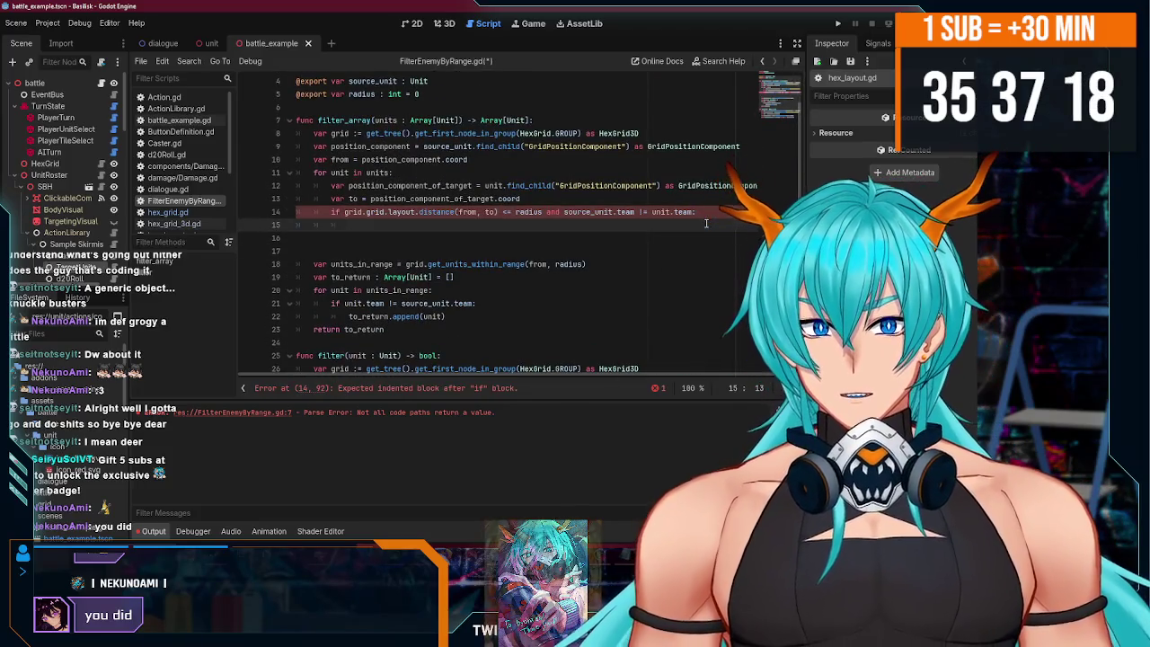
- Begin a new var line directly under the filter_array header
click(614, 121)
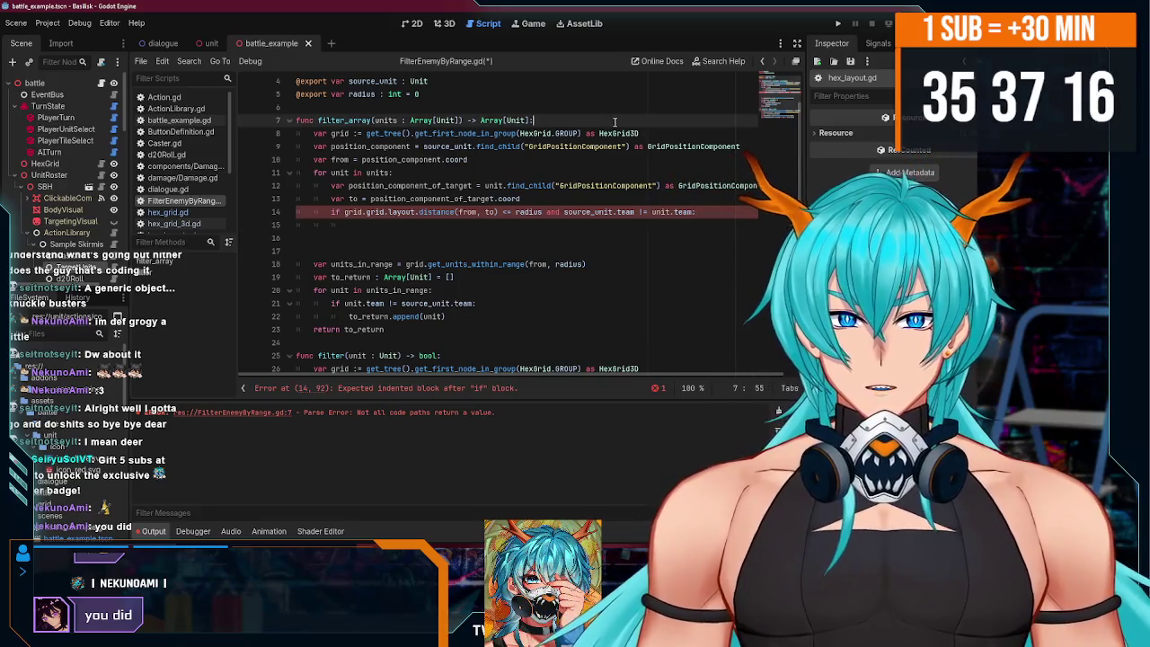
key(Return)
text(var rt)
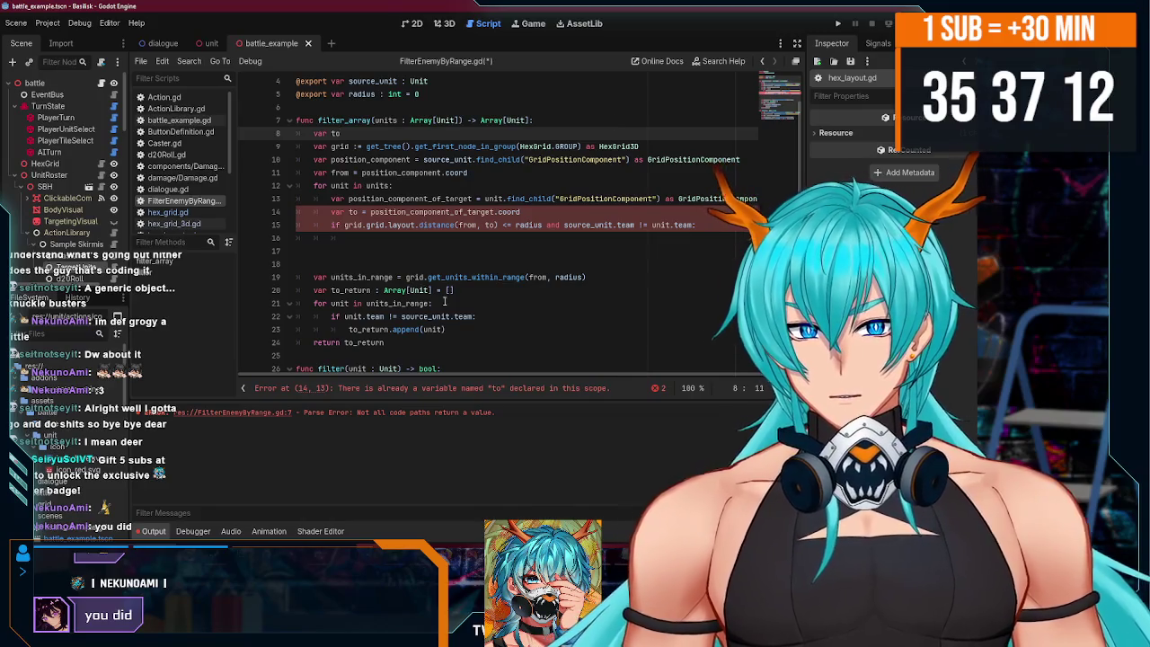
- Move the to_return declaration to line 8 and add to_return.append(unit) inside the if
drag(454, 290, 282, 283)
key(ctrl+x)
click(342, 133)
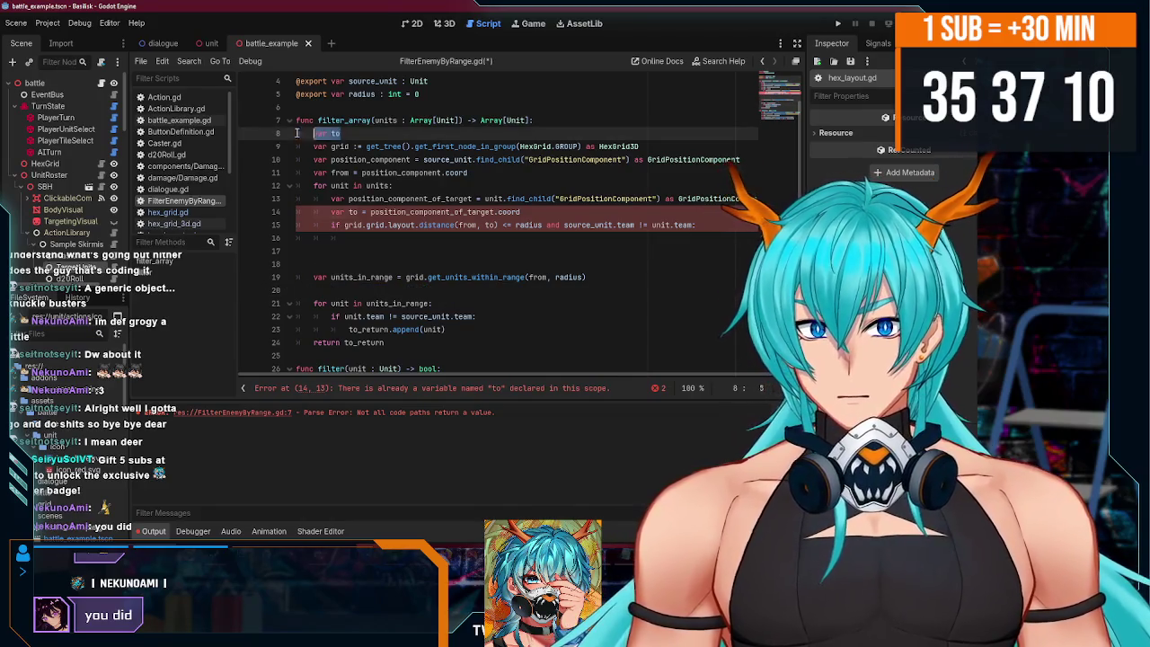
key(shift+Home)
key(ctrl+v)
click(408, 238)
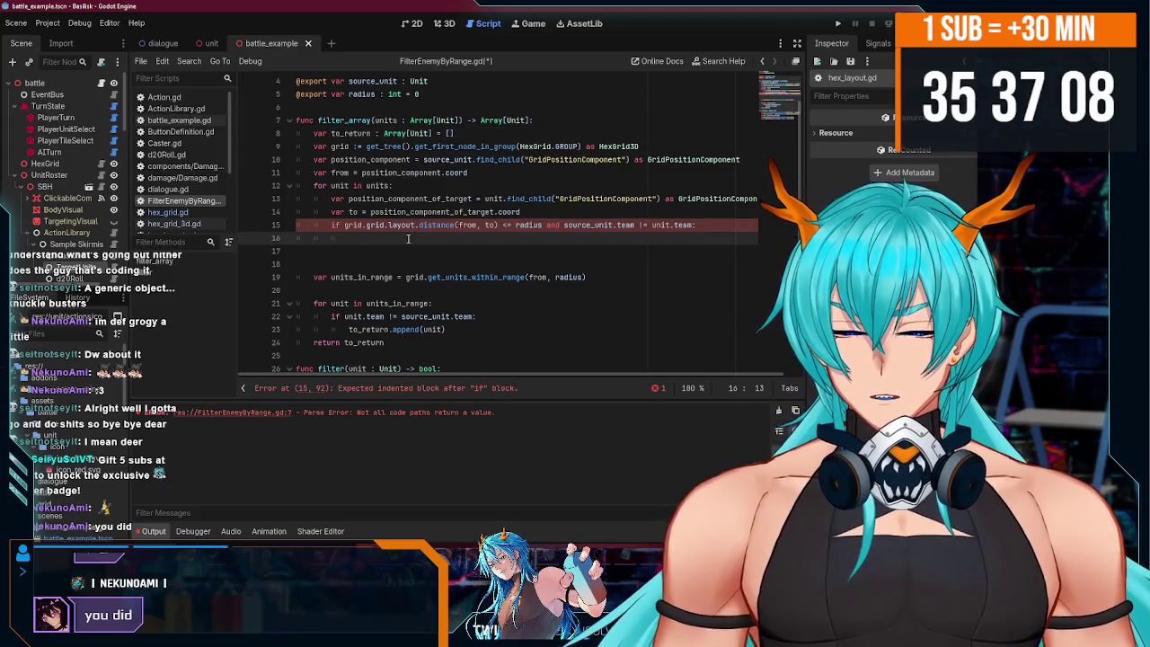
text(to)
text(urn.)
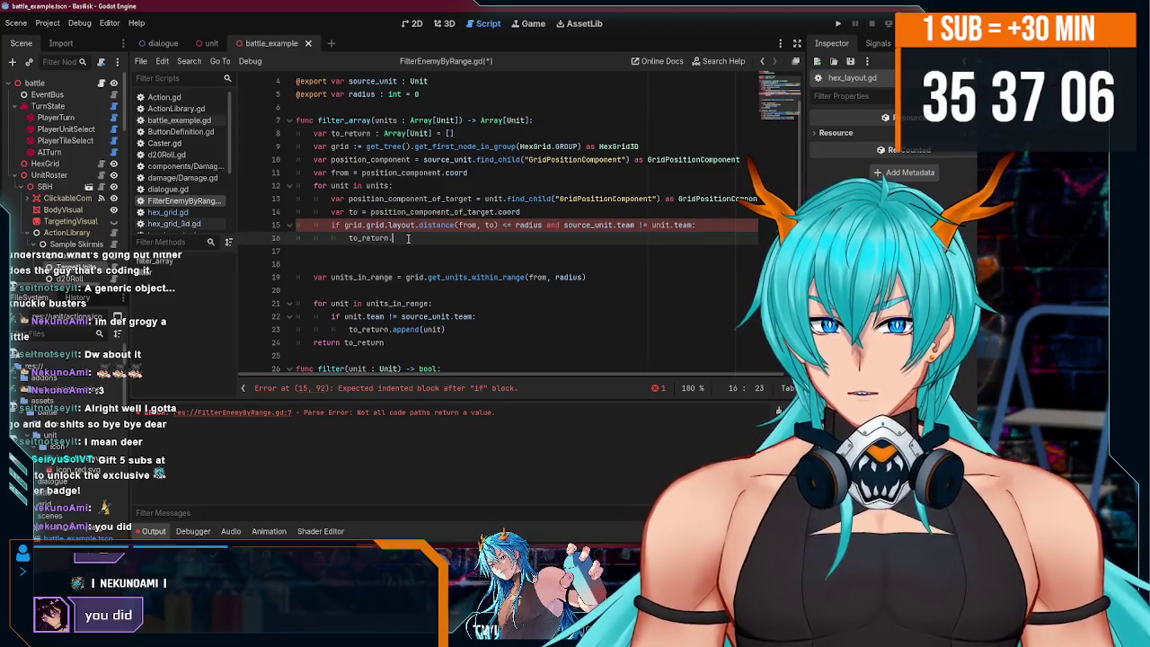
text(d()
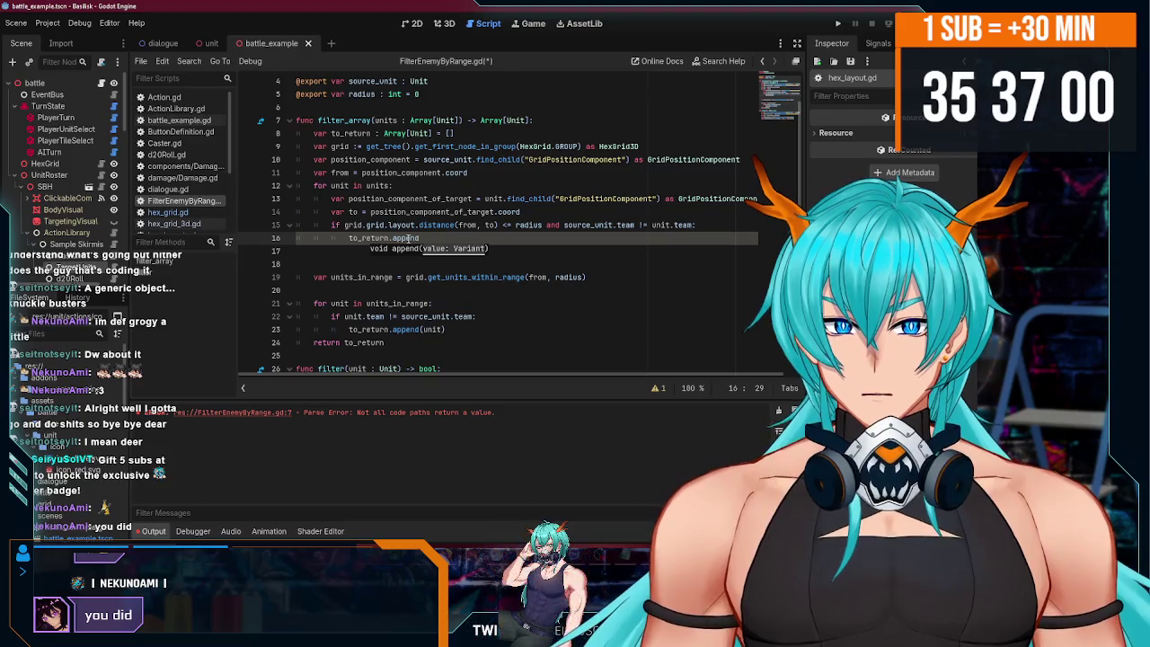
text(t)
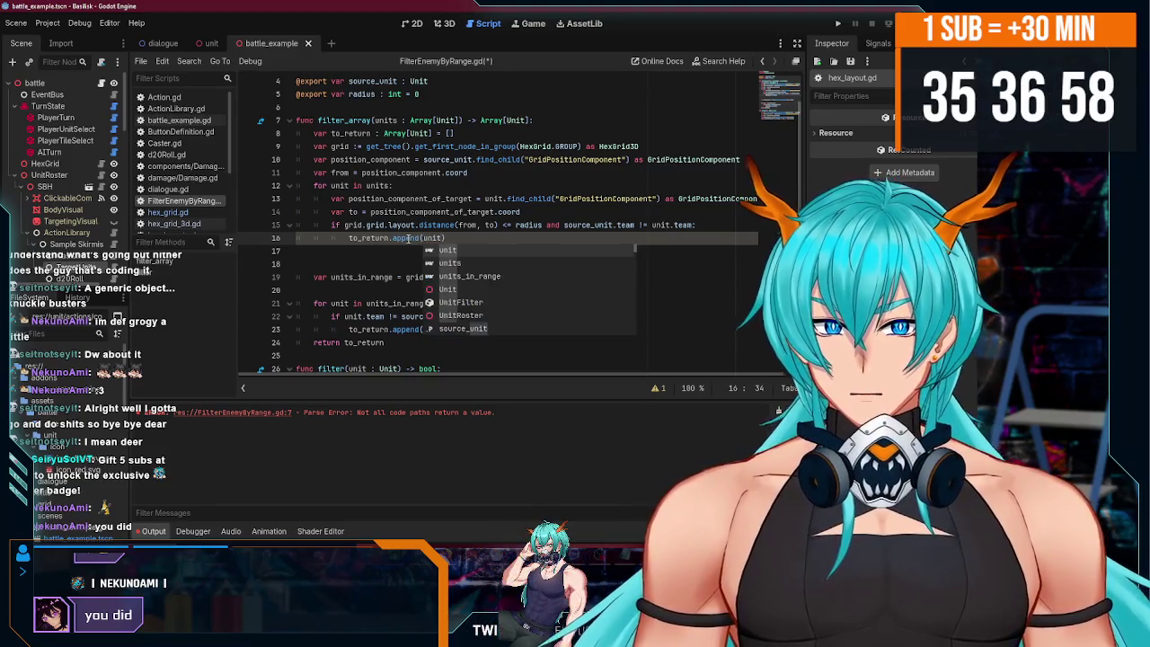
- Delete the old units_in_range lookup and its second loop
click(458, 262)
scroll(460, 252, down, 2)
mouse_move(460, 253)
mouse_down()
mouse_move(431, 185)
mouse_move(446, 159)
mouse_up()
key(BackSpace)
scroll(413, 252, up, 3)
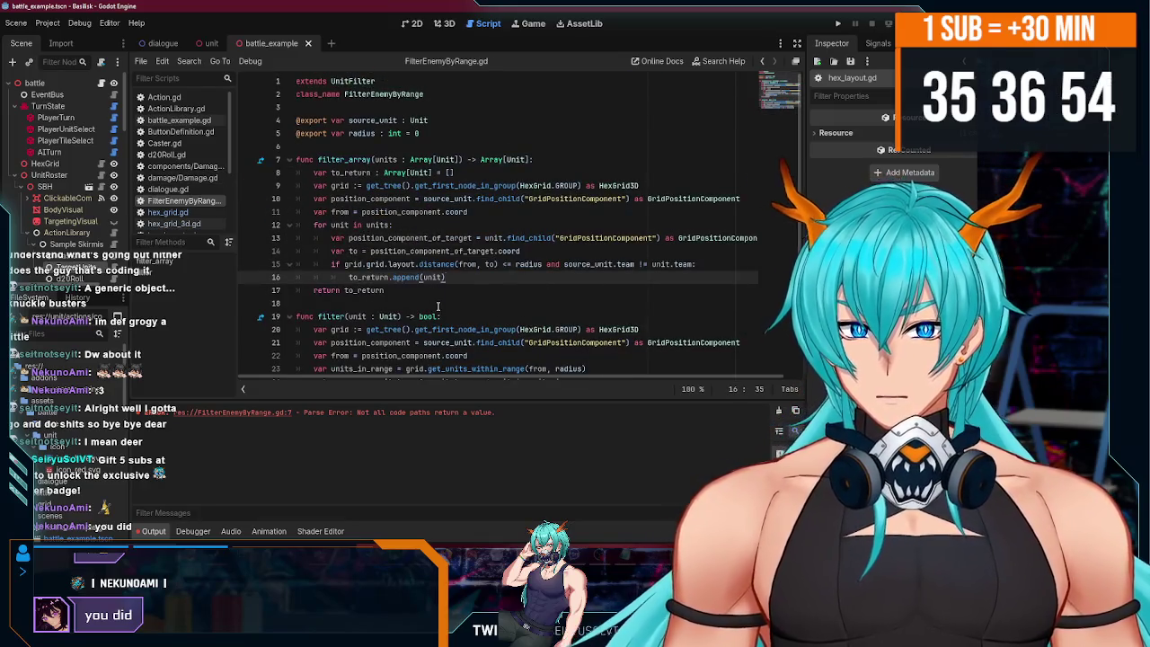
click(440, 293)
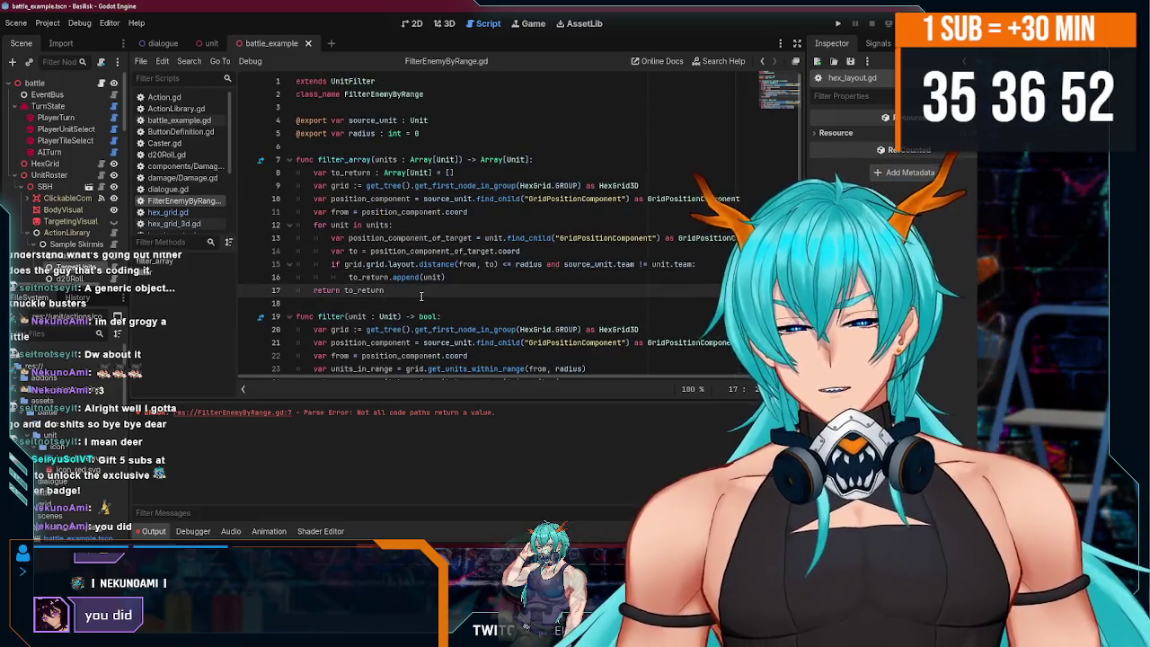
click(470, 271)
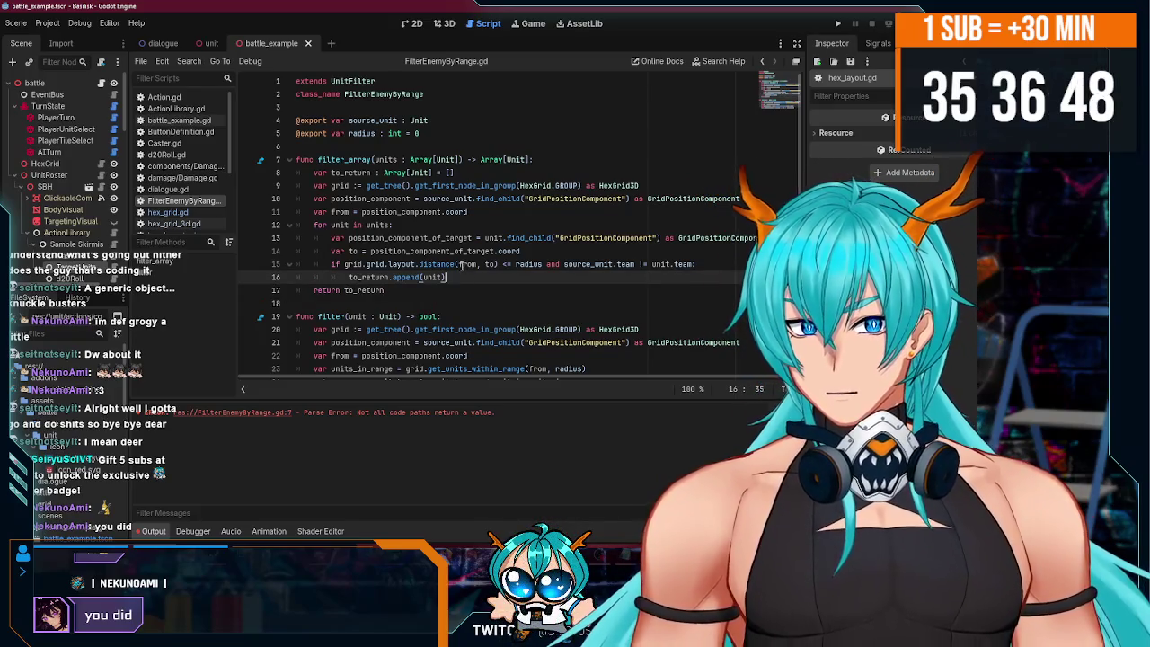
double_click(440, 264)
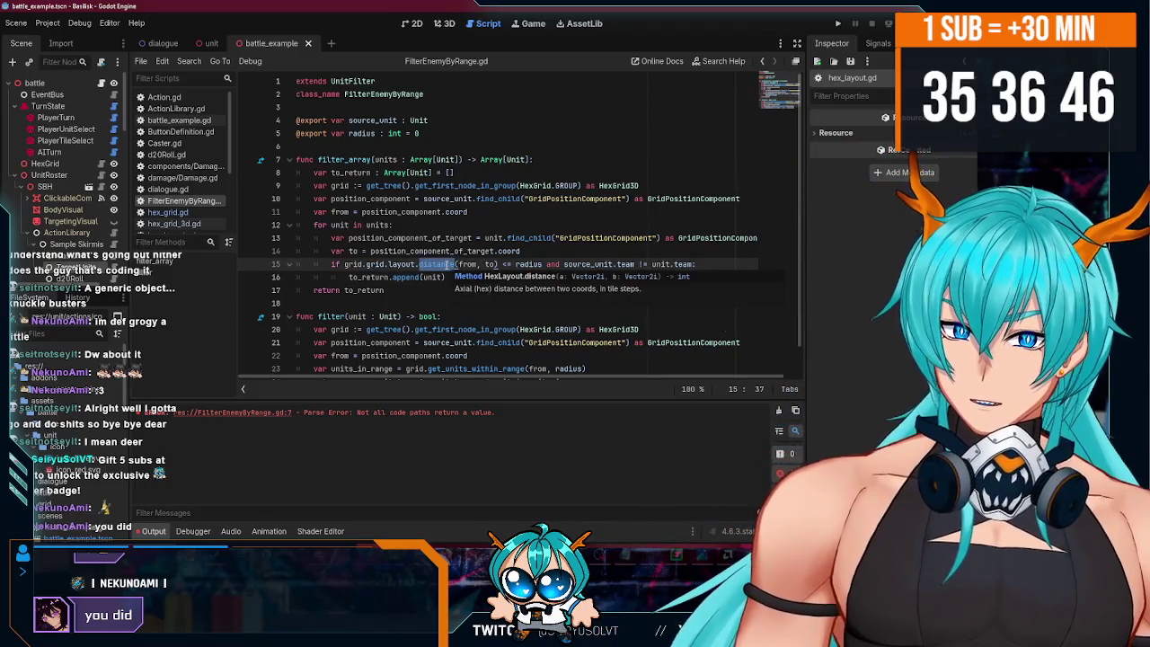
double_click(375, 264)
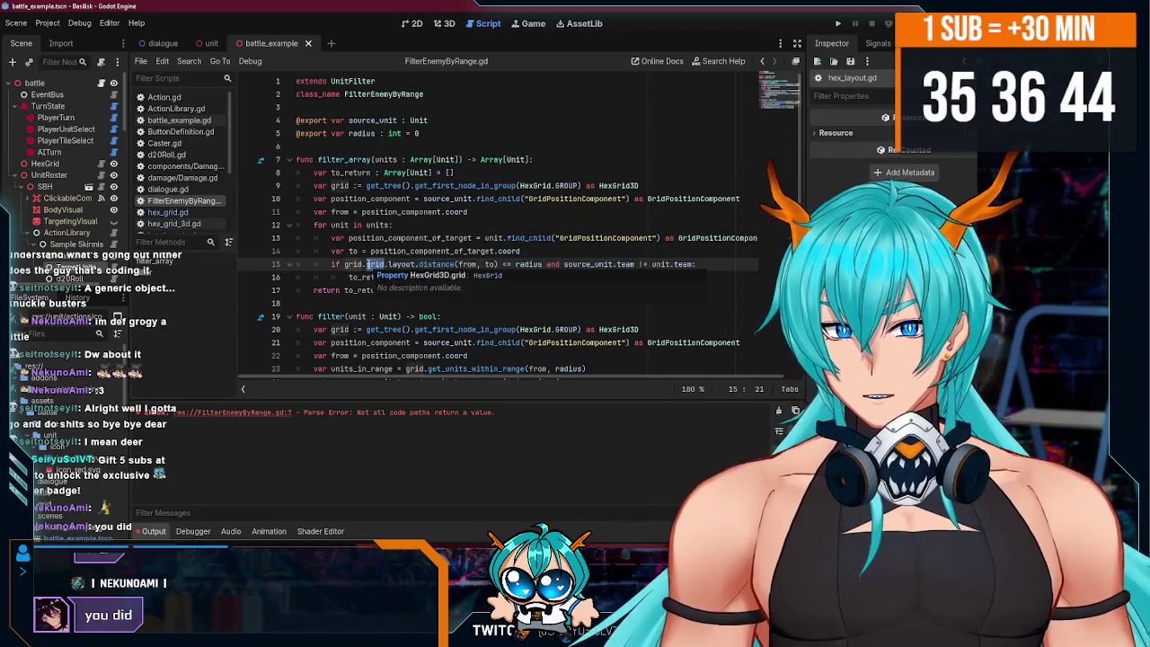
click(530, 253)
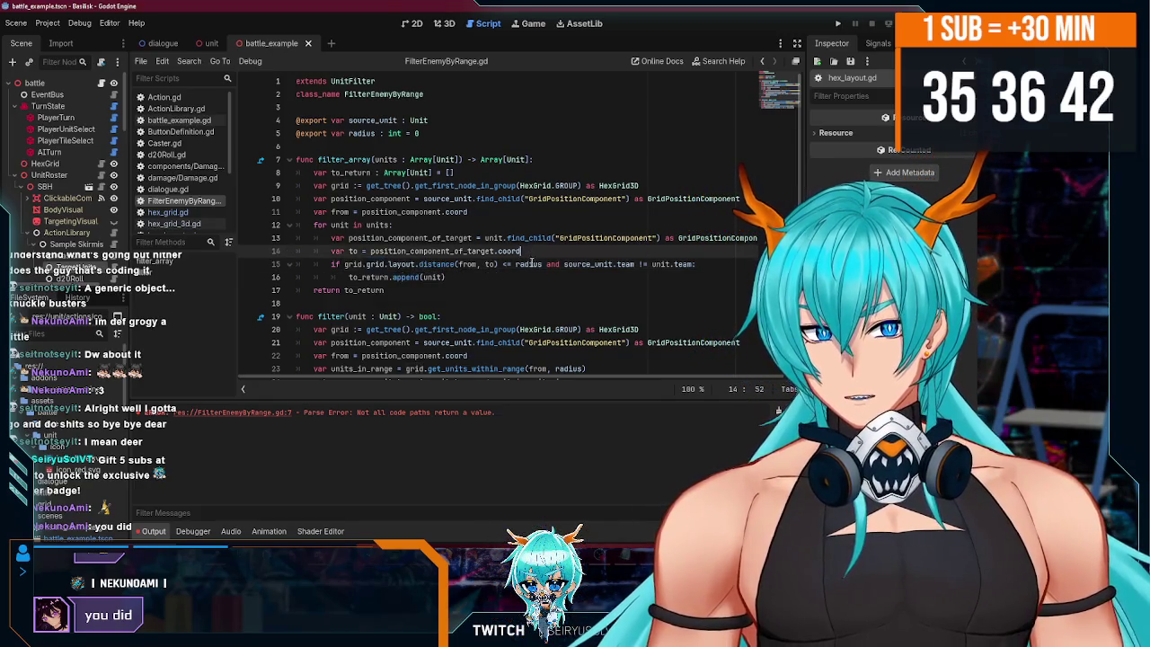
click(515, 281)
click(447, 289)
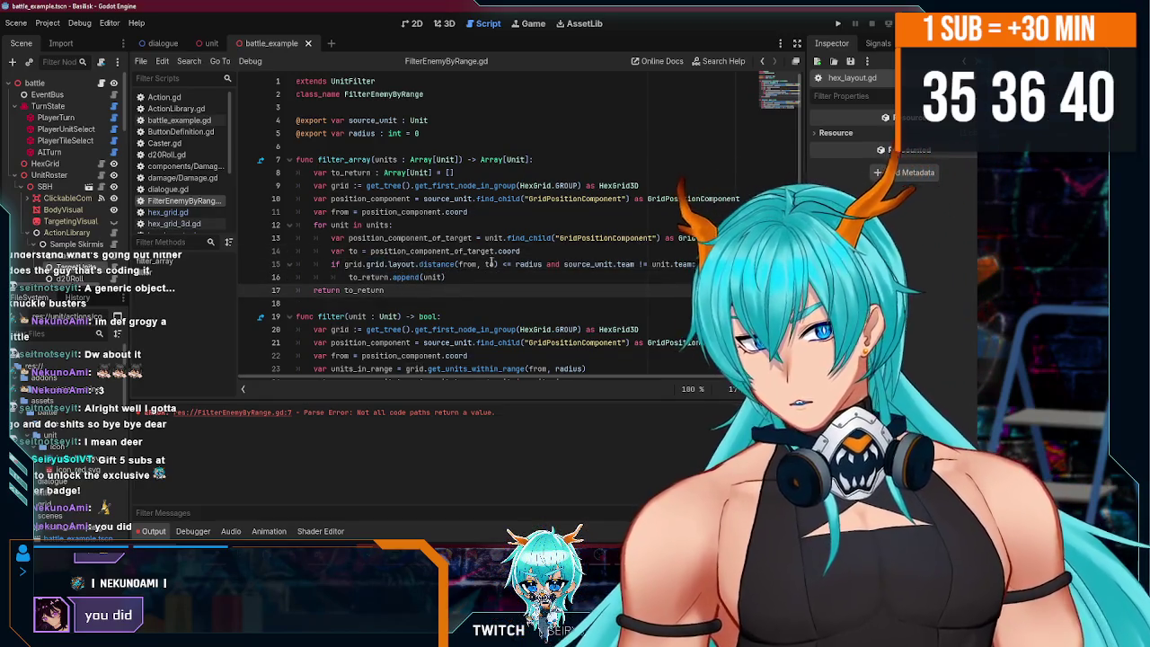
double_click(606, 238)
double_click(574, 199)
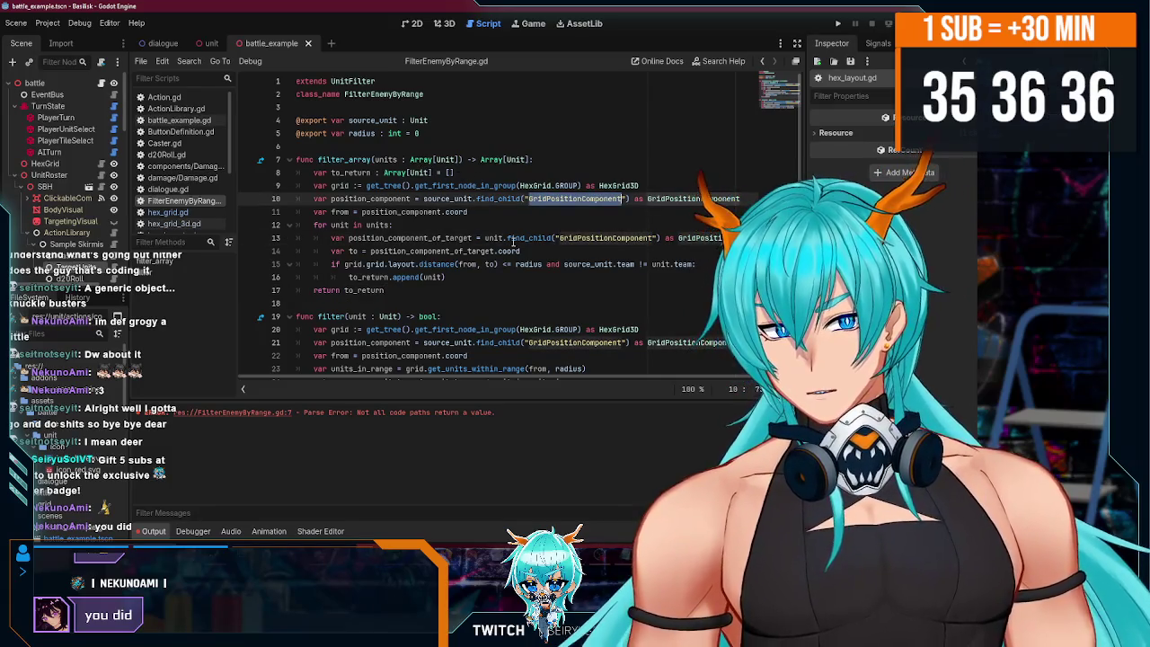
click(464, 275)
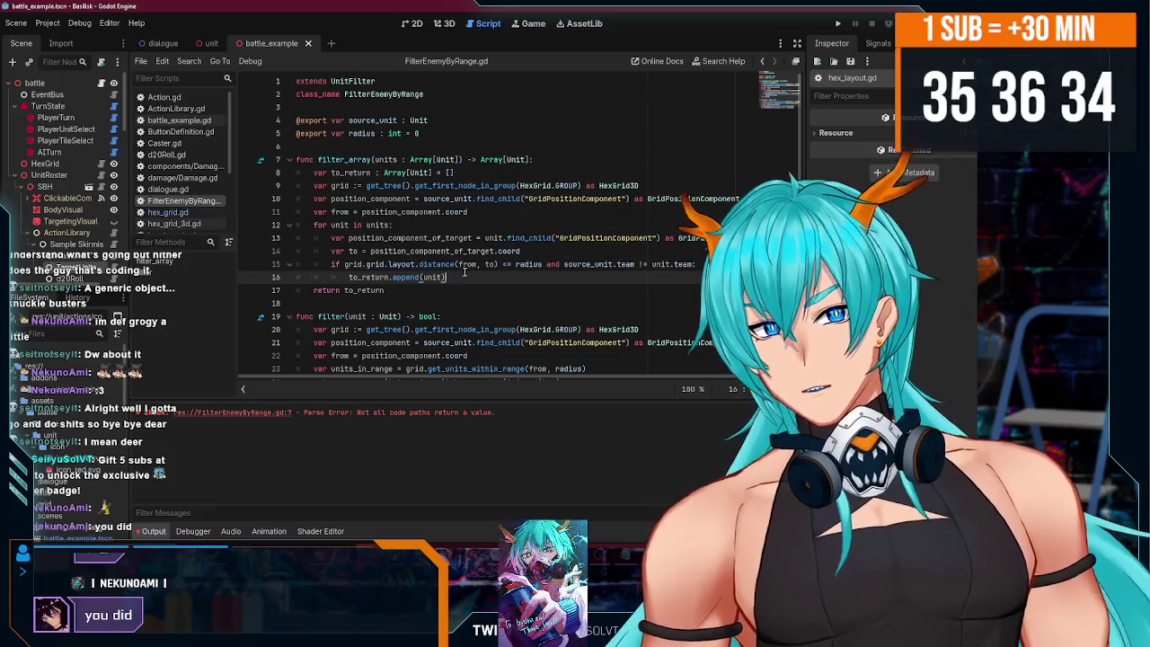
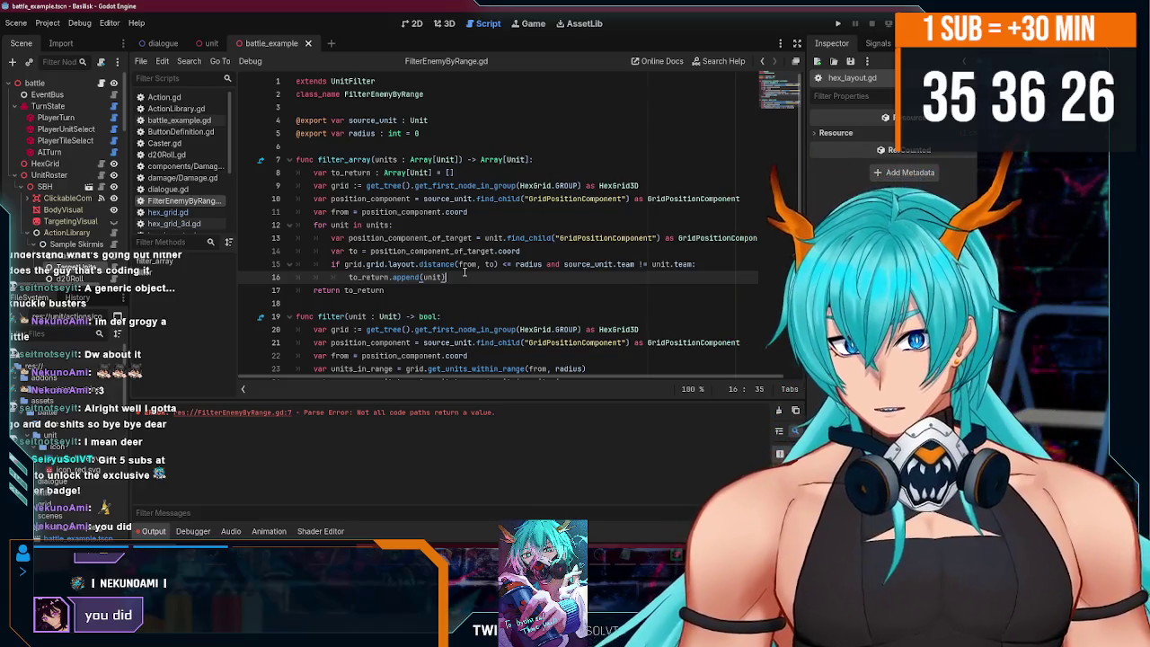
- Review the filter functions' return lines and the radius export on line 5
scroll(465, 273, down, 1)
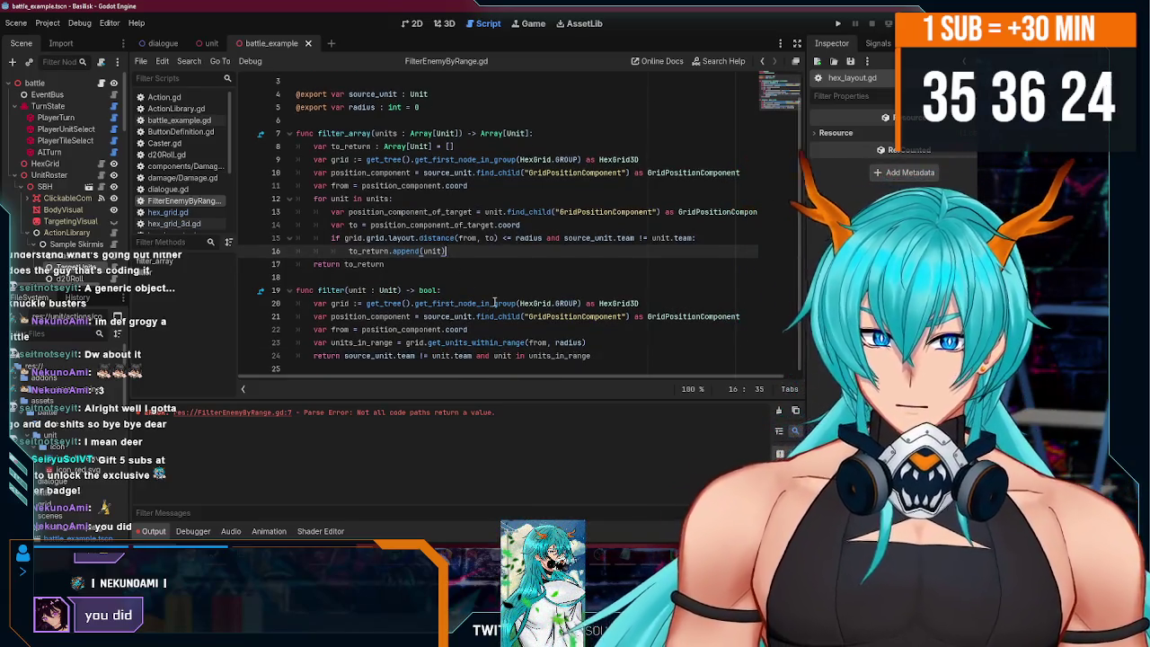
mouse_move(494, 303)
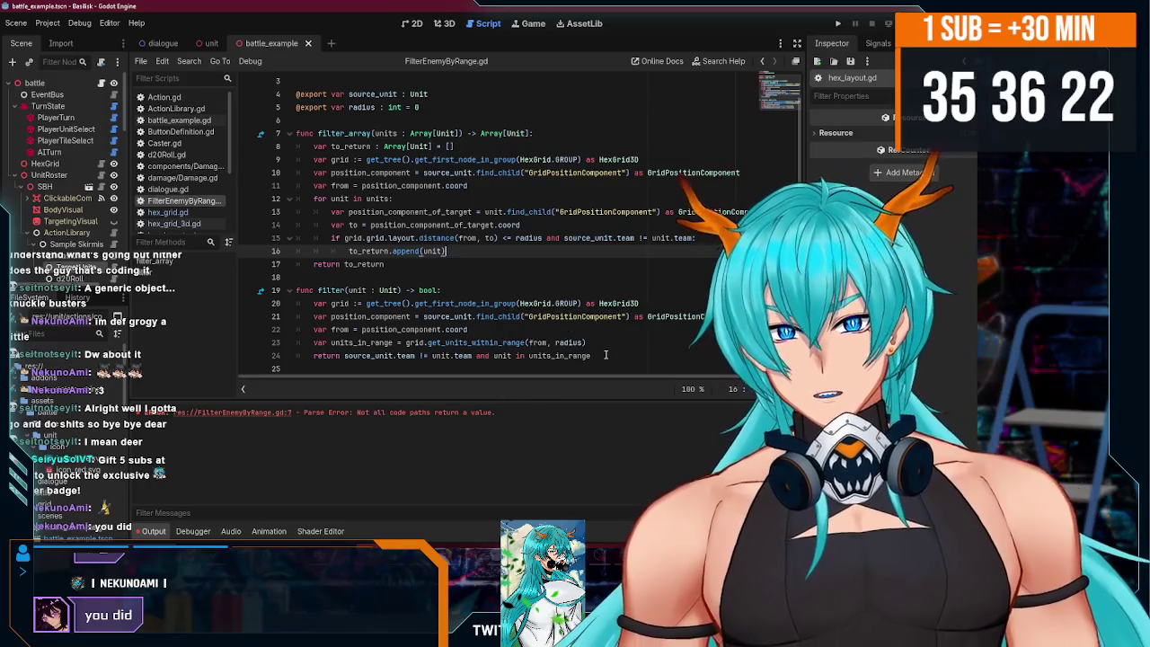
click(605, 355)
scroll(439, 284, up, 1)
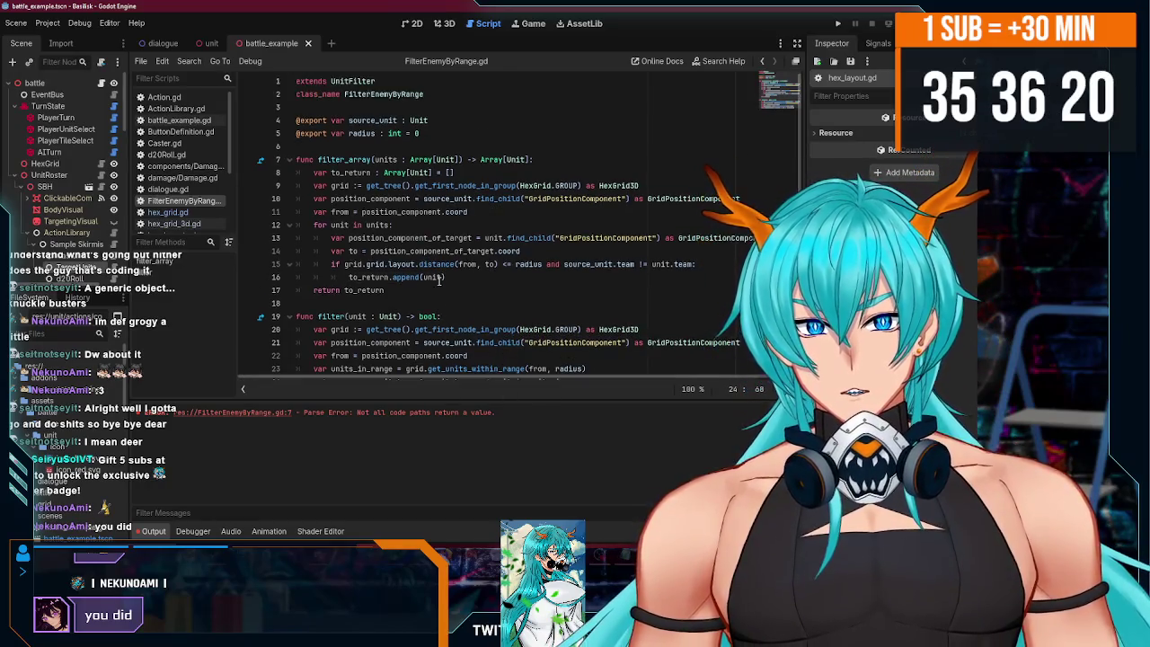
click(408, 293)
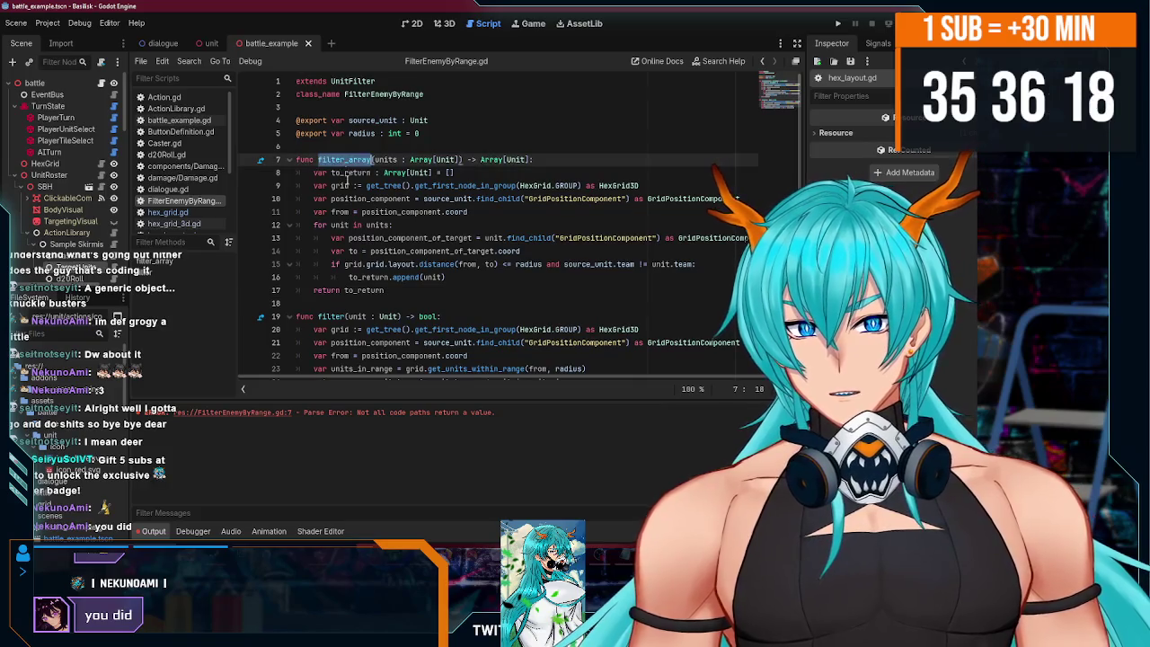
scroll(538, 287, down, 1)
click(623, 358)
scroll(439, 284, up, 1)
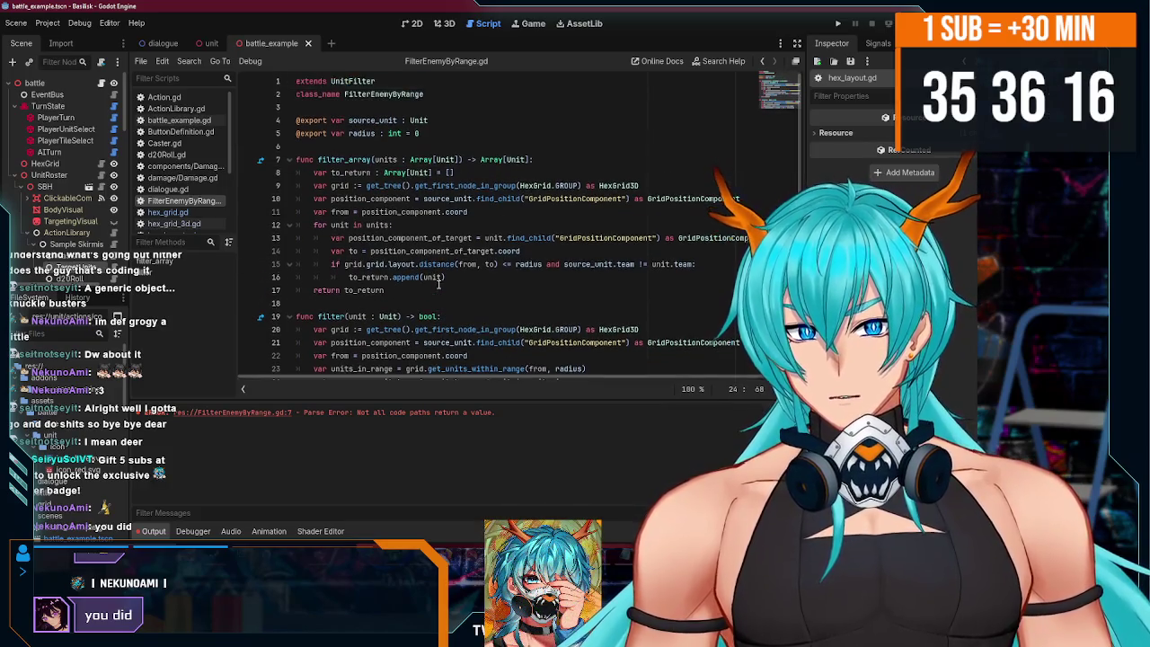
click(441, 132)
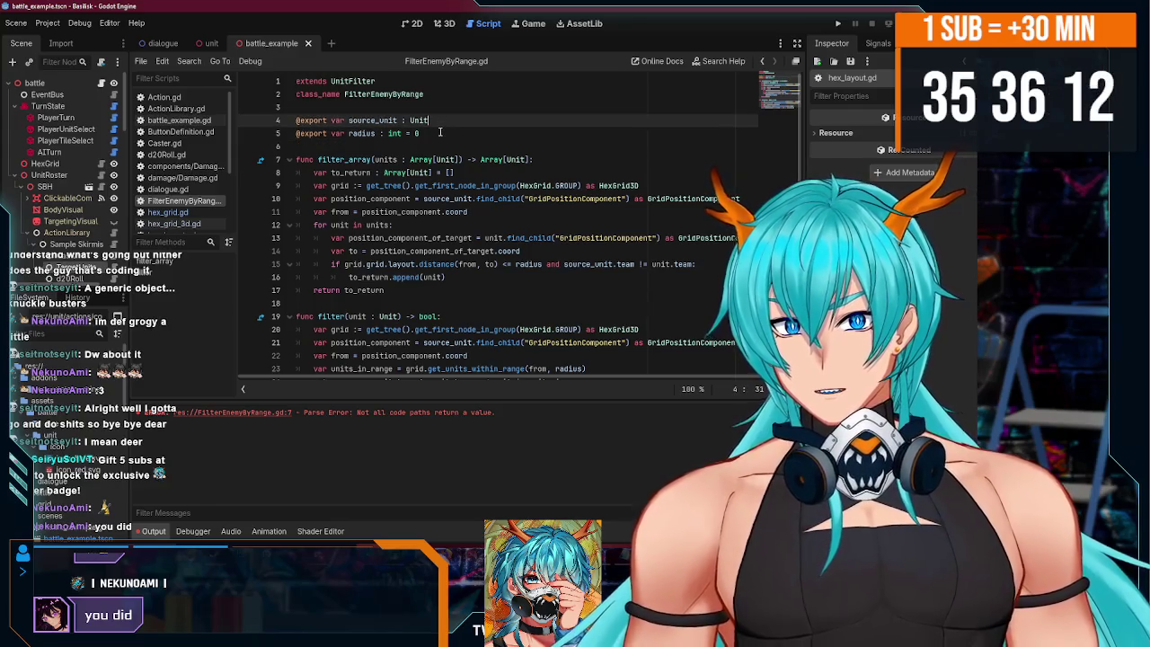
scroll(72, 168, down, 4)
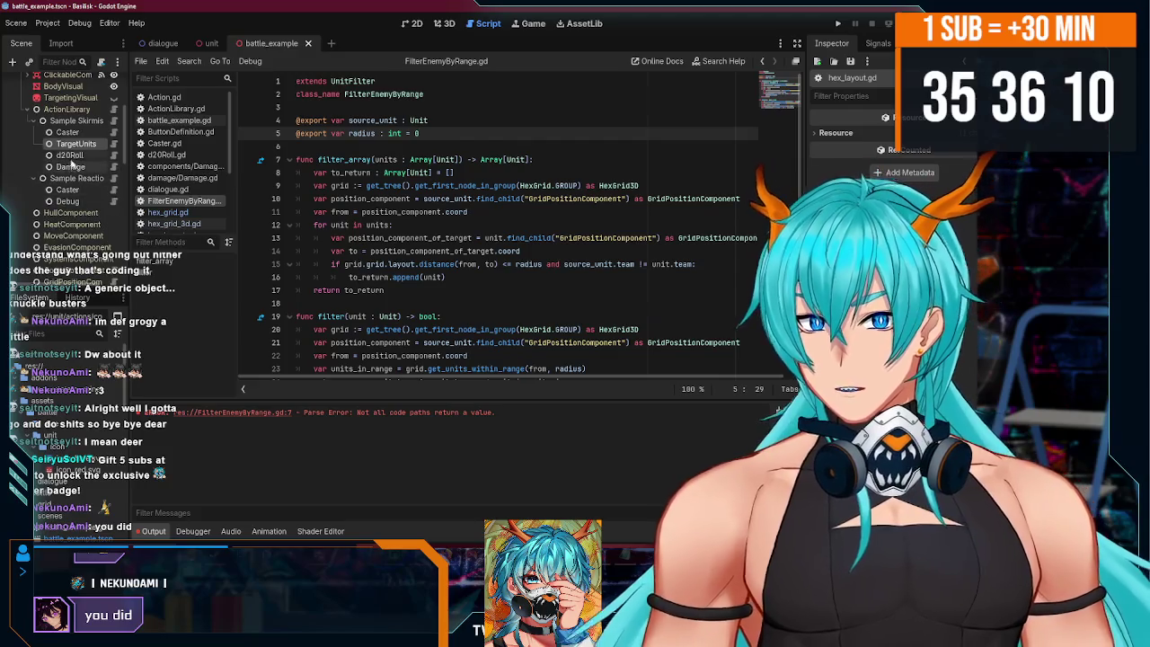
- Add a FilterEnemyByRange child node, move it under TargetUnits, and open TargetUnits.gd
right_click(72, 146)
click(133, 170)
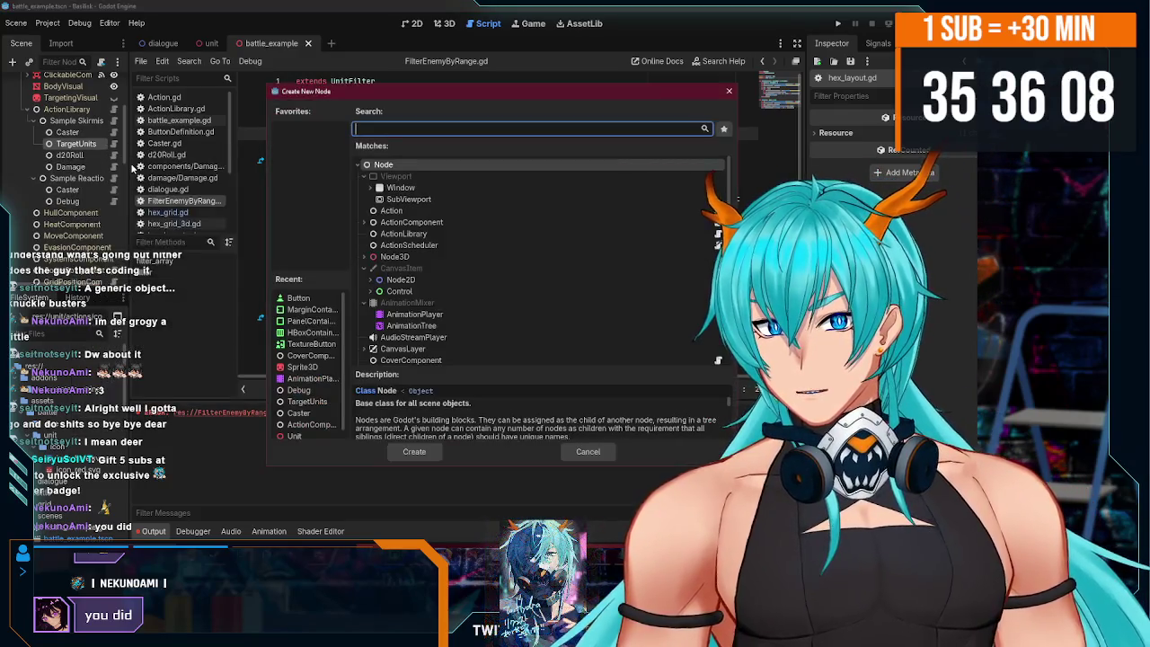
text(targe)
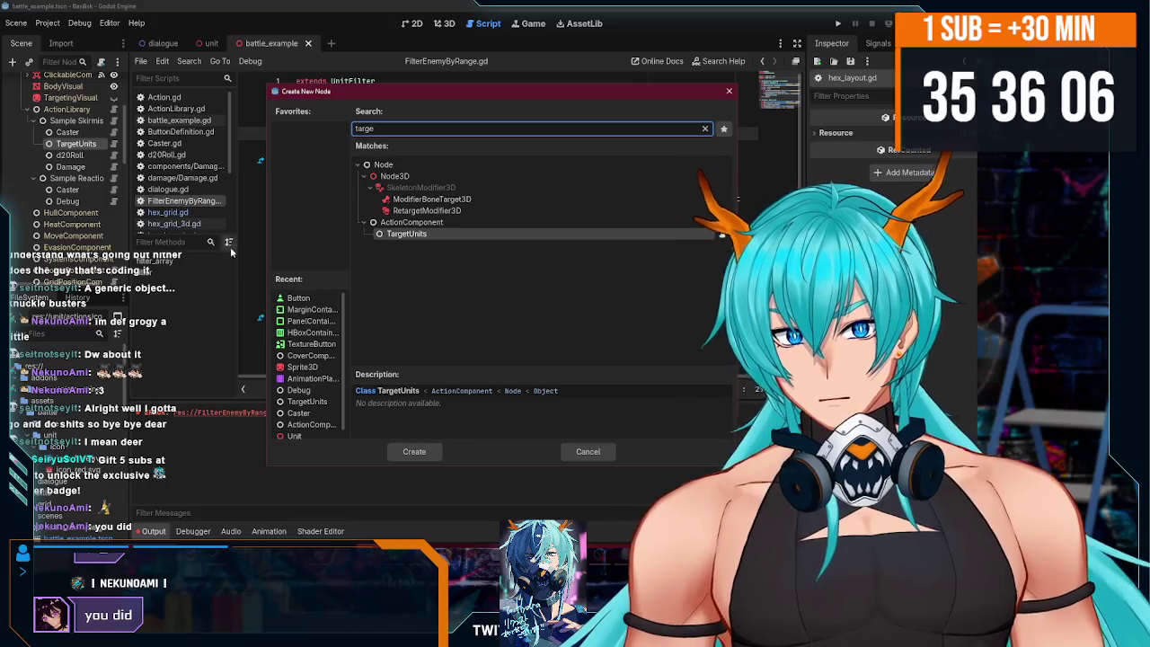
double_click(364, 128)
text(filter)
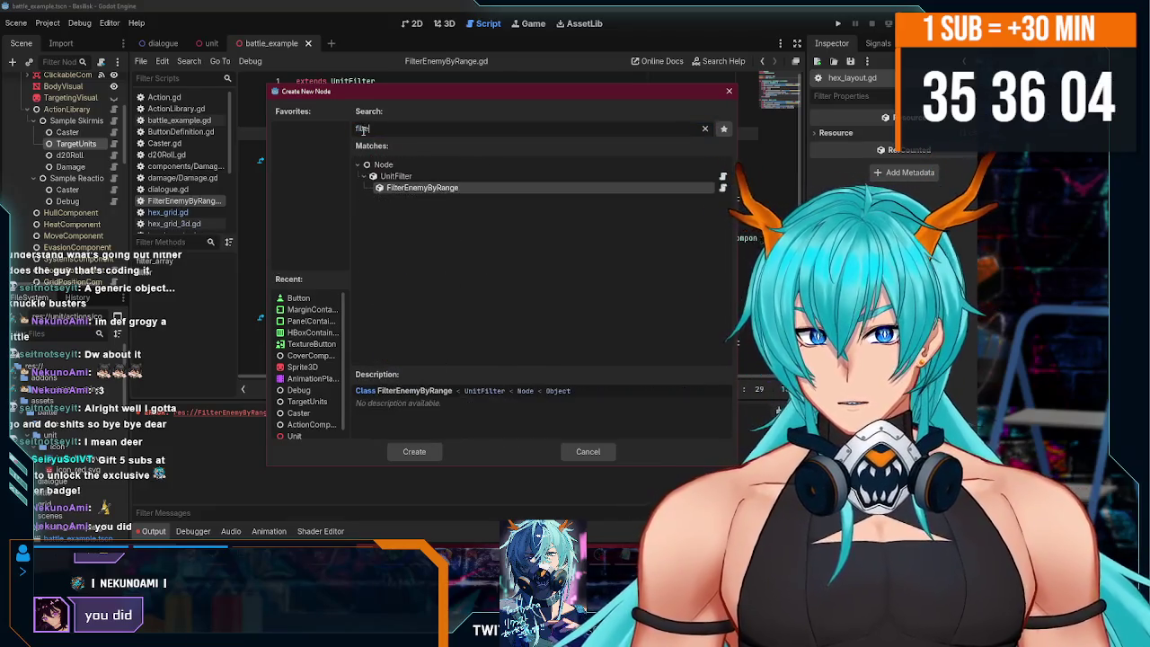
double_click(453, 190)
scroll(65, 207, down, 5)
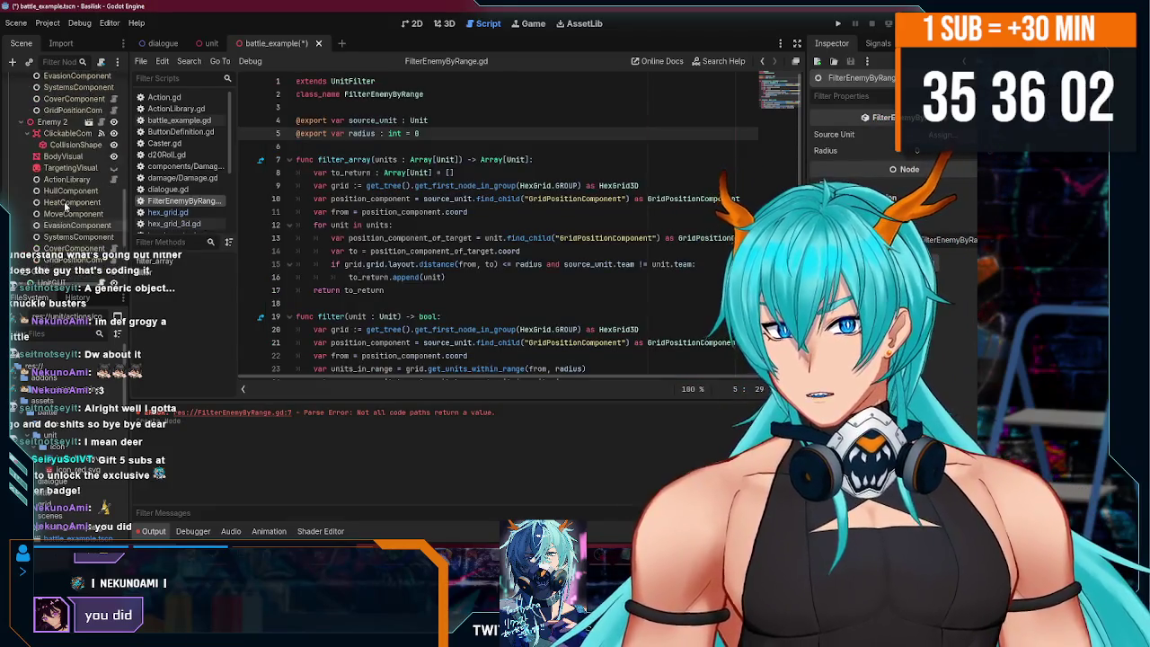
scroll(65, 206, up, 5)
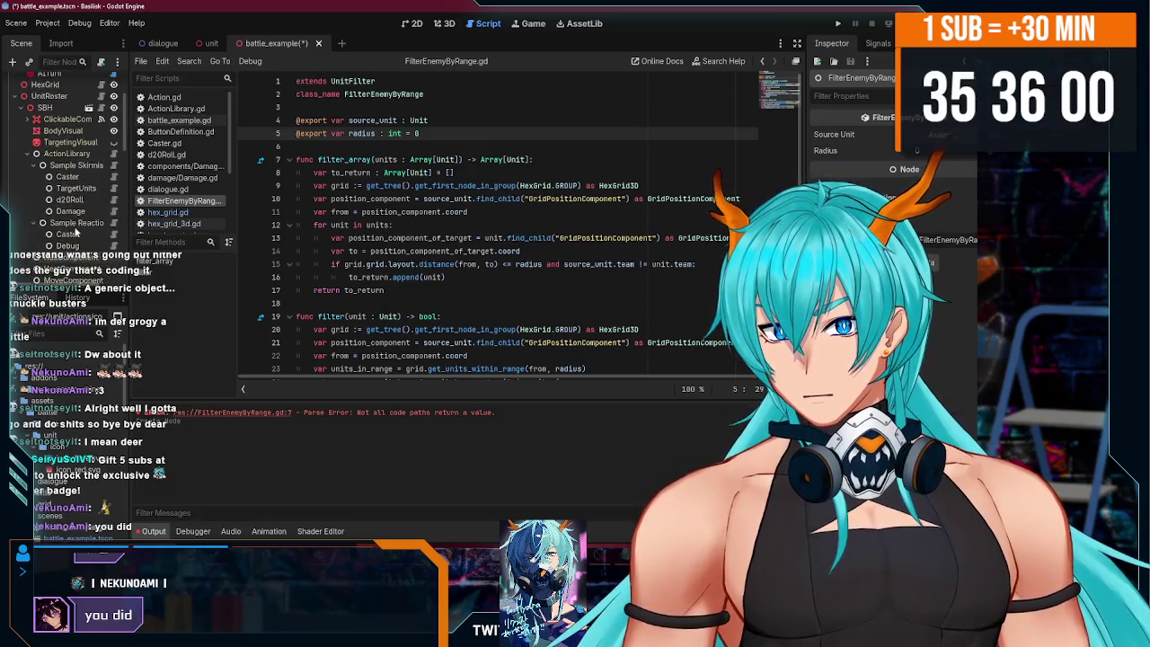
scroll(69, 198, down, 5)
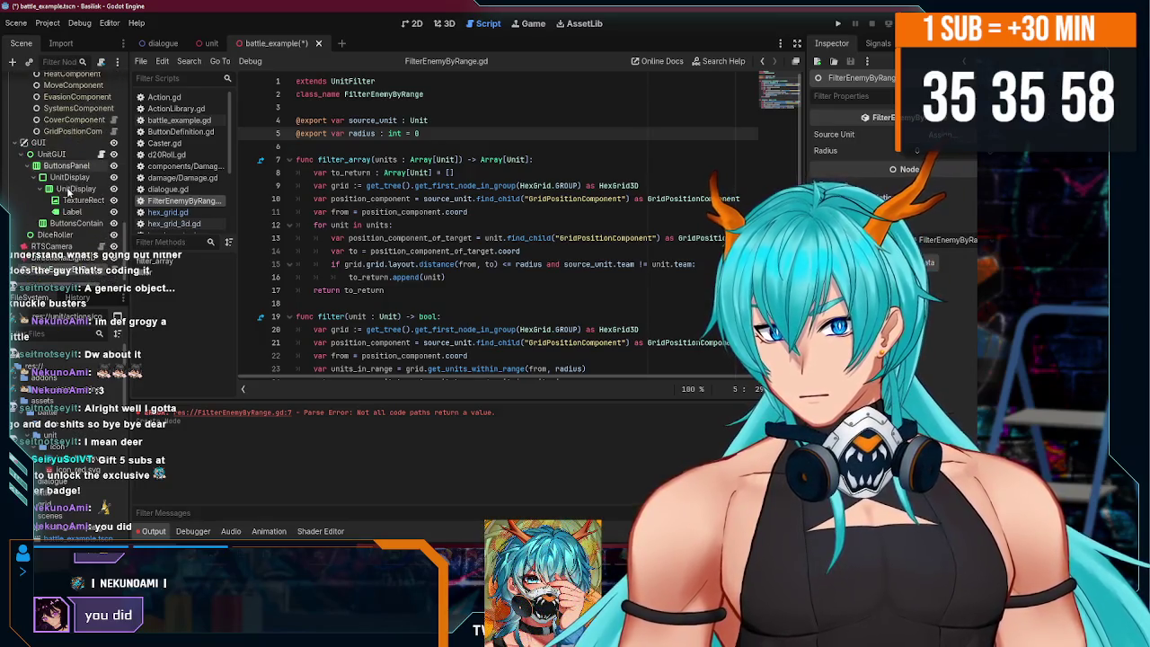
mouse_move(52, 273)
mouse_down()
mouse_move(79, 63)
mouse_move(72, 159)
mouse_up()
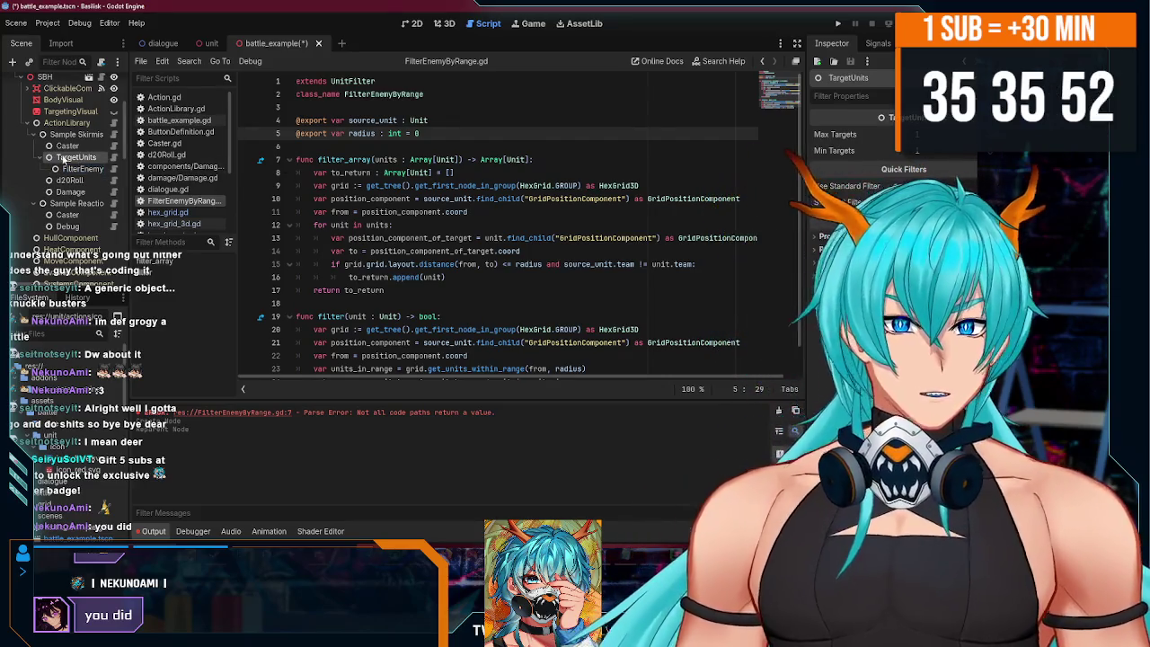
click(113, 157)
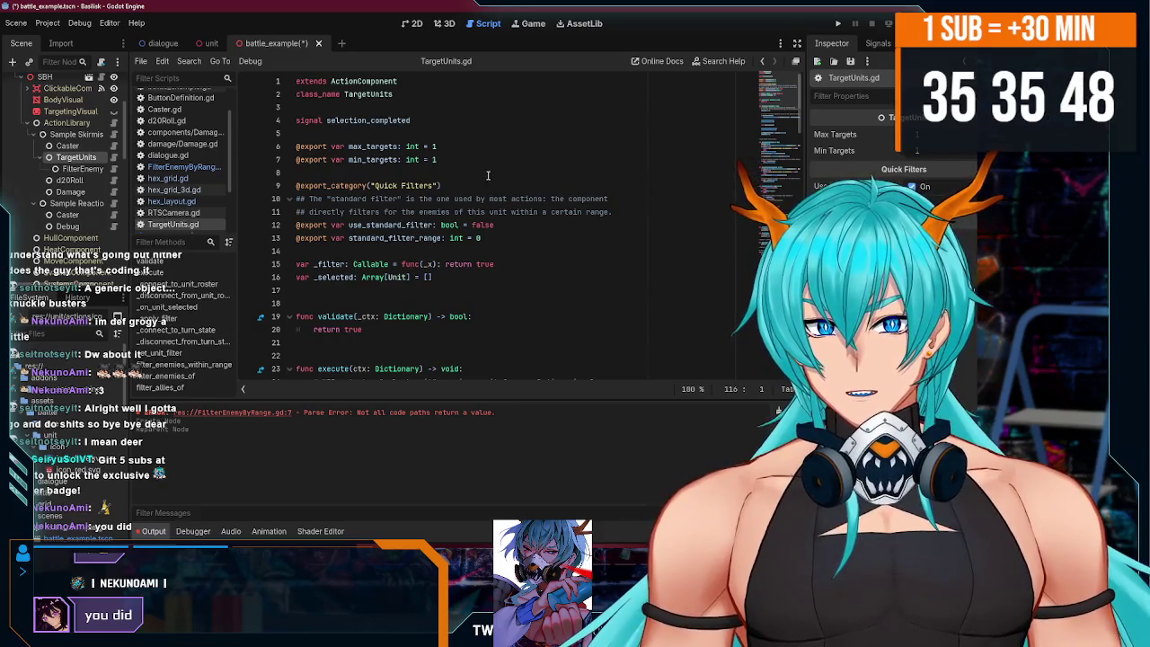
- Rename the export category from 'Quick Filter' to 'Filter'
click(382, 186)
key(Delete)
key(Delete)
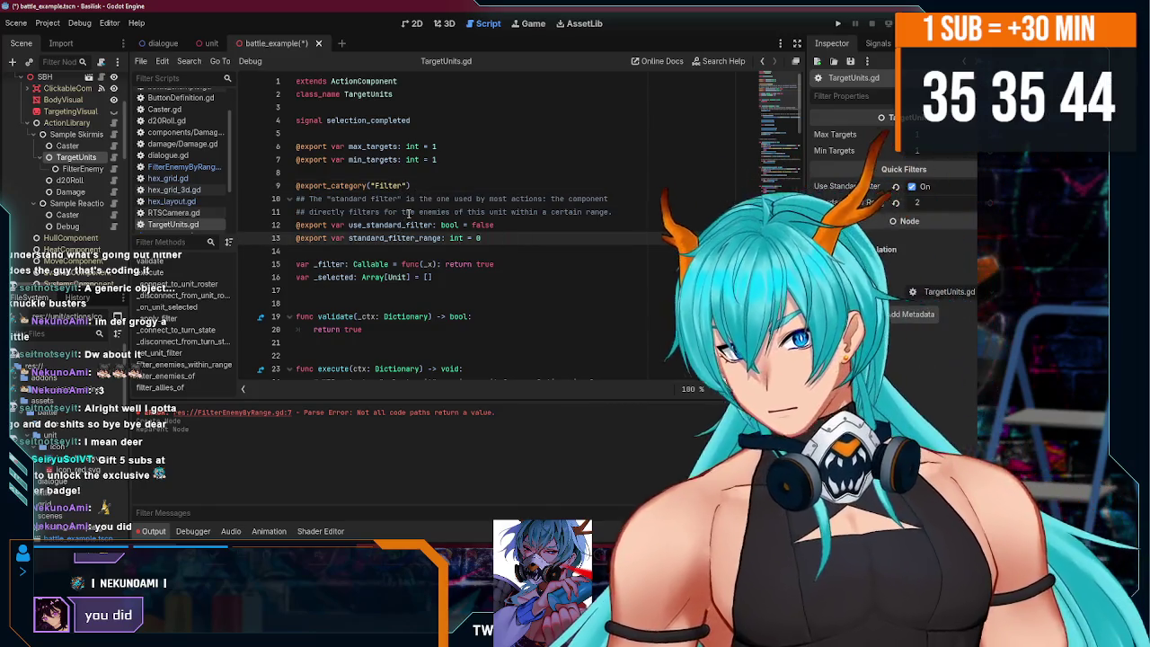
click(451, 198)
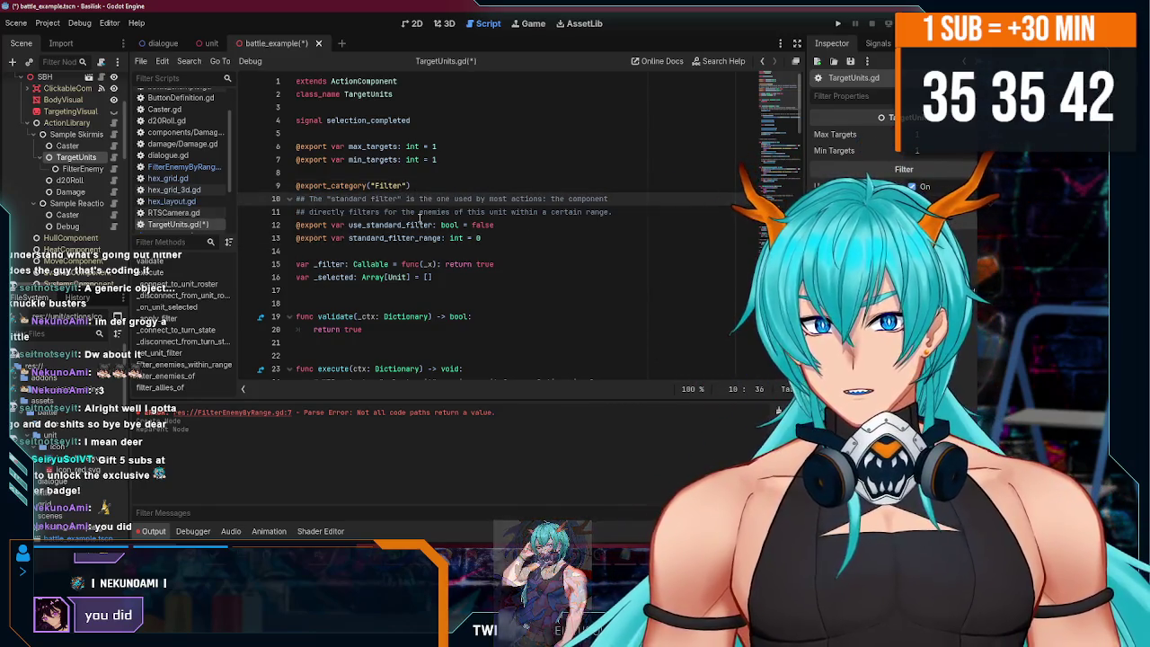
- Replace standard_filter_range with unit_filter: UnitFilter = UnitFilter.new()
click(506, 239)
key(shift+Home)
key(BackSpace)
key(BackSpace)
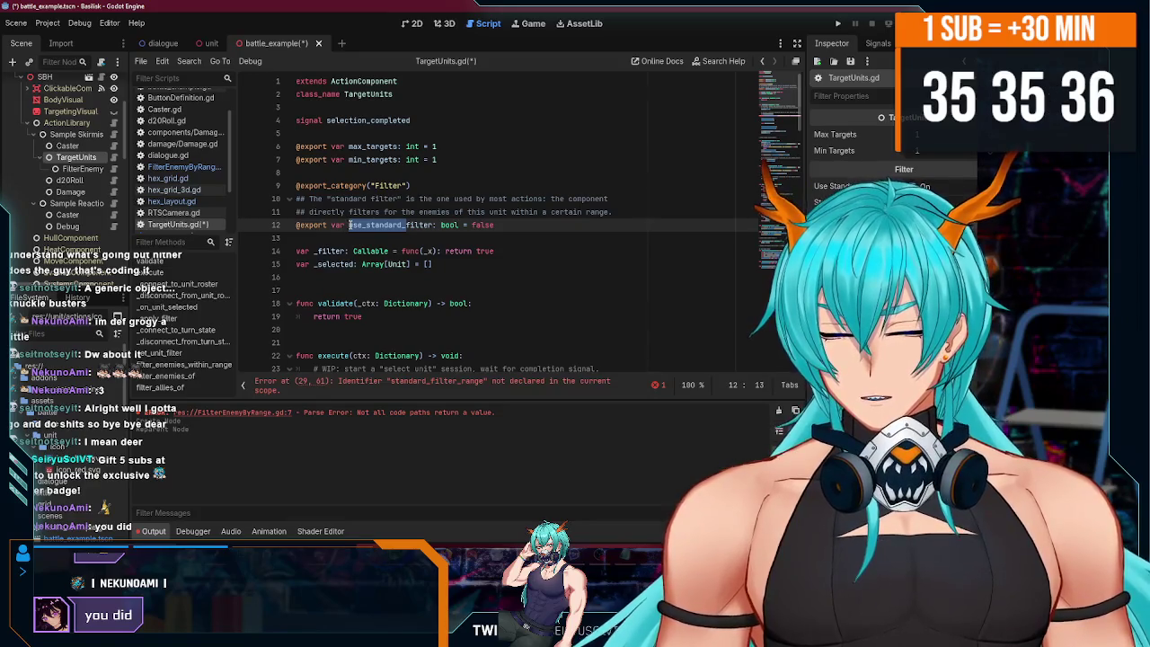
text(UnitFilter)
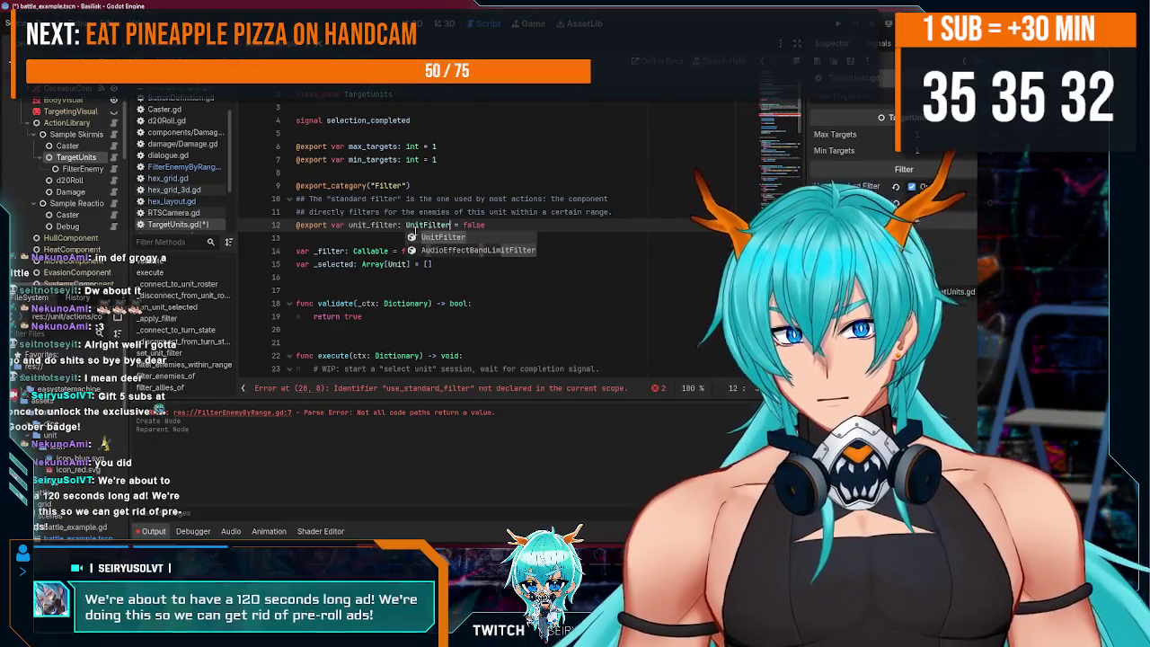
double_click(468, 226)
key(BackSpace)
key(BackSpace)
key(BackSpace)
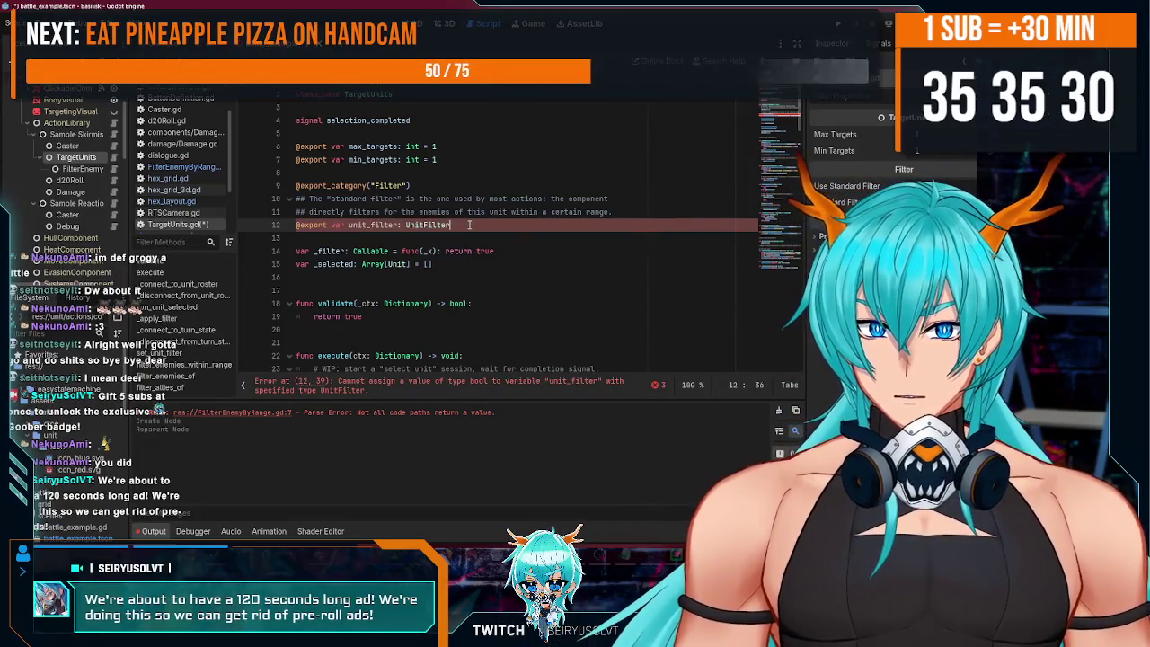
text(= )
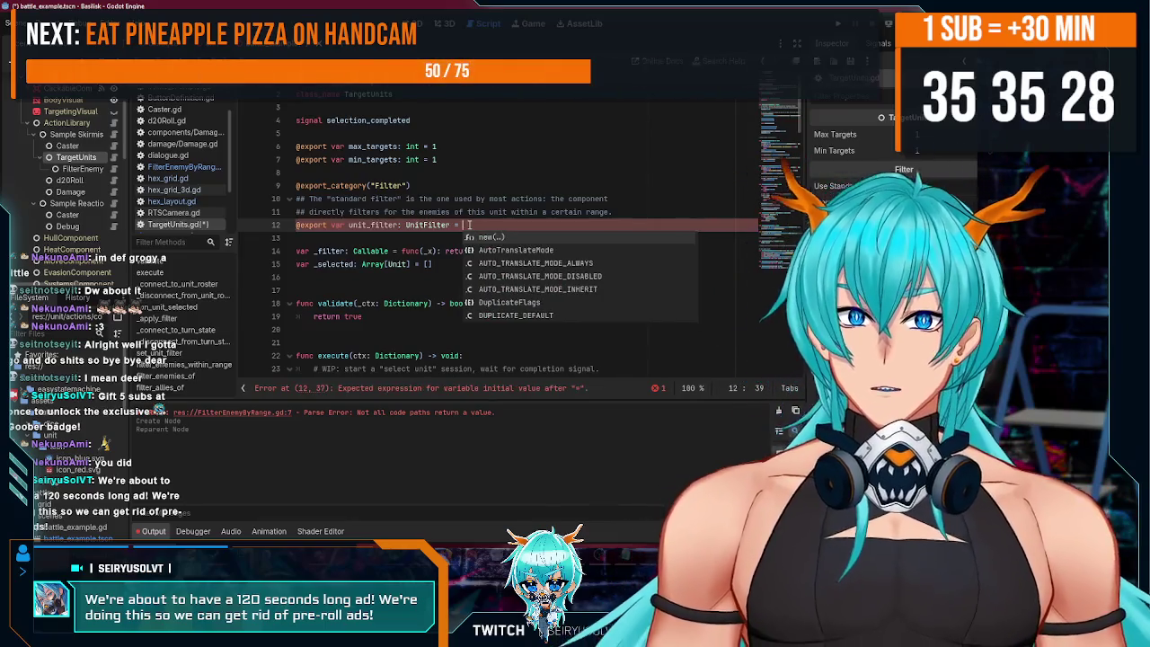
text(UnitFilter.)
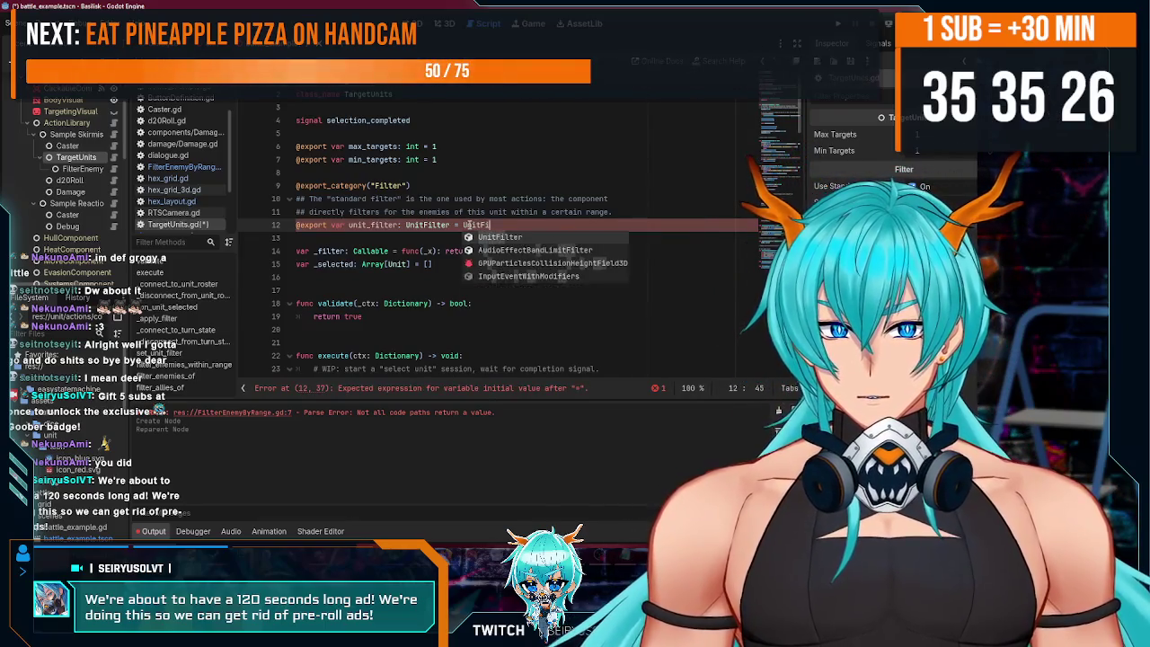
key(Return)
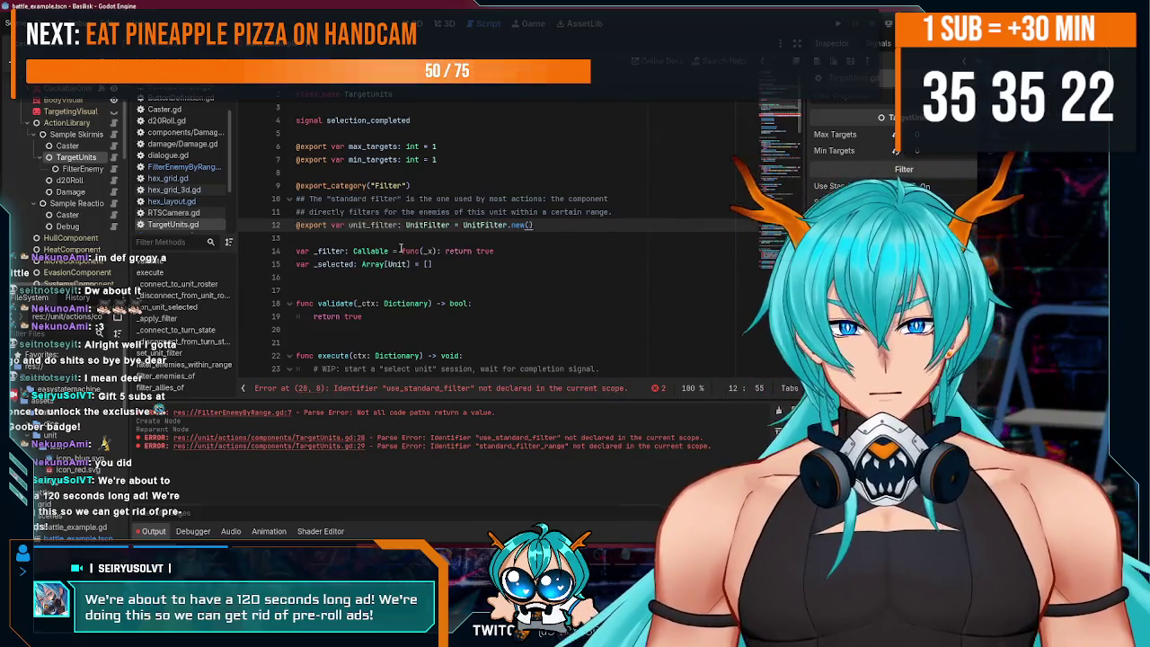
- Check the Caster node, then TargetUnits' new Filter properties in the Inspector
double_click(370, 250)
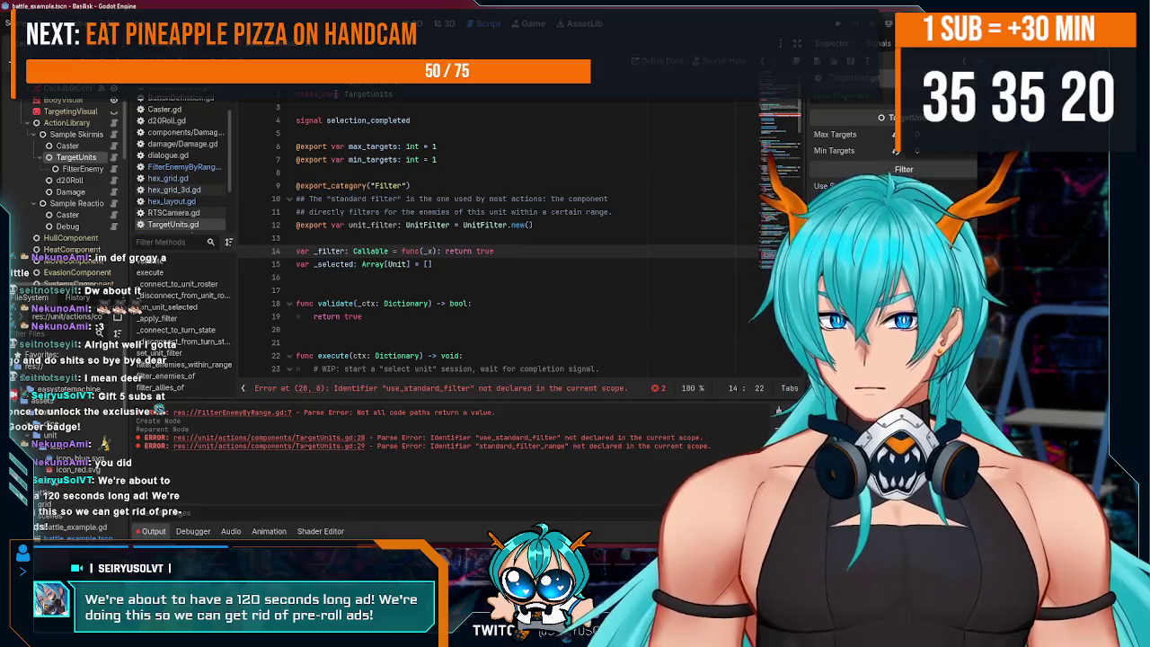
click(848, 54)
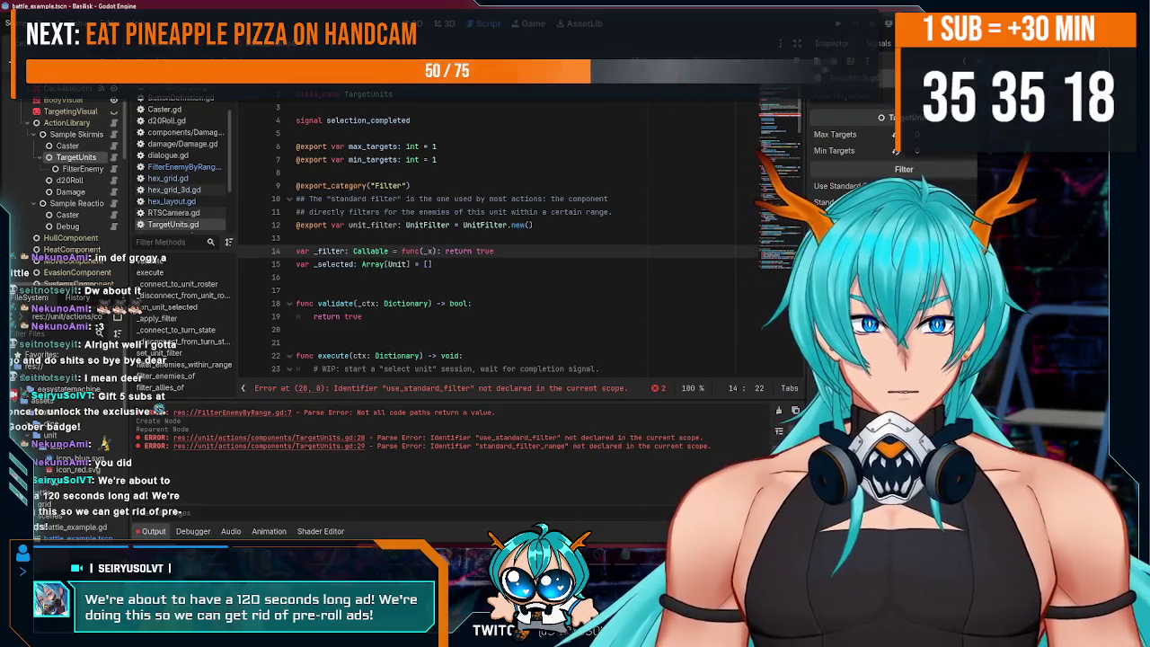
click(76, 146)
click(76, 157)
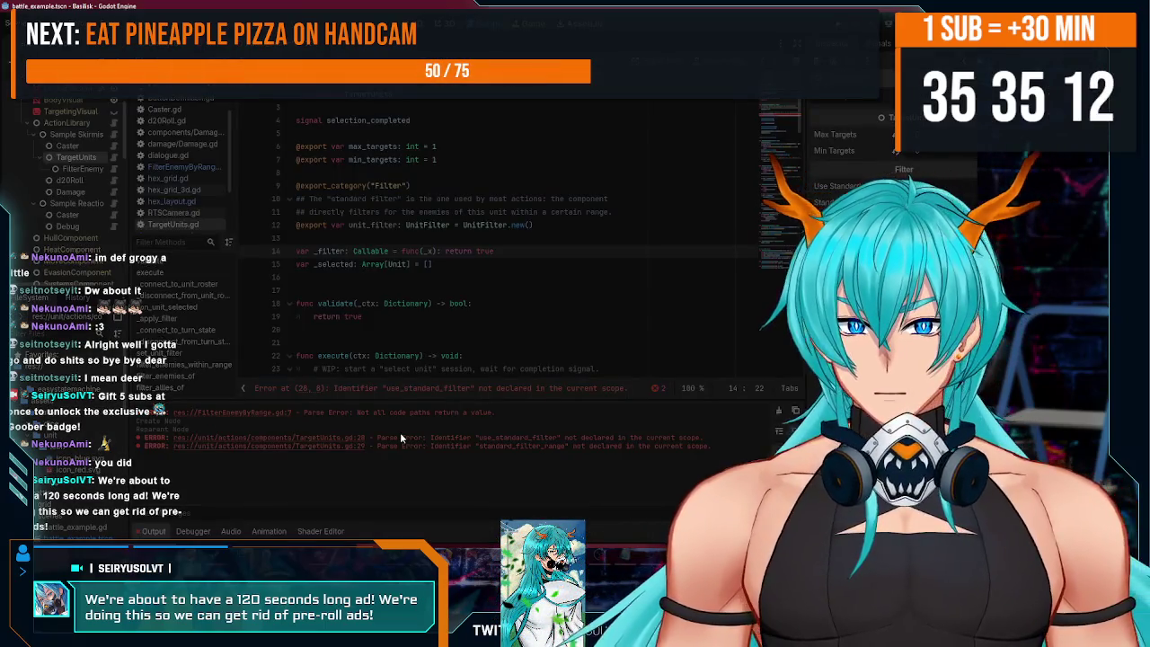
- Launch Godot from the system search and open the Basilisk project
key(super)
text(gog)
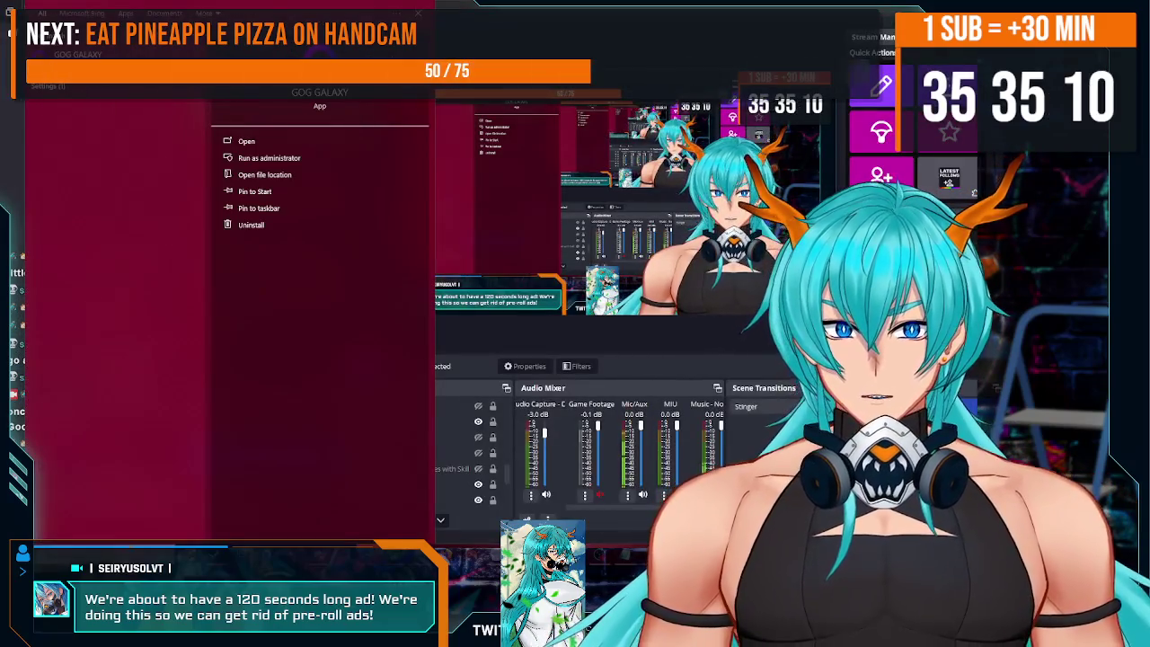
key(BackSpace)
text(dot)
key(Return)
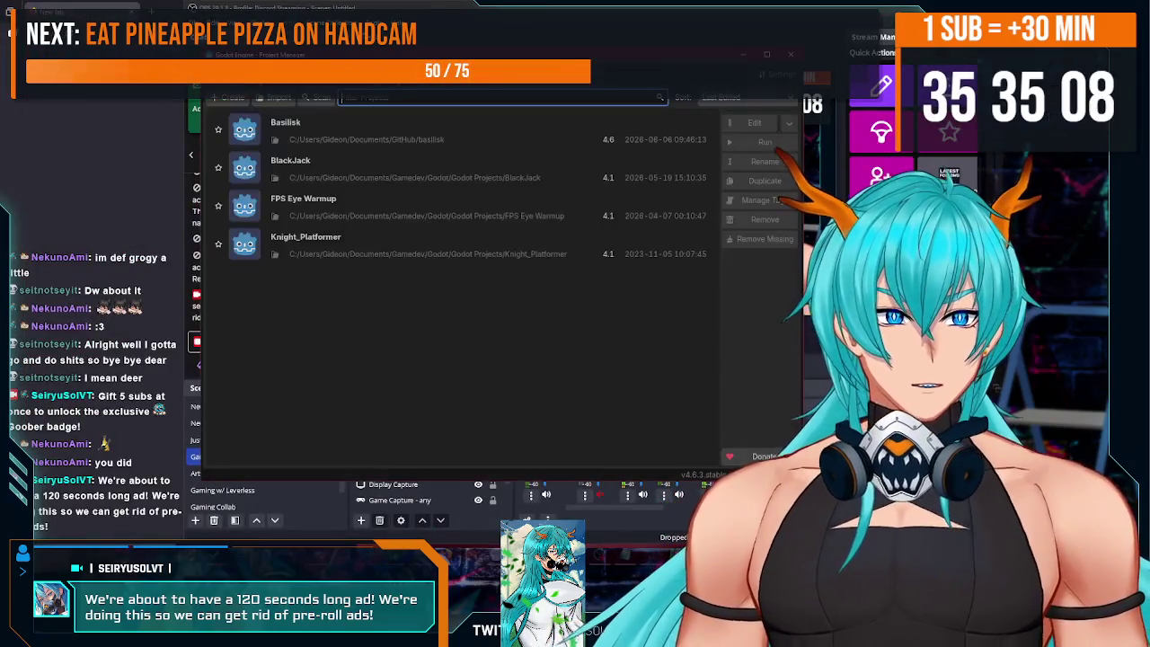
key(Return)
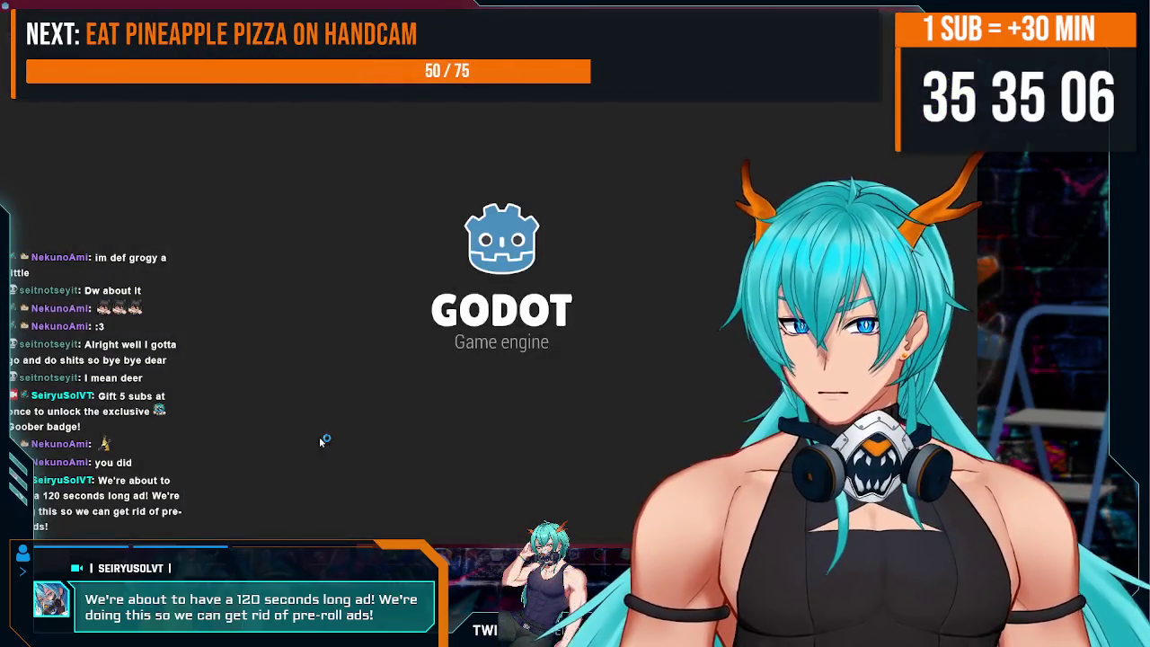
- Delete the use_standard_filter check lines from TargetUnits.gd's execute()
mouse_move(604, 562)
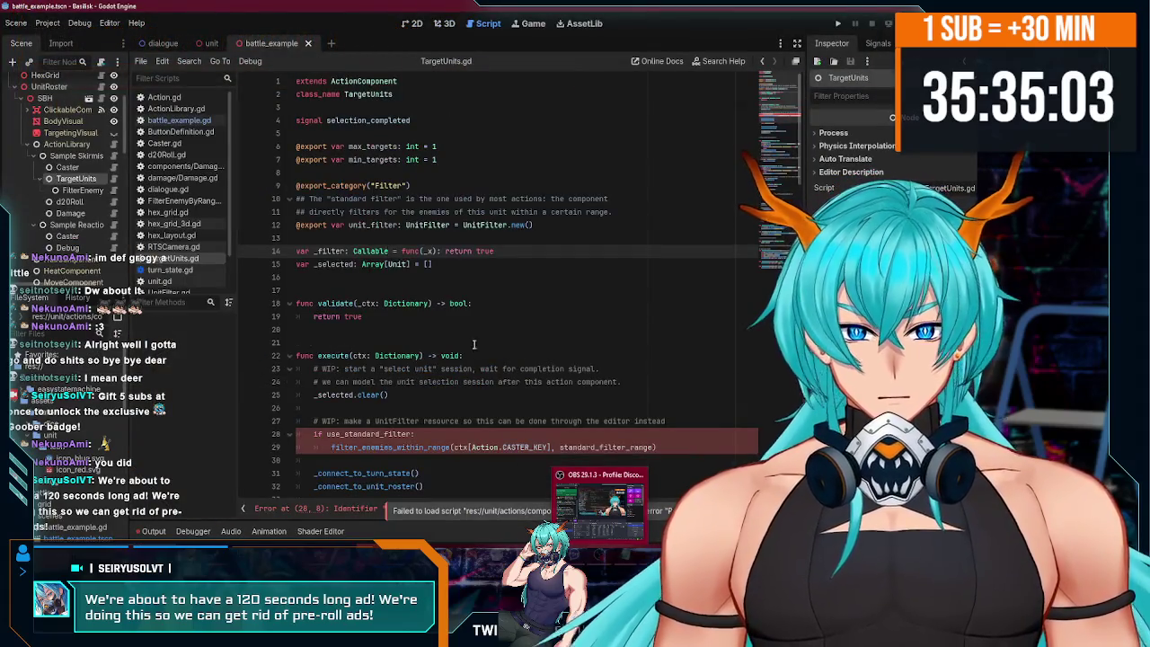
scroll(444, 355, down, 4)
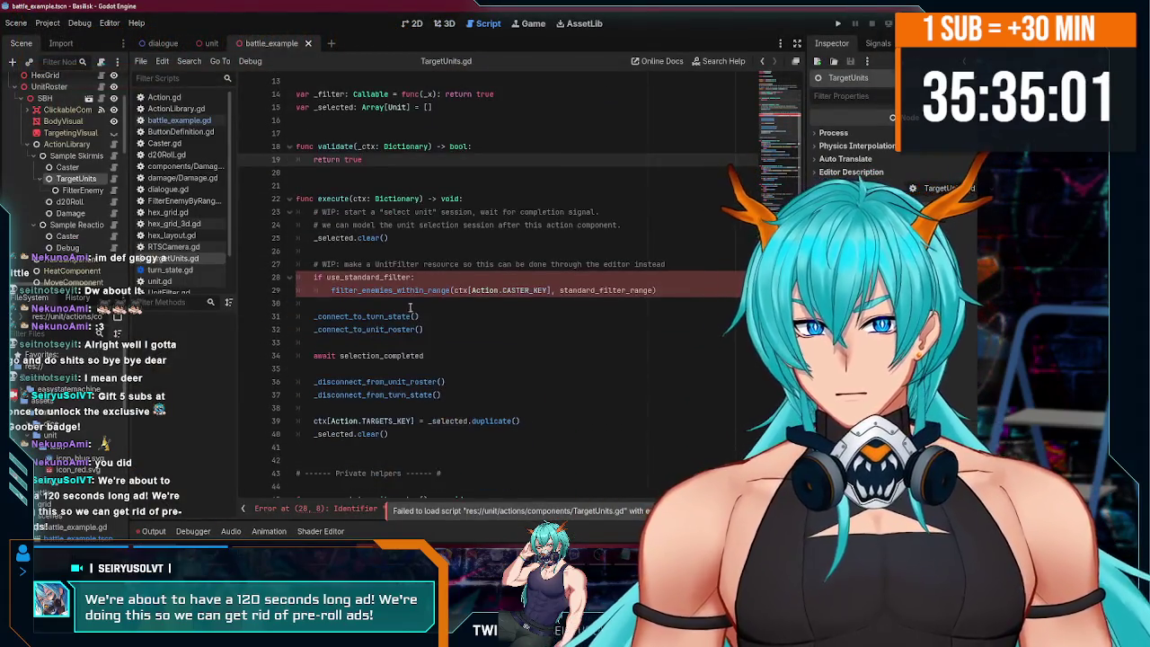
scroll(433, 309, up, 4)
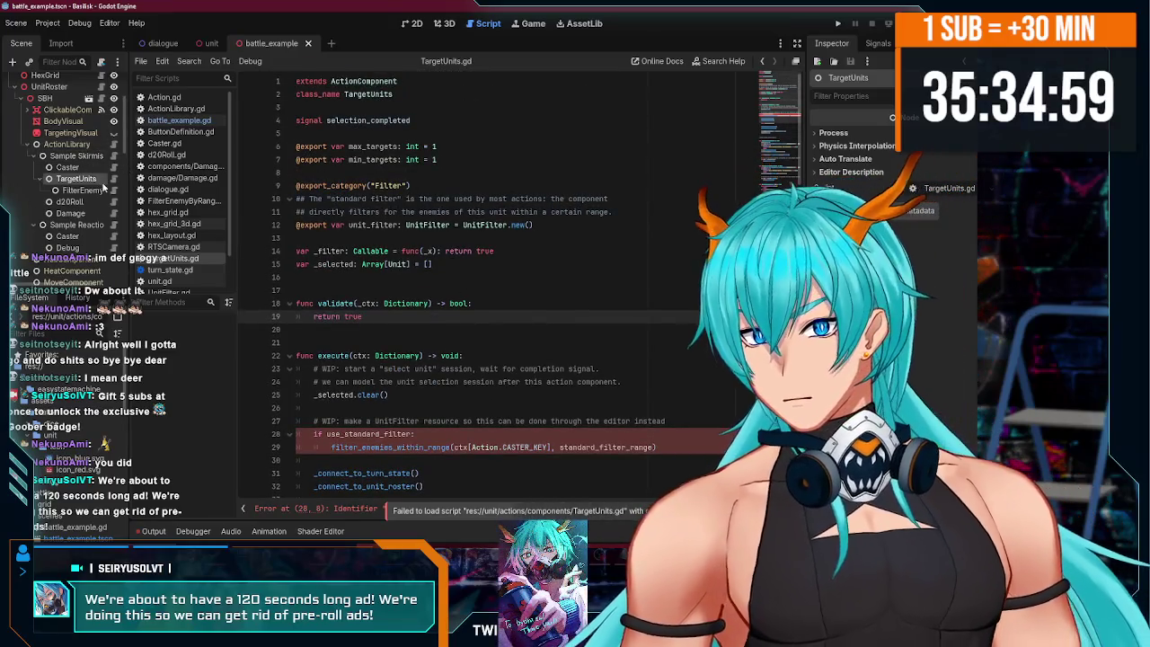
click(70, 167)
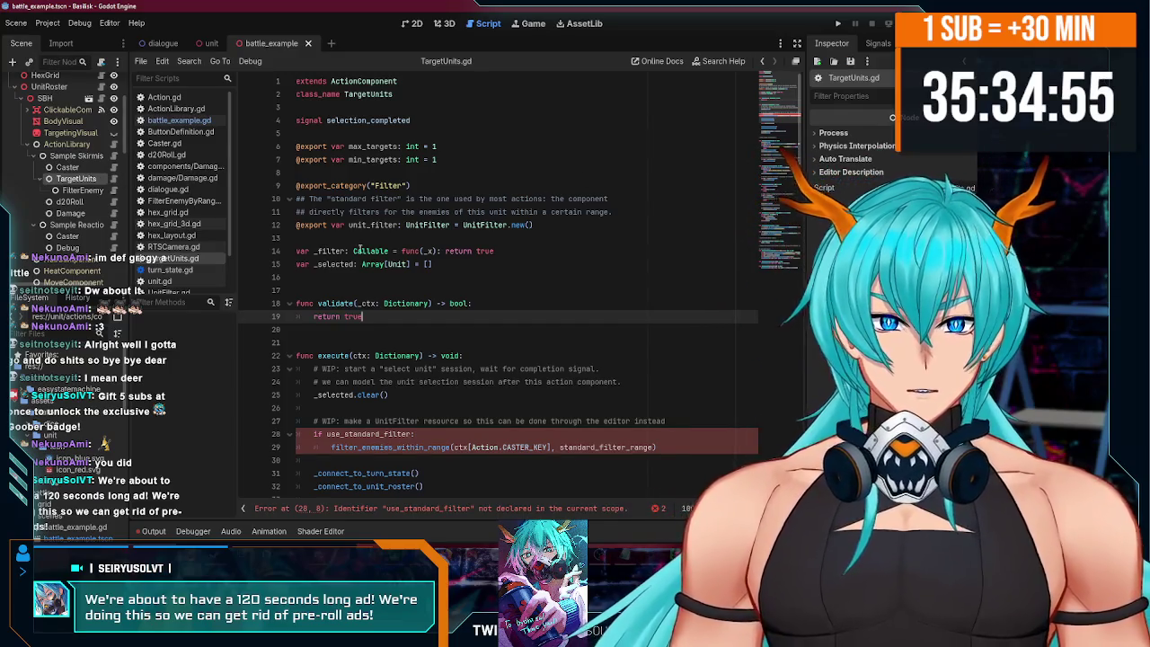
scroll(358, 244, down, 2)
drag(660, 368, 483, 351)
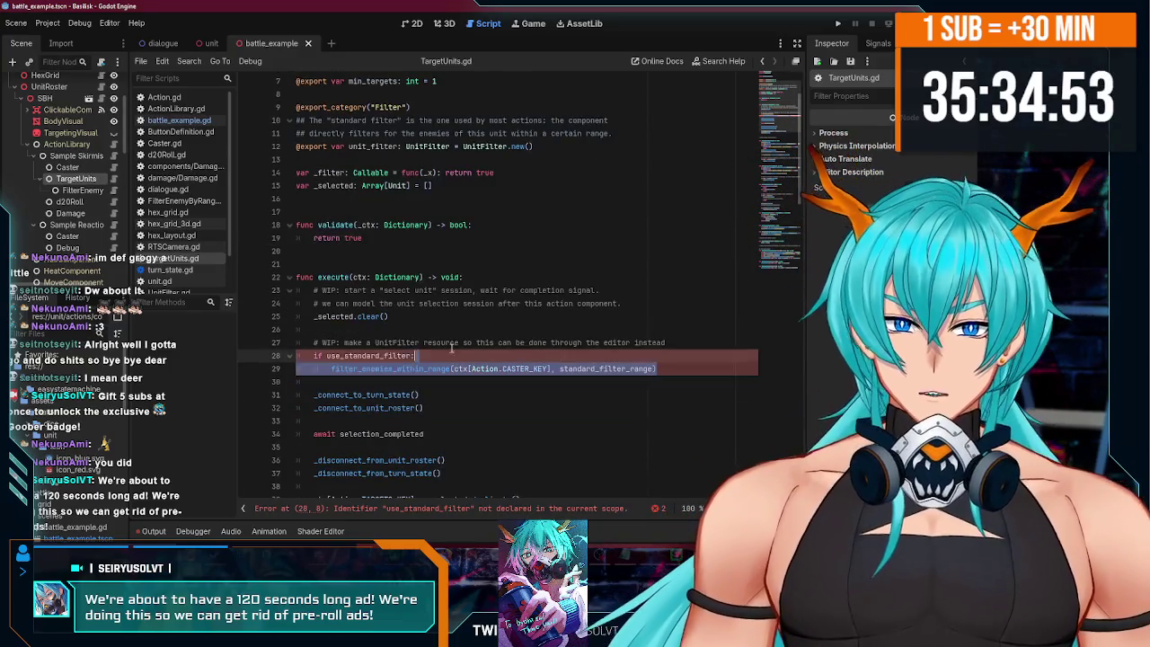
key(BackSpace)
key(BackSpace)
key(BackSpace)
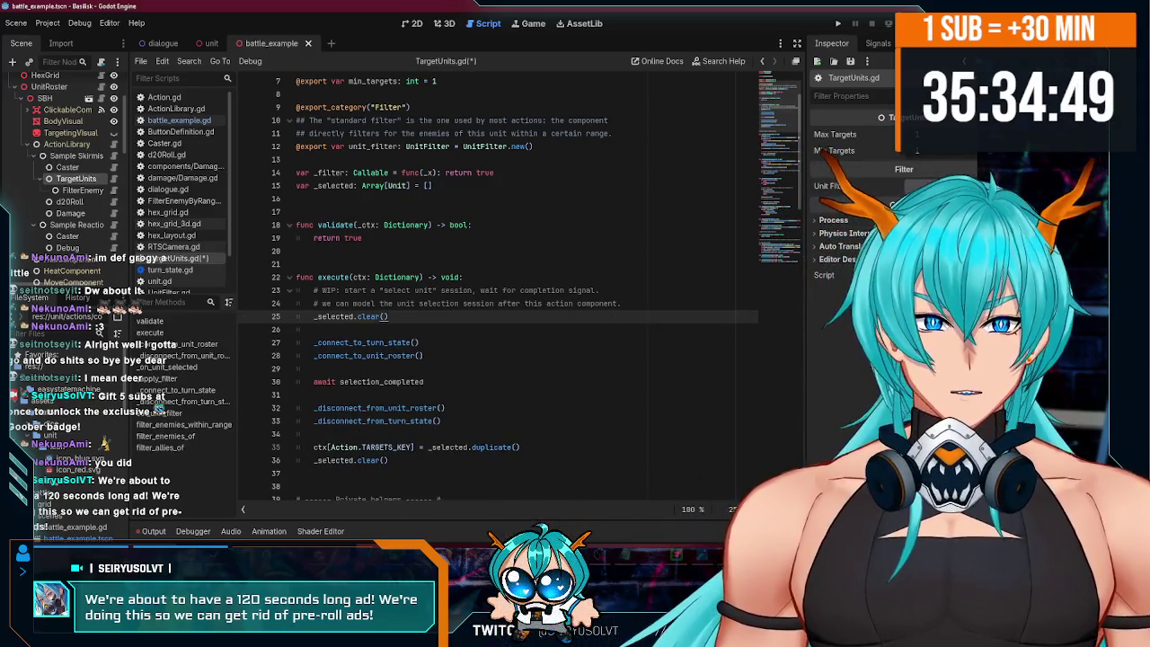
- Set TargetUnits' Unit Filter to the FilterEnemyByRange node and inspect it
click(934, 186)
double_click(506, 220)
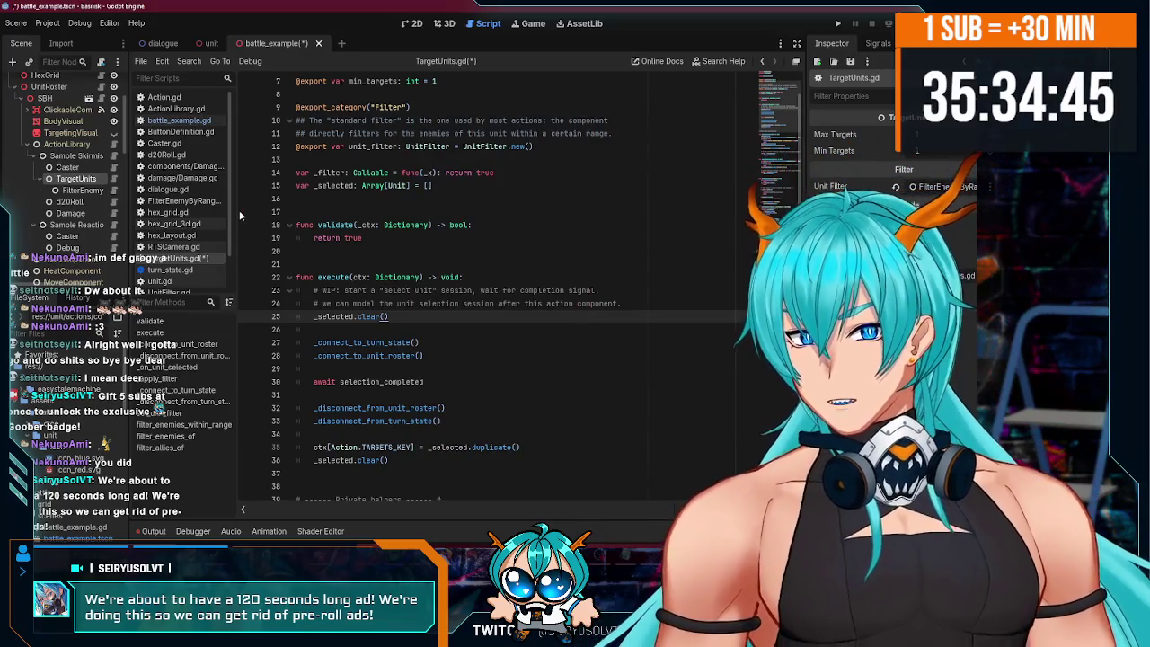
click(90, 191)
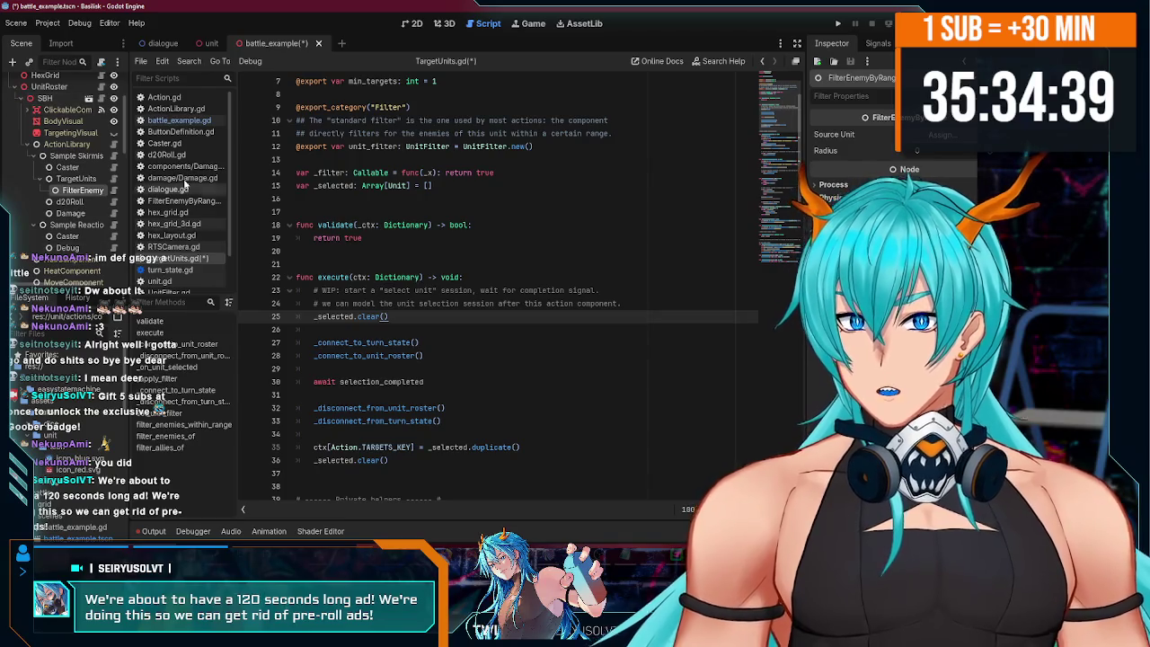
- Set the range filter's Source Unit to SBH
click(934, 134)
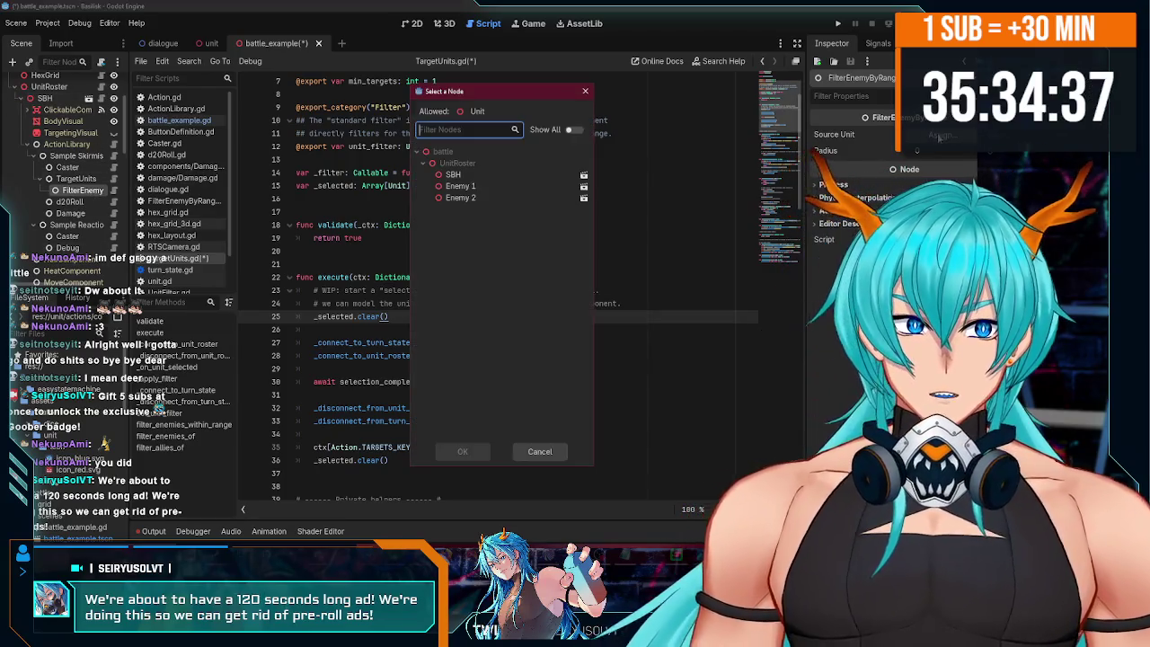
double_click(466, 177)
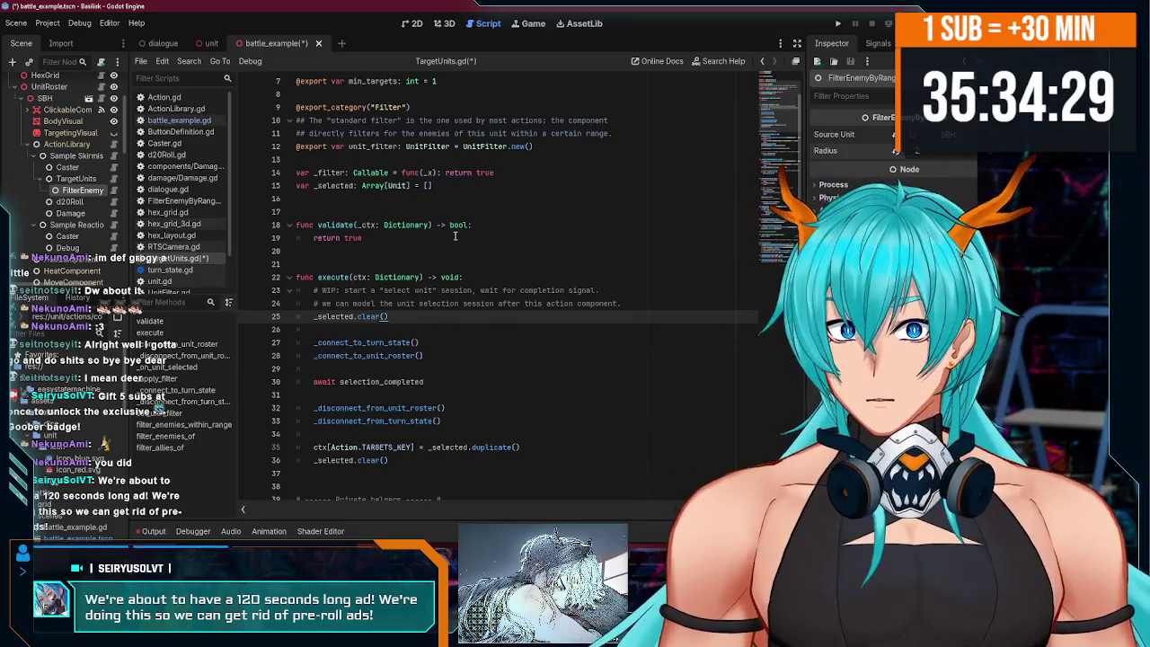
scroll(455, 235, up, 2)
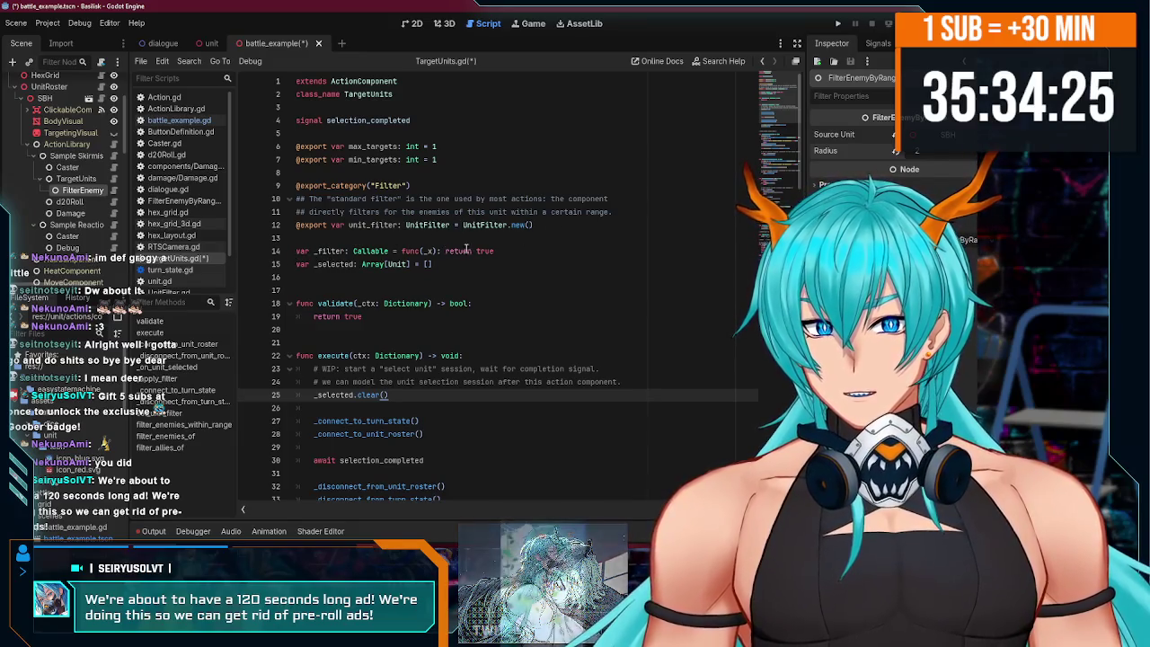
- Delete the _filter Callable declaration and change line 71's _filter reference to filter
drag(526, 250, 248, 255)
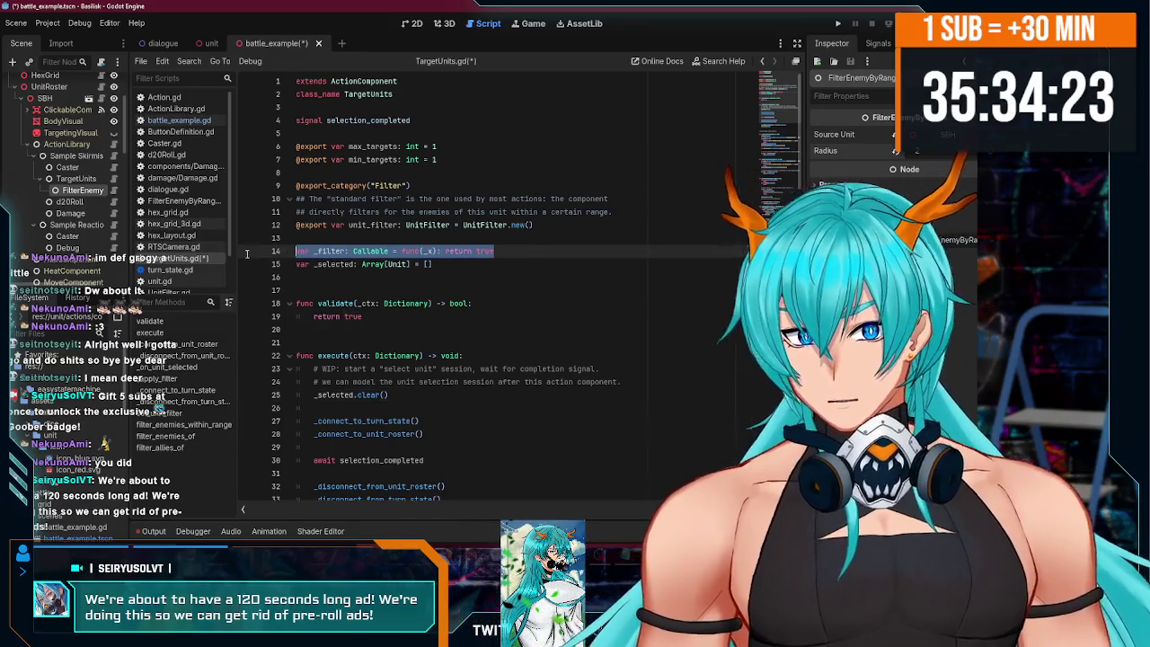
key(BackSpace)
key(BackSpace)
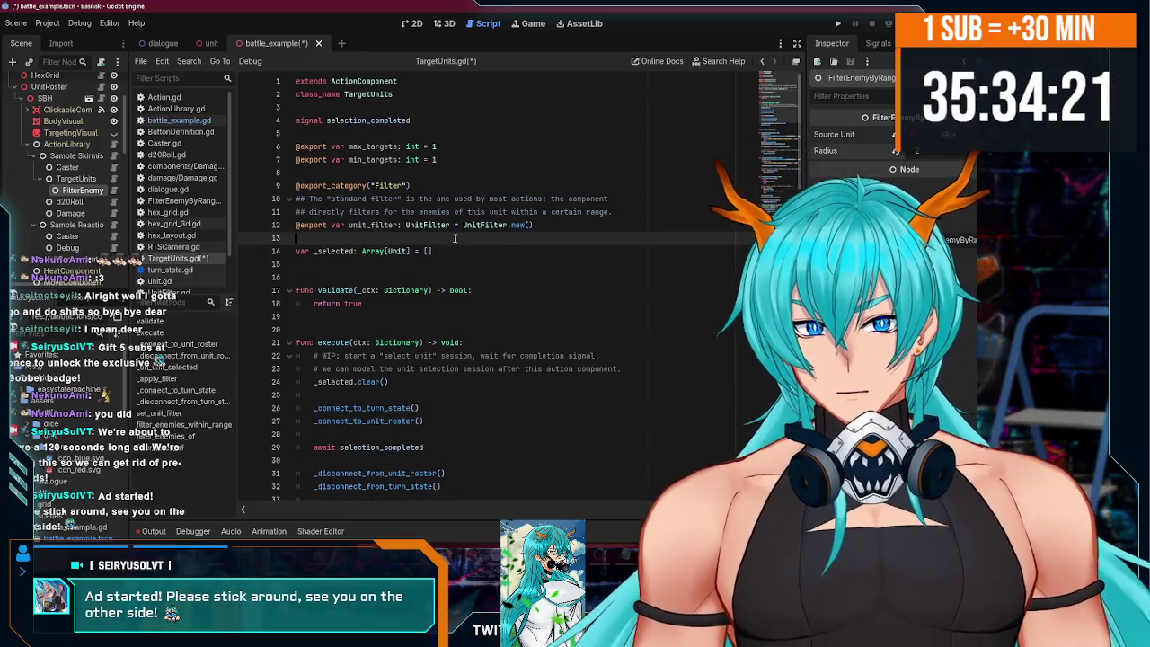
scroll(772, 188, down, 12)
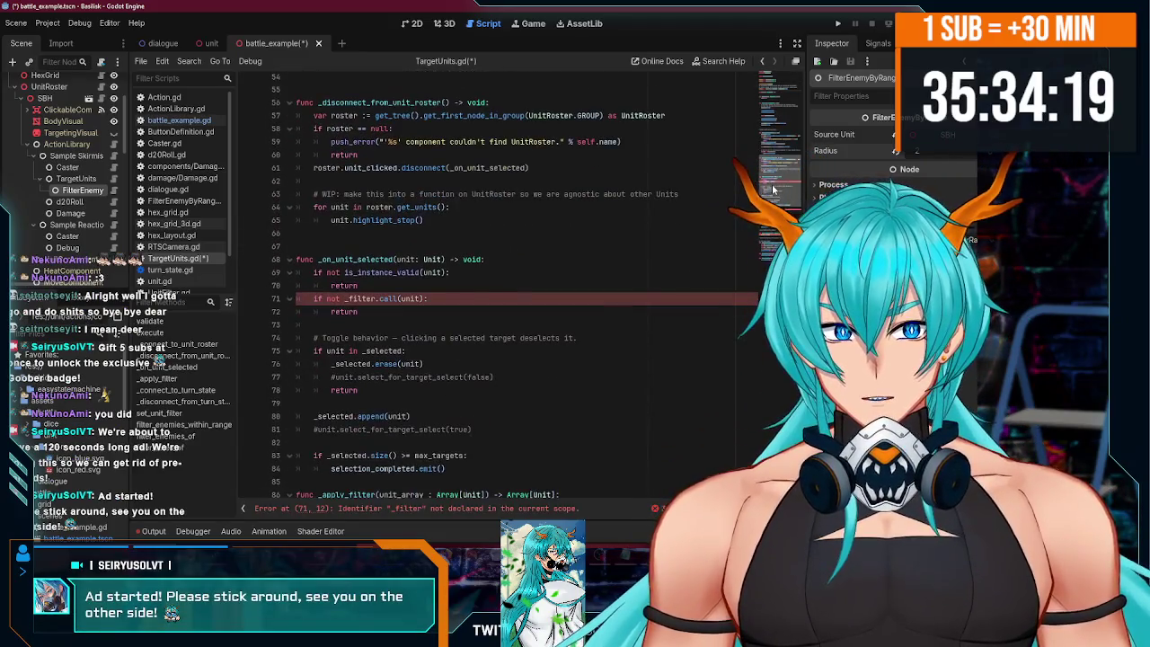
scroll(415, 284, down, 1)
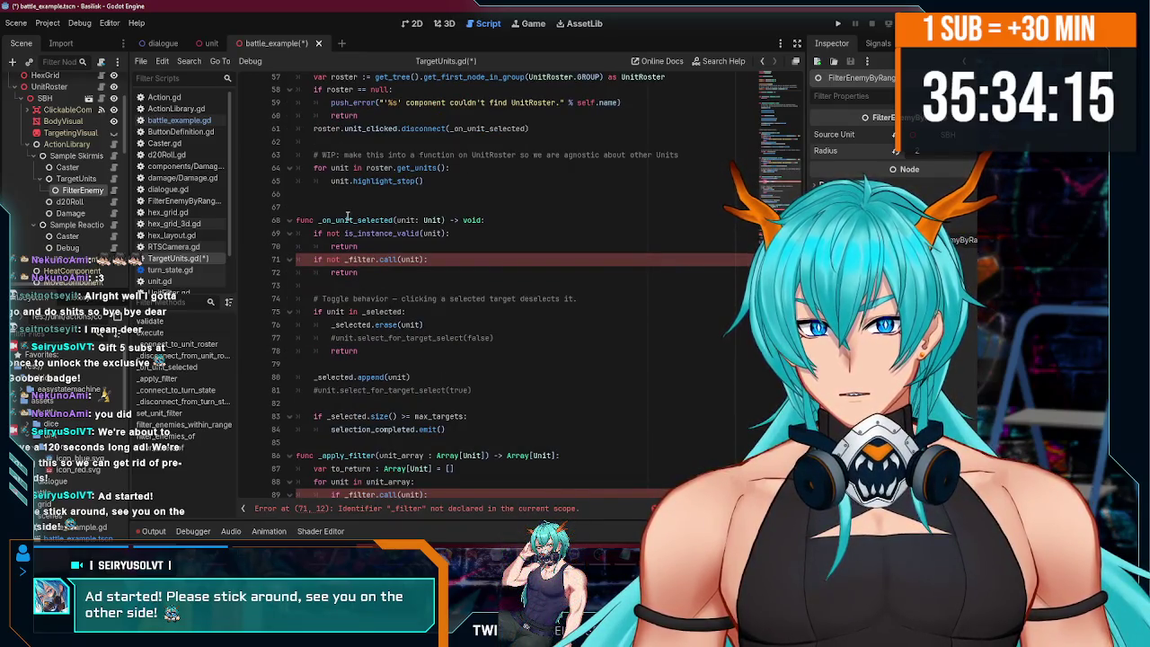
click(350, 259)
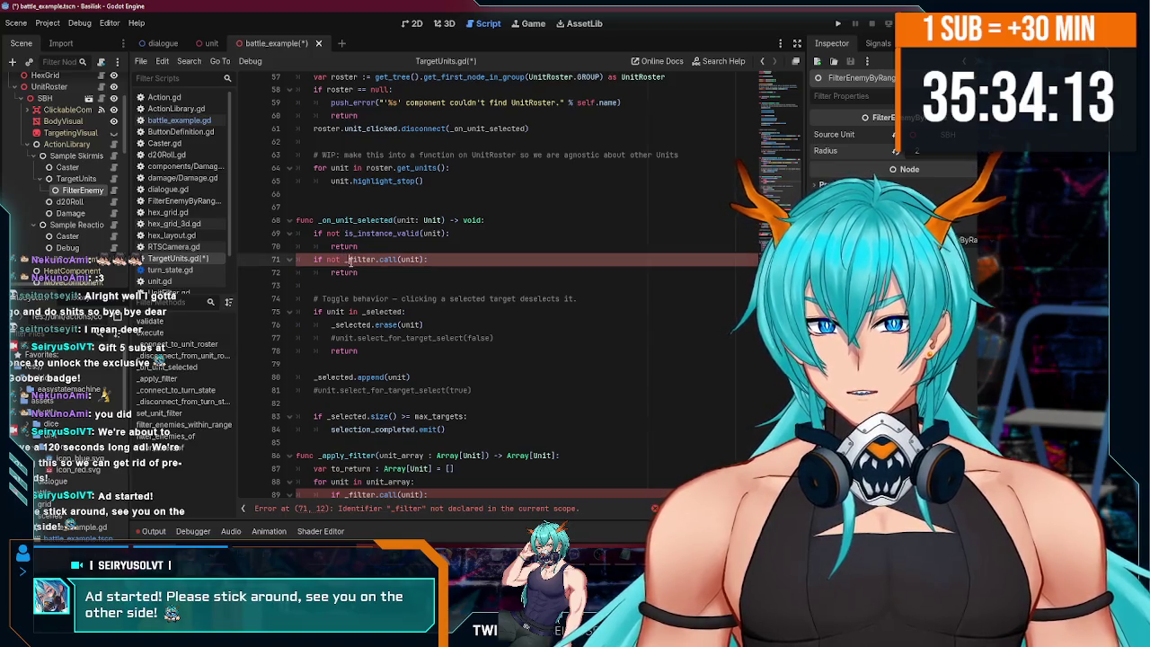
key(BackSpace)
double_click(383, 259)
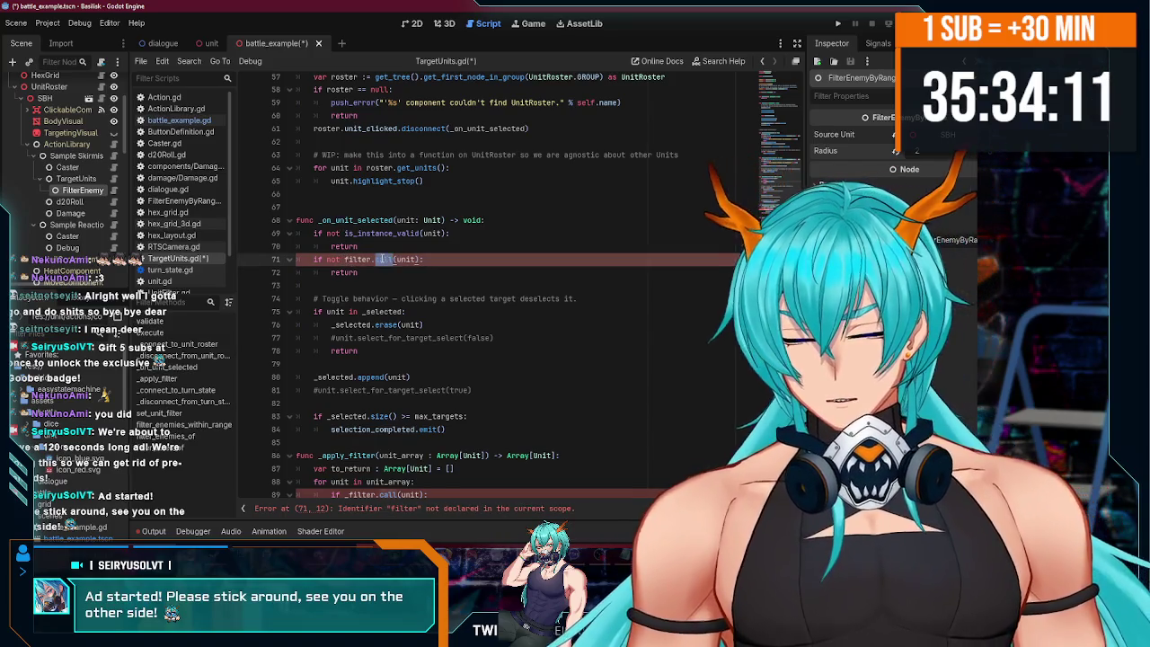
- Finish the line 71 filter check, save, and recheck the unit_filter declaration
text(f)
key(ctrl+s)
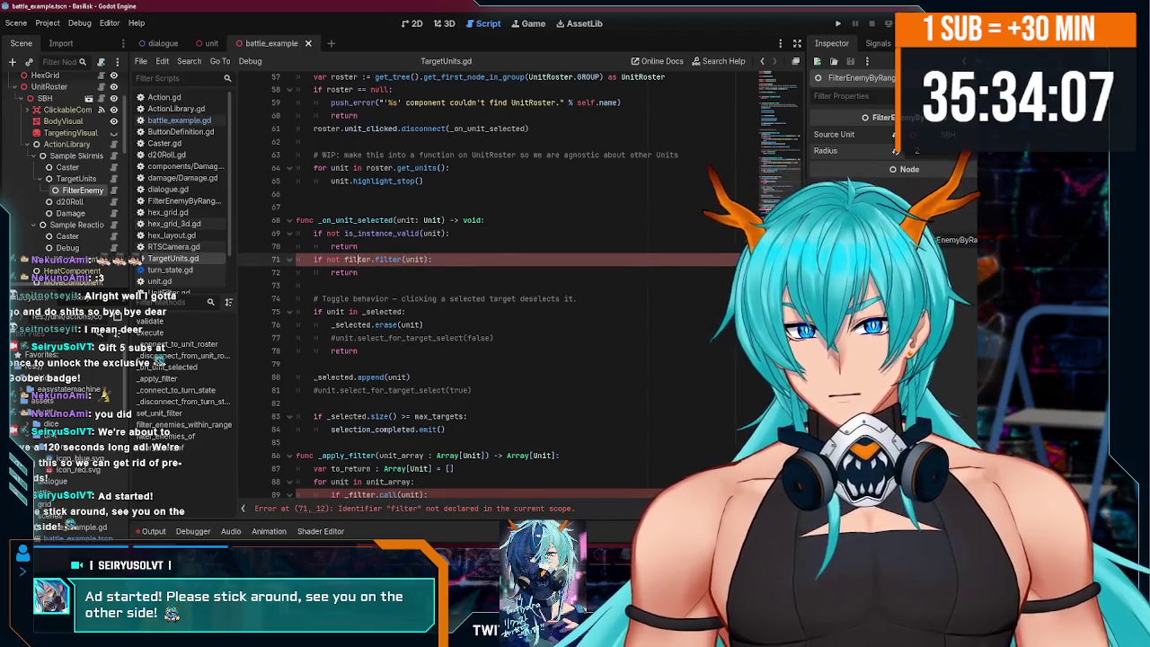
click(784, 81)
click(367, 223)
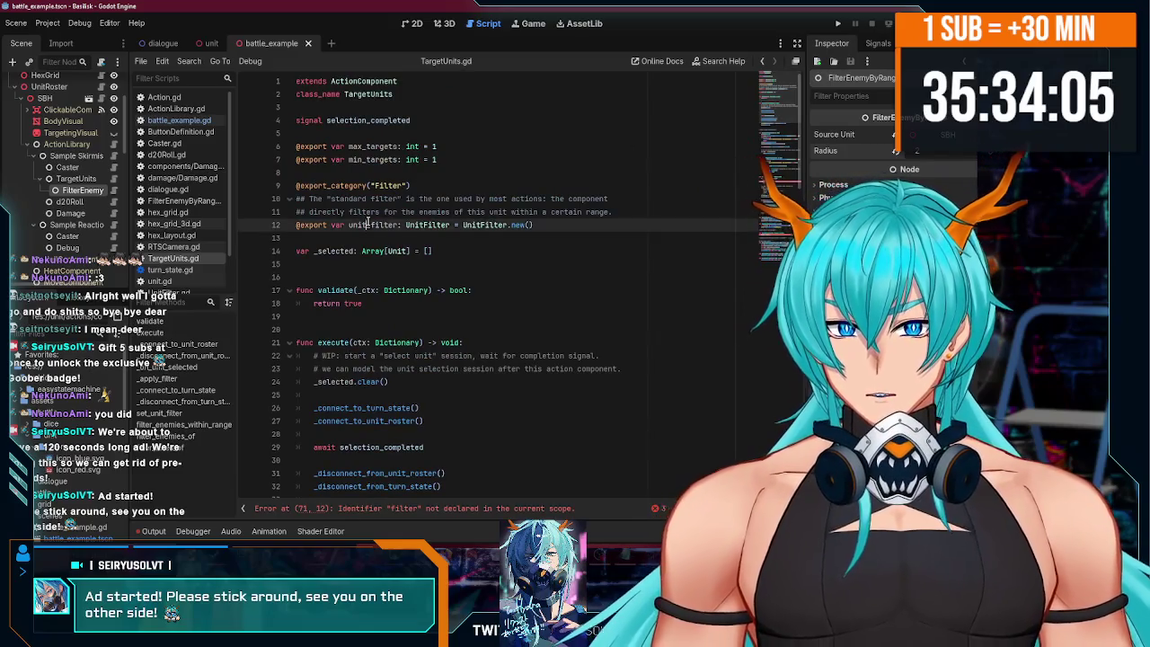
scroll(539, 225, down, 20)
click(353, 194)
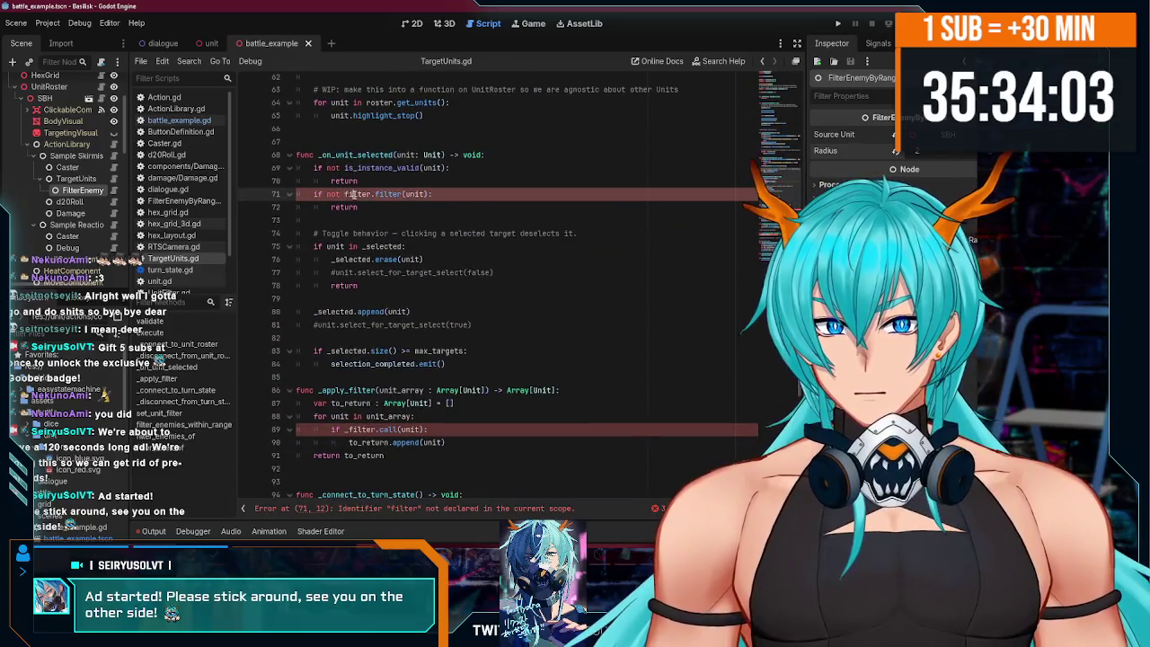
scroll(396, 248, down, 5)
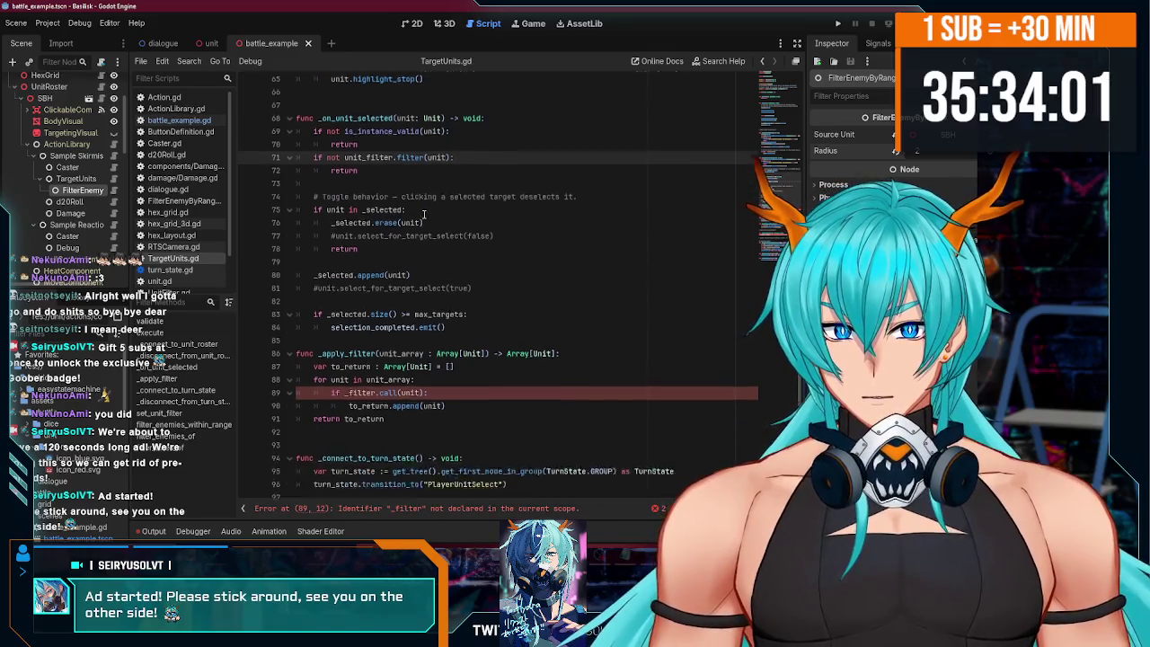
scroll(395, 248, up, 1)
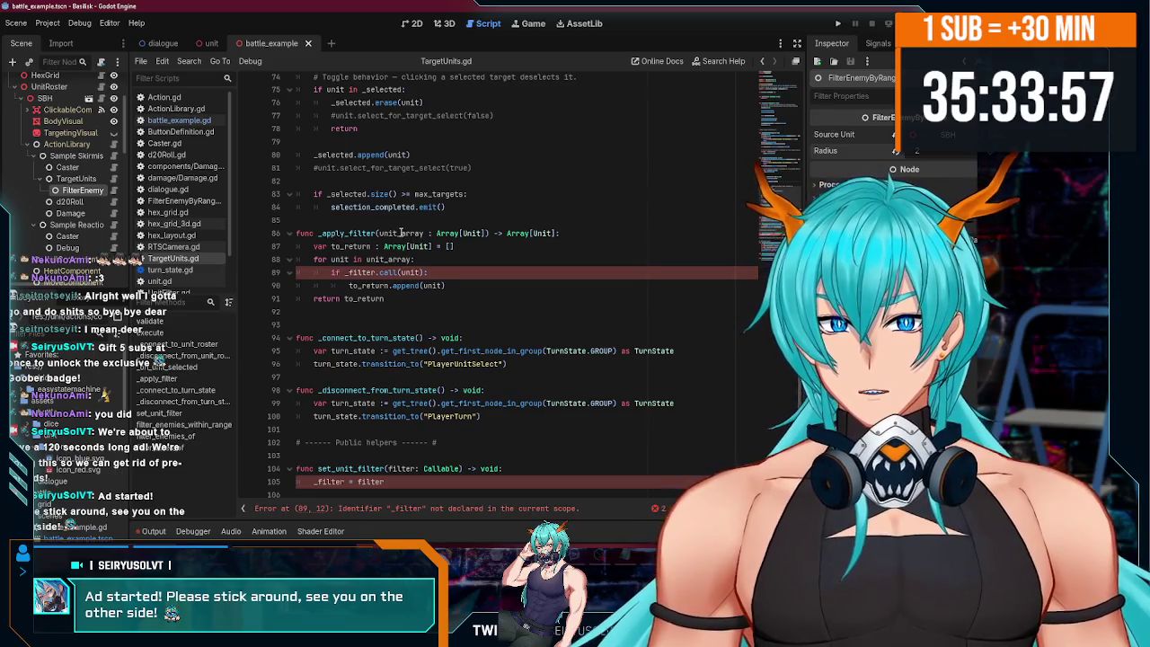
- Make _apply_filter just return unit_filter.filter_array(...) without the manual loop, and save
double_click(400, 233)
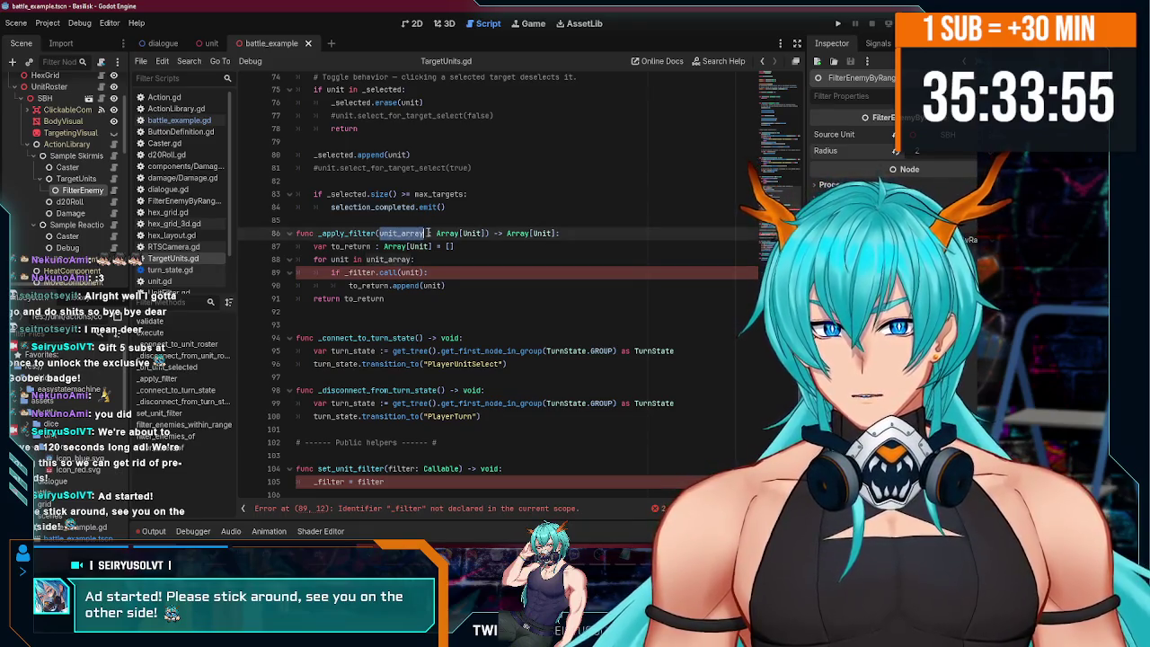
drag(426, 233, 490, 232)
click(418, 285)
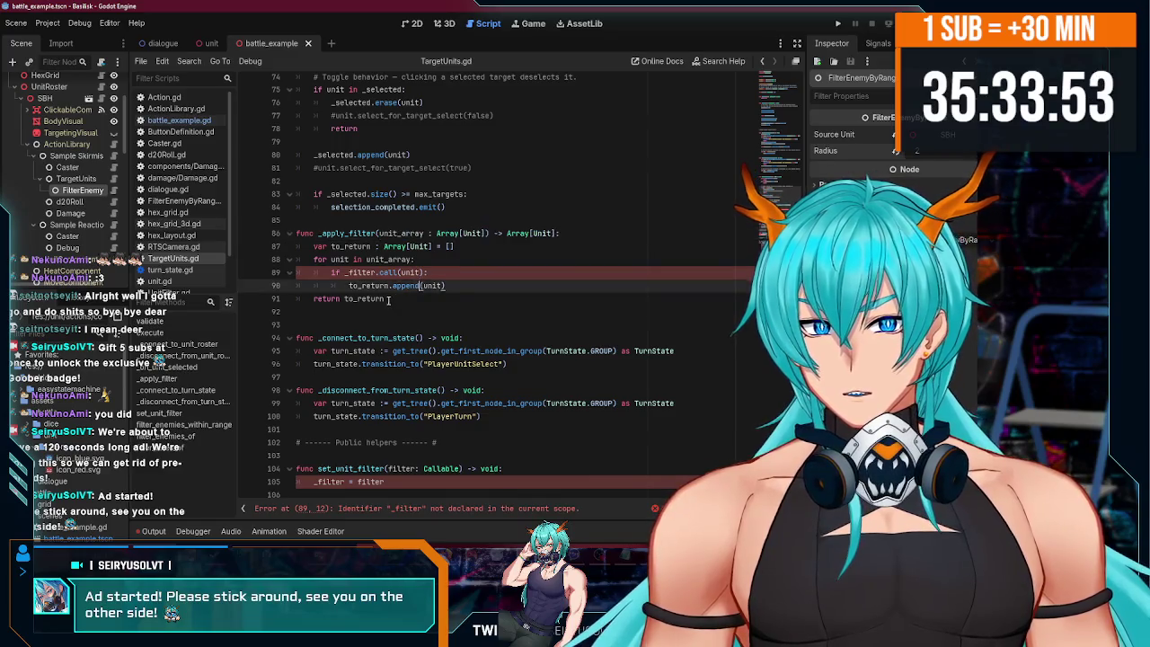
double_click(348, 299)
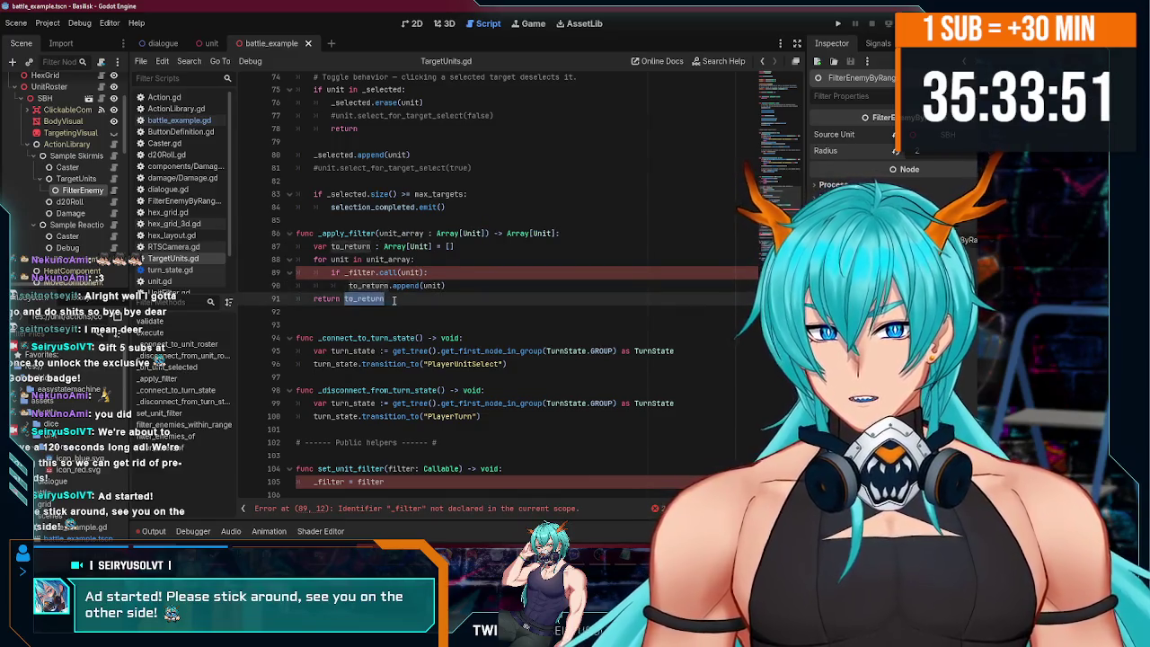
text(unit_filter.)
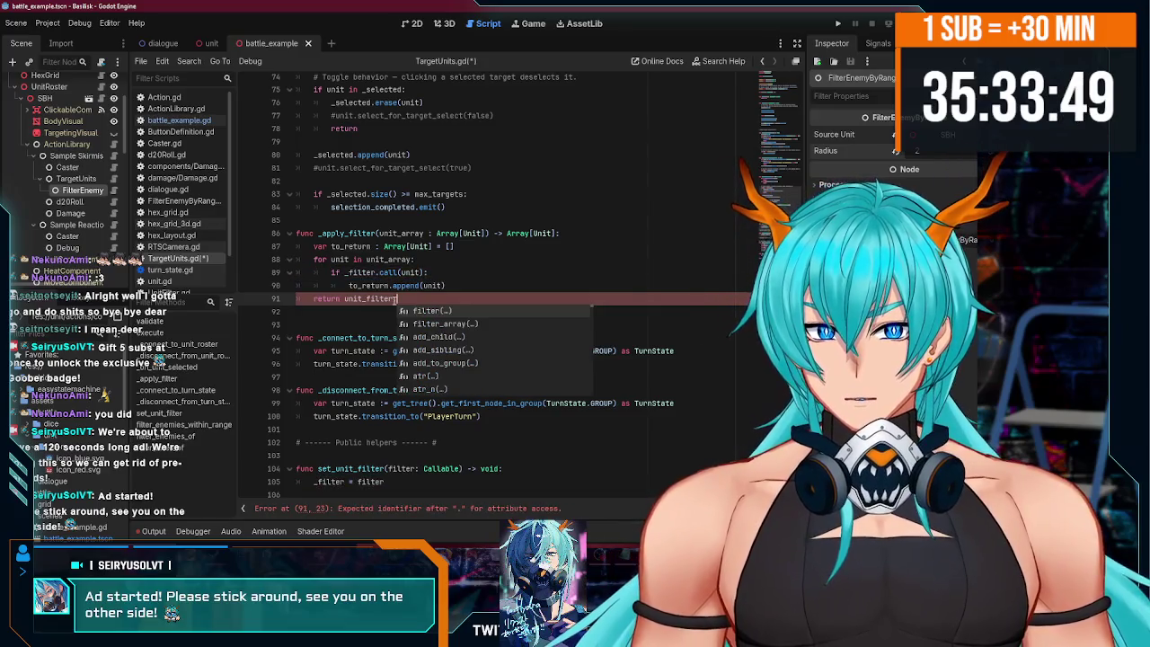
text(filter_array(i)
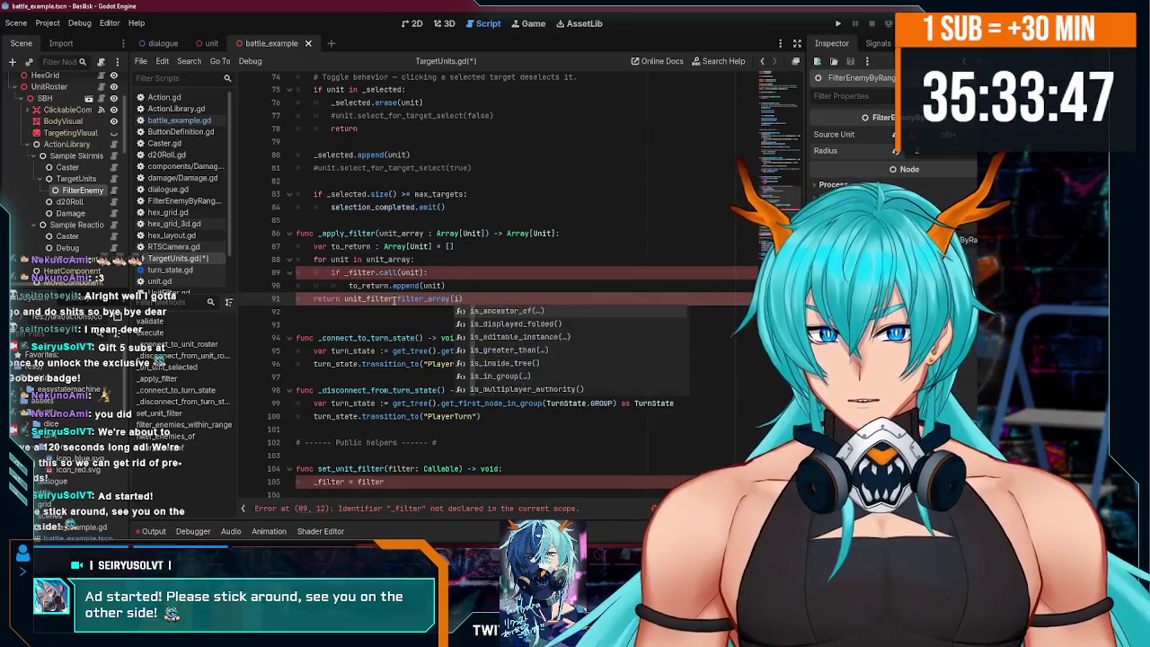
text(nit_array)
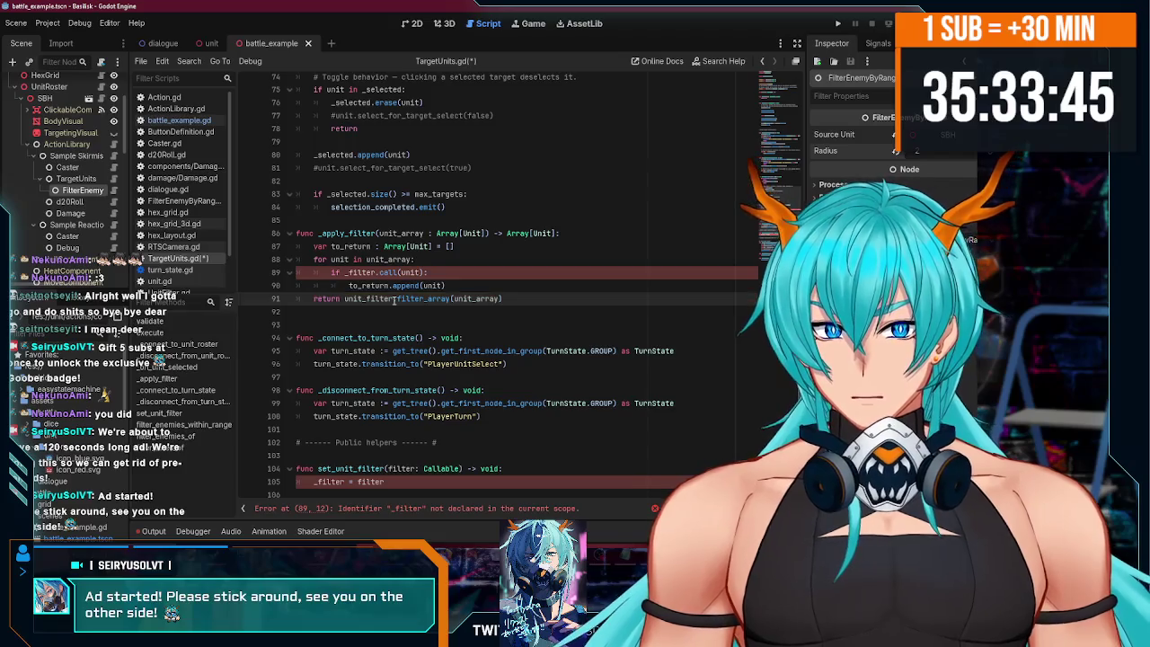
drag(446, 284, 231, 254)
key(BackSpace)
key(BackSpace)
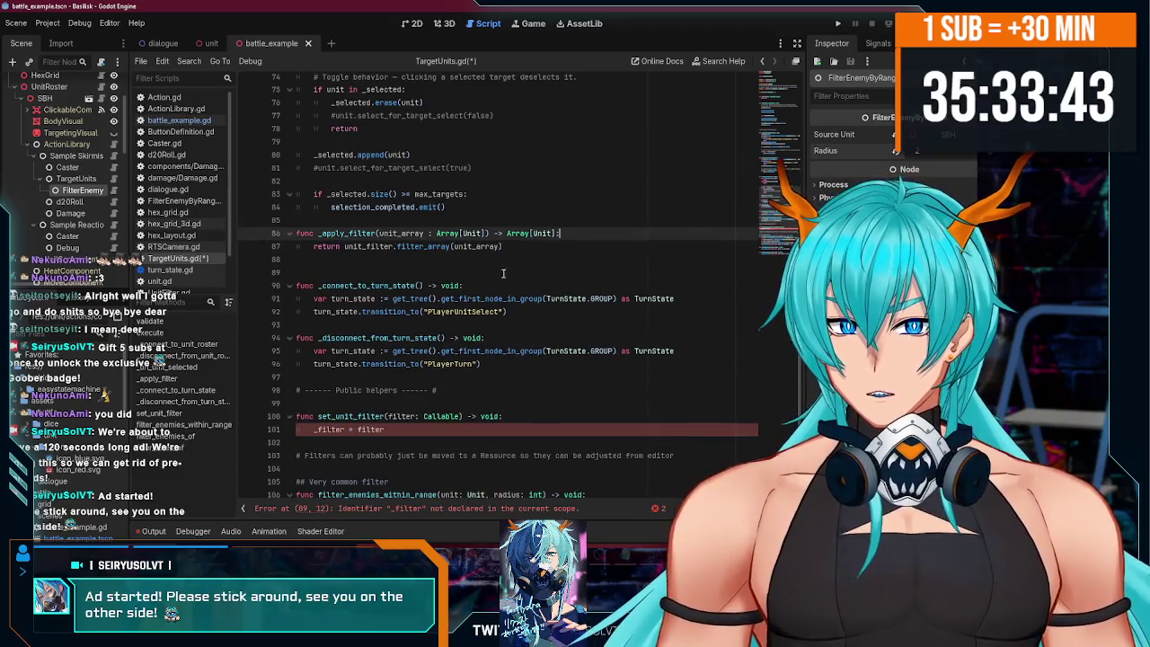
key(ctrl+s)
- Delete the set_unit_filter function and the old filter helper functions
click(395, 260)
scroll(443, 336, down, 3)
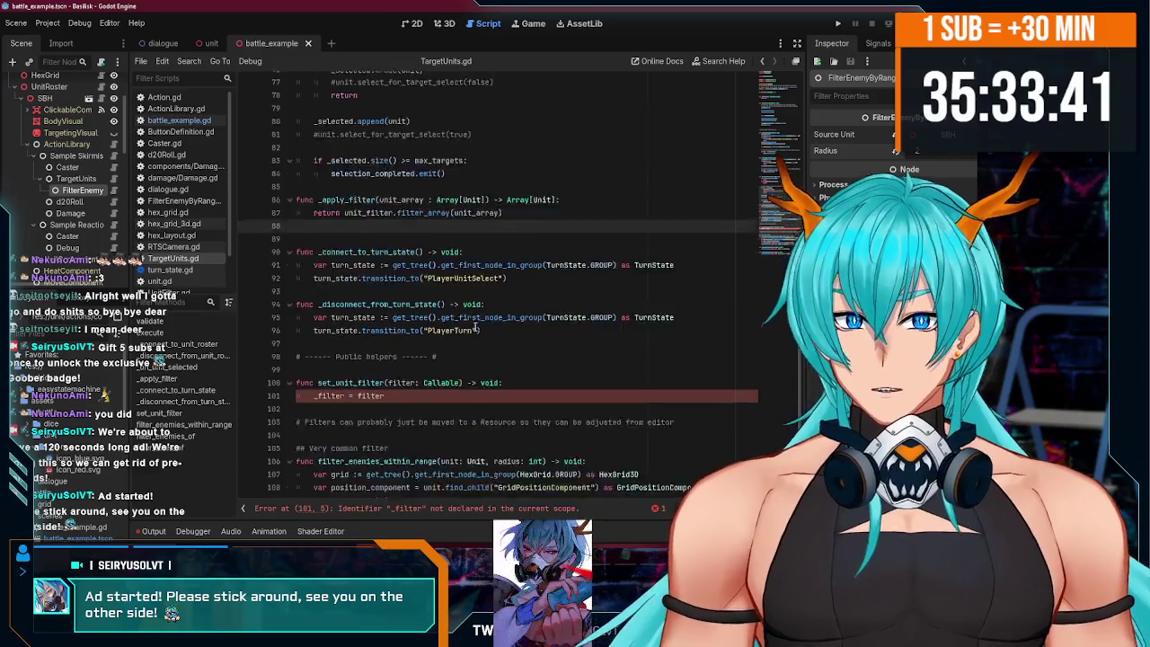
scroll(404, 331, down, 1)
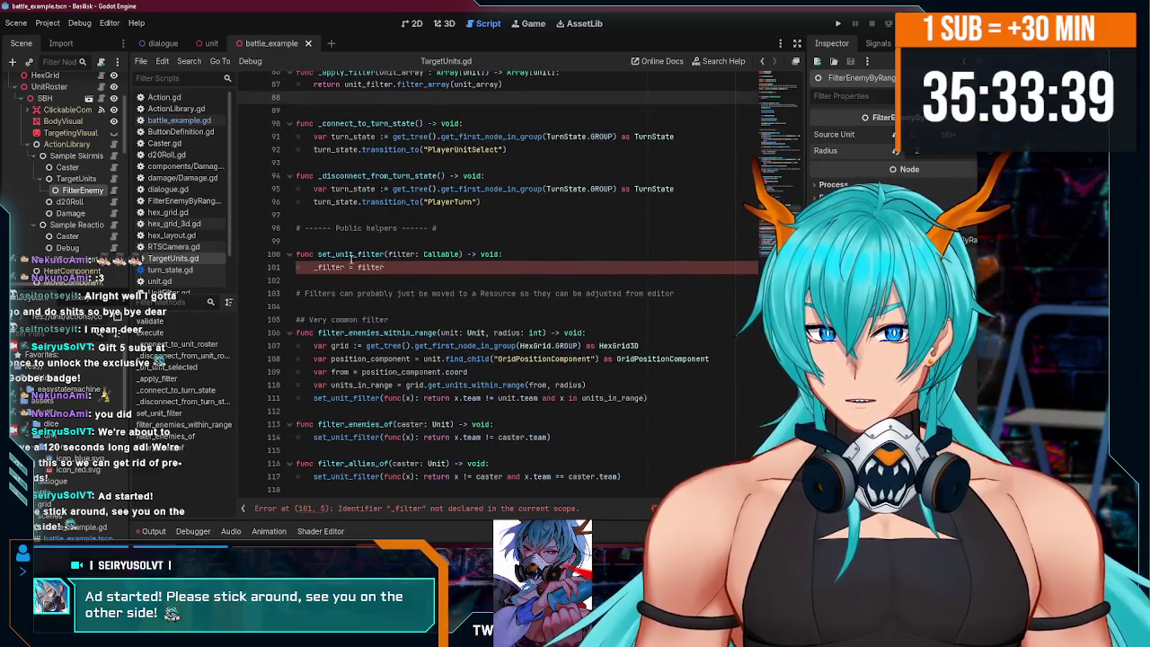
drag(412, 270, 228, 255)
key(BackSpace)
key(BackSpace)
key(BackSpace)
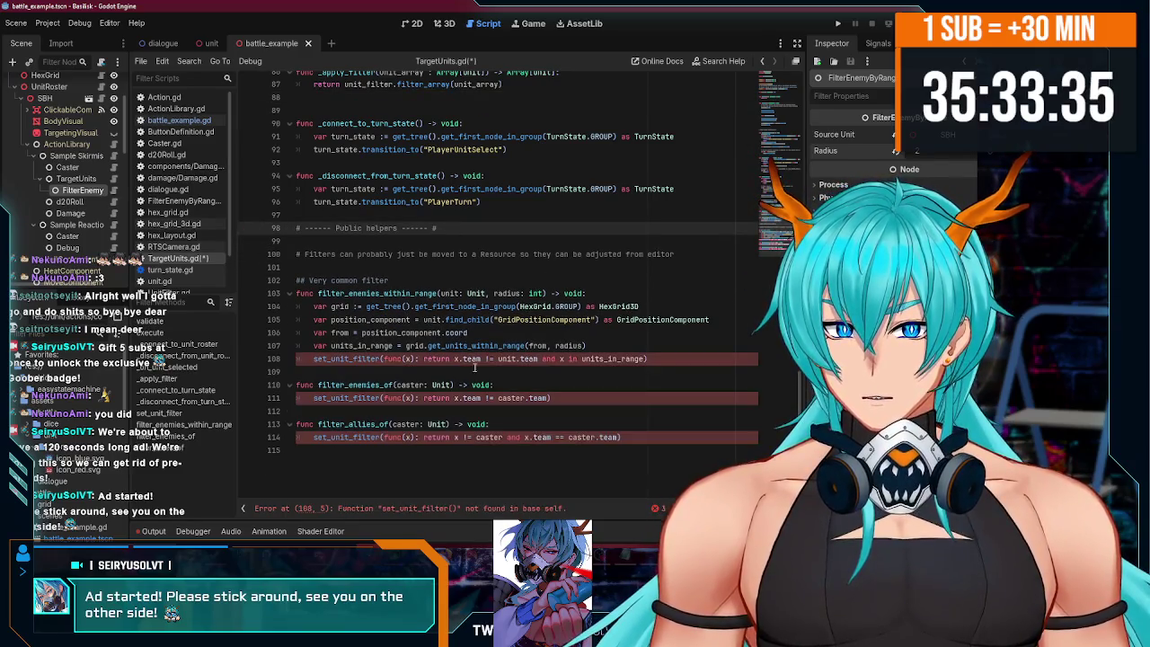
mouse_move(644, 439)
mouse_down()
mouse_move(296, 306)
mouse_move(297, 293)
mouse_up()
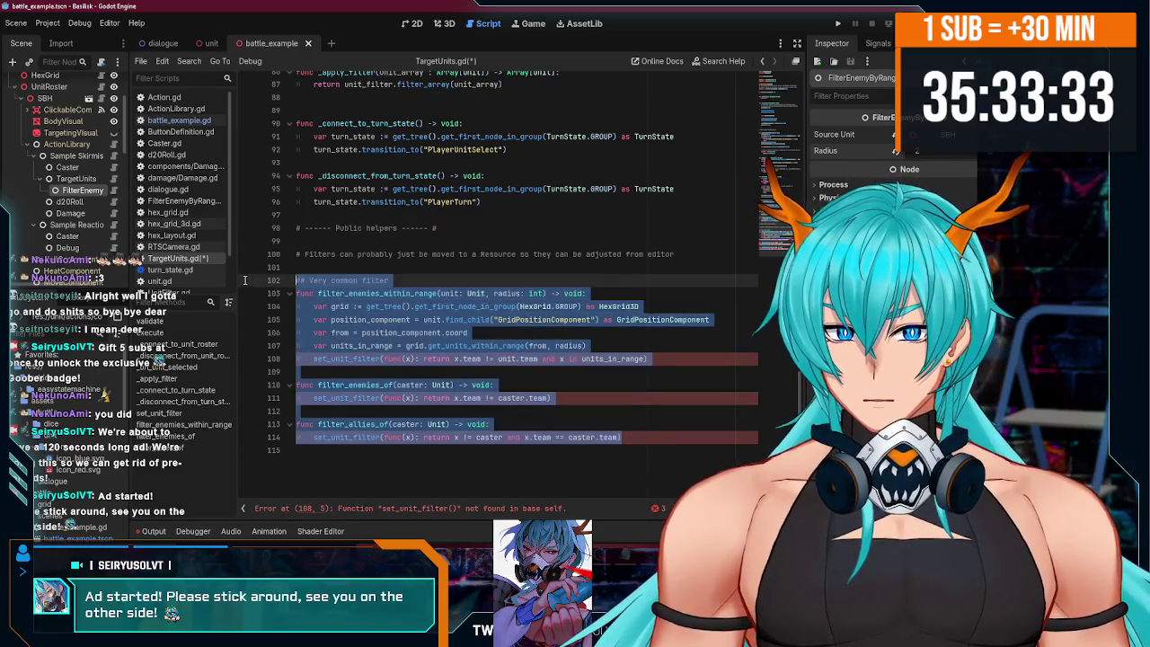
key(BackSpace)
- Remove the leftover Public helpers and Filters comments, then save
scroll(301, 269, up, 5)
mouse_move(445, 256)
mouse_down()
mouse_move(301, 257)
mouse_move(299, 324)
mouse_up()
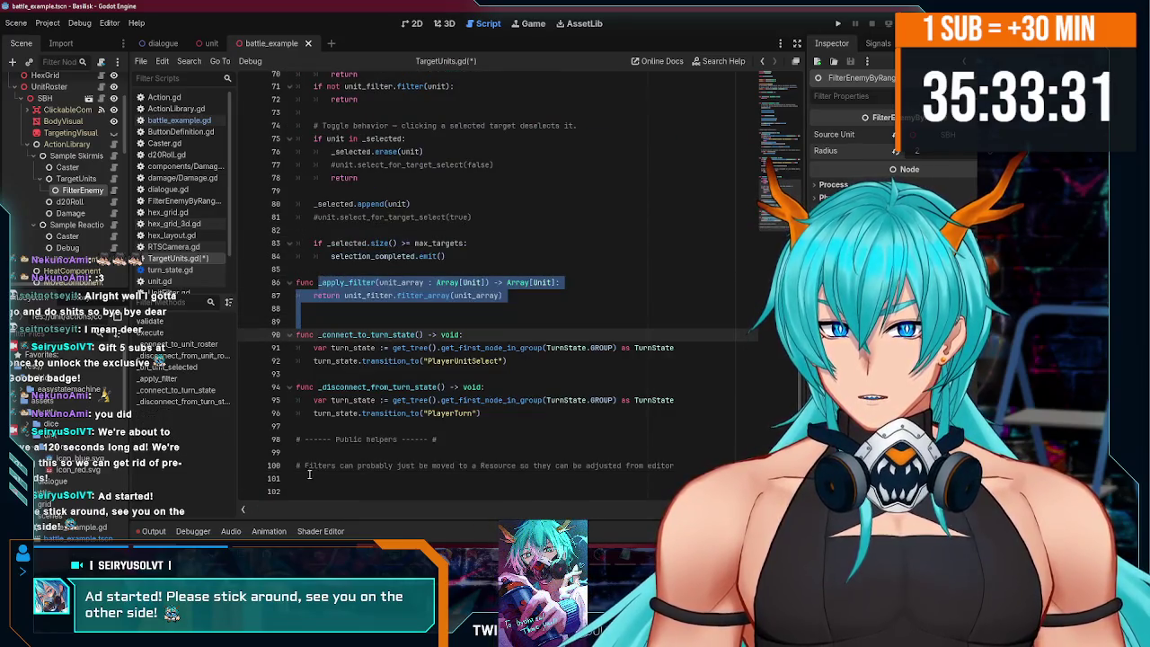
mouse_move(305, 478)
mouse_down()
mouse_move(306, 465)
mouse_move(314, 492)
mouse_move(282, 443)
mouse_up()
key(BackSpace)
scroll(305, 440, up, 10)
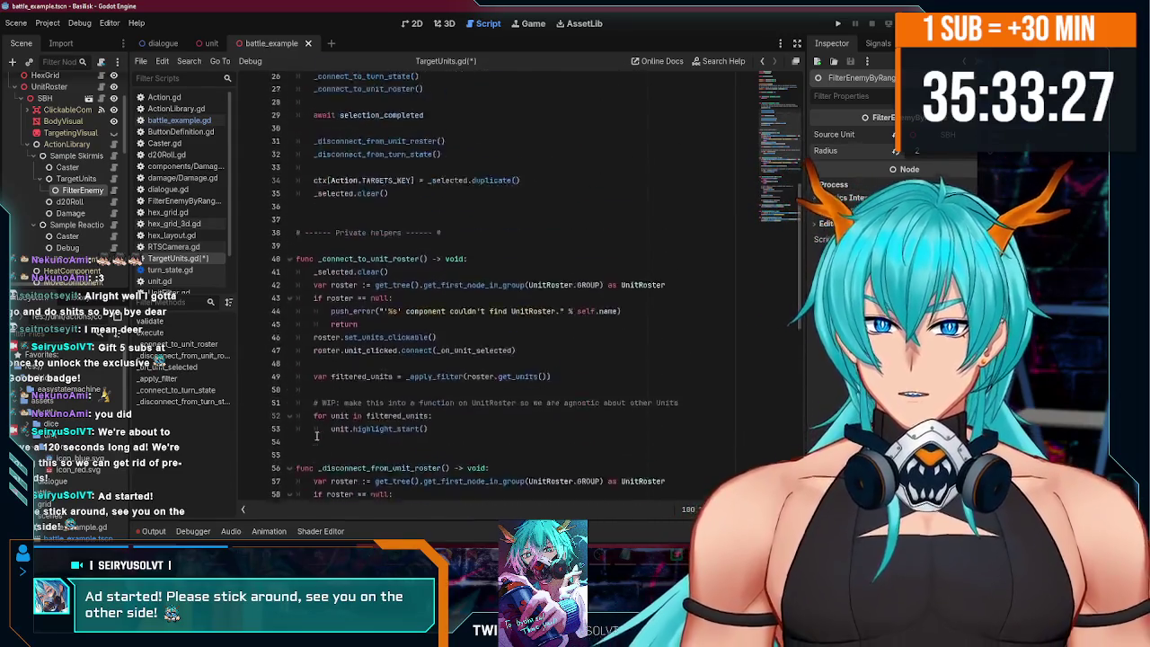
scroll(316, 435, up, 7)
click(450, 322)
key(ctrl+s)
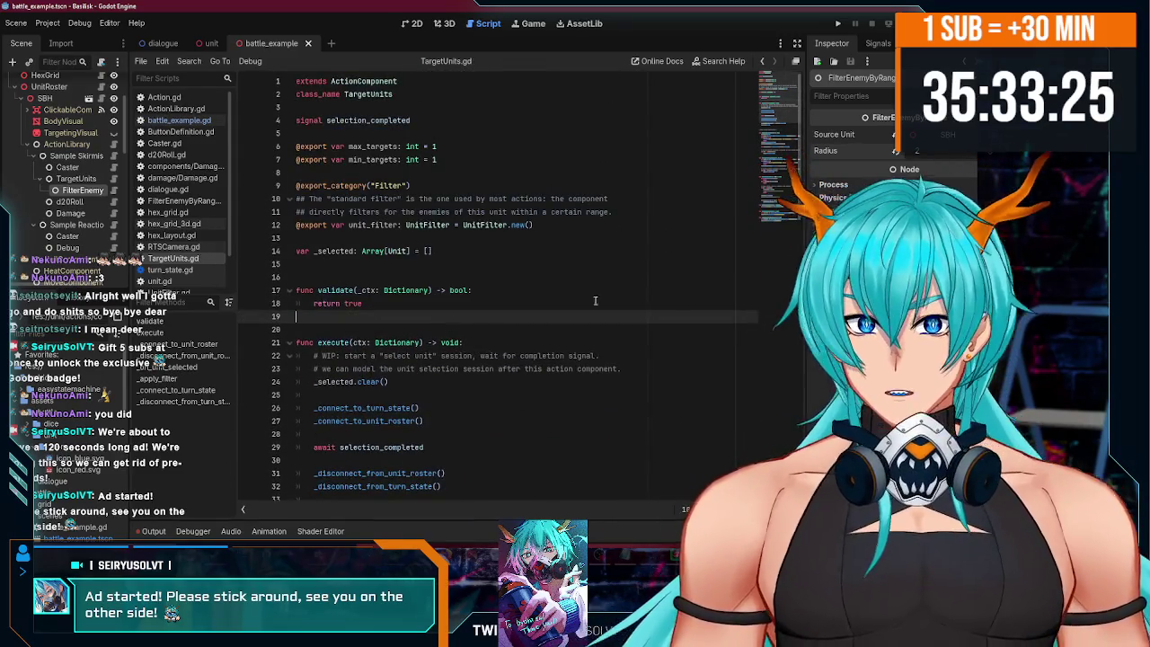
- Tidy the blank lines around the _selected declaration and run the game
click(495, 263)
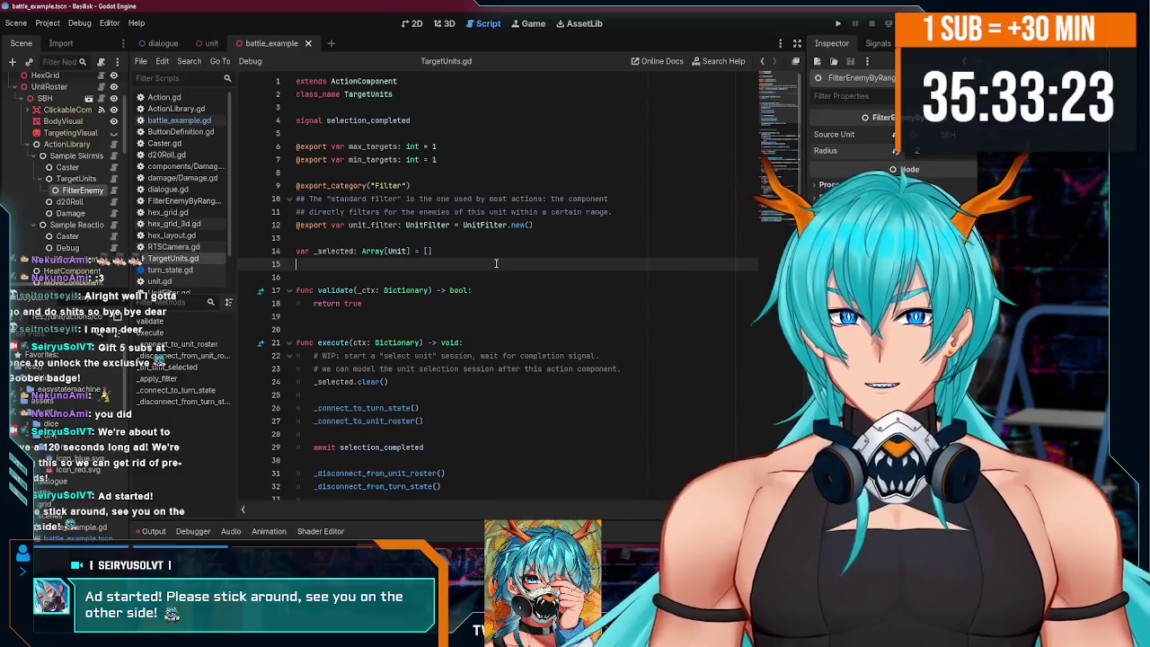
key(BackSpace)
key(Return)
key(BackSpace)
key(Return)
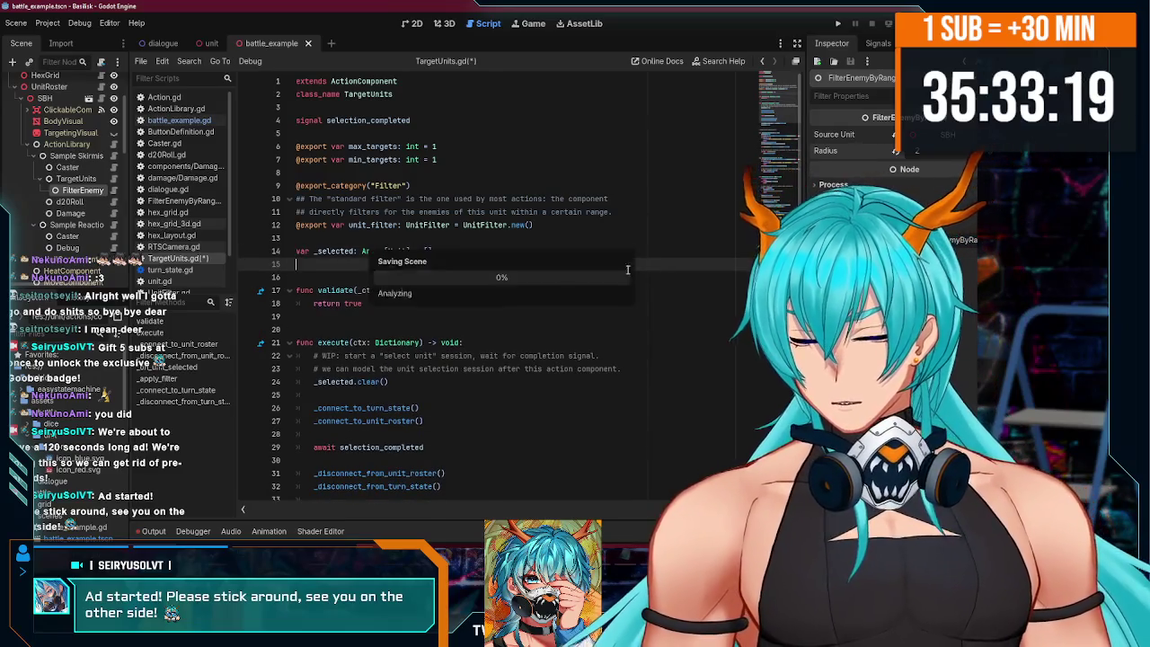
click(839, 23)
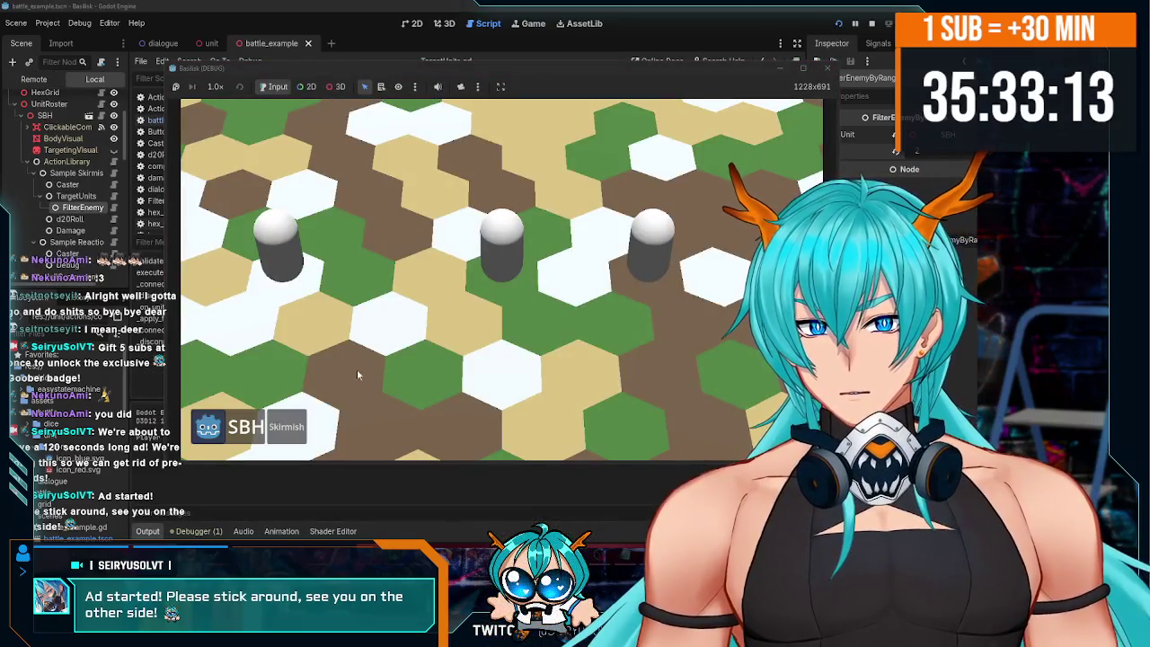
- Have SBH Skirmish Enemy 1, confirm the 5-damage log line, and stop the game
click(296, 425)
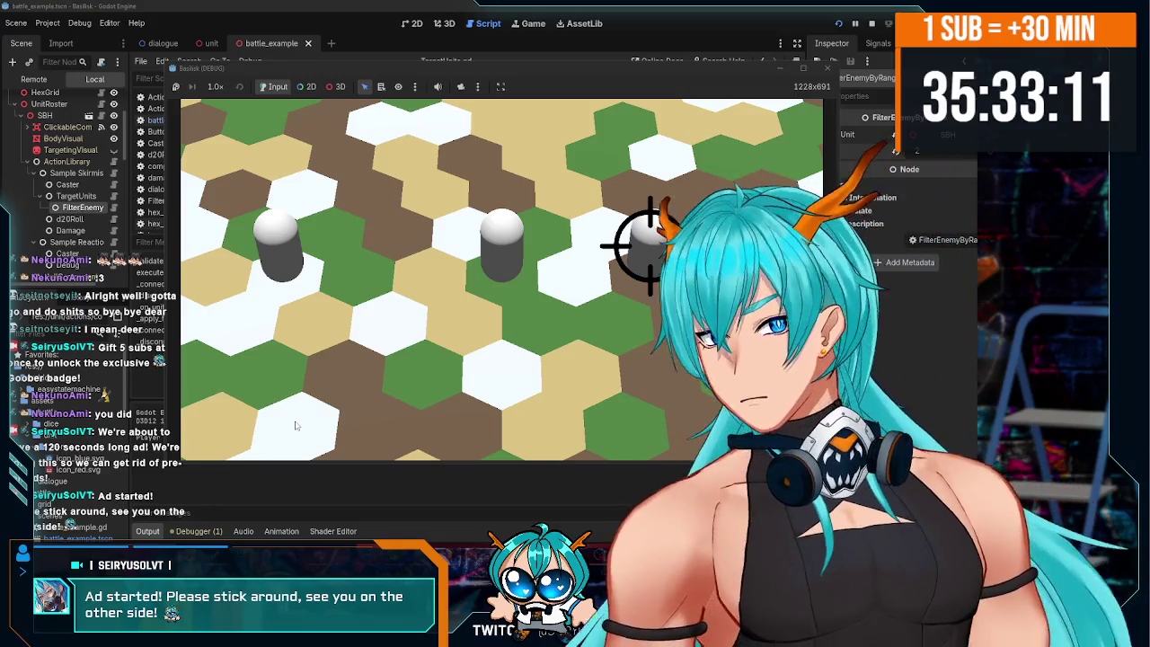
click(658, 255)
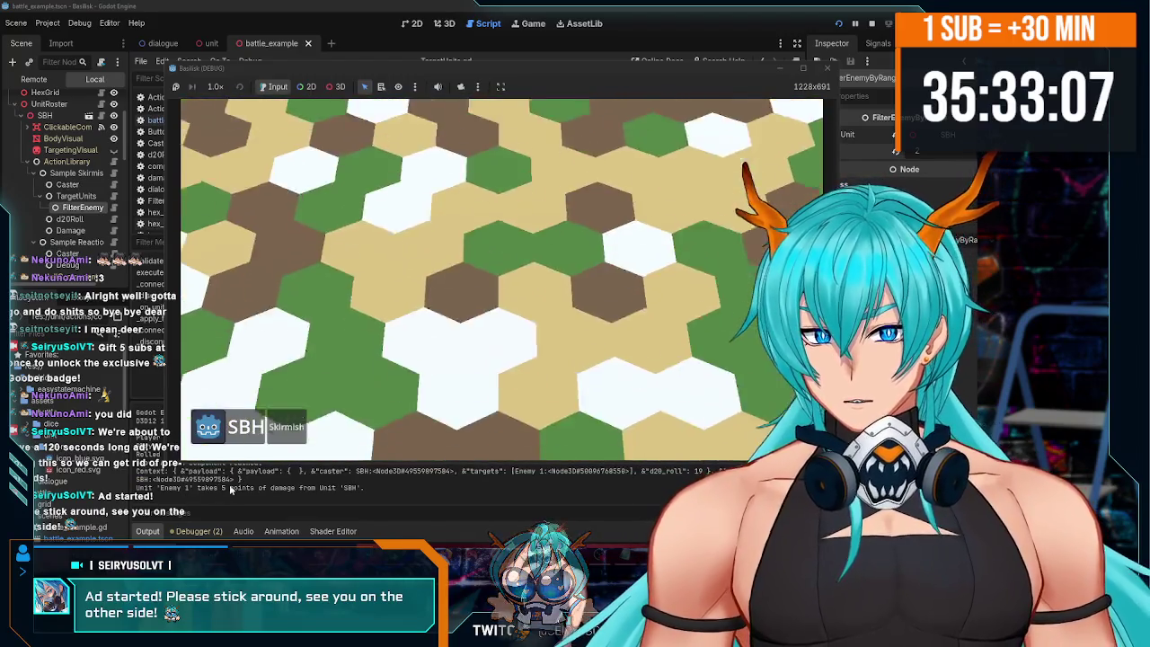
click(827, 67)
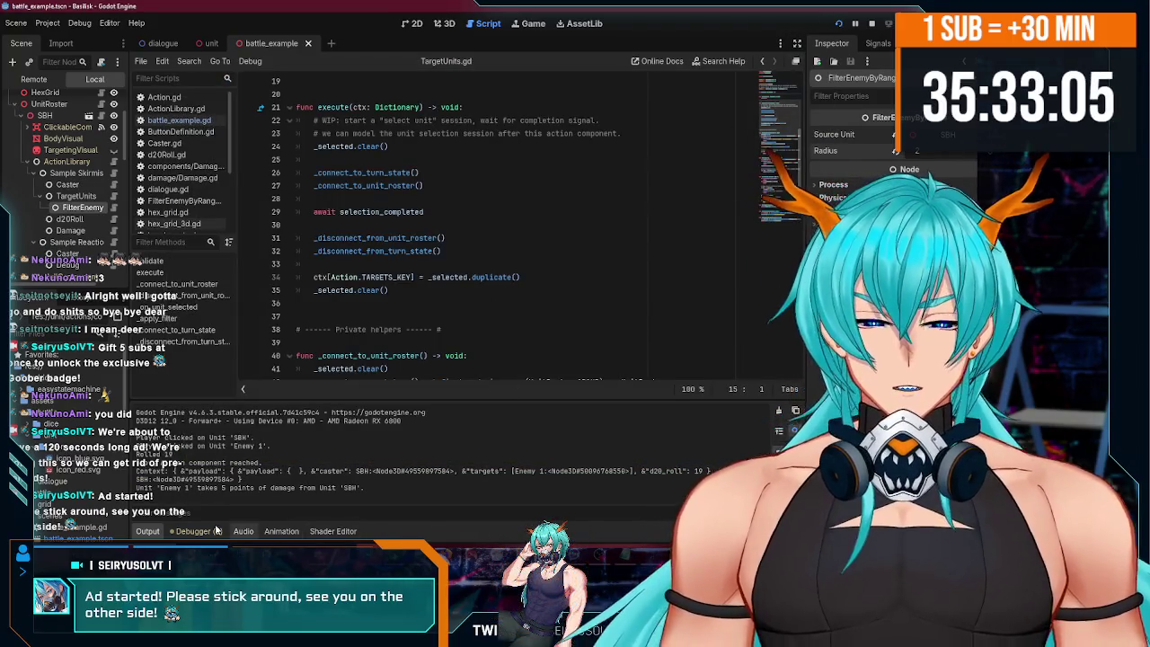
double_click(145, 488)
drag(217, 489, 261, 490)
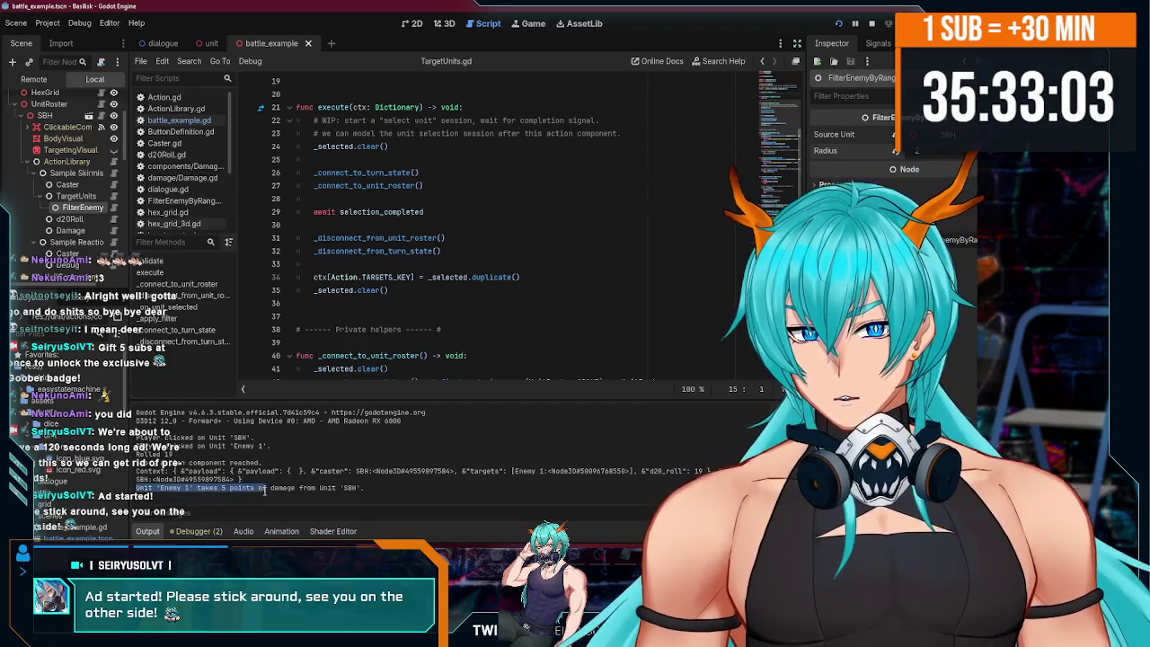
drag(330, 489, 367, 491)
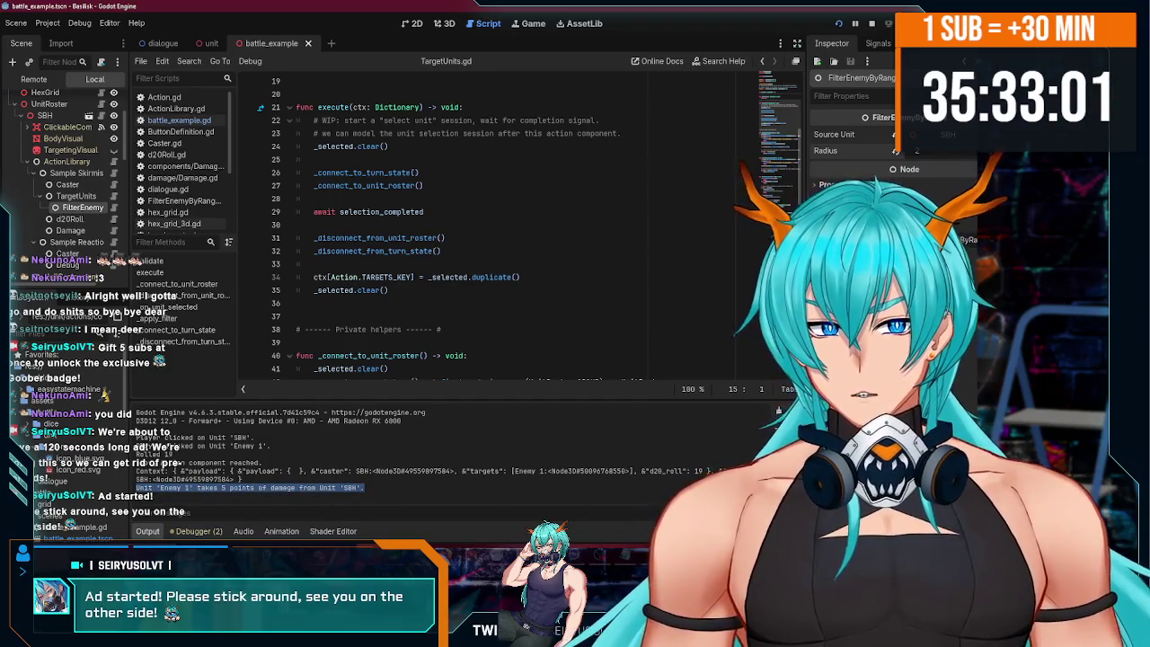
key(F8)
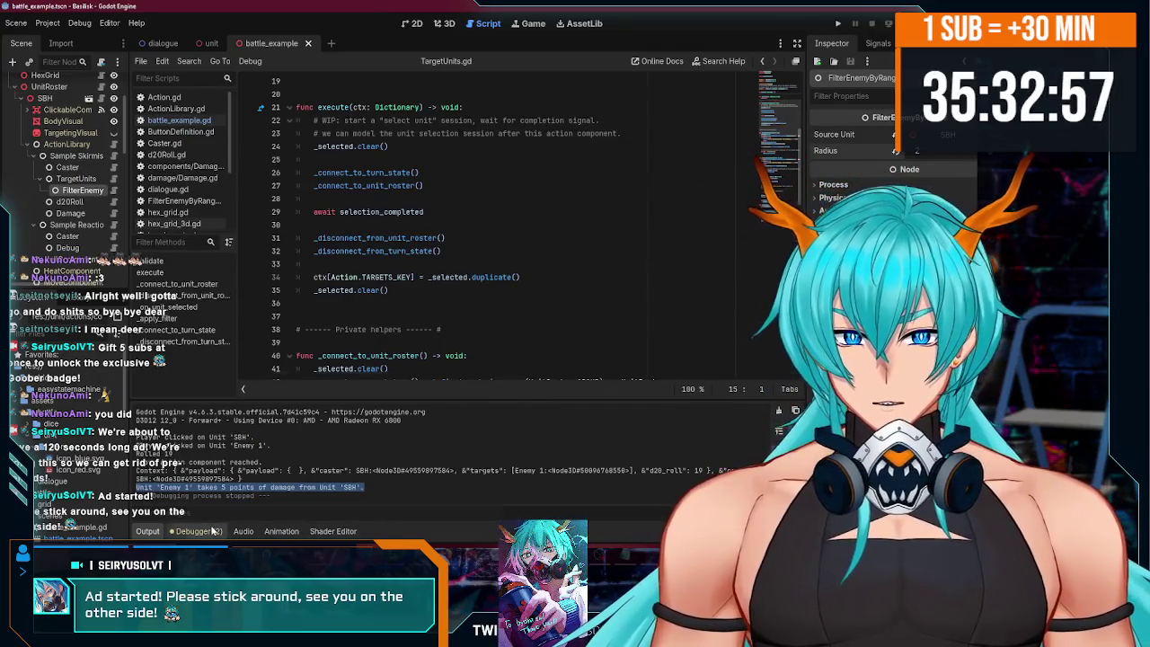
- Open the debugger's errors list and jump to the EventBus missing d20_roll warning
click(198, 531)
mouse_move(340, 450)
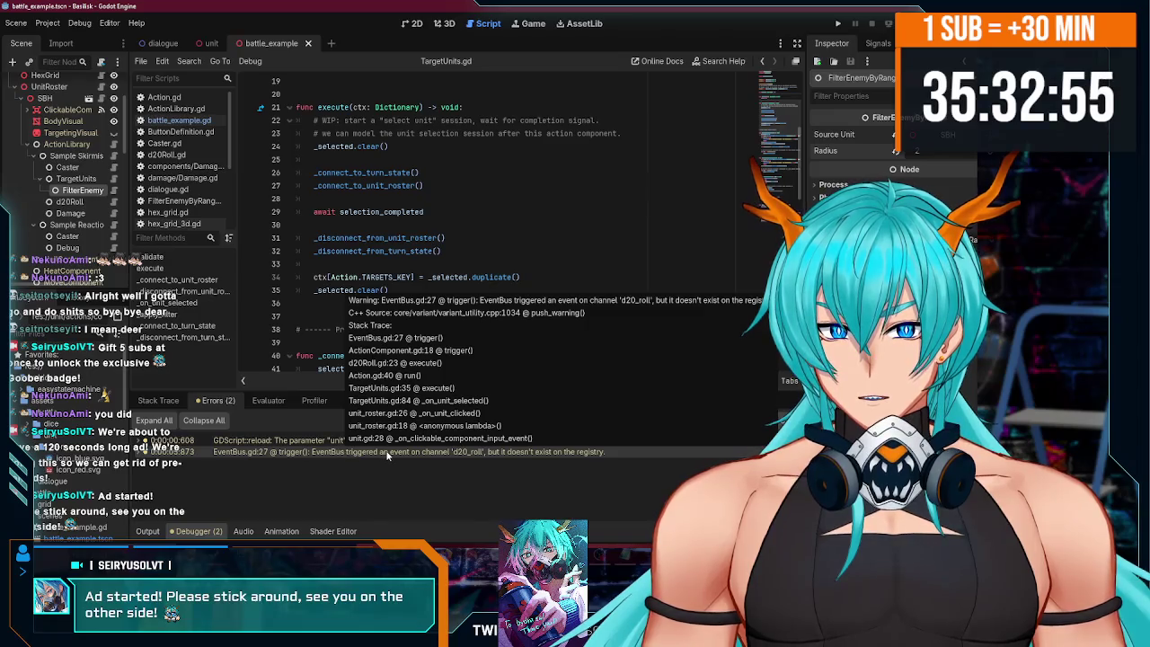
double_click(474, 453)
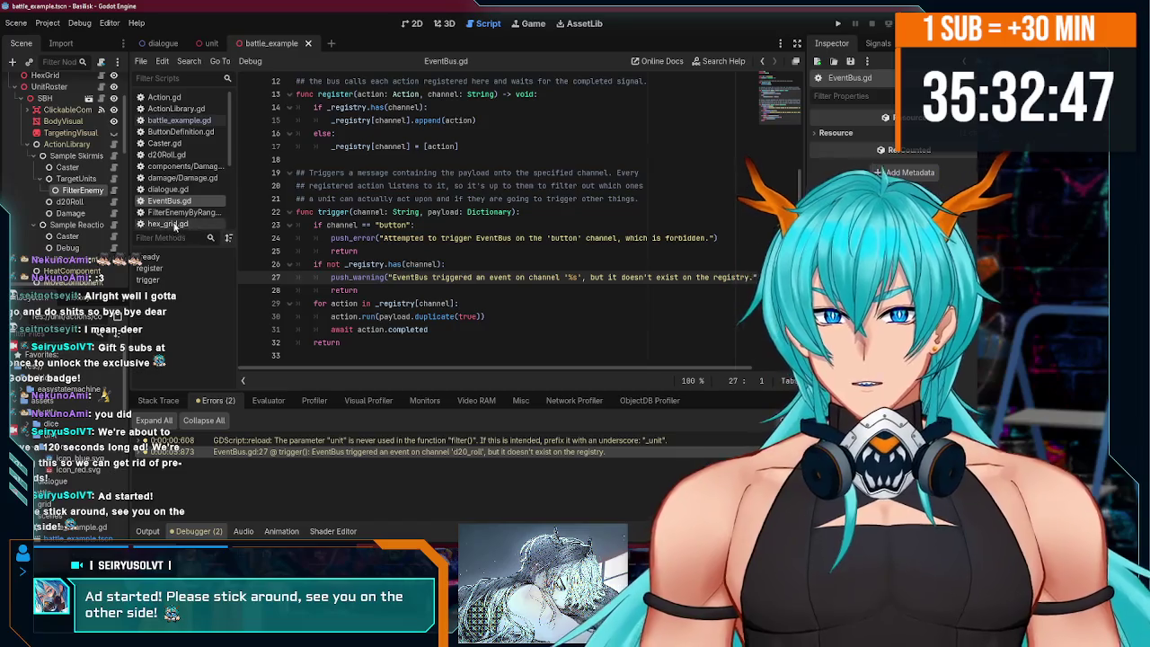
- Inspect the Sample Skirmish and TargetUnits nodes, then reopen TargetUnits.gd
click(101, 160)
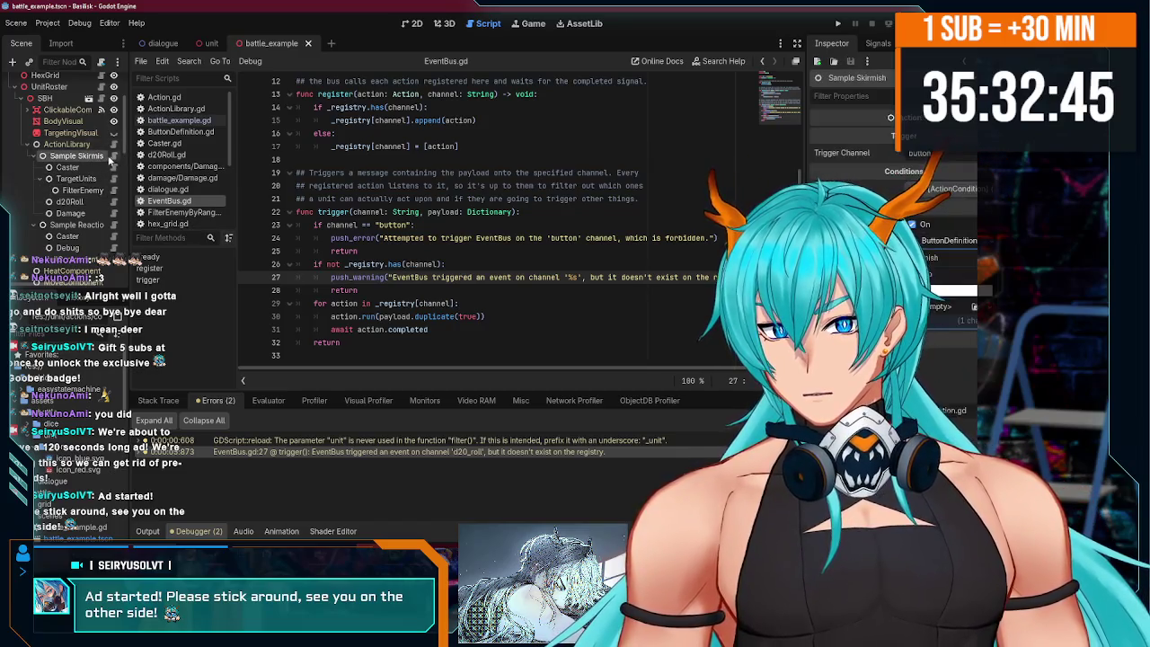
scroll(479, 258, up, 5)
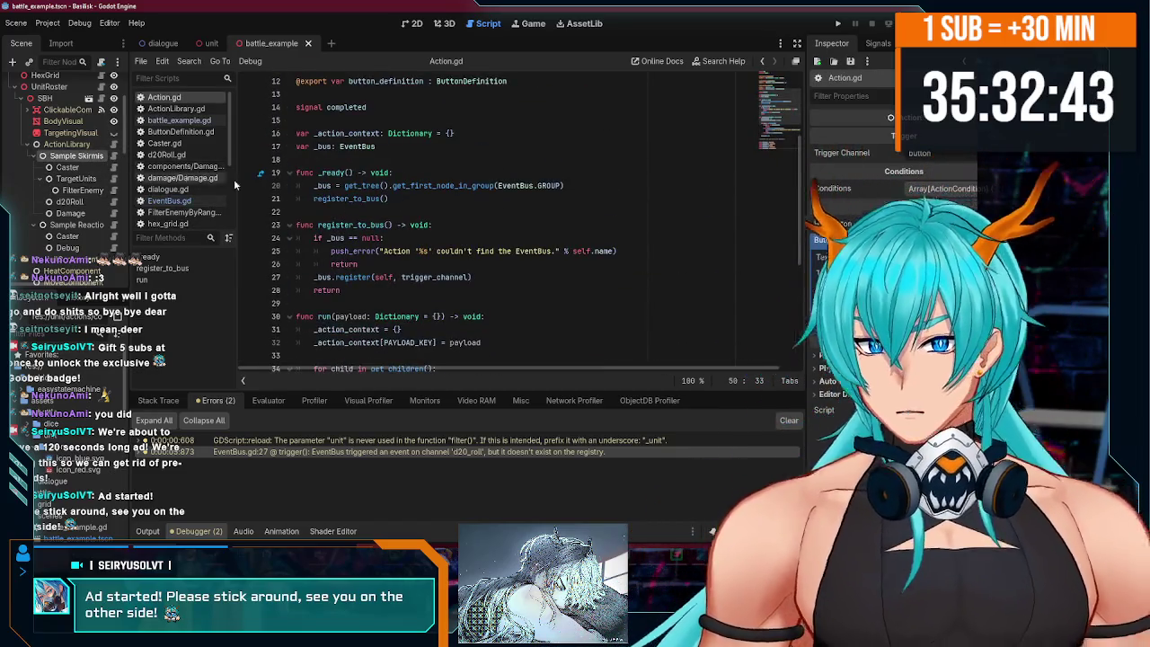
scroll(86, 187, up, 3)
scroll(81, 182, down, 3)
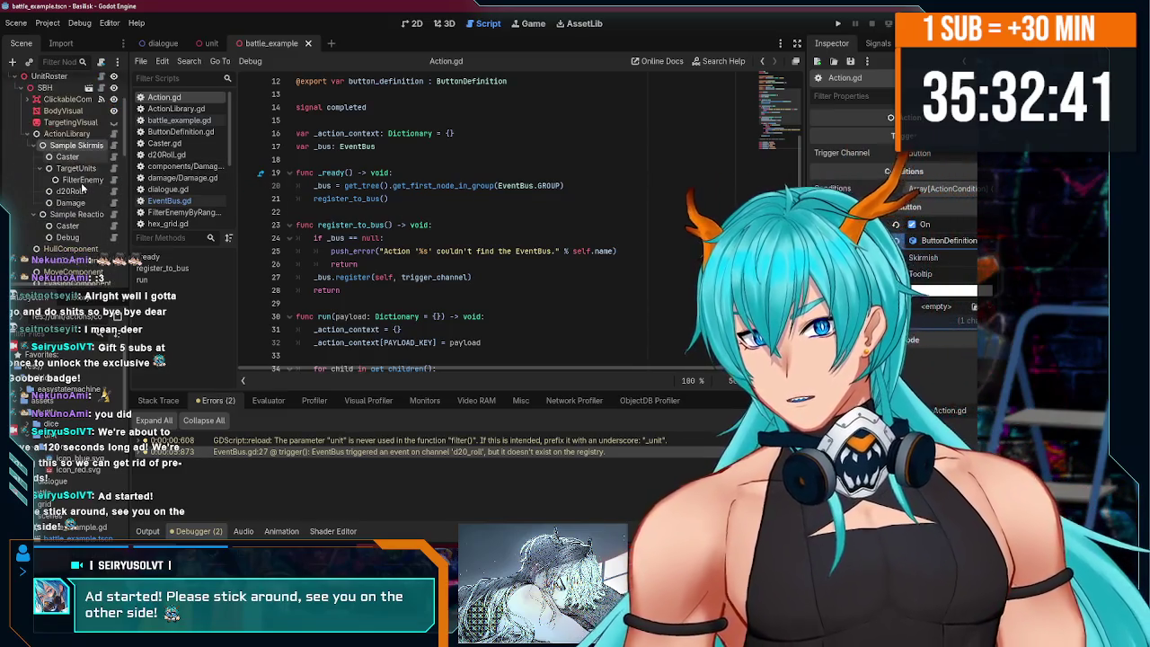
click(101, 165)
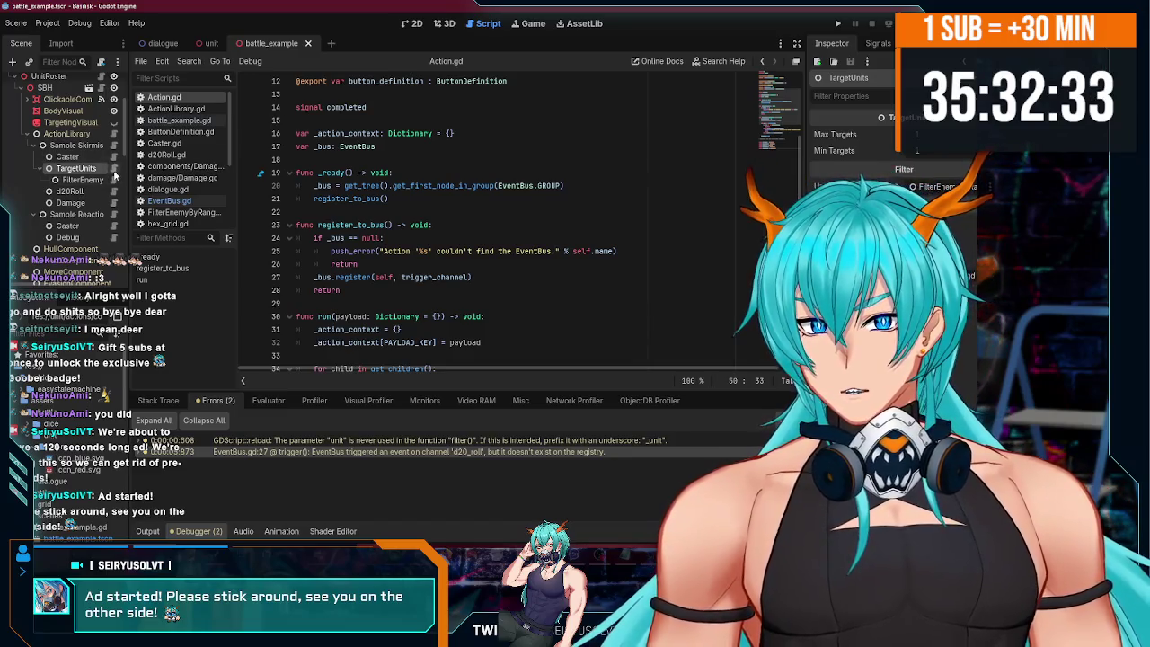
scroll(180, 171, down, 4)
click(173, 153)
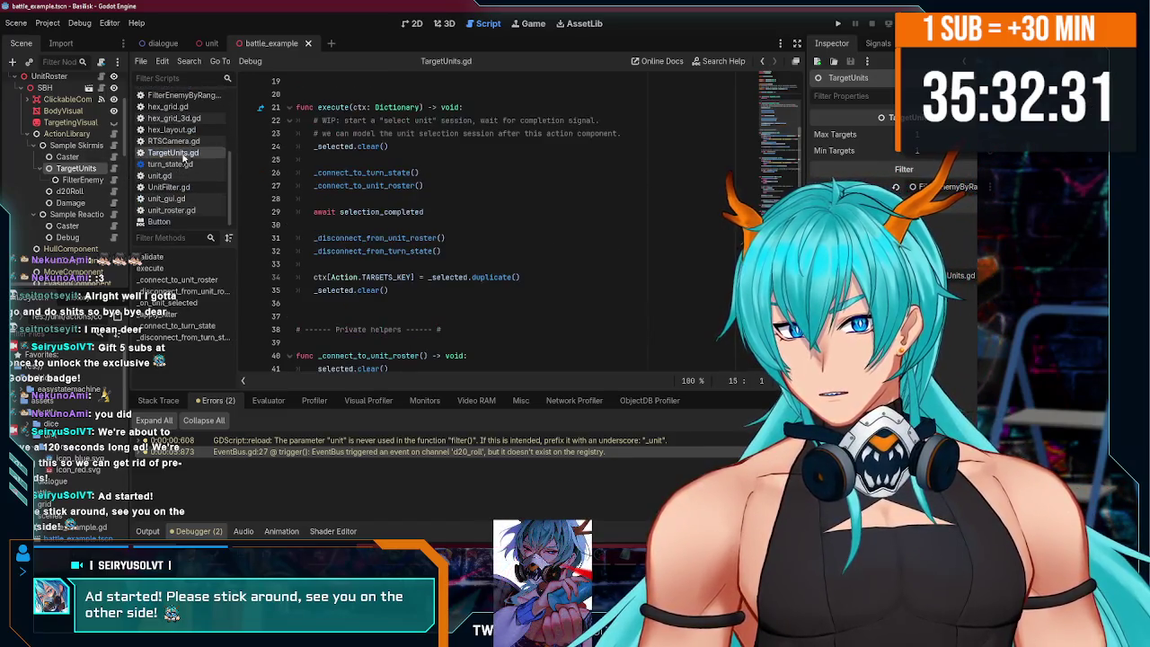
- In UnitFilter.gd, make filter_array return units directly instead of a duplicate, and save
scroll(191, 179, up, 1)
scroll(191, 179, down, 1)
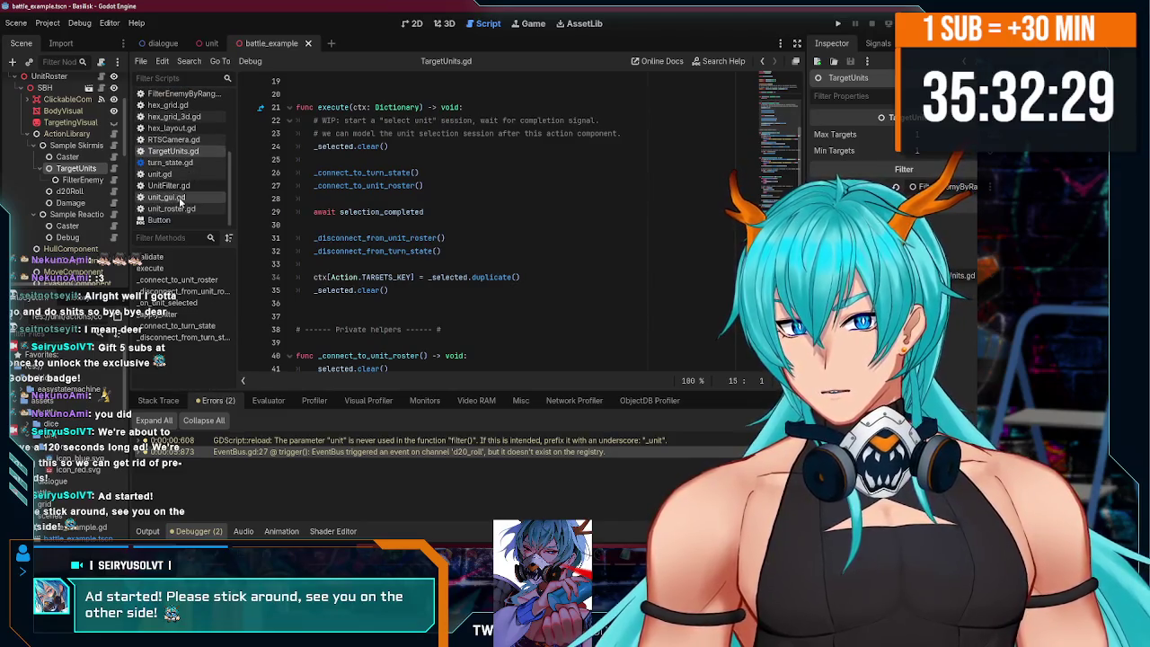
click(169, 185)
click(465, 133)
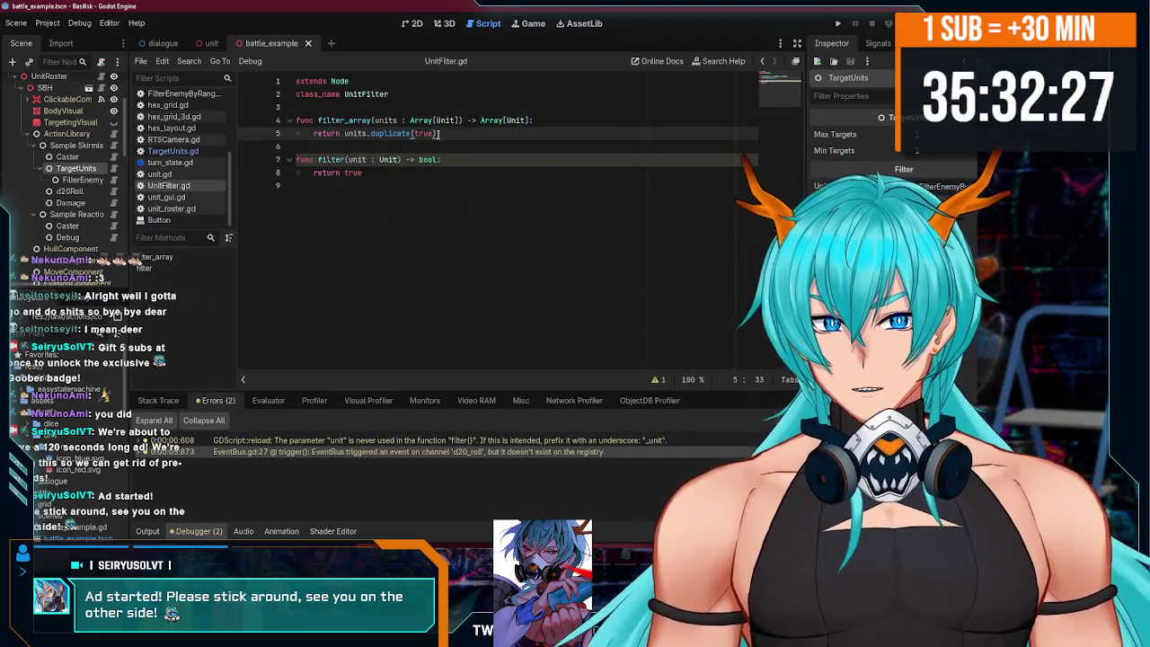
key(BackSpace)
key(BackSpace)
key(BackSpace)
key(ctrl+s)
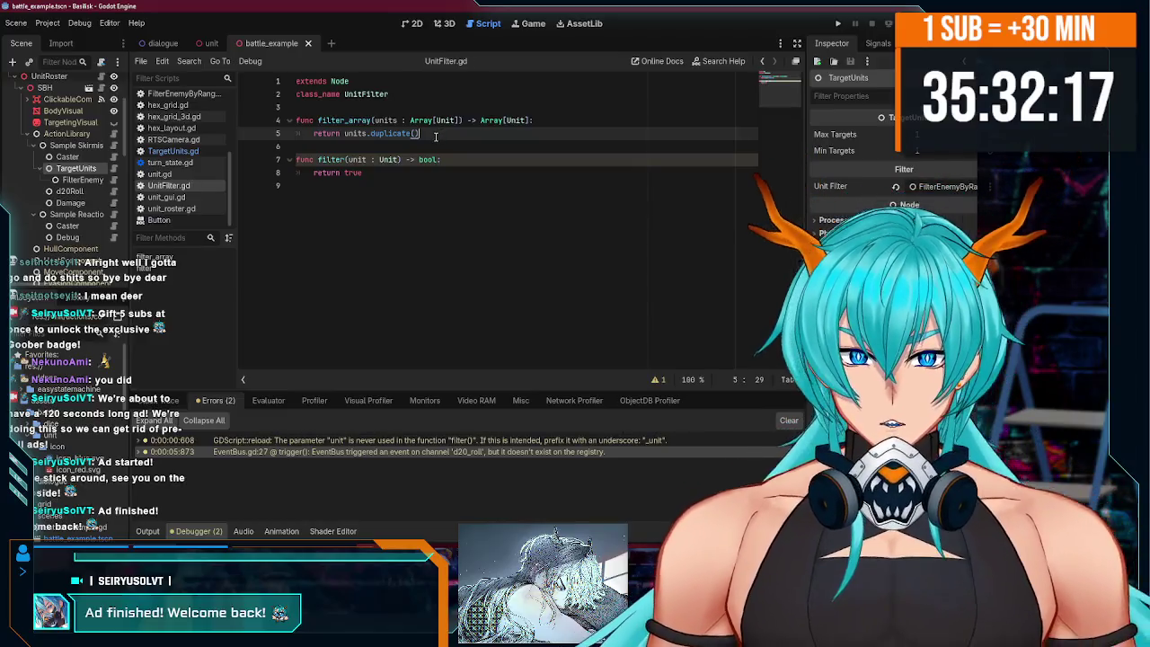
drag(436, 135, 337, 133)
text(units)
key(ctrl+s)
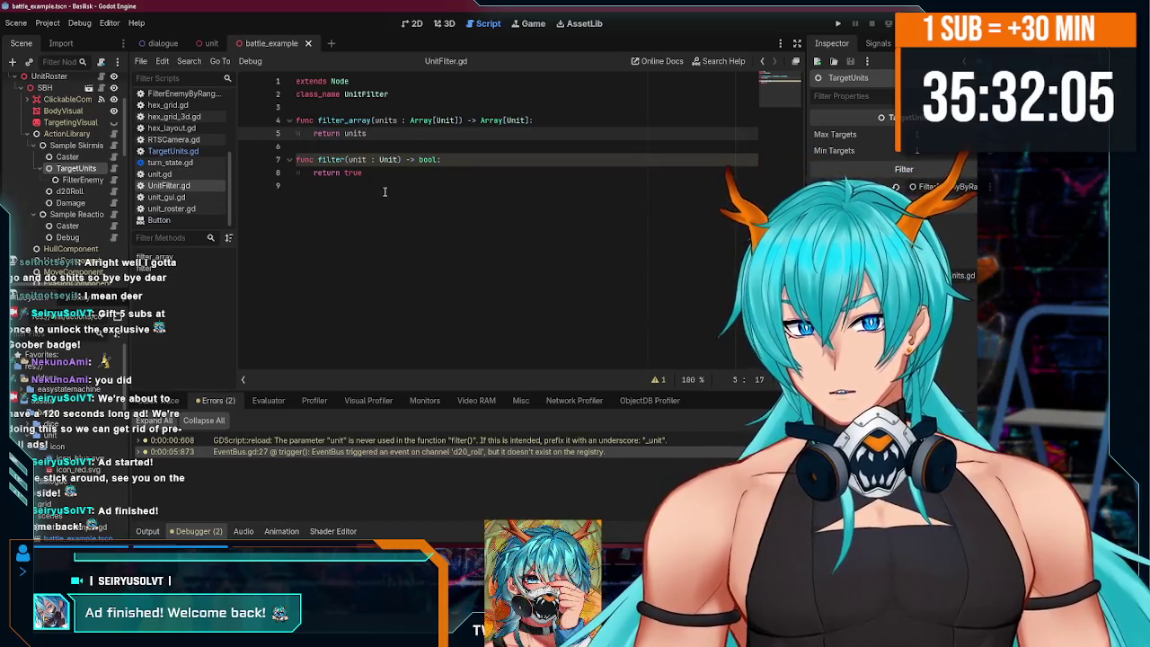
- Widen the scene tree and inspect TargetUnits and FilterEnemyByRange's Source Unit and Radius
click(306, 185)
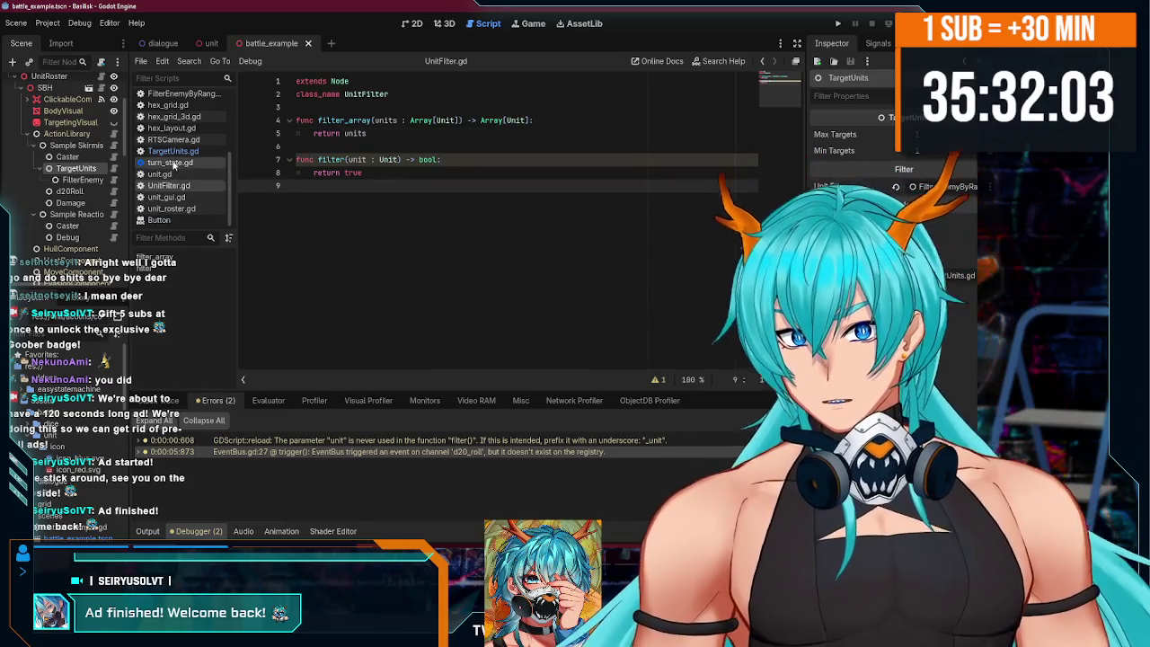
scroll(226, 183, up, 1)
click(75, 178)
click(79, 185)
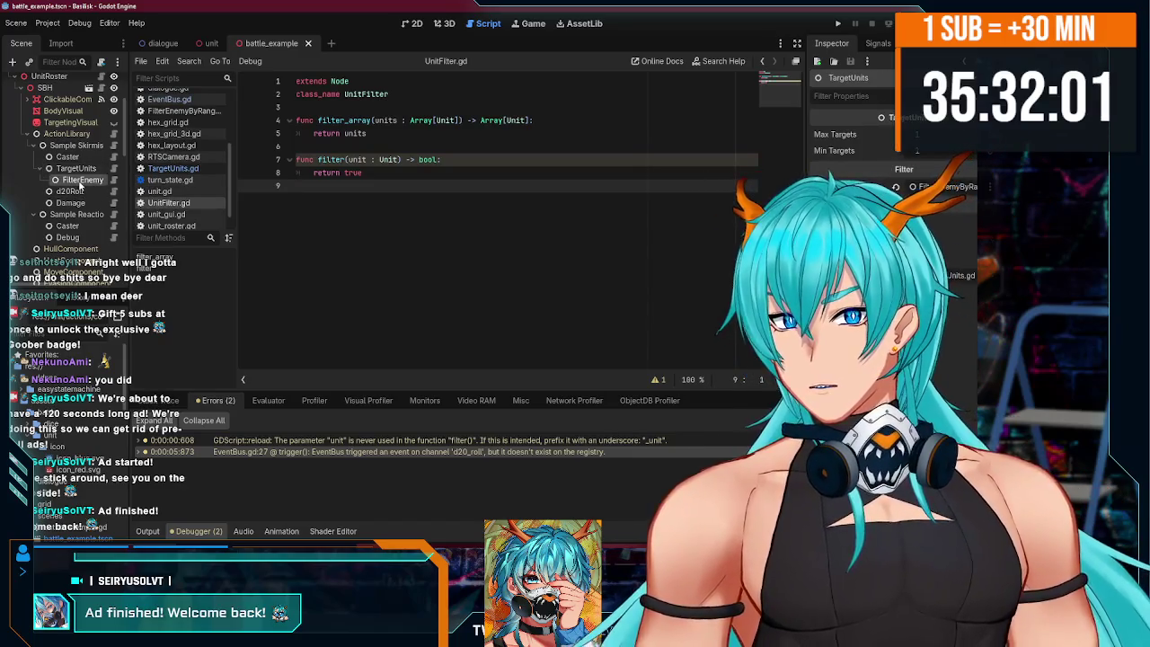
drag(129, 173, 198, 174)
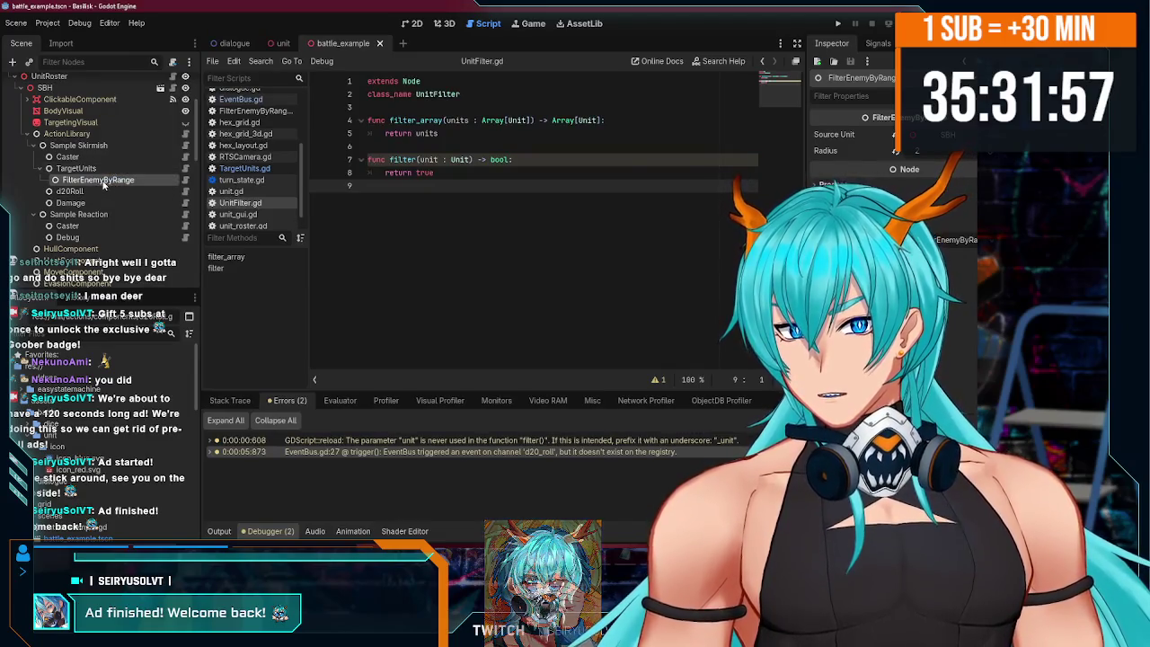
click(80, 170)
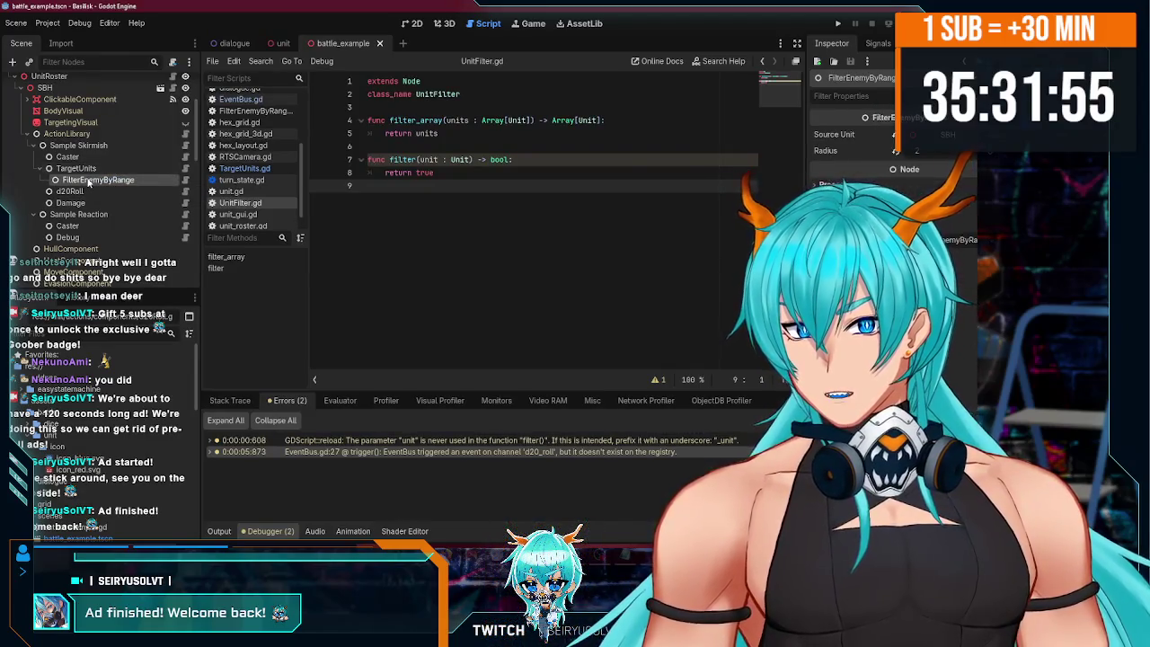
click(78, 180)
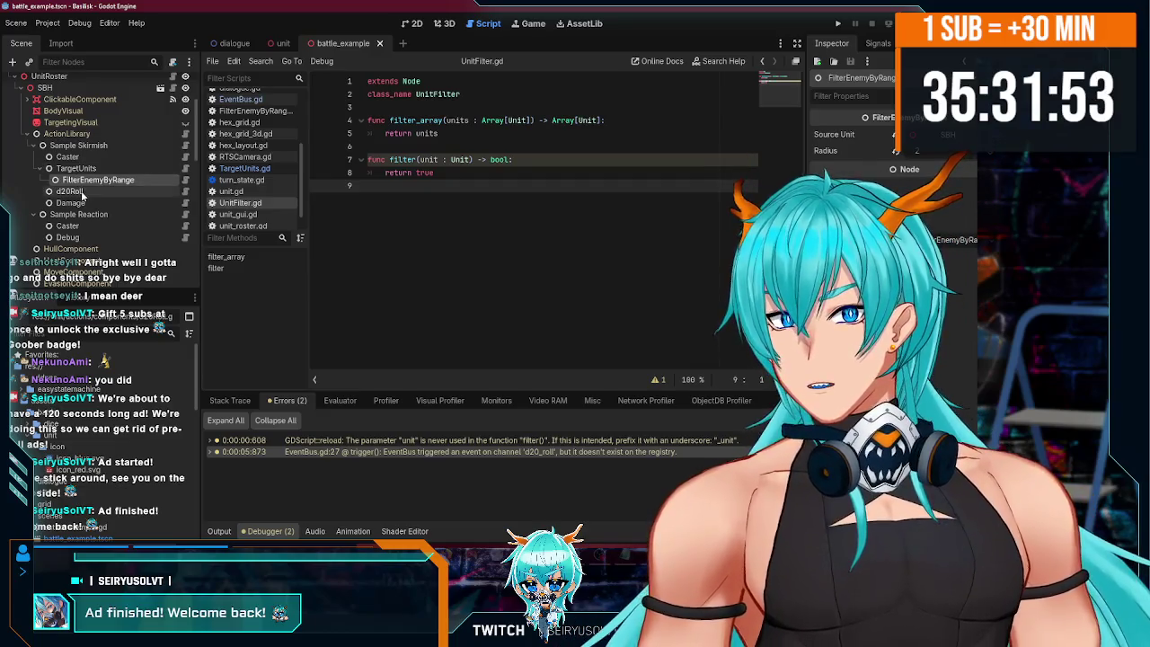
scroll(255, 183, up, 5)
- Create a Node-inheriting script from the File menu, naming it FilterByCheck.gd
click(213, 61)
click(243, 76)
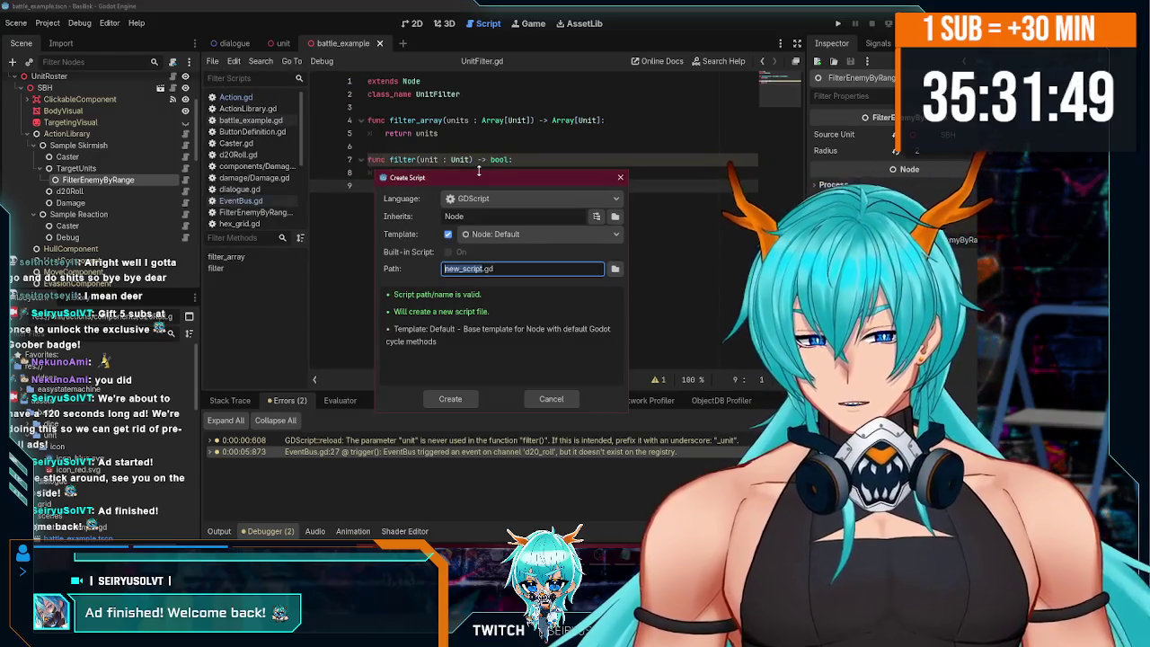
text(FilterEn)
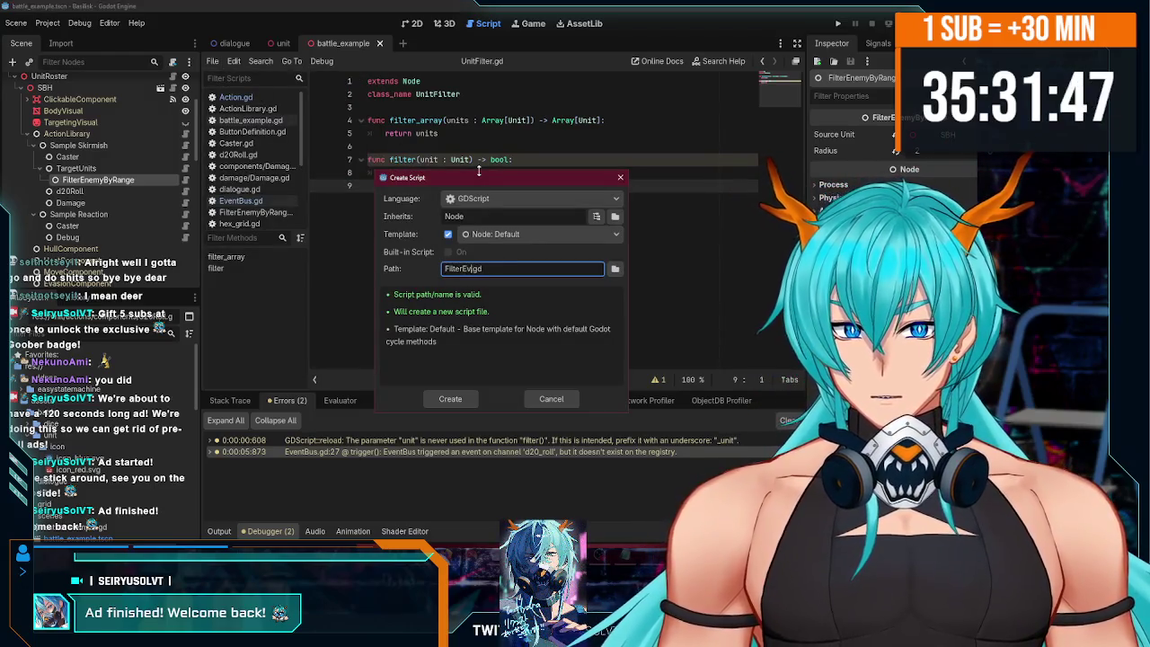
key(BackSpace)
key(BackSpace)
key(BackSpace)
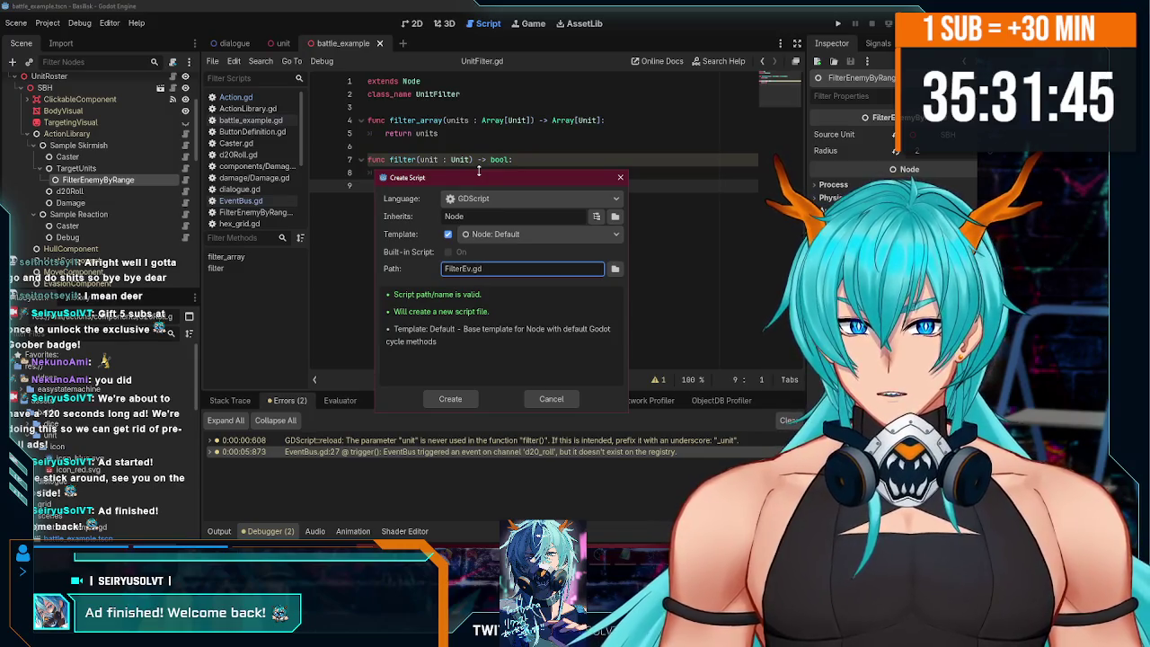
text(E)
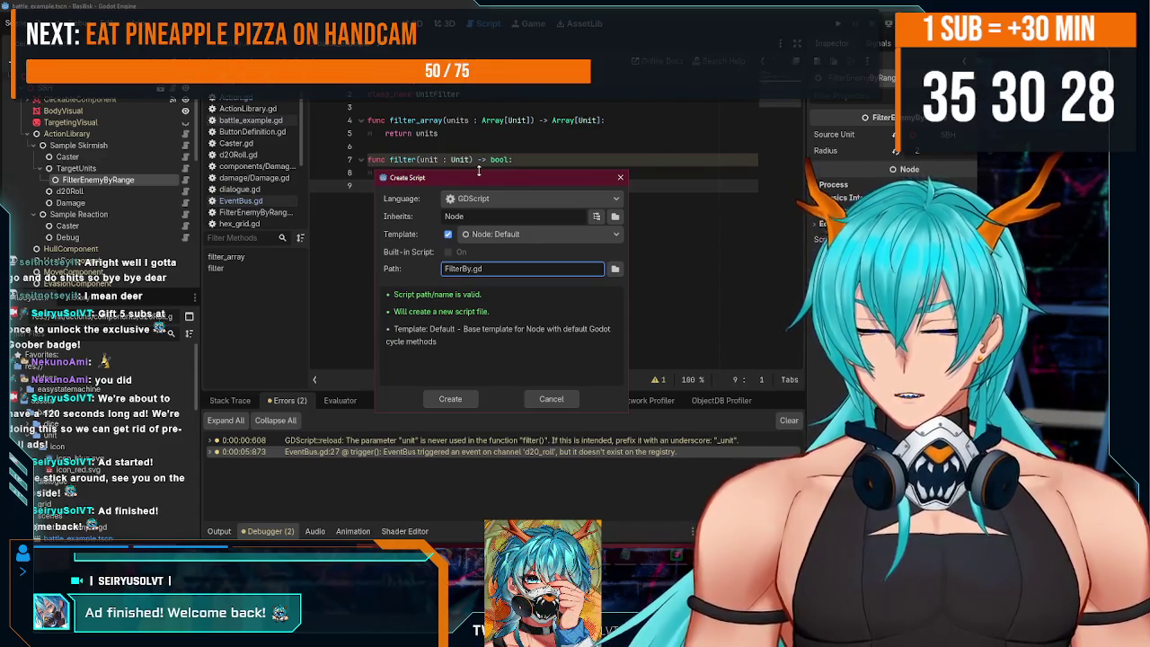
text(Check)
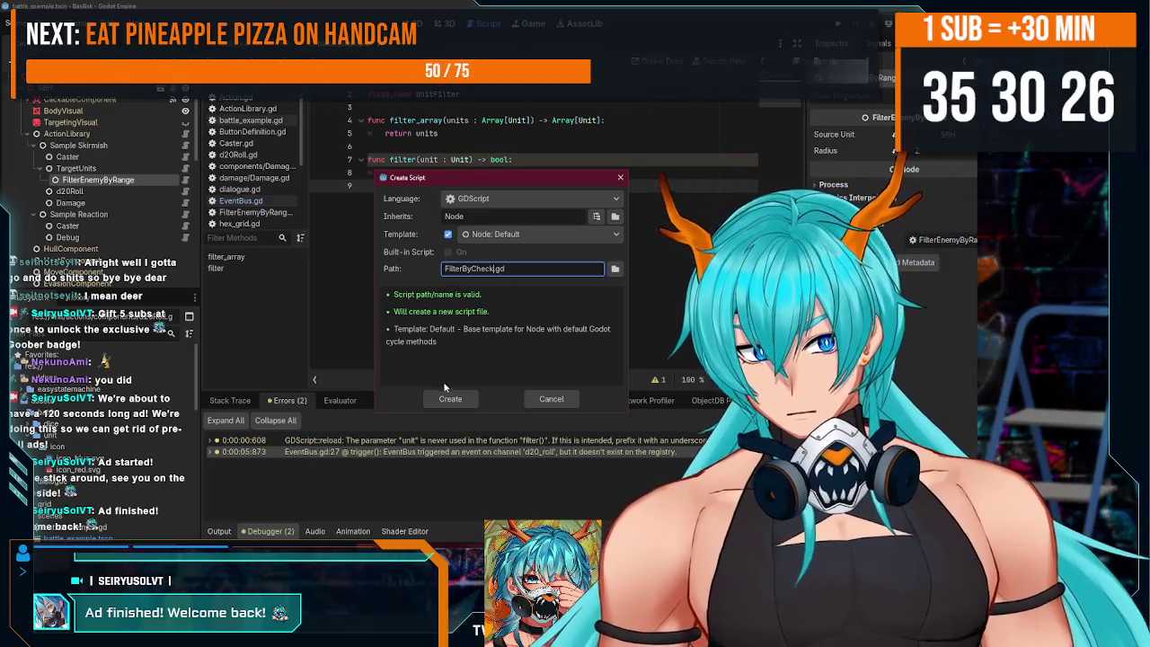
click(448, 398)
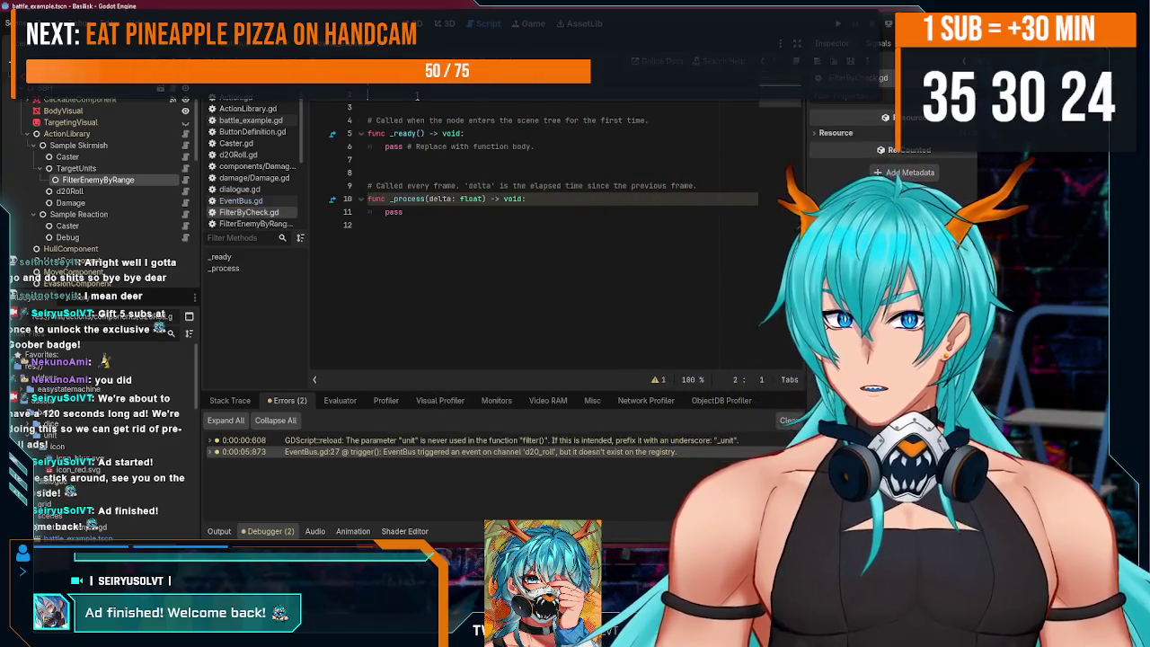
- Make FilterByCheck.gd extend UnitFilter, delete the template code, and save
click(426, 83)
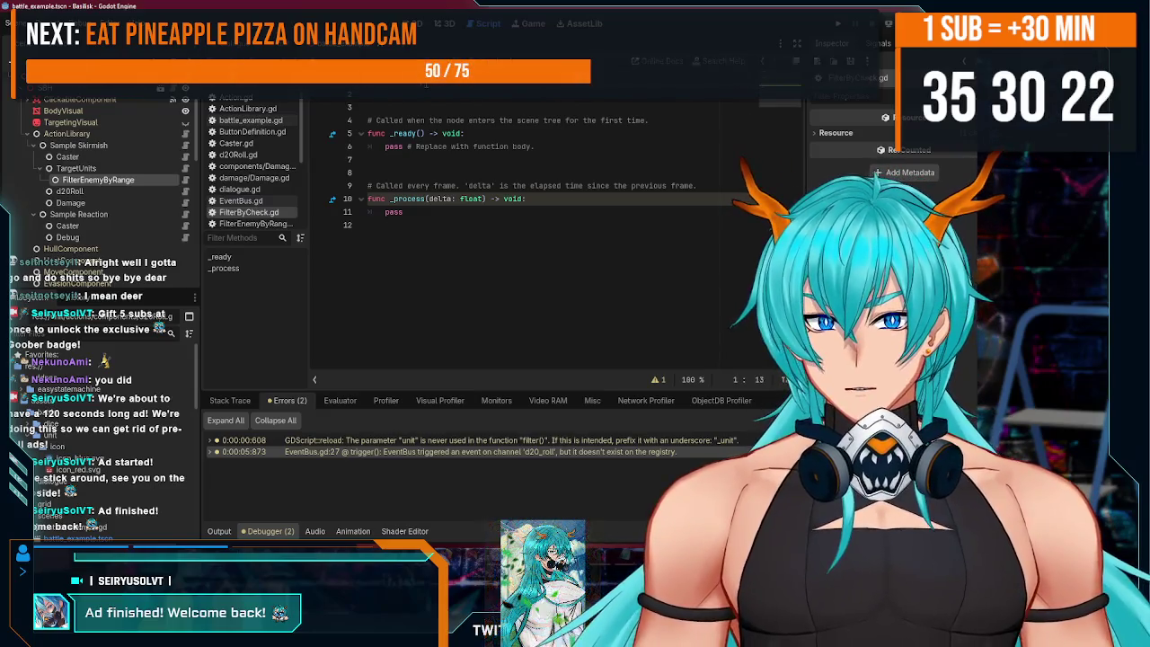
text(Filter)
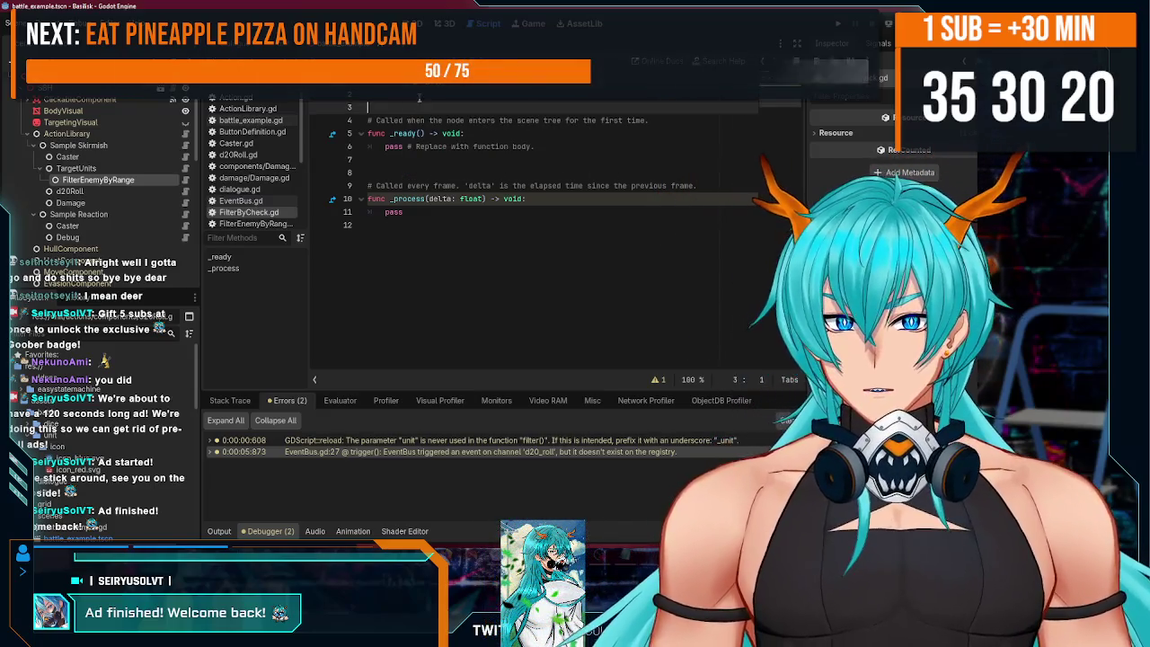
drag(368, 107, 413, 225)
key(Delete)
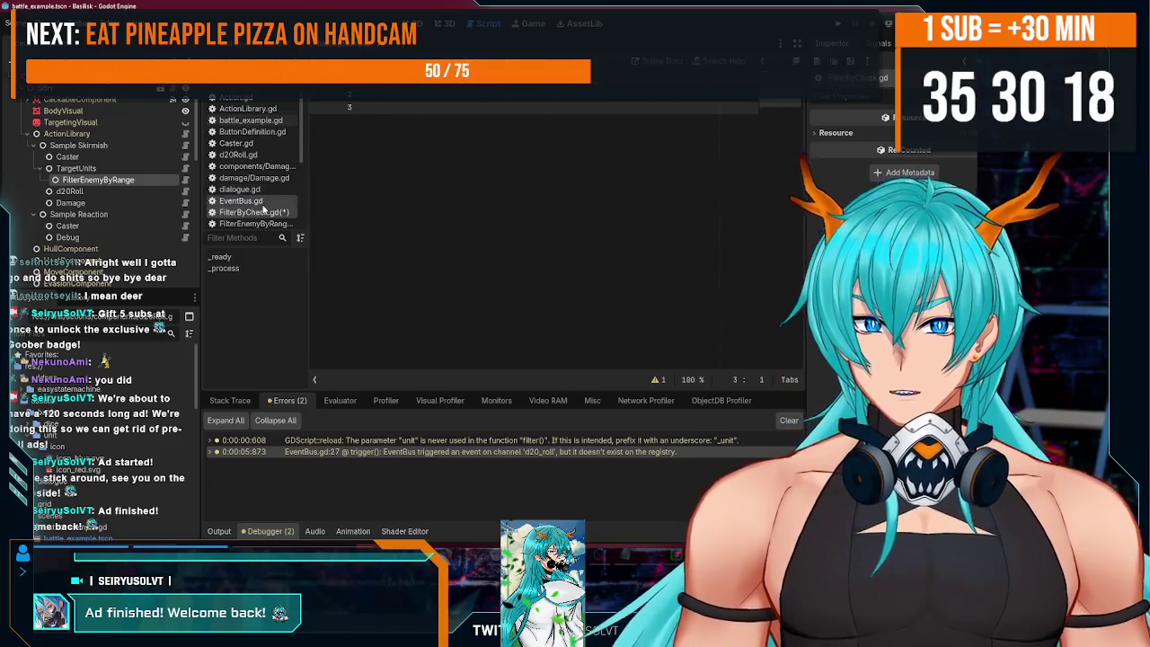
key(ctrl+s)
- Copy the filter_array and filter functions from UnitFilter.gd into FilterByCheck.gd
scroll(263, 209, down, 5)
click(242, 199)
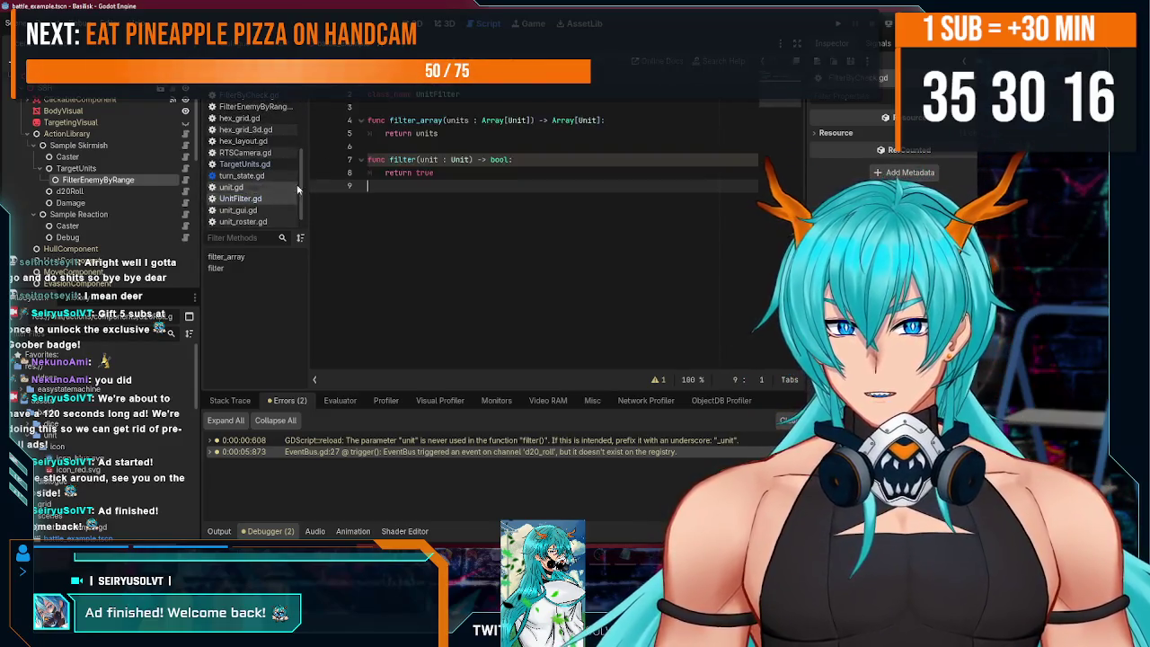
drag(439, 184, 349, 119)
key(ctrl+c)
scroll(249, 141, up, 5)
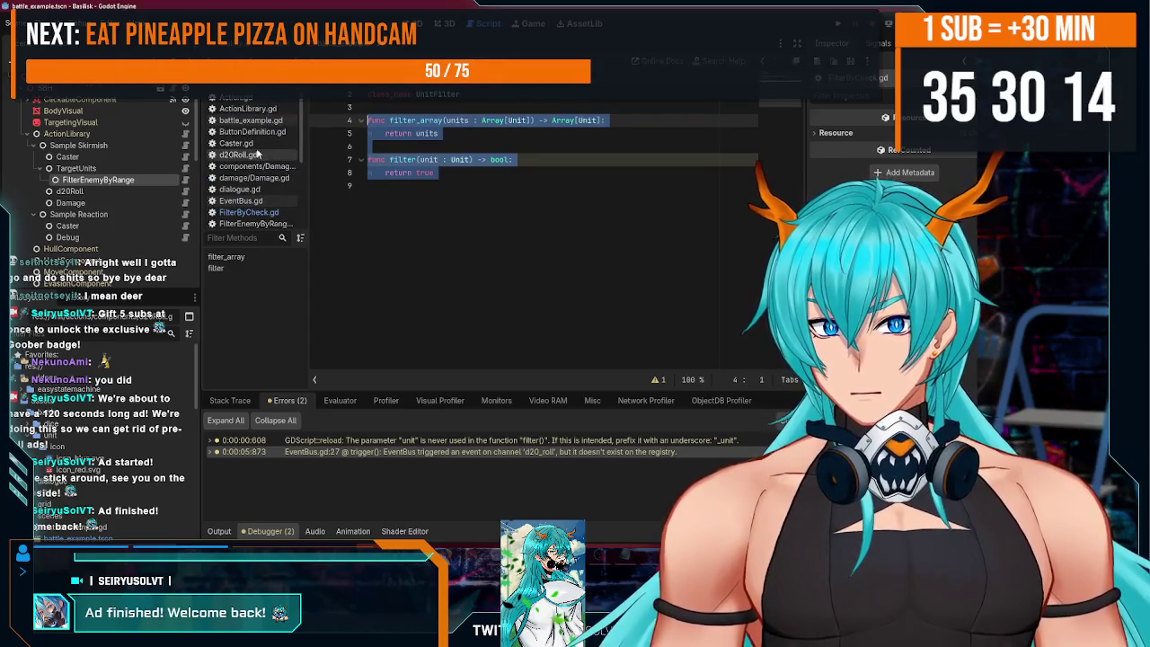
key(BackSpace)
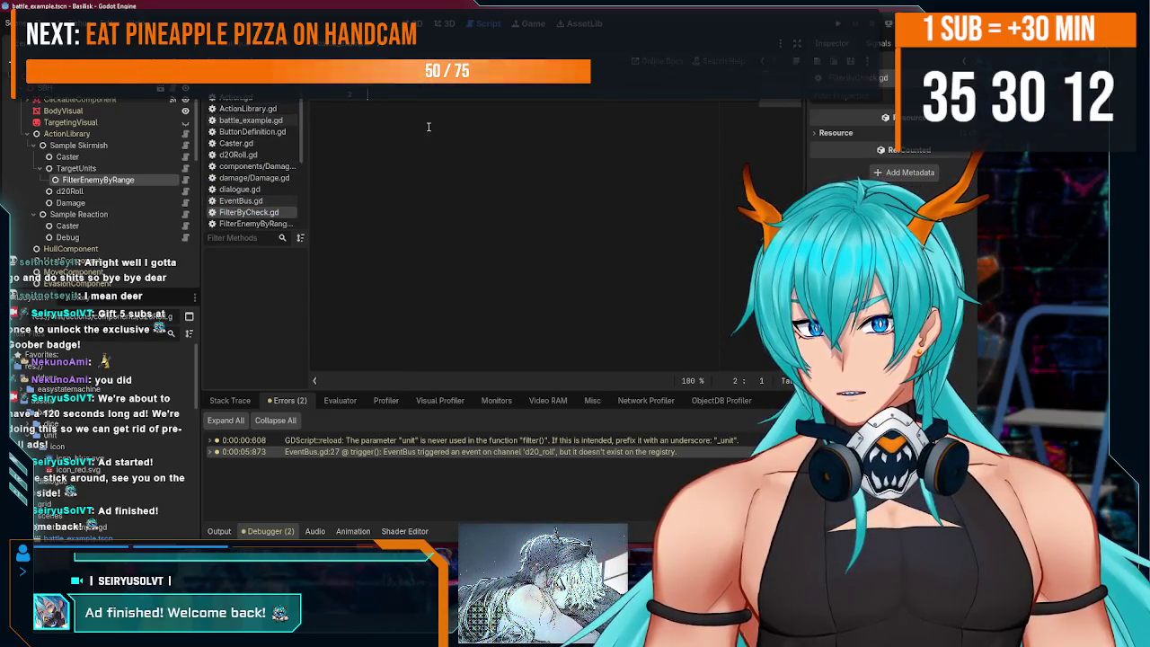
key(ctrl+v)
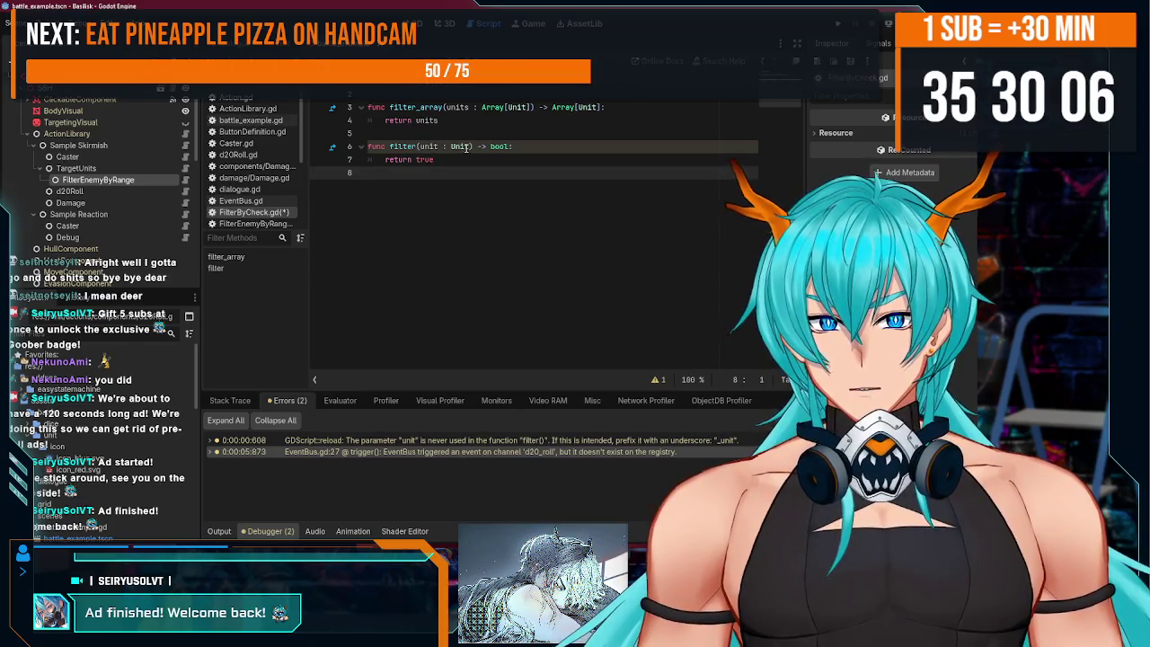
click(388, 94)
key(Return)
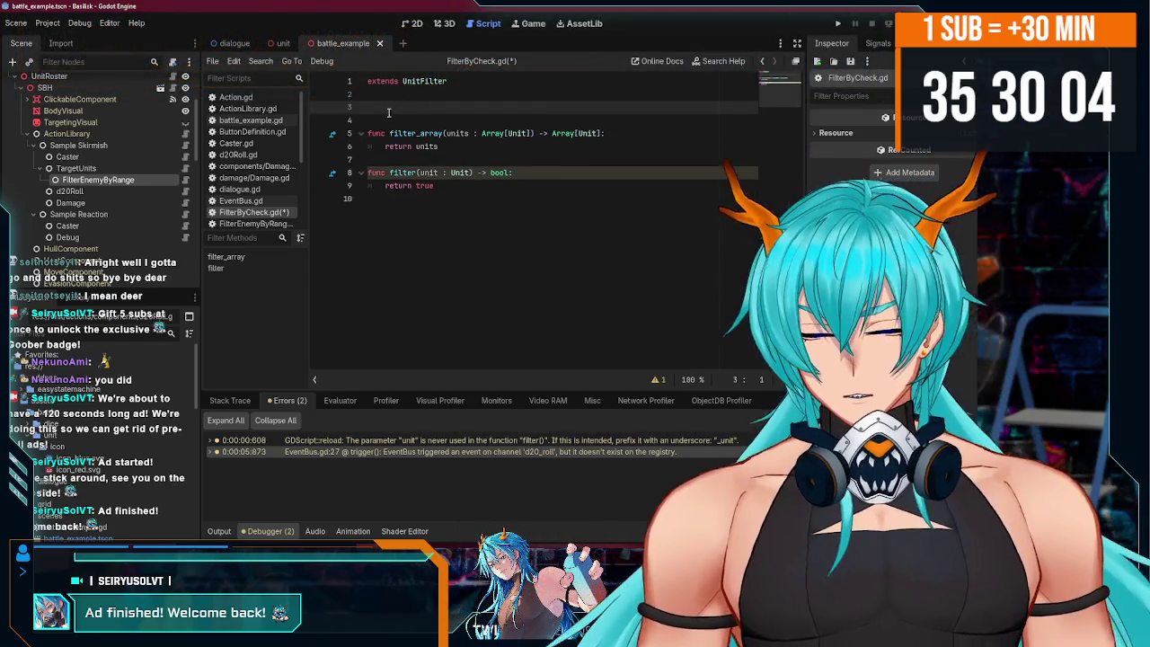
text(@export)
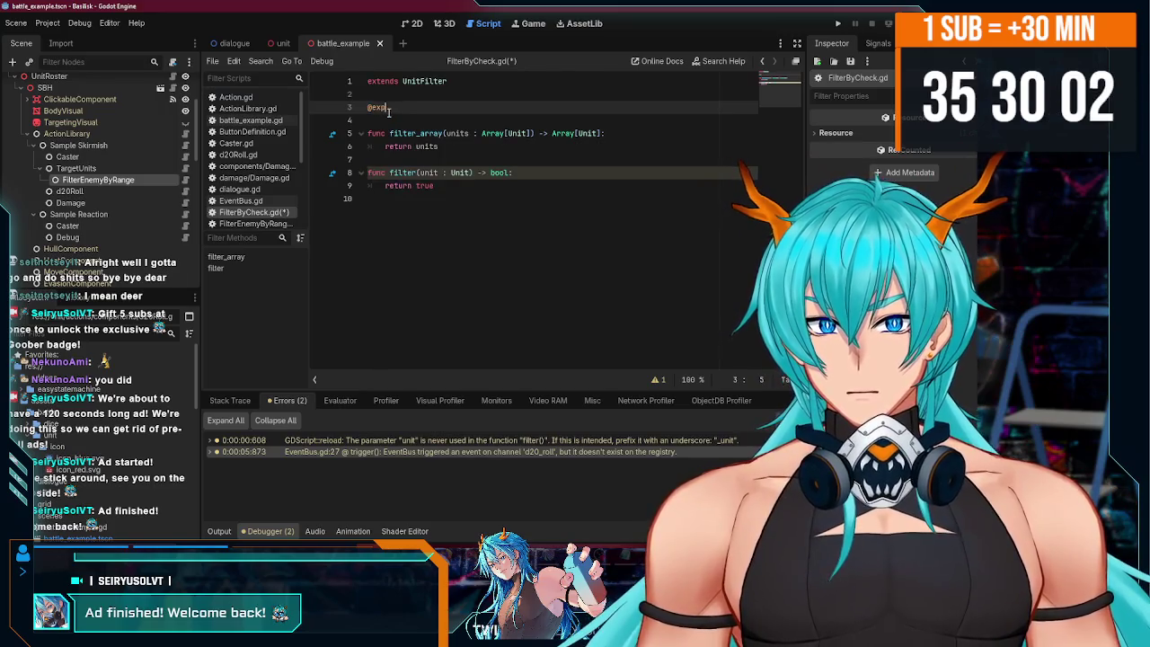
text( v)
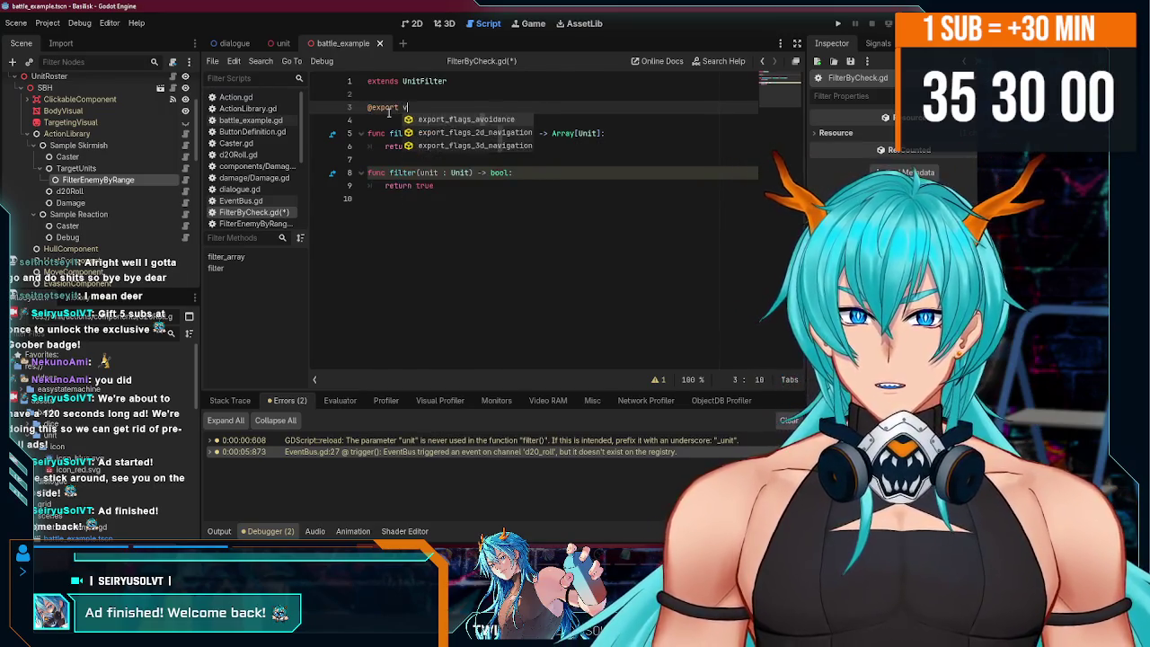
text(ar )
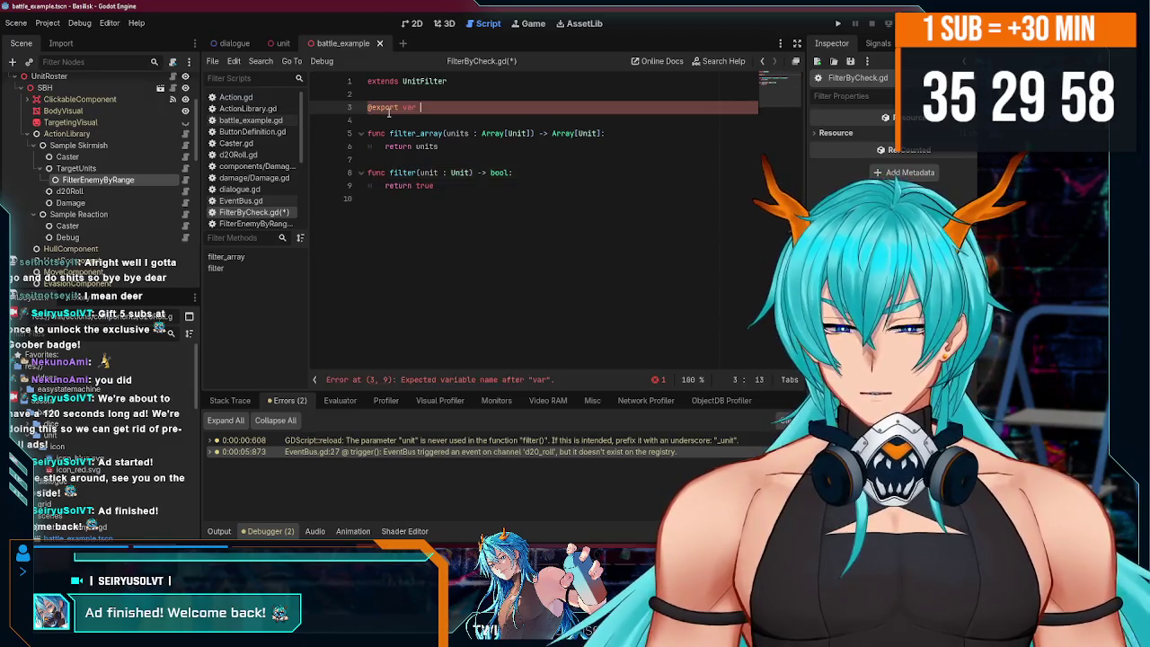
text(dice_roll_key =)
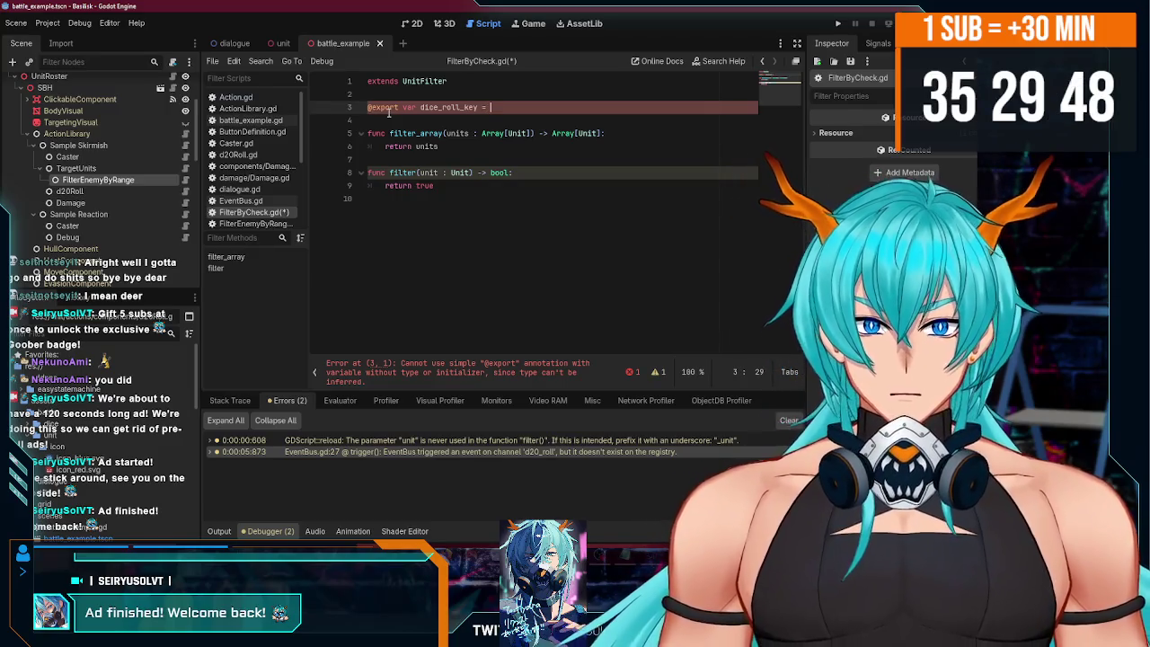
text(")
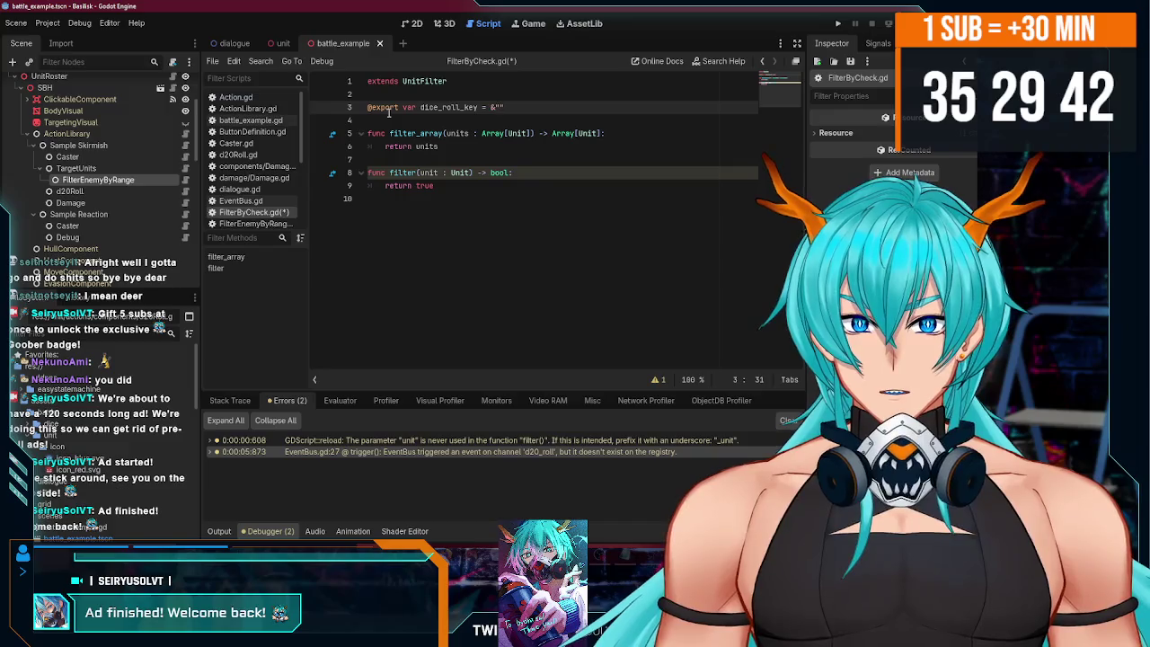
text(d20_)
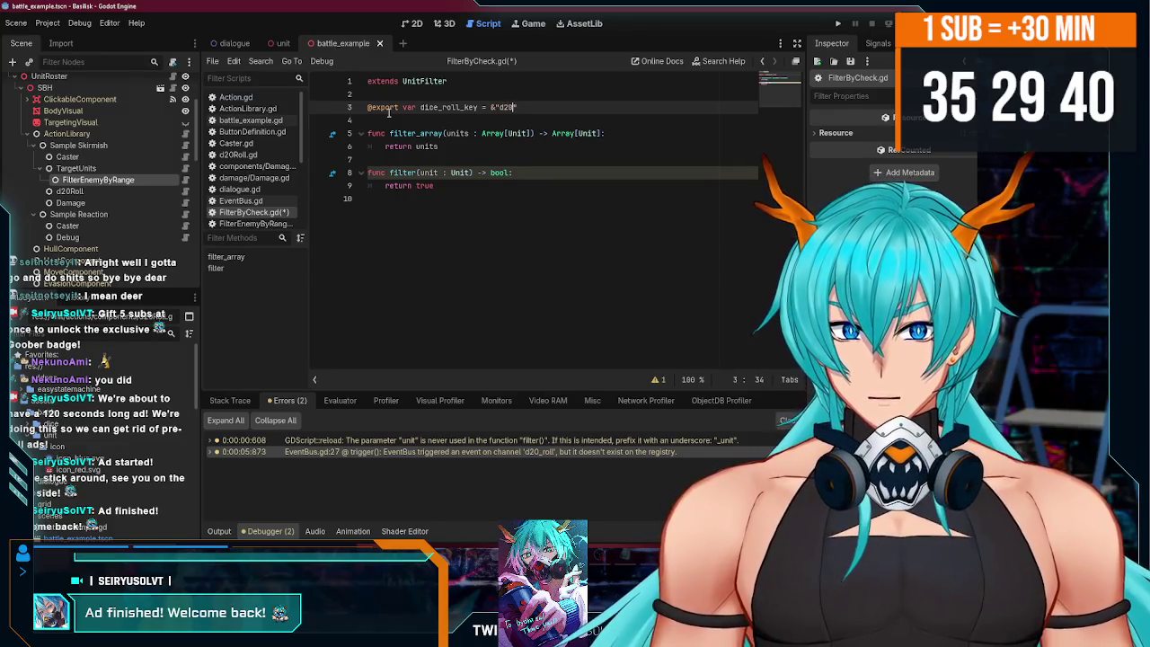
text(roll)
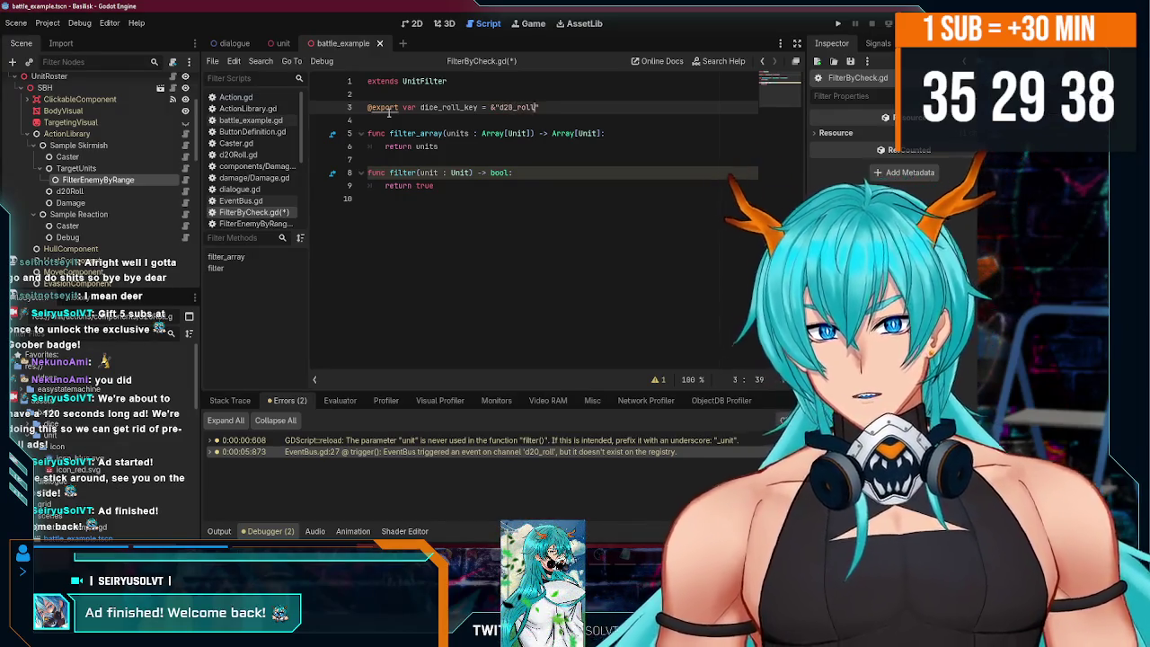
key(ctrl+s)
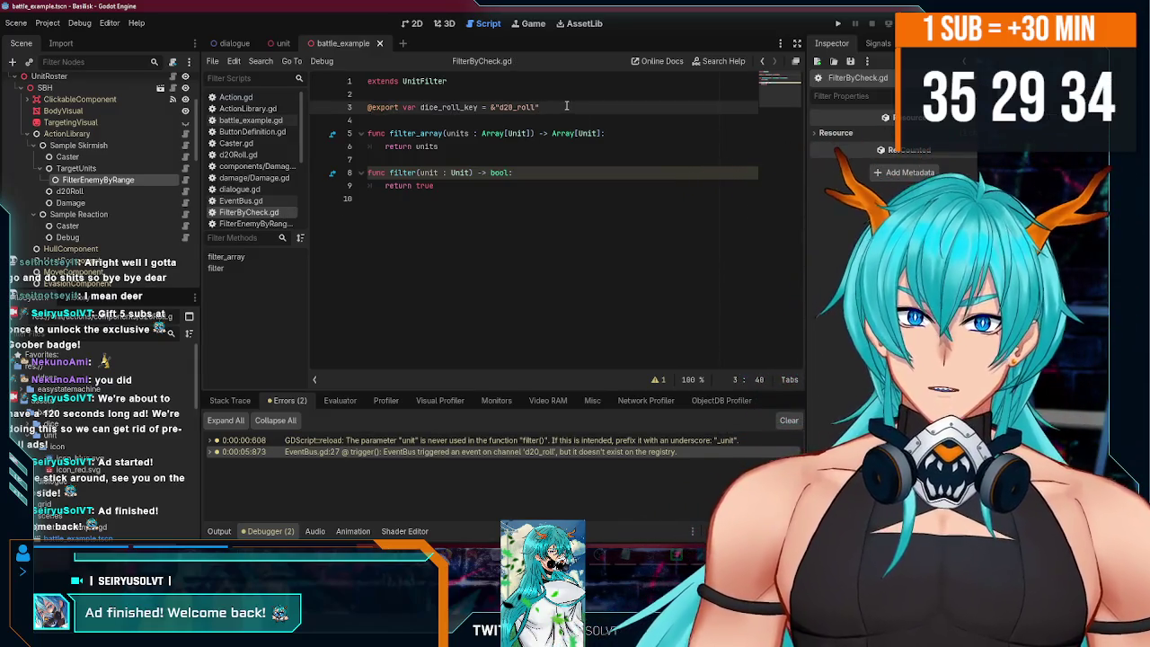
key(Return)
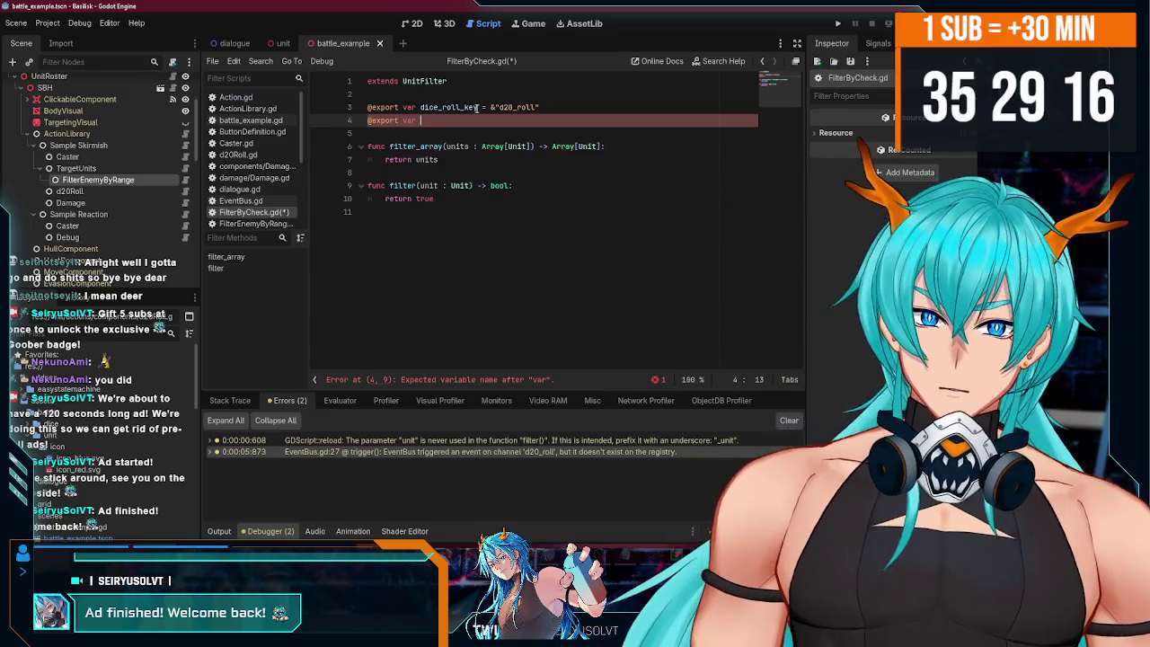
text(@export var)
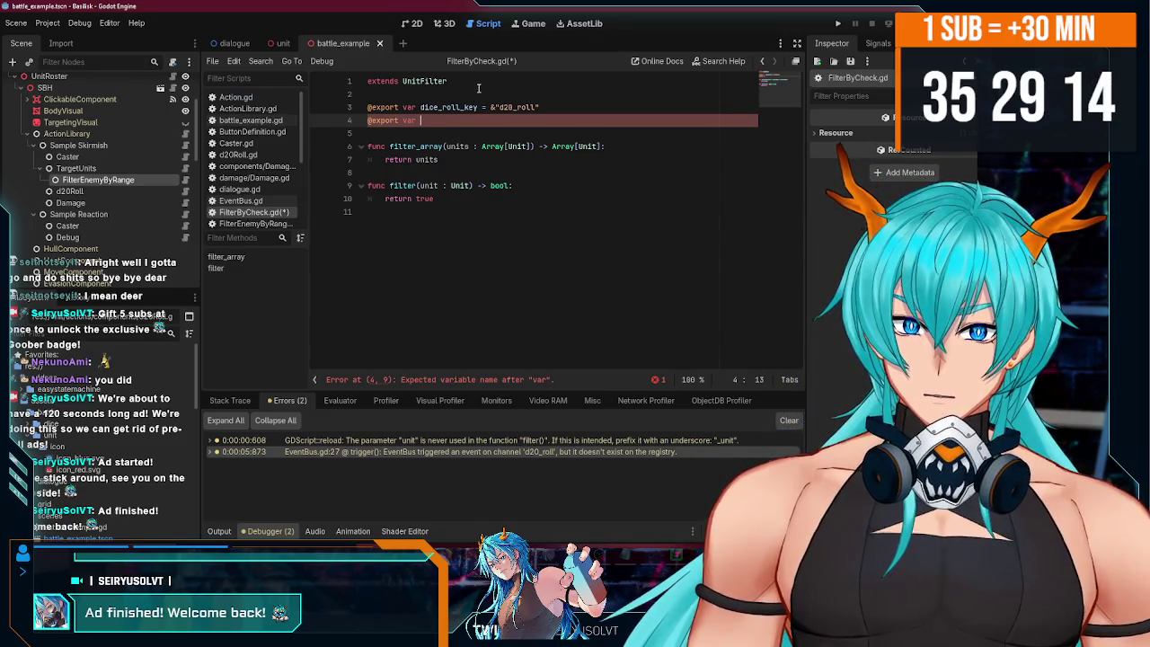
key(BackSpace)
key(BackSpace)
key(BackSpace)
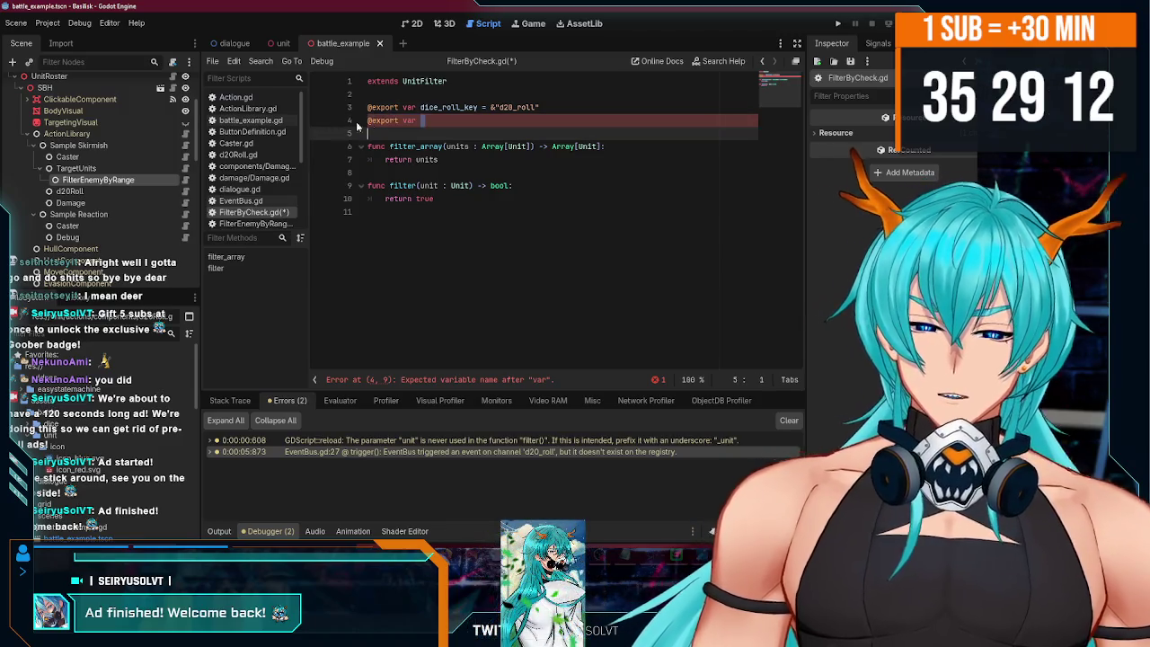
key(ctrl+s)
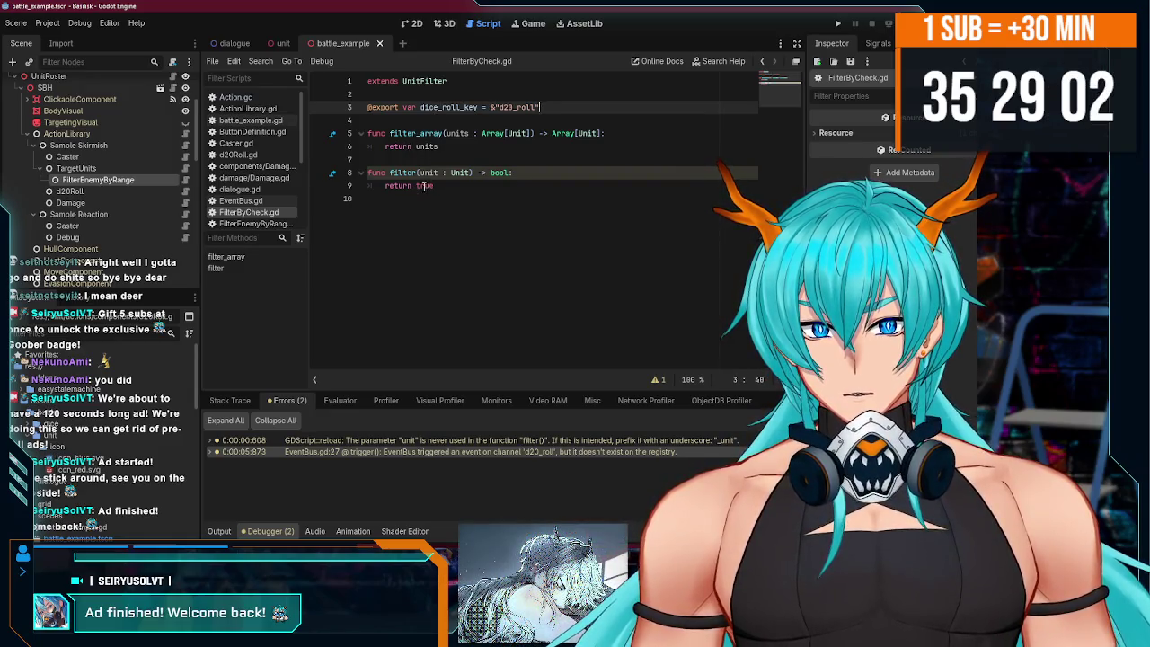
double_click(400, 186)
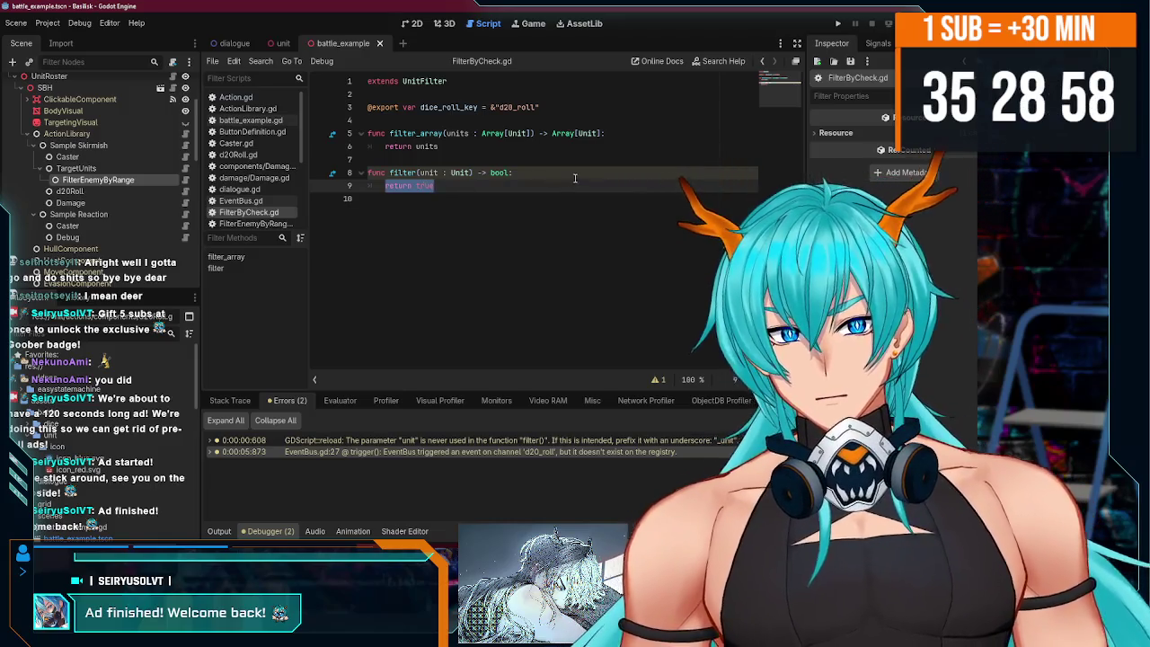
- Open a new line above filter()'s return and begin a variable declaration, saving progress
key(Left)
key(Return)
key(Return)
key(Return)
click(406, 198)
text(var )
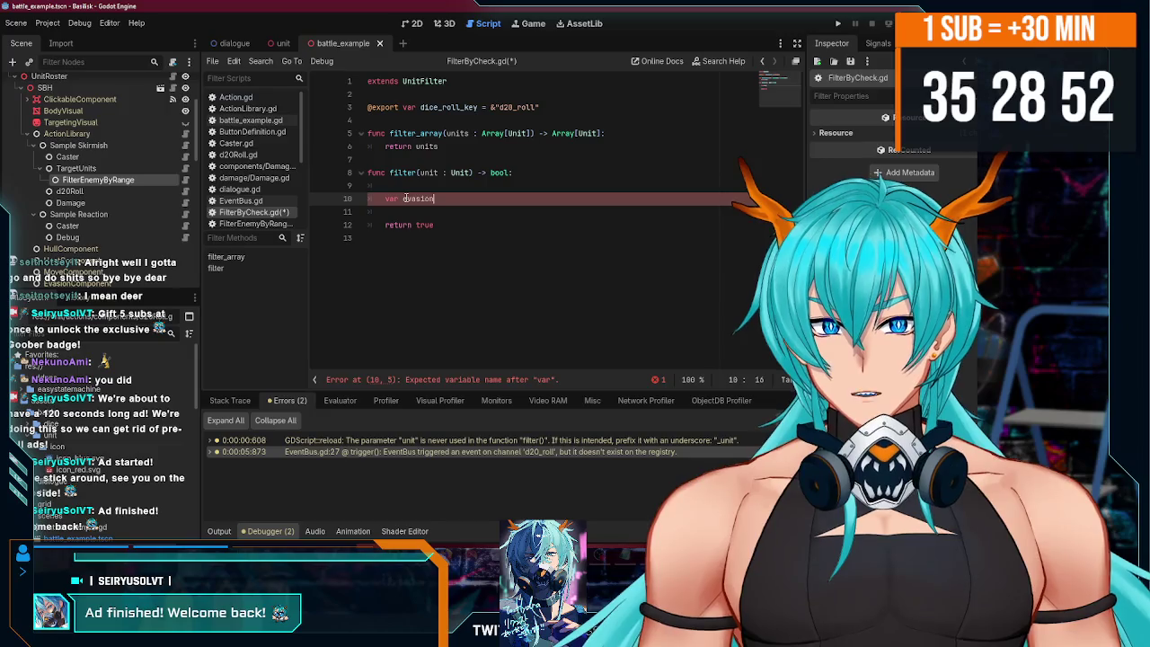
text(n=)
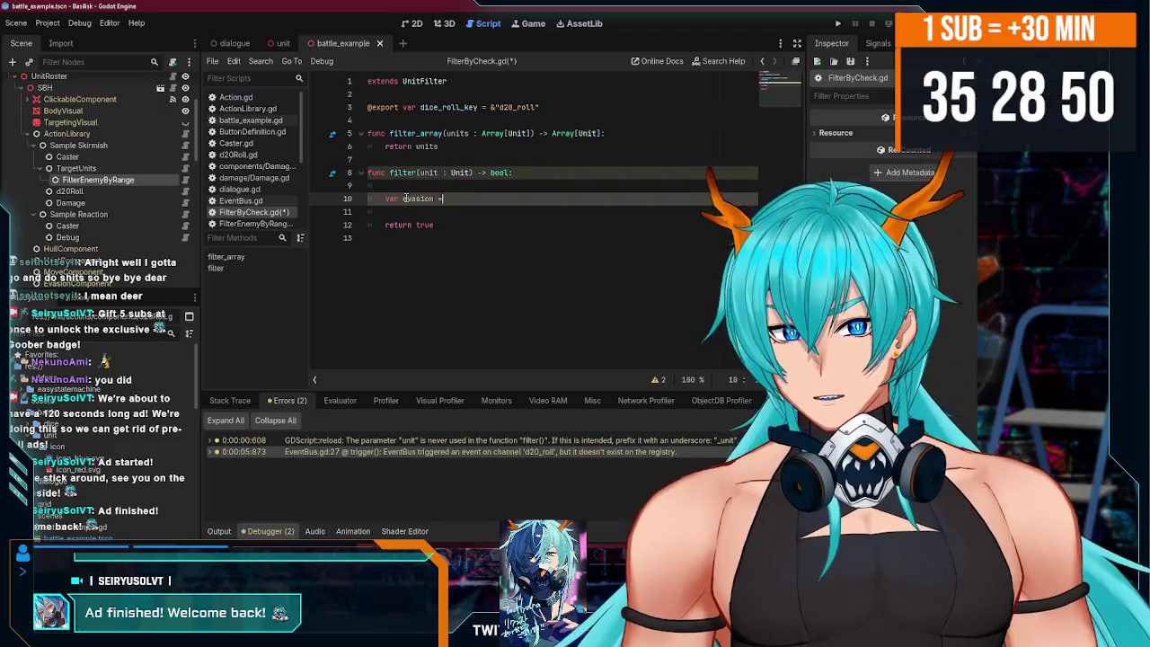
text(t.)
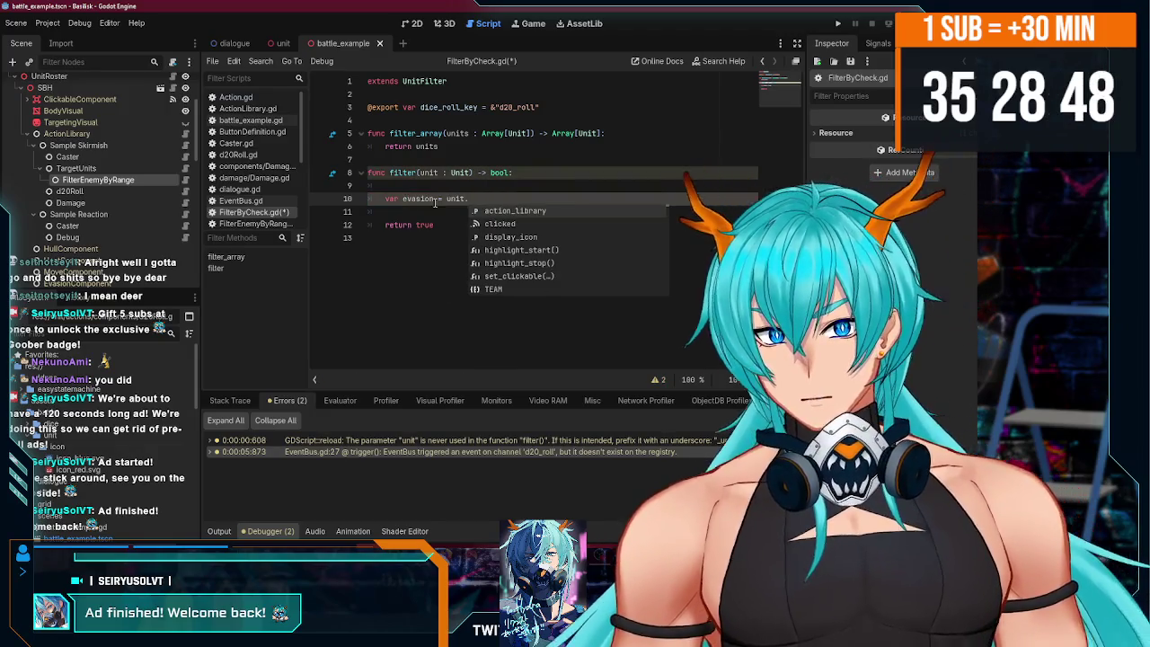
key(ctrl+s)
- Check the EvasionComponent node name in the unit scene, then return to FilterByCheck.gd
click(282, 44)
click(81, 186)
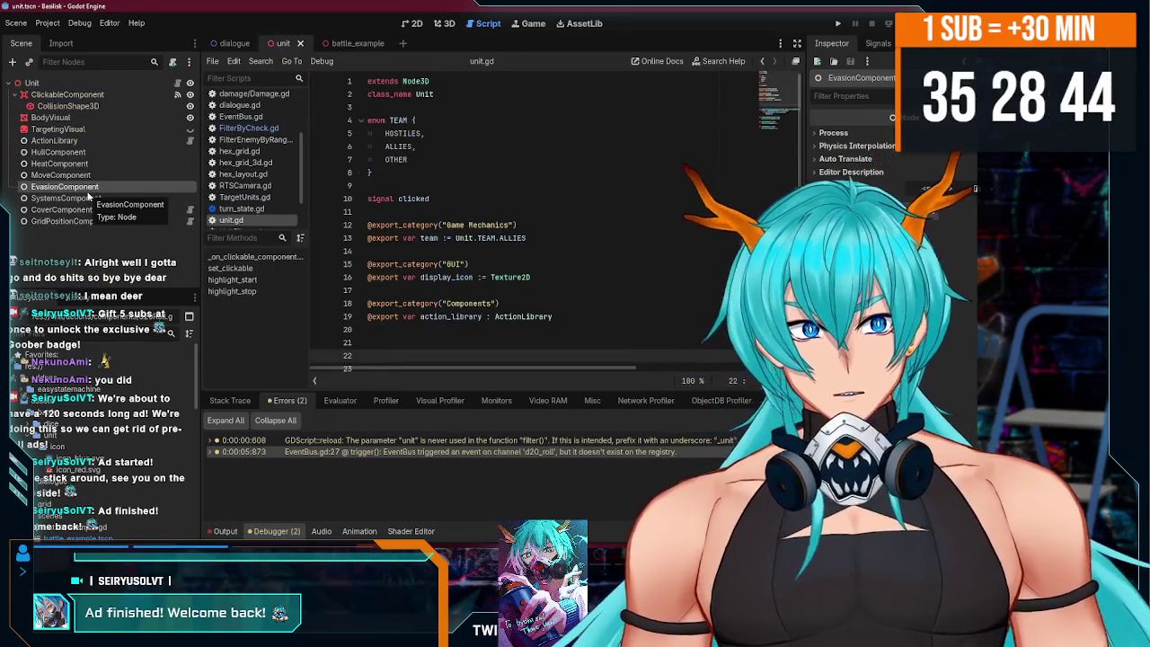
click(343, 43)
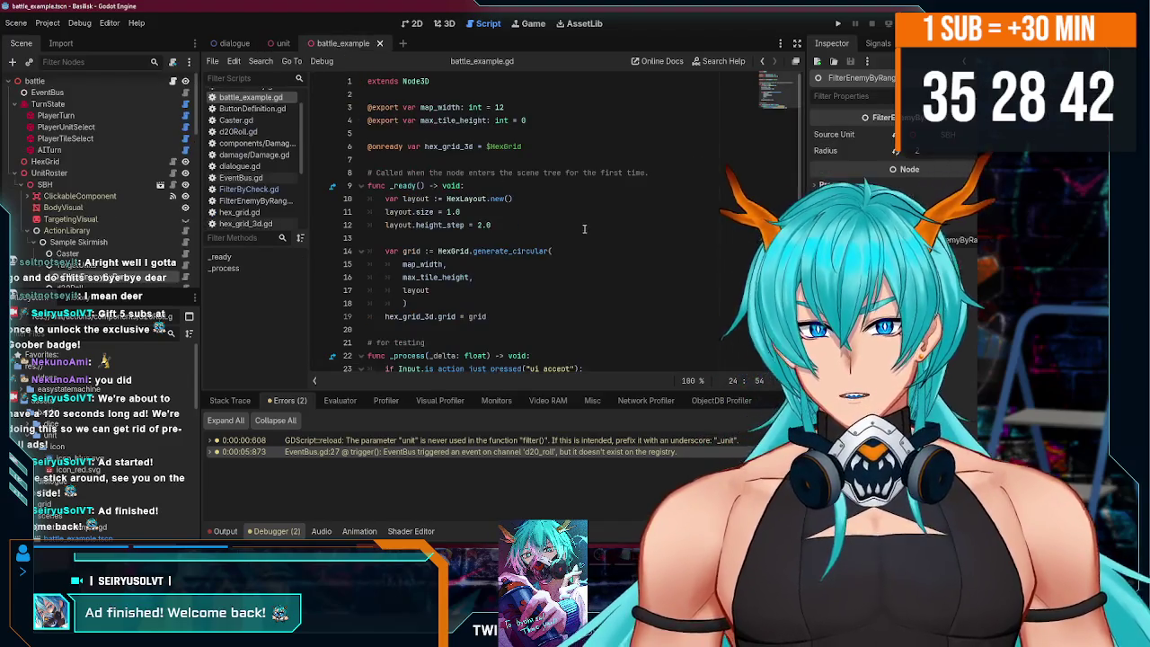
click(283, 43)
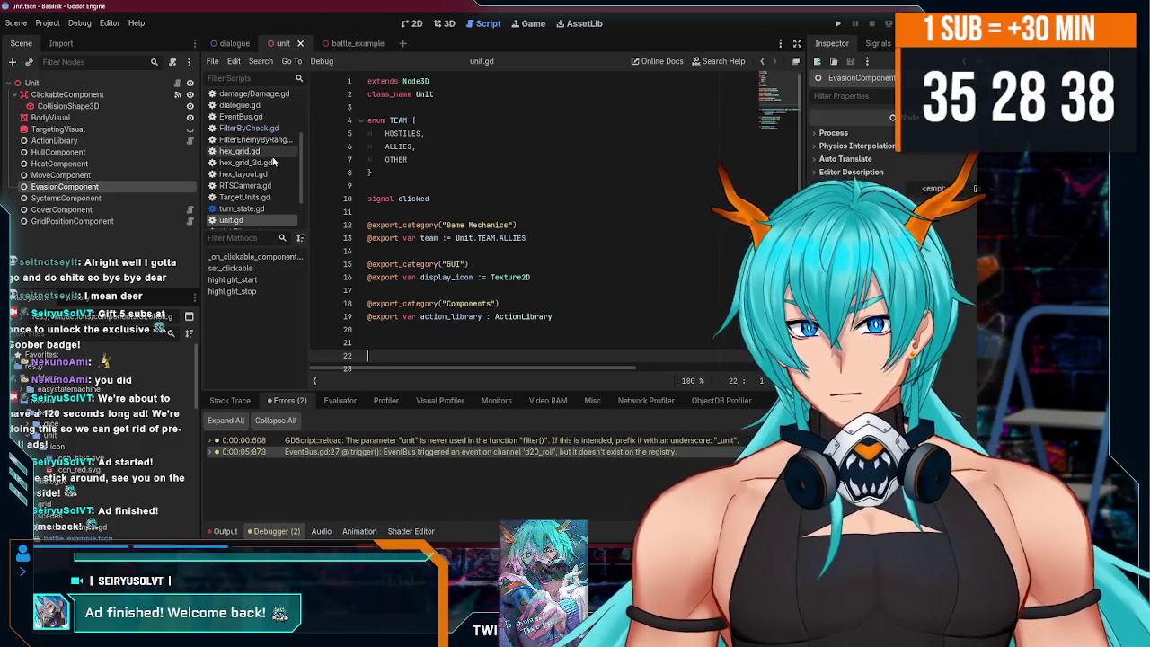
click(249, 128)
- Complete the line as 'var evasion = unit.find_child("EvasionComponent").evasion' and save
key(Escape)
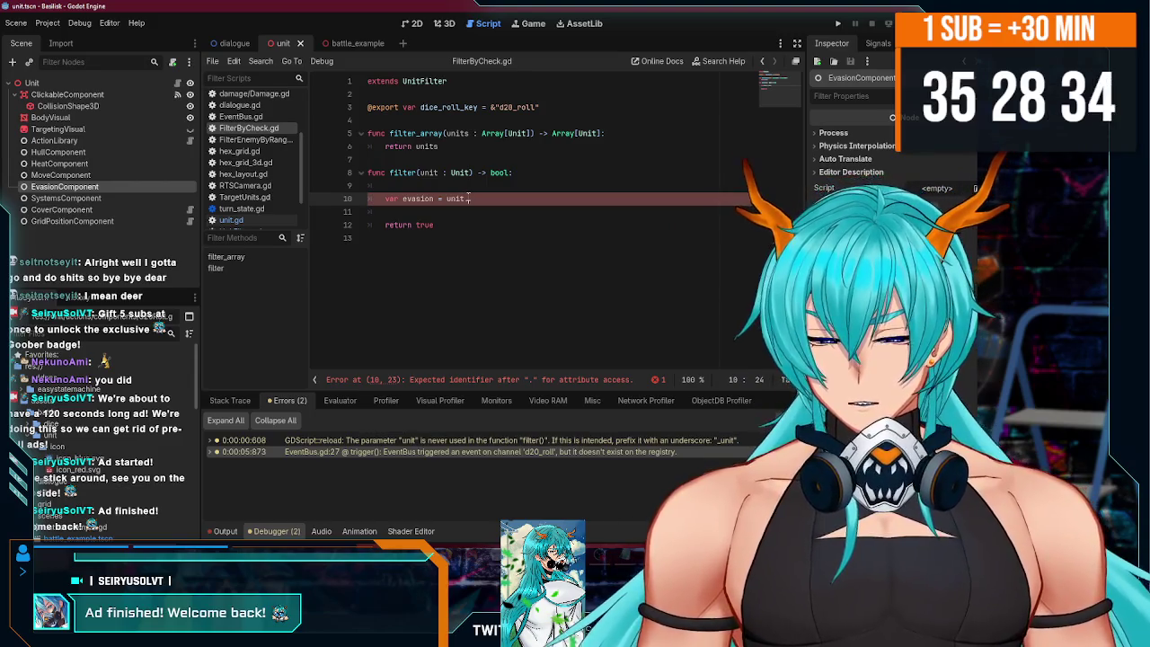
key(BackSpace)
key(BackSpace)
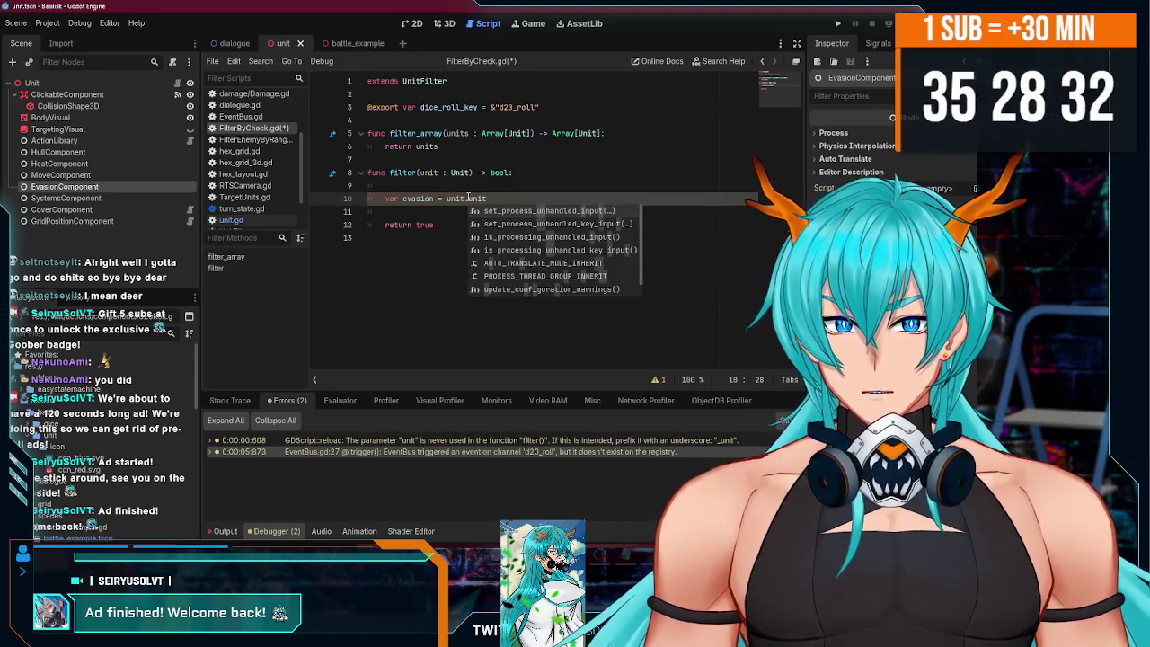
text(ge)
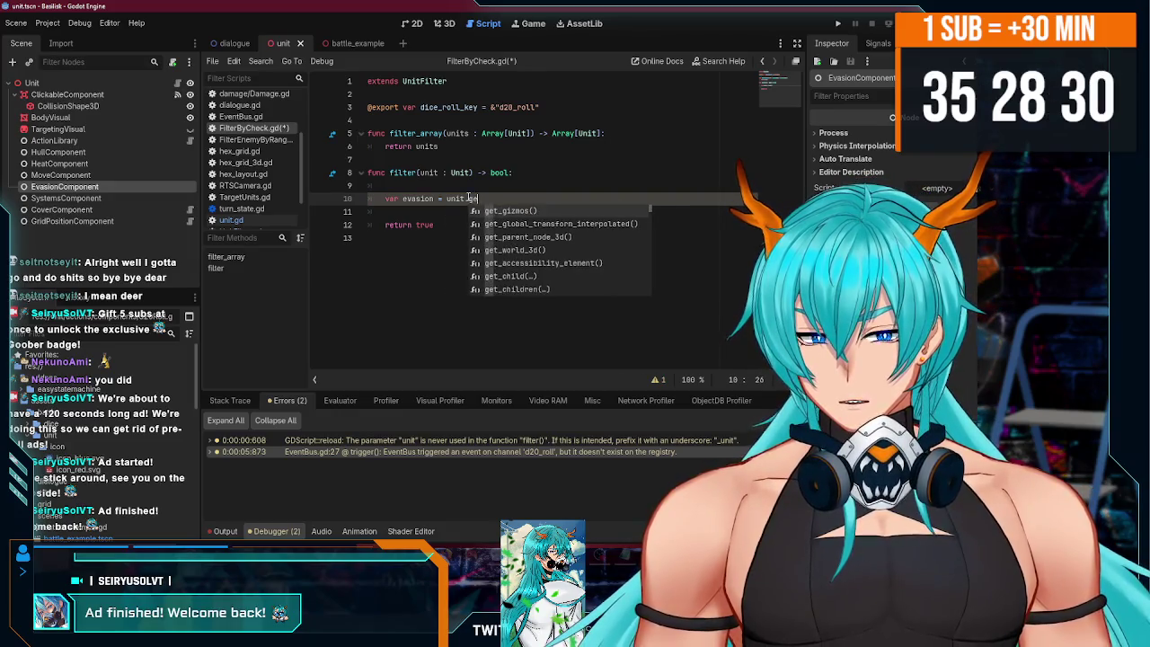
key(BackSpace)
key(BackSpace)
text(find)
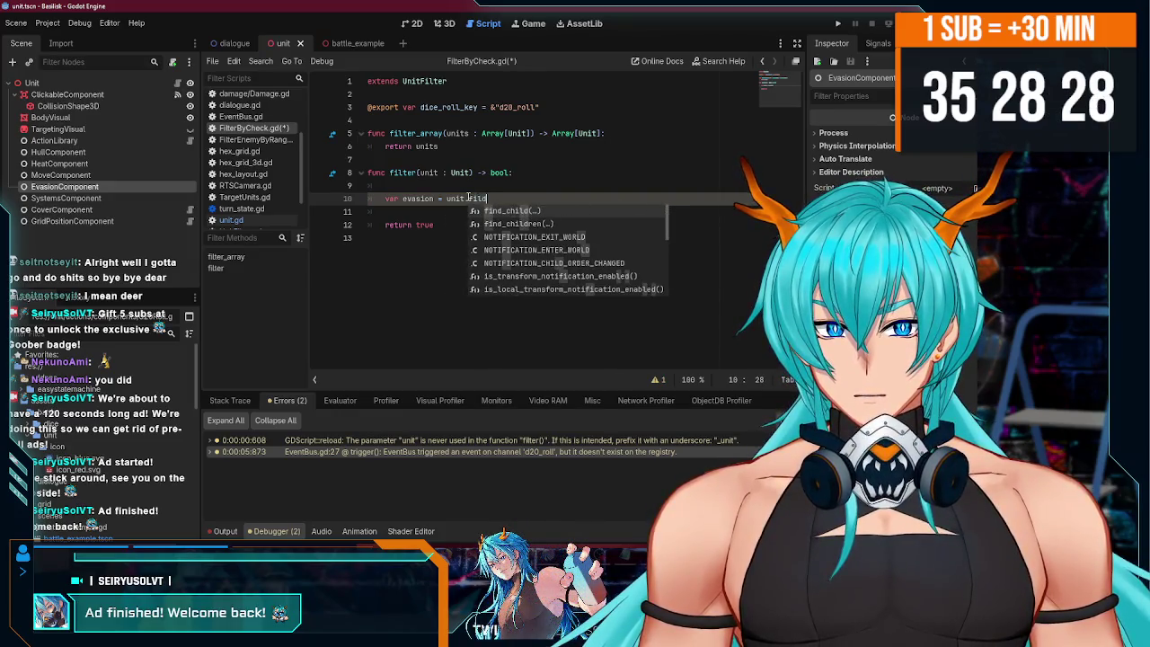
key(Return)
text(vasi)
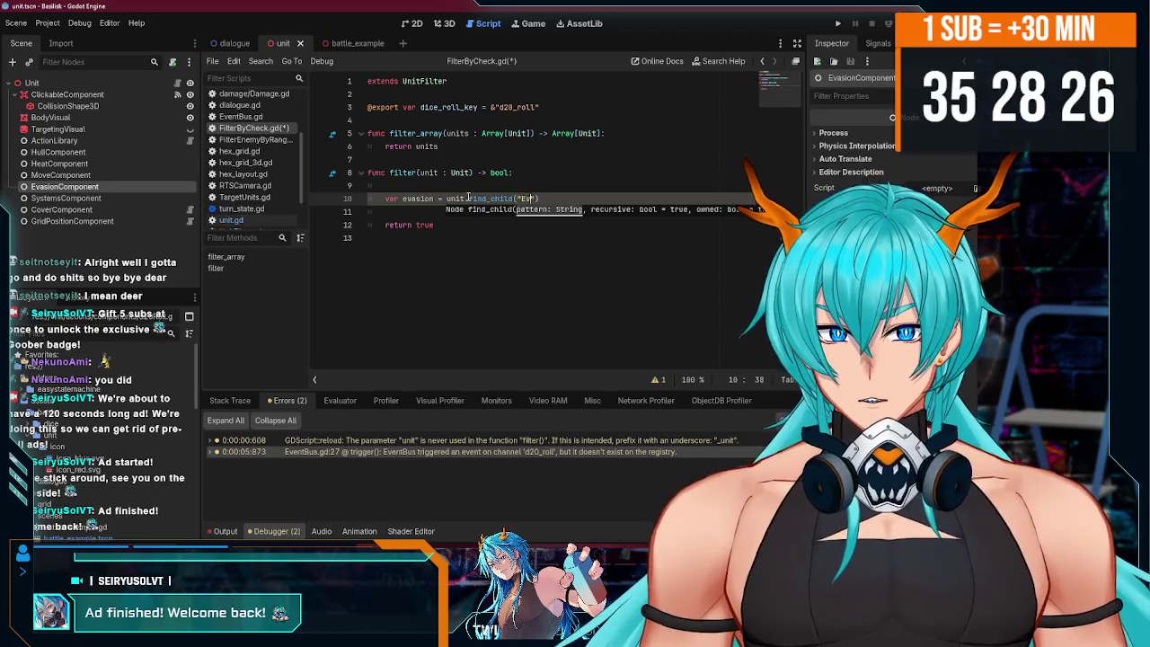
text(onComponent"))
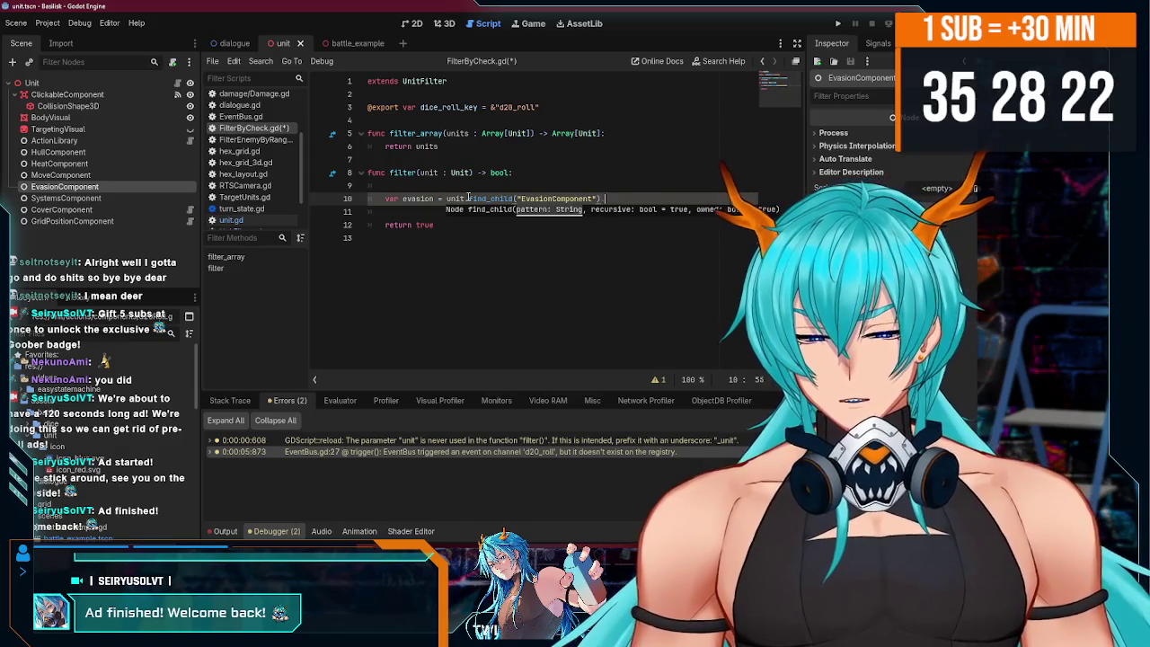
text(.)
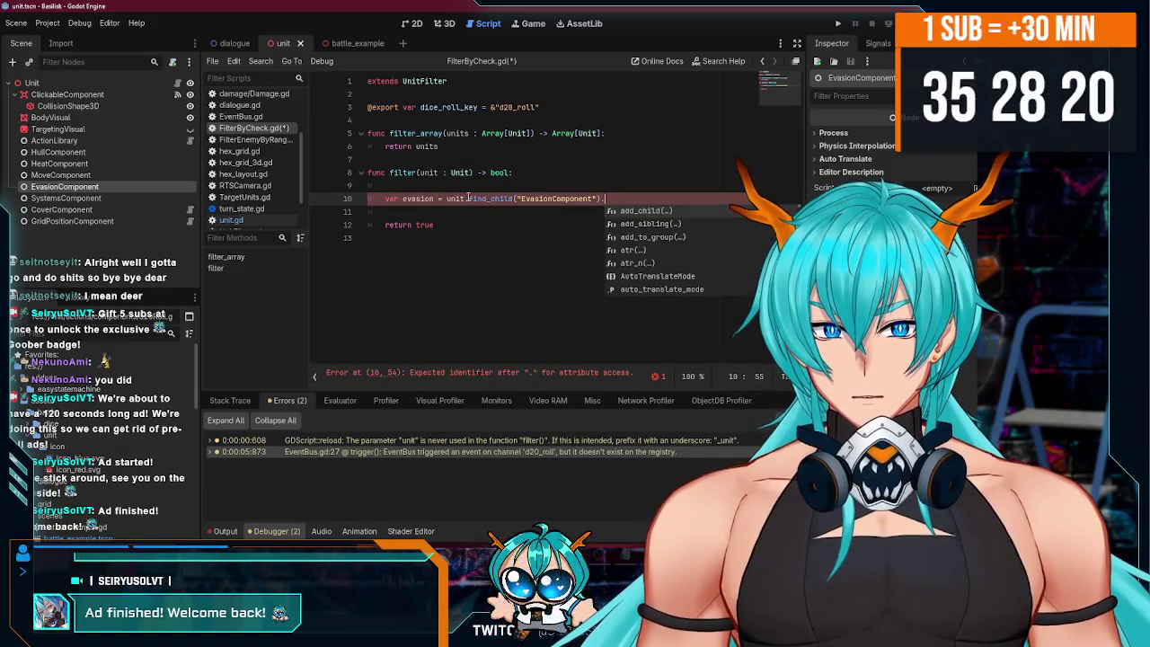
text(evasion)
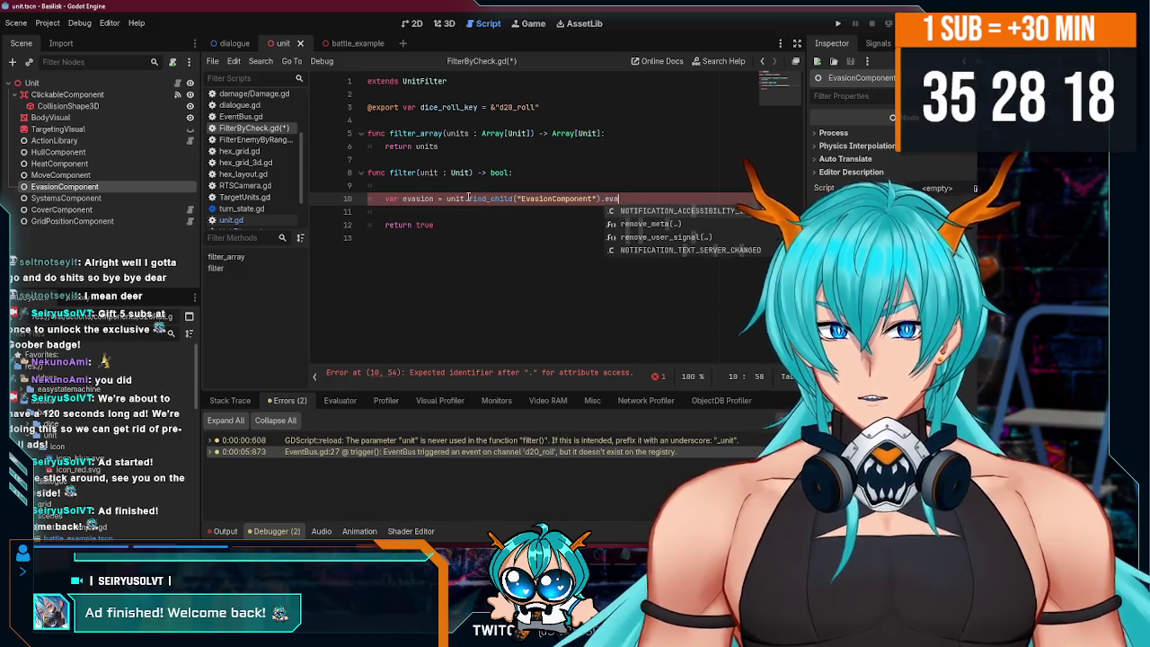
key(ctrl+s)
key(Down)
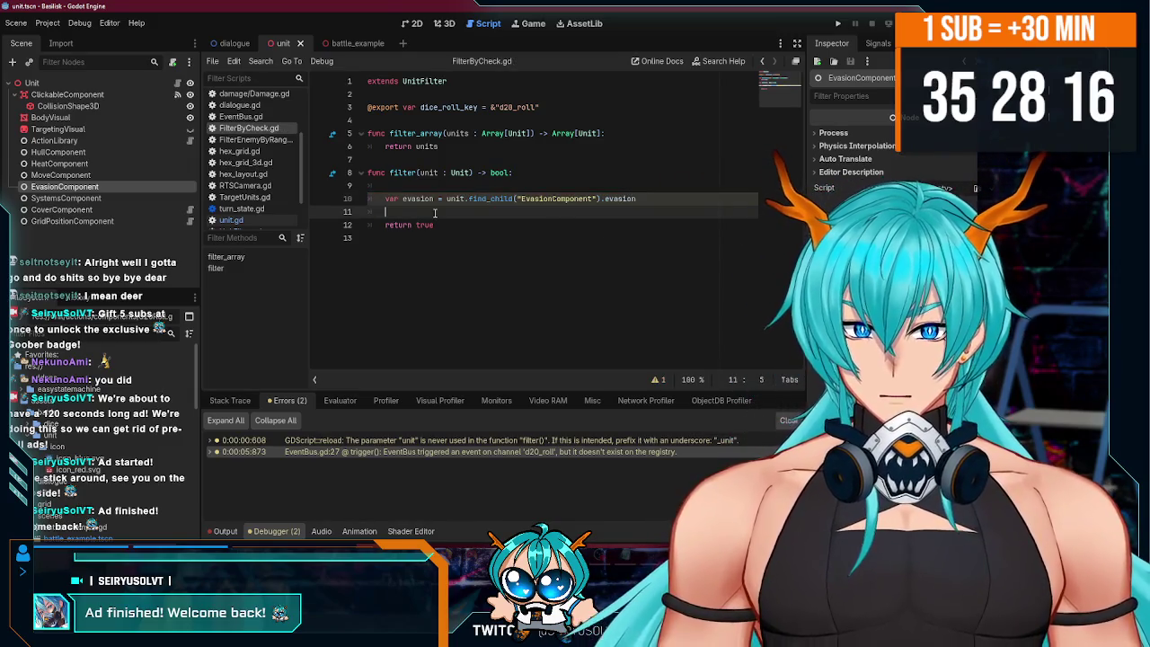
right_click(101, 191)
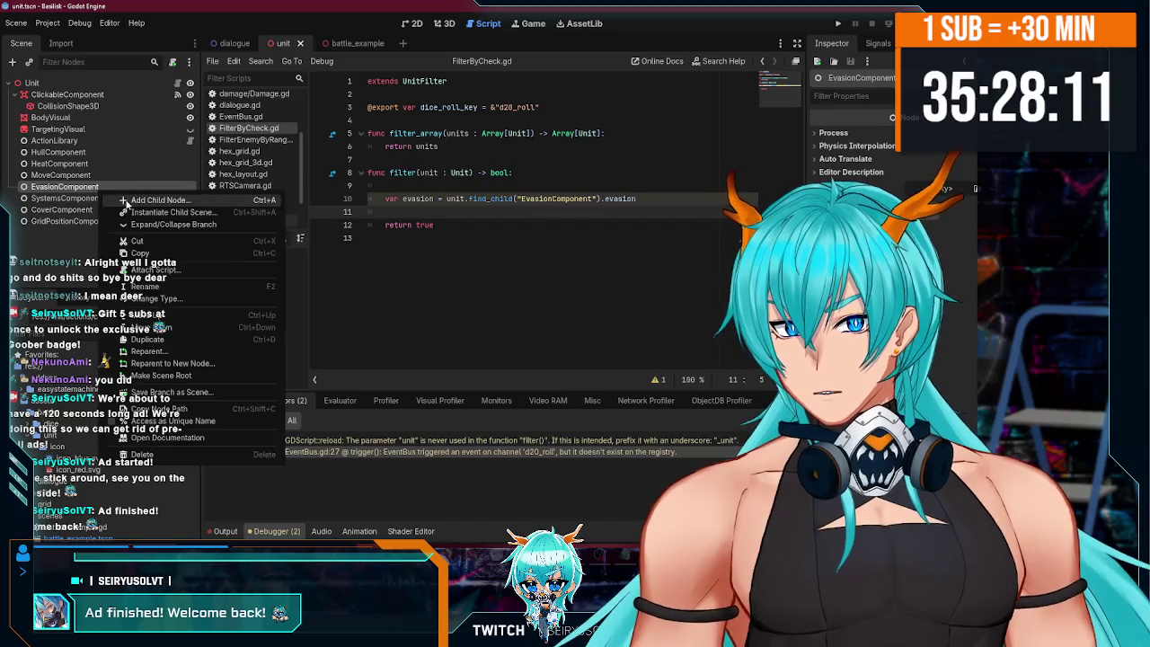
- Create a new script file named EvasionComponent.gd
key(Escape)
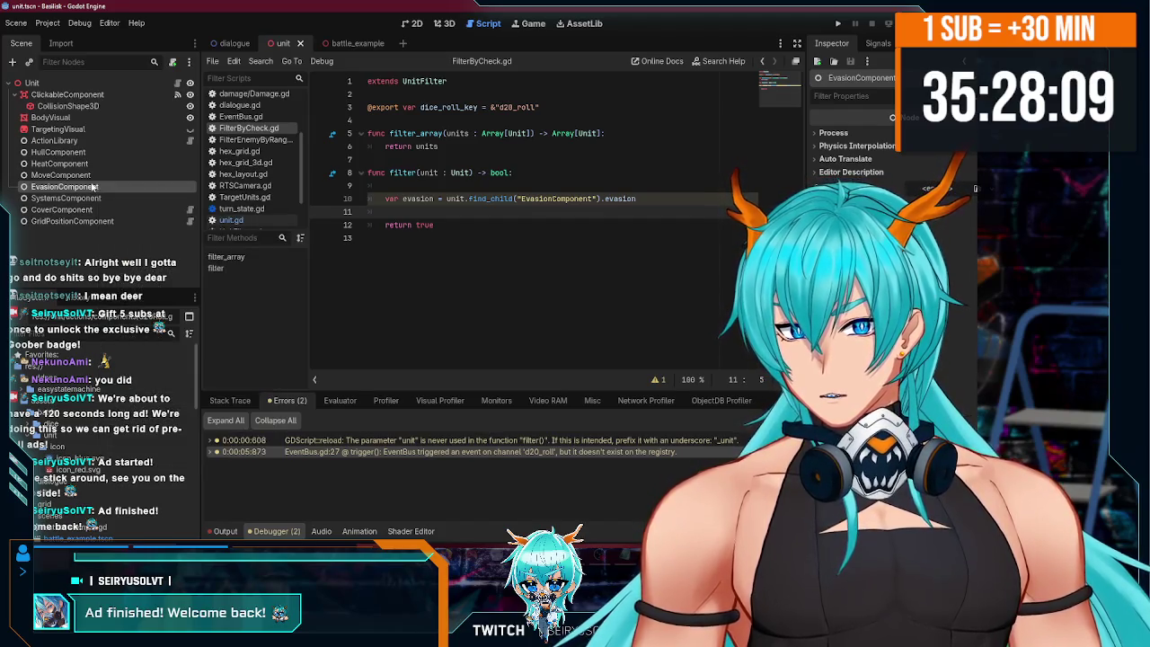
click(213, 61)
click(235, 77)
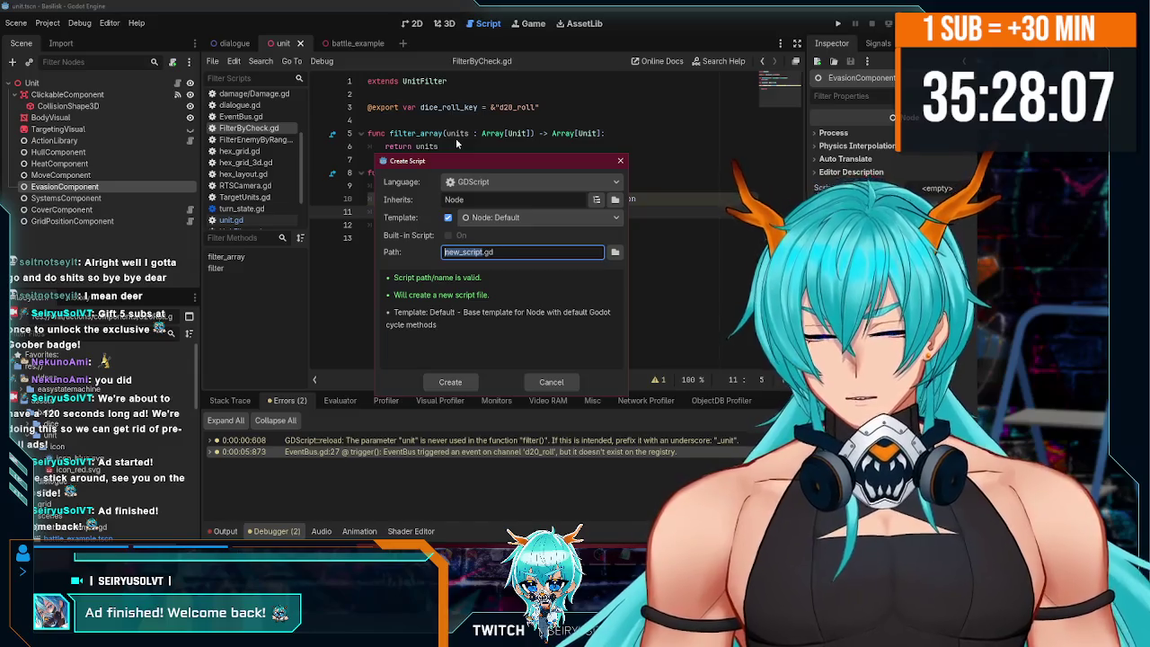
text(EvasionComponent)
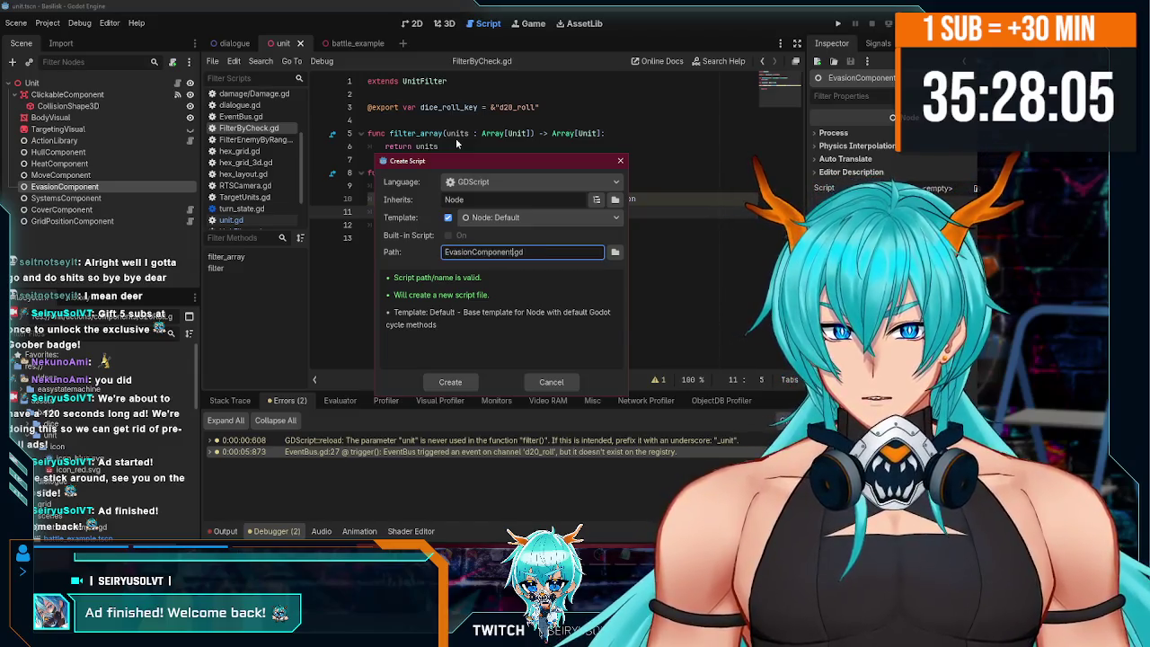
key(Return)
click(416, 94)
text(class)
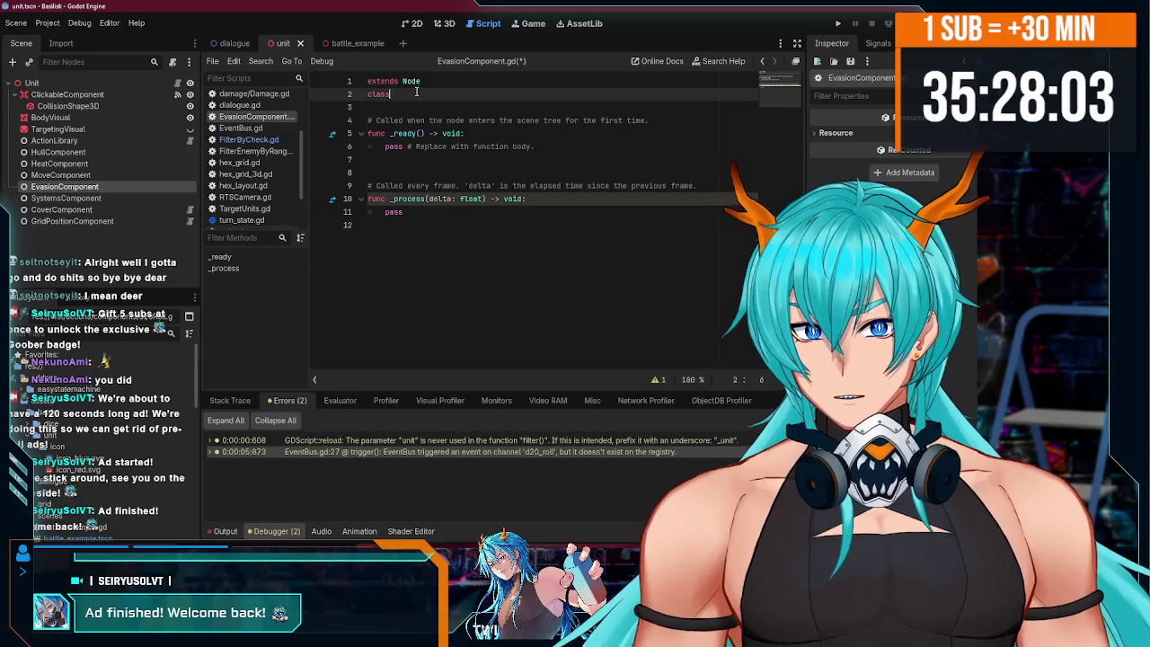
text(vasionCompo)
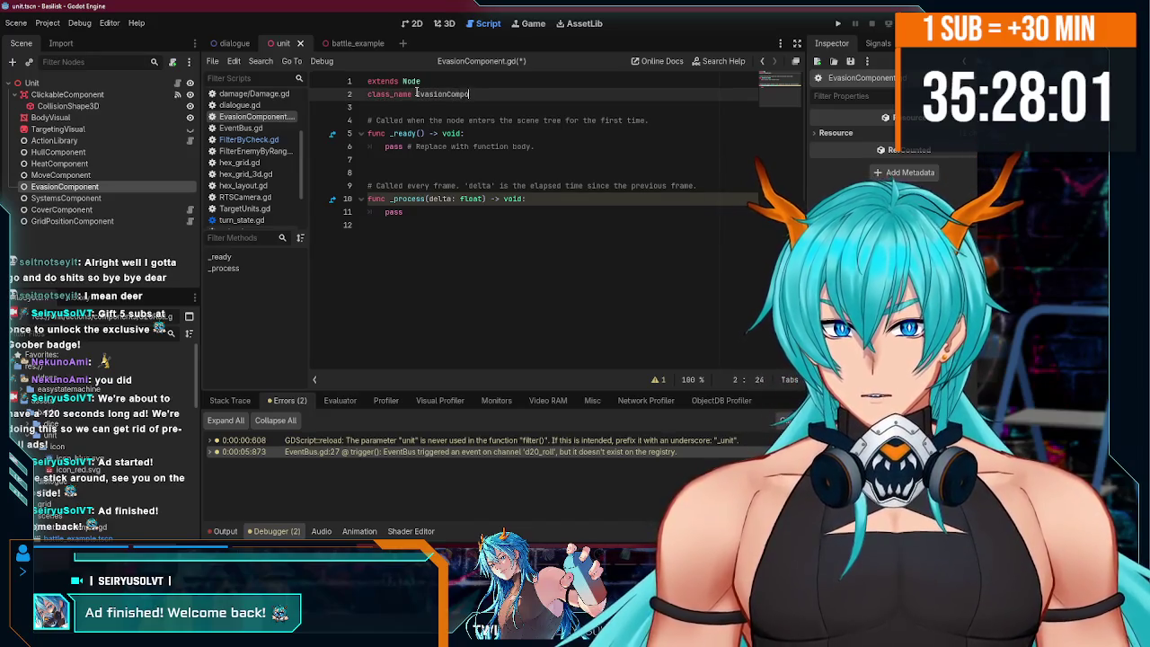
text(nent)
key(Return)
key(Return)
text(xport var ev)
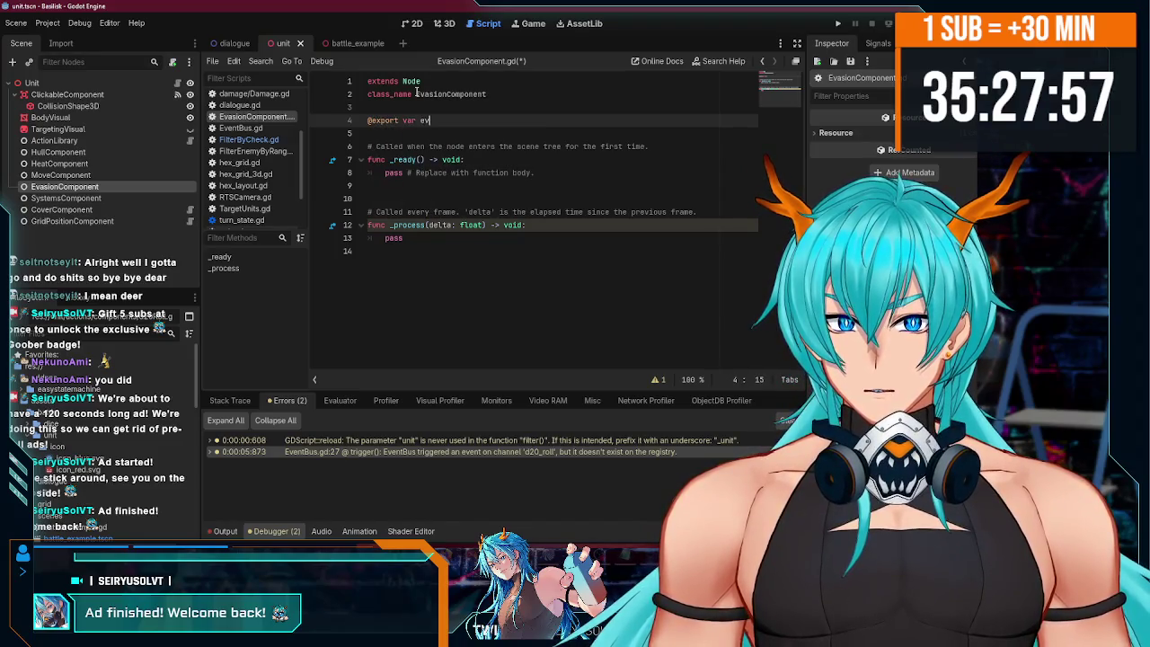
text(asion )
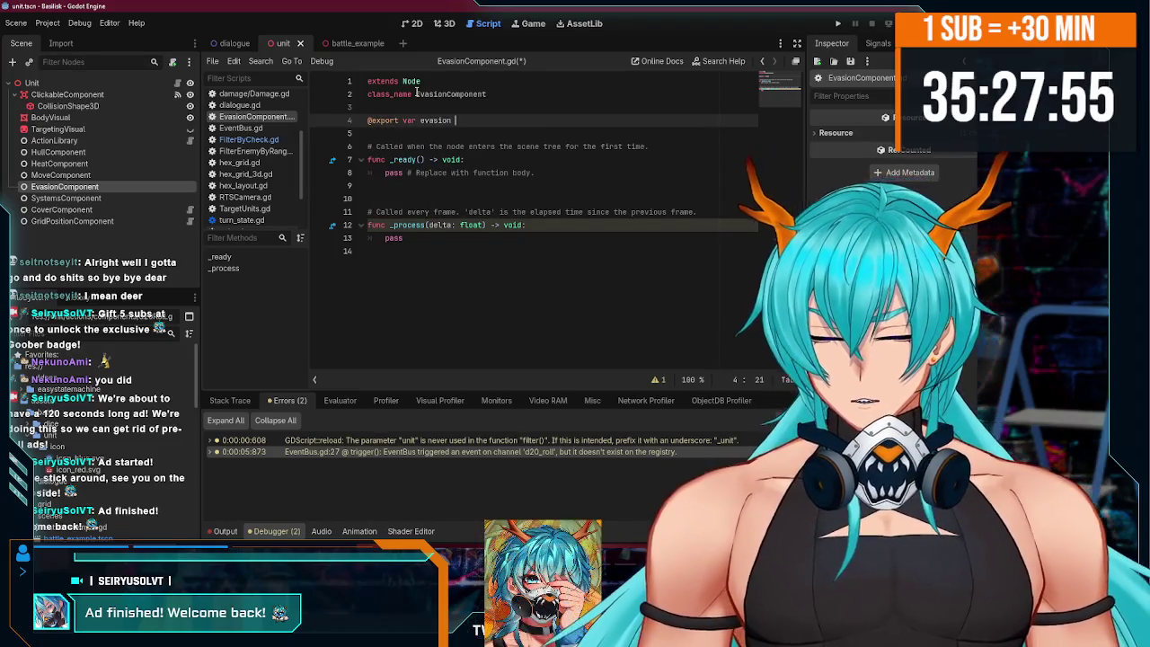
text(:)
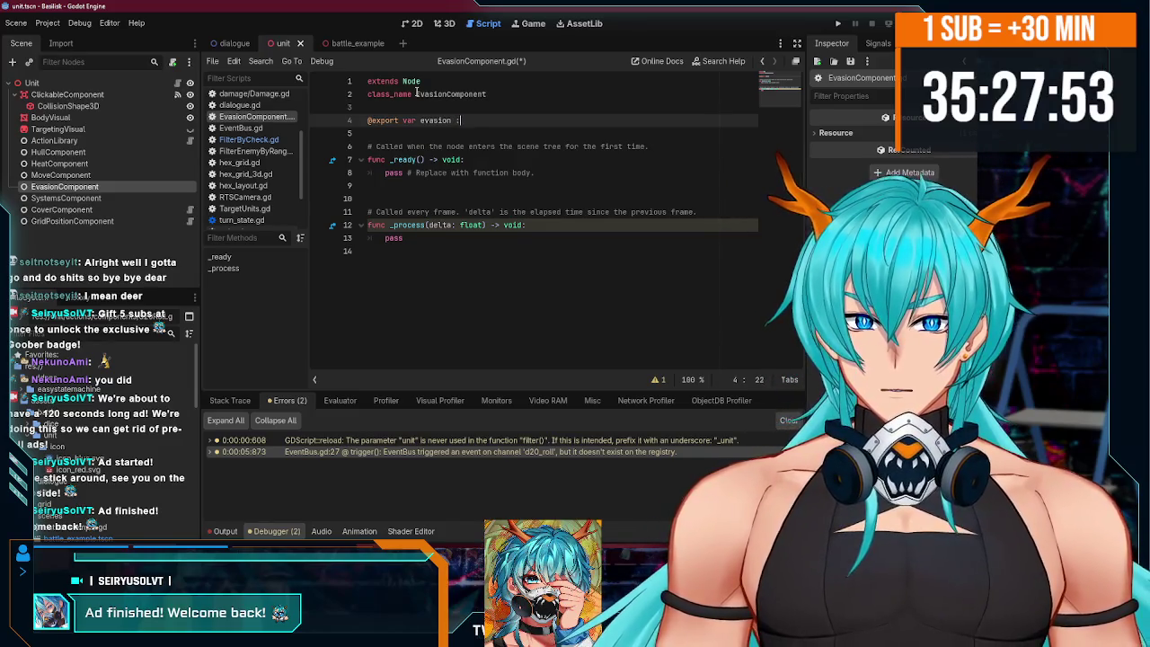
text(= 10)
key(ctrl+s)
drag(409, 238, 334, 147)
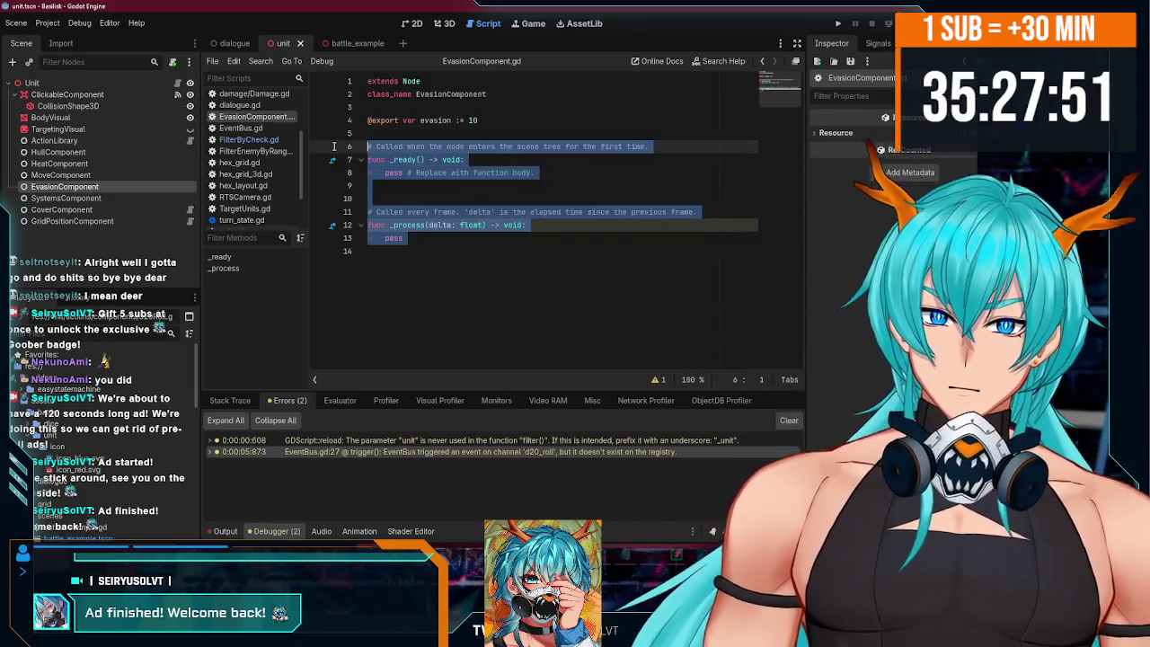
key(BackSpace)
key(BackSpace)
key(BackSpace)
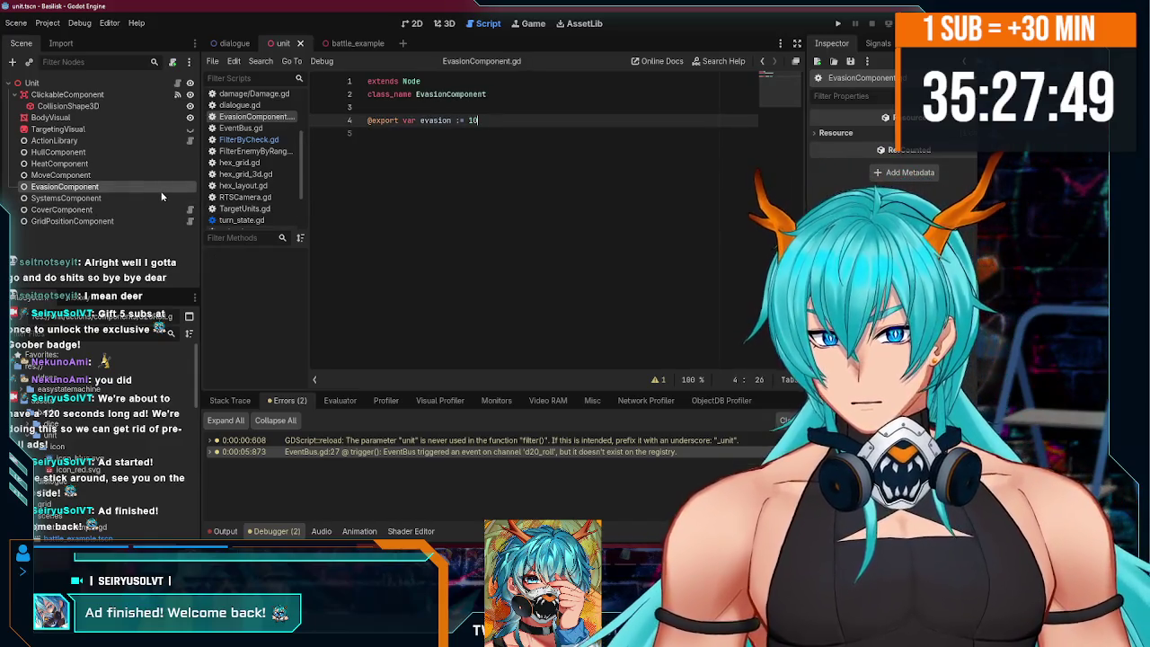
- Change the unit's EvasionComponent node to the EvasionComponent type and save the scene
right_click(161, 190)
click(220, 299)
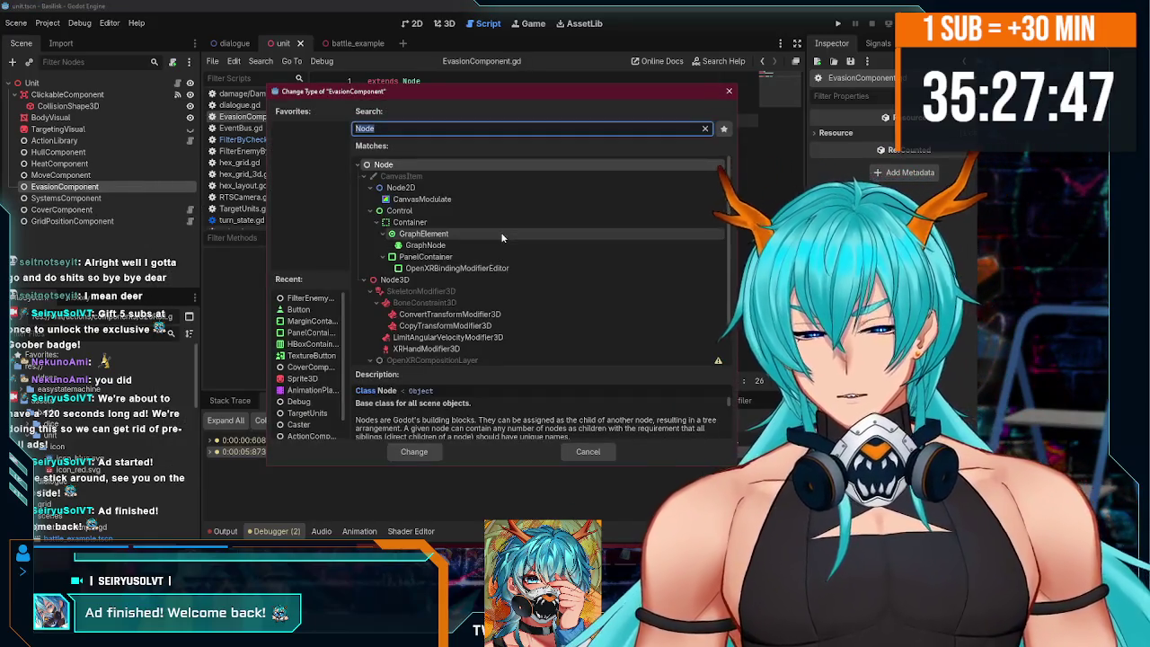
text(evasion)
key(Return)
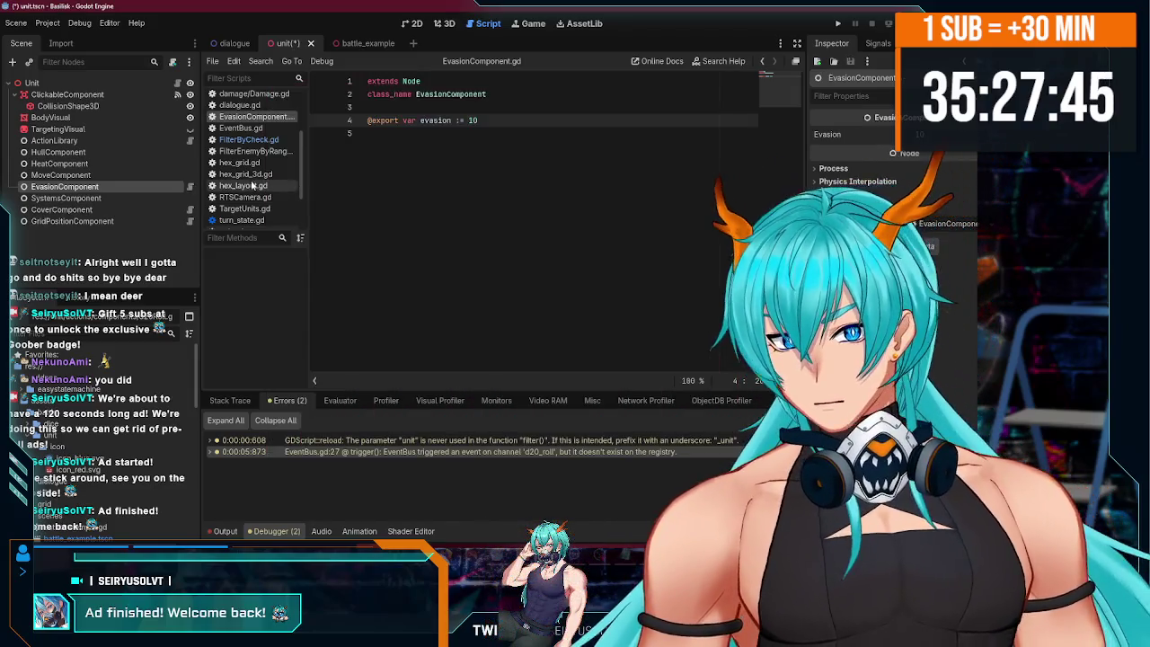
key(ctrl+s)
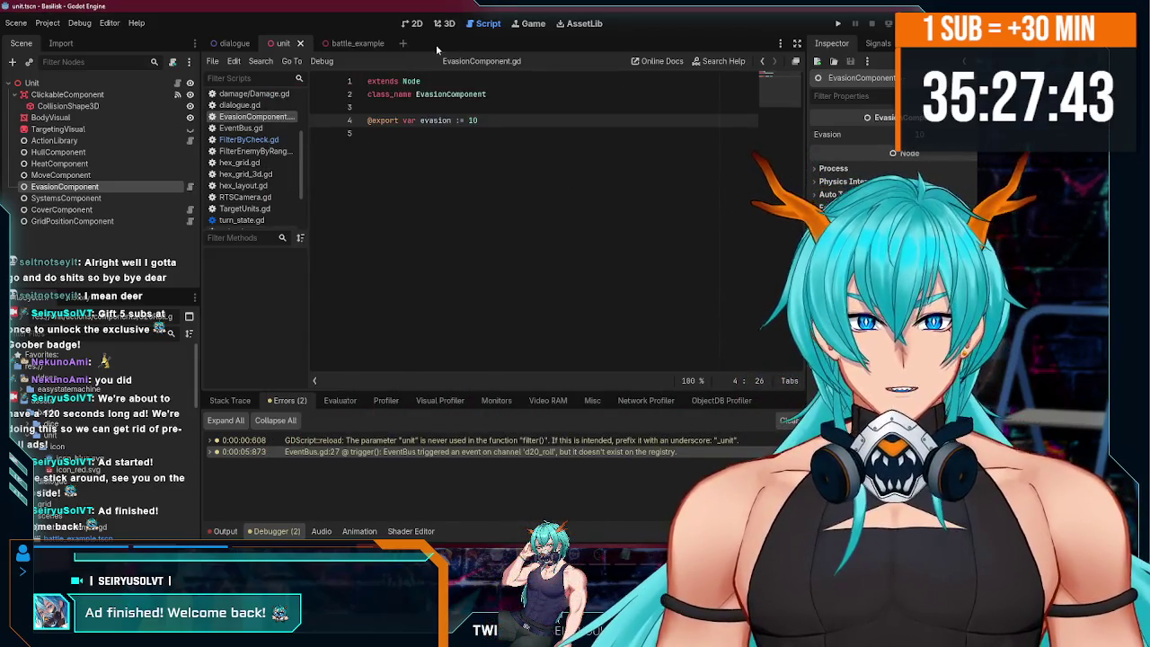
- Return to the unit scene and open FilterByCheck.gd from the script list
click(355, 43)
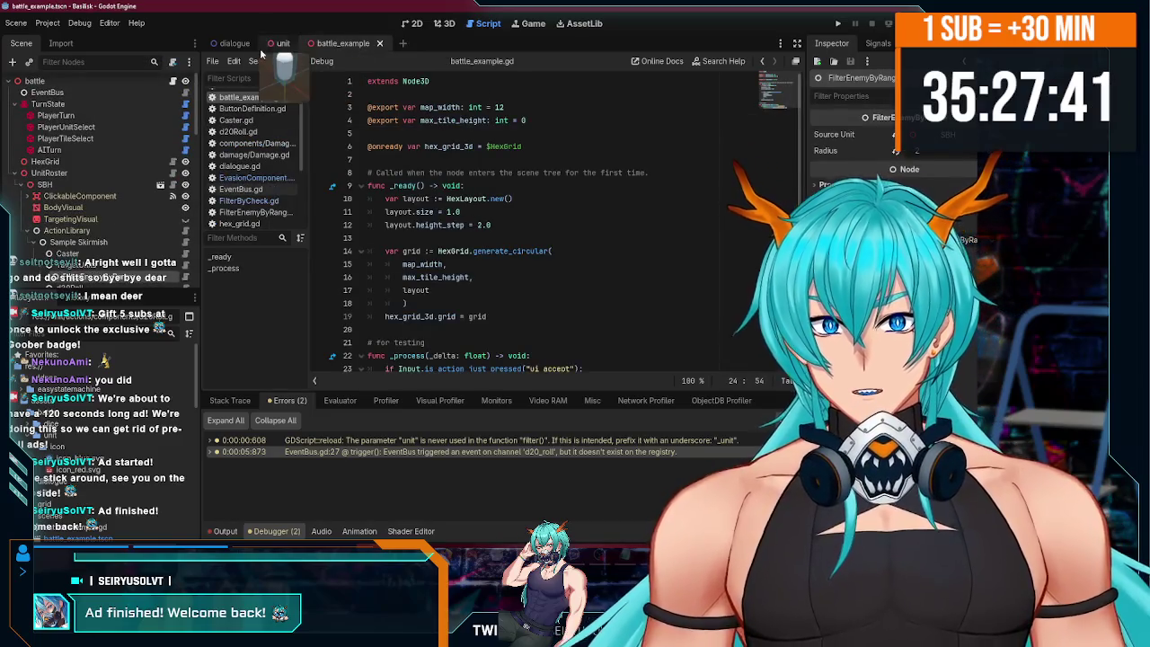
click(278, 44)
click(249, 127)
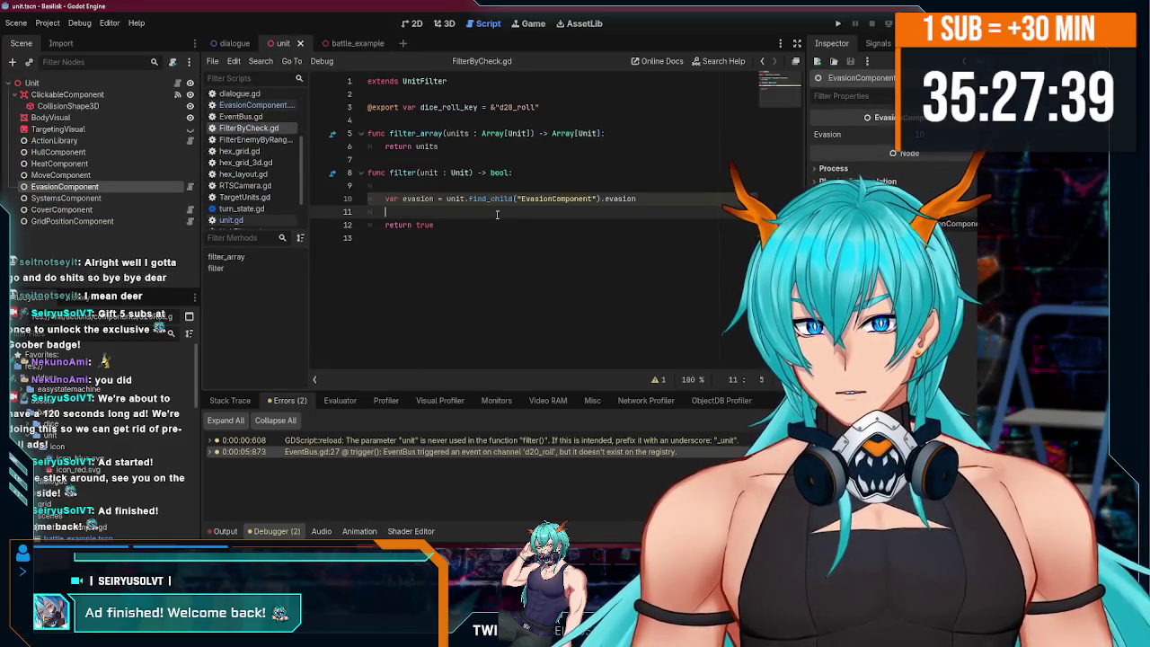
click(490, 198)
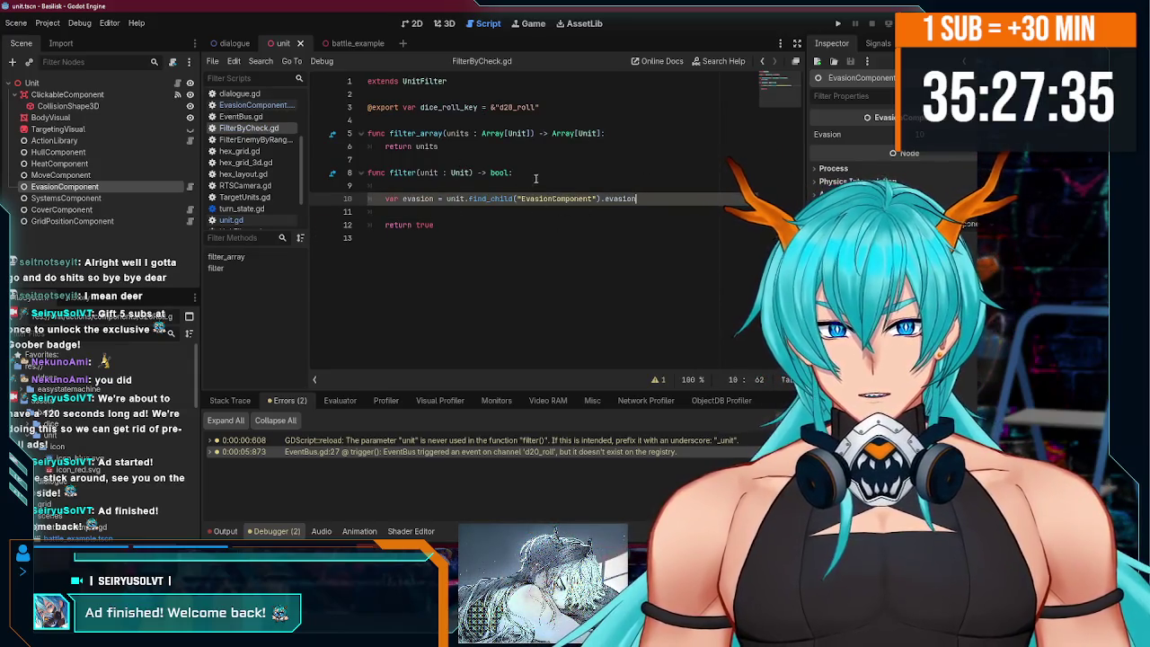
- Tidy the blank lines around the export declaration and save FilterByCheck.gd
click(539, 107)
key(Return)
drag(367, 120, 365, 99)
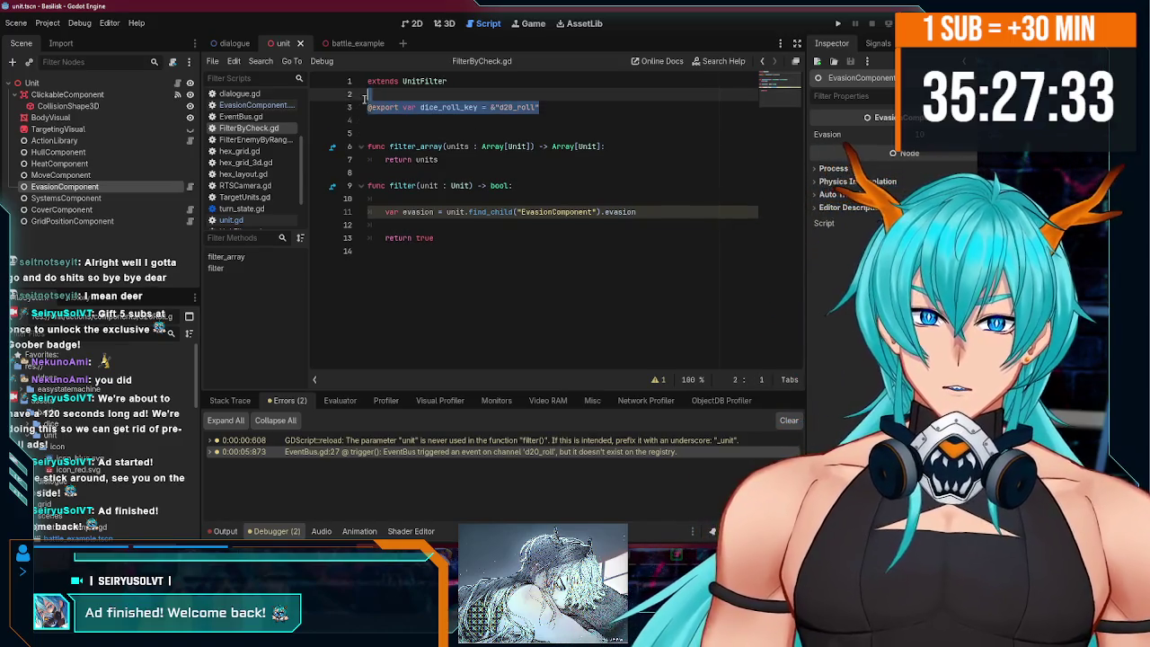
double_click(383, 107)
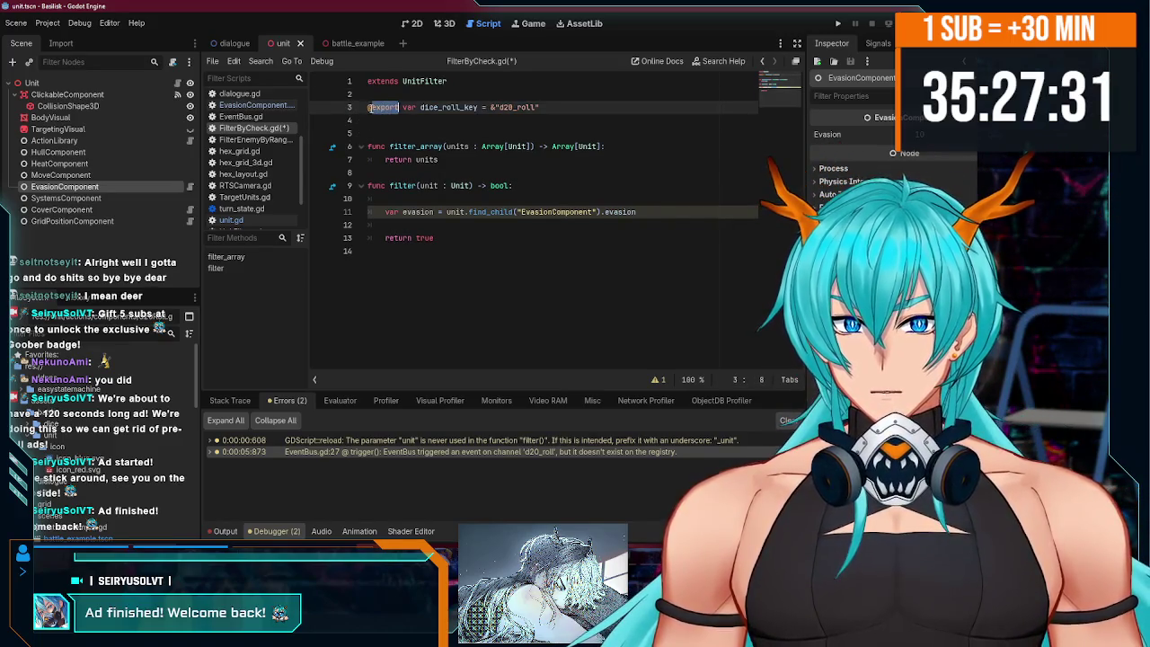
click(466, 123)
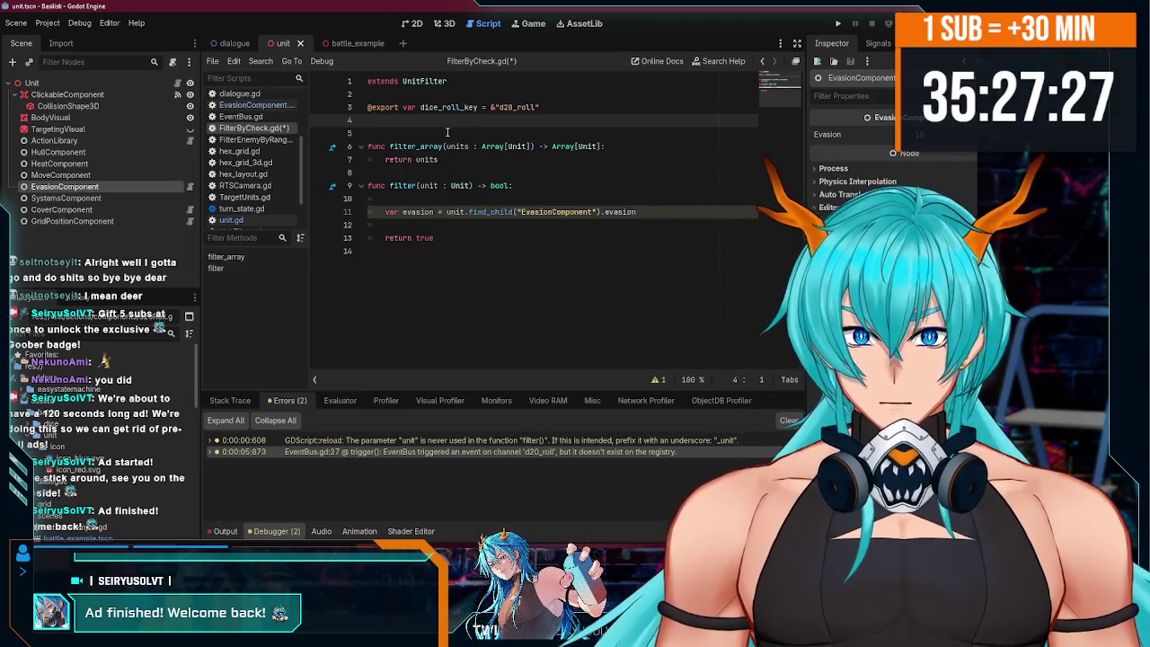
key(BackSpace)
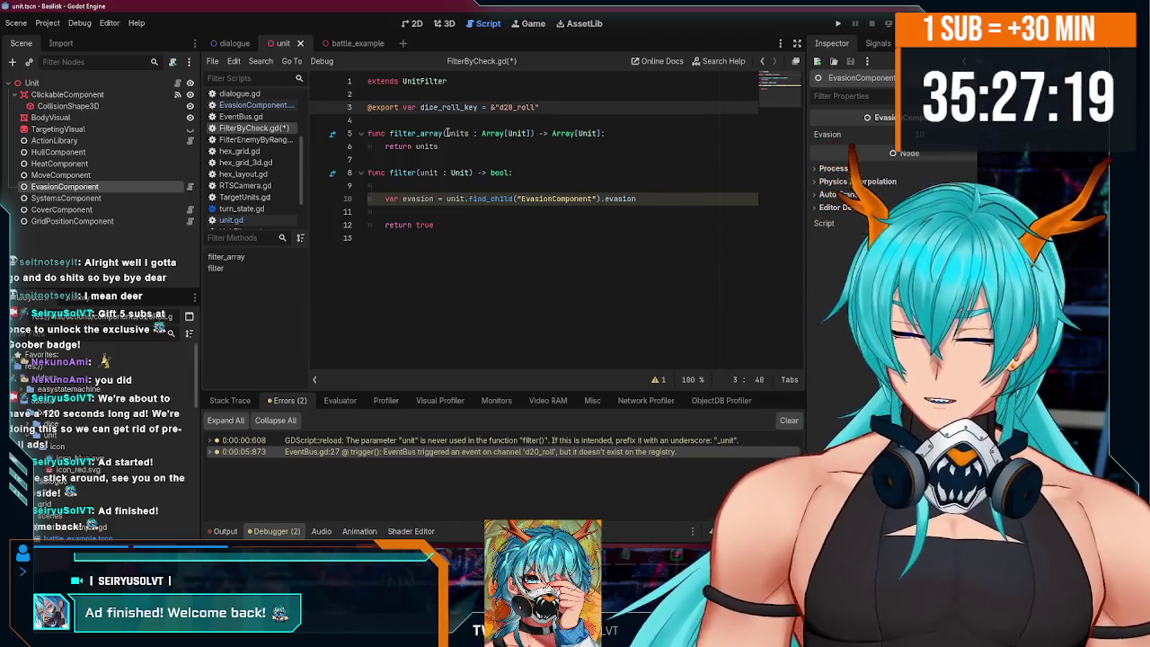
key(ctrl+s)
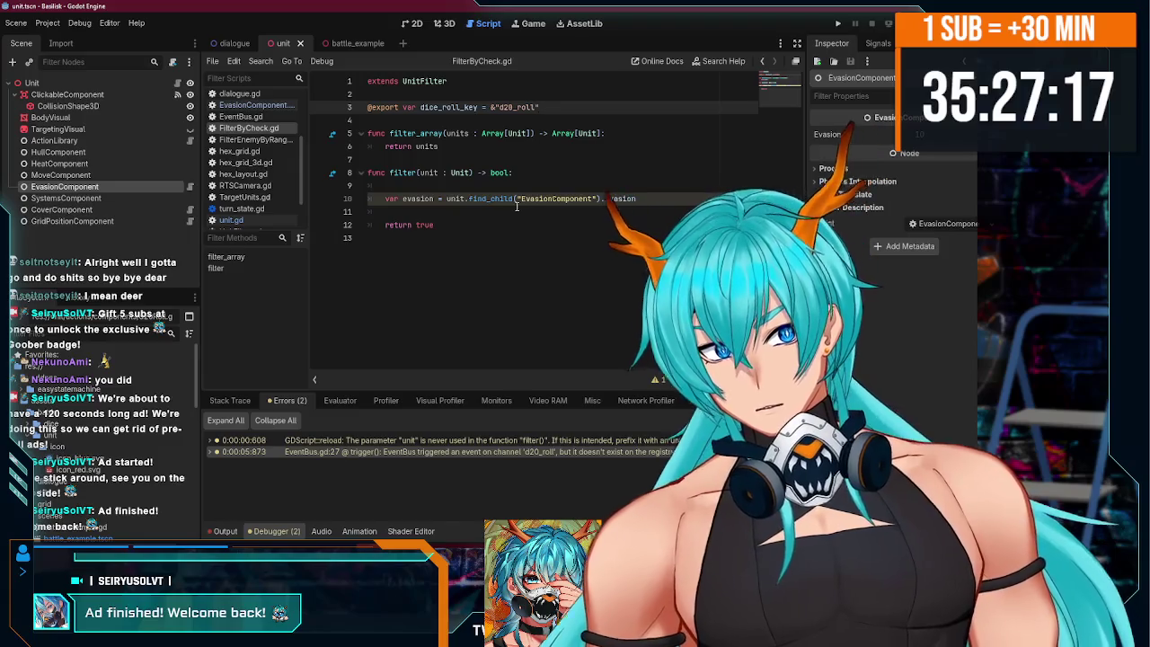
click(516, 207)
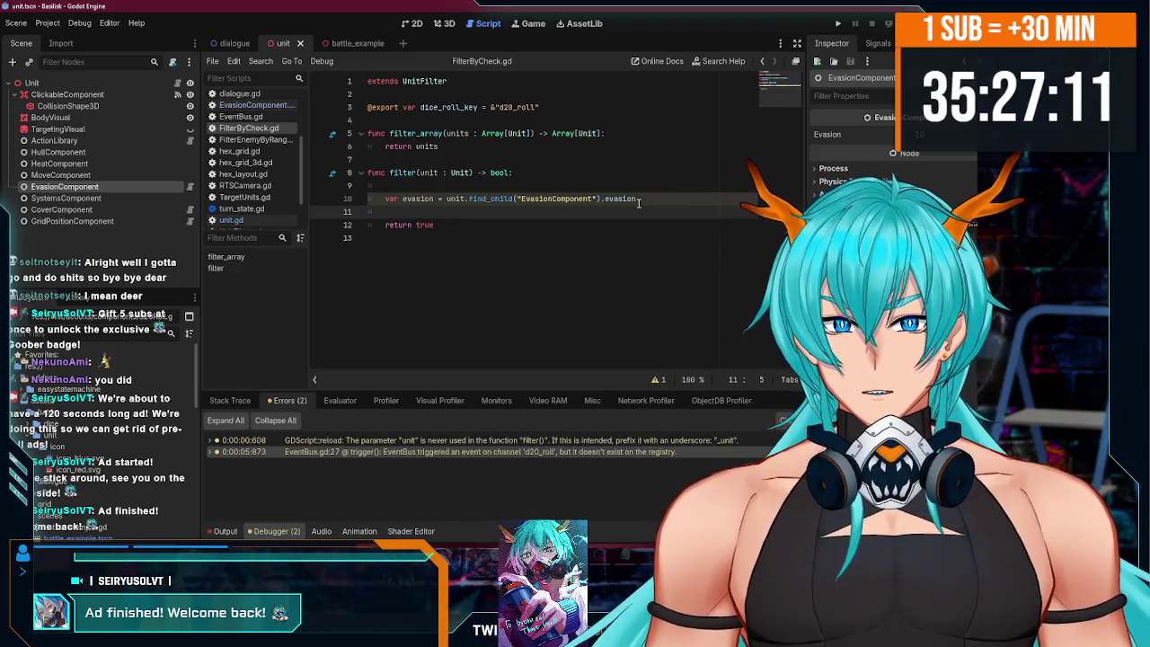
click(417, 226)
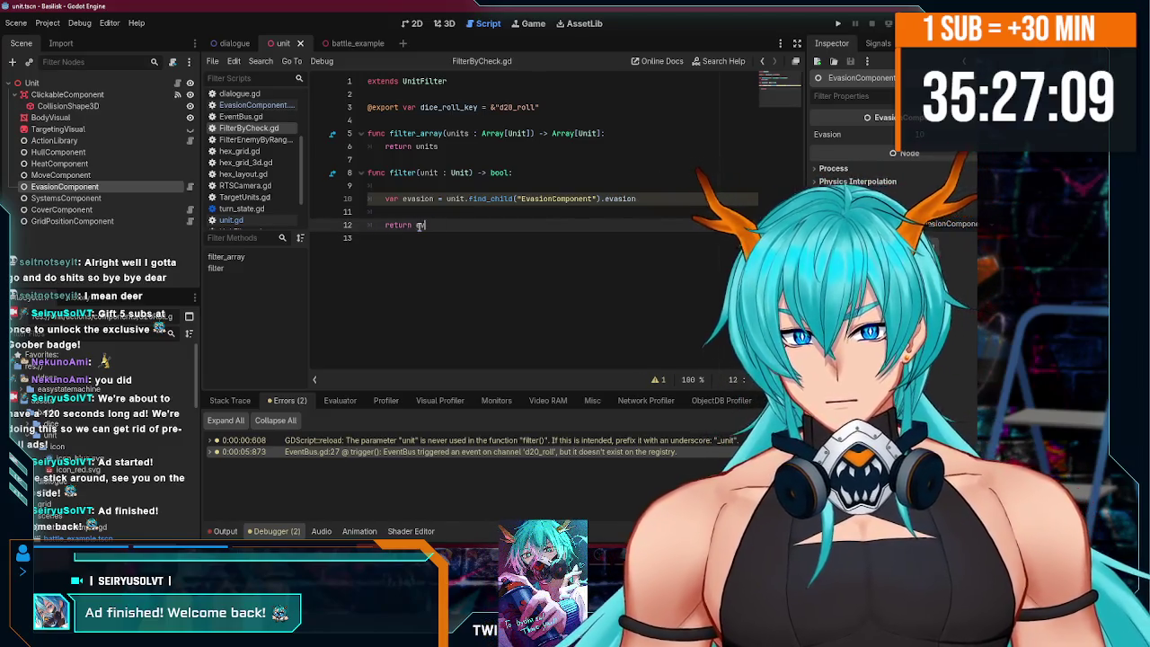
- Replace 'return true' on line 12 with 'return evasion < dice_roll_key' via autocomplete
text(asion < dice)
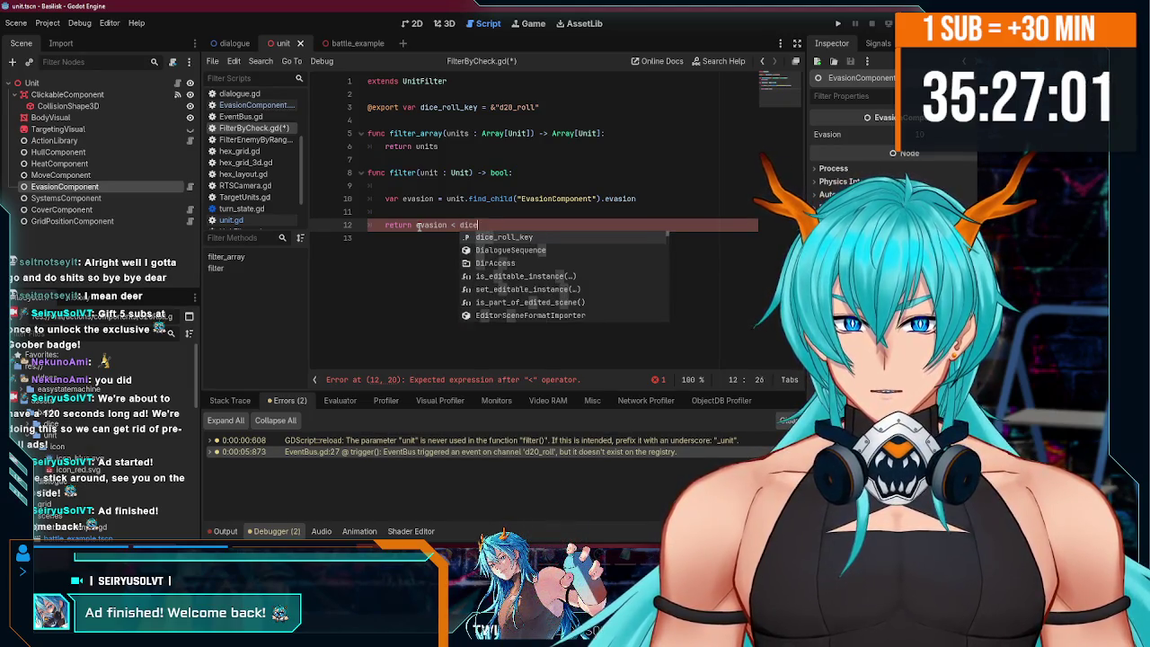
key(Return)
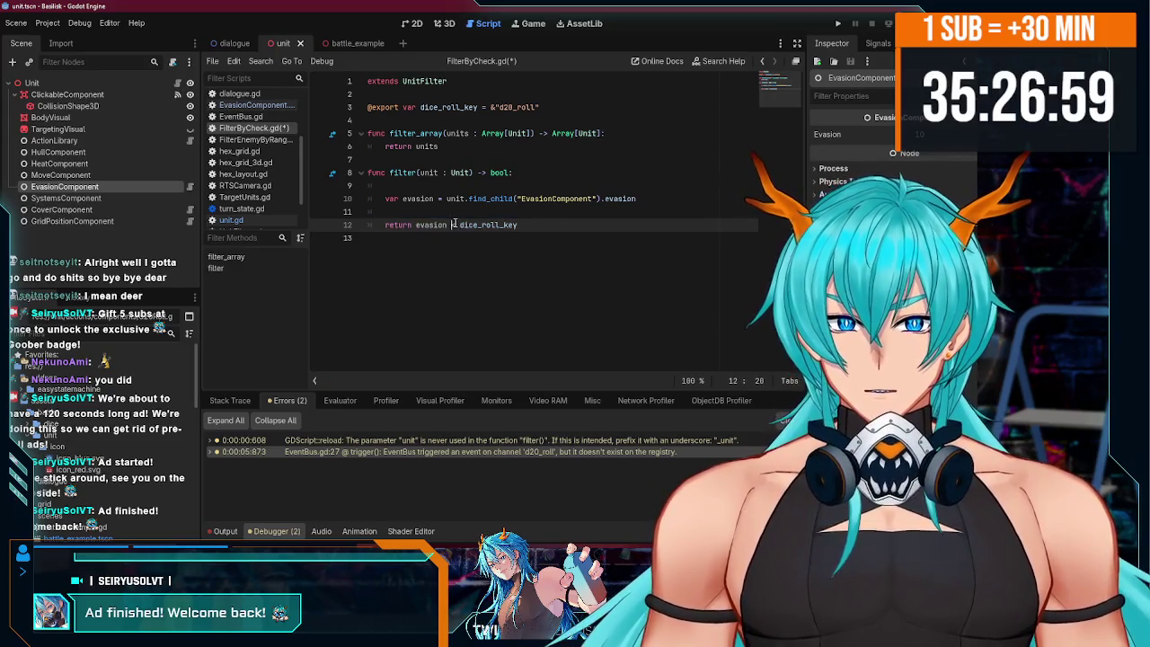
text(<)
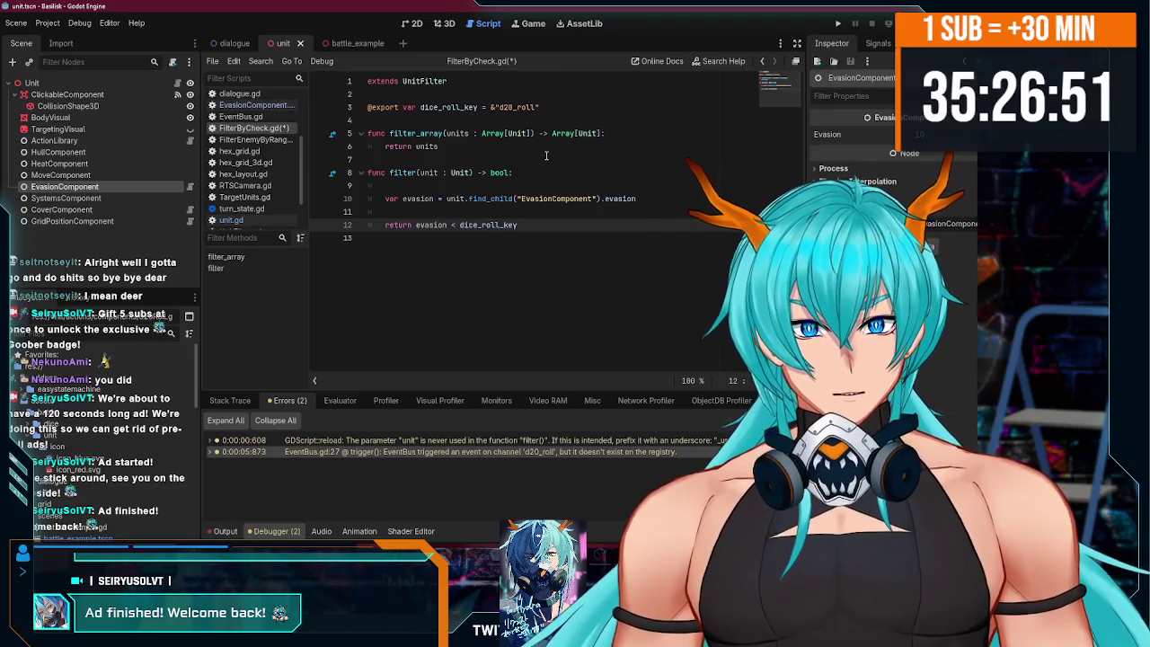
click(550, 106)
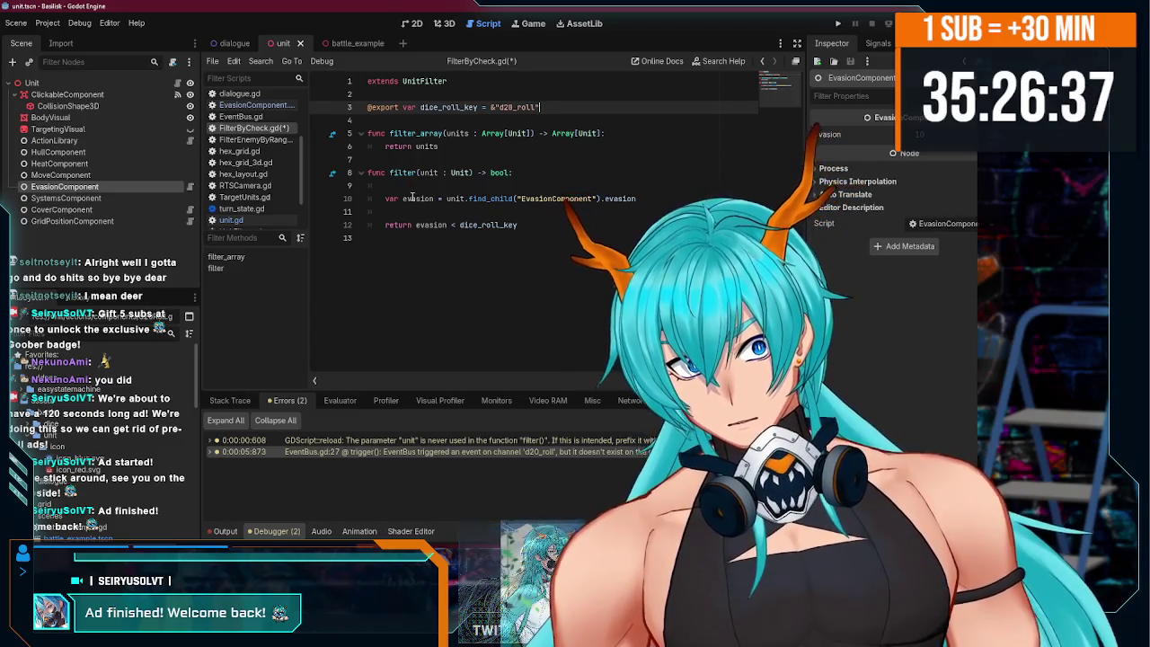
click(457, 107)
drag(475, 107, 461, 107)
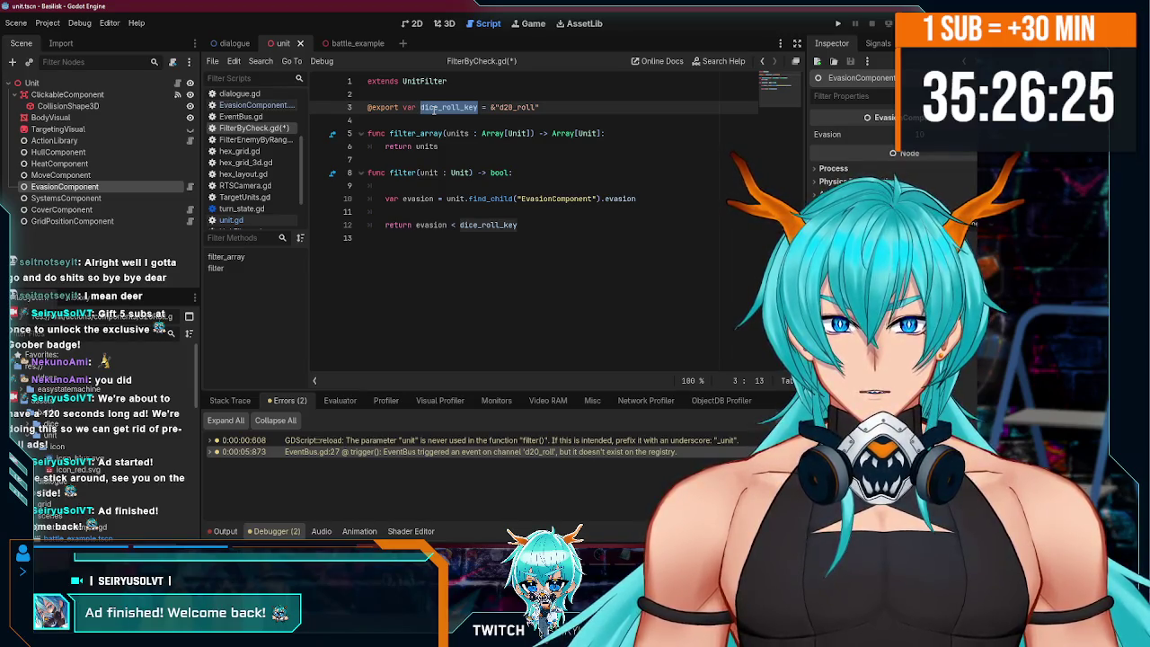
text(valu)
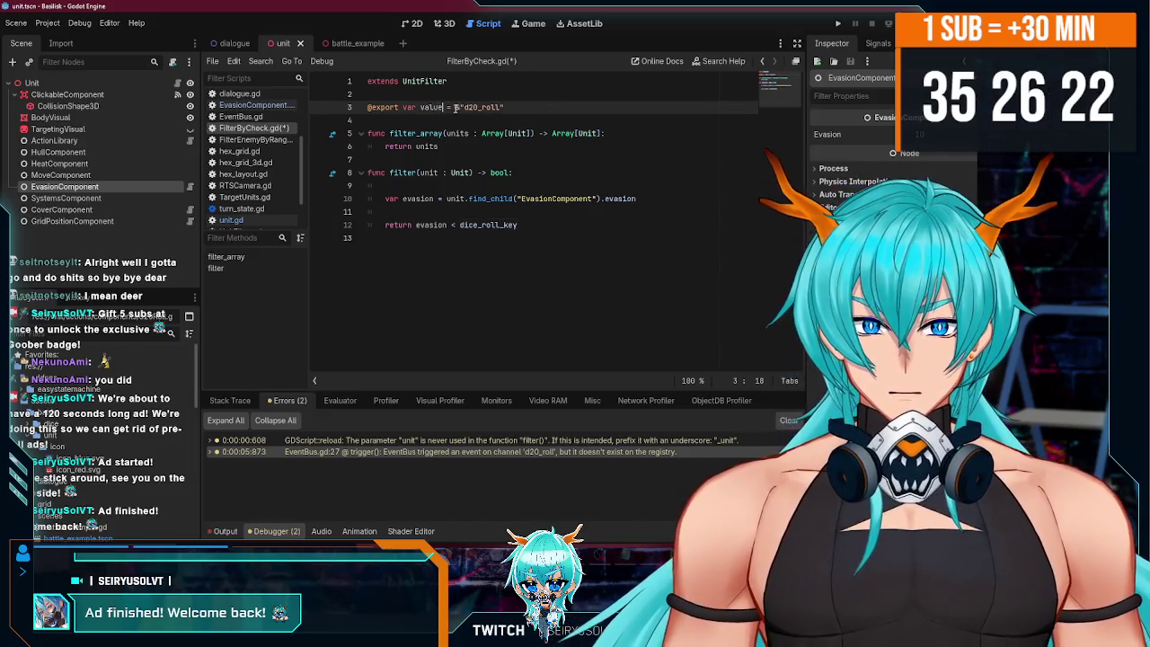
text(alue)
drag(456, 108, 539, 107)
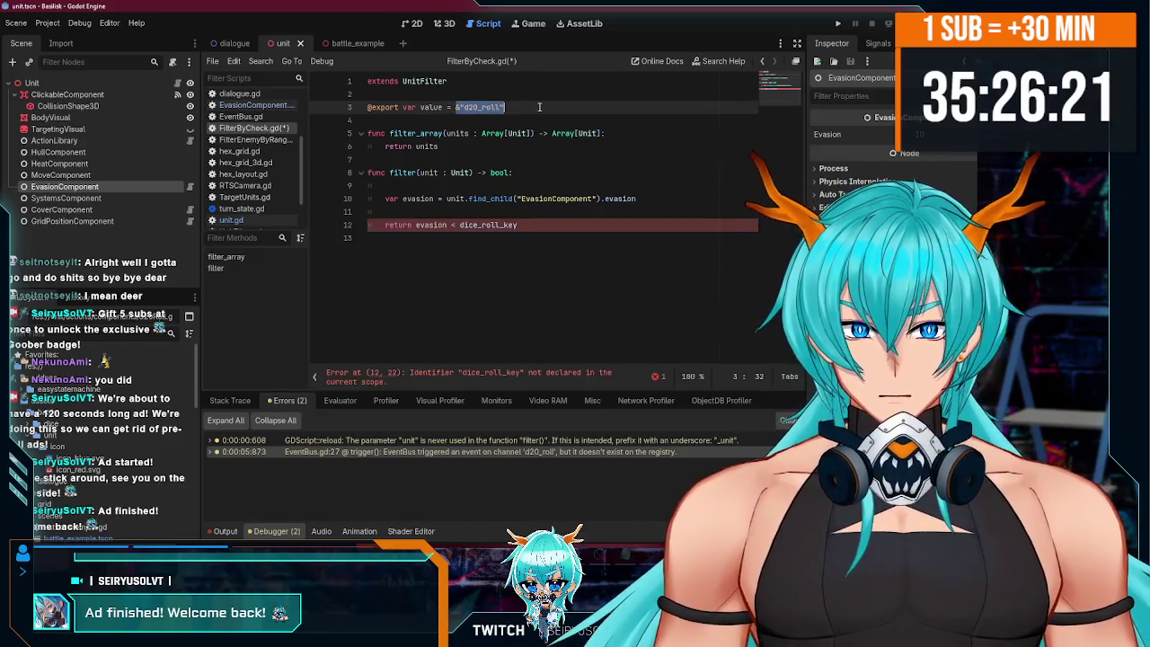
key(BackSpace)
key(BackSpace)
key(BackSpace)
text(:)
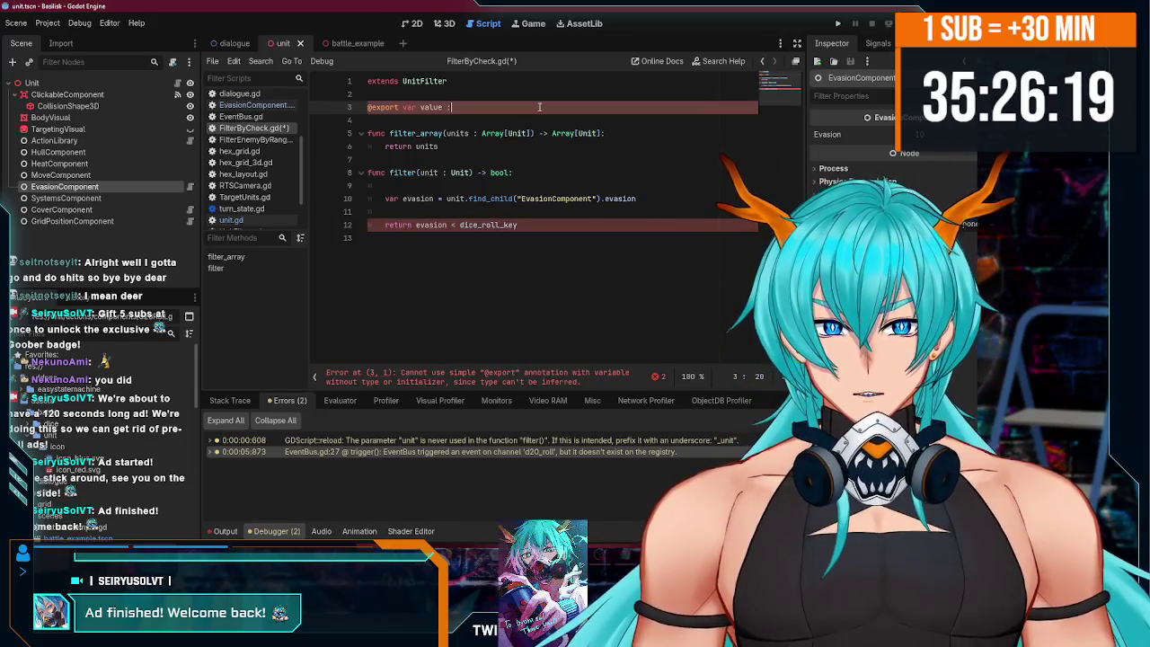
text( int = 0)
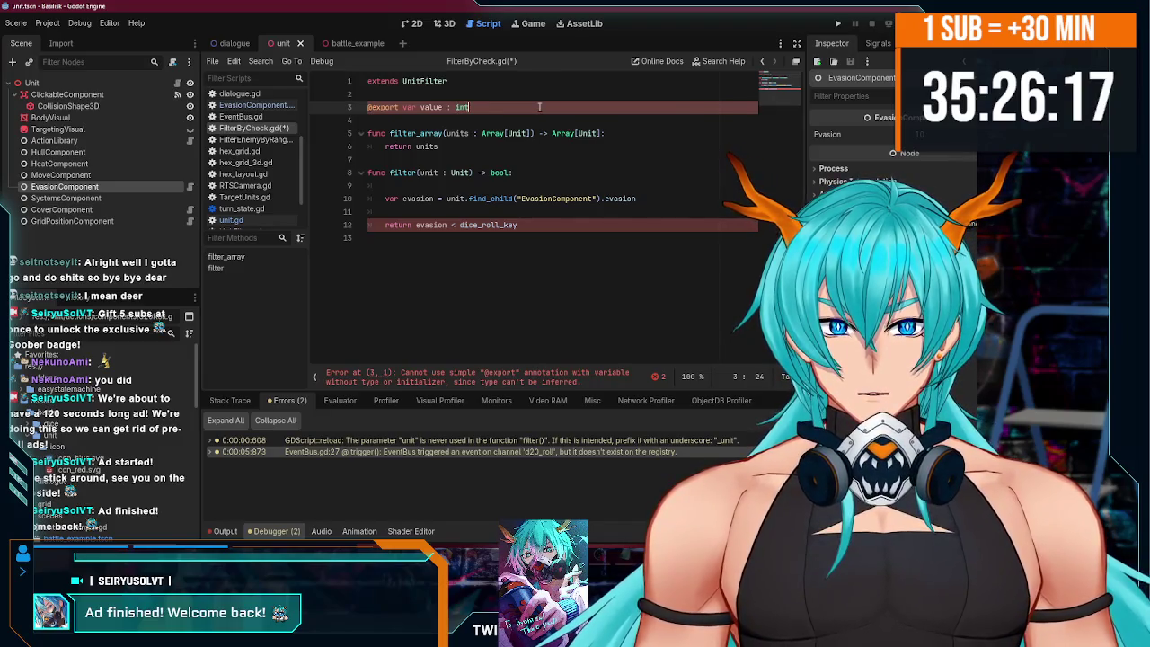
key(ctrl+s)
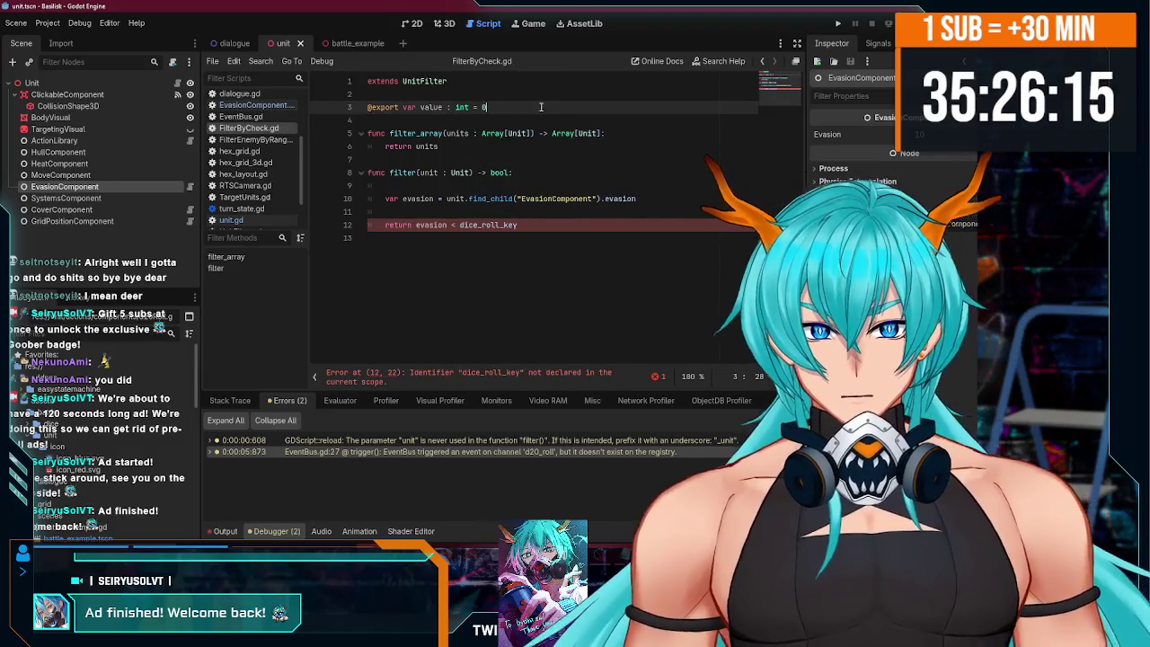
- Glance at unit.gd for reference, then return to FilterByCheck.gd
click(498, 134)
click(476, 142)
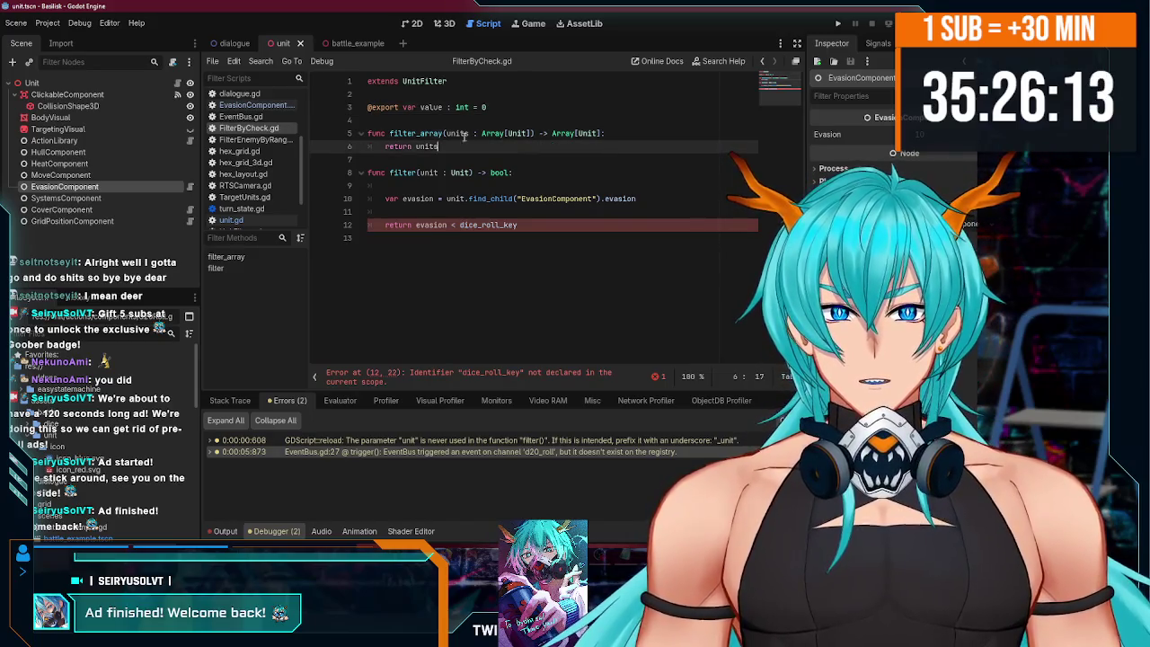
click(493, 107)
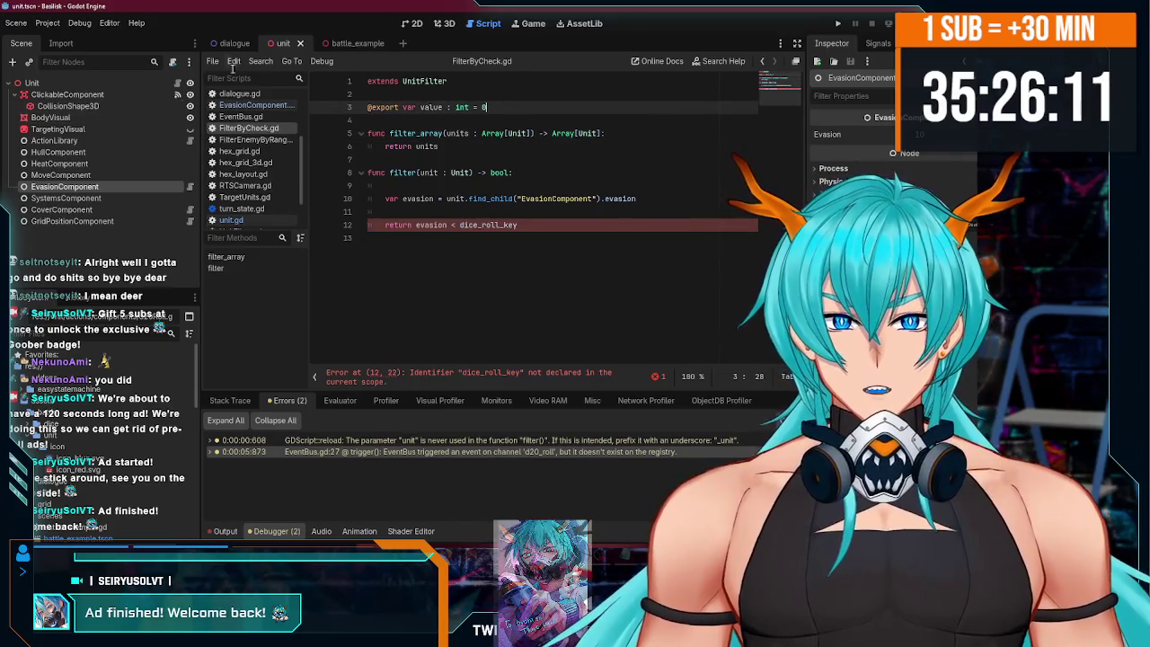
click(231, 220)
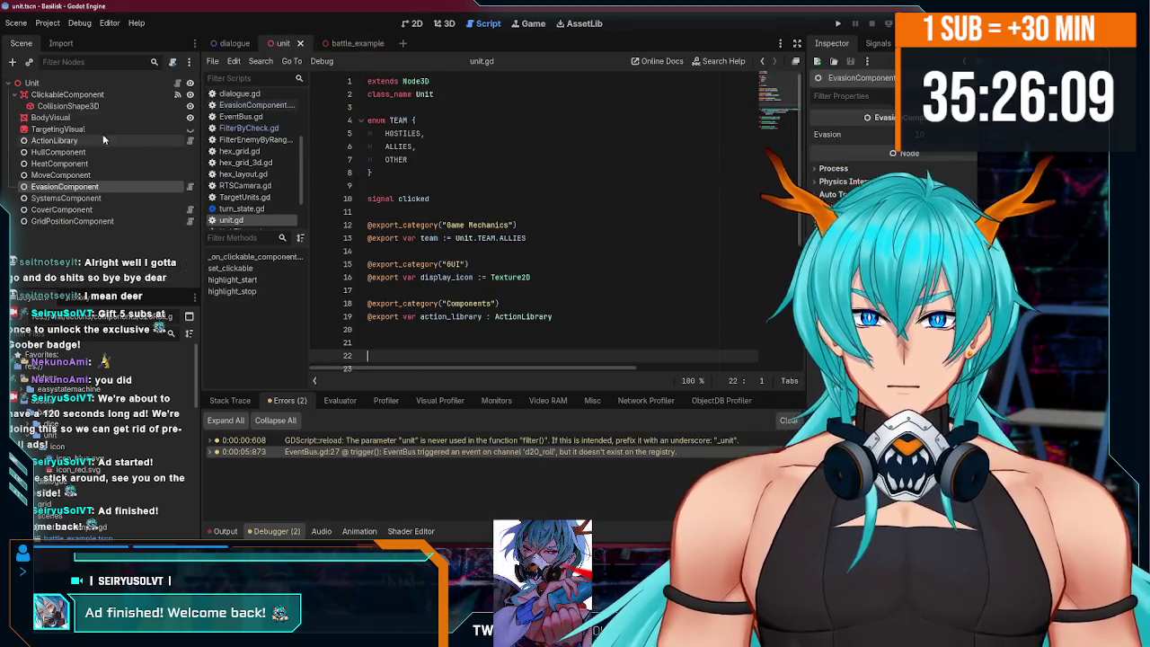
click(249, 127)
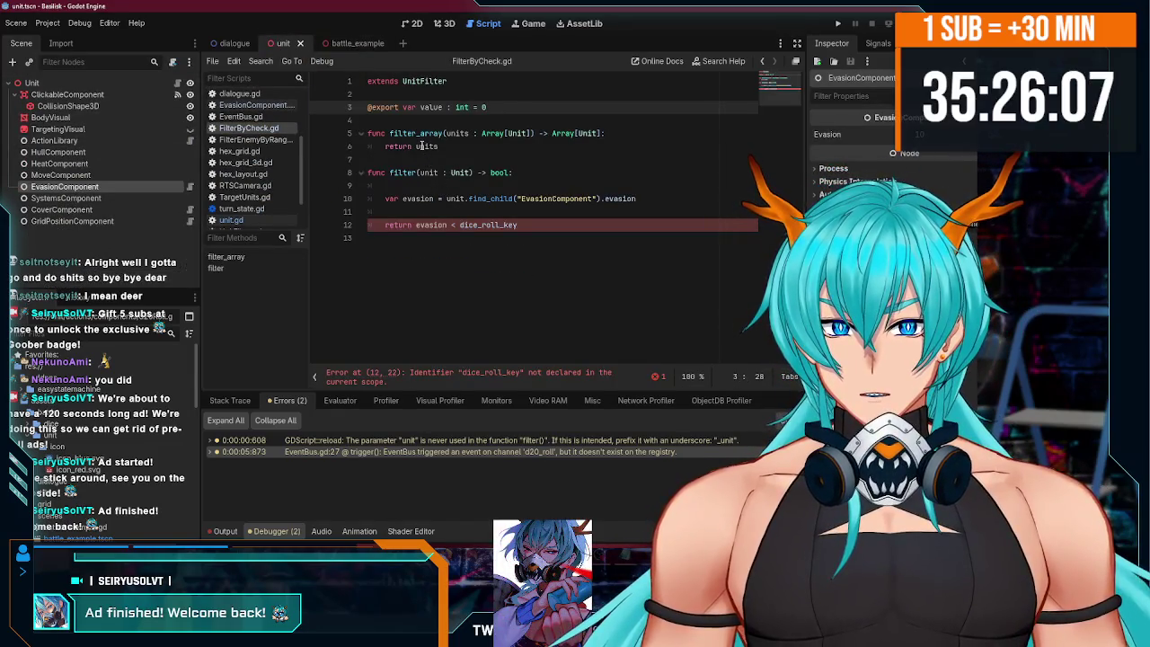
click(429, 147)
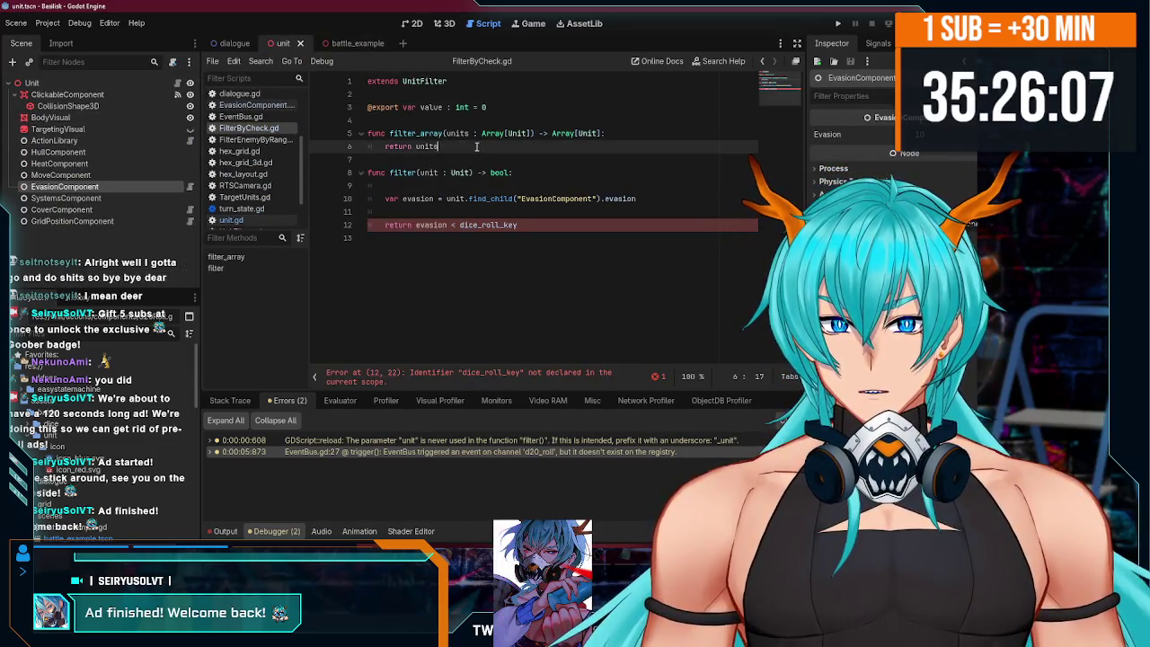
click(397, 212)
click(457, 80)
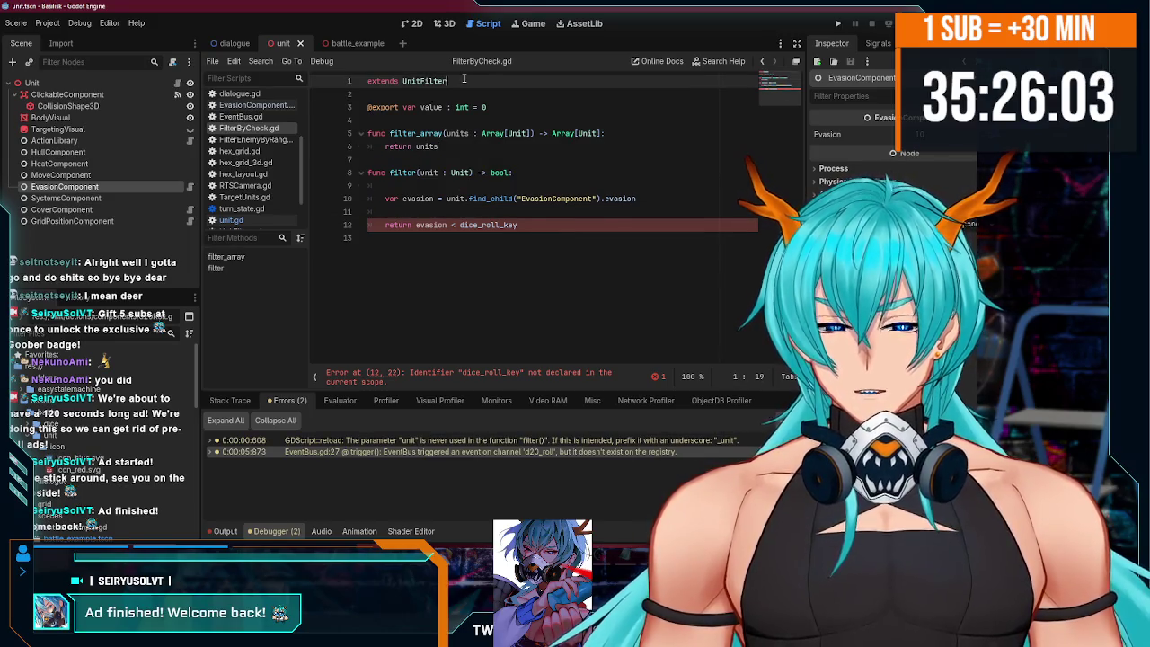
- Add a class_name line for FilterByCheck below the extends line
key(Return)
text(class_name Filt)
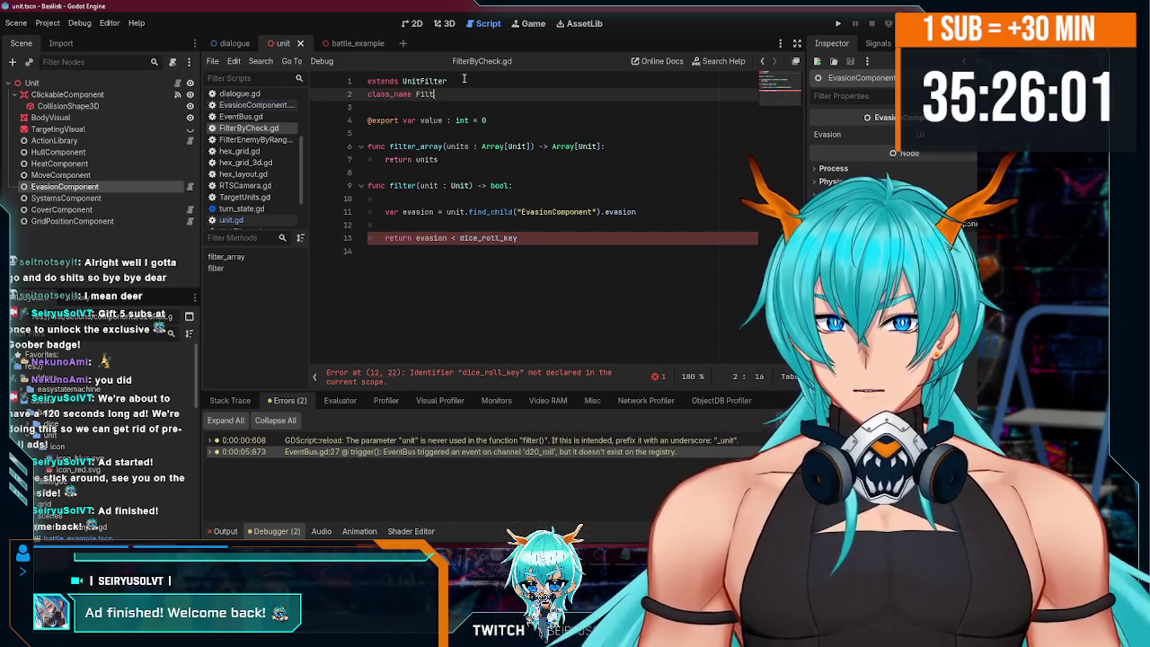
text(erByCheck)
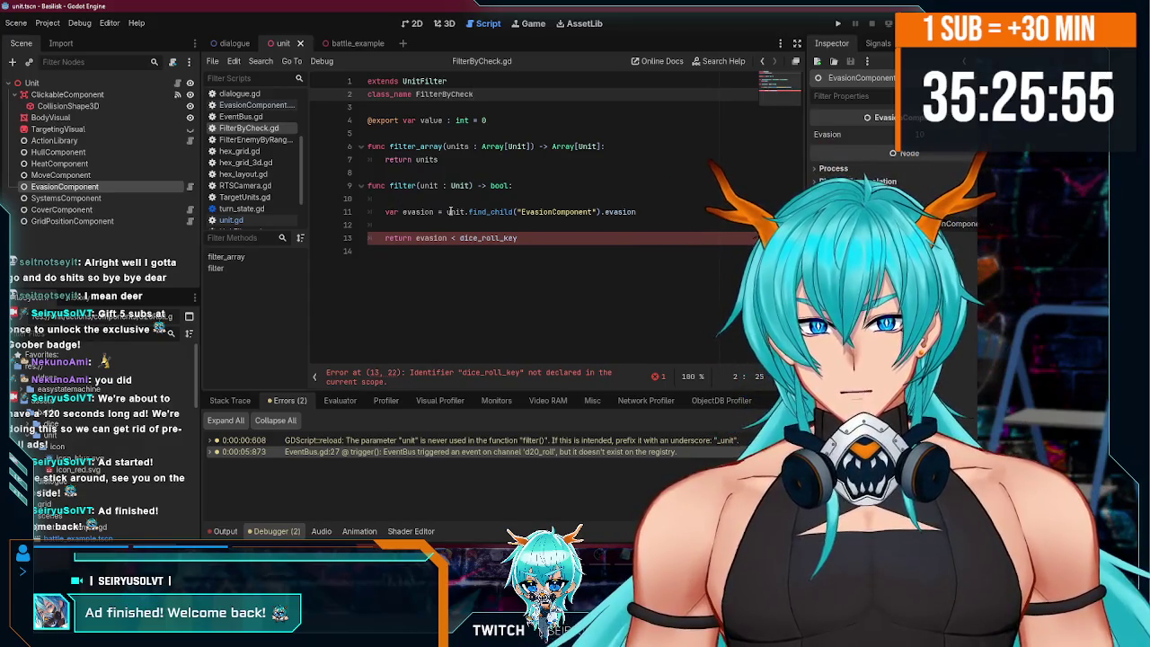
click(489, 214)
key(End)
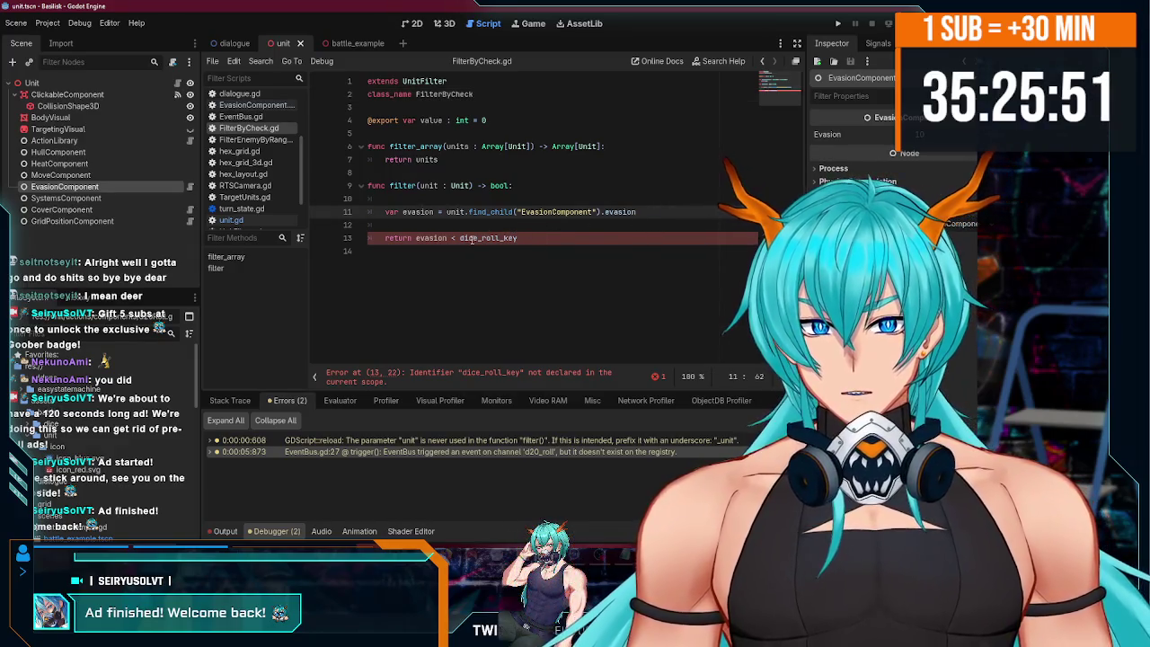
- Replace dice_roll_key in the return line with the exported variable name value
double_click(432, 121)
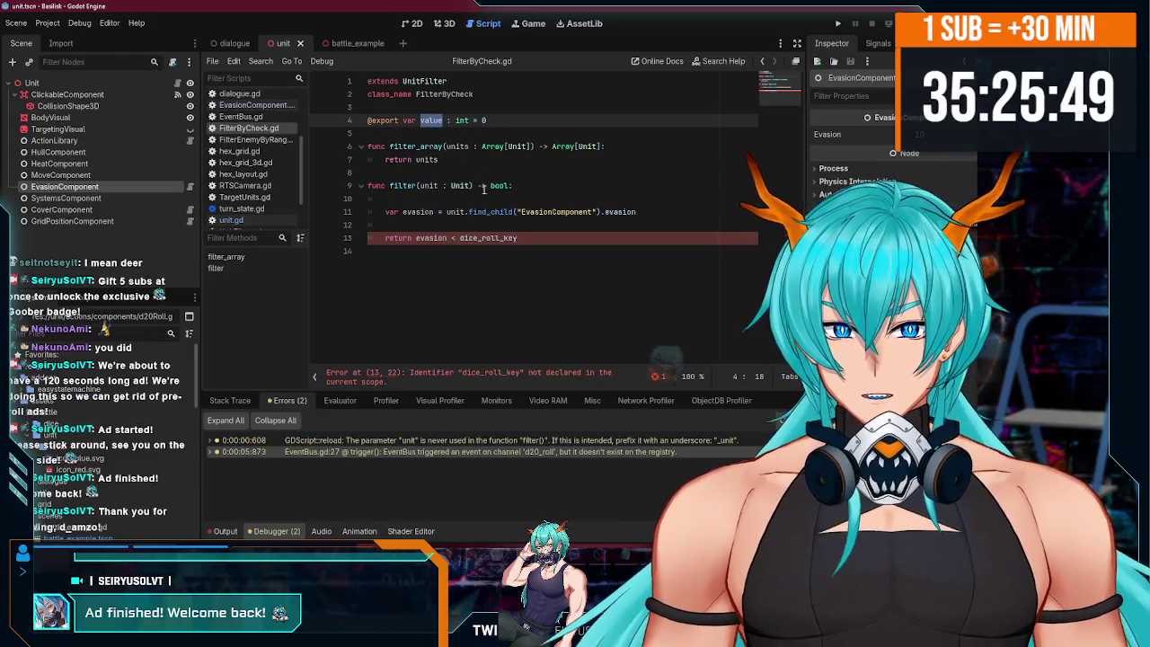
key(ctrl+c)
double_click(503, 238)
key(ctrl+v)
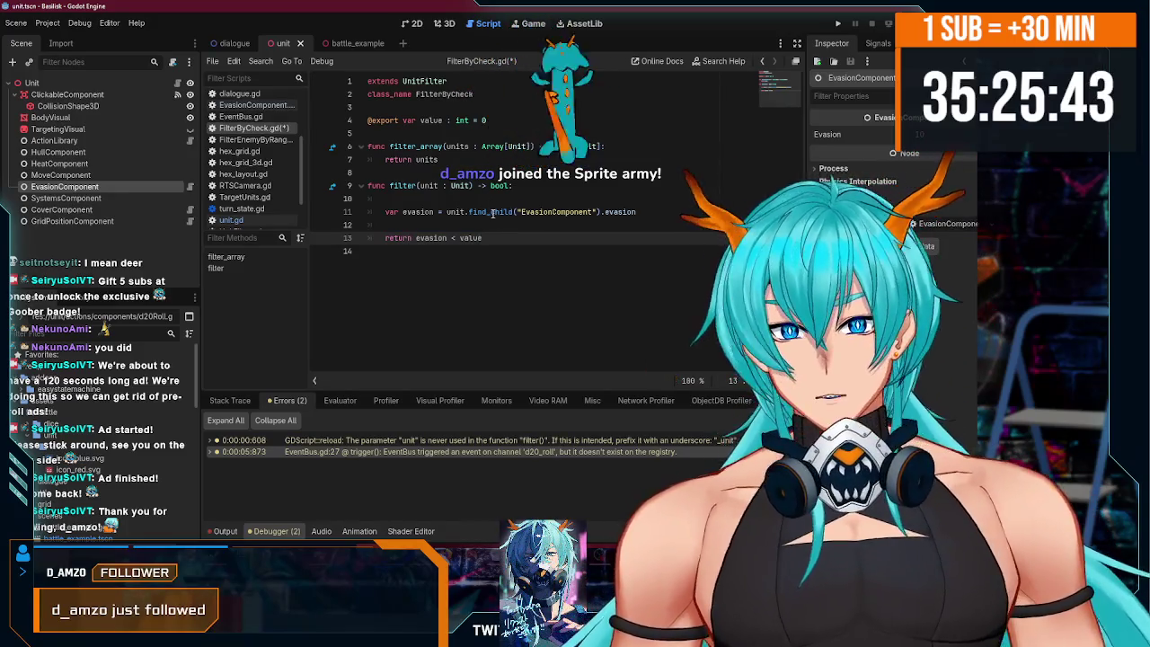
- Delete the empty lines inside the filter function
click(485, 212)
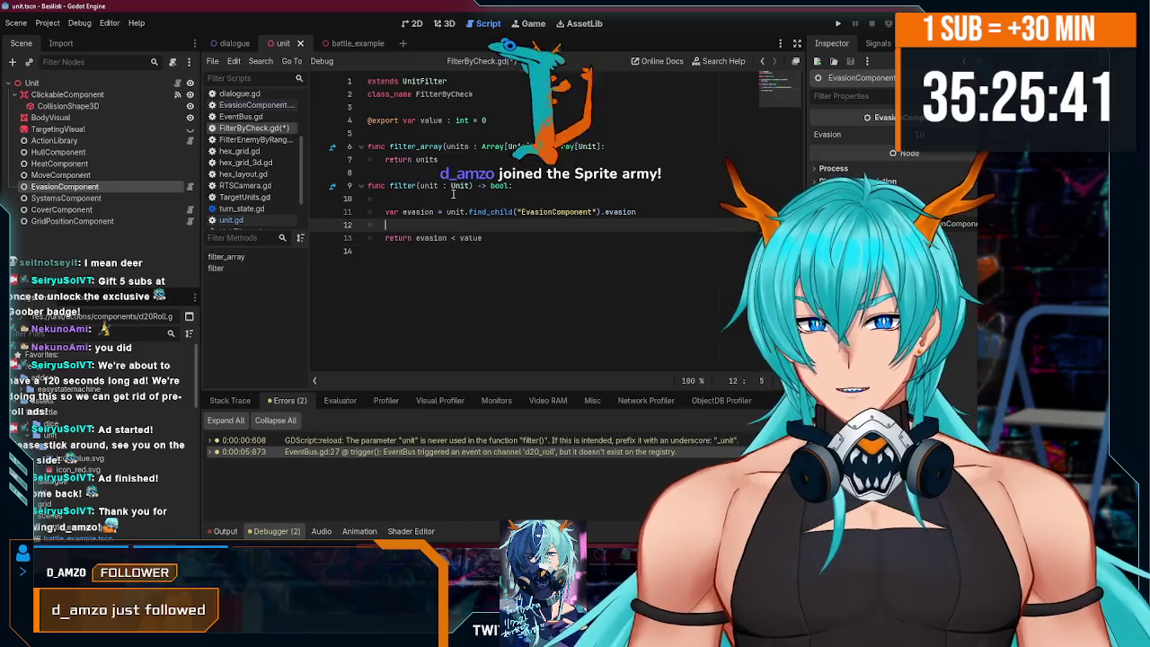
click(453, 194)
key(ctrl+shift+k)
key(End)
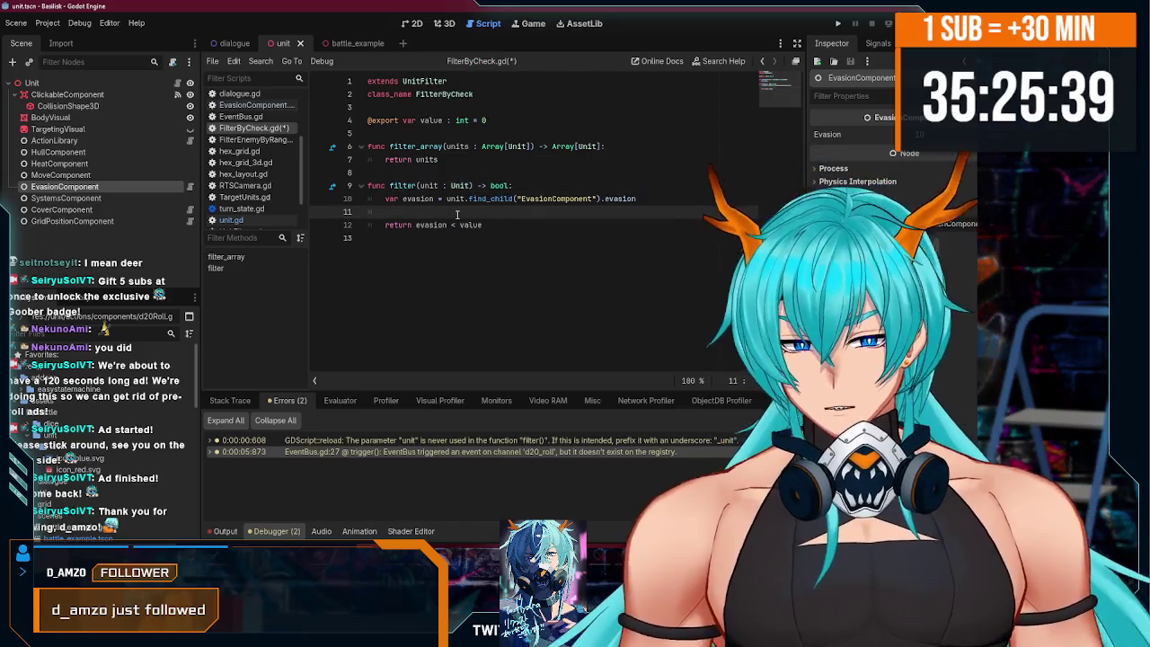
key(Delete)
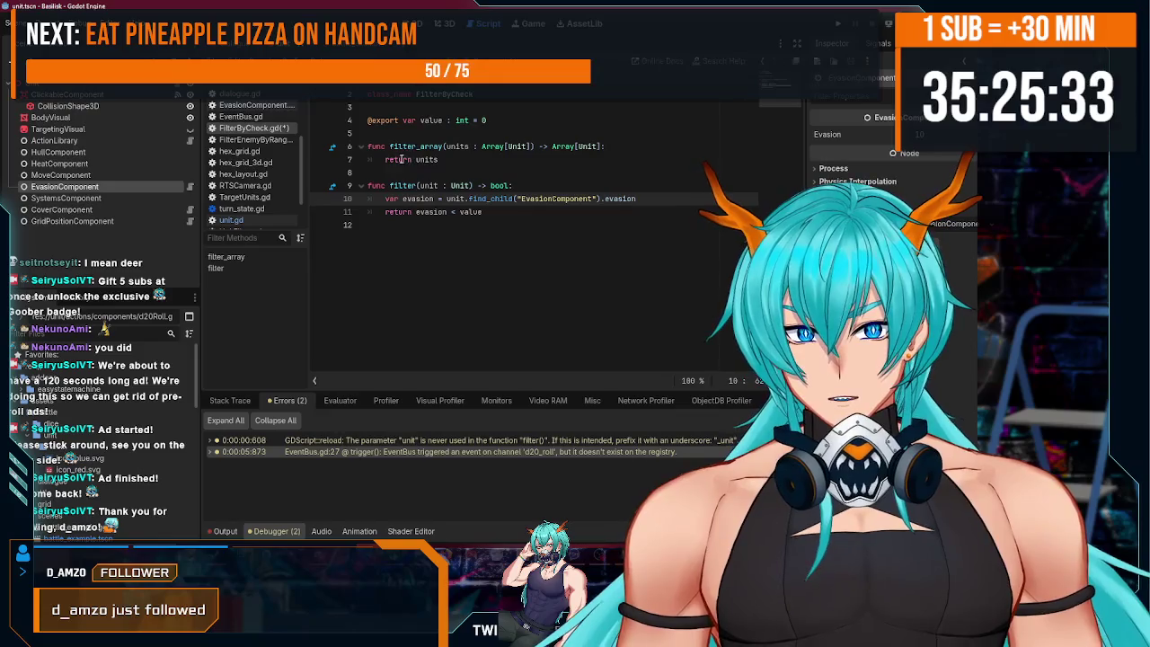
- Change filter_array's 'return units' to 'return units.filter(func(x): filter(x))' and save
drag(385, 159, 449, 159)
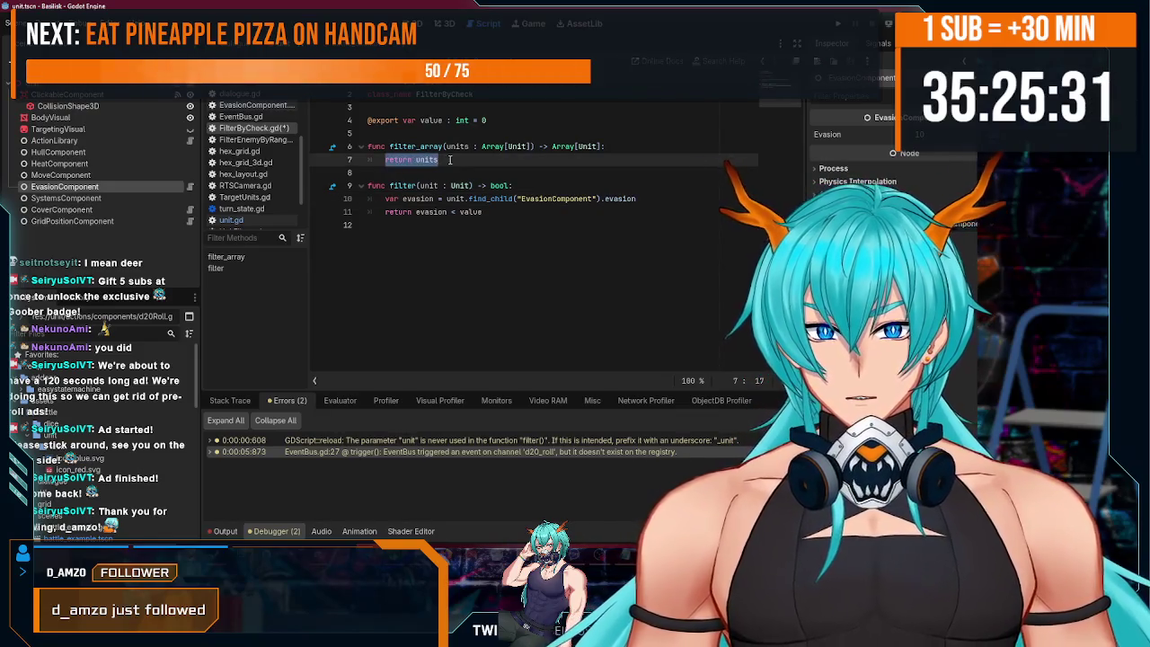
text(for)
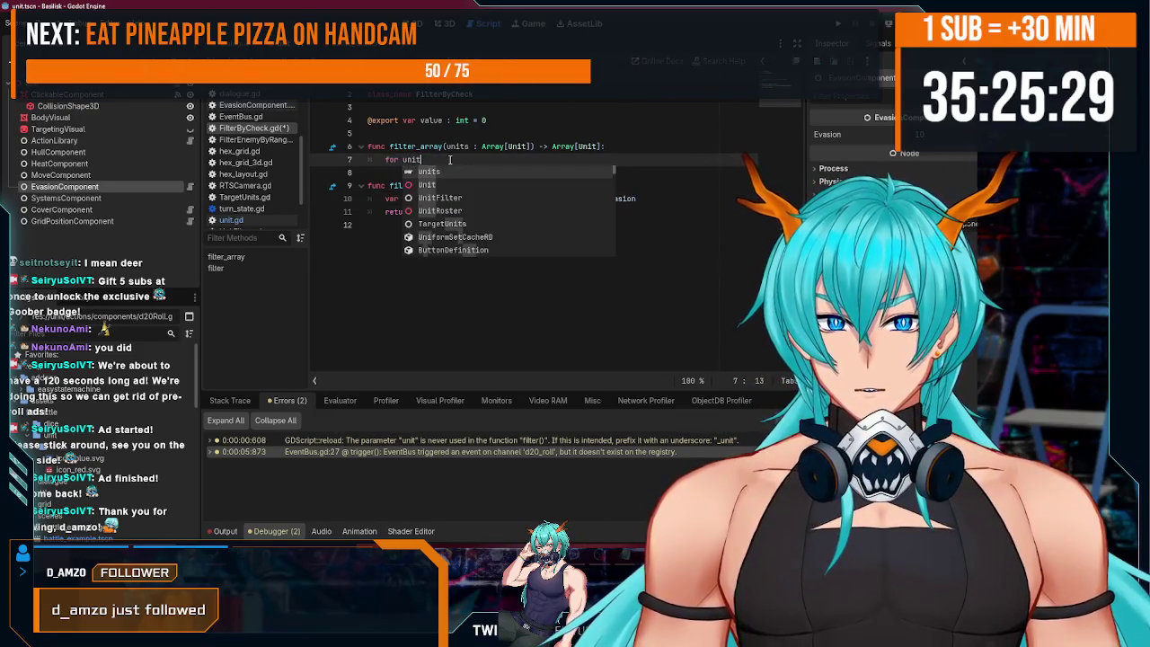
key(BackSpace)
key(BackSpace)
key(BackSpace)
text(units.)
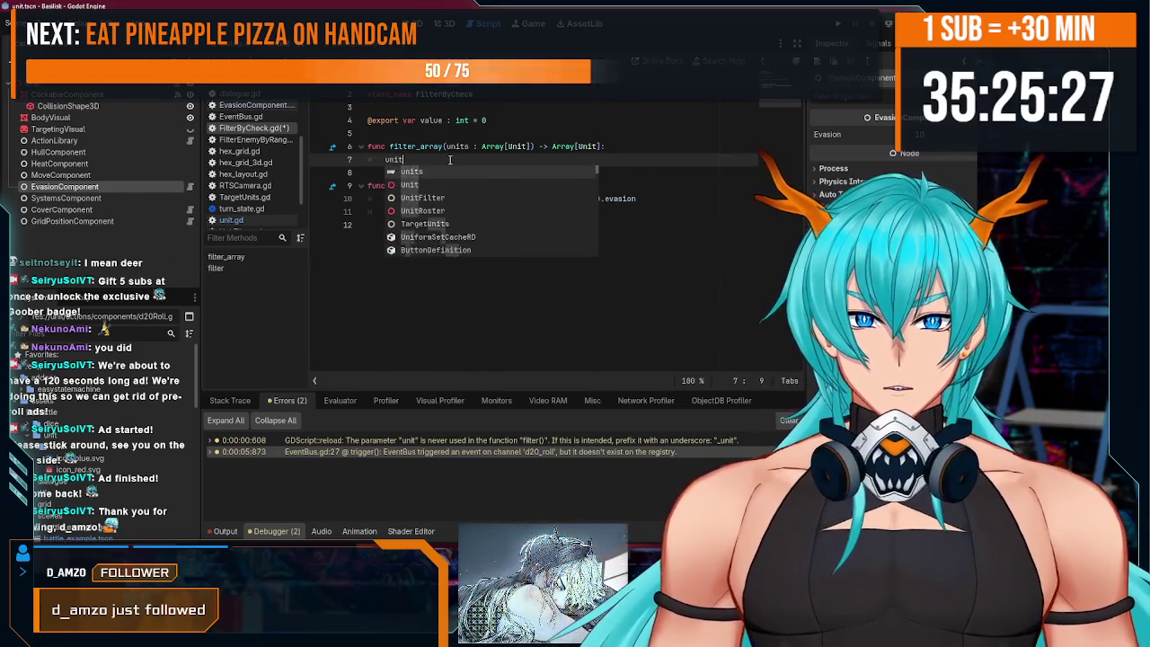
text(fil)
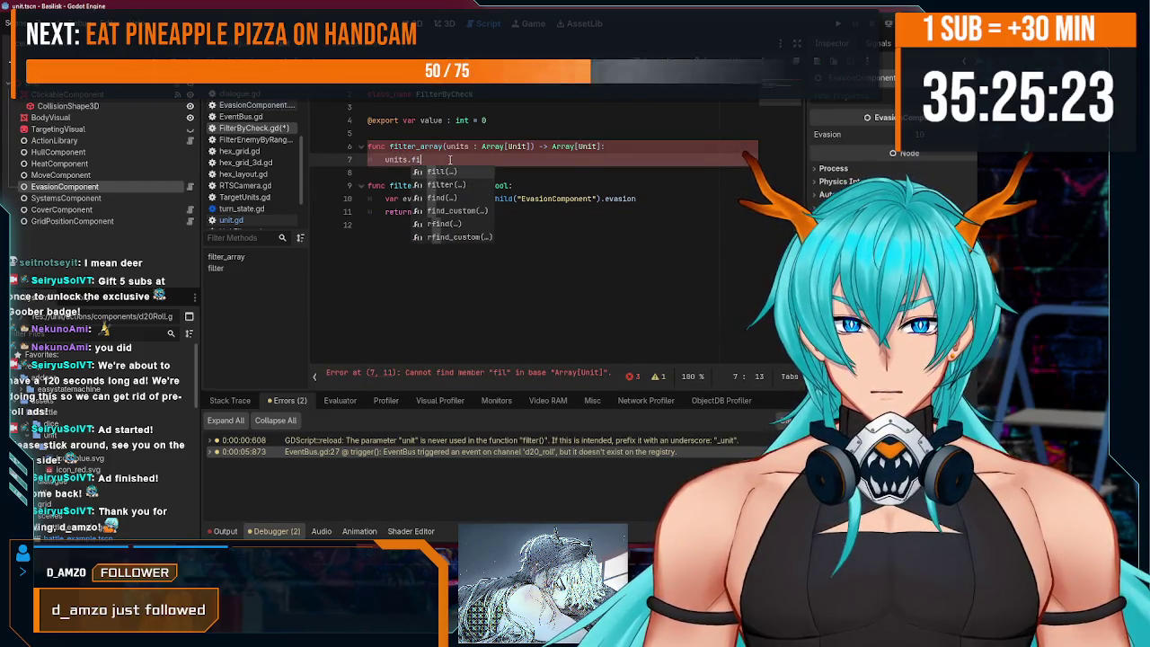
key(Down)
key(Return)
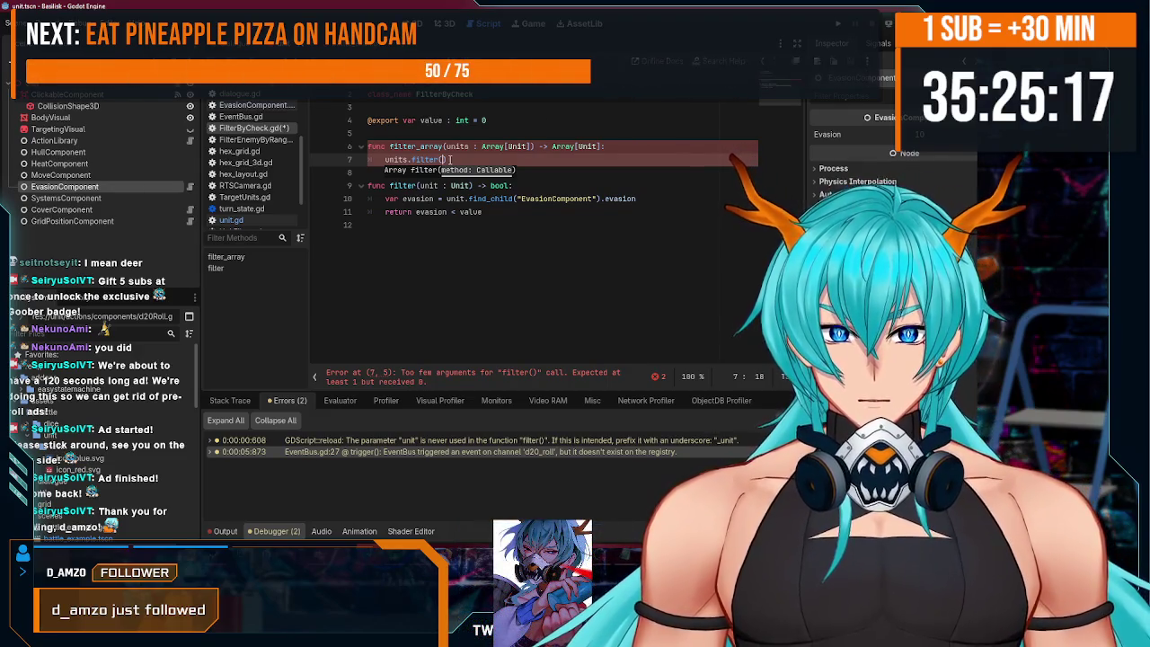
text(self.filter()
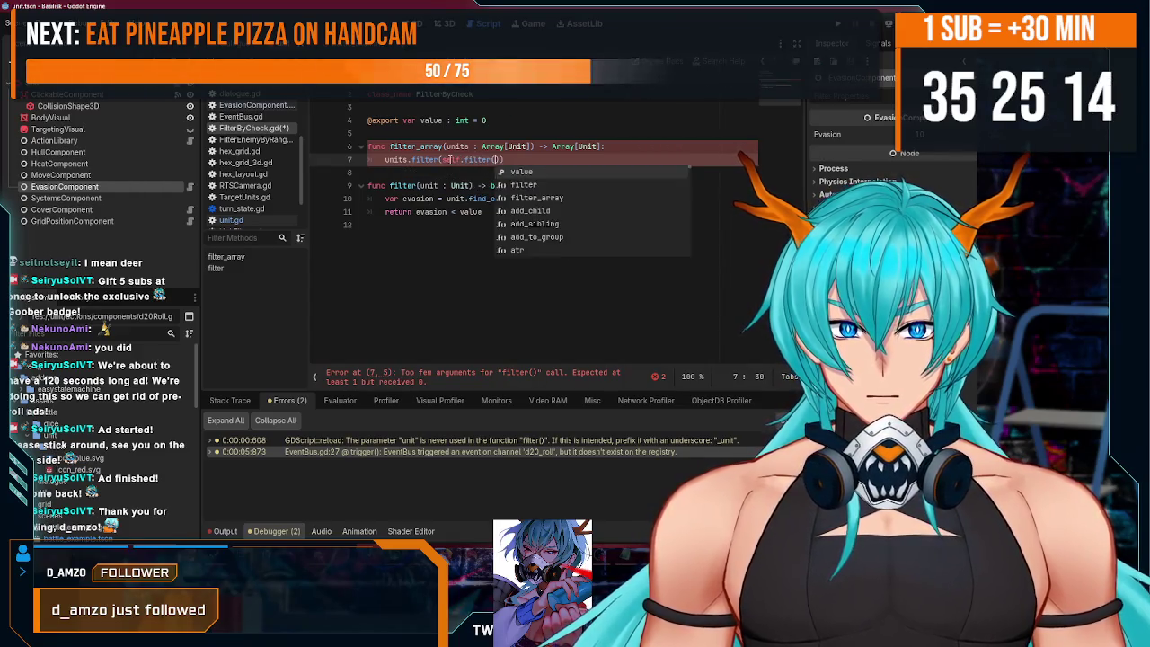
key(Return)
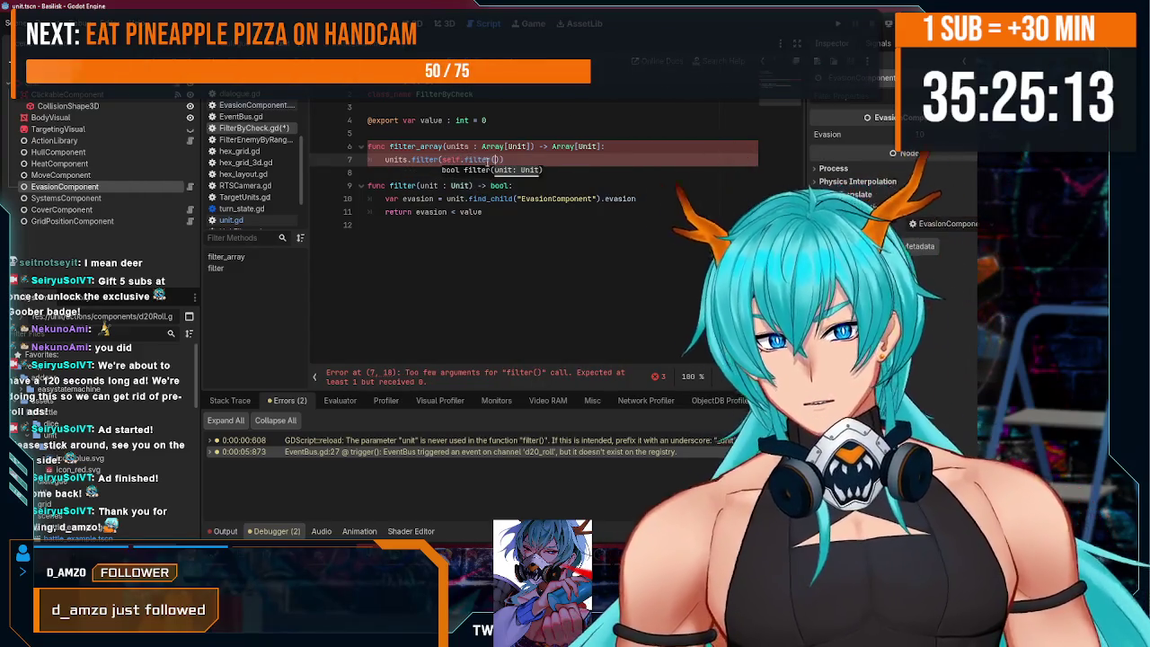
double_click(449, 160)
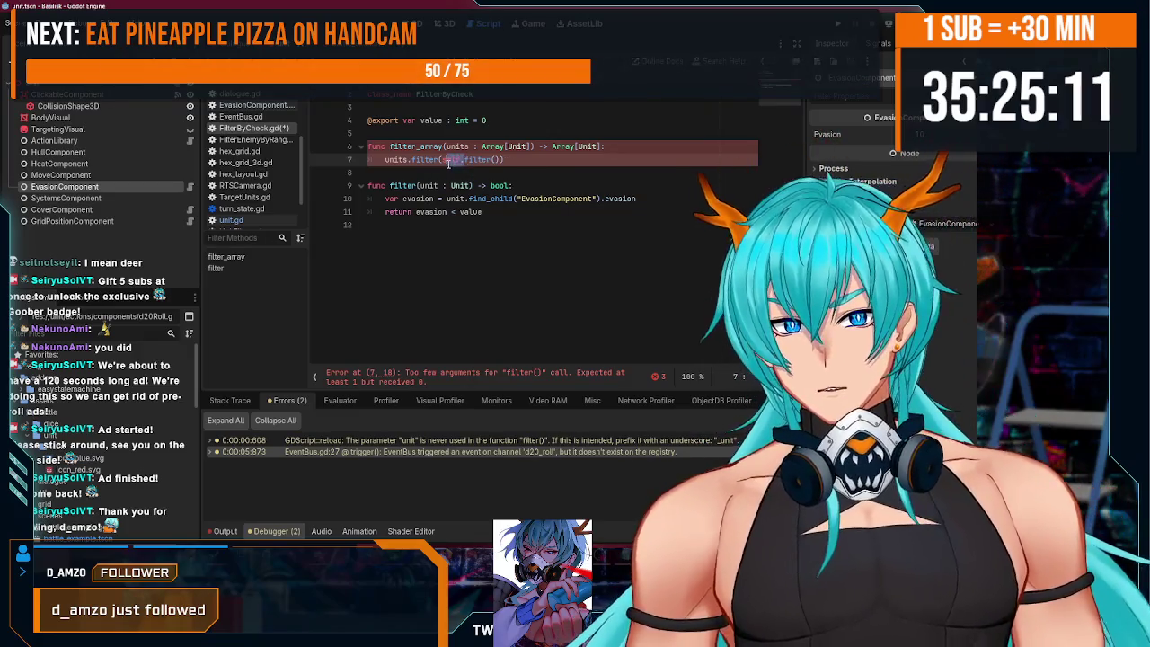
text(func: )
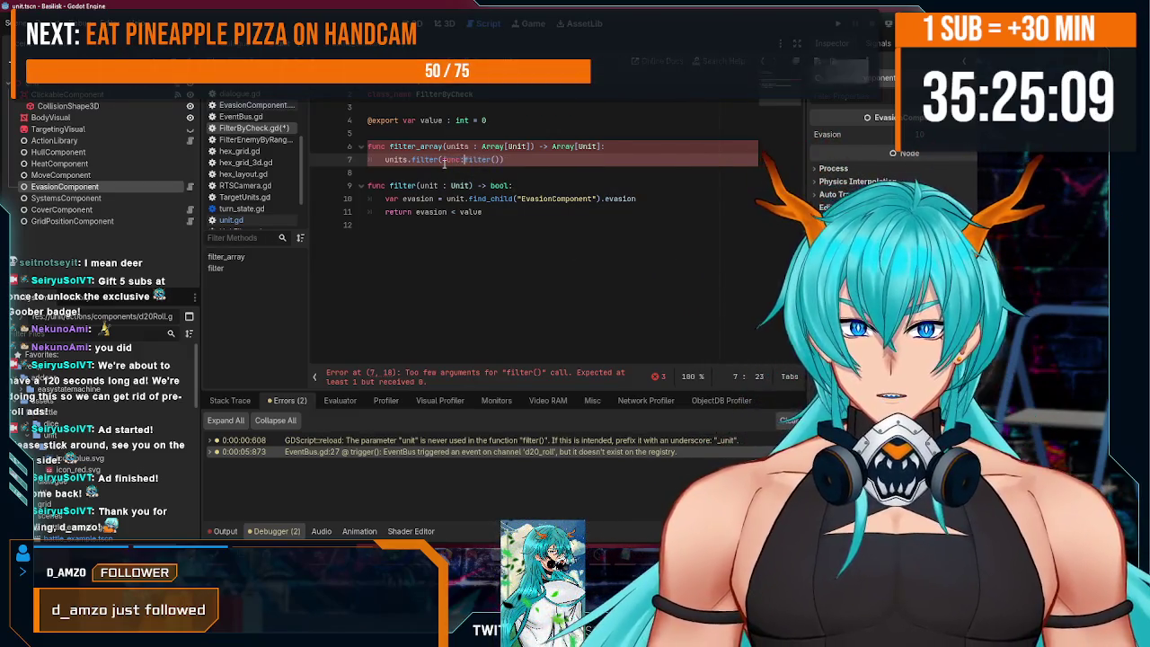
text(f(x))
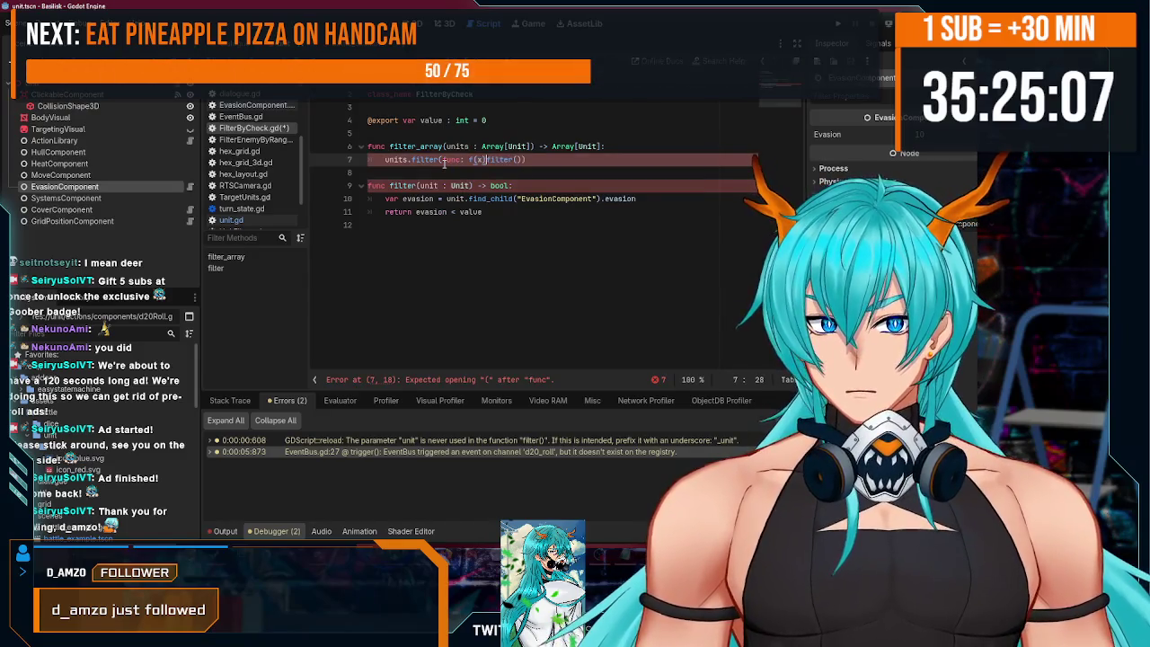
key(ctrl+Right)
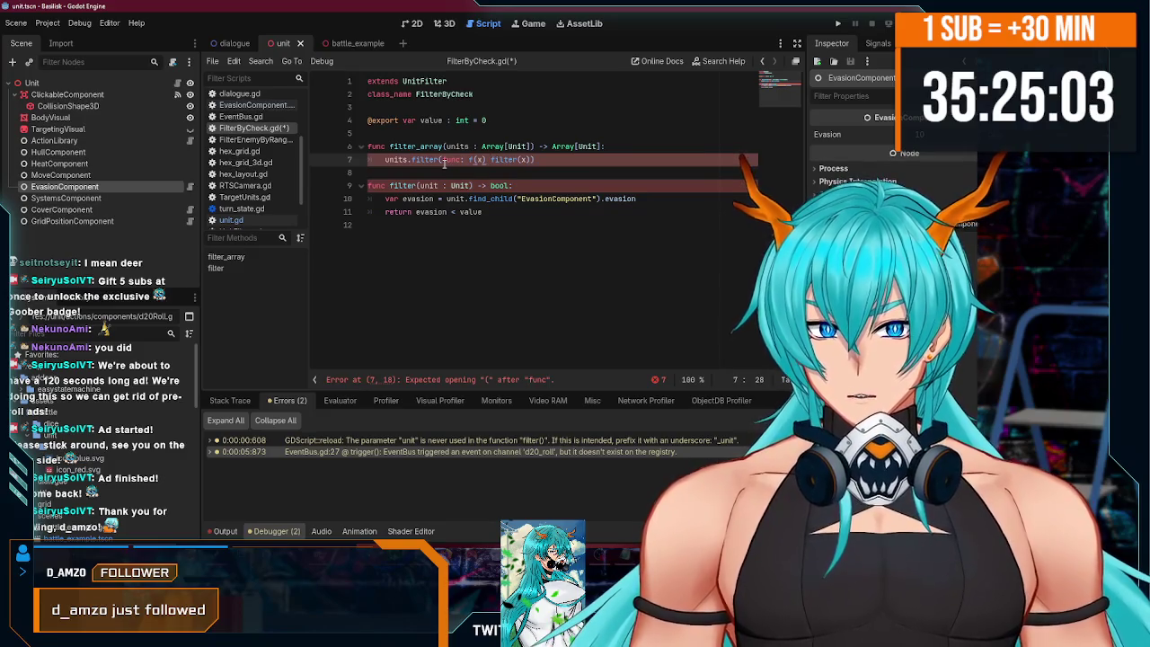
key(Left)
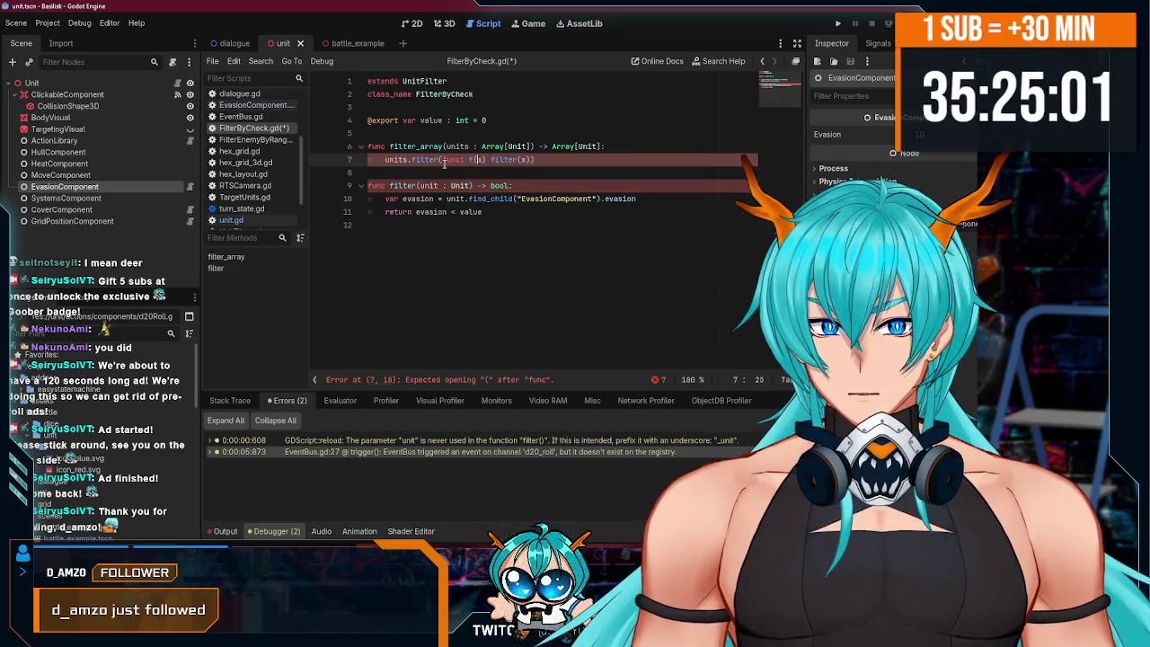
text(x):)
click(564, 159)
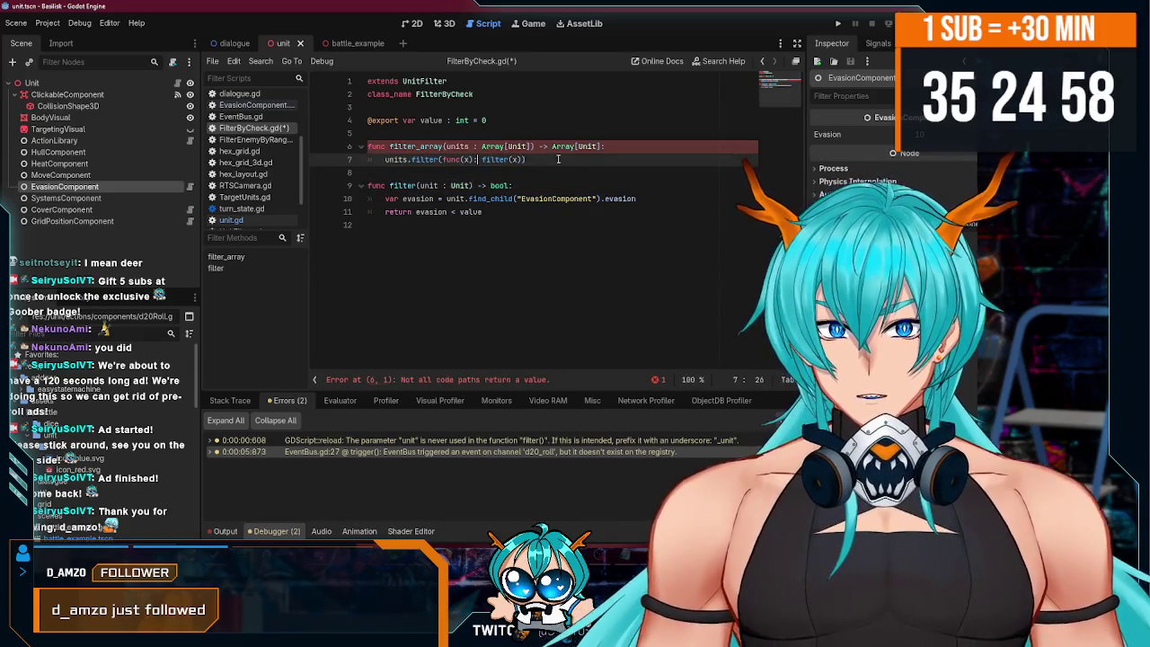
key(ctrl+s)
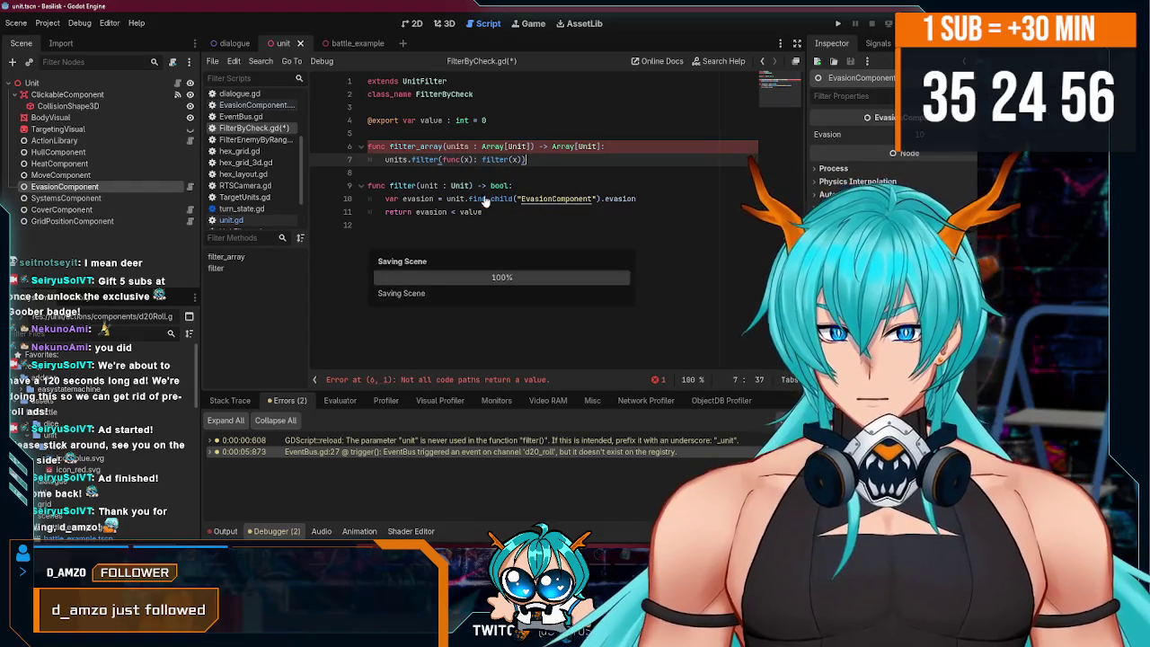
- Insert 'return' in the filter_array line and review it against the evasion comparison
text(return)
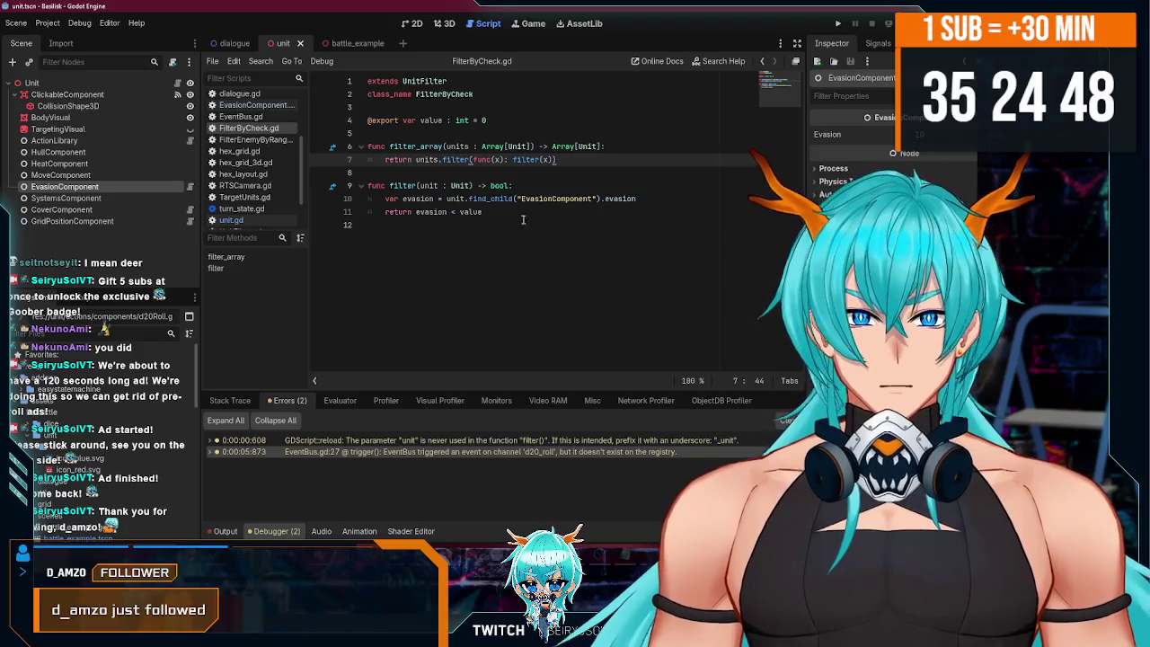
click(531, 218)
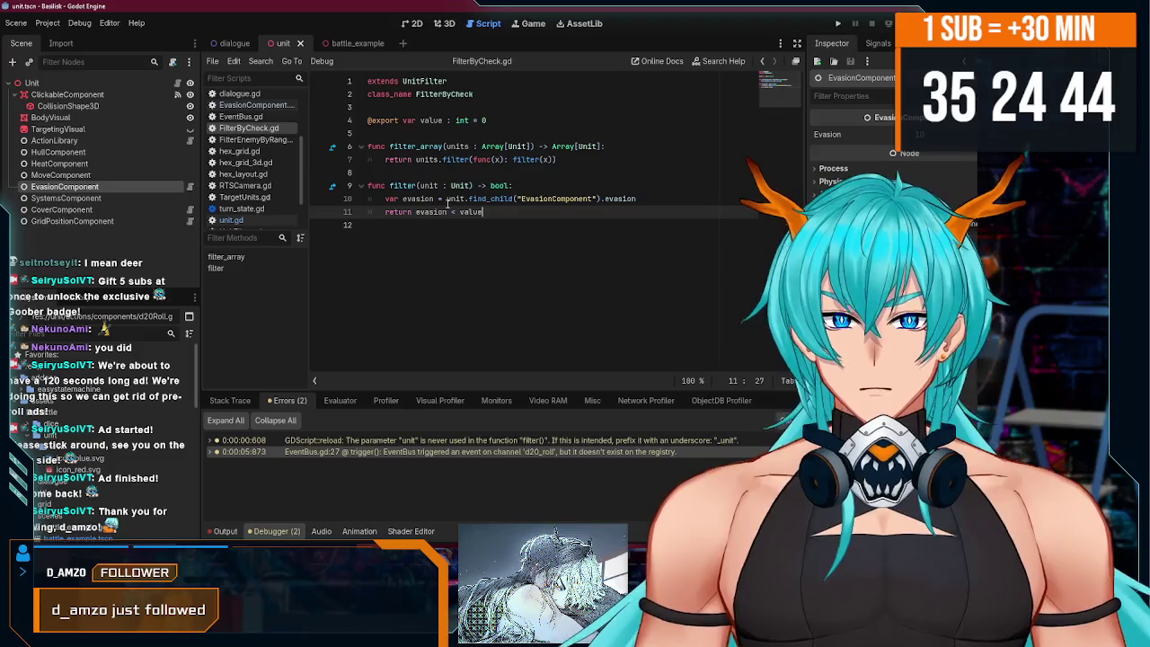
click(557, 159)
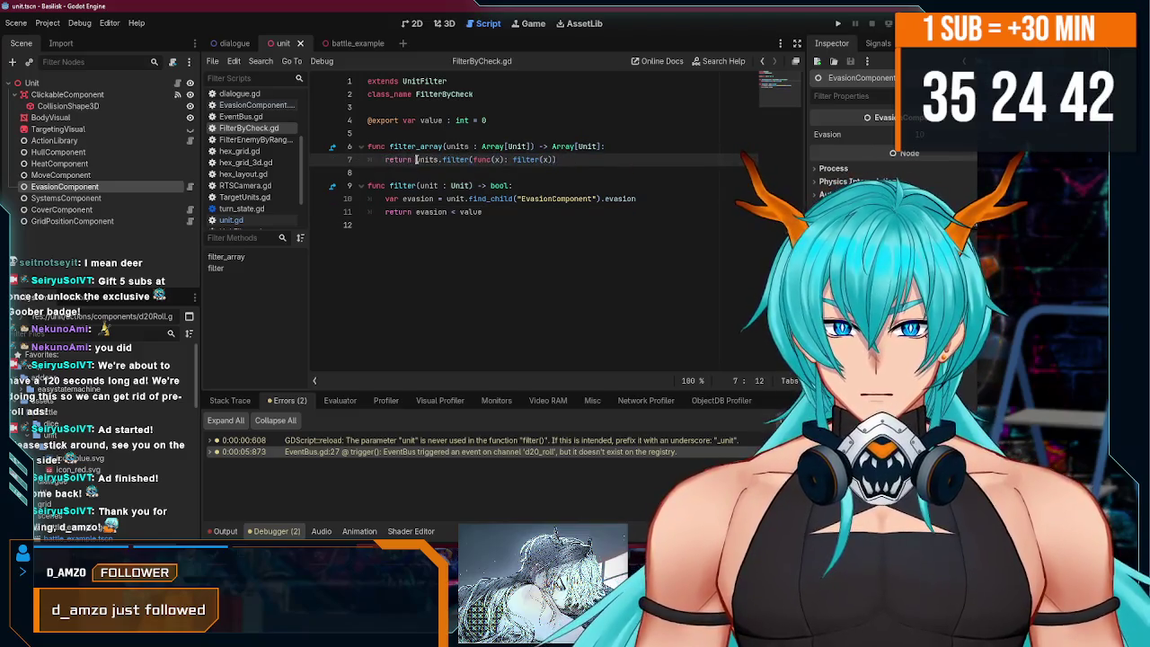
drag(416, 159, 557, 160)
click(485, 213)
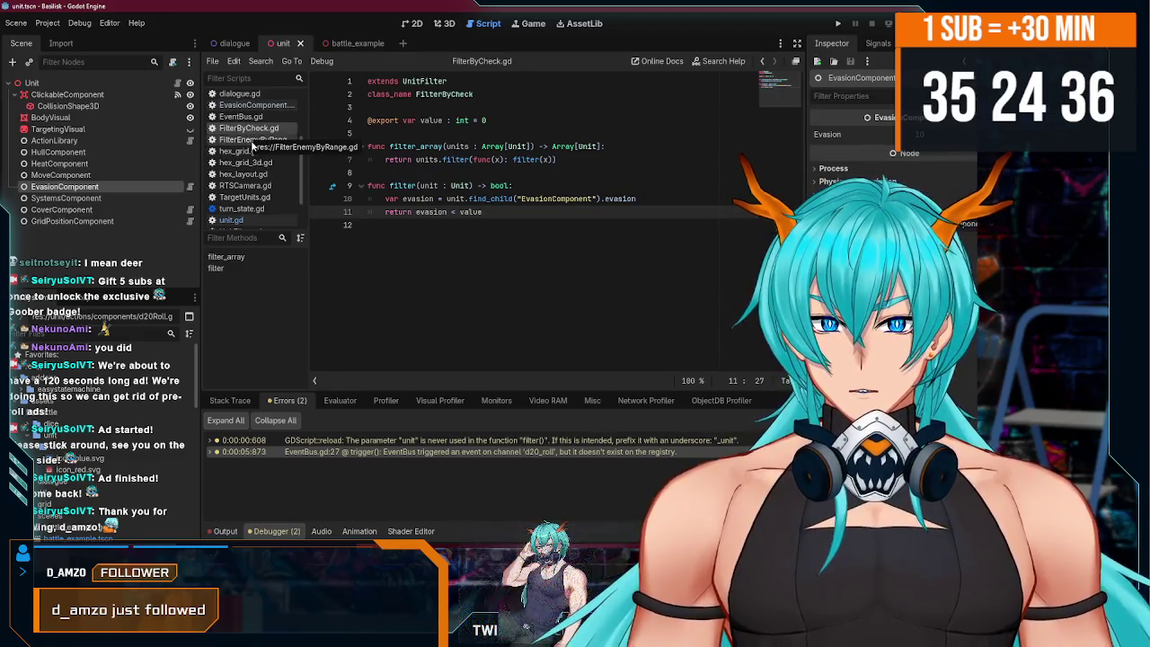
- Study the FilterEnemyByRange script's range check and unit-appending loop for reference
click(248, 139)
scroll(505, 227, down, 1)
click(494, 252)
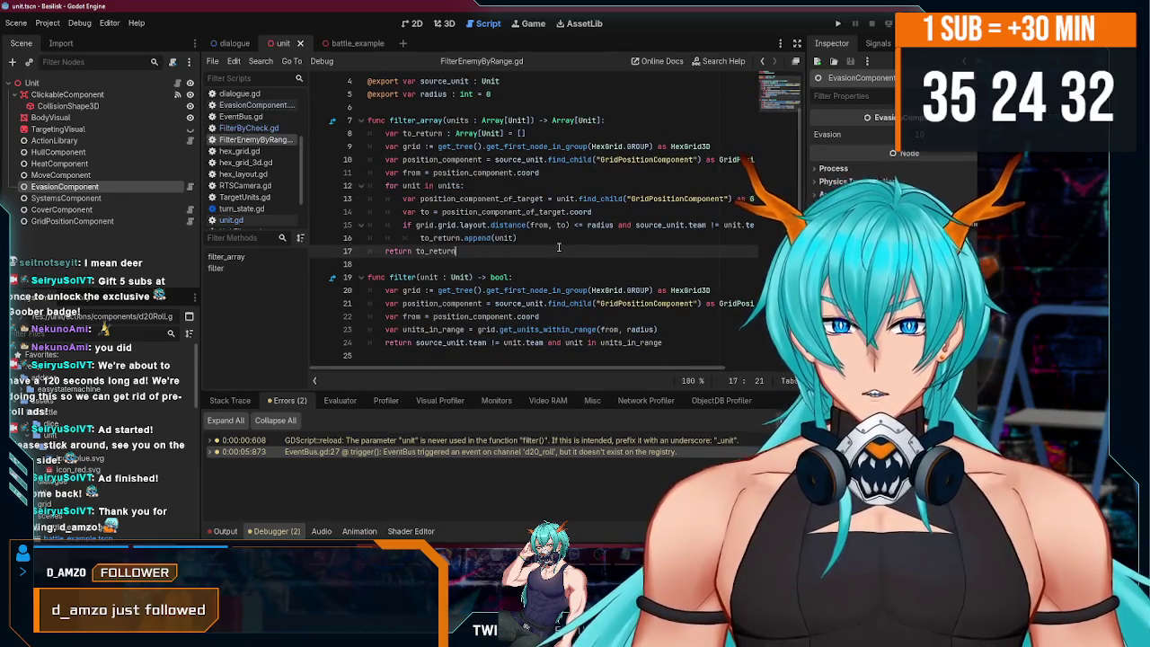
click(547, 239)
drag(403, 225, 760, 227)
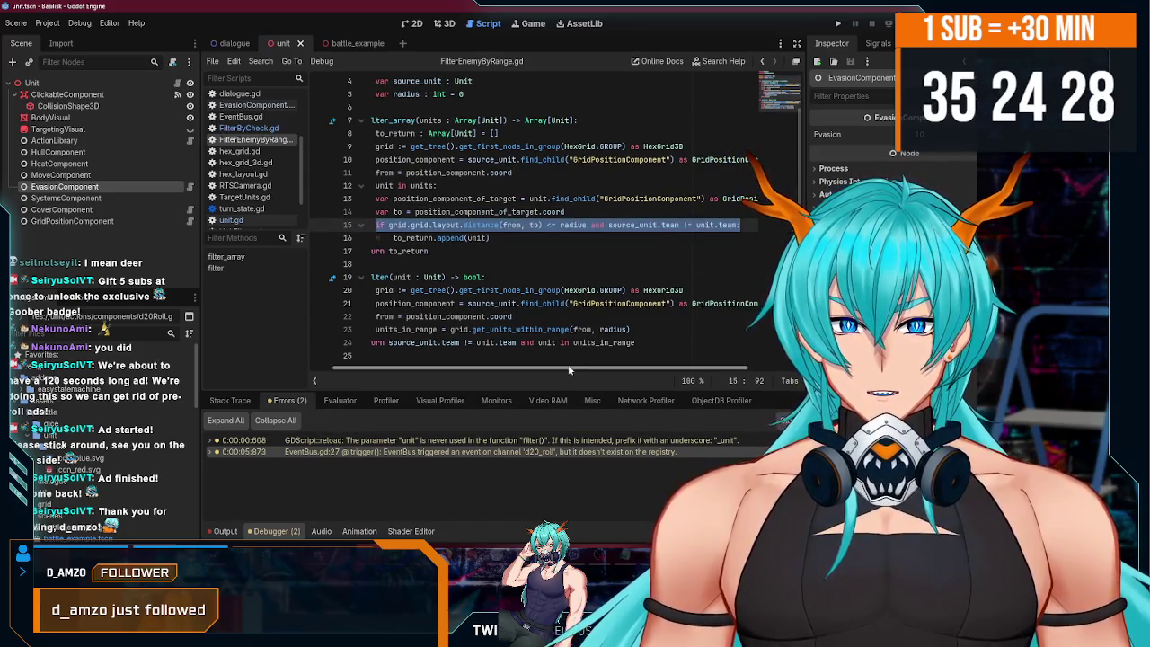
drag(436, 368, 402, 372)
click(545, 237)
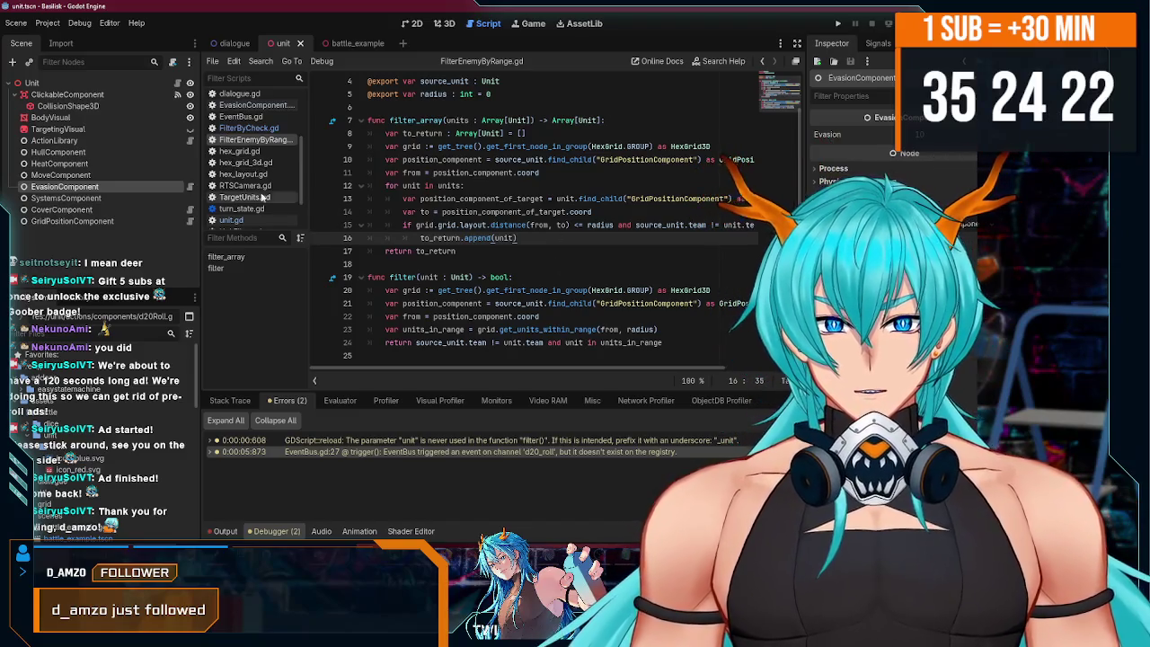
- Review FilterByCheck's evasion comparison and value export, then switch to the battle_example scene
click(265, 128)
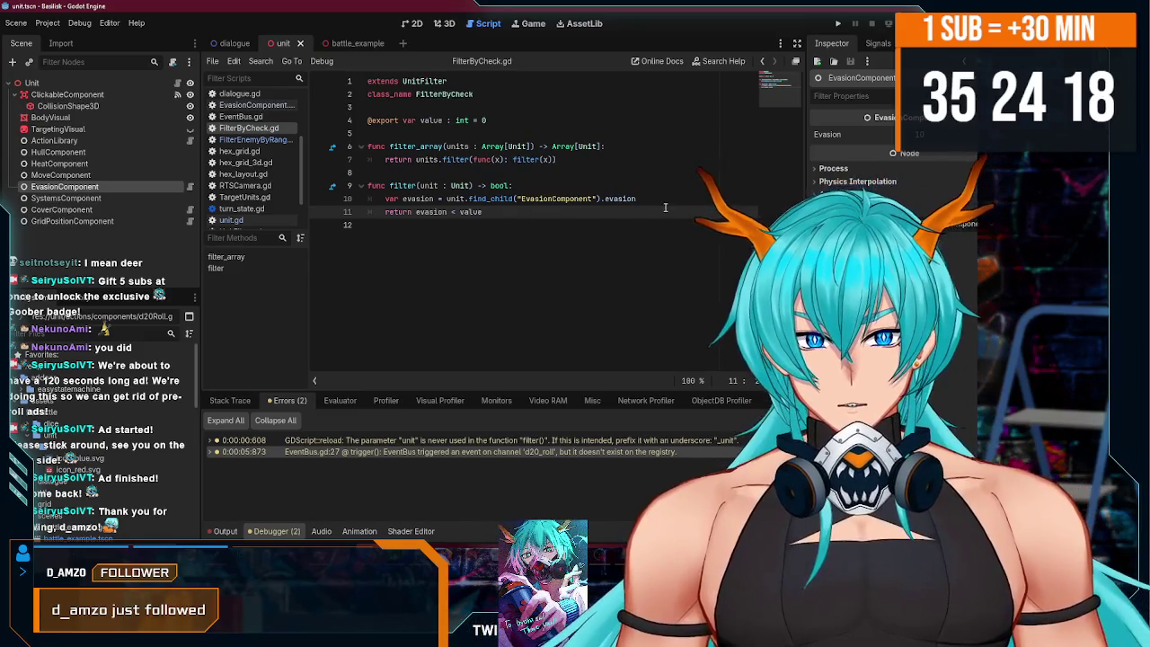
click(423, 212)
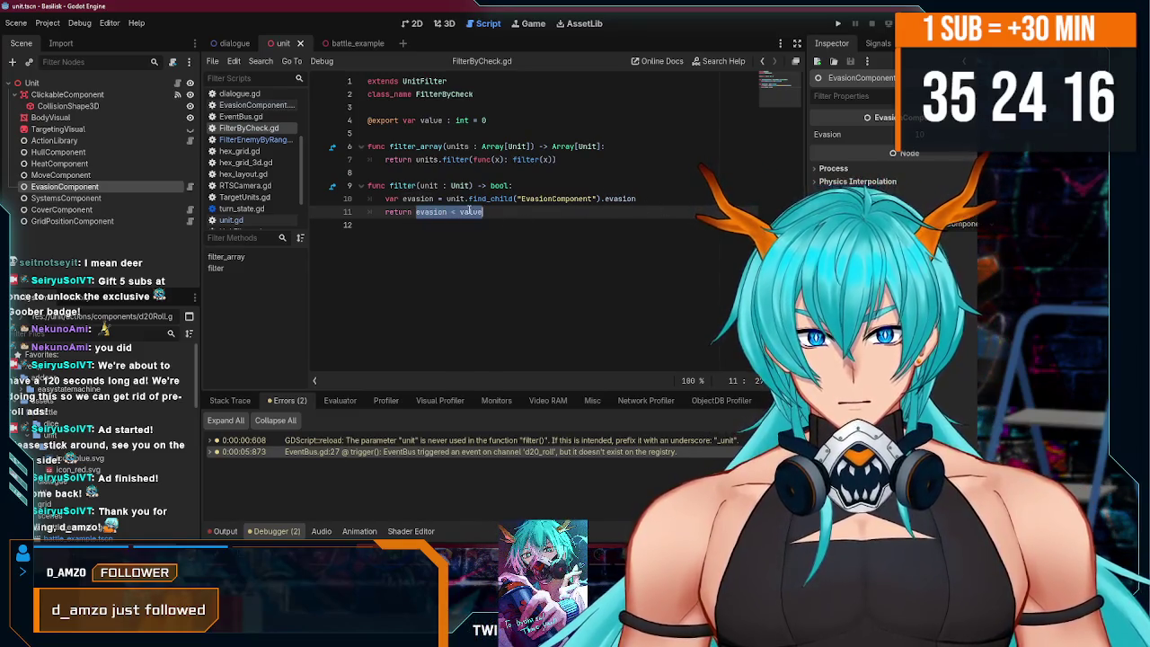
click(503, 119)
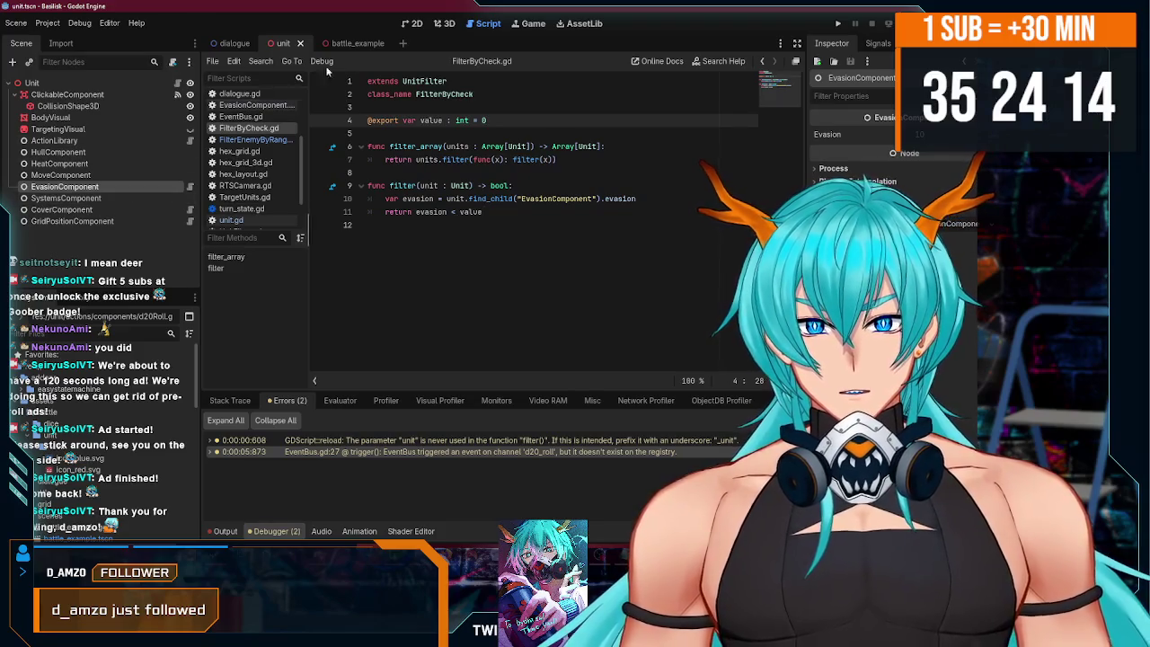
click(350, 44)
- Create a new FilterTargetUnits.gd script from the default Node template in battle_example
scroll(149, 157, down, 1)
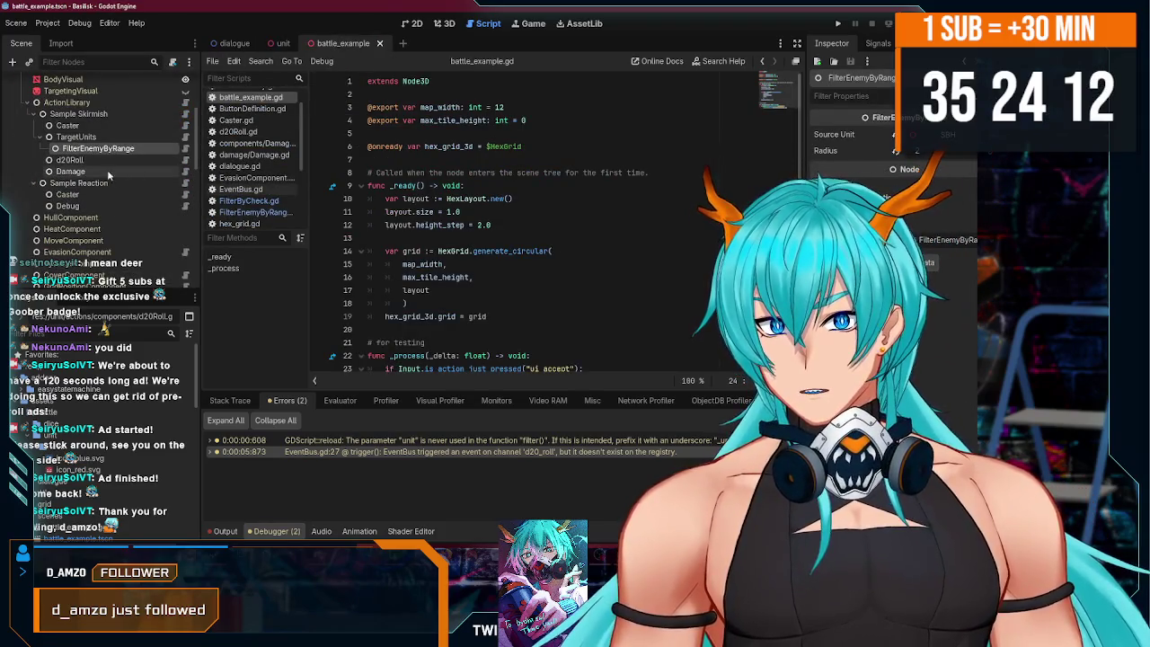
click(95, 160)
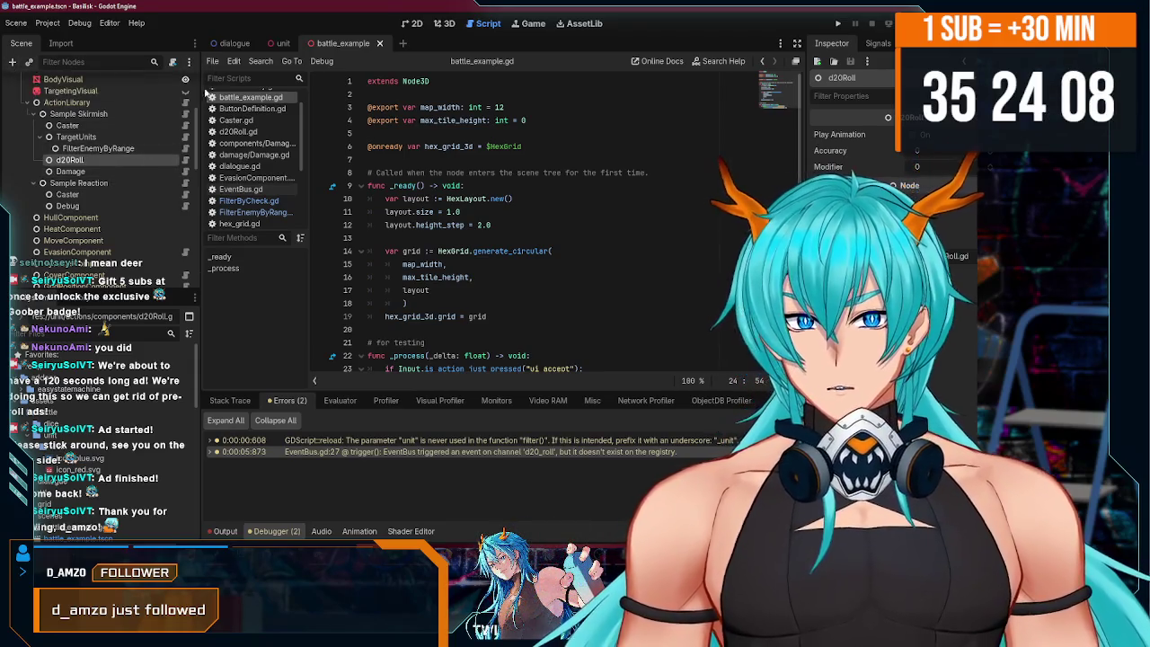
scroll(251, 171, up, 1)
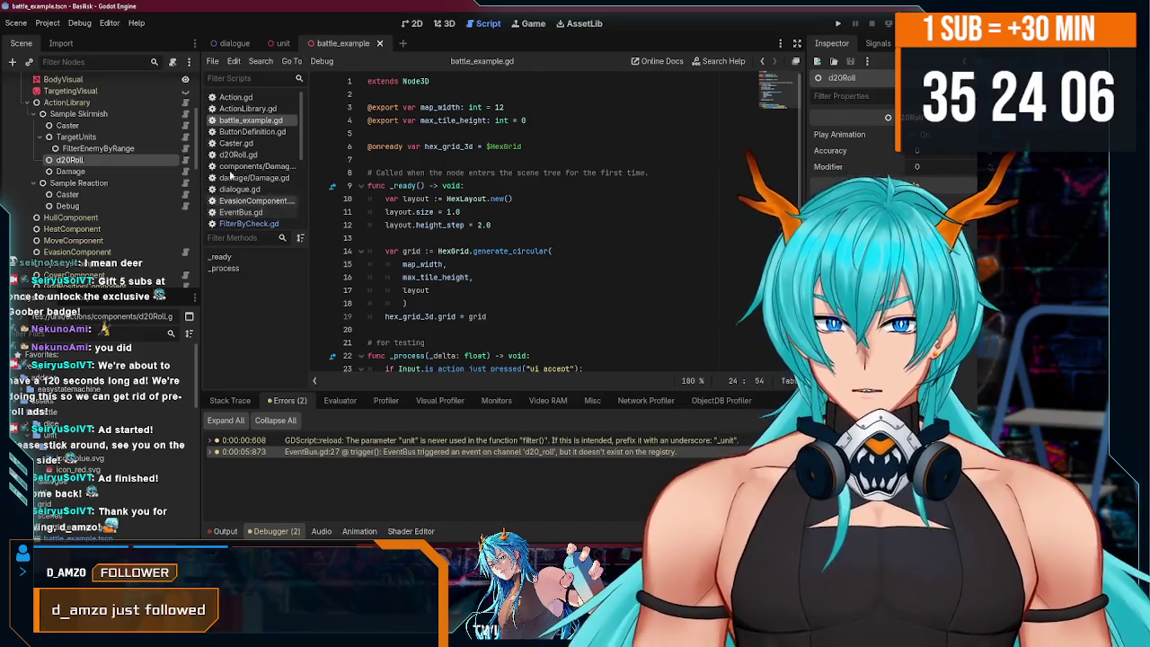
click(212, 61)
click(242, 78)
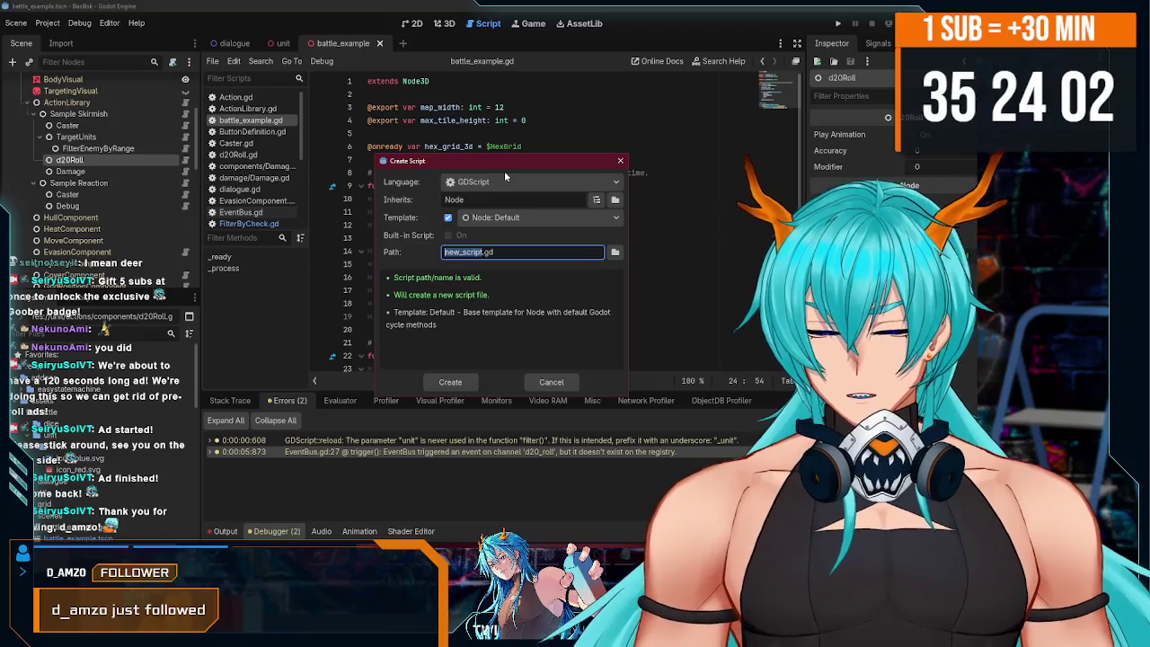
text(Filter)
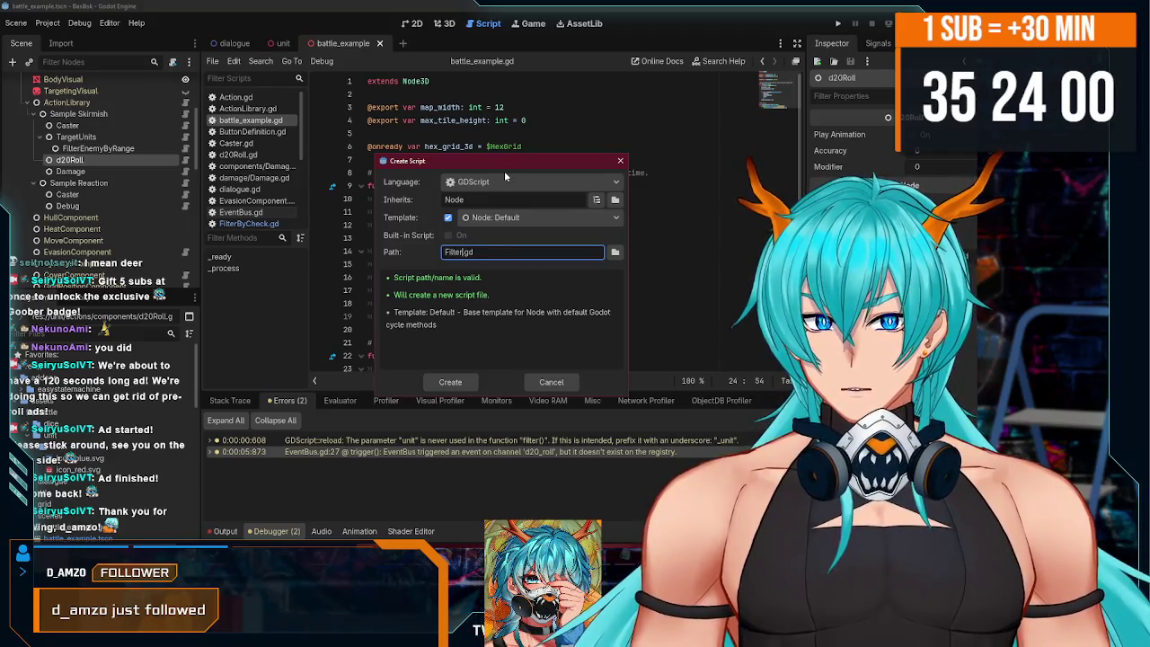
text(Target)
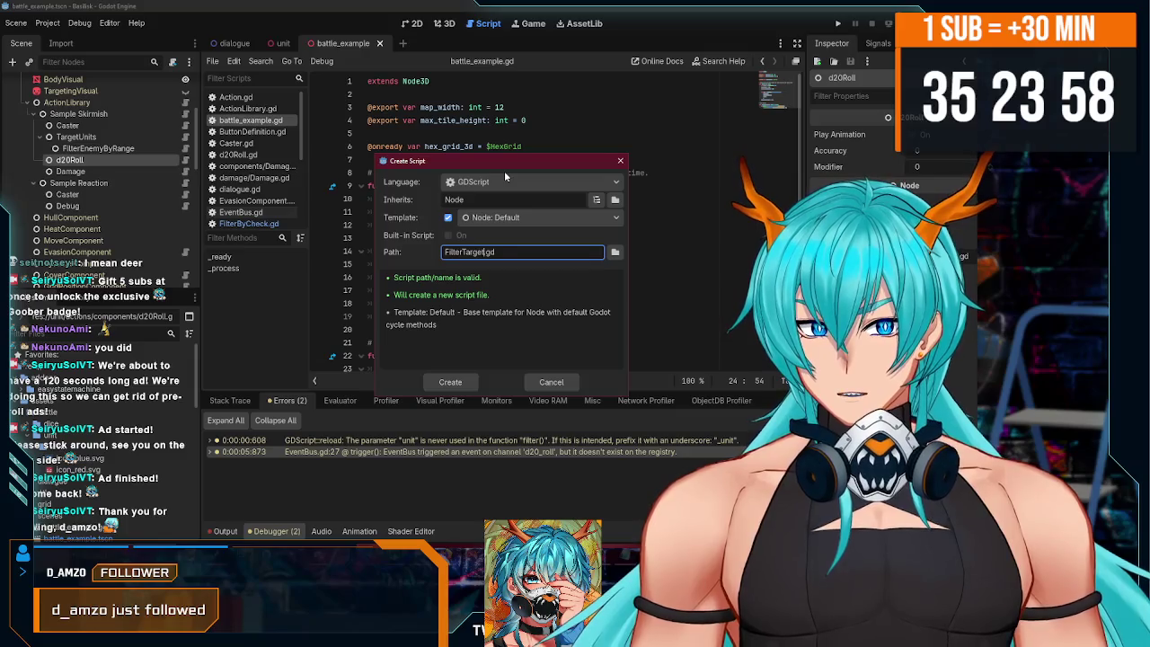
text(Units)
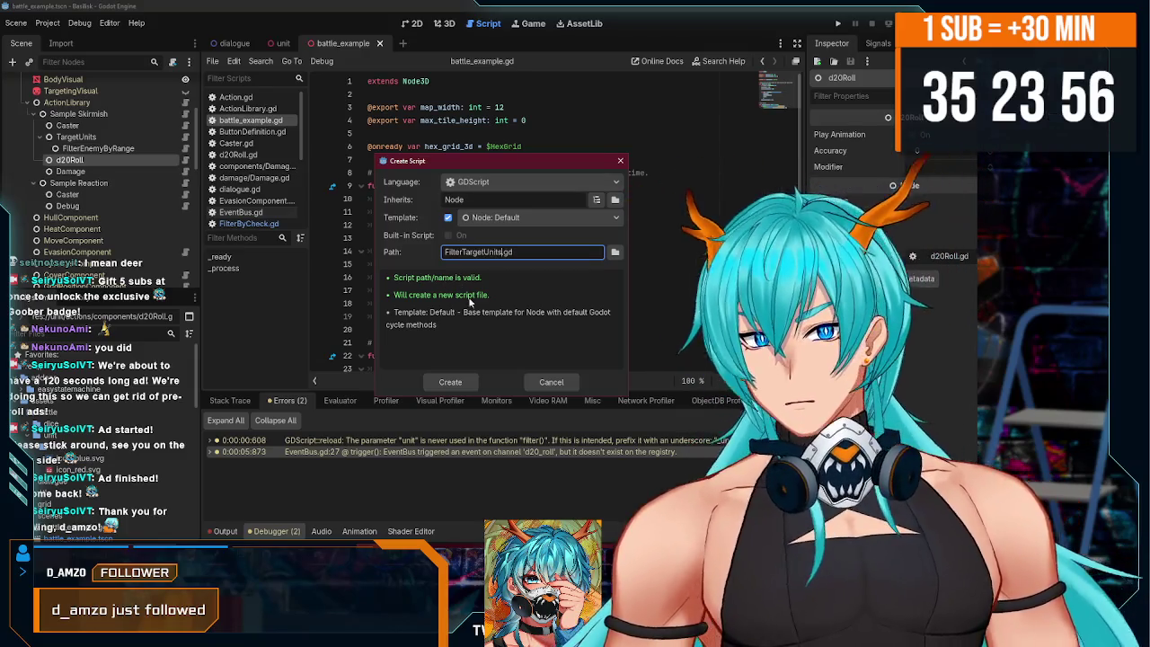
click(456, 380)
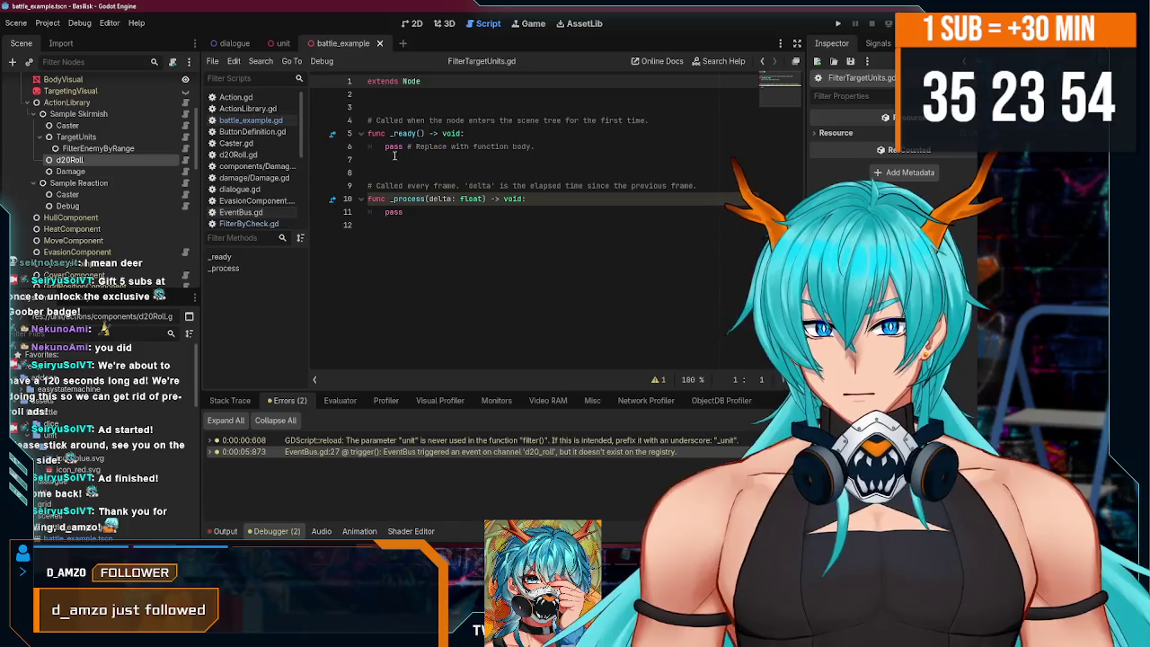
- Copy all of Caster.gd's code and paste it over FilterTargetUnits.gd's template code
click(67, 124)
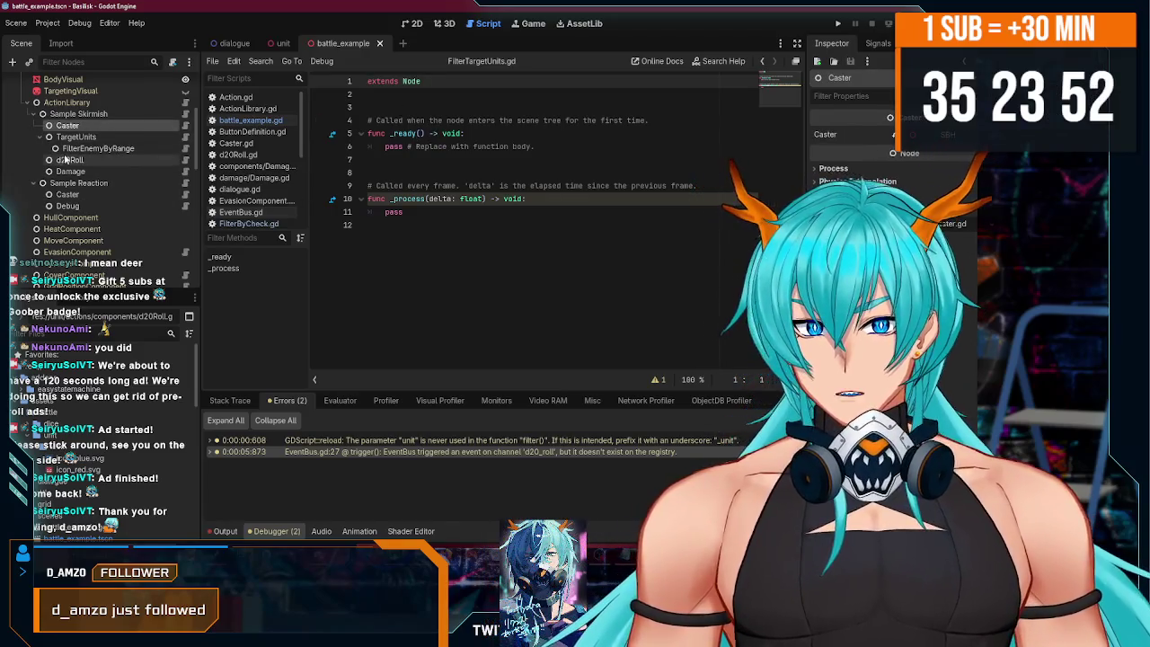
click(186, 128)
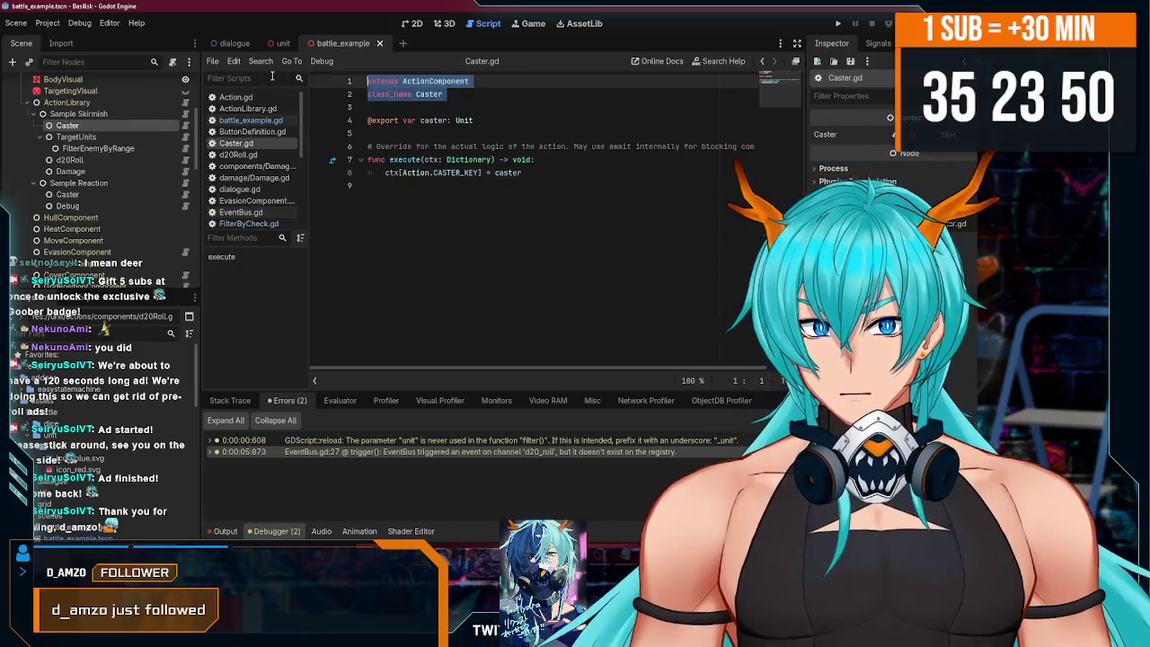
drag(530, 180, 297, 72)
key(ctrl+c)
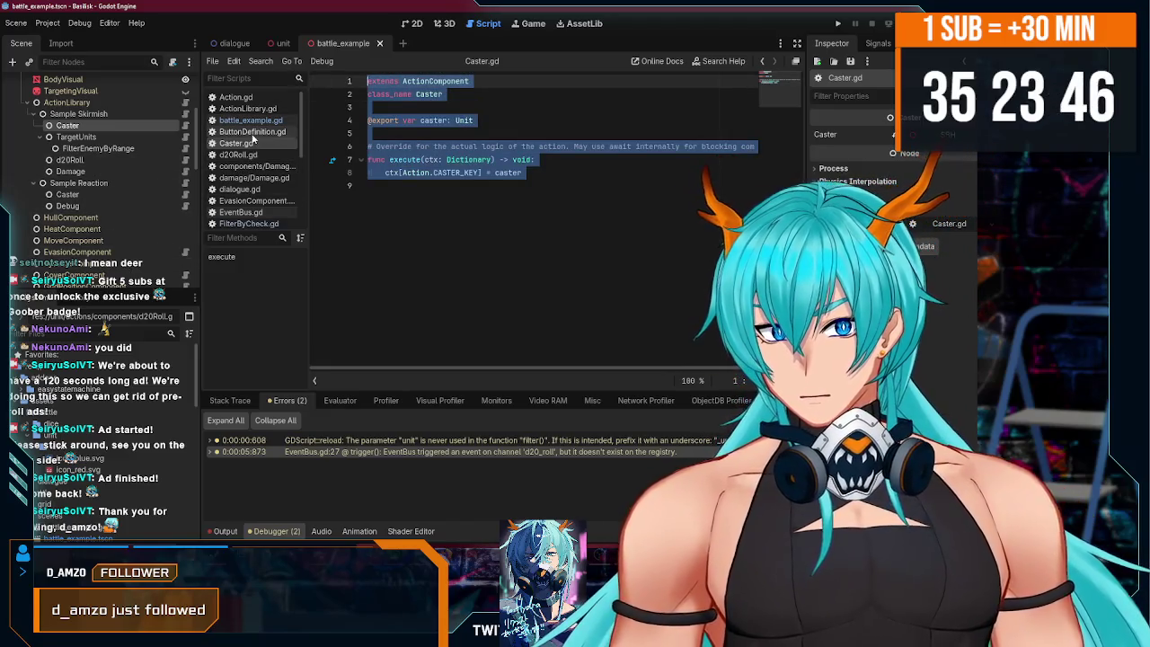
scroll(254, 138, down, 2)
click(256, 195)
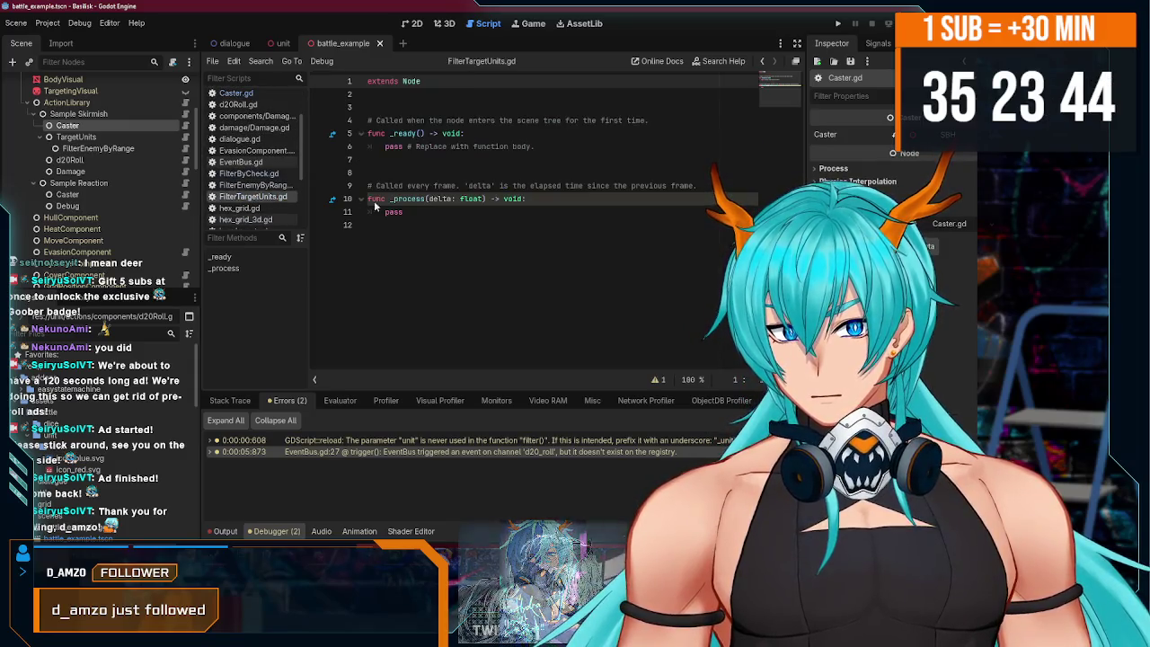
key(ctrl+a)
key(ctrl+v)
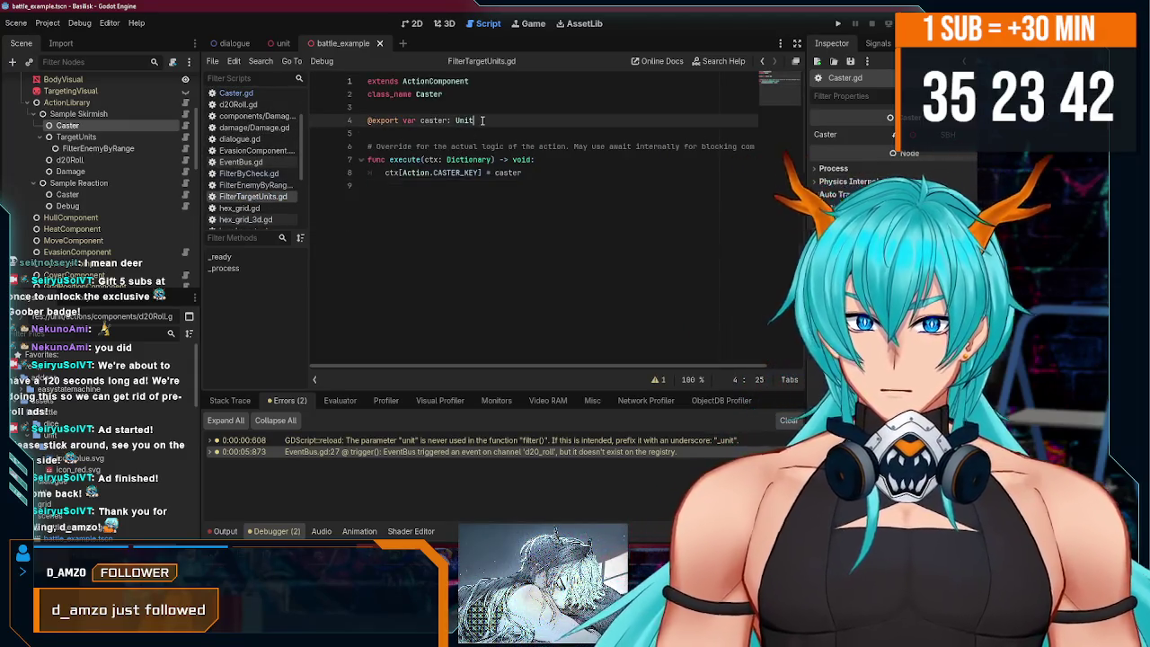
- Change the class_name from Caster to FilterContextKey and save FilterTargetUnits.gd
click(440, 95)
key(BackSpace)
text(r)
double_click(440, 95)
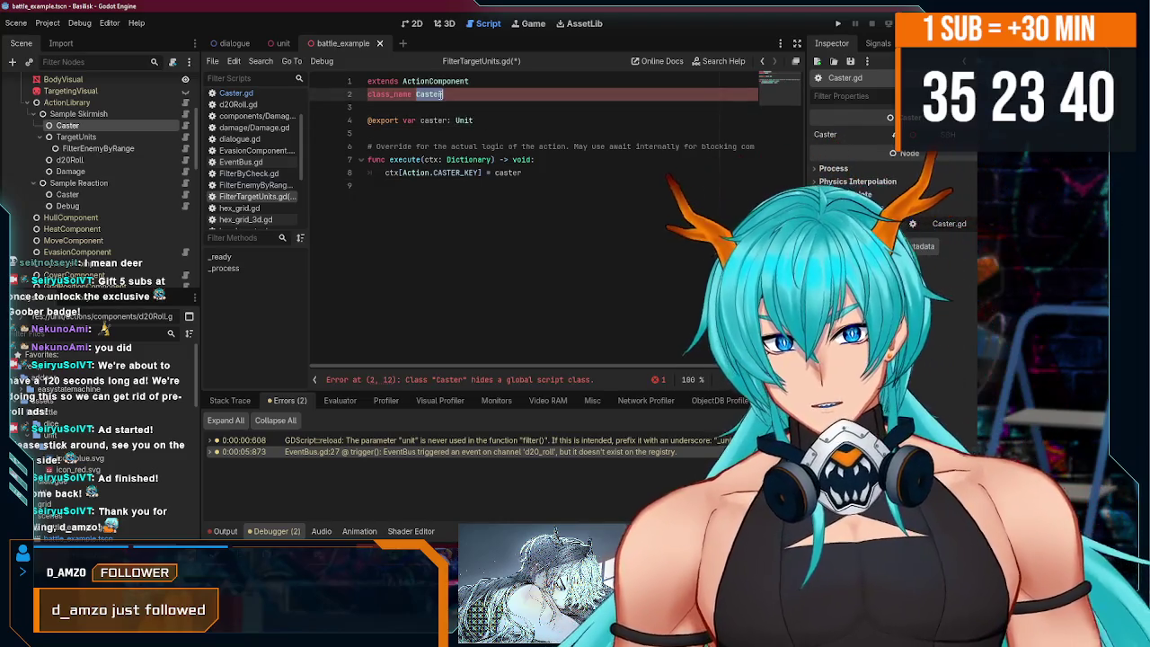
text(F)
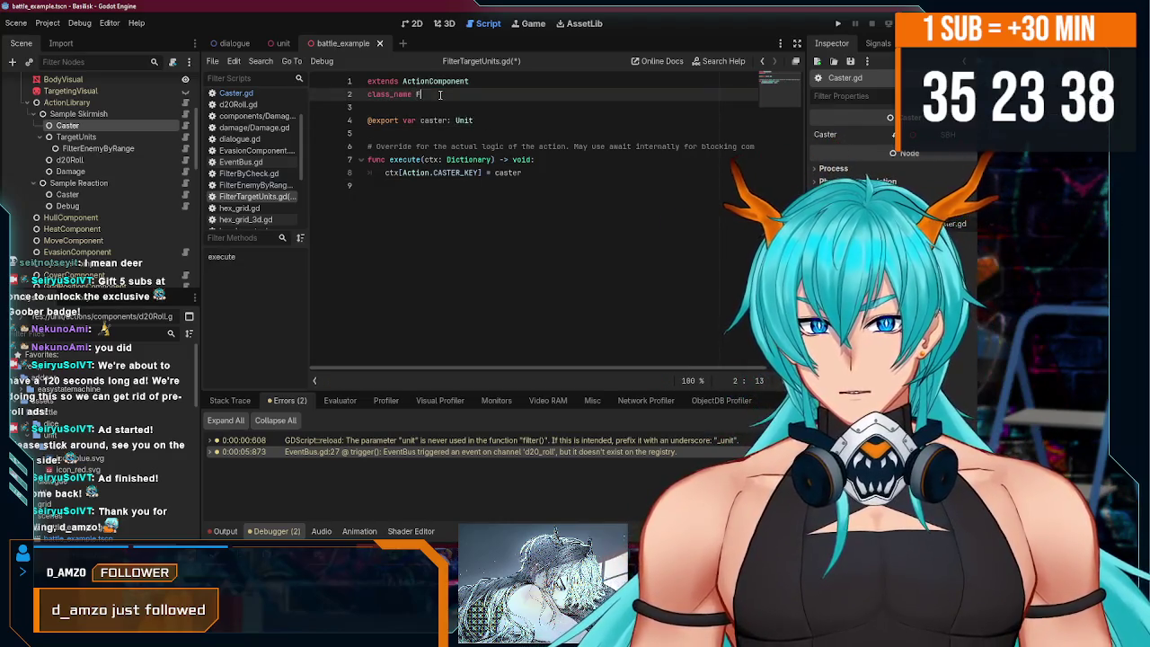
text(ilterTargetU)
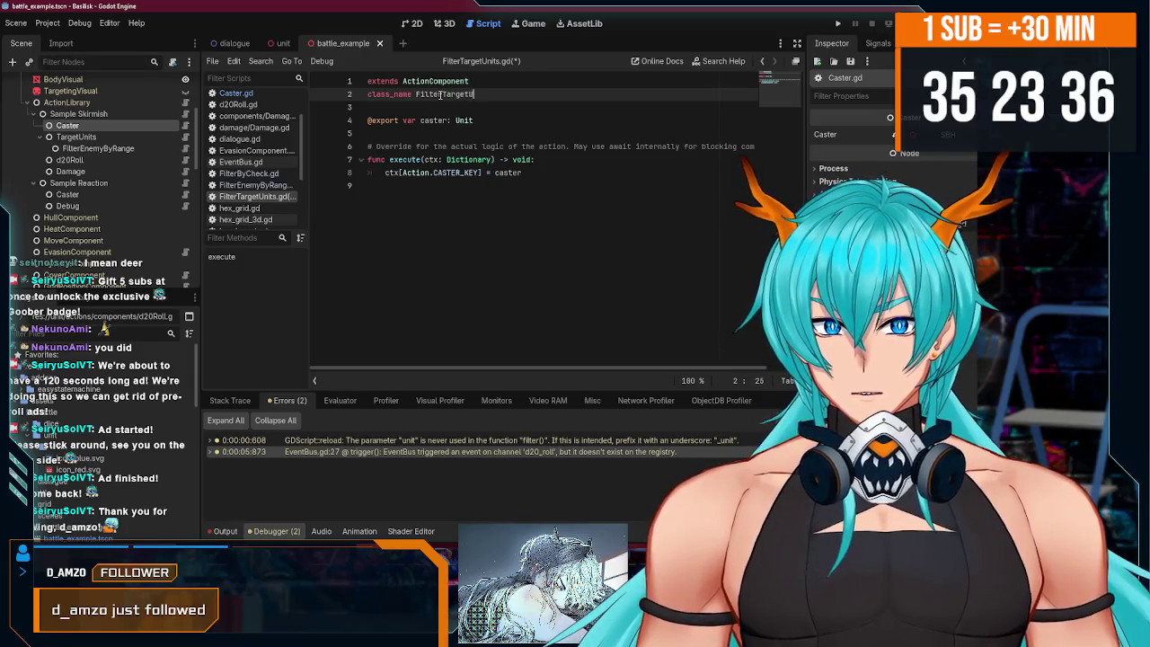
text(nits)
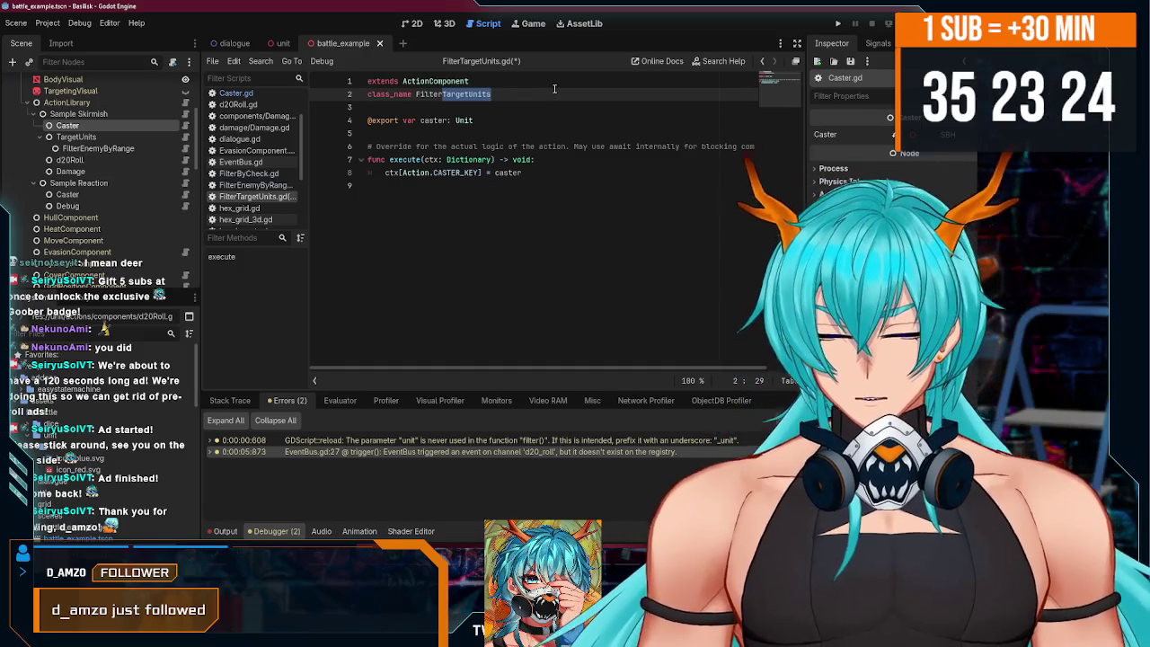
text(Context)
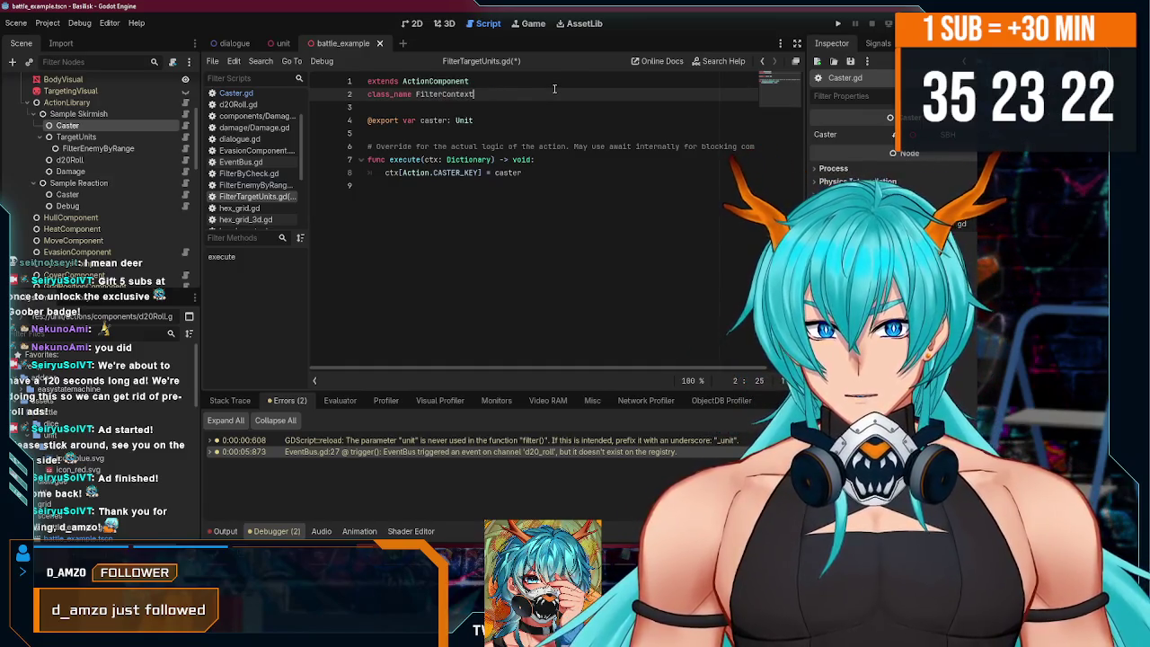
text(Key)
key(ctrl+s)
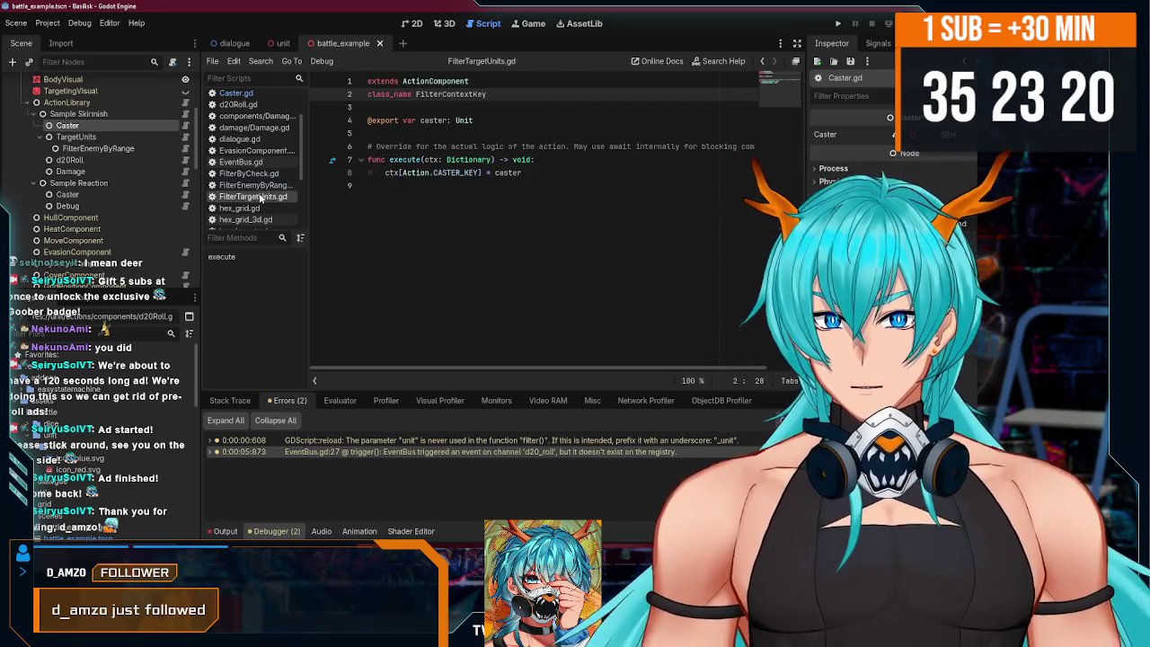
- Bring up and dismiss the options menus for FilterTargetUnits.gd and the file browser
right_click(267, 198)
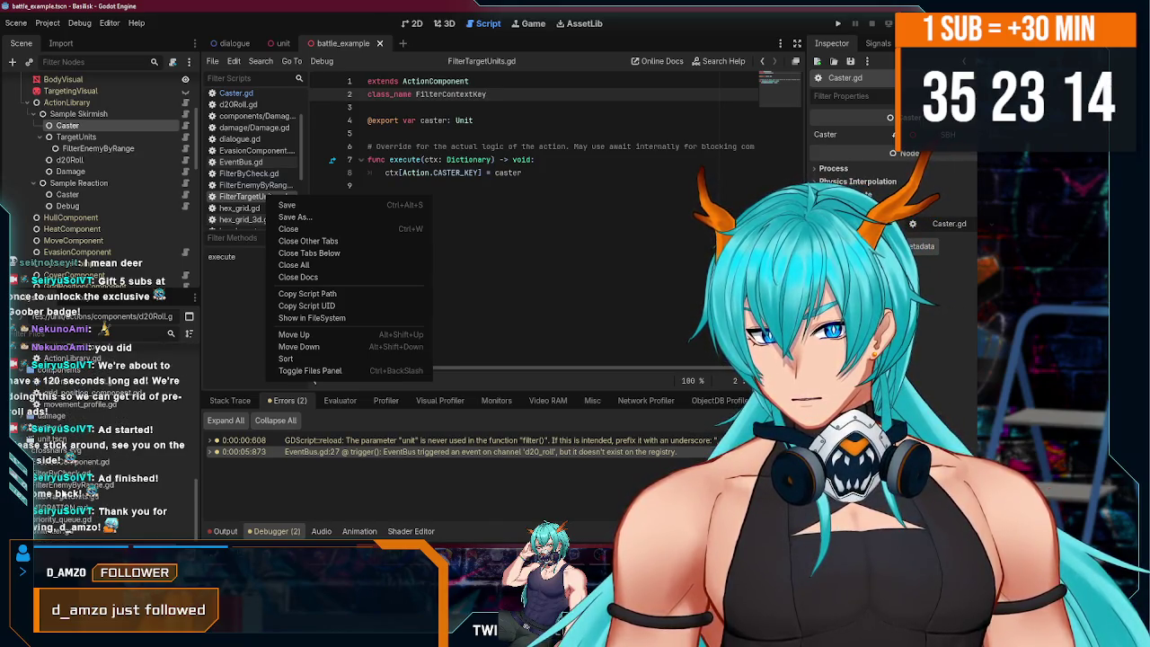
key(Escape)
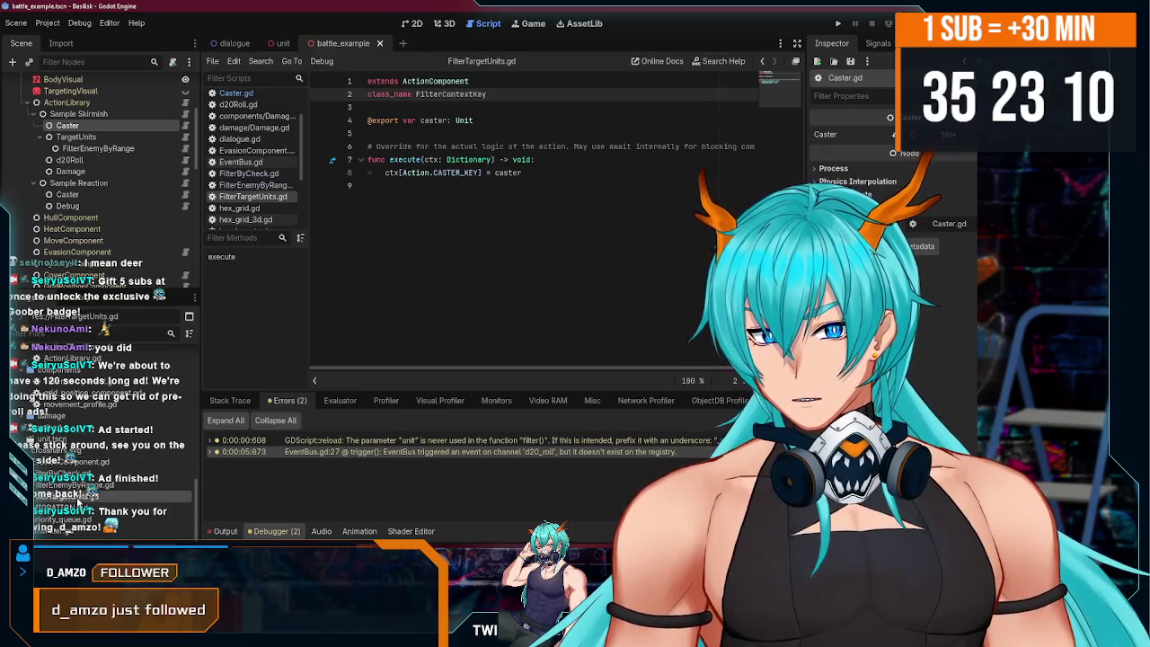
right_click(76, 499)
click(76, 497)
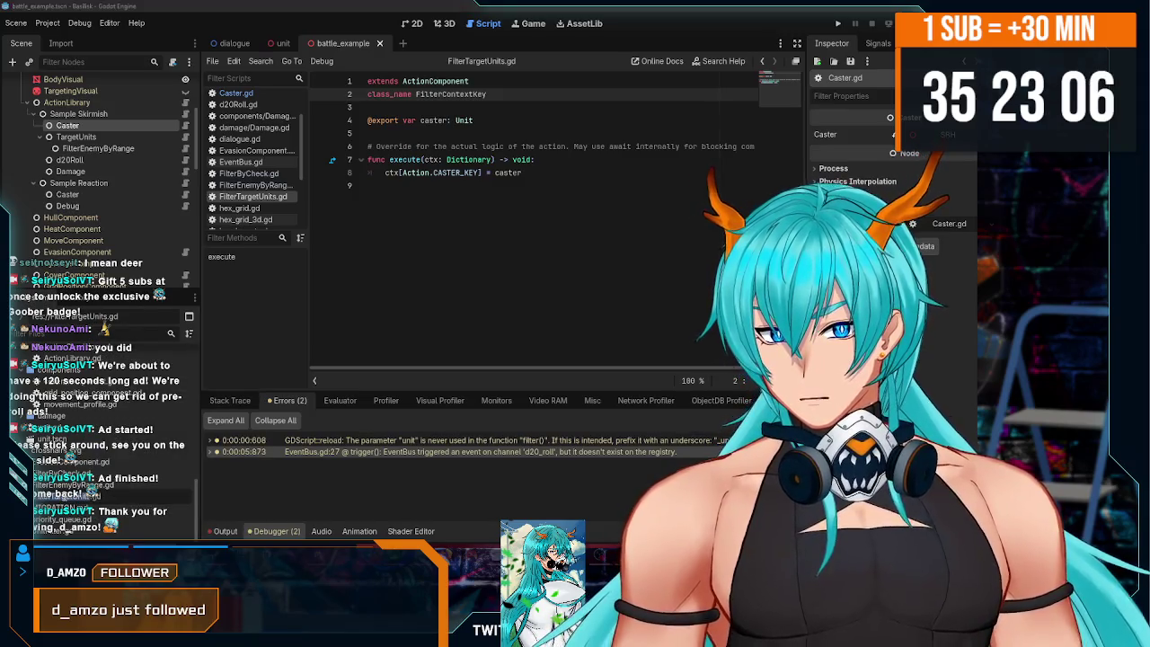
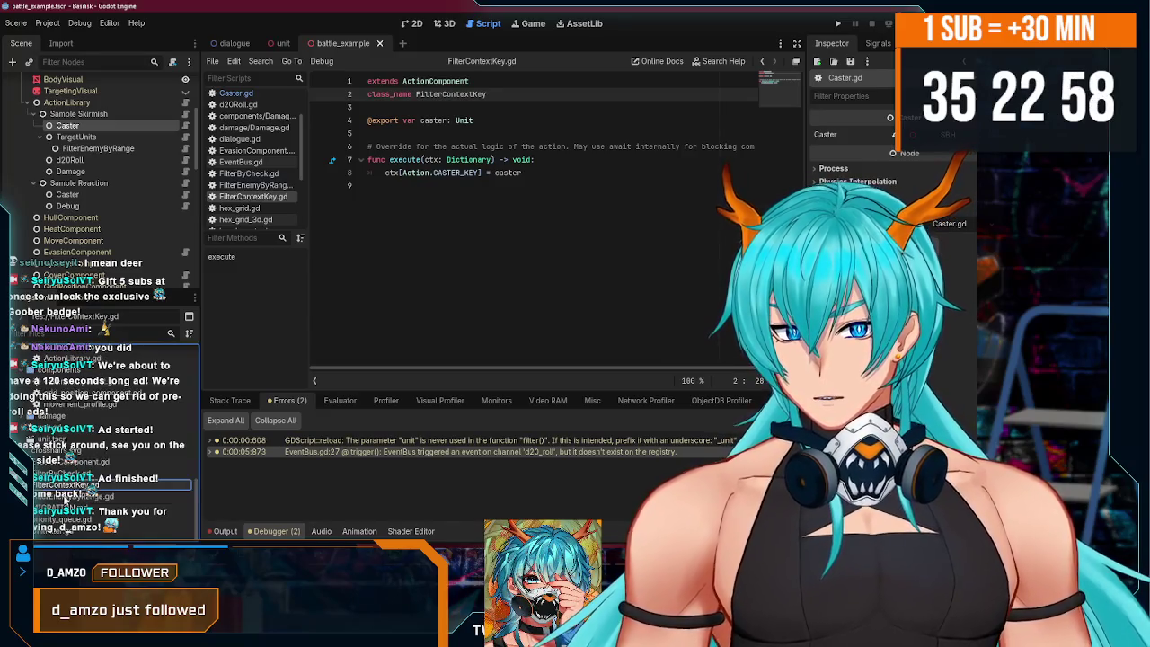
click(503, 195)
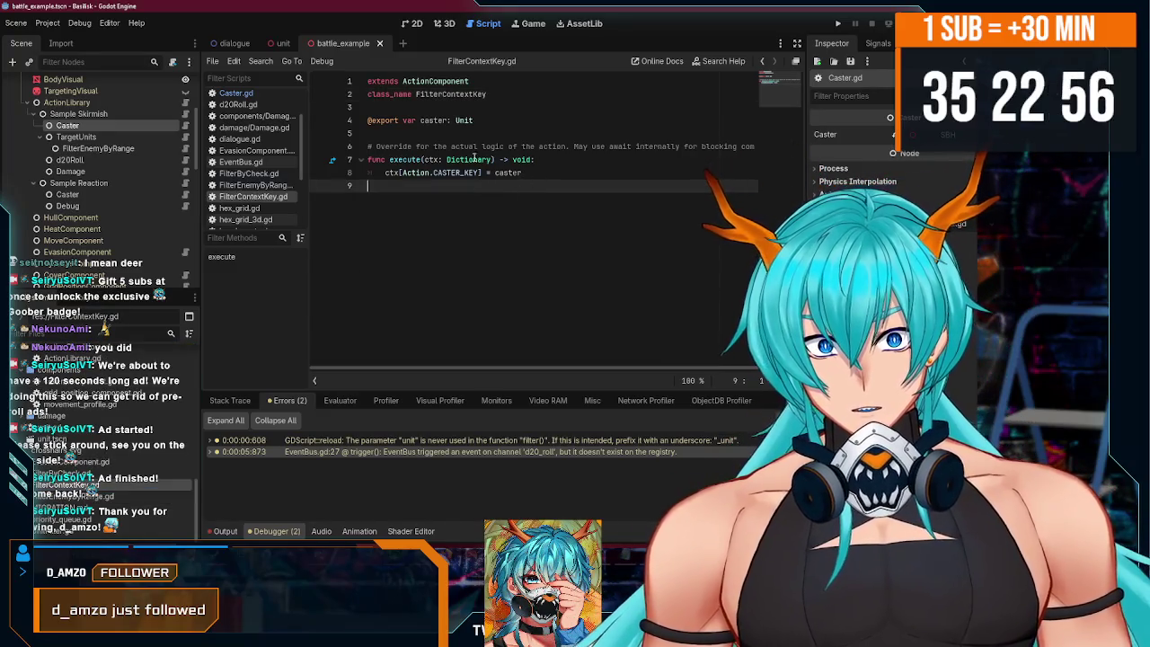
double_click(441, 119)
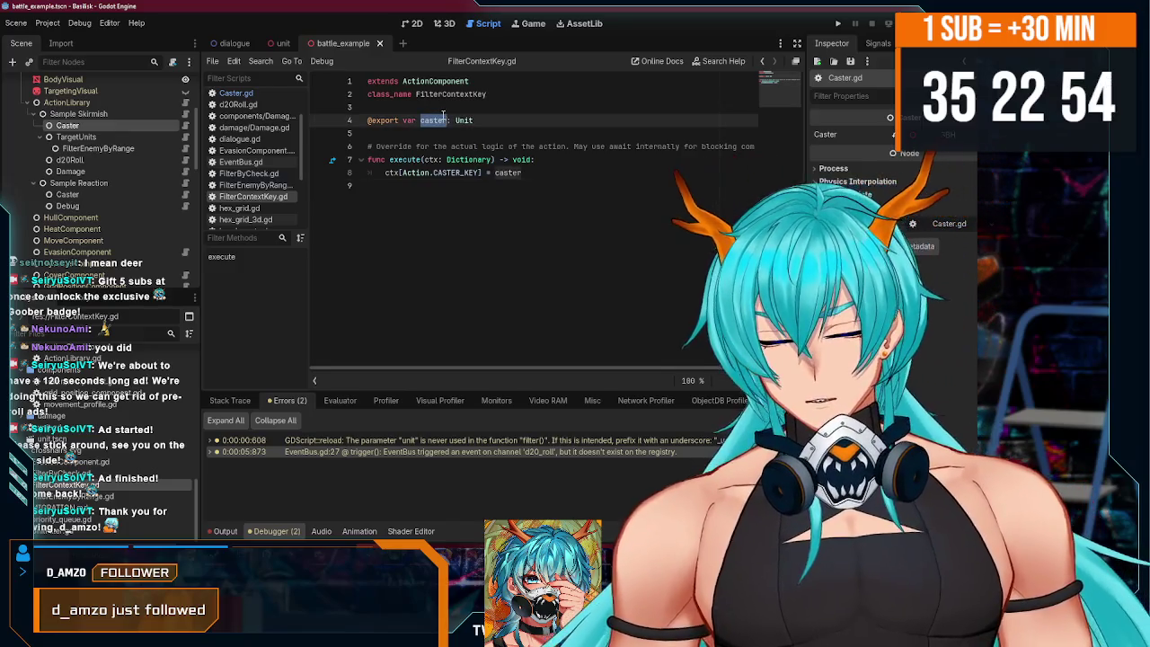
text(context)
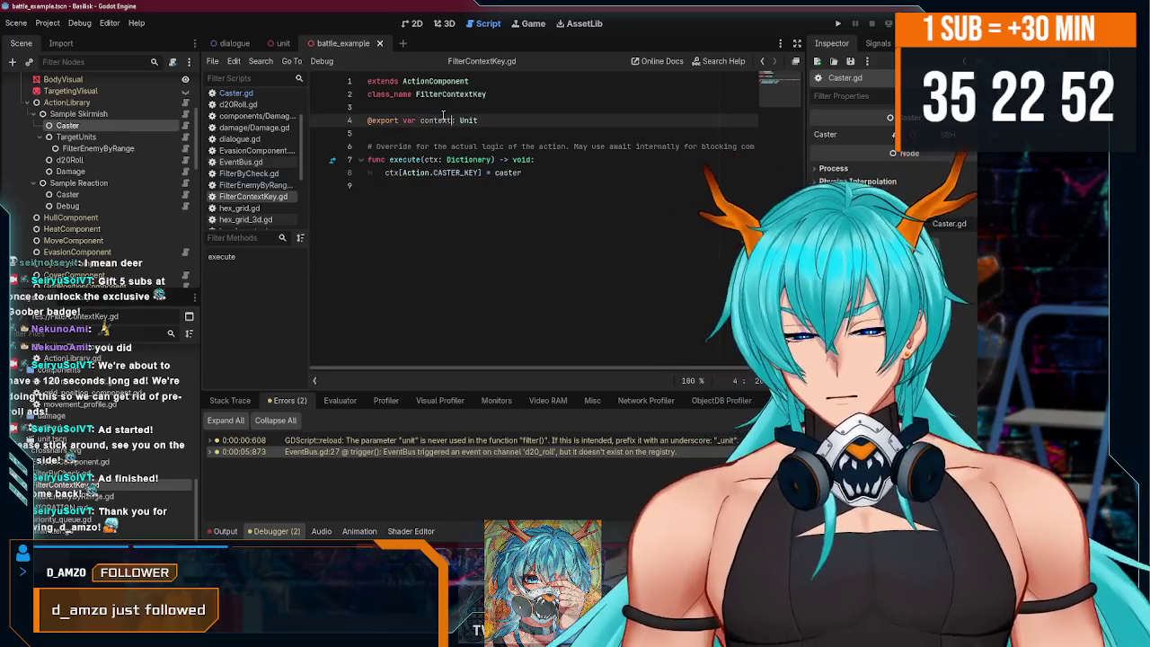
text(_key)
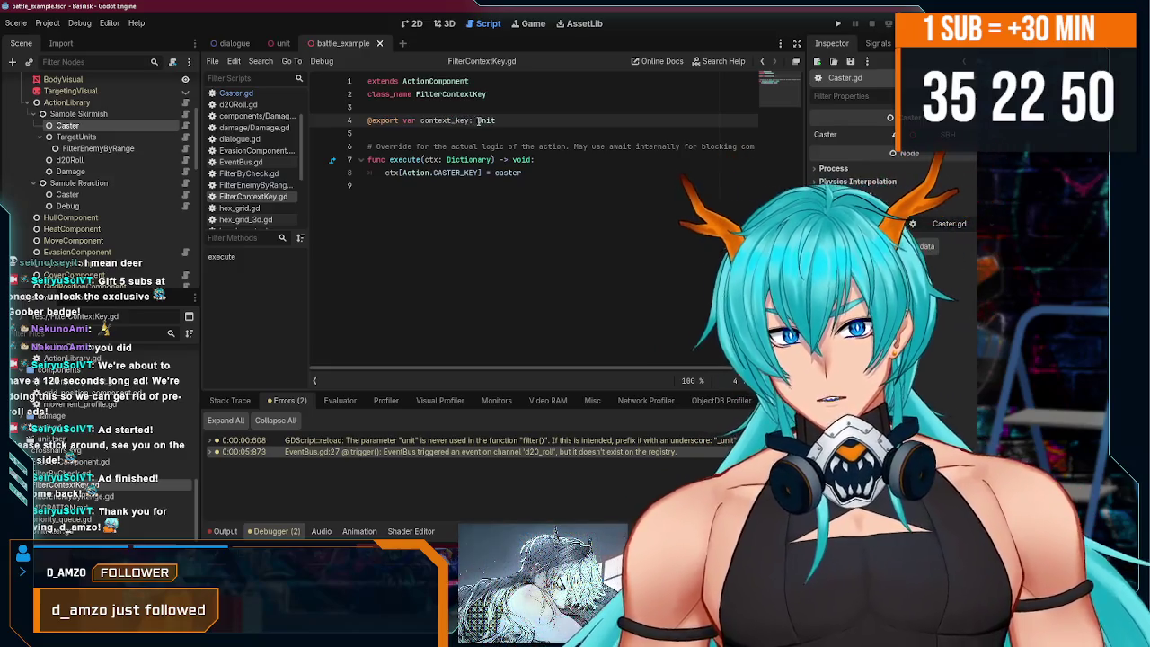
text(St)
text(S)
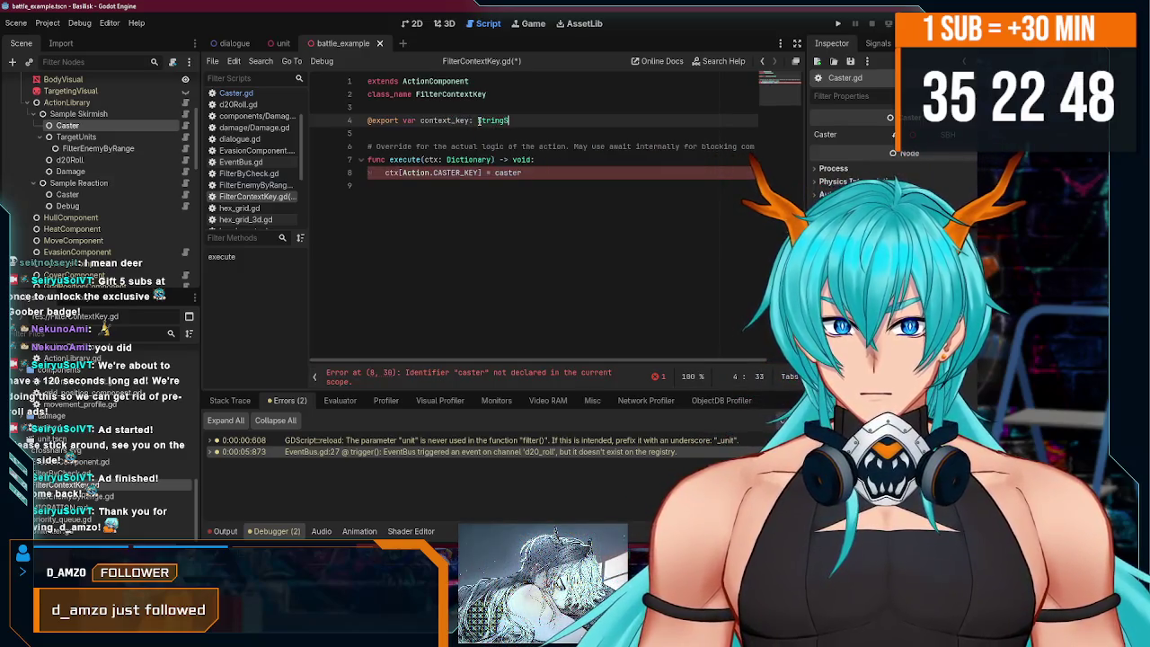
text(me = )
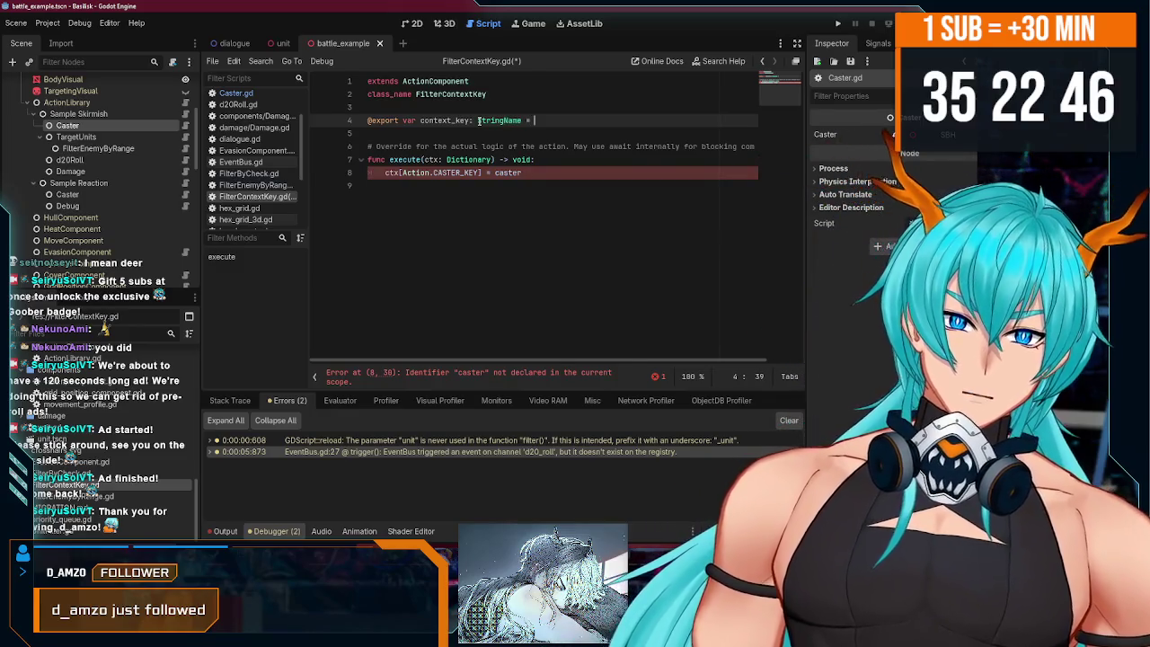
text(&)
key(BackSpace)
text(Acti)
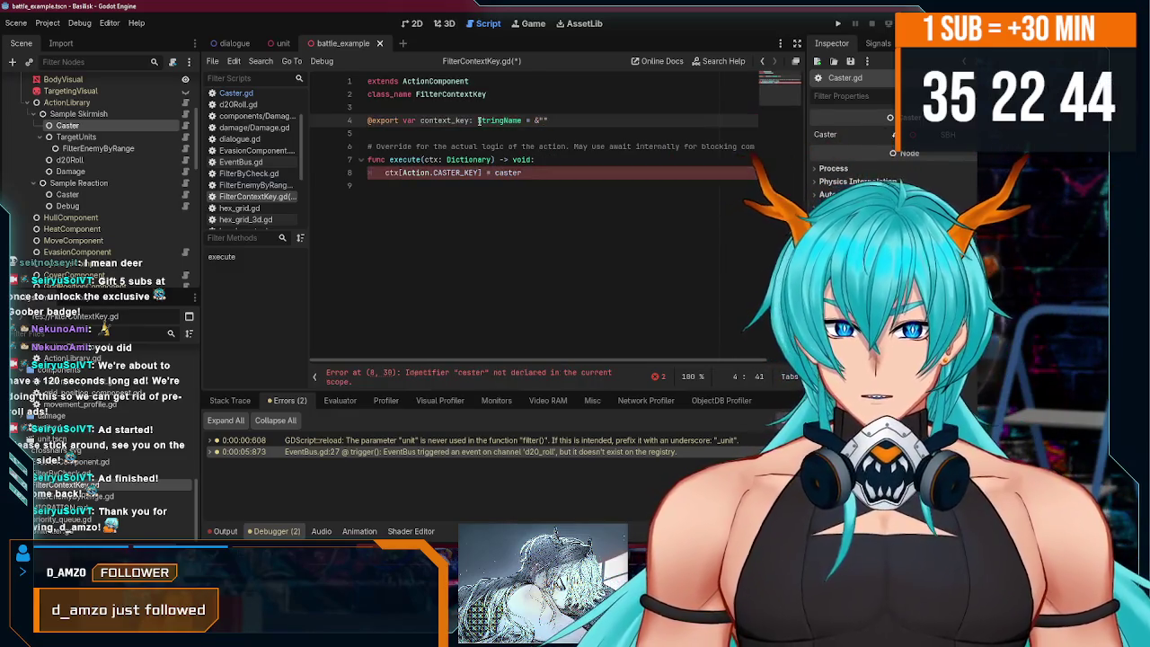
text(on.)
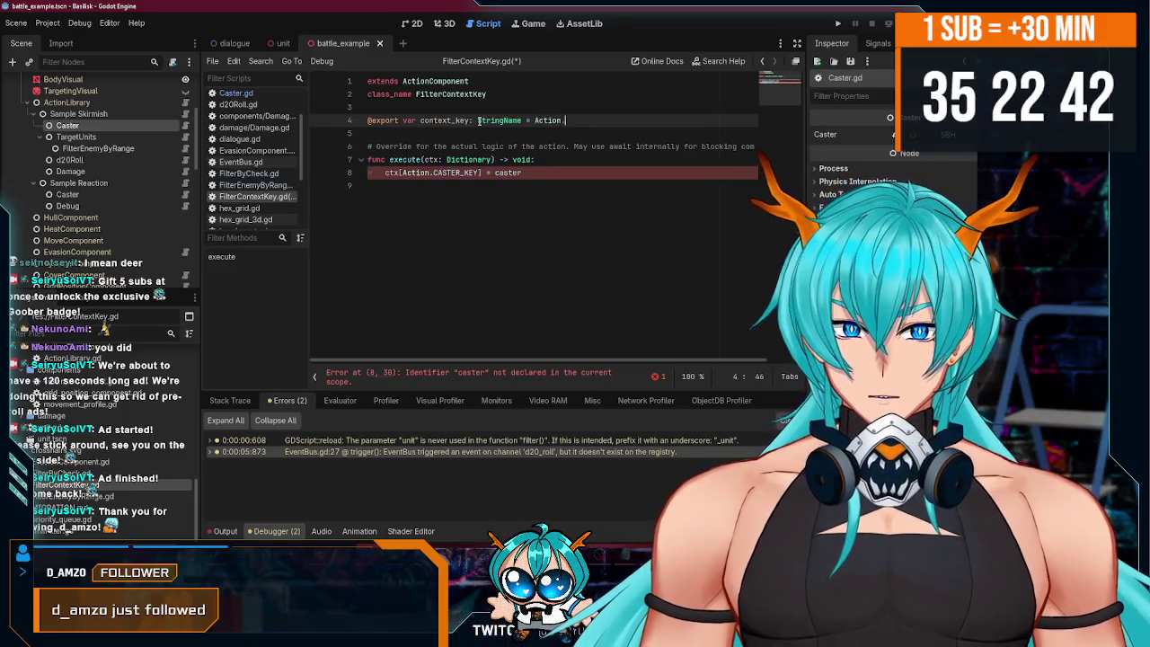
text(T)
key(Return)
key(ctrl+s)
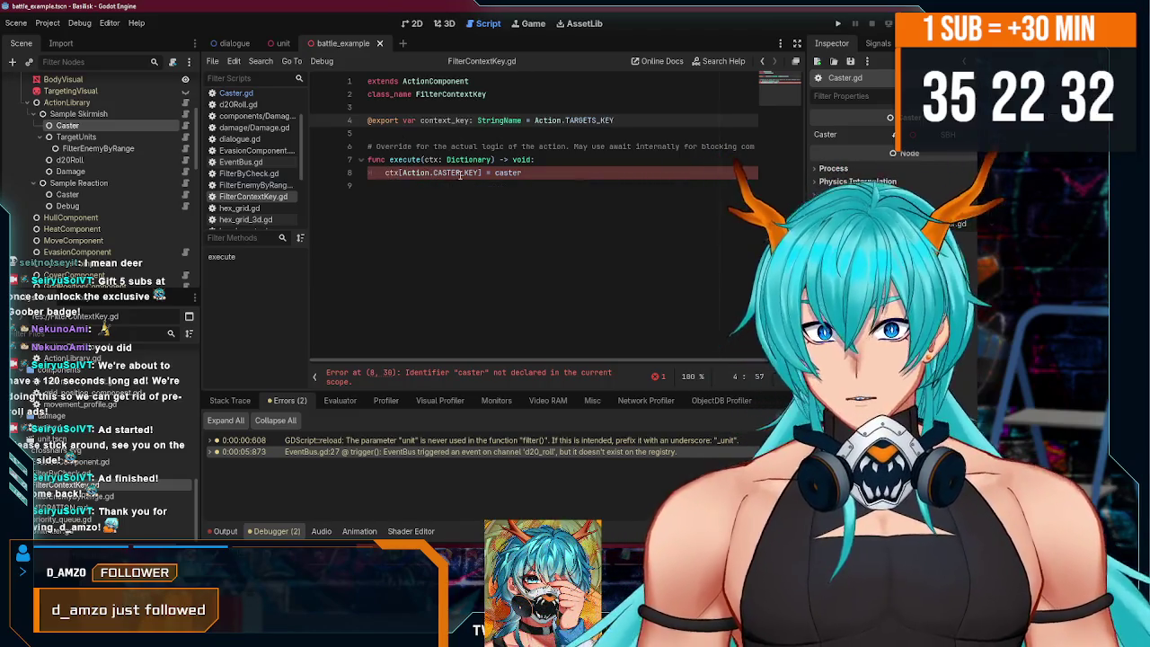
- Insert a new empty line at the start of execute()
double_click(442, 122)
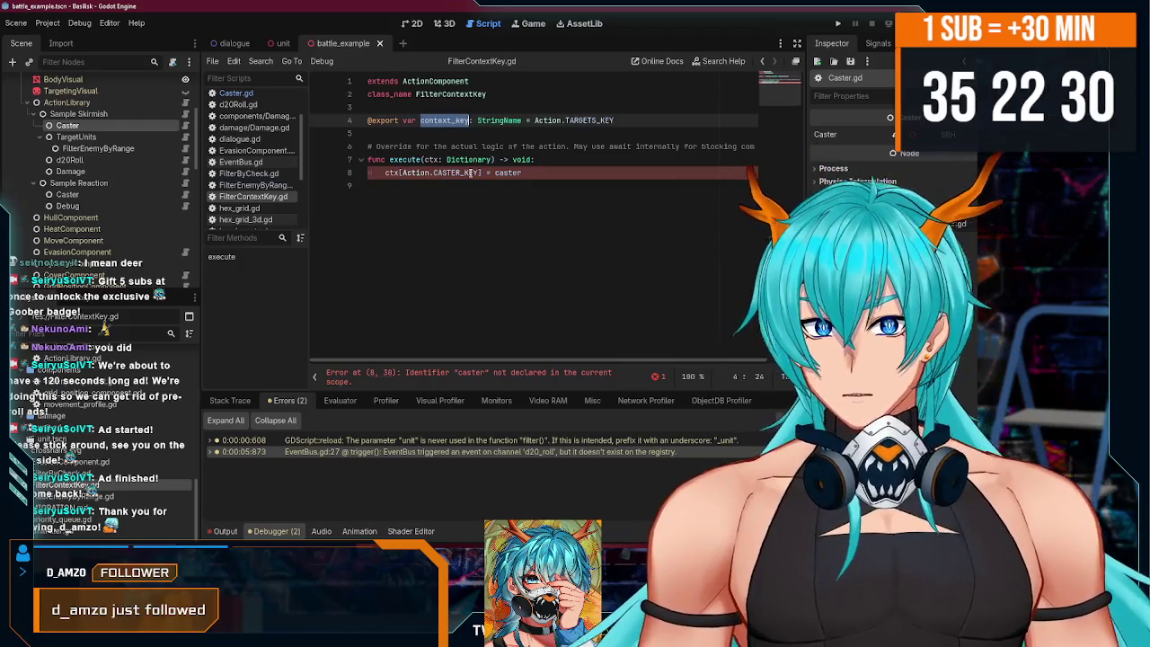
click(451, 173)
click(547, 159)
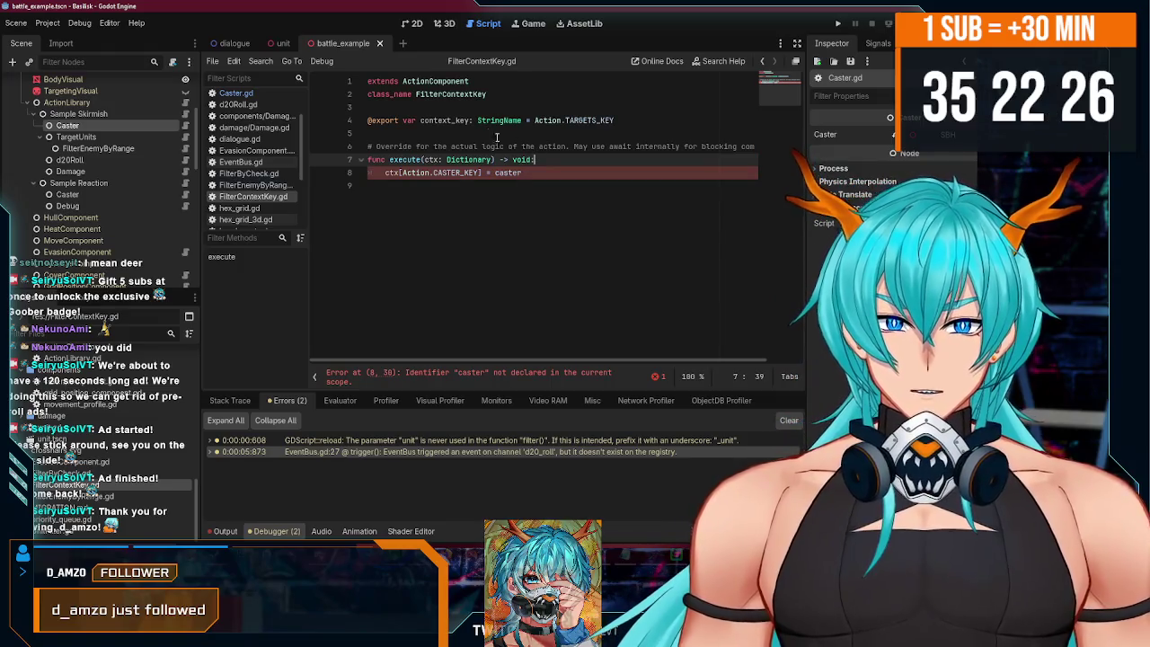
key(Return)
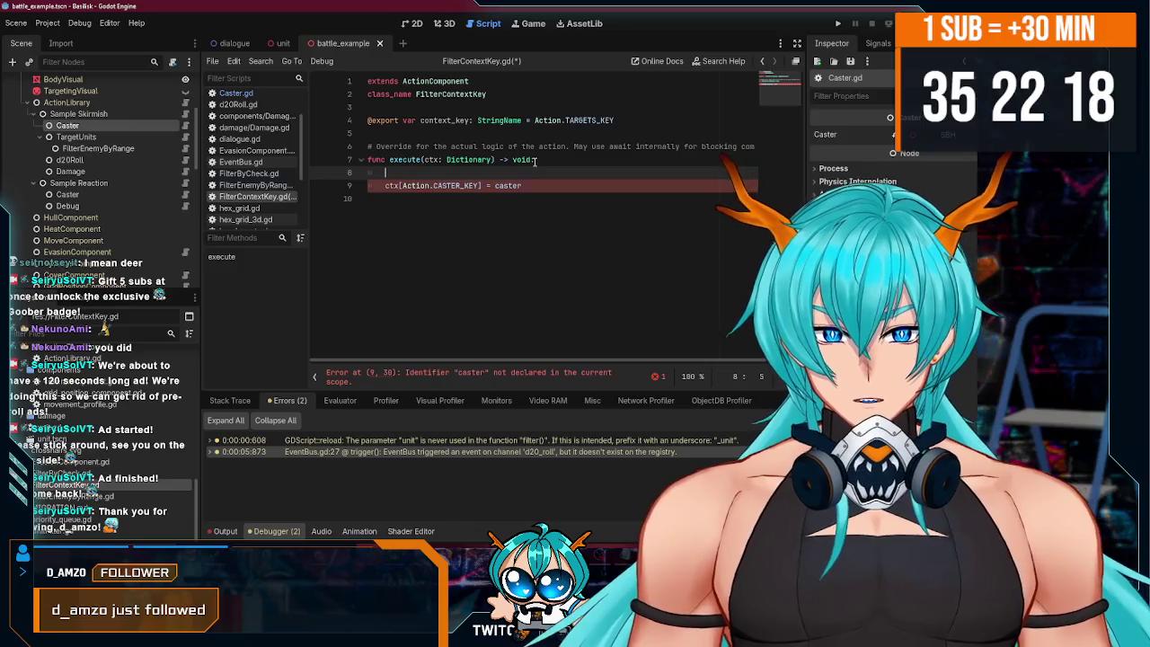
- Write the guard 'if not ctx.has(context_key):' at the top of execute()
text(if c)
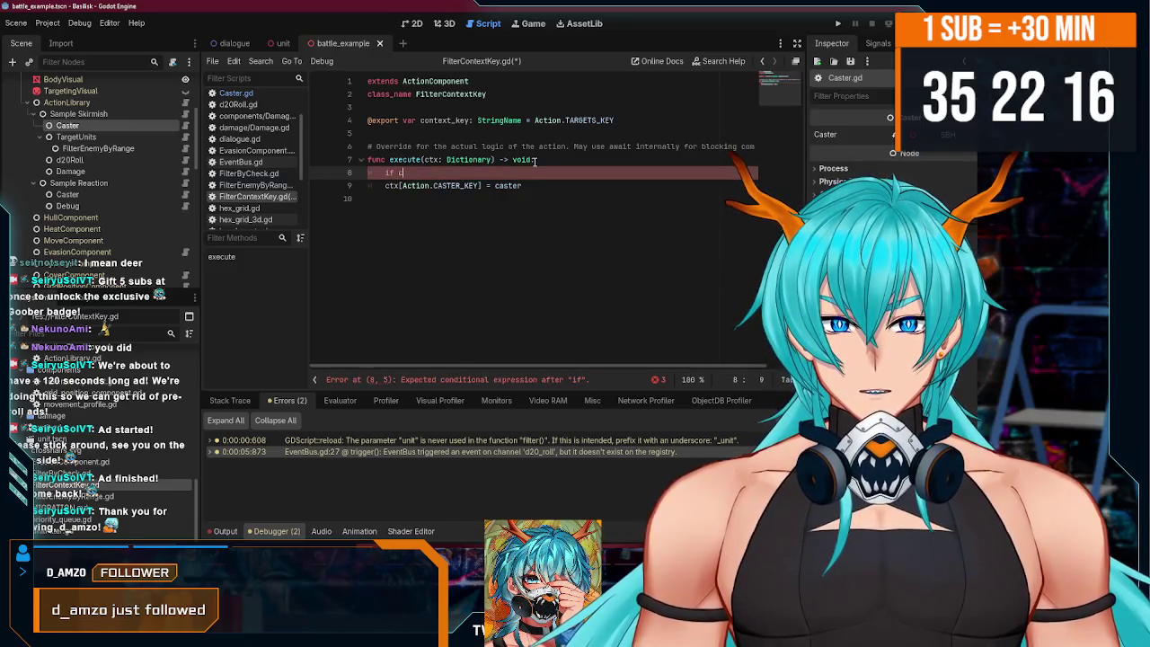
text(tx.)
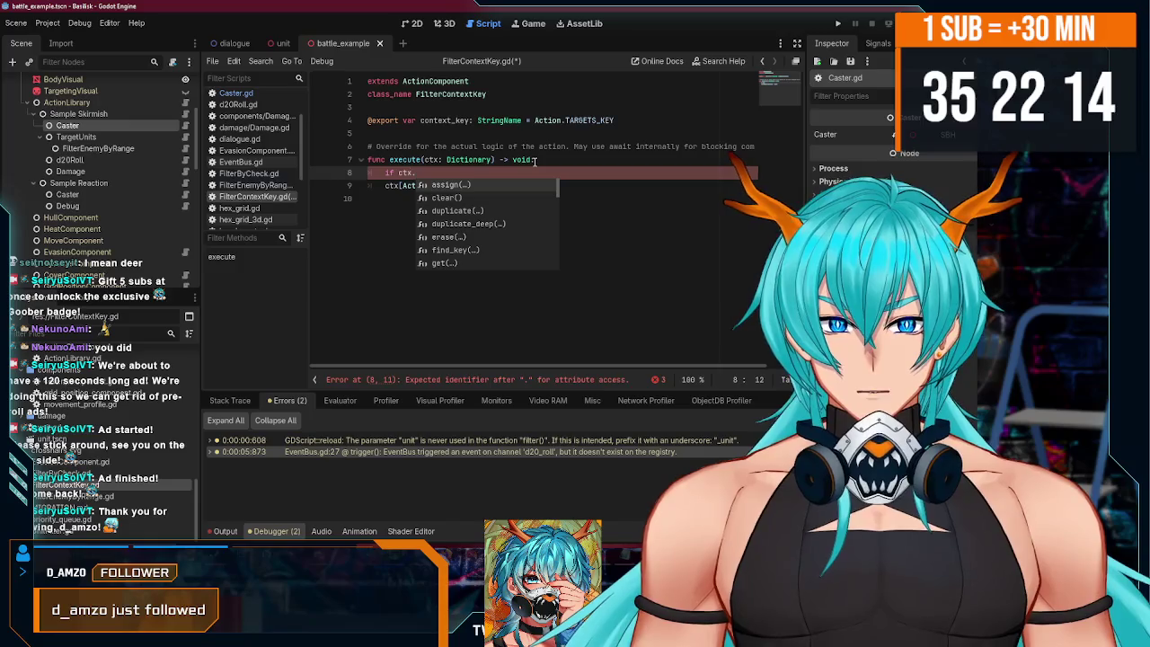
text(has()
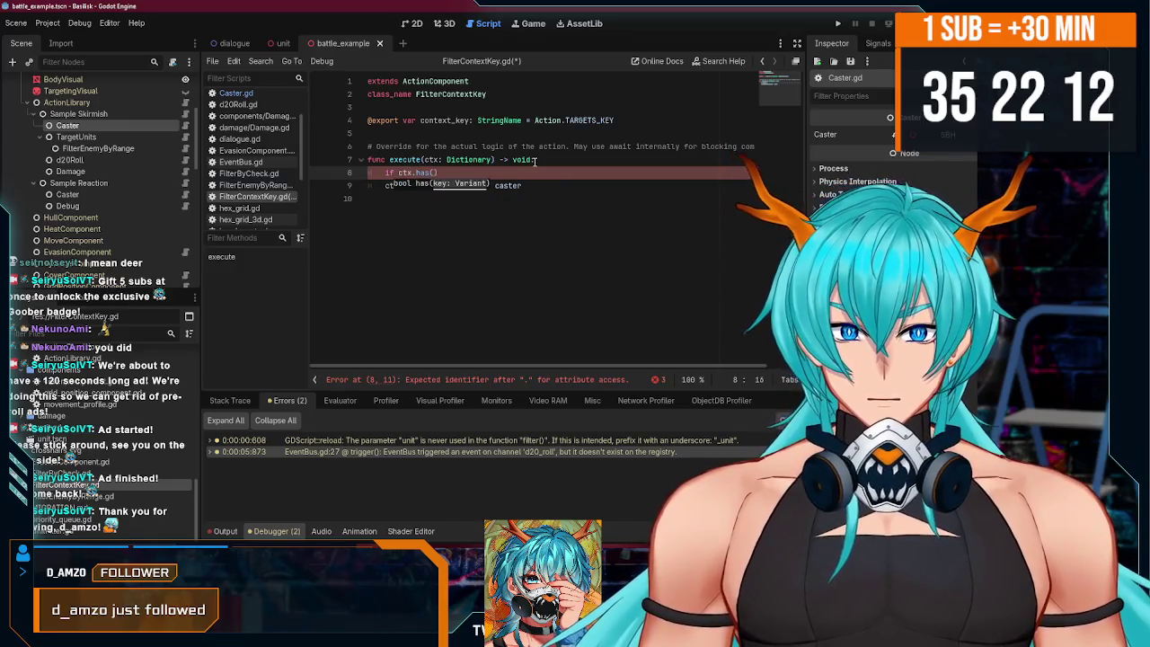
double_click(449, 120)
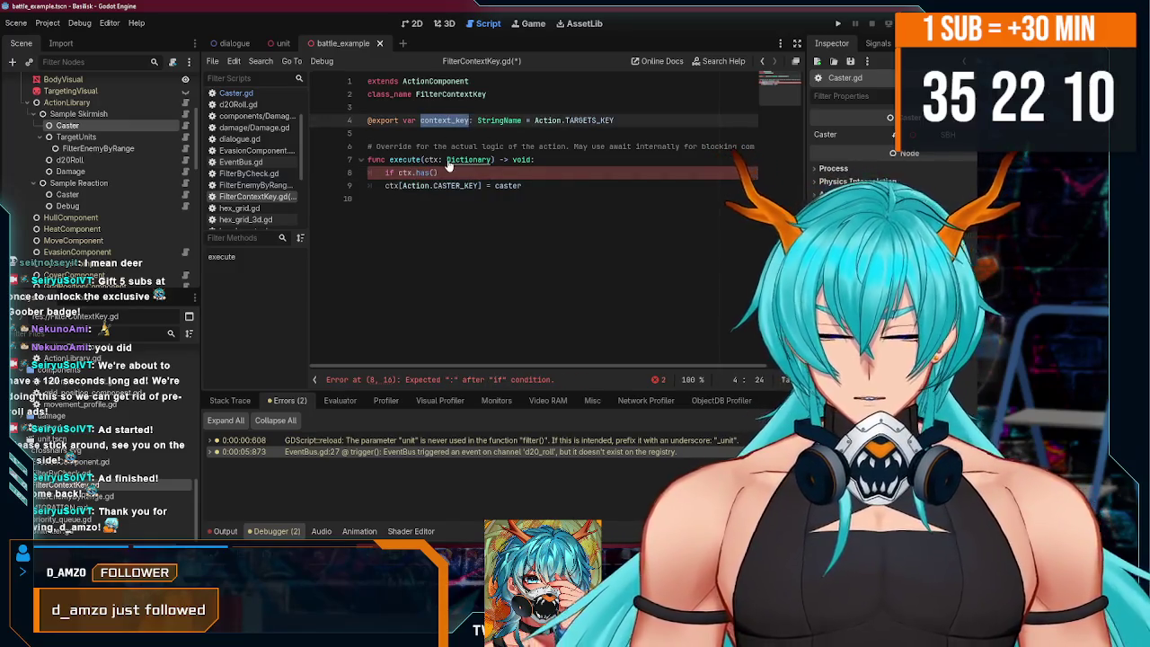
key(ctrl+c)
click(434, 172)
key(ctrl+v)
click(524, 170)
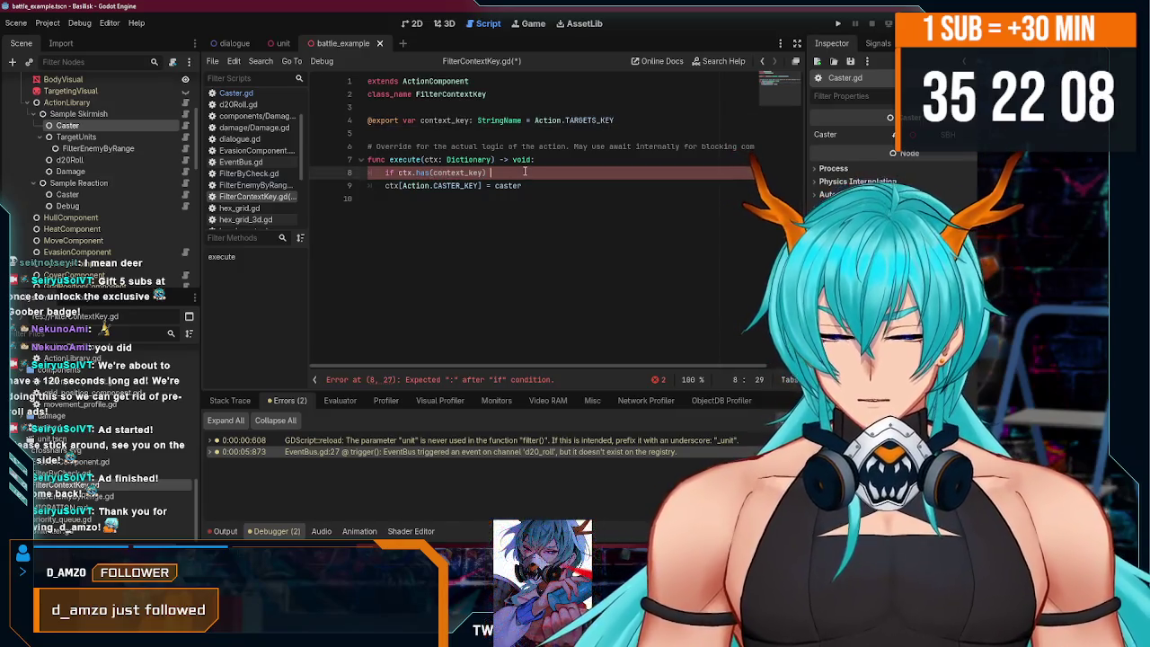
click(398, 172)
text(not )
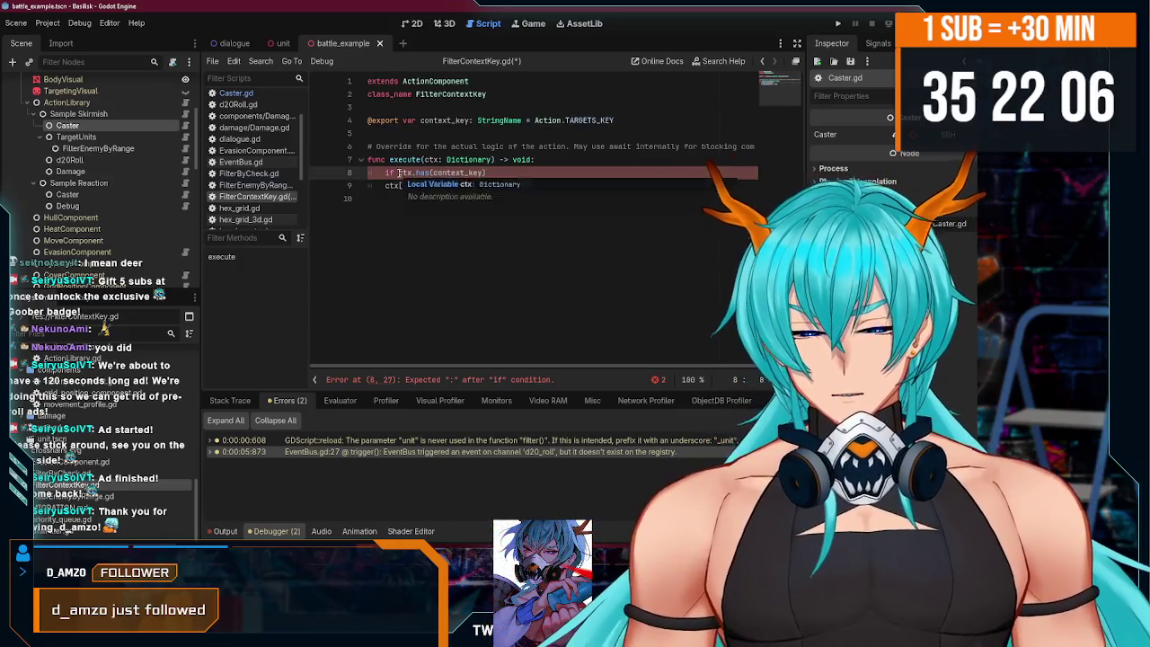
text(:)
key(Return)
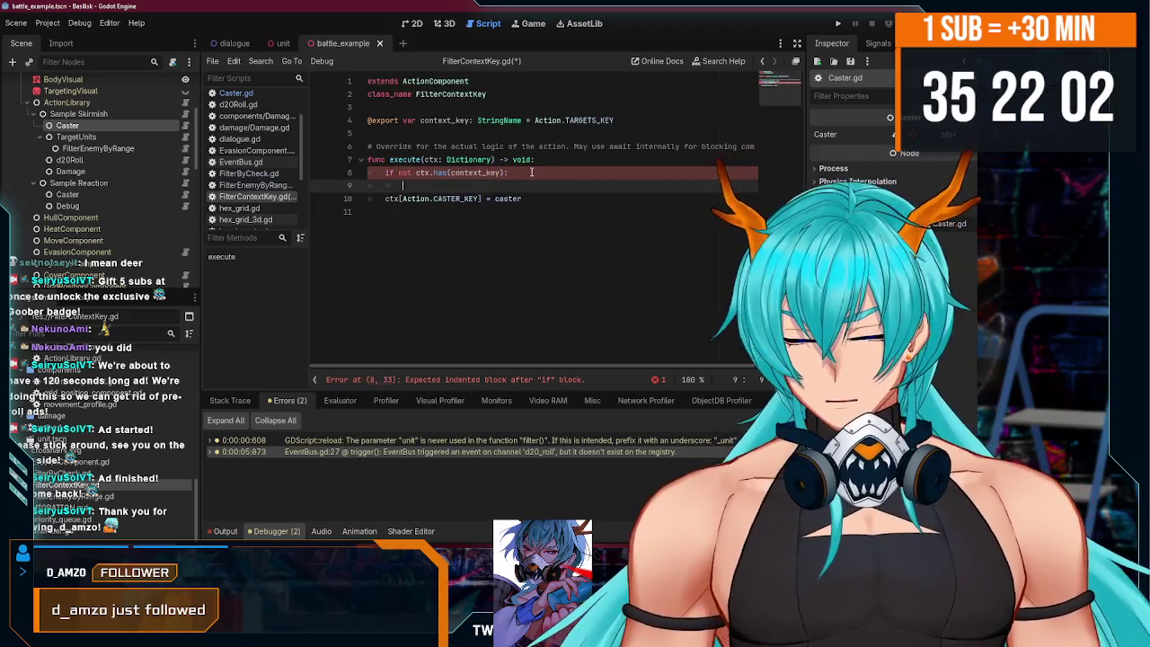
- Add push_error("Action component '%s' cannot find key '%s' in context." % self.name, context_key) under it
text(push_e)
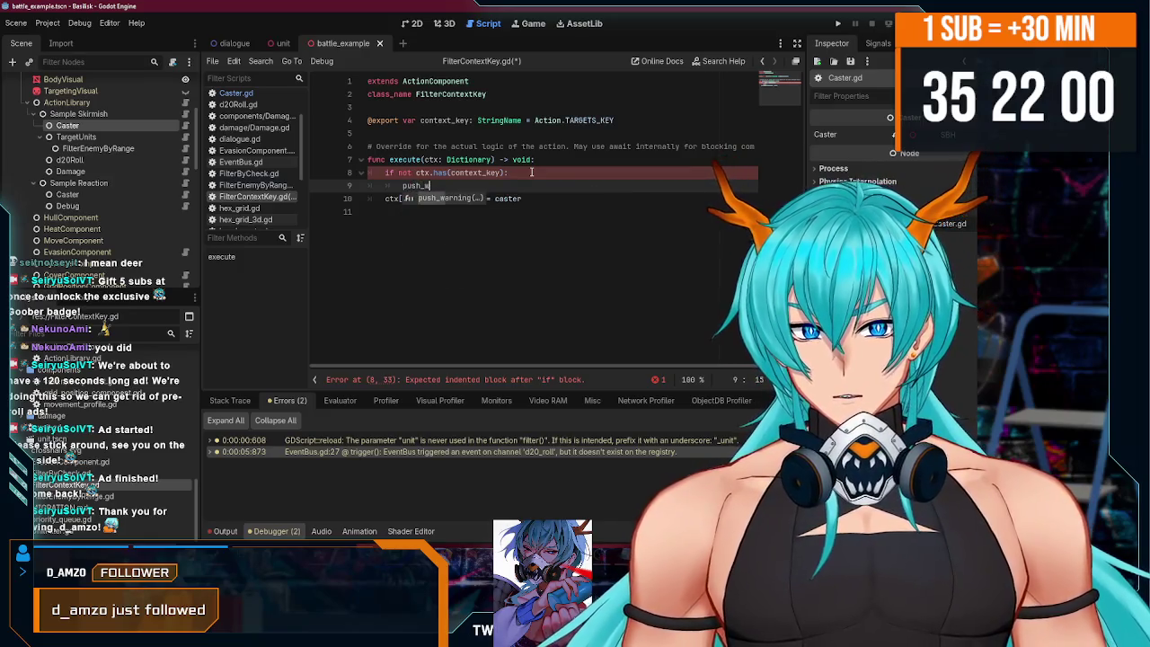
key(Return)
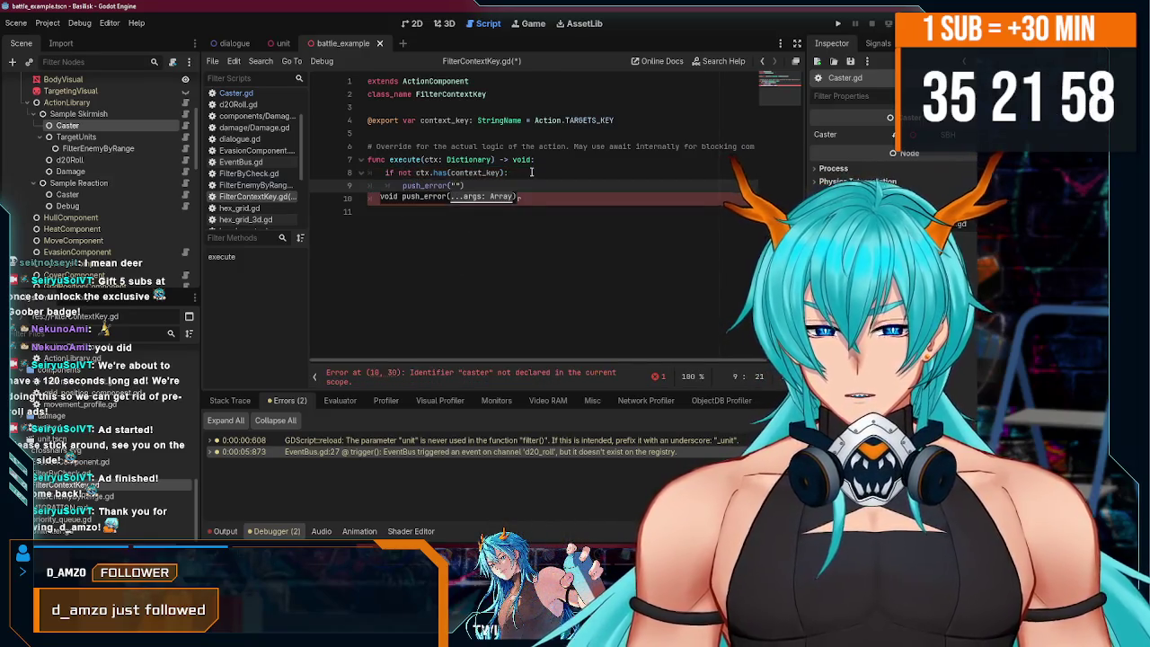
text(Ac)
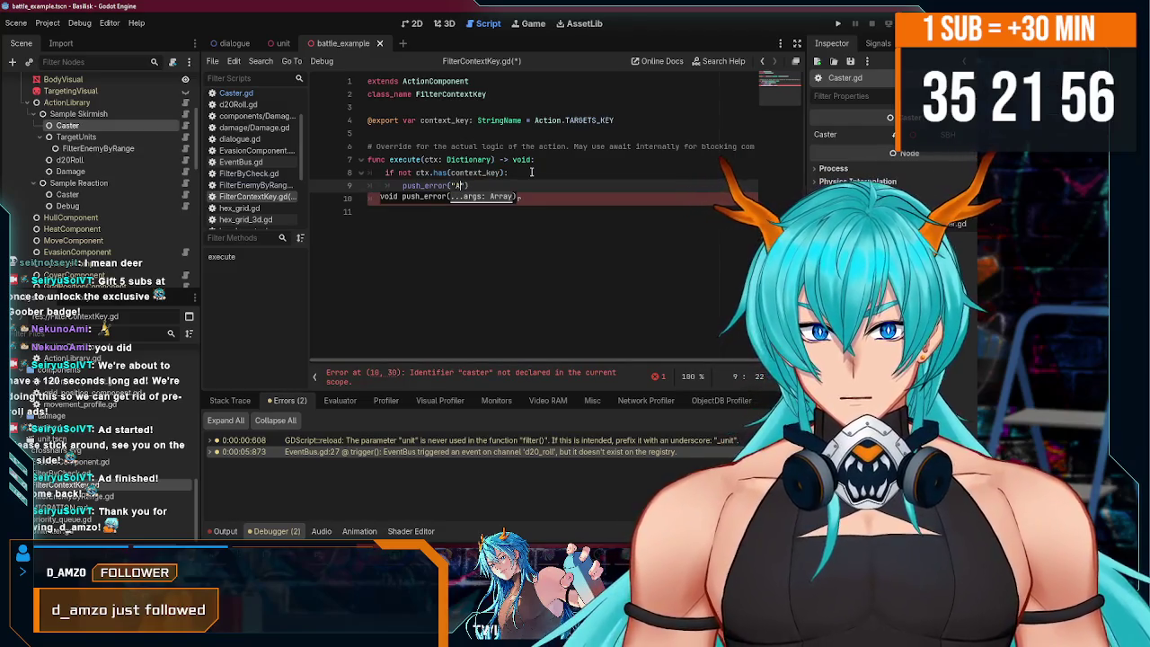
text(tion)
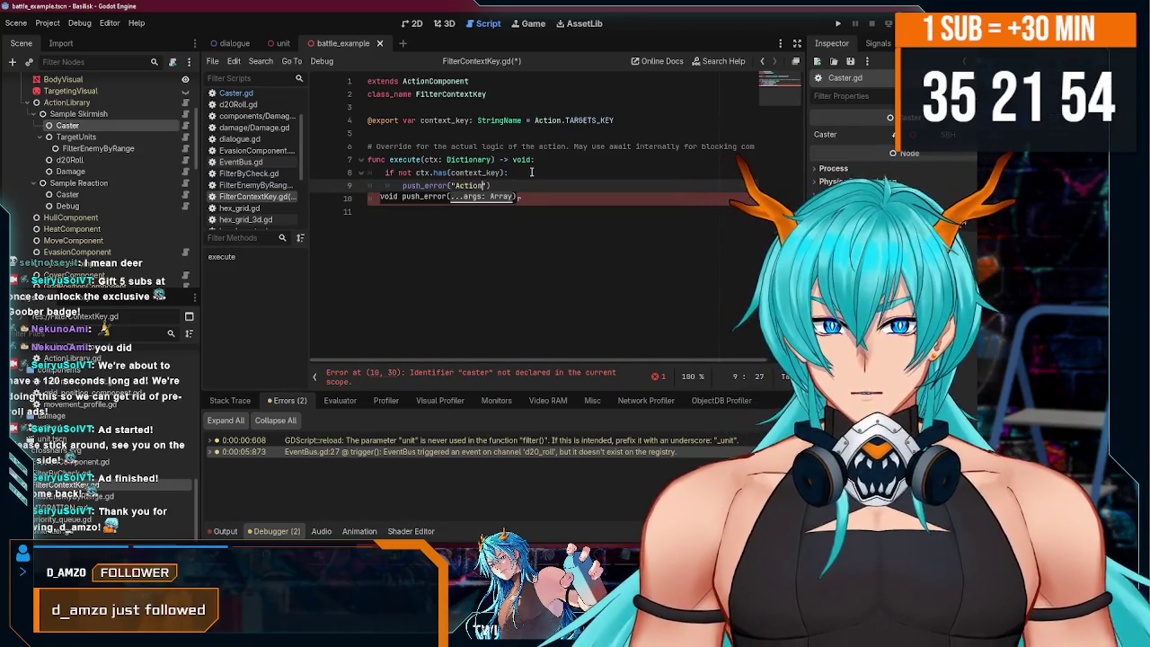
key(BackSpace)
text(nent )
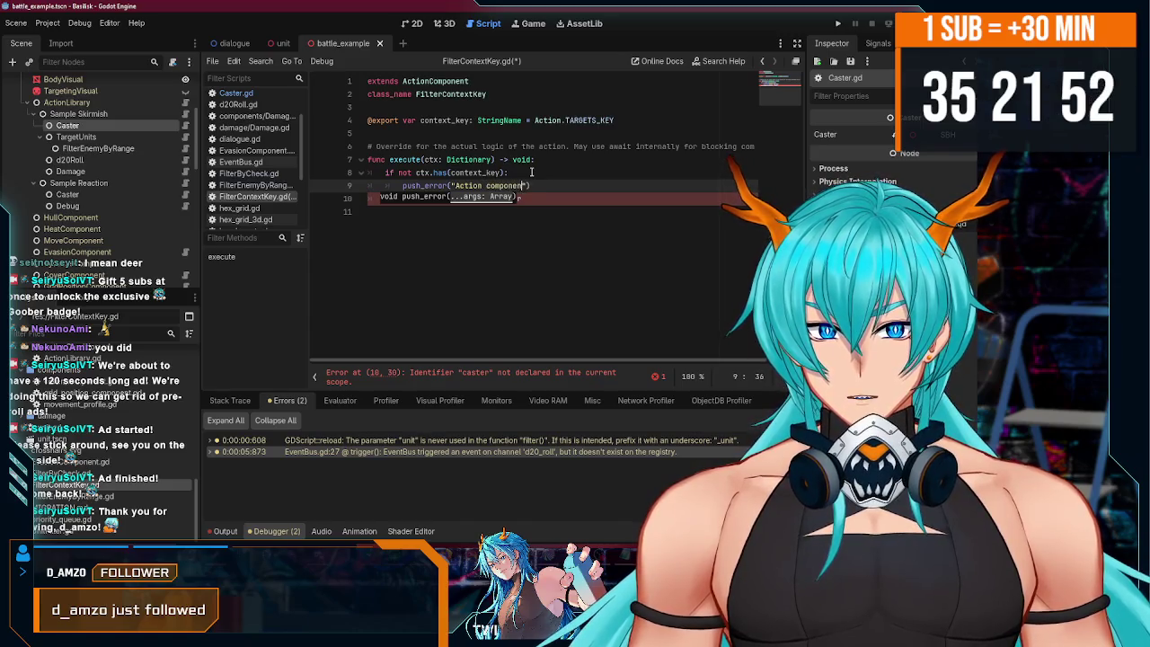
text('%)
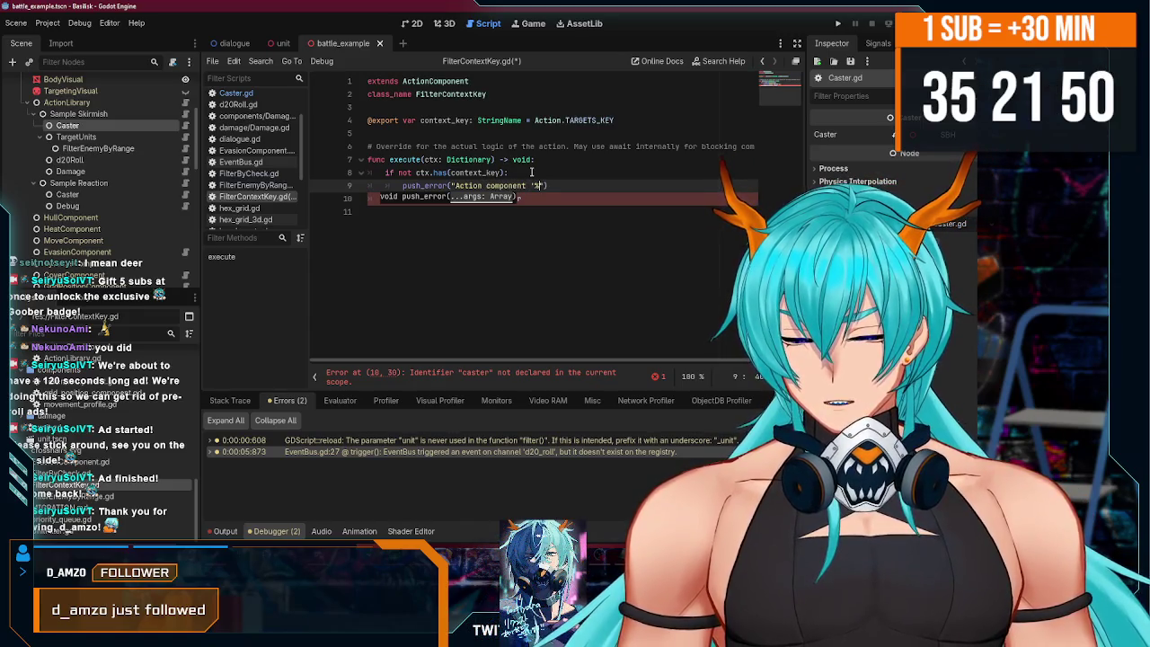
text(s' ha)
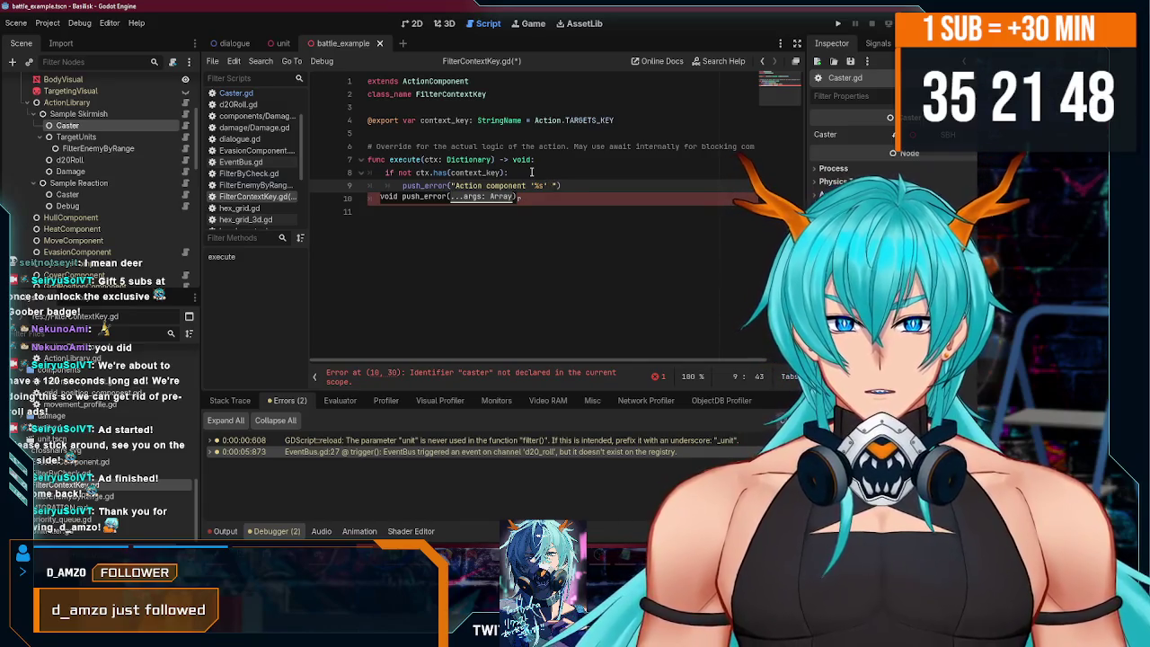
text(s)
key(BackSpace)
key(BackSpace)
key(BackSpace)
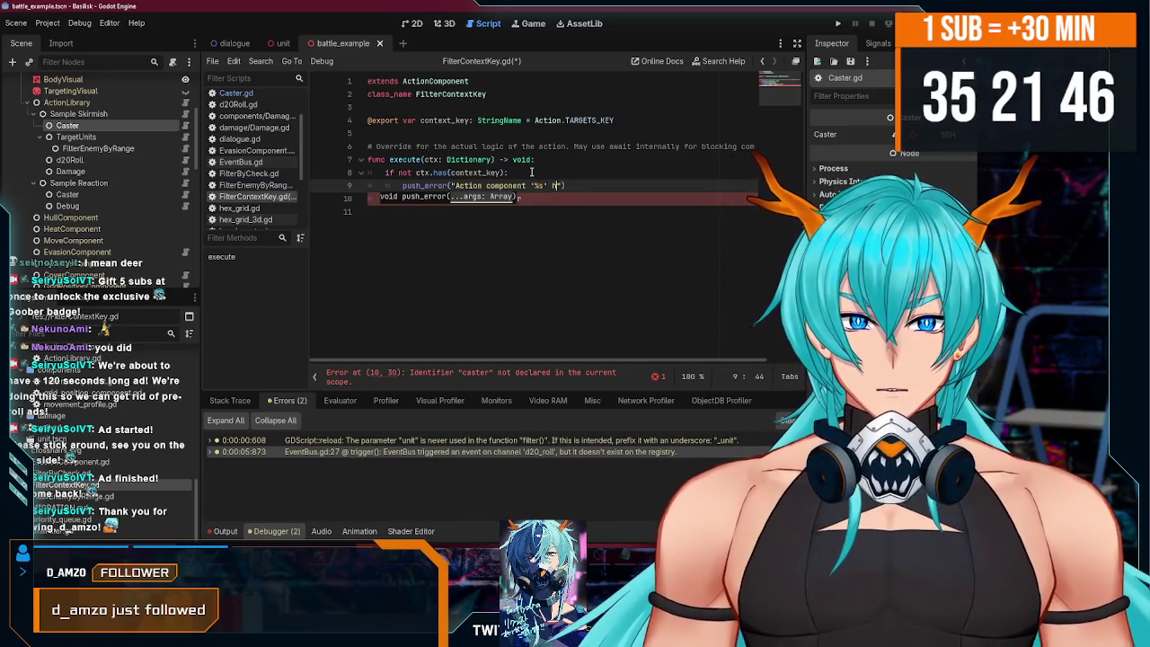
text(nnot)
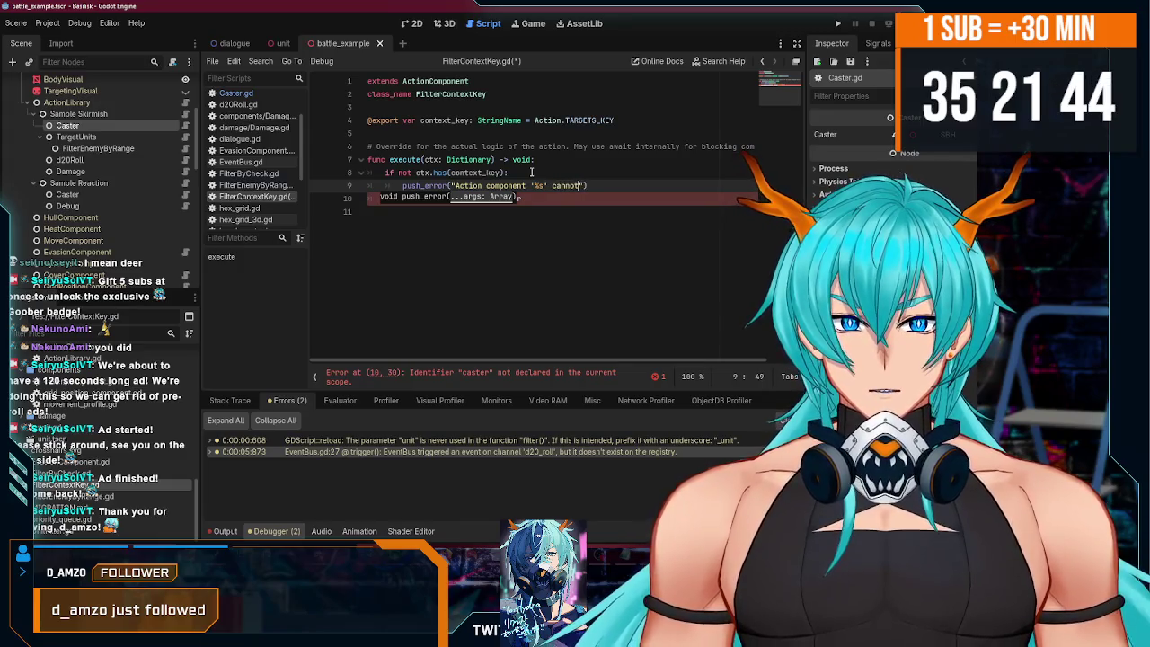
text( find key '%s)
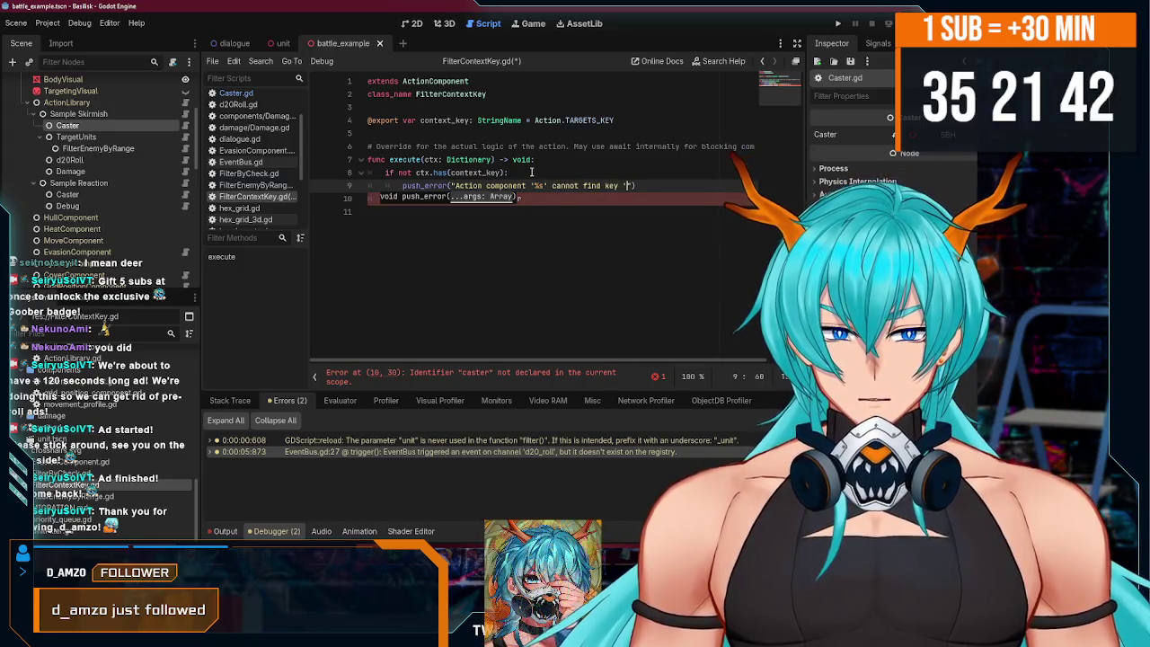
text(' i)
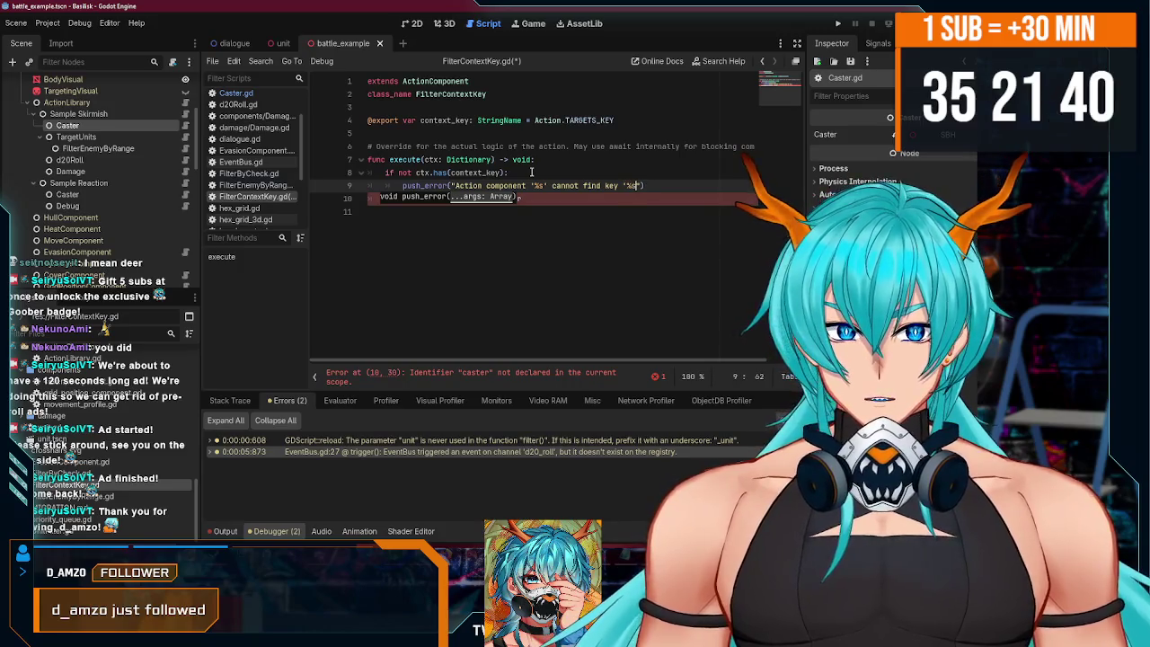
text(n context." )
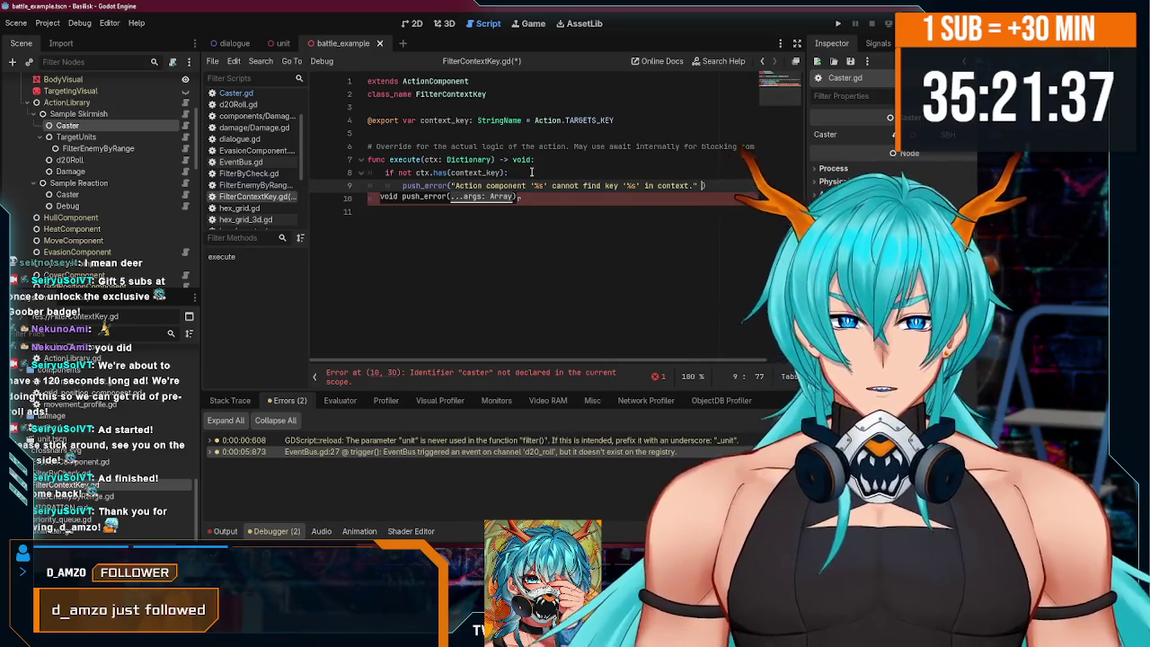
text(% )
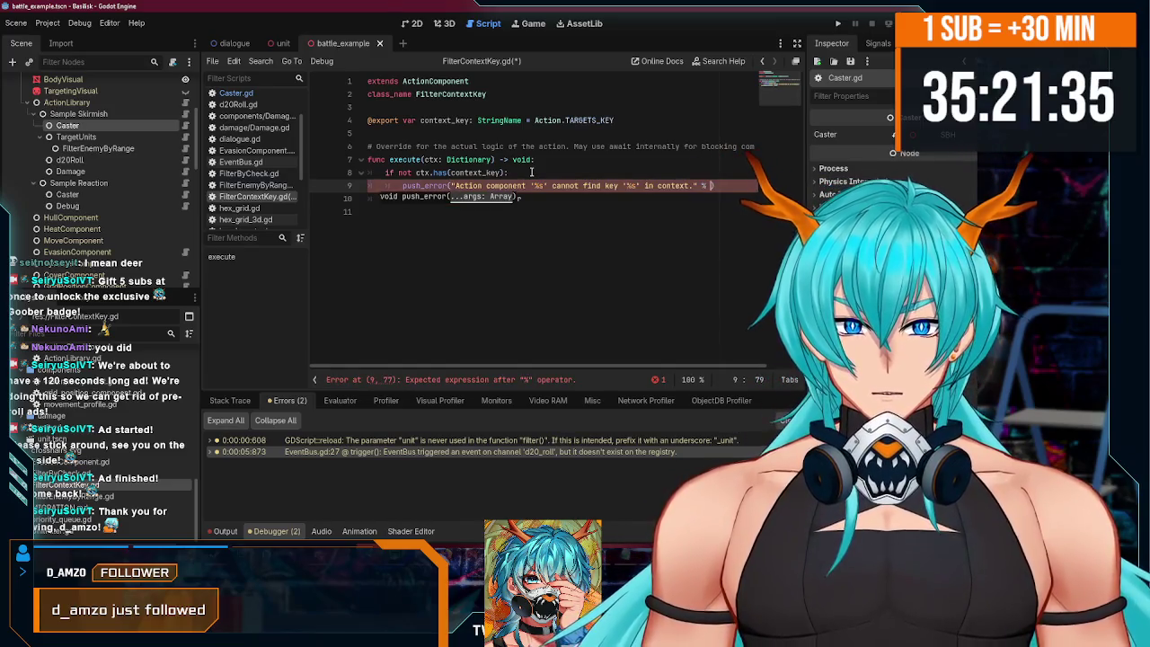
text(self.name, )
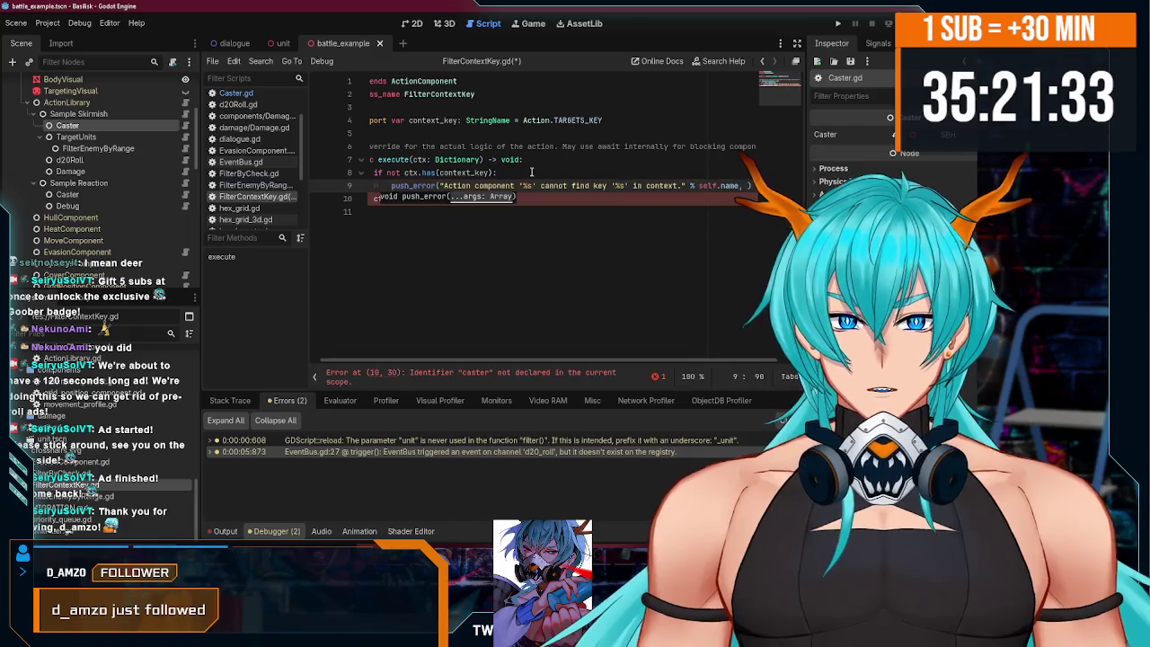
text(context_key)
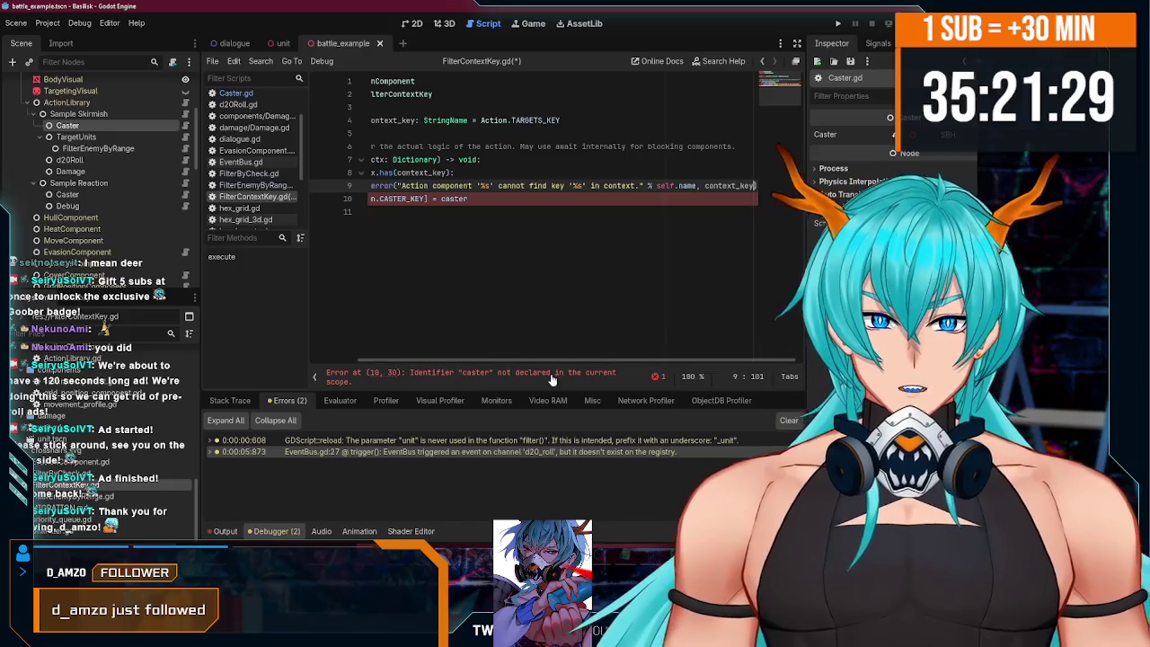
- Insert a blank indented line above the caster assignment
key(Down)
key(Down)
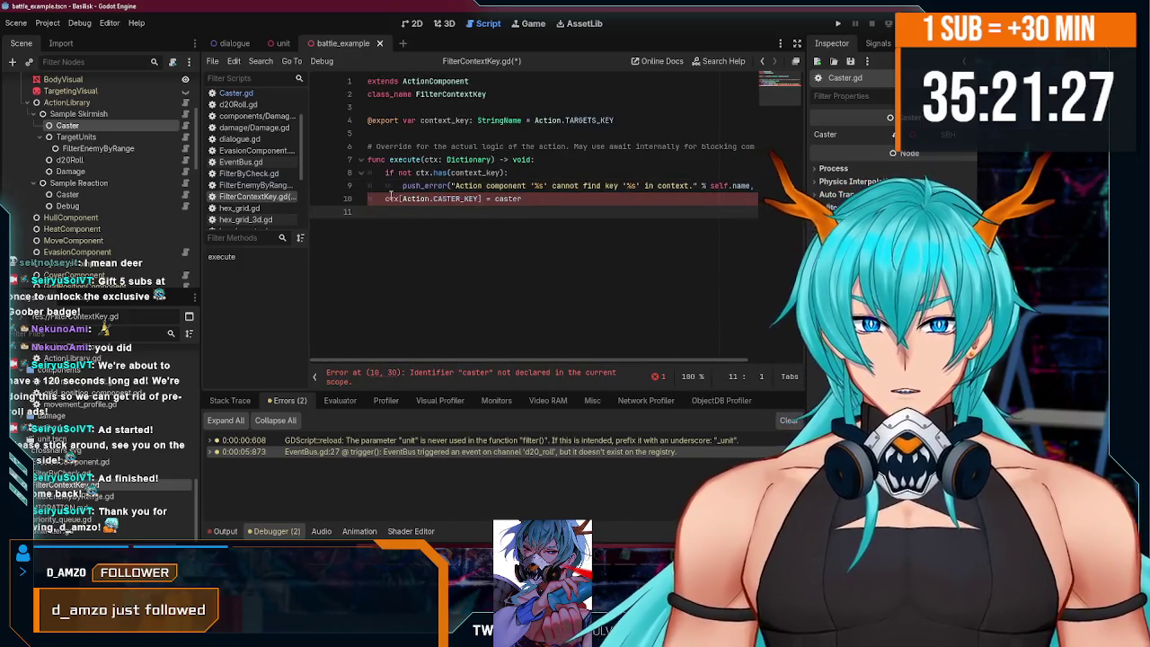
click(391, 194)
key(Return)
key(Up)
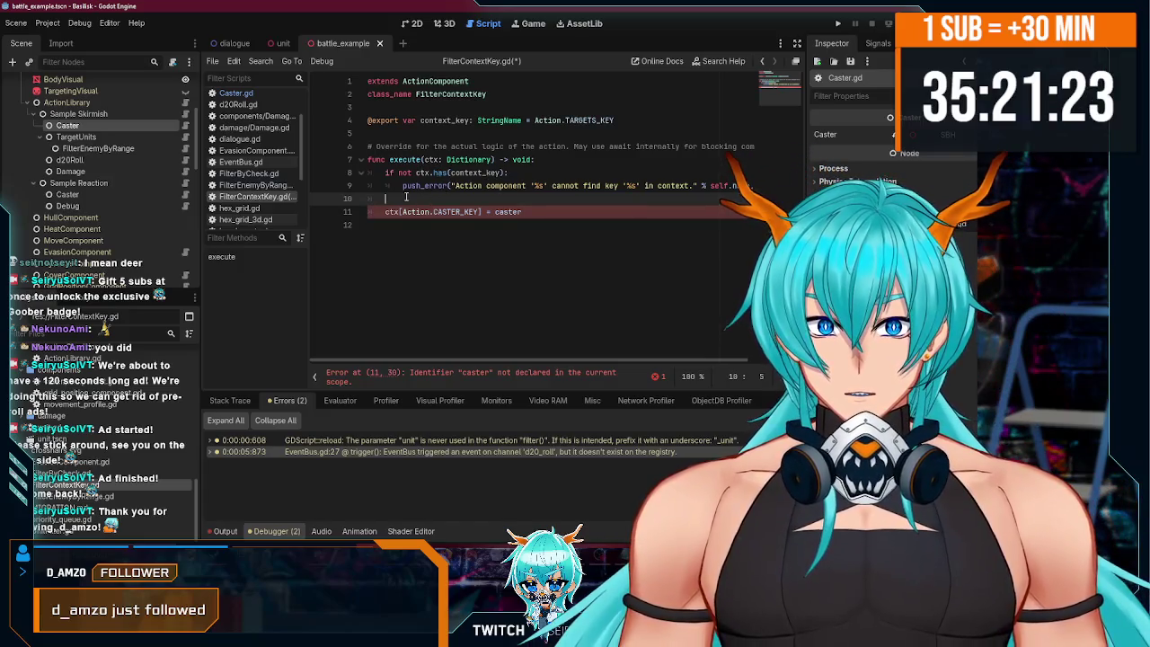
- Duplicate the if check and its push_error line below the original
drag(386, 199, 384, 171)
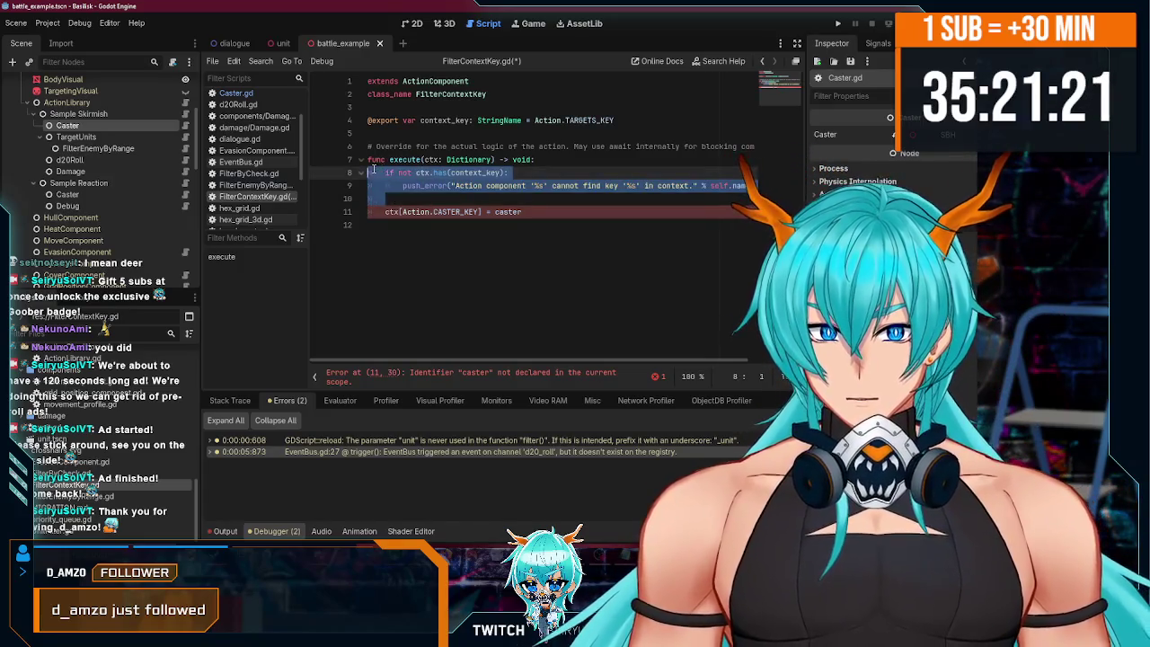
key(ctrl+c)
click(404, 198)
key(ctrl+v)
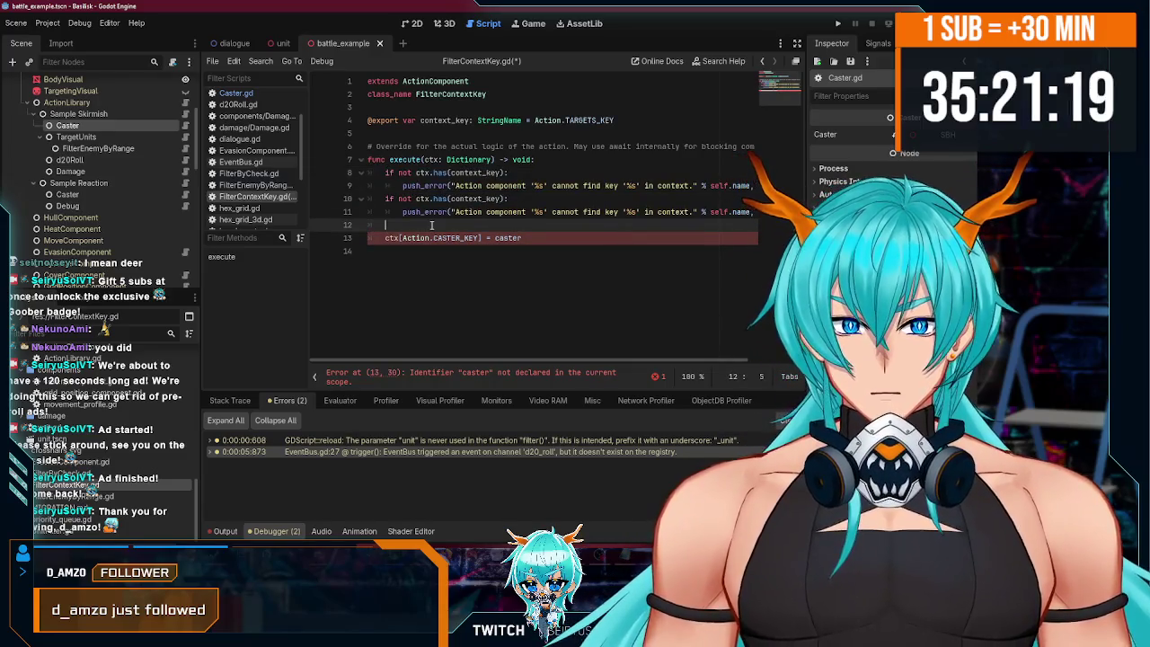
key(BackSpace)
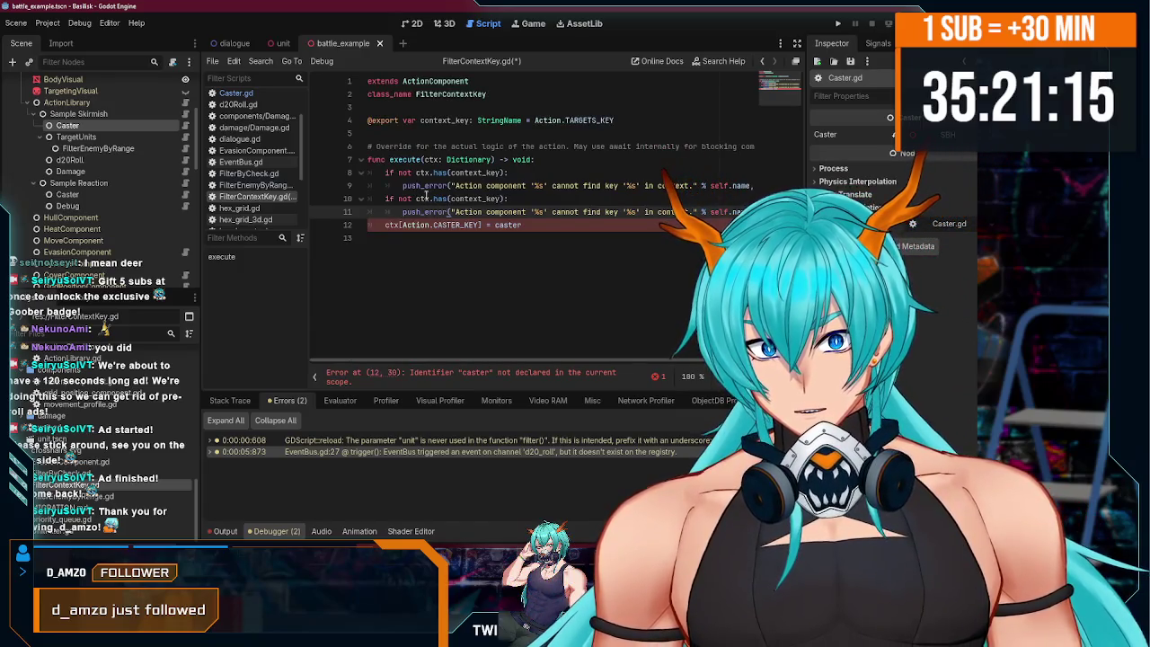
key(alt+Tab)
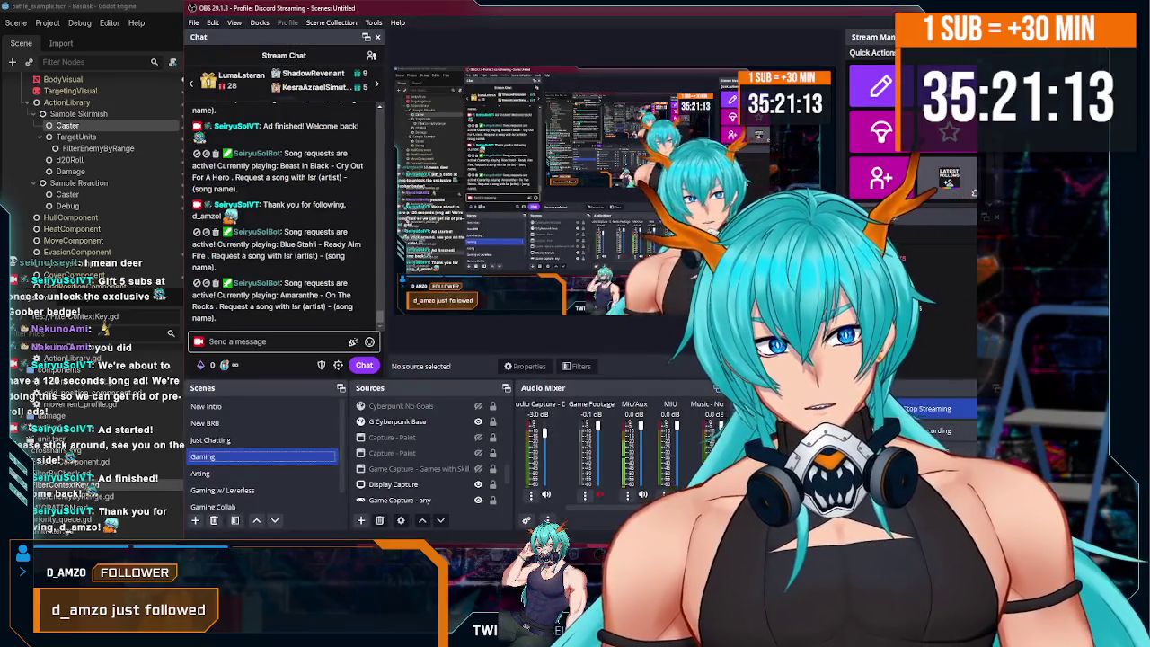
key(alt+Tab)
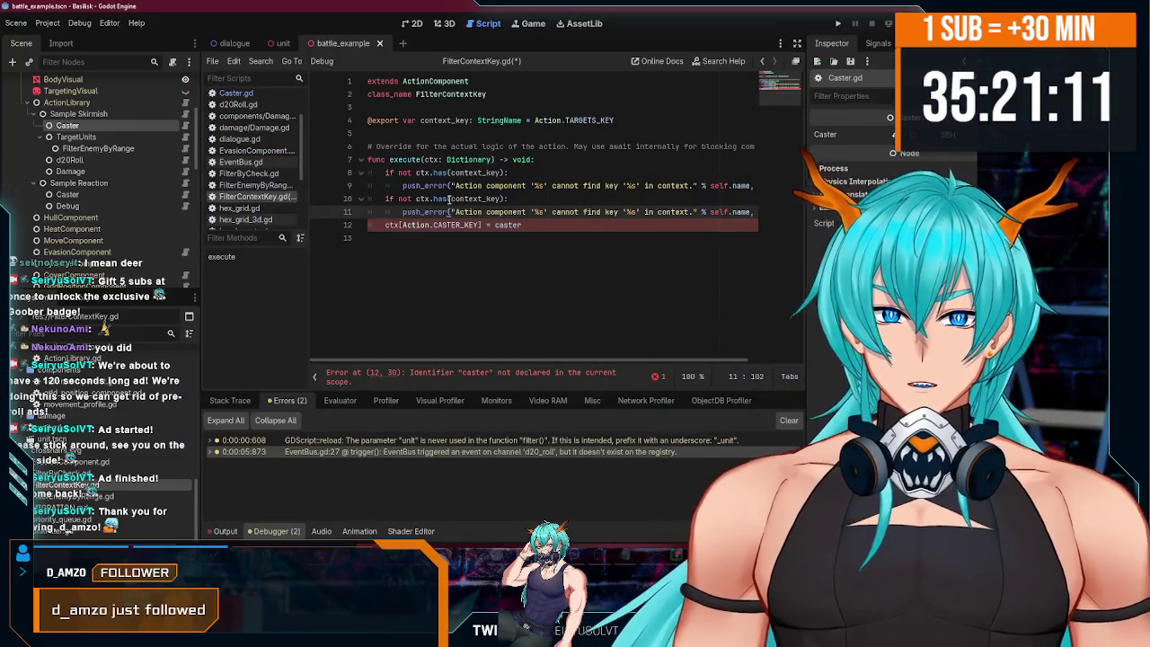
- Edit the copied condition to read 'if ctx[context_key] is Array[Unit]:'
double_click(422, 199)
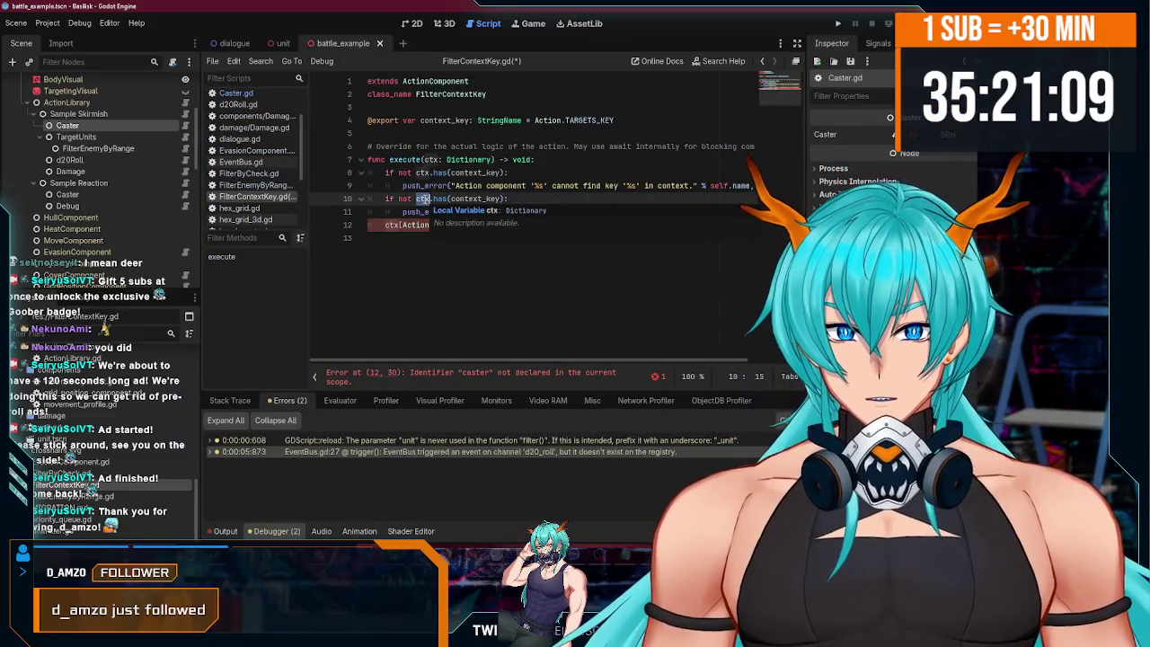
click(410, 198)
key(BackSpace)
key(BackSpace)
key(BackSpace)
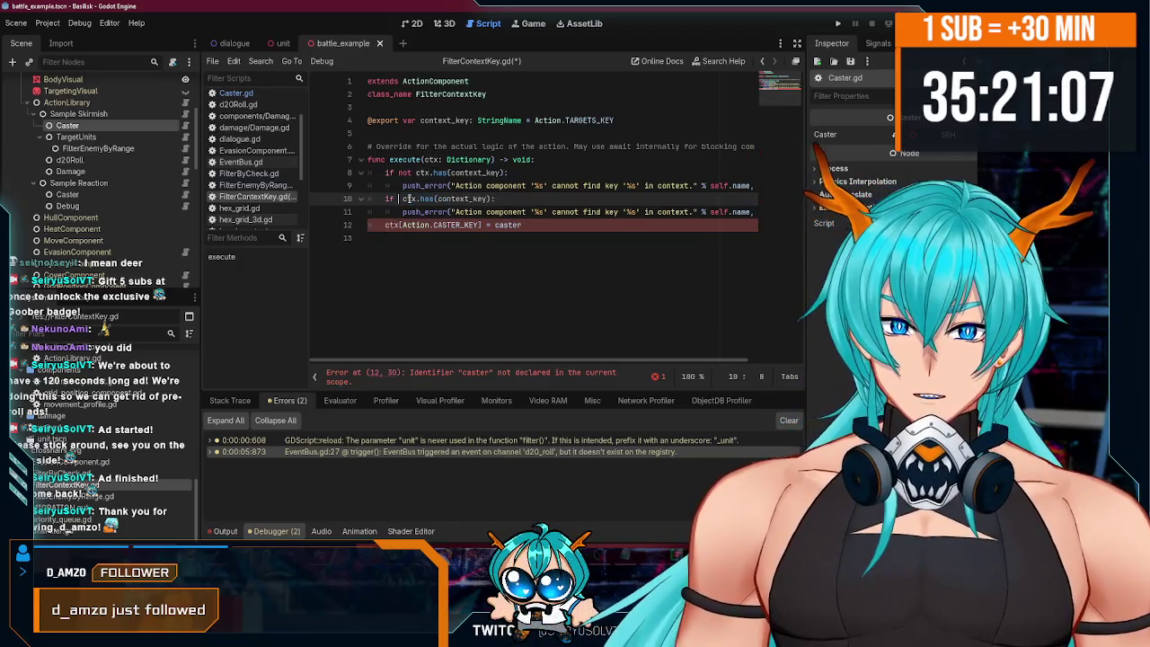
drag(416, 198, 435, 198)
key(BackSpace)
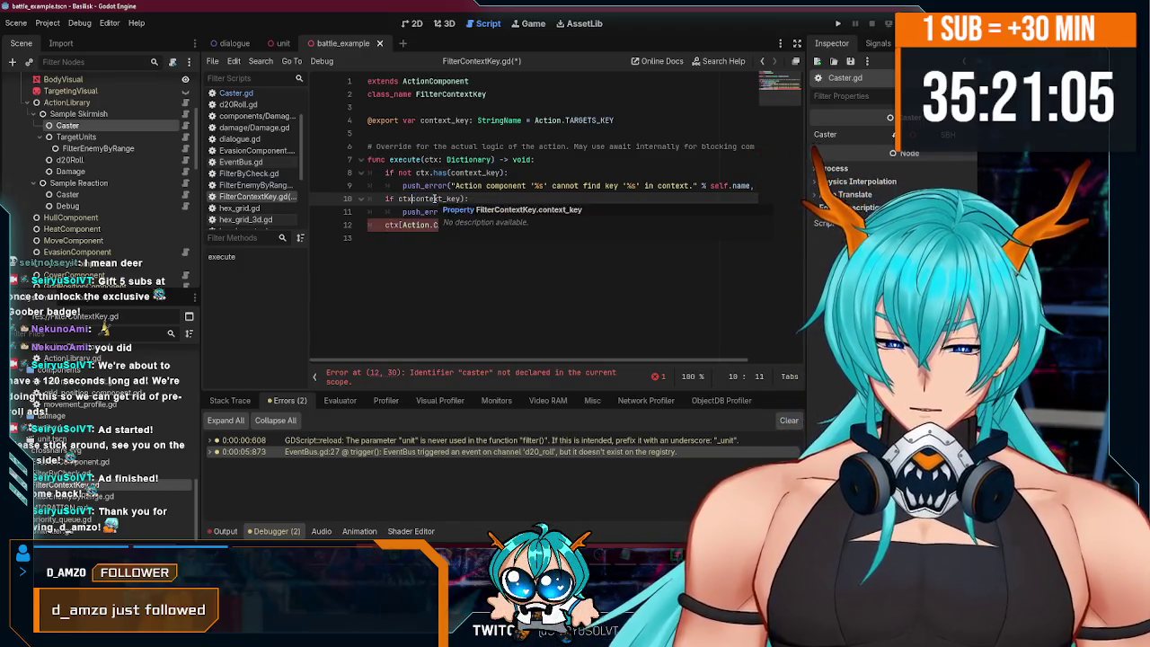
text([)
click(463, 199)
text(])
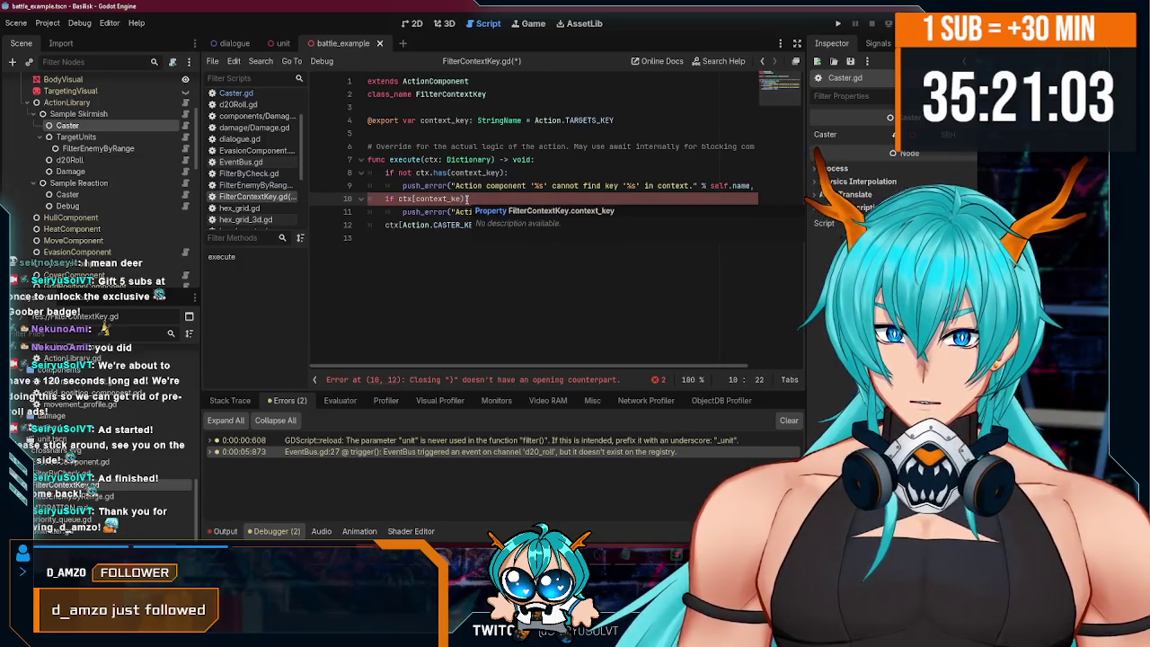
text(])
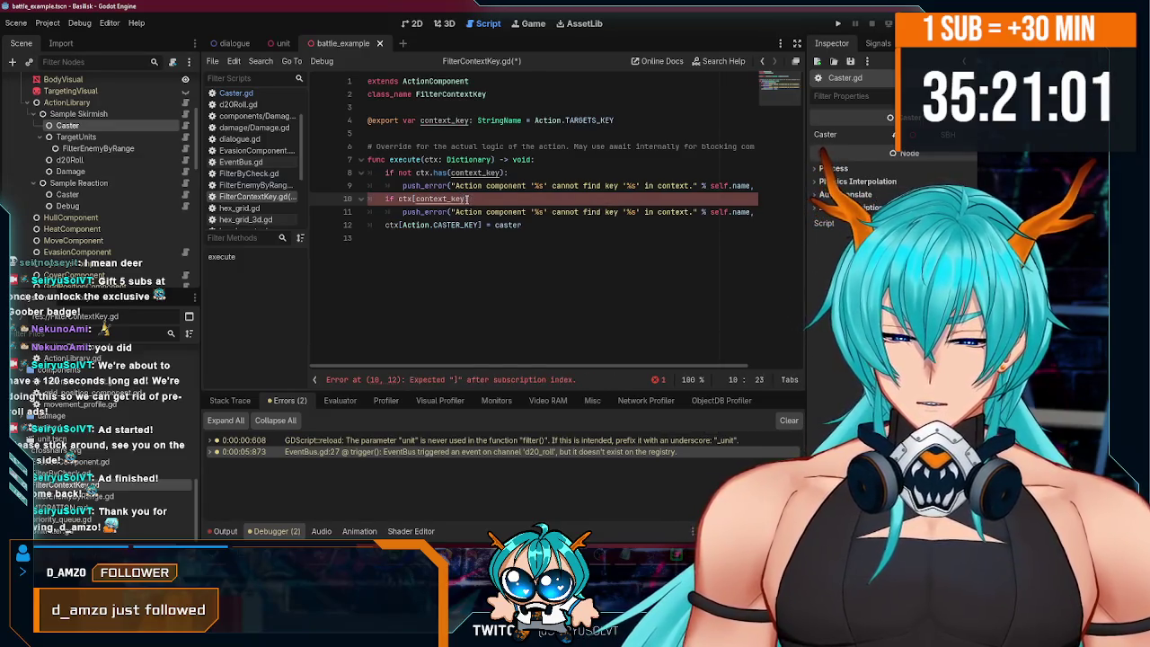
text(:)
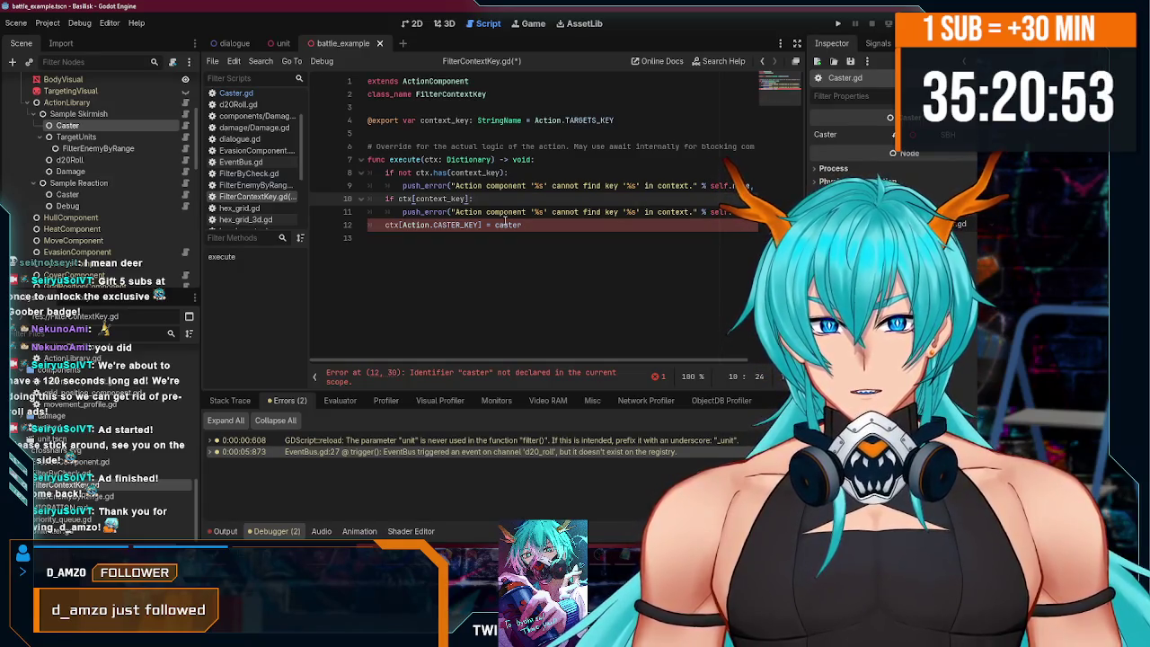
text(A)
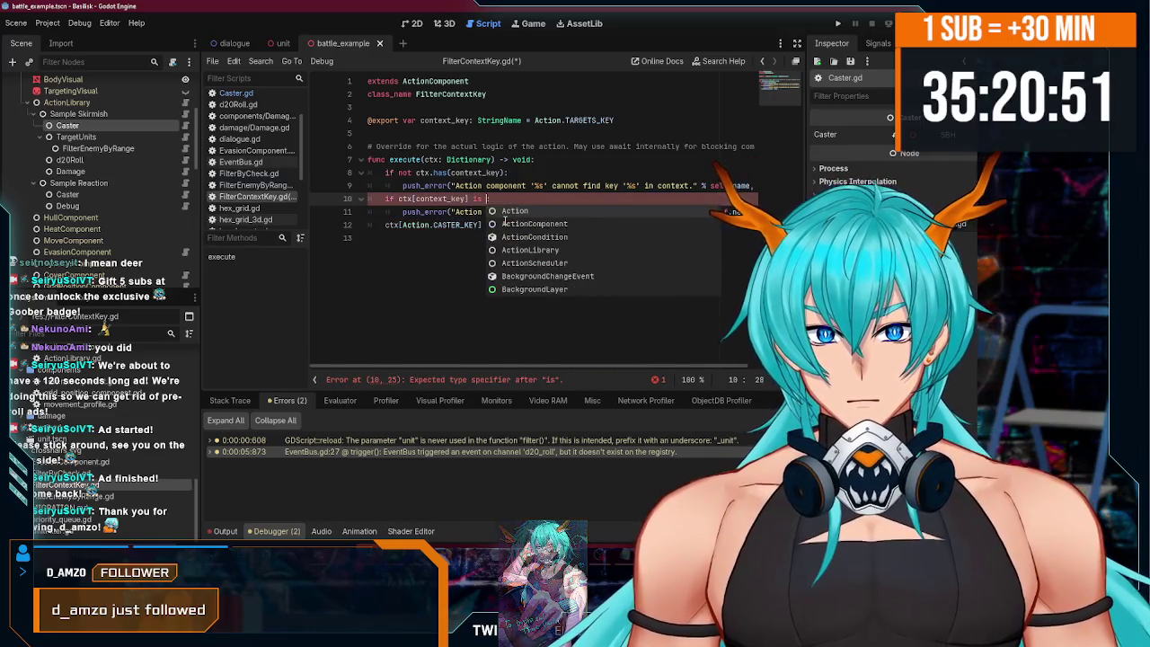
text(rray)
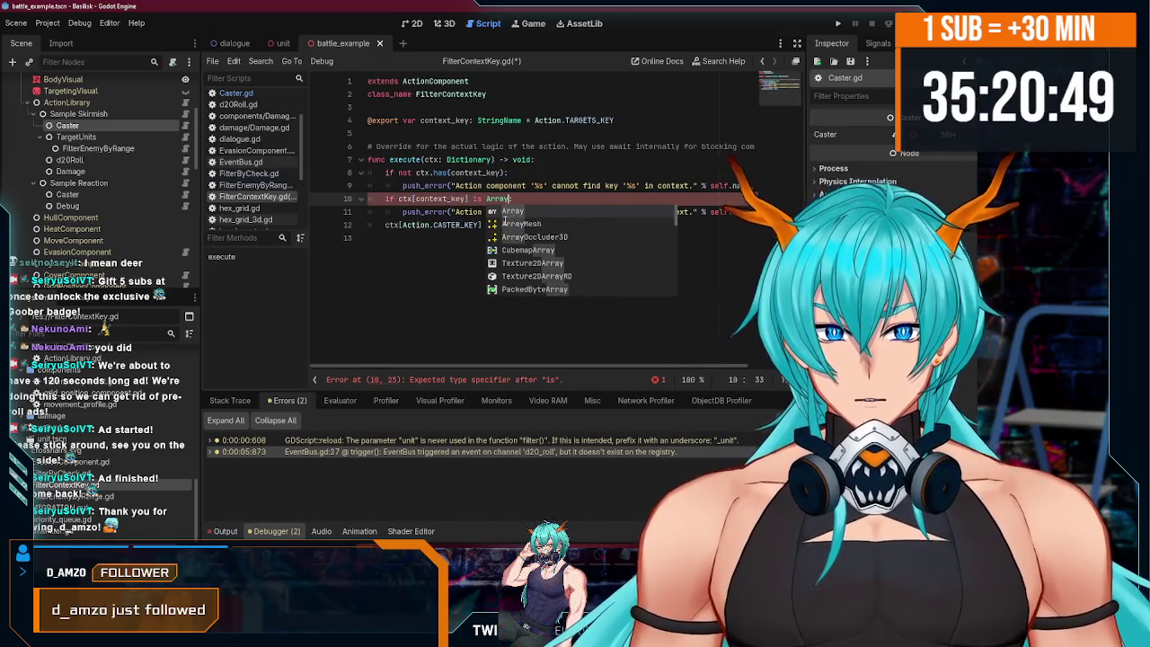
text([Unit]:)
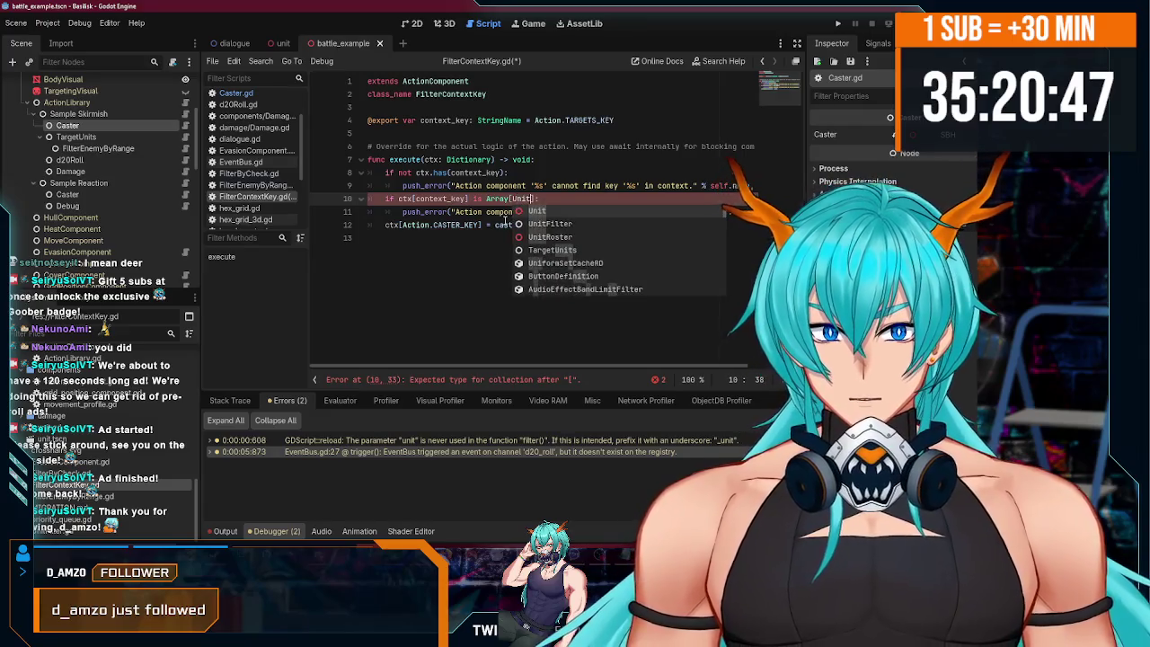
click(556, 197)
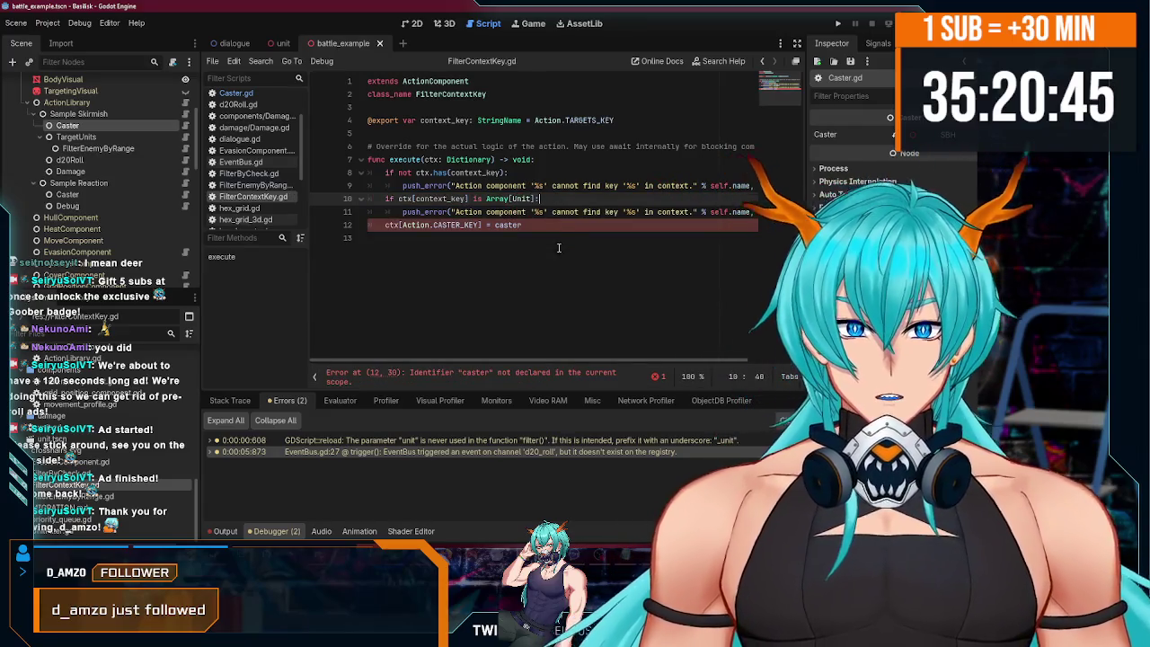
- Reword the second error to say the context key '%s' is not an array of unit, formatting only context_key
drag(533, 359, 582, 364)
drag(509, 212, 574, 212)
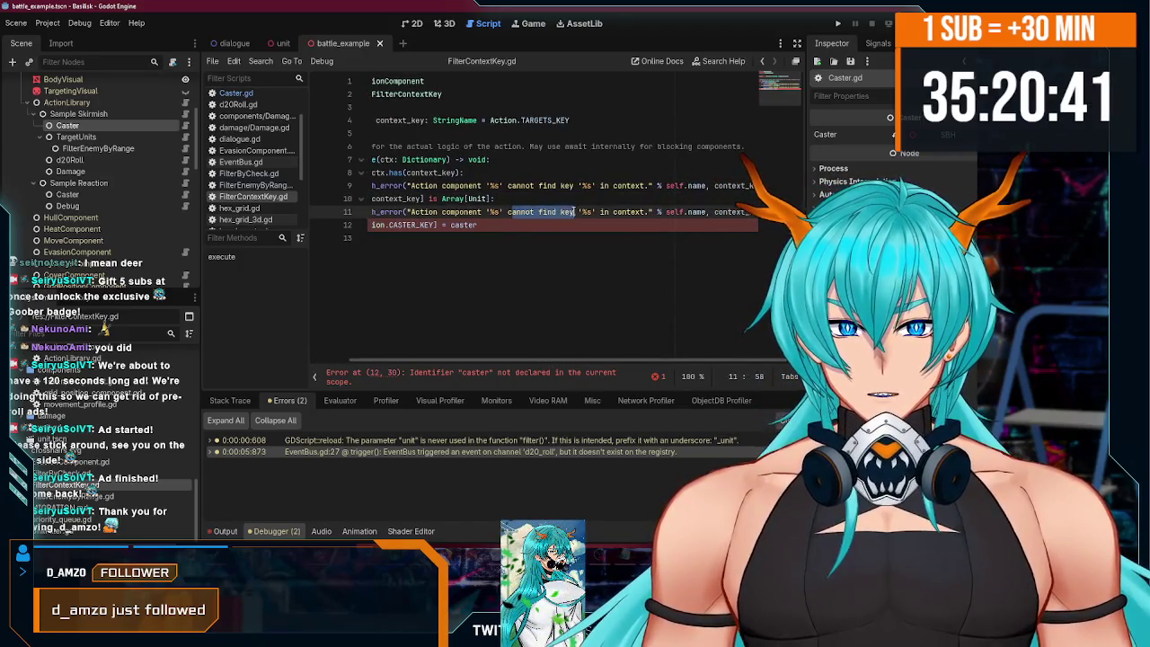
click(471, 212)
drag(412, 212, 536, 212)
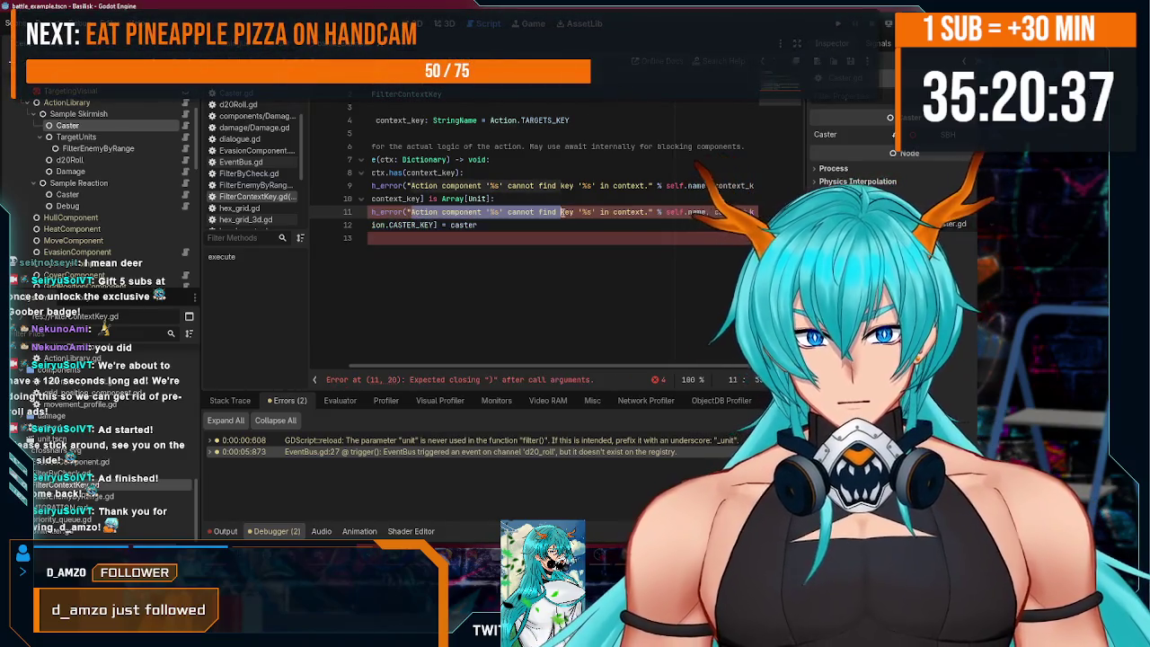
drag(561, 212, 618, 212)
text(Key '%s)
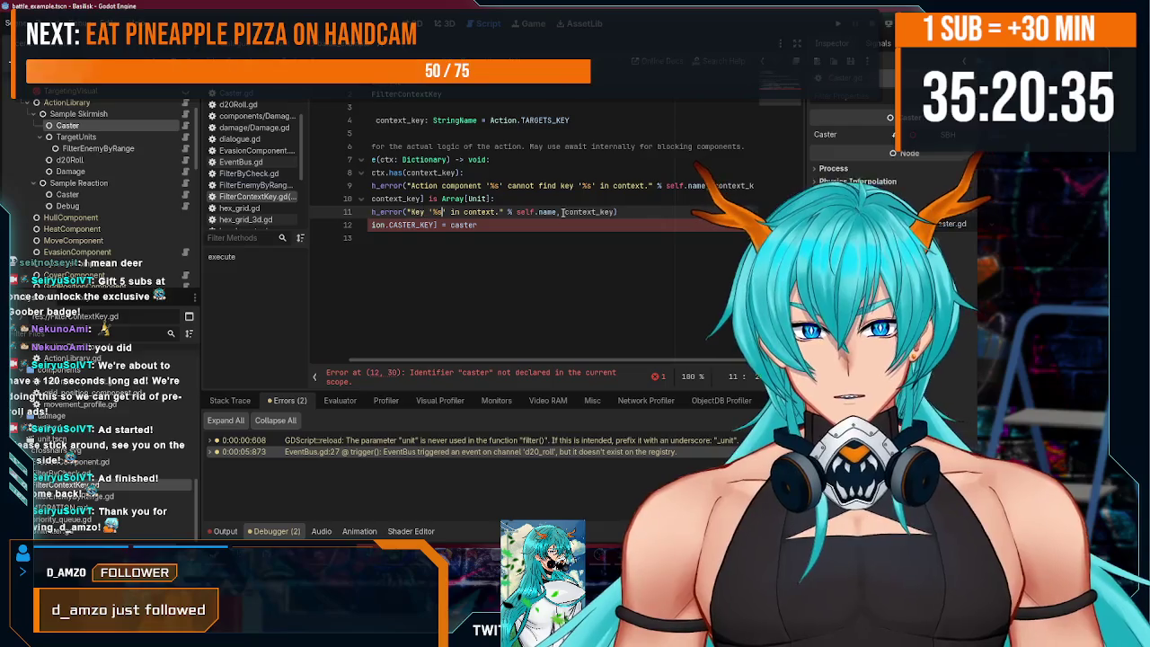
text(' is not)
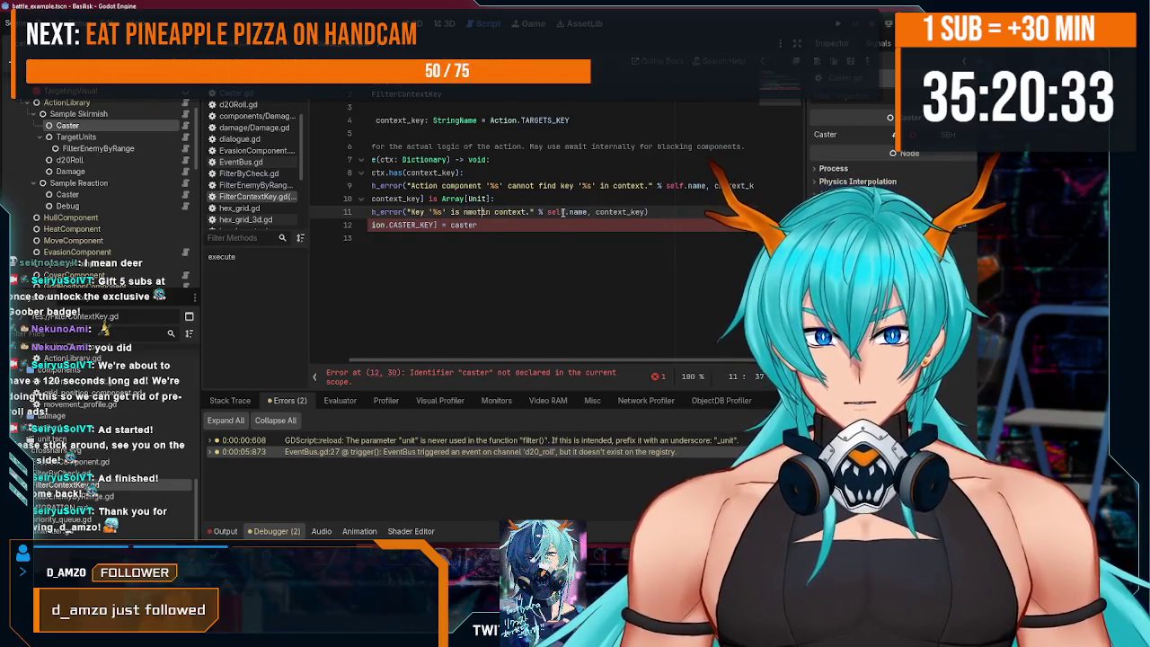
text( an array of)
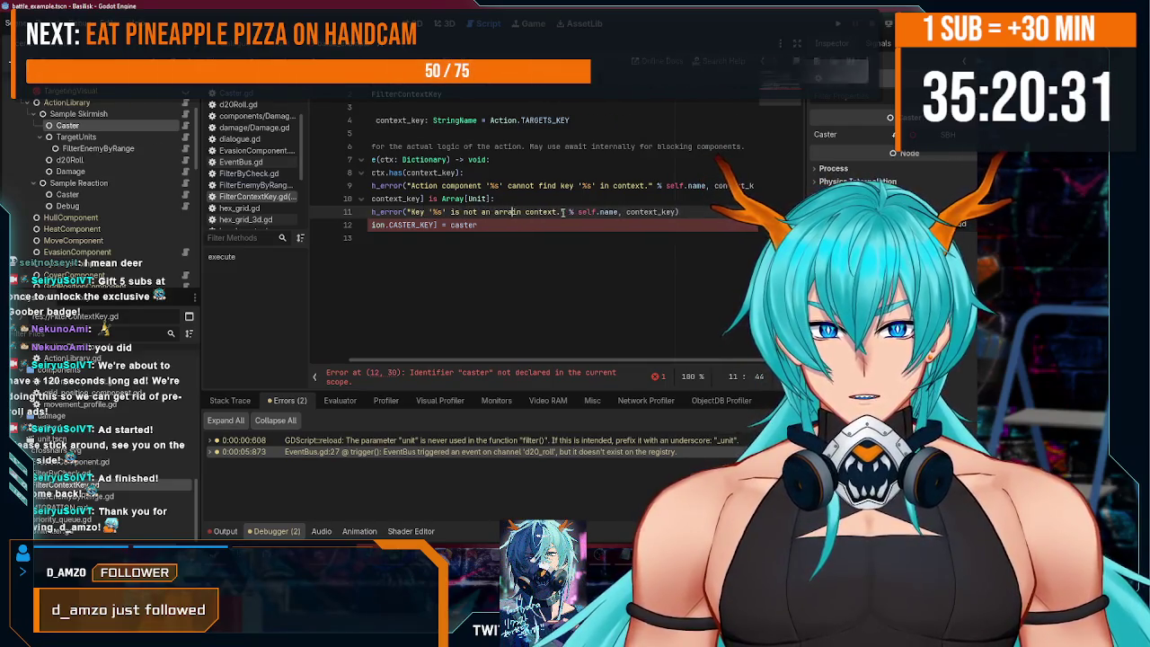
text( unit)
key(Delete)
key(Delete)
key(Delete)
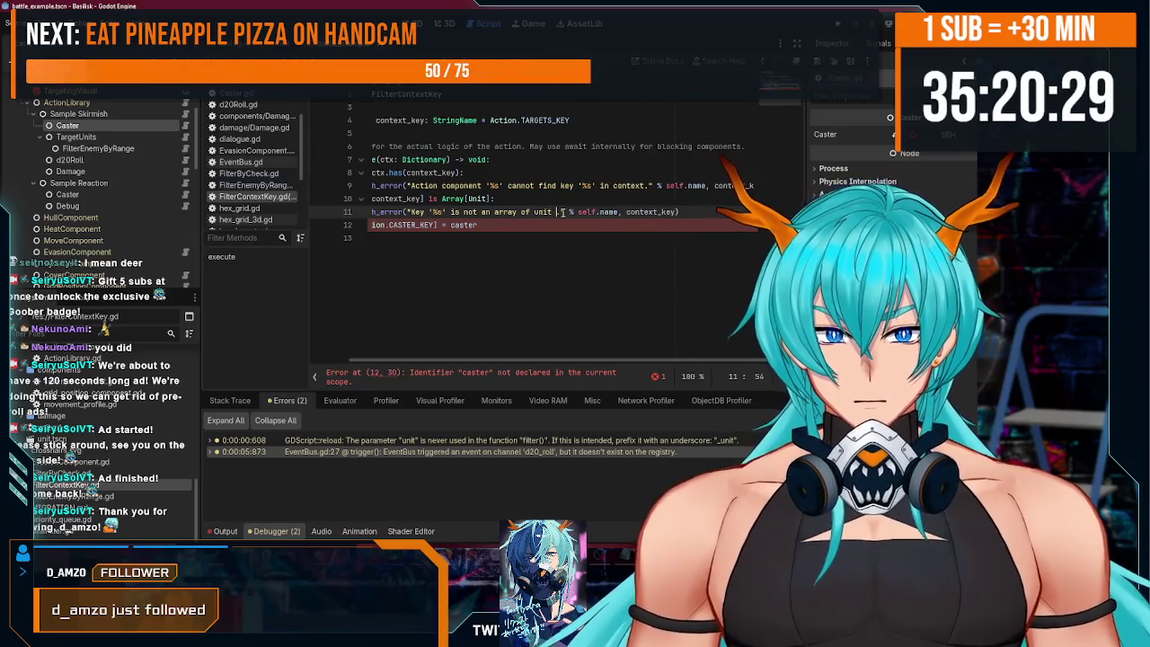
key(ctrl+Left)
key(ctrl+Left)
key(ctrl+Left)
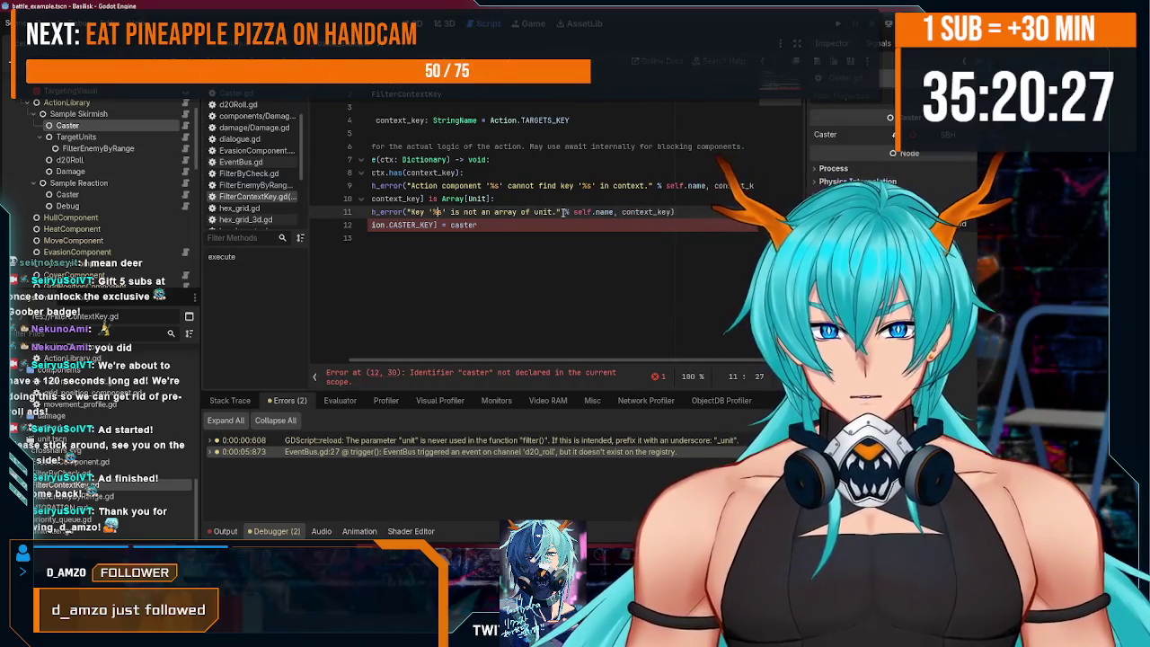
text(Context k)
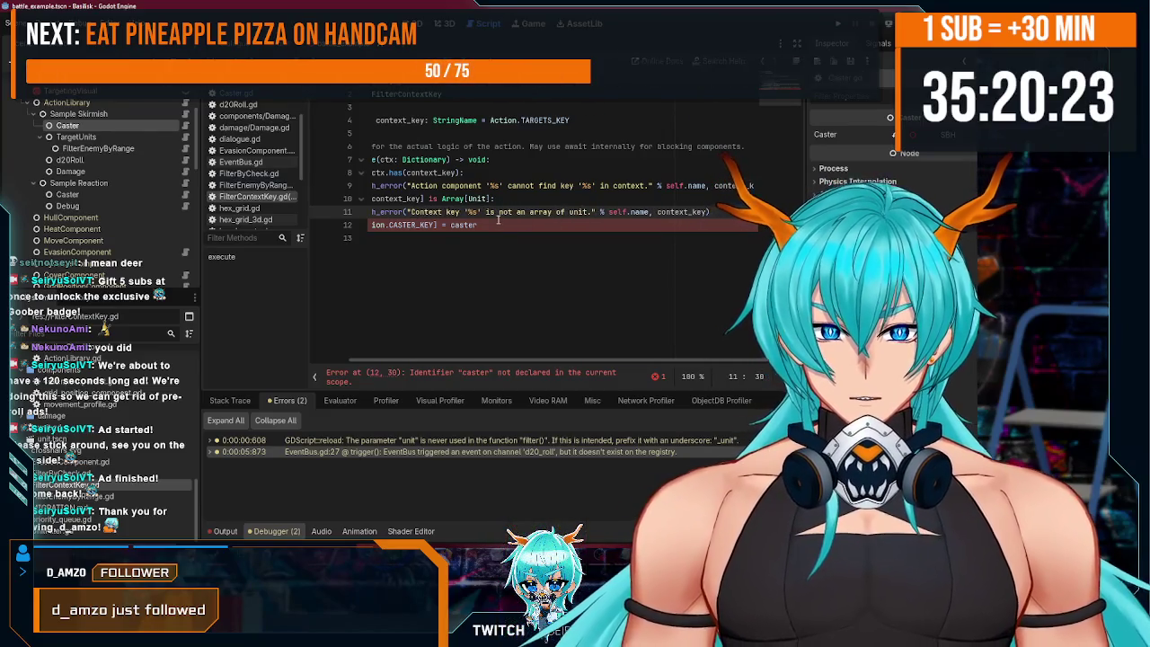
drag(488, 212, 584, 212)
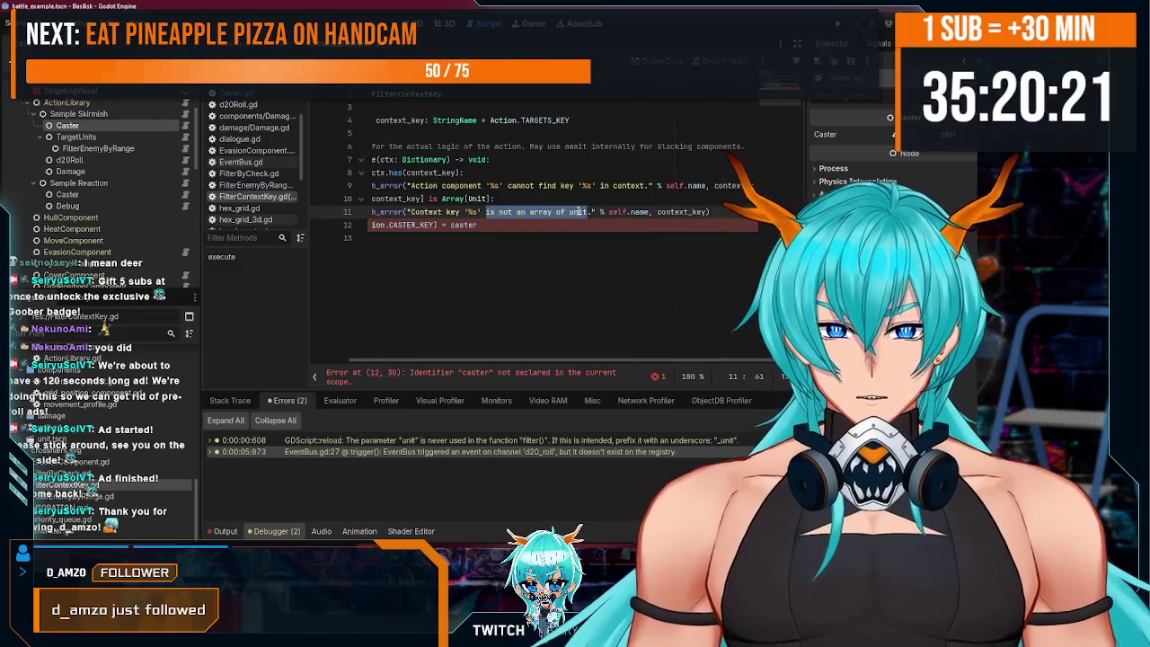
key(Down)
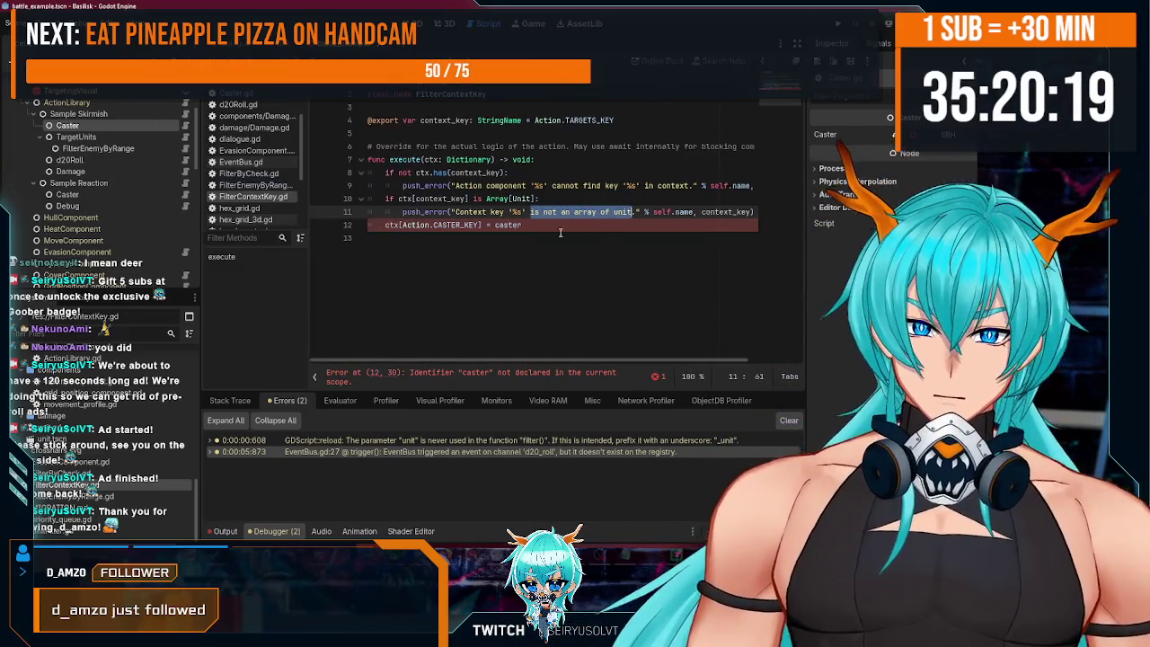
drag(701, 212, 653, 212)
key(BackSpace)
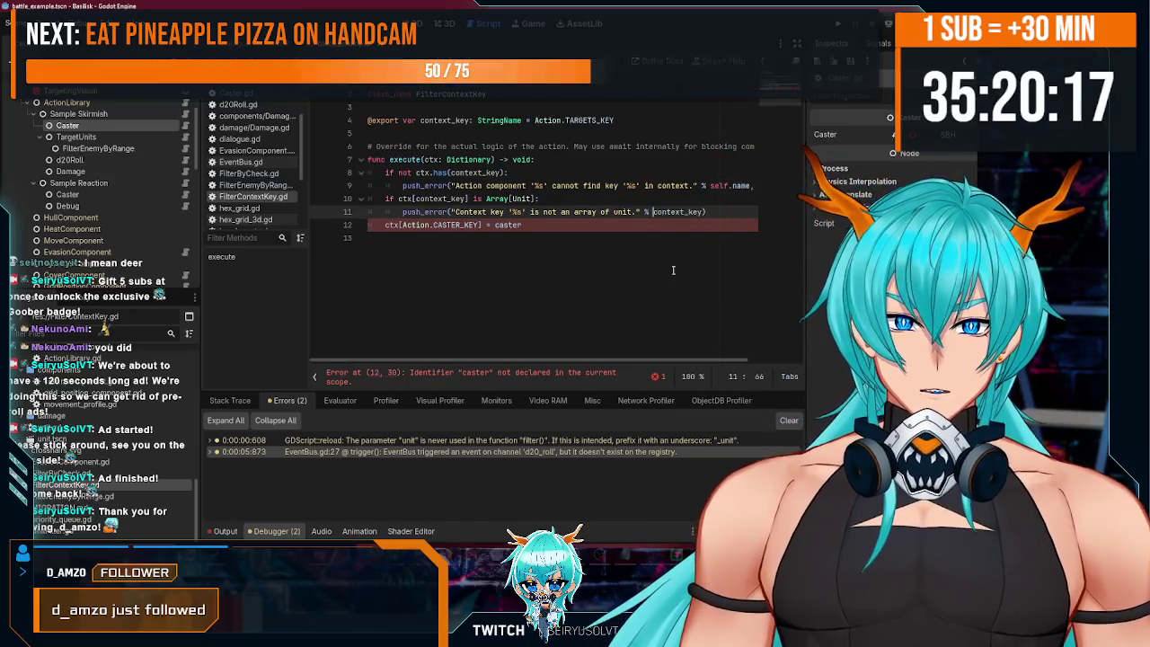
- Open a new line under the missing-key push_error
click(567, 225)
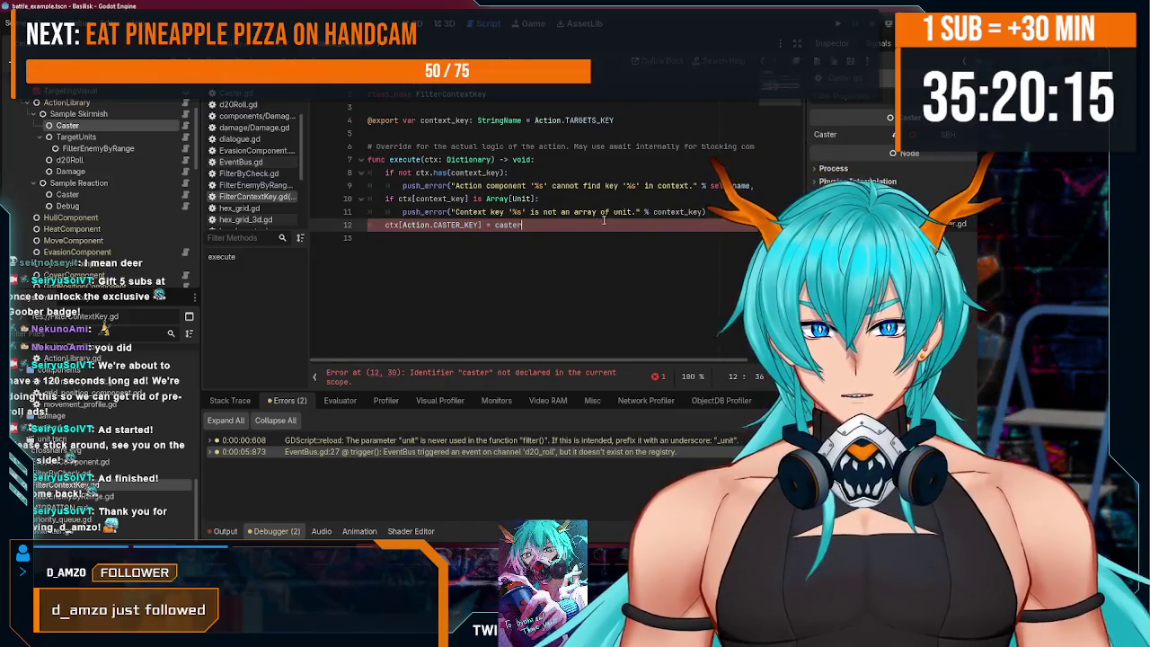
scroll(700, 216, right, 3)
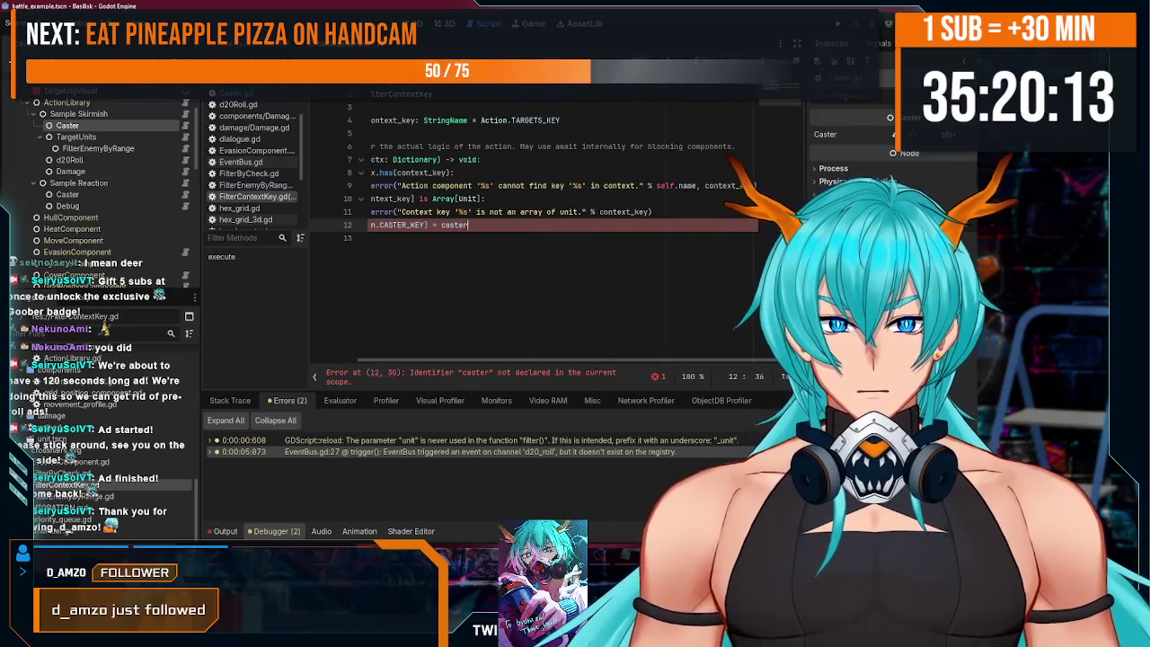
click(759, 186)
key(Return)
scroll(478, 357, left, 3)
- Add return after both push_error lines and save the script
text(return)
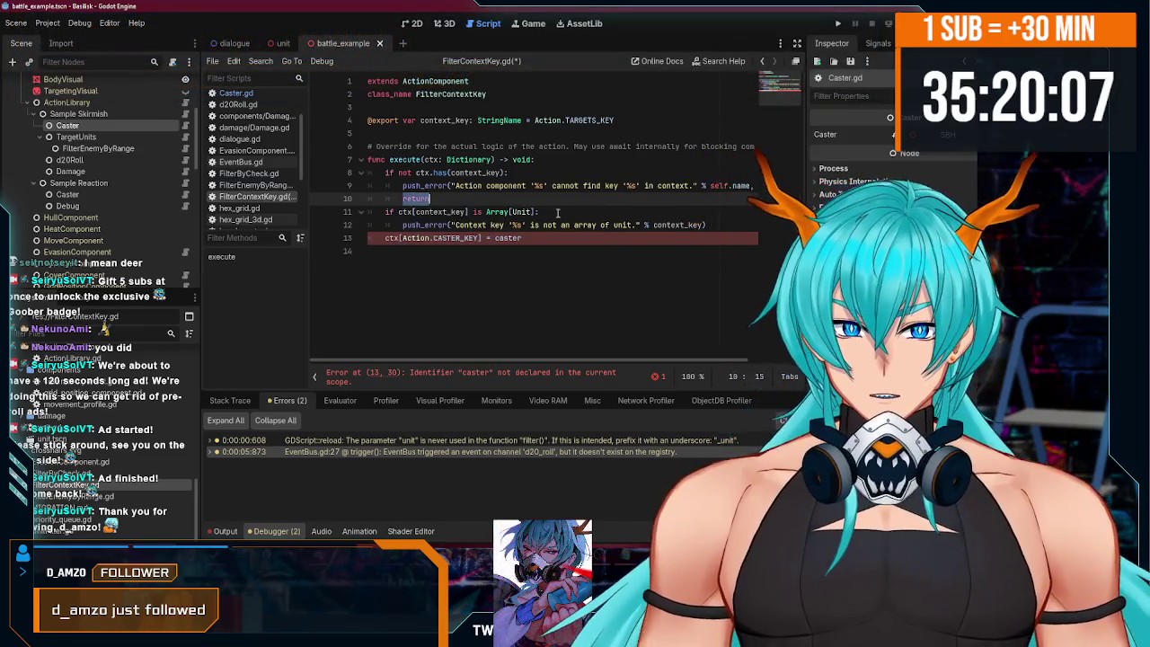
click(711, 226)
key(Return)
text(return)
key(ctrl+s)
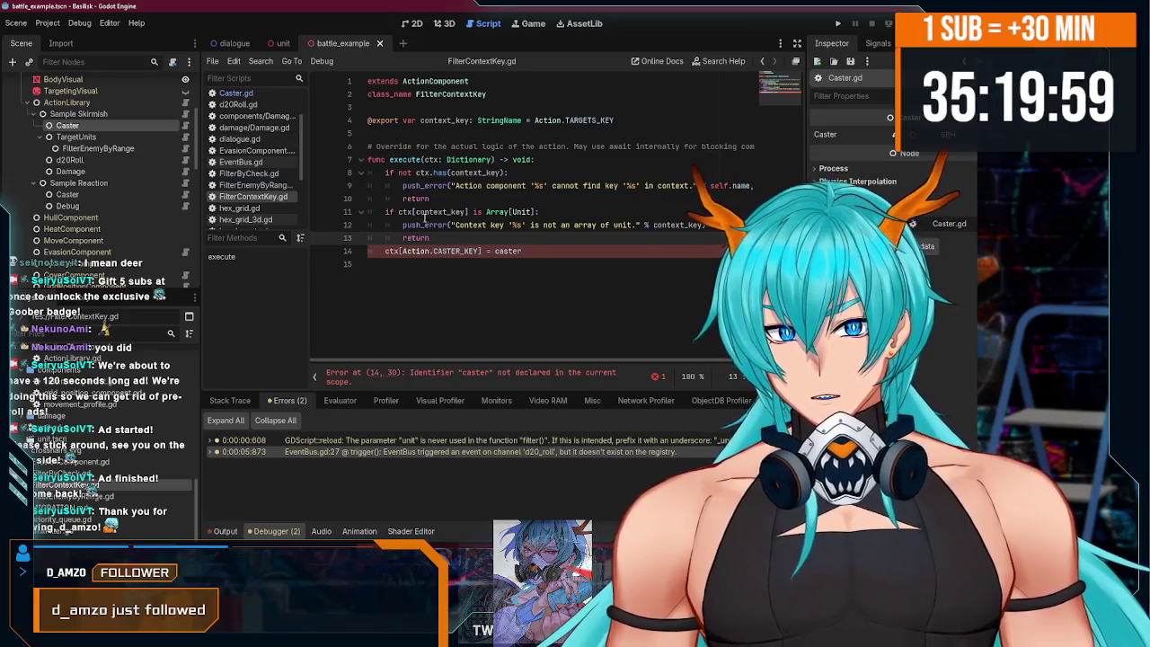
- Delete the ctx[Action.CASTER_KEY] = caster line, leaving a fresh indented line
click(491, 252)
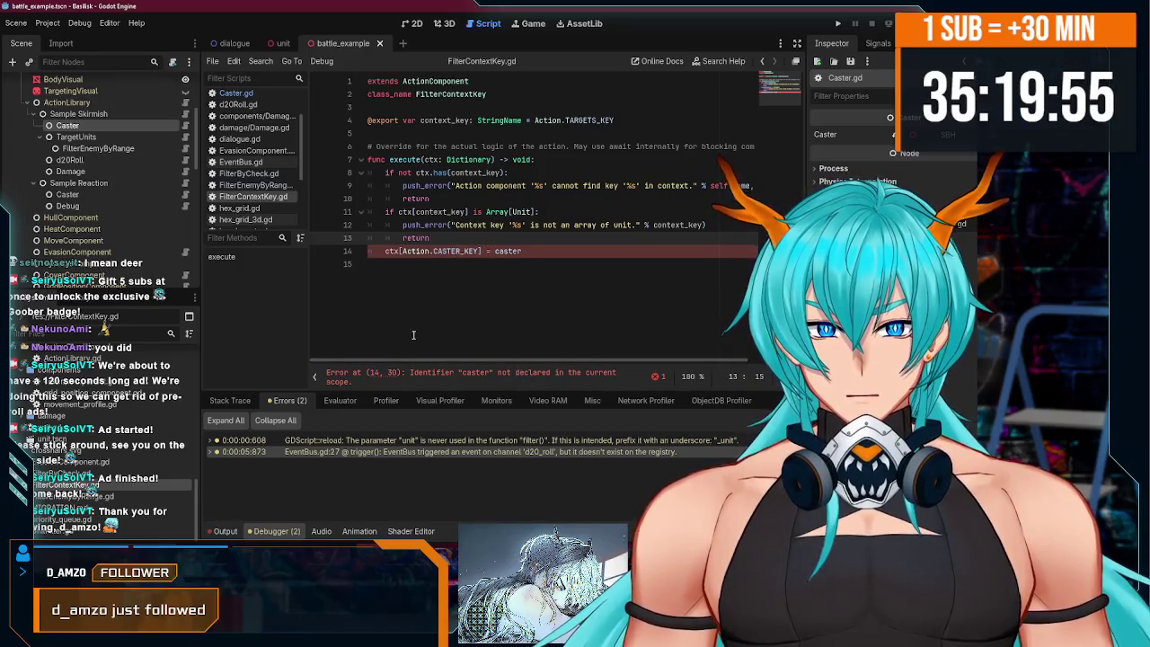
drag(521, 252, 386, 249)
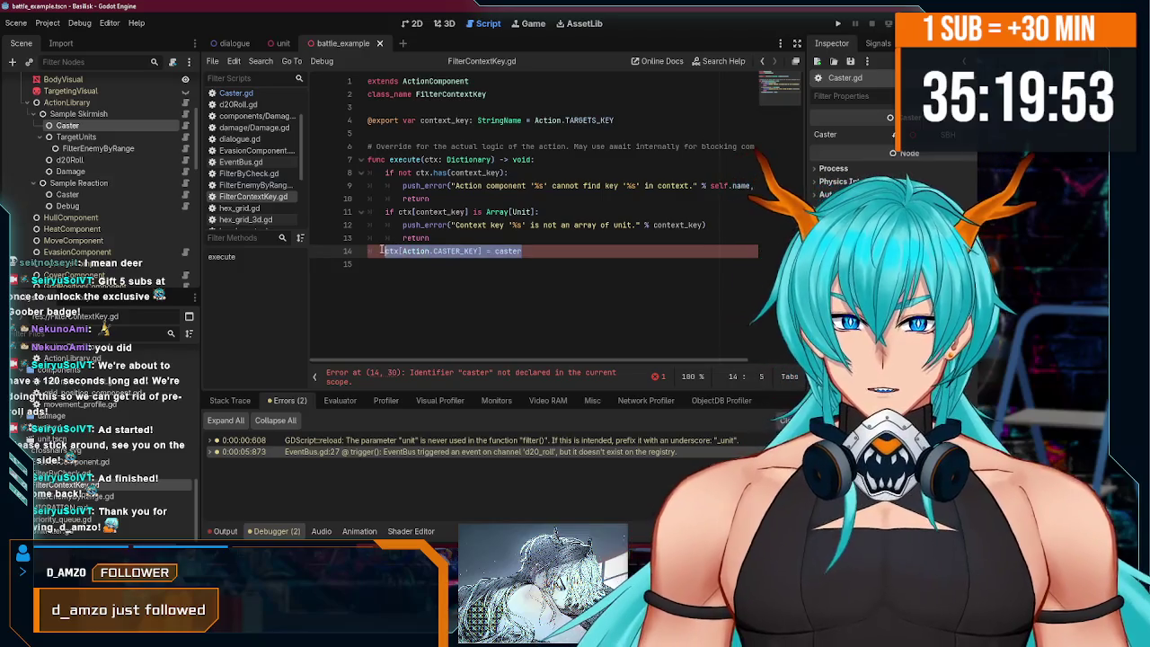
key(BackSpace)
key(Return)
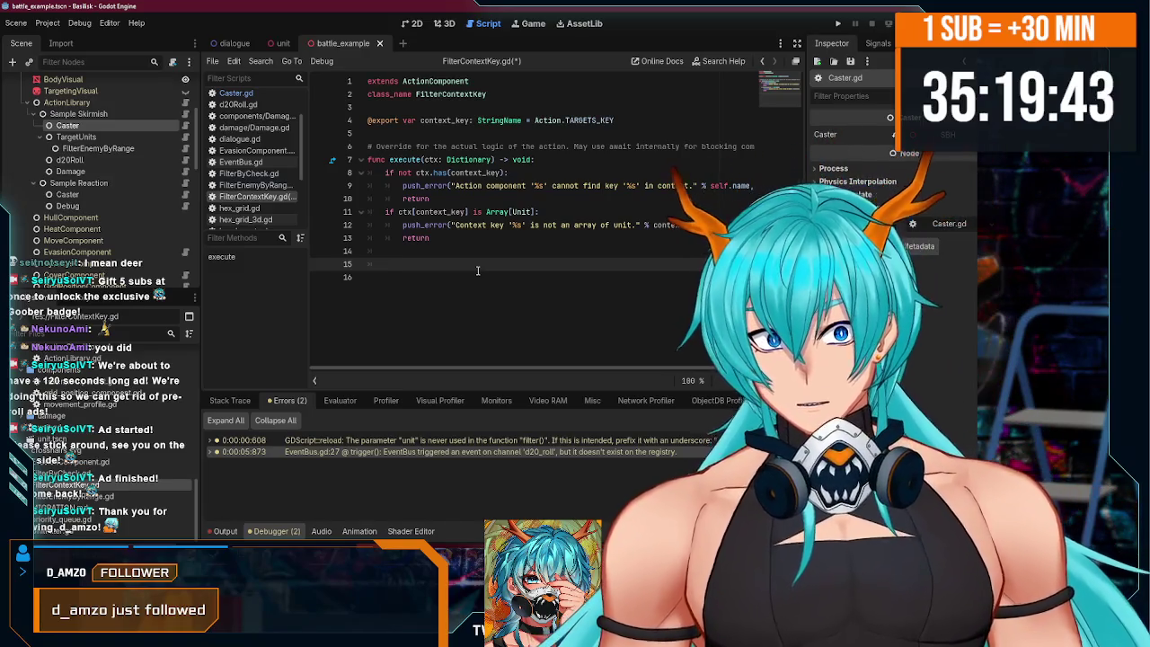
click(634, 120)
key(Return)
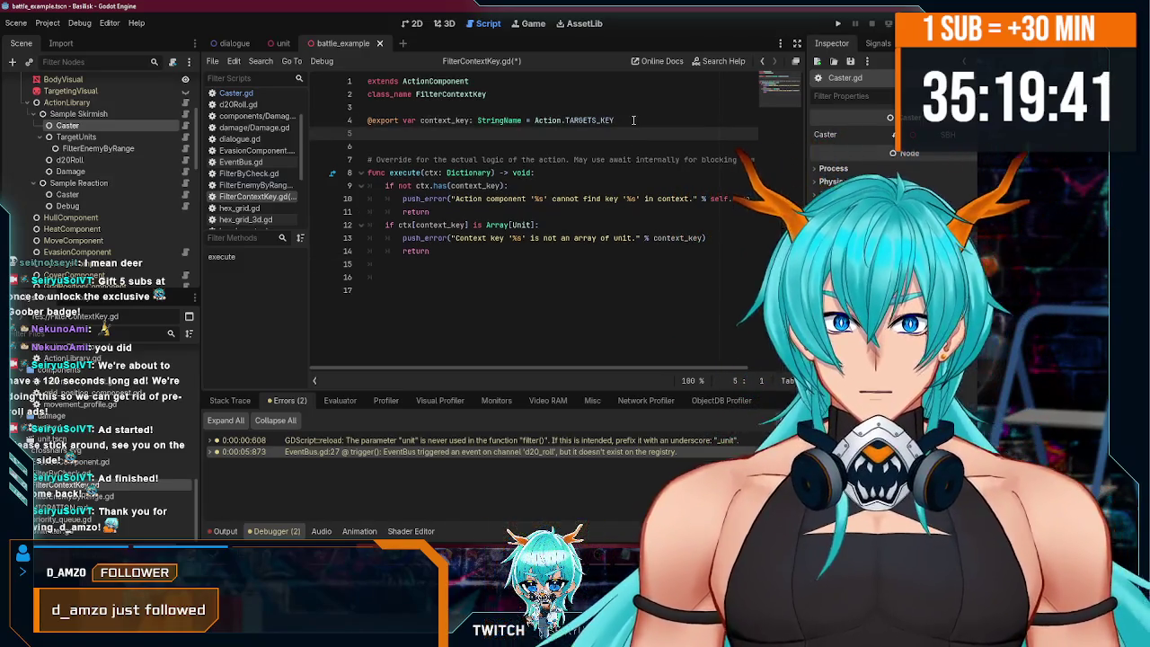
text(@export var filter)
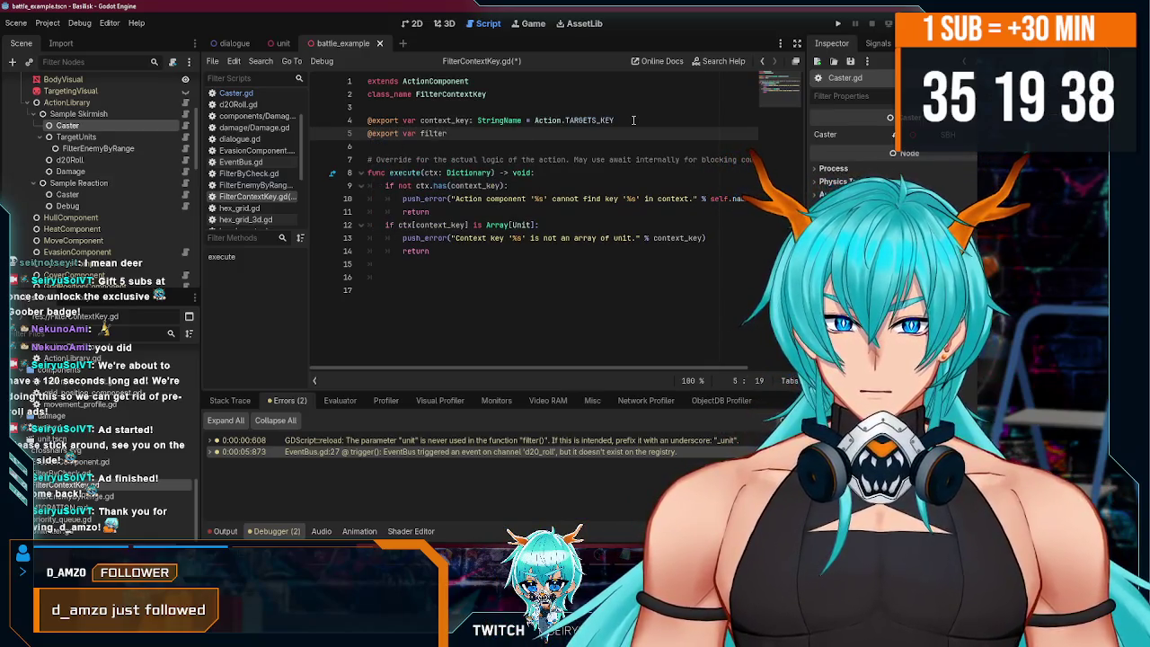
key(ctrl+BackSpace)
text(unit_filter: Unit)
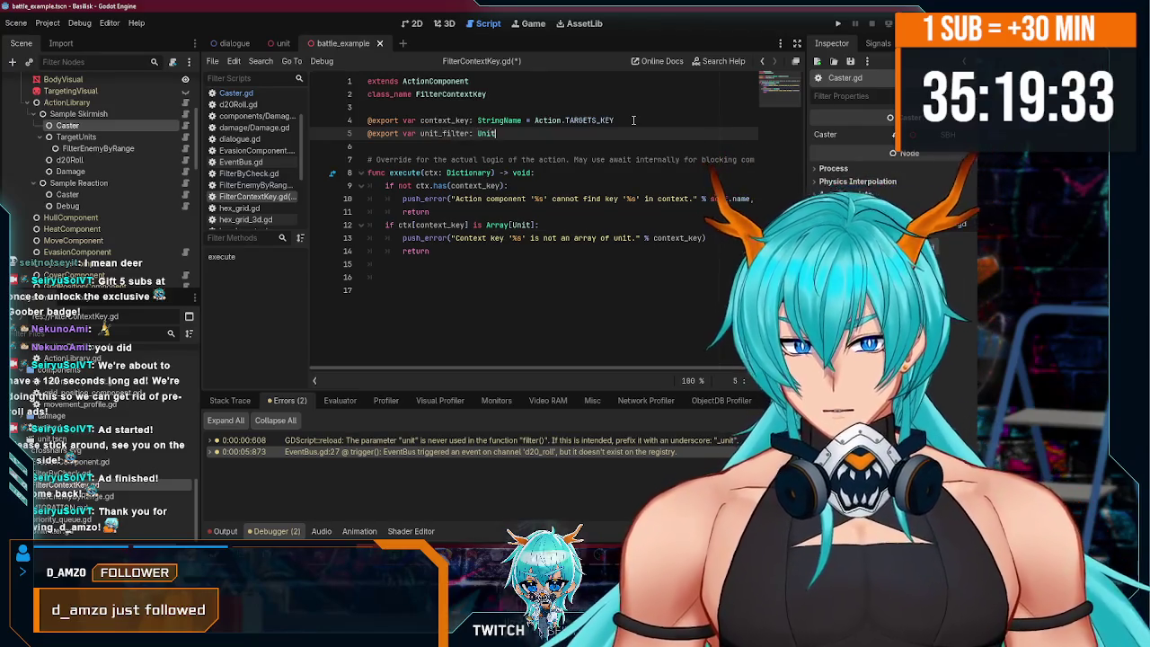
text(Filter)
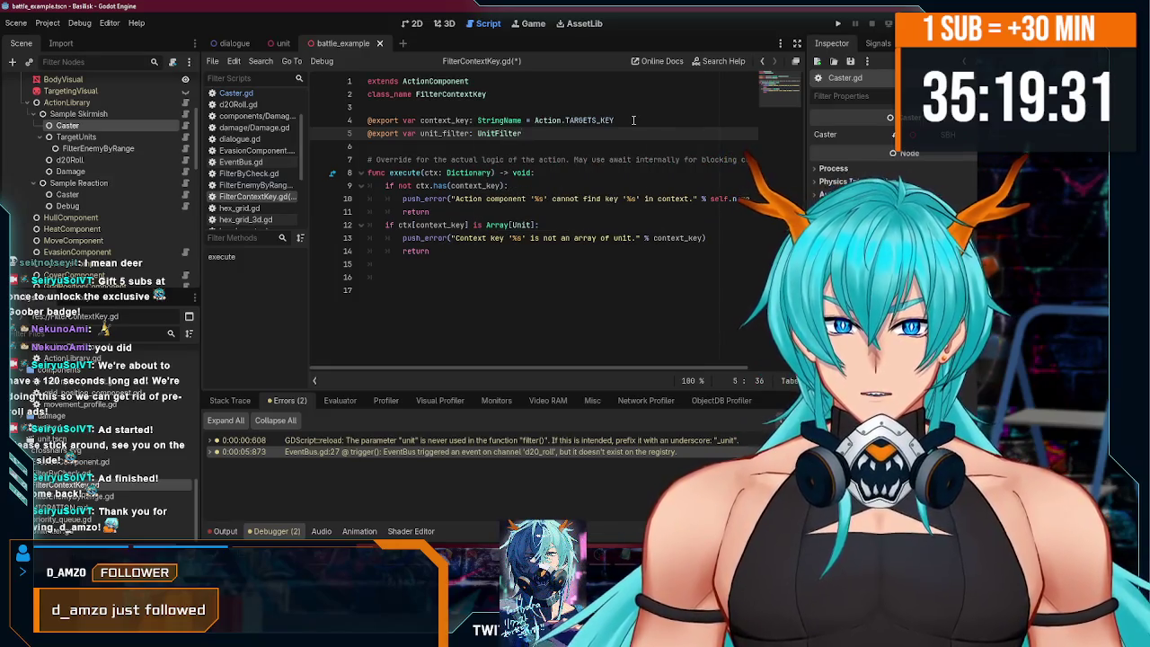
key(ctrl+s)
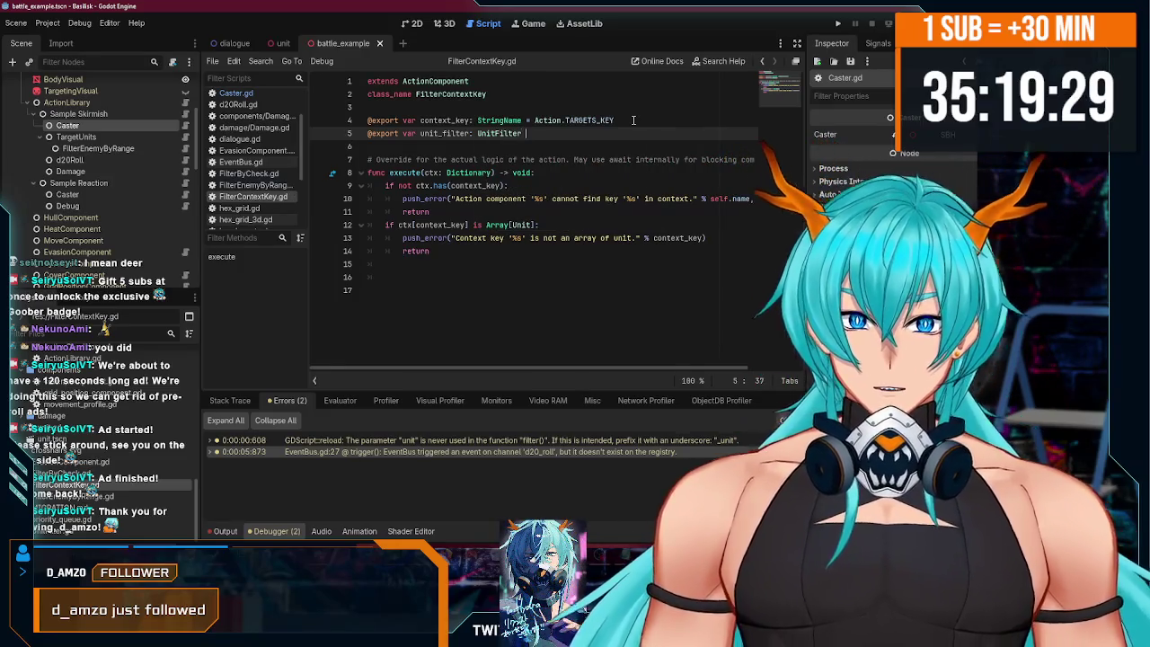
text(= UnitFilter.)
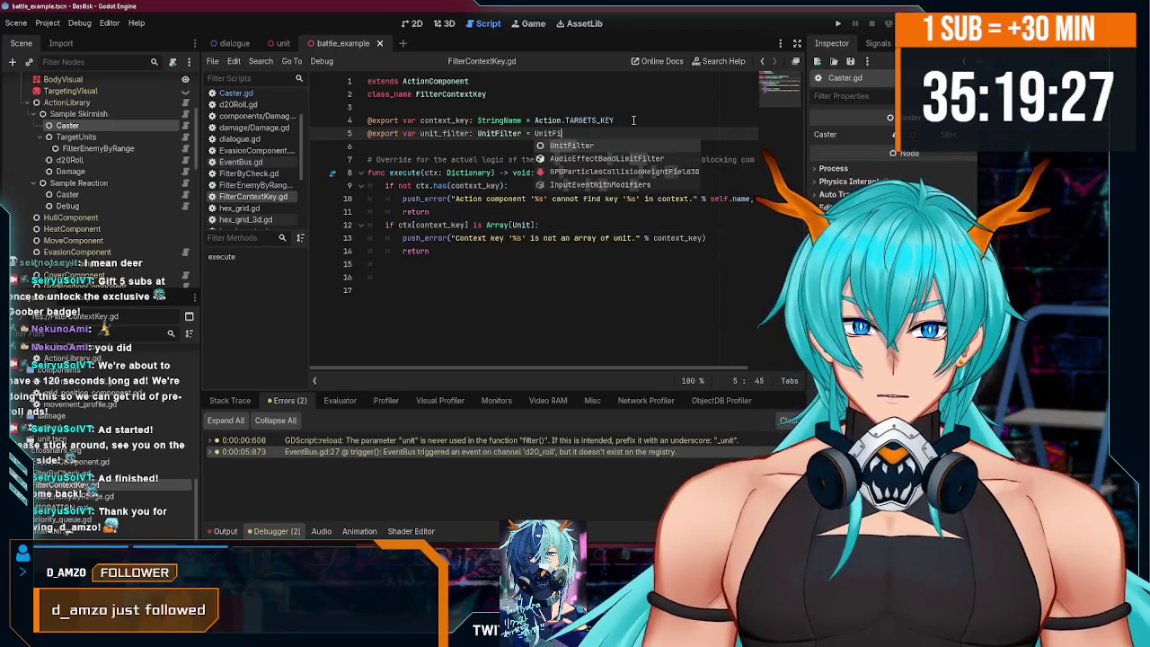
key(Return)
- Indent the empty last line of execute() and select ctx[context_key] on line 12
click(481, 272)
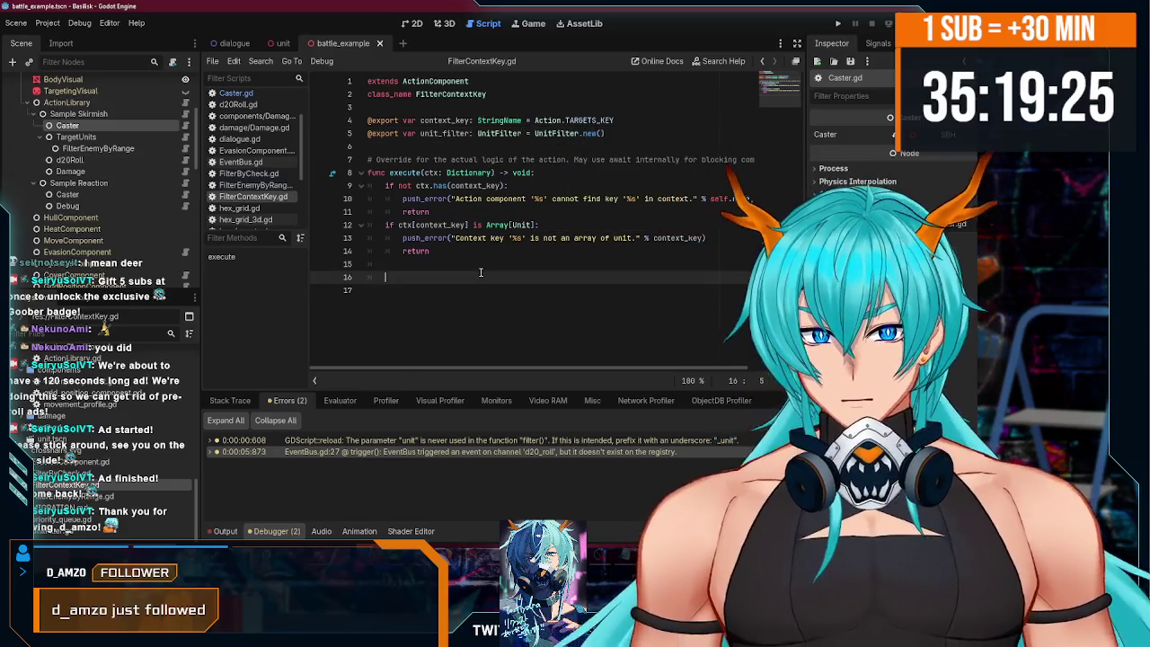
key(Tab)
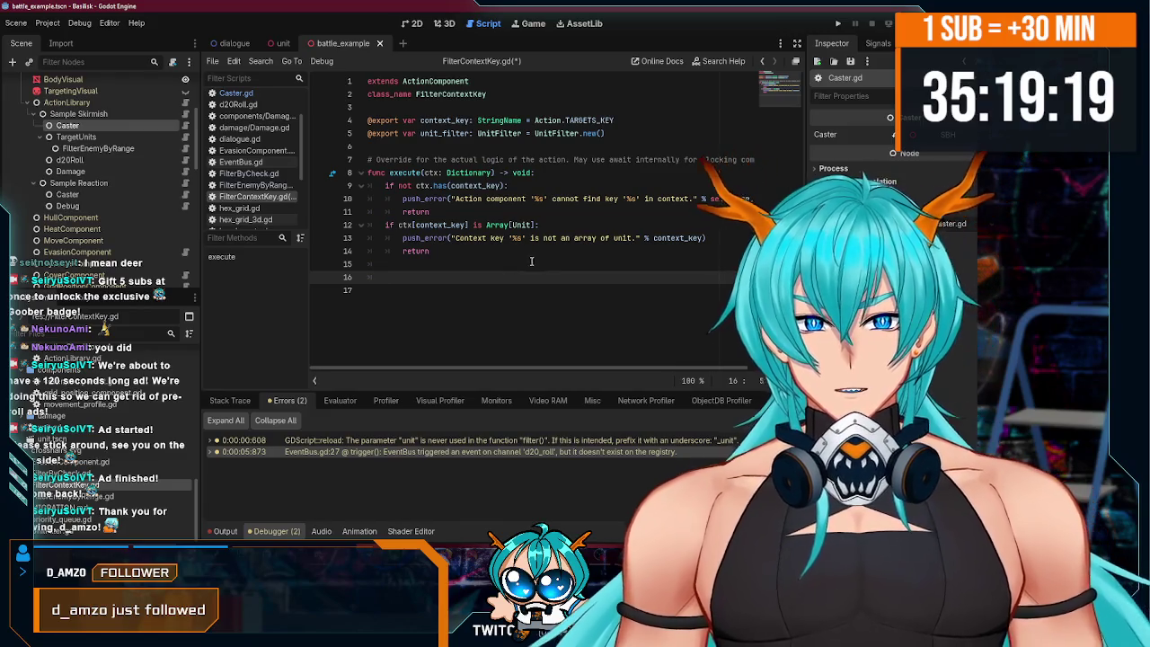
mouse_move(467, 224)
mouse_down()
mouse_move(434, 227)
mouse_move(467, 225)
mouse_up()
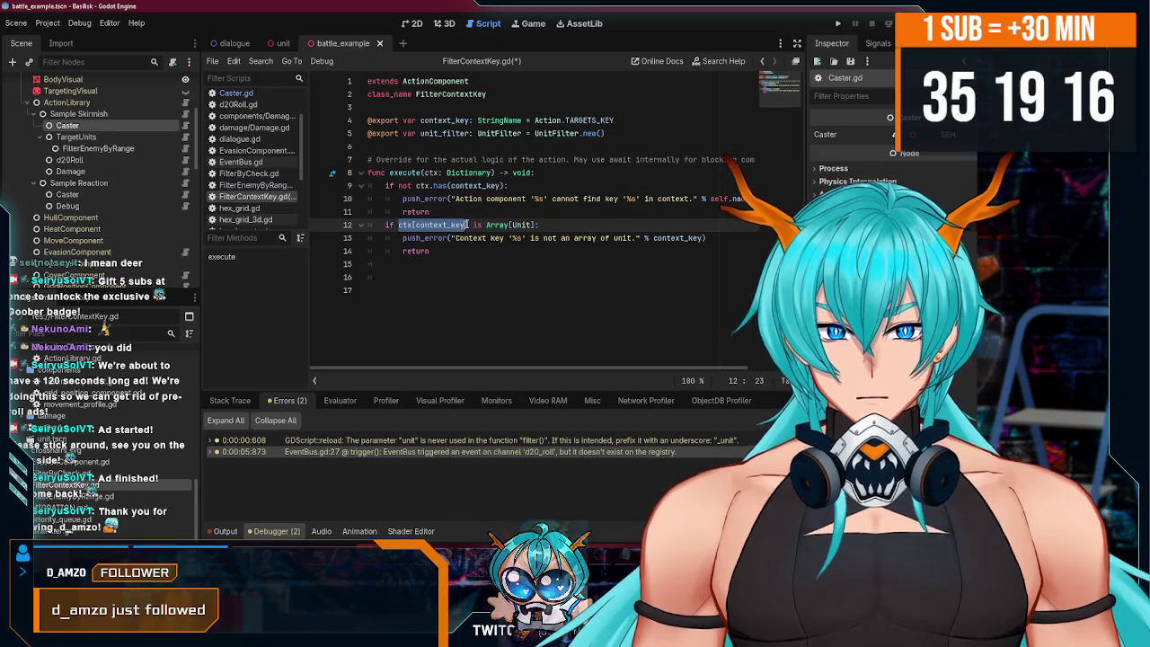
- Write 'ctx[context_key] = unit_filter.filter_array(ctx[context_key])' at the end of execute() and save
click(429, 277)
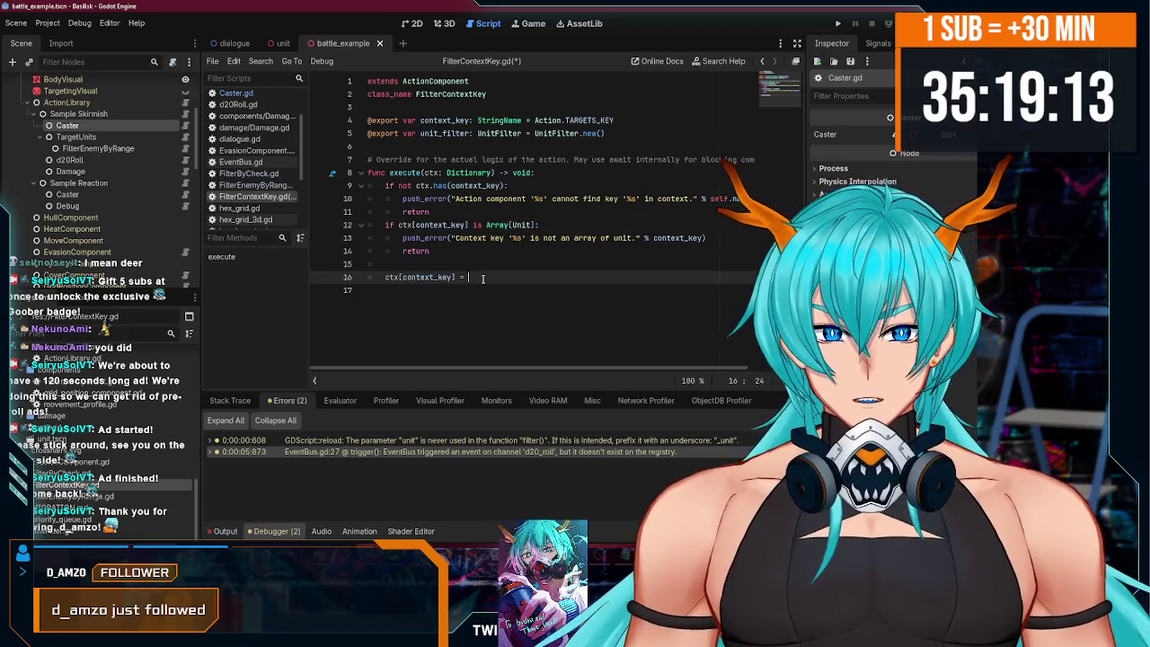
text(ctx[context_key])
key(Left)
key(Left)
key(Left)
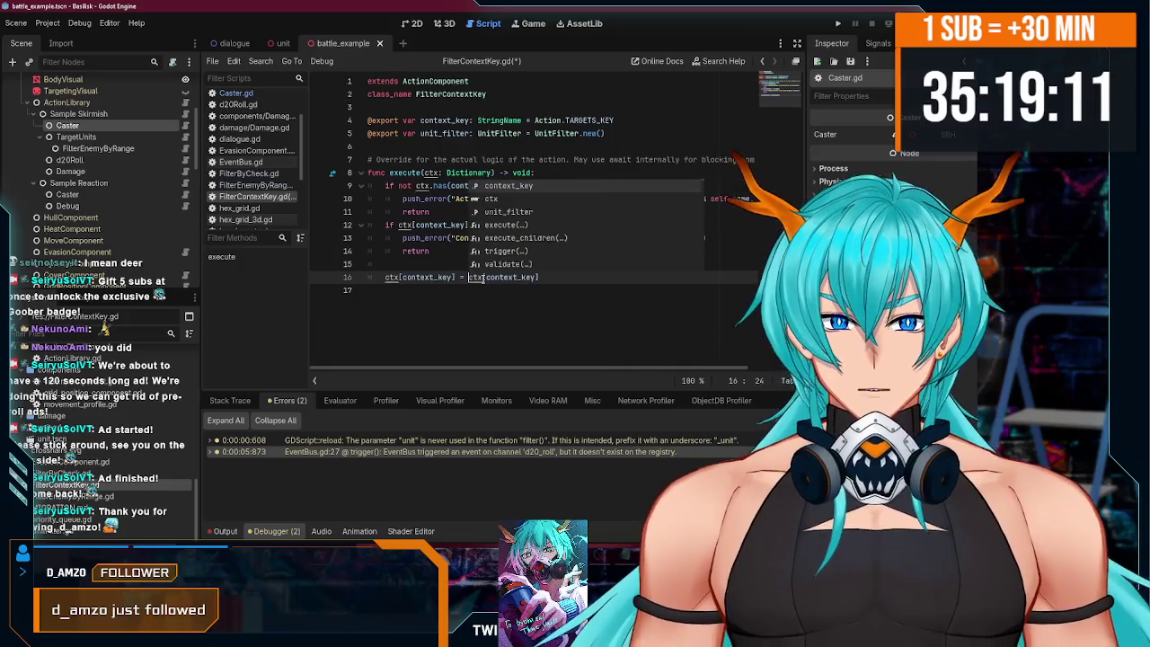
key(Left)
key(Left)
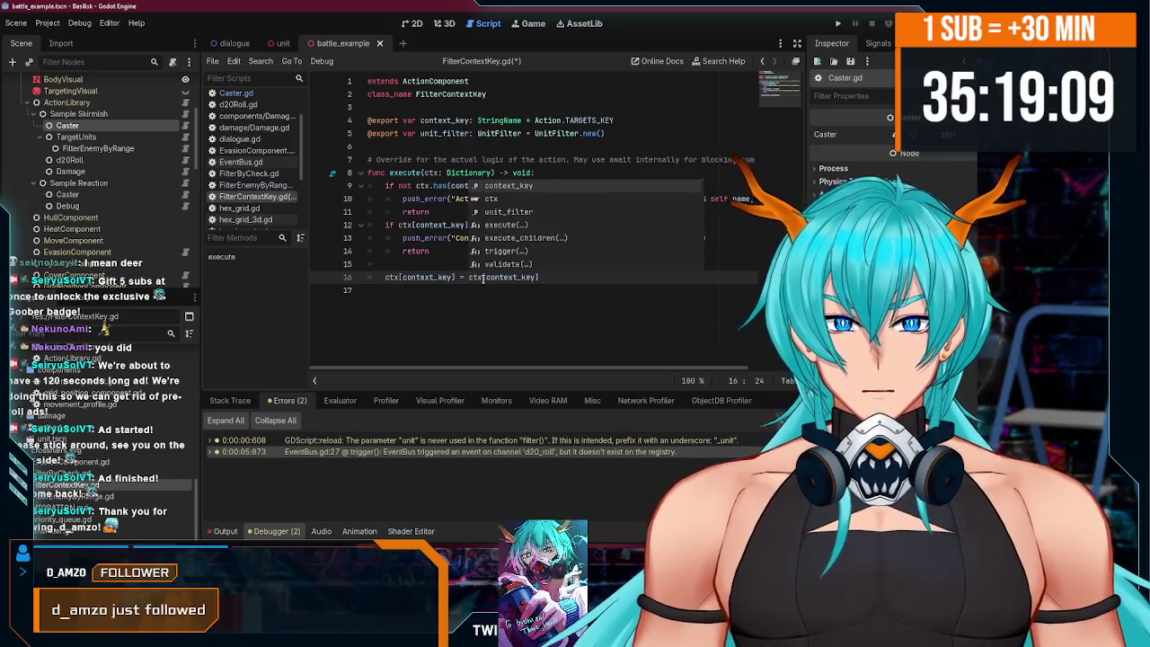
text(unit_filter.)
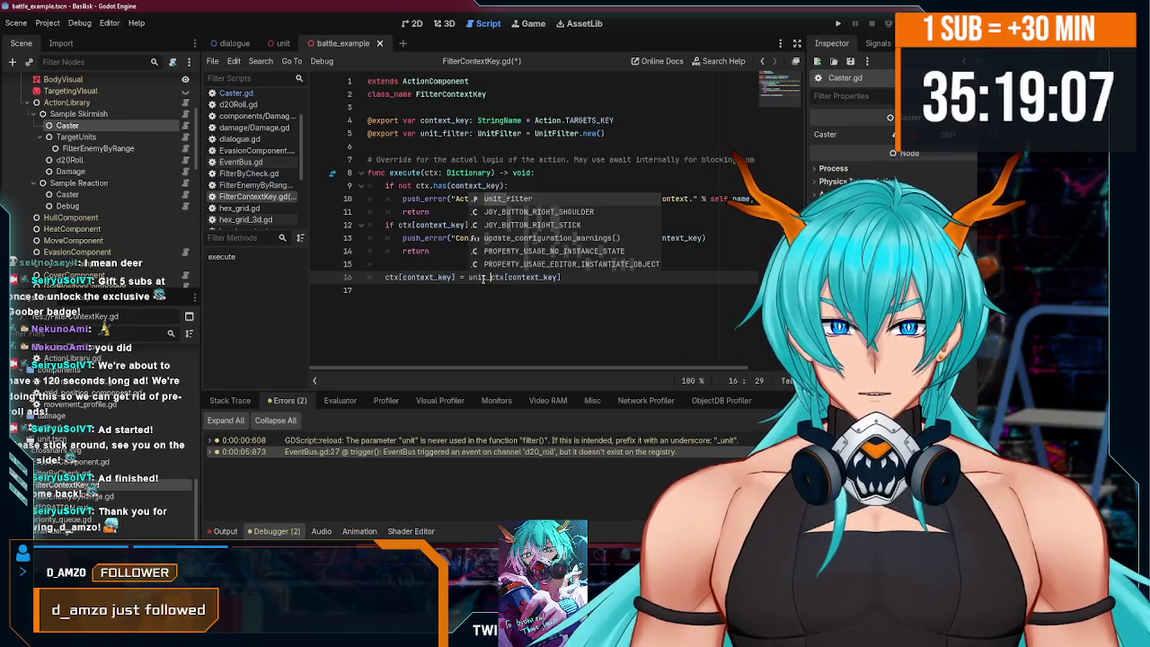
text(apply)
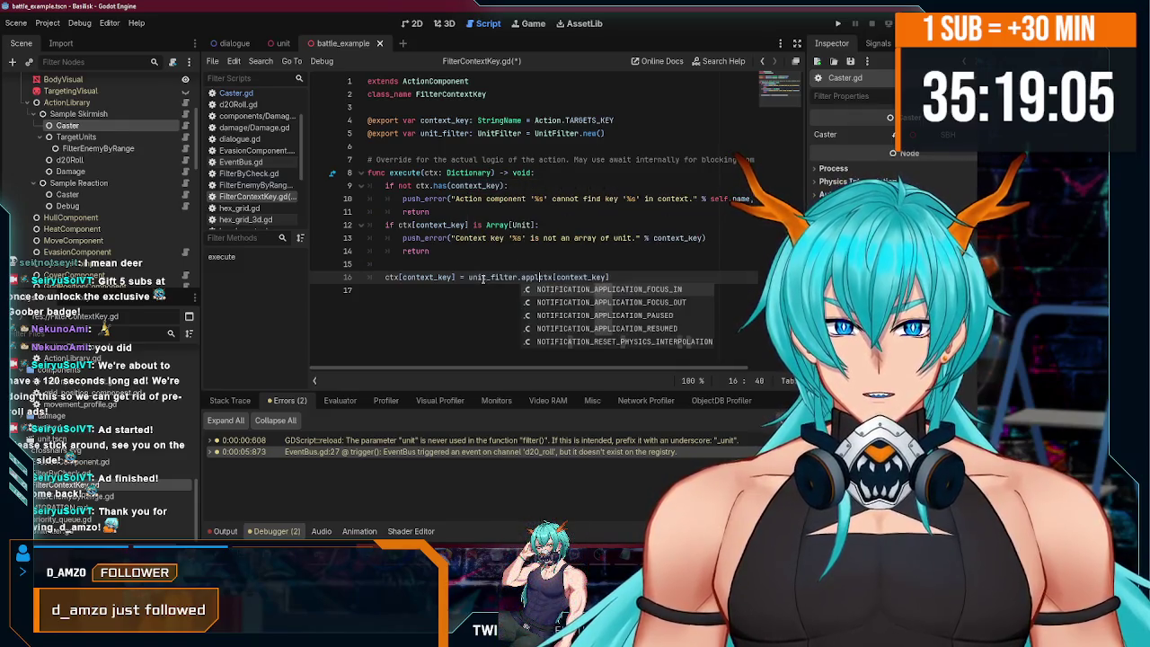
key(BackSpace)
key(BackSpace)
key(BackSpace)
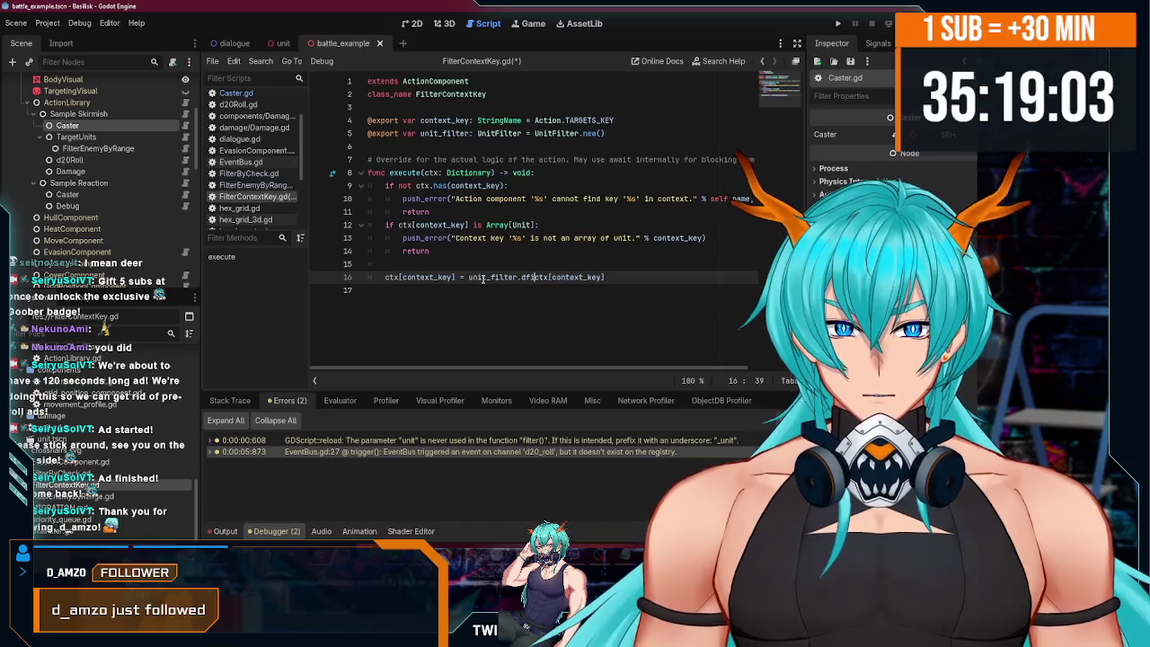
text(filter_array)
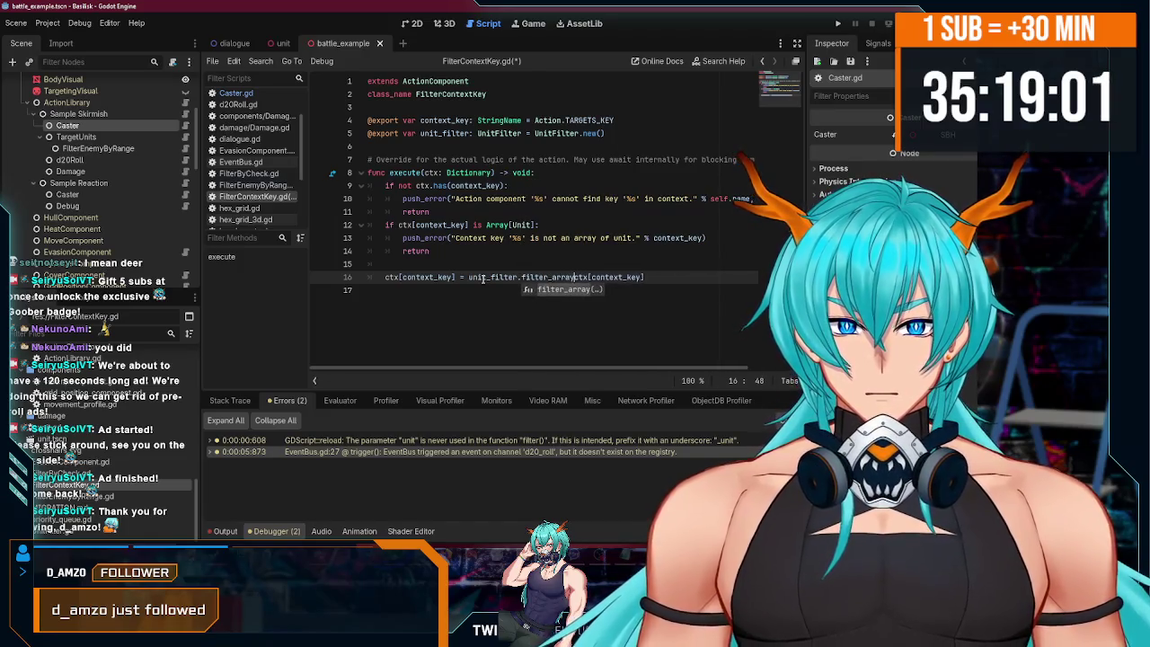
key(Return)
key(End)
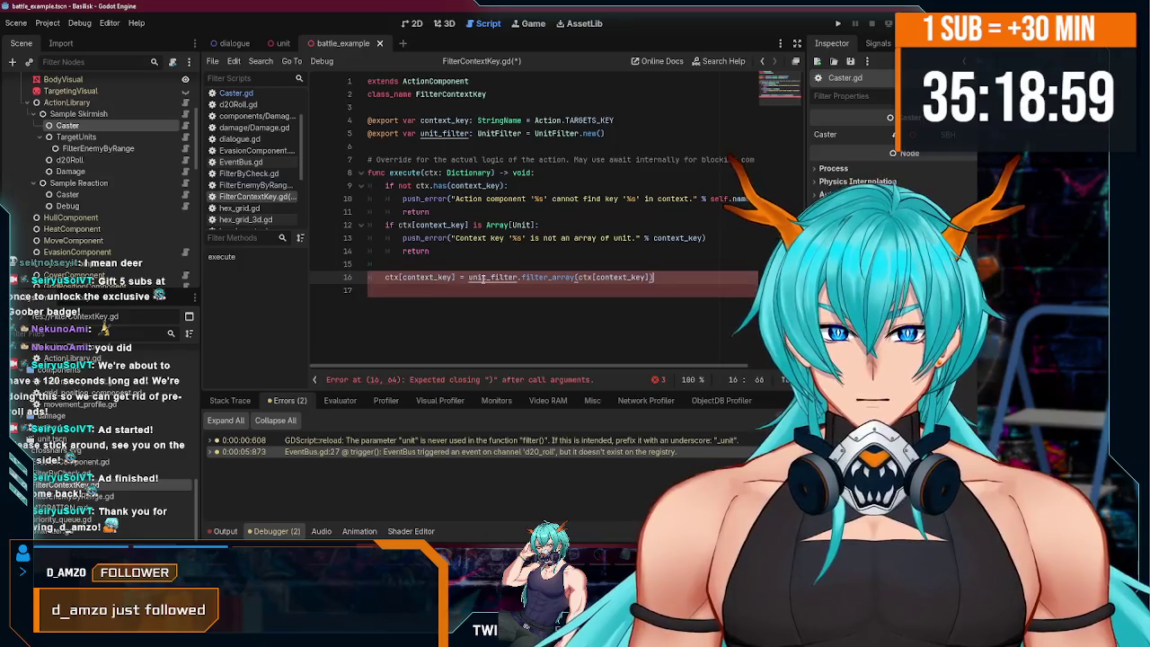
text())
key(ctrl+s)
click(533, 250)
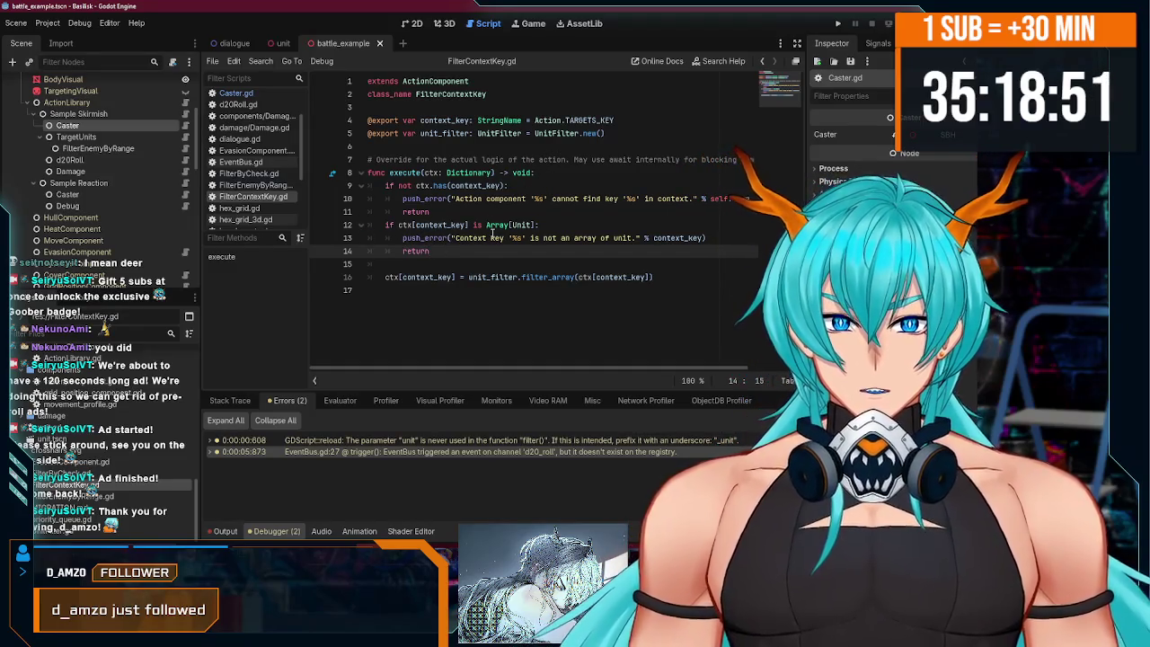
- Change class_name to FilterUnitArray and rename the script file to FilterUnitArray.gd
click(443, 95)
drag(473, 94, 566, 90)
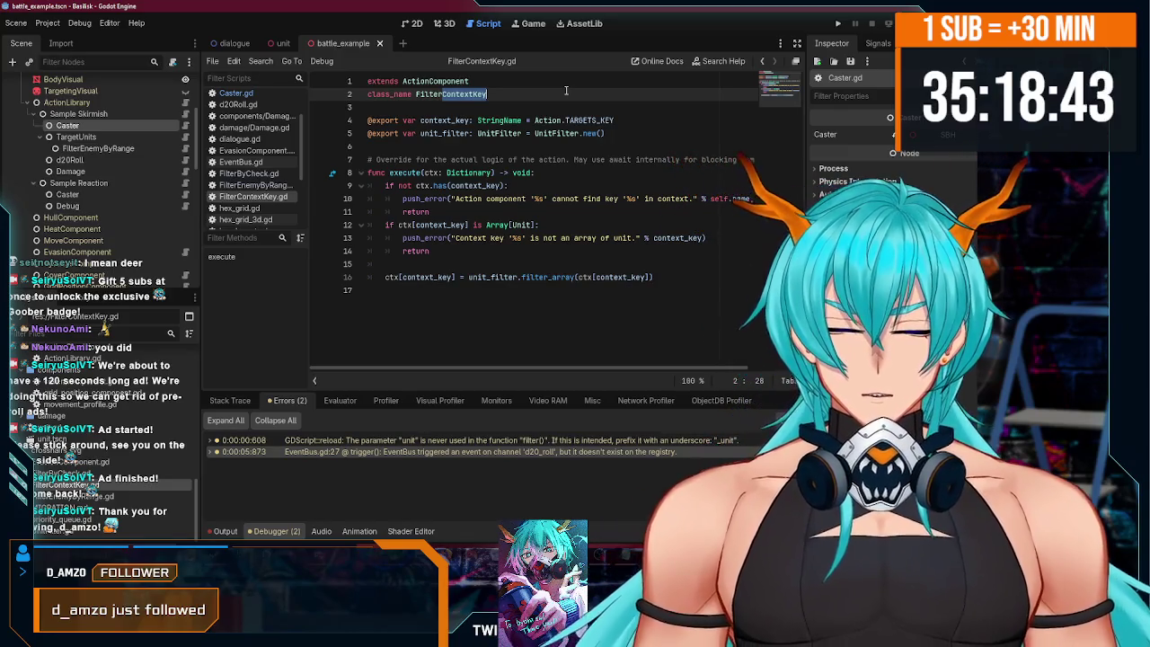
key(BackSpace)
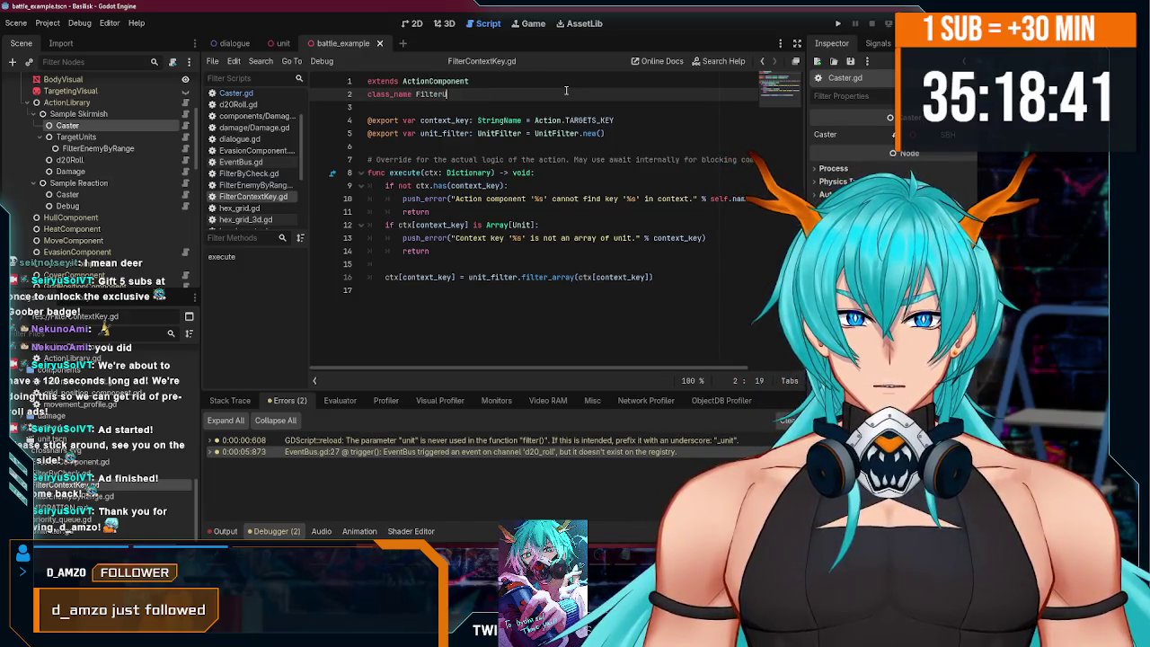
text(nitArr)
key(BackSpace)
key(BackSpace)
key(BackSpace)
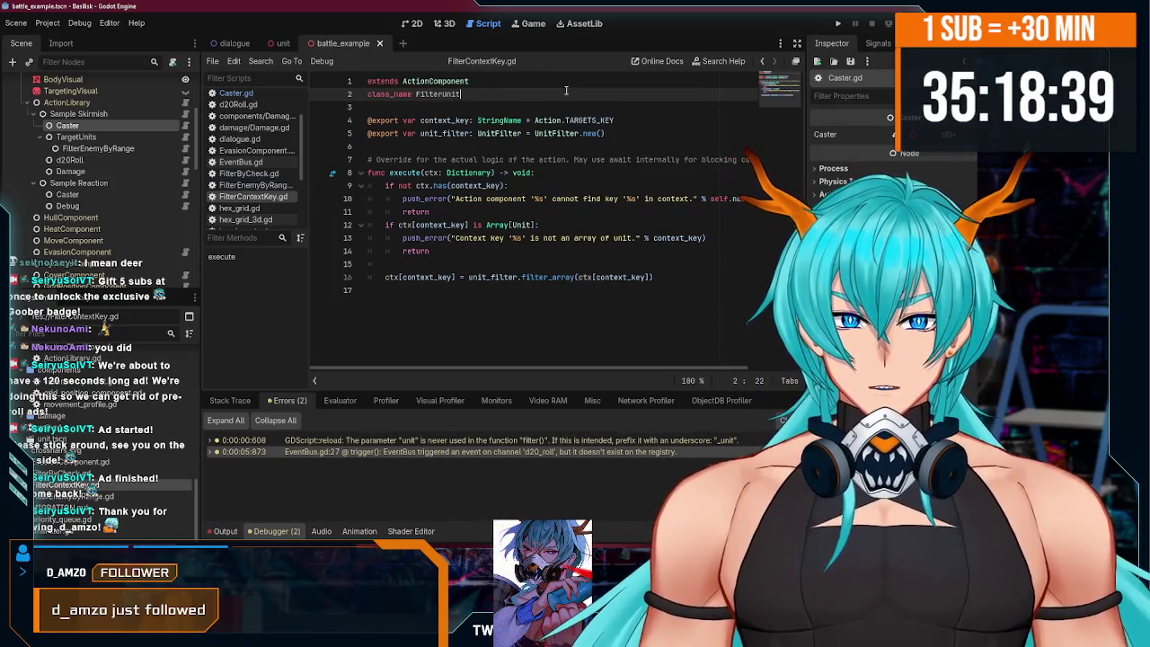
double_click(449, 94)
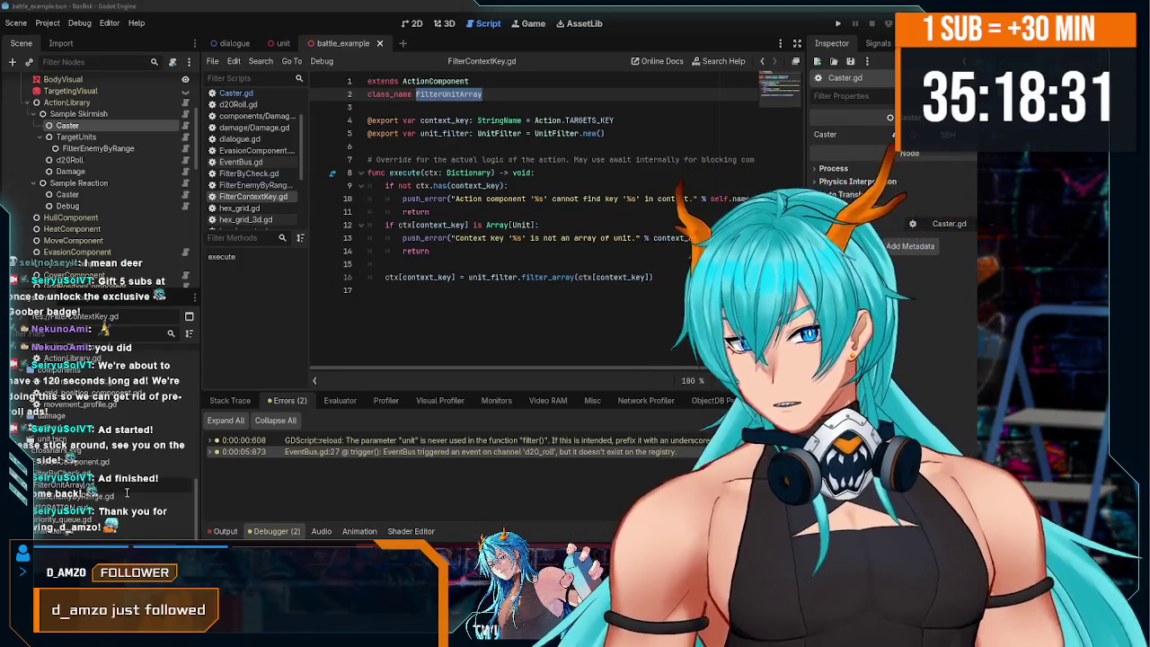
key(Return)
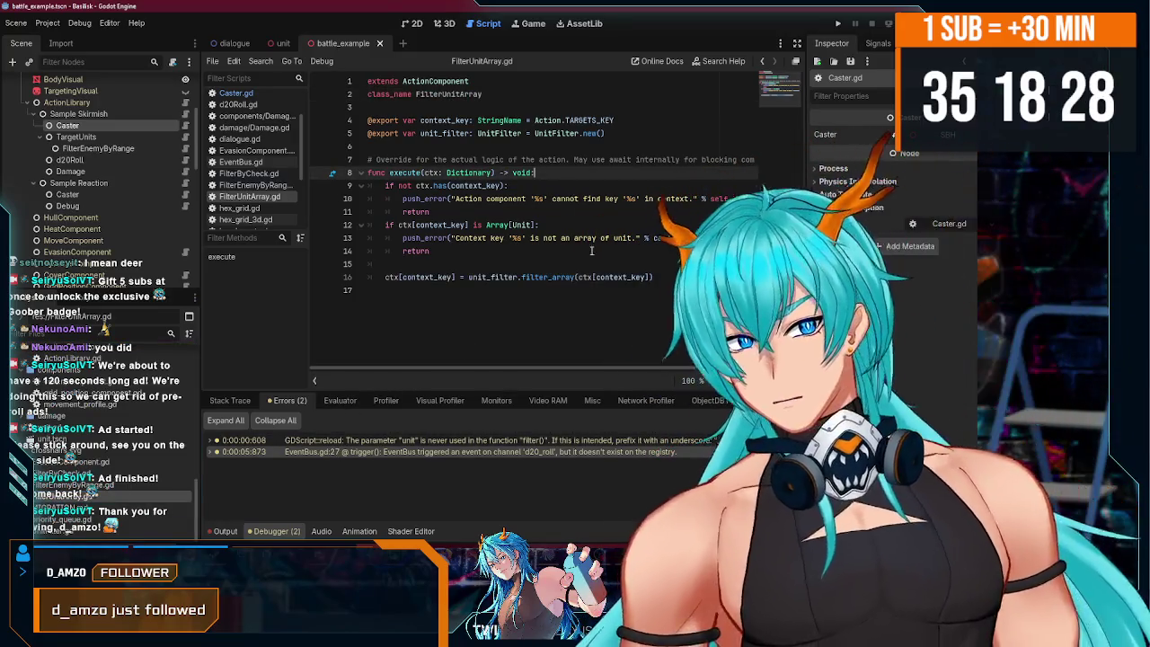
click(457, 262)
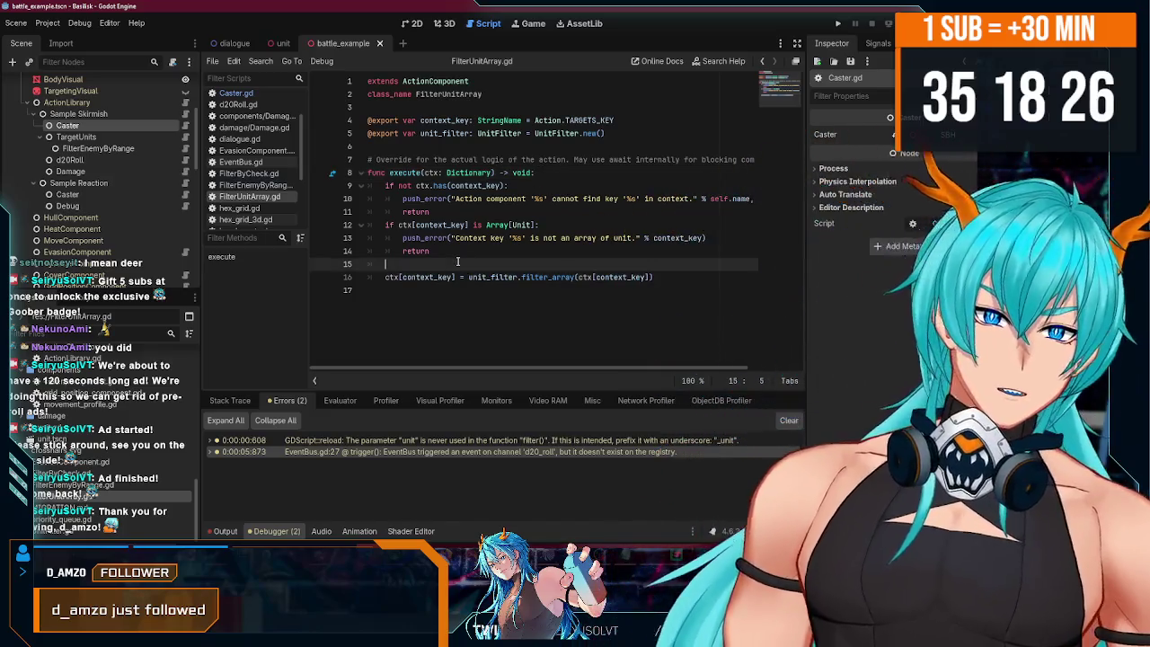
- Open Damage.gd from the Damage node and examine its use of Action.TARGETS_KEY
click(605, 294)
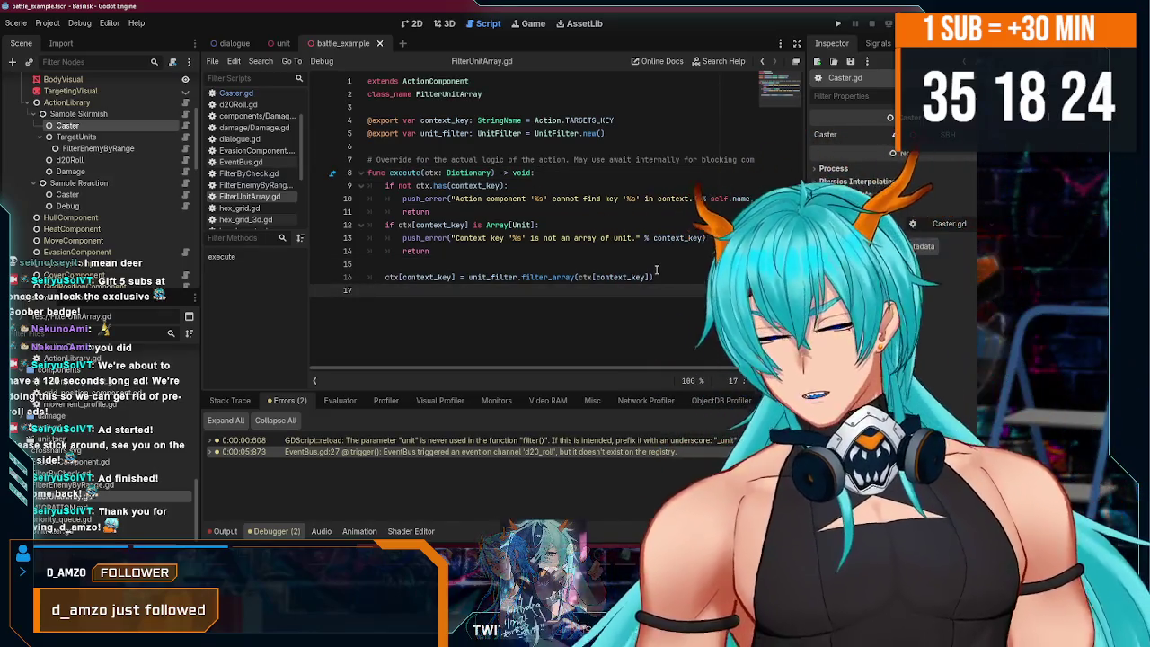
click(433, 266)
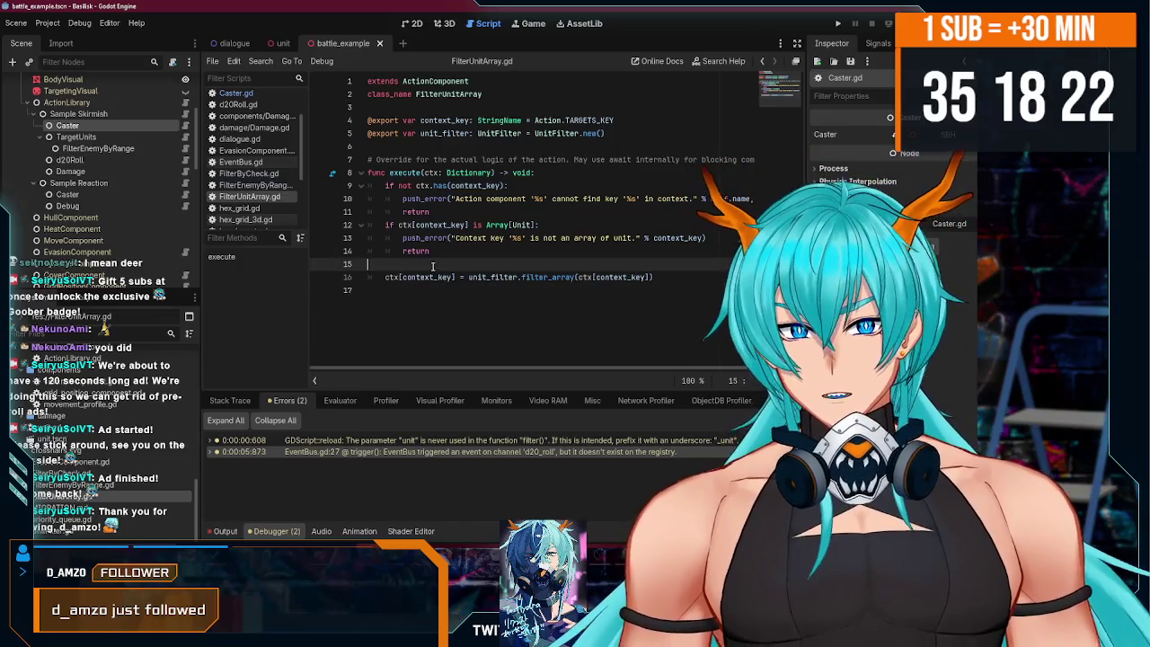
click(79, 161)
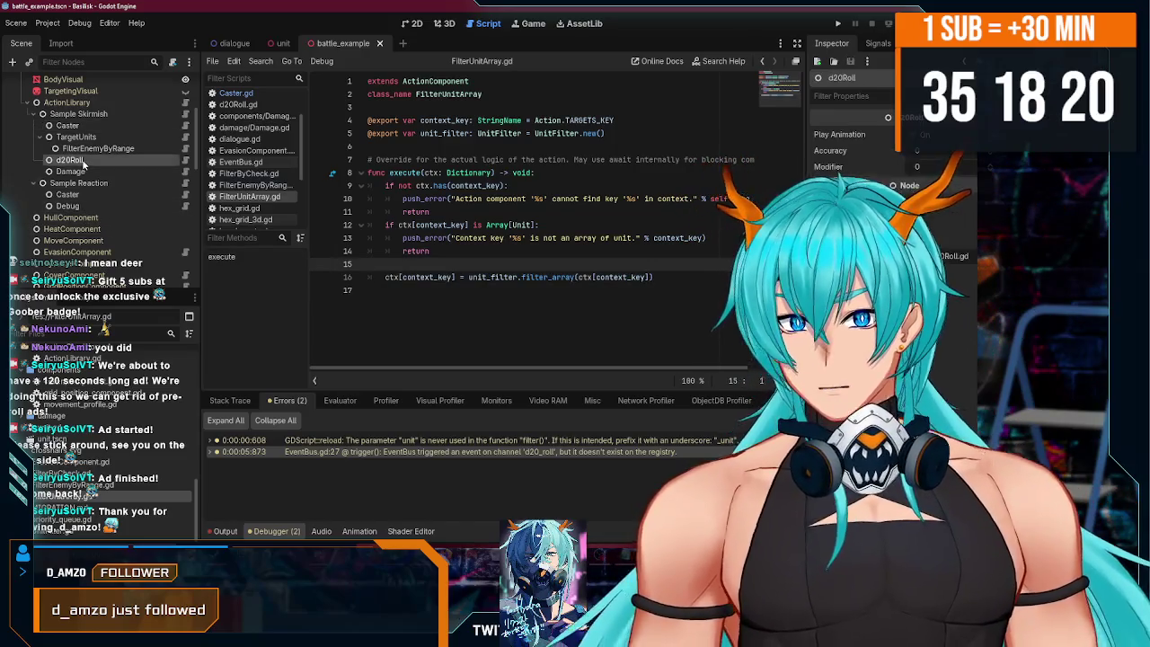
click(72, 172)
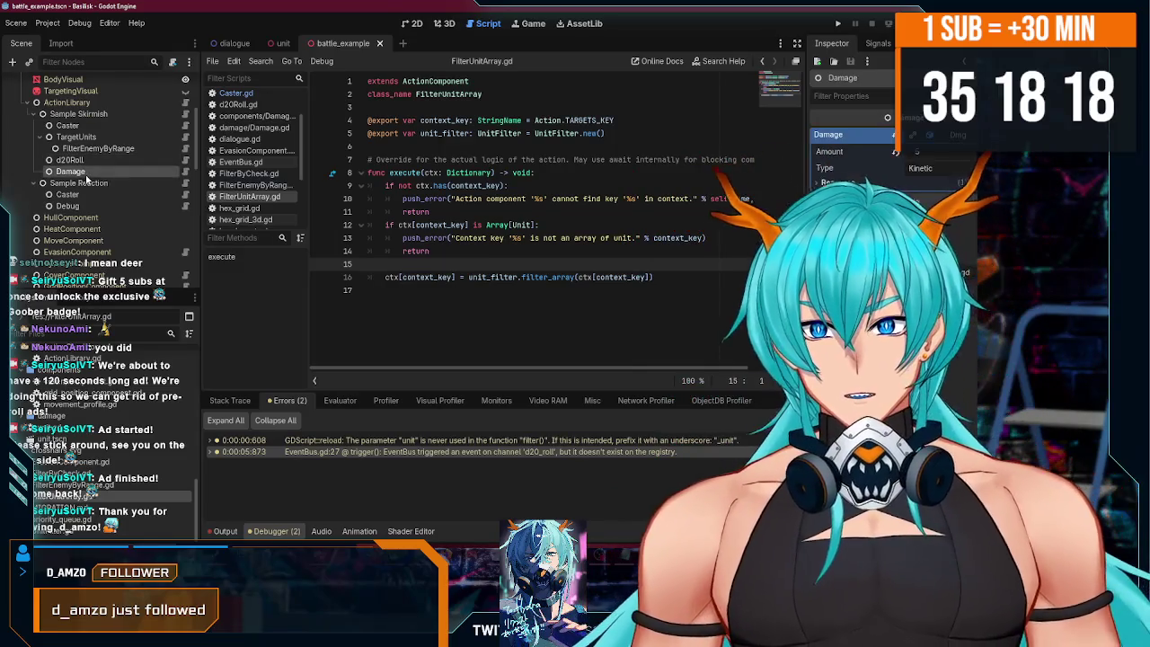
click(184, 172)
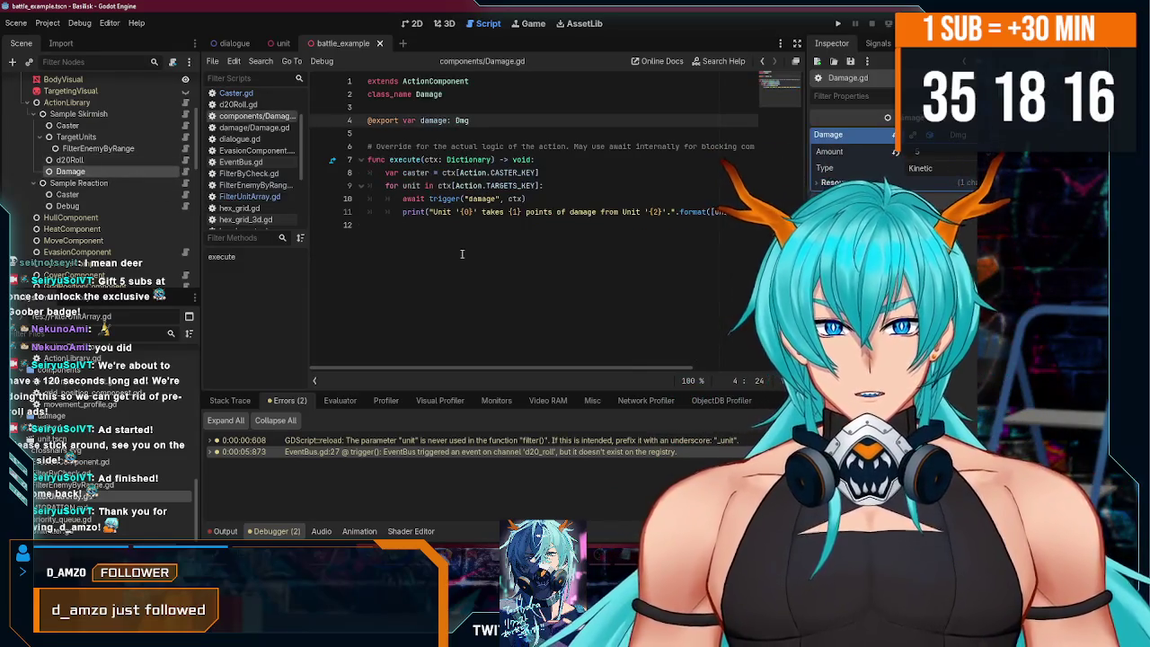
double_click(510, 185)
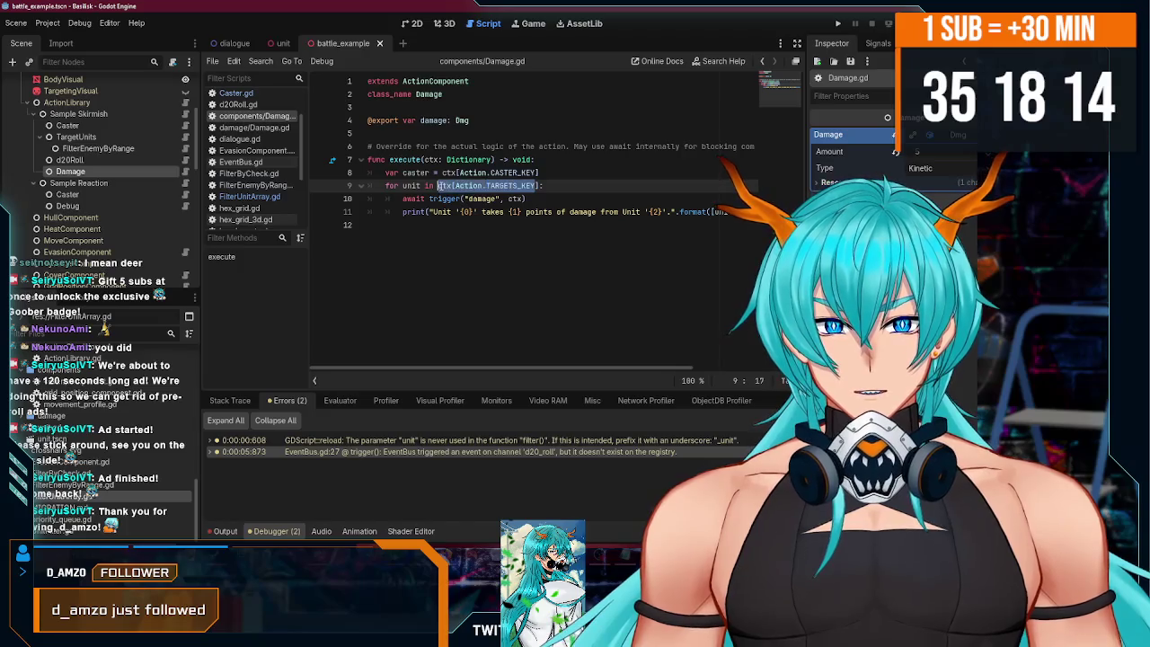
drag(518, 185, 464, 186)
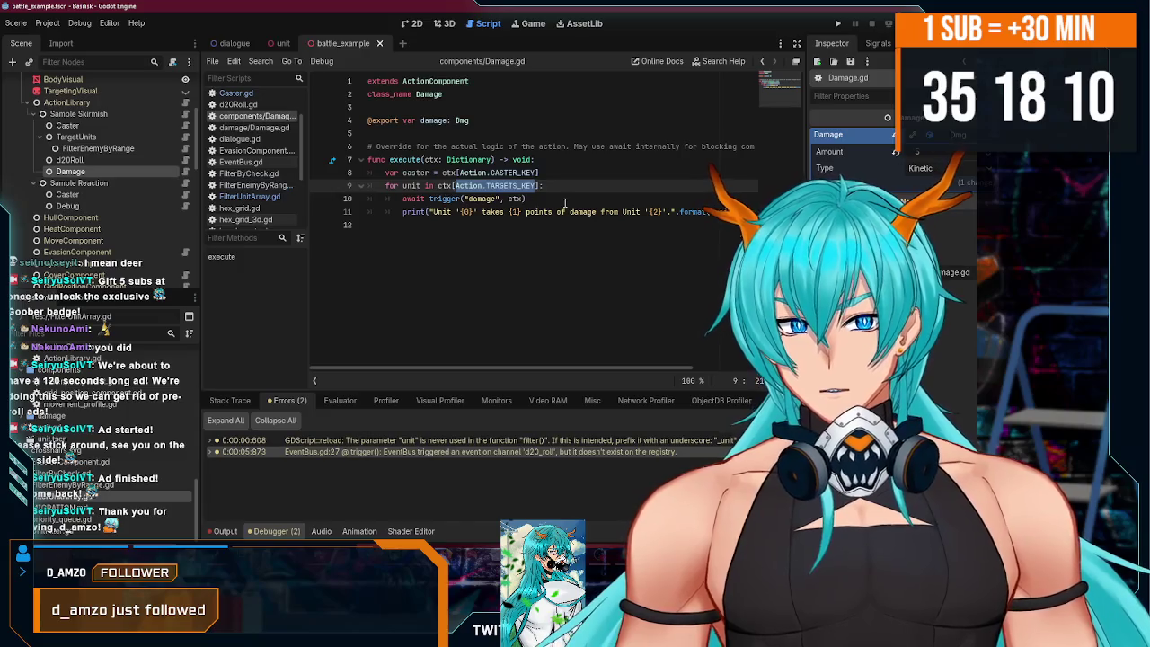
click(557, 200)
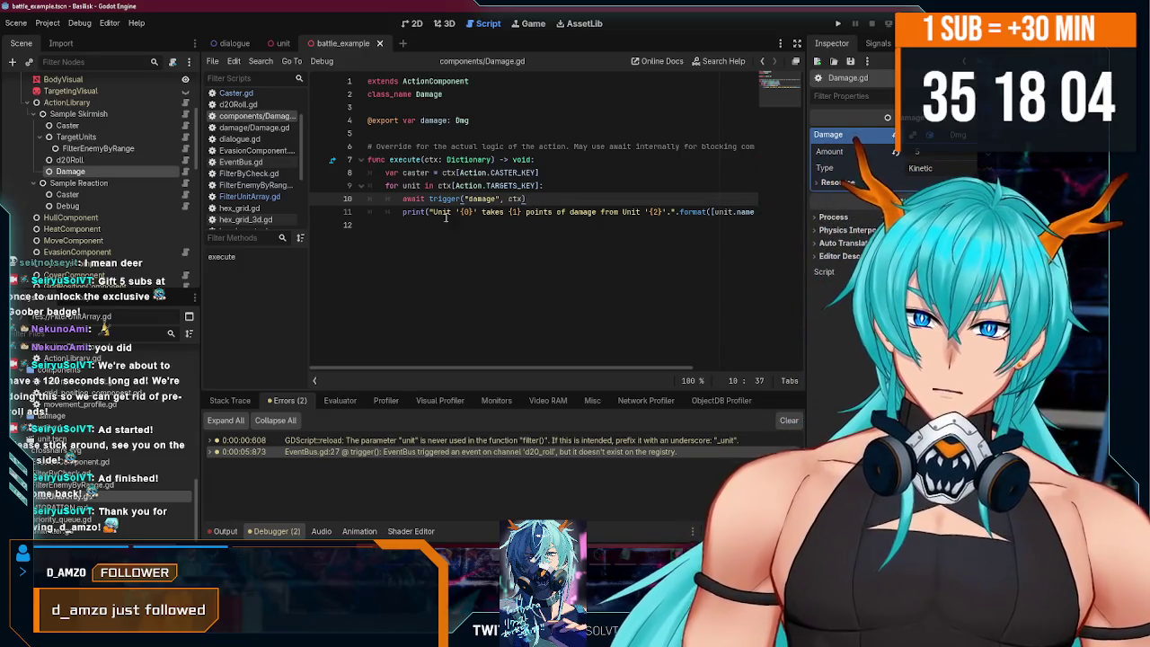
- Select the Sample Skirmish node in the Scene dock
click(135, 162)
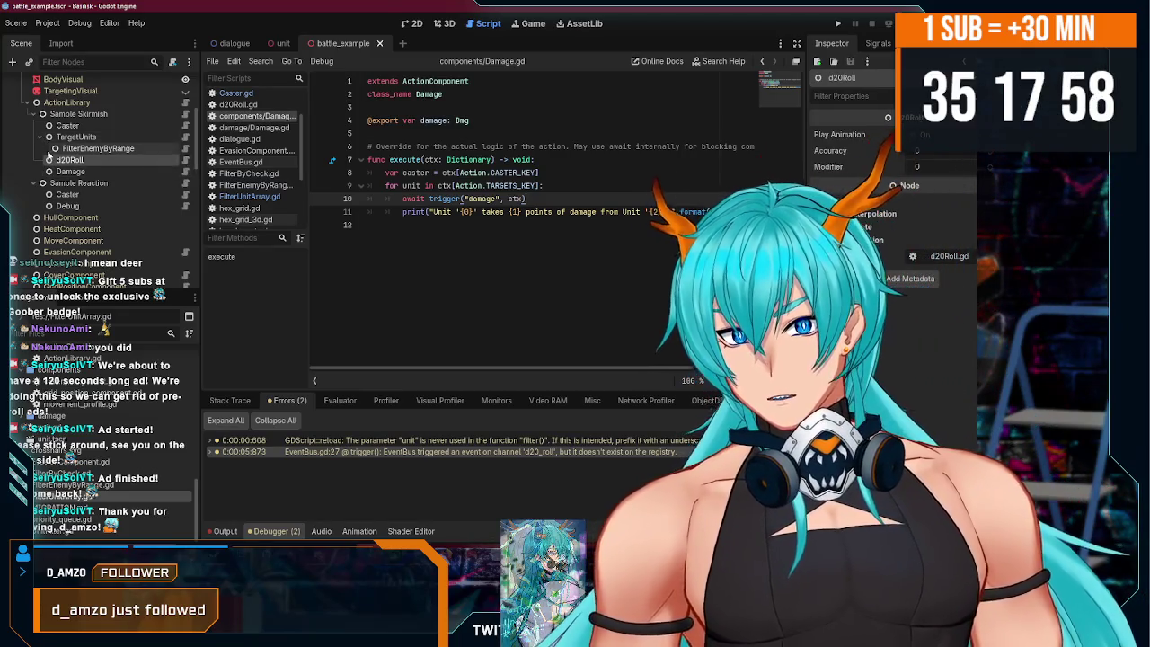
scroll(72, 216, up, 3)
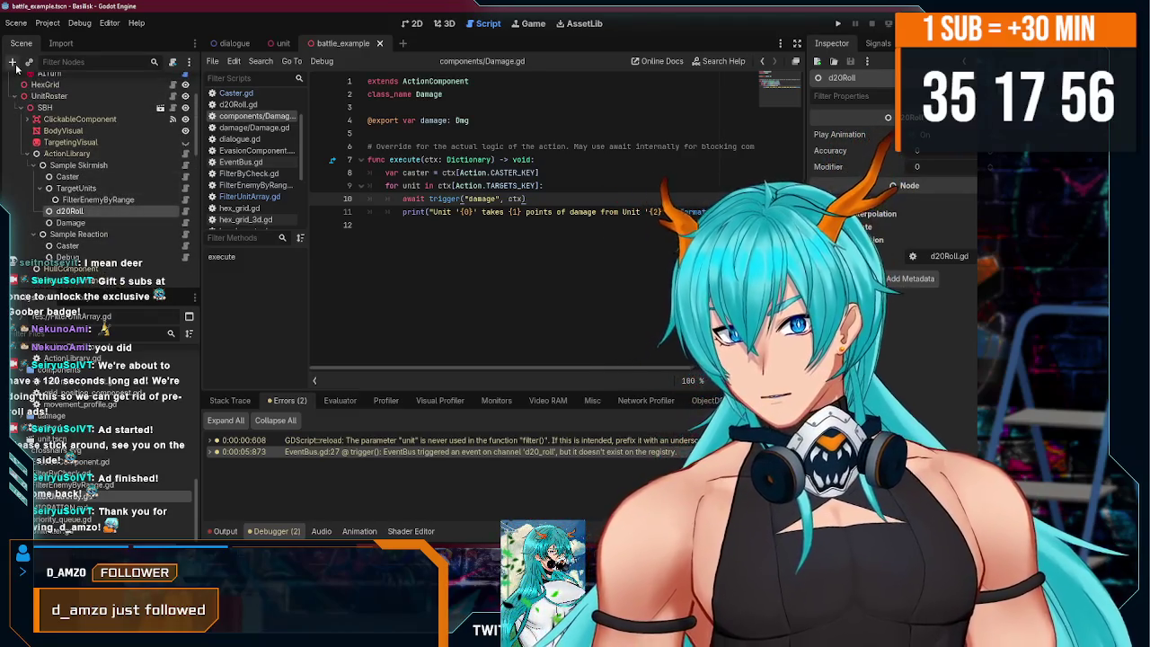
click(78, 165)
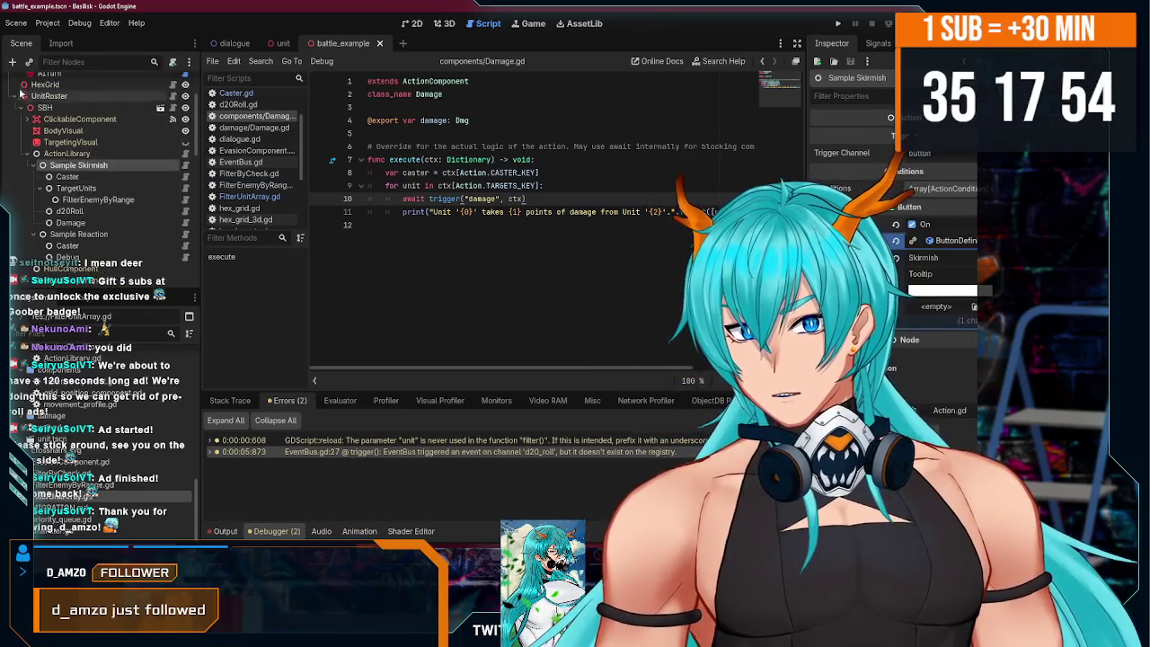
- Add a FilterUnitArray node under Sample Skirmish and move it above Damage
key(ctrl+a)
text(filter)
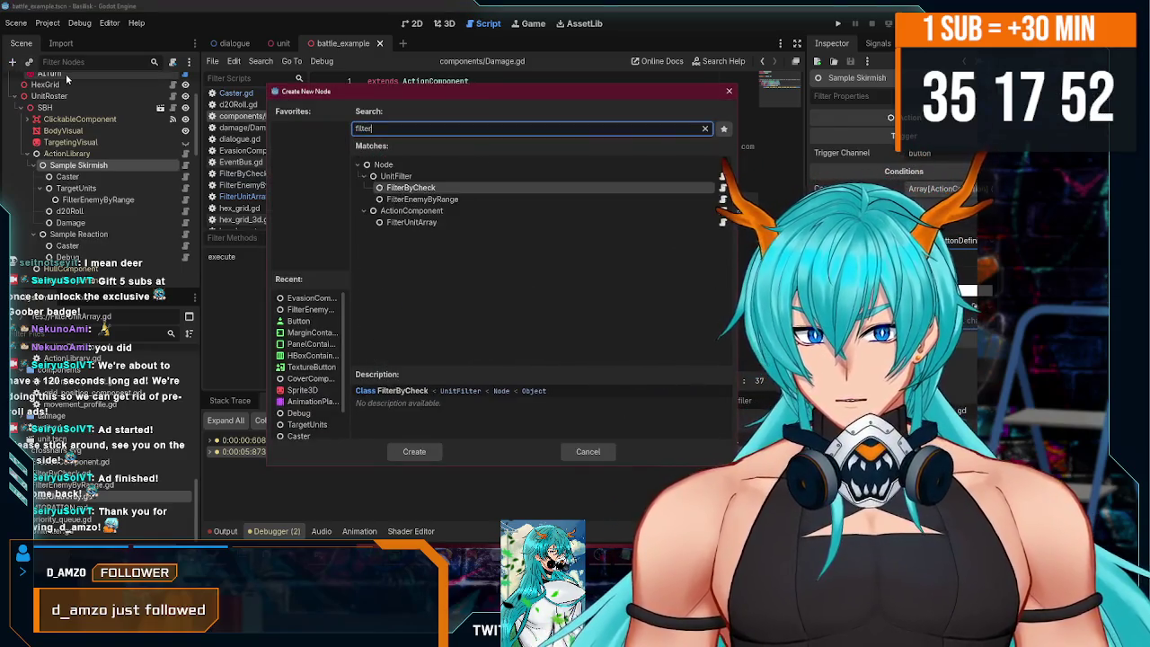
double_click(410, 221)
drag(81, 233, 90, 217)
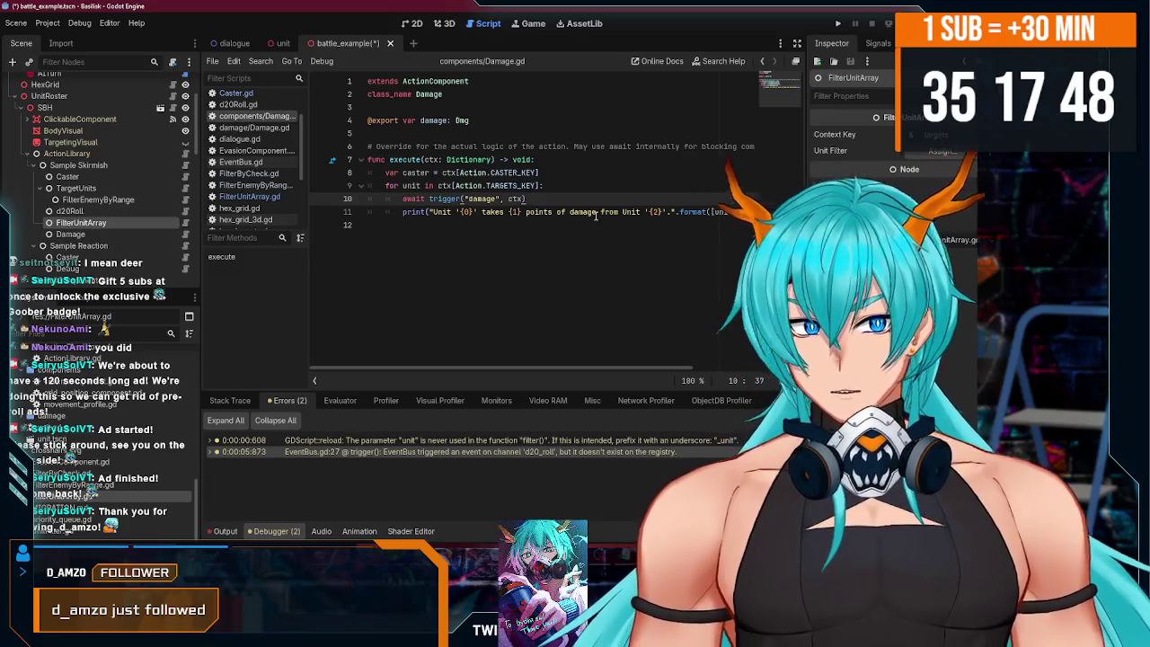
click(942, 151)
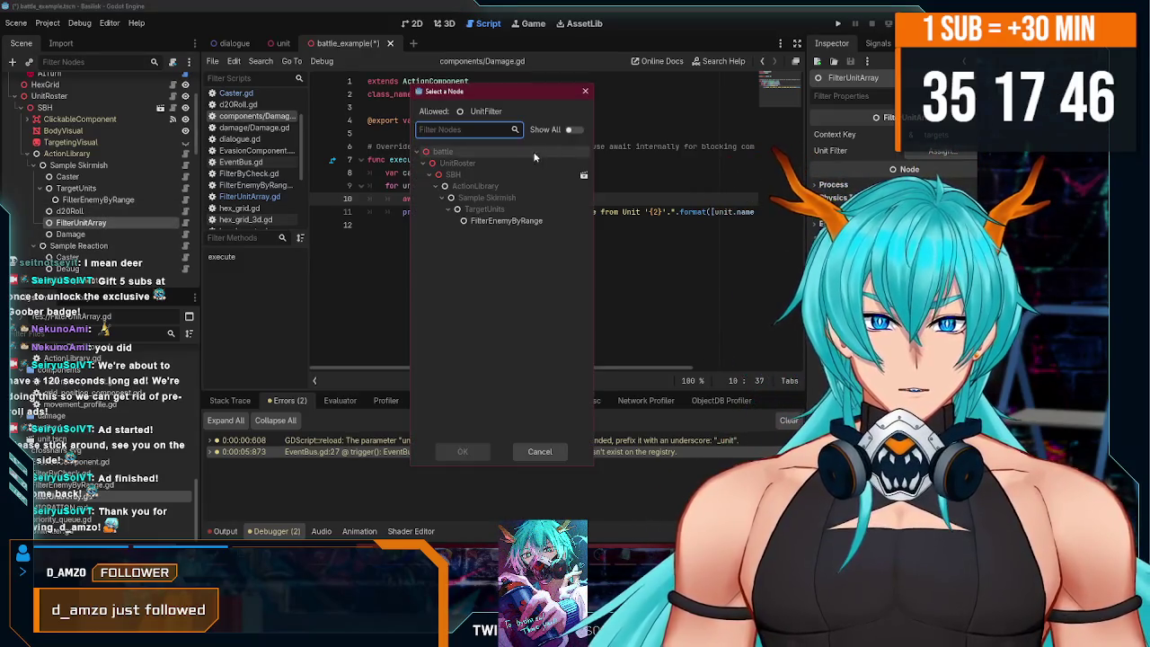
double_click(514, 223)
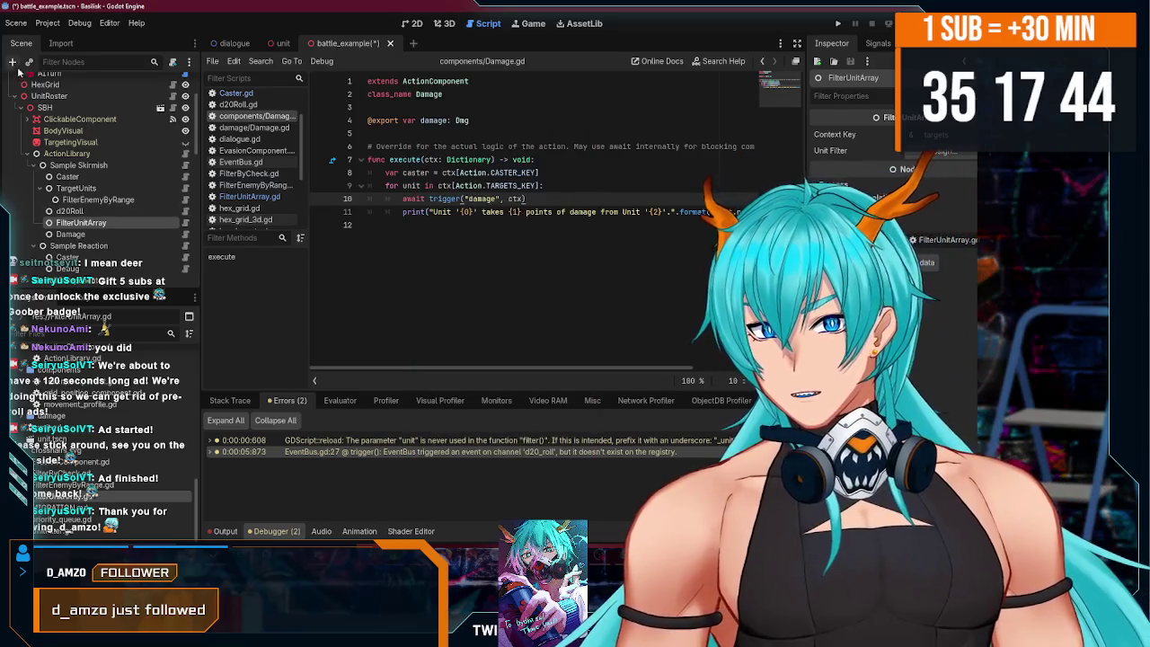
- Add a FilterByCheck child, assign it as FilterUnitArray's Unit Filter, and save the scene
click(12, 62)
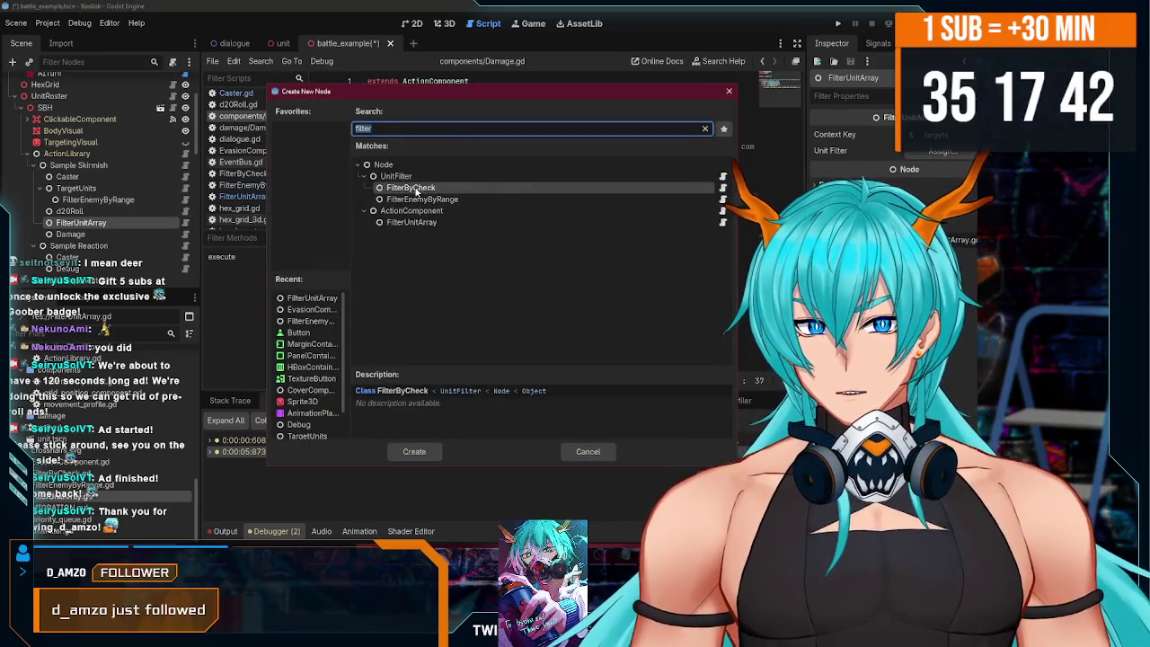
double_click(411, 188)
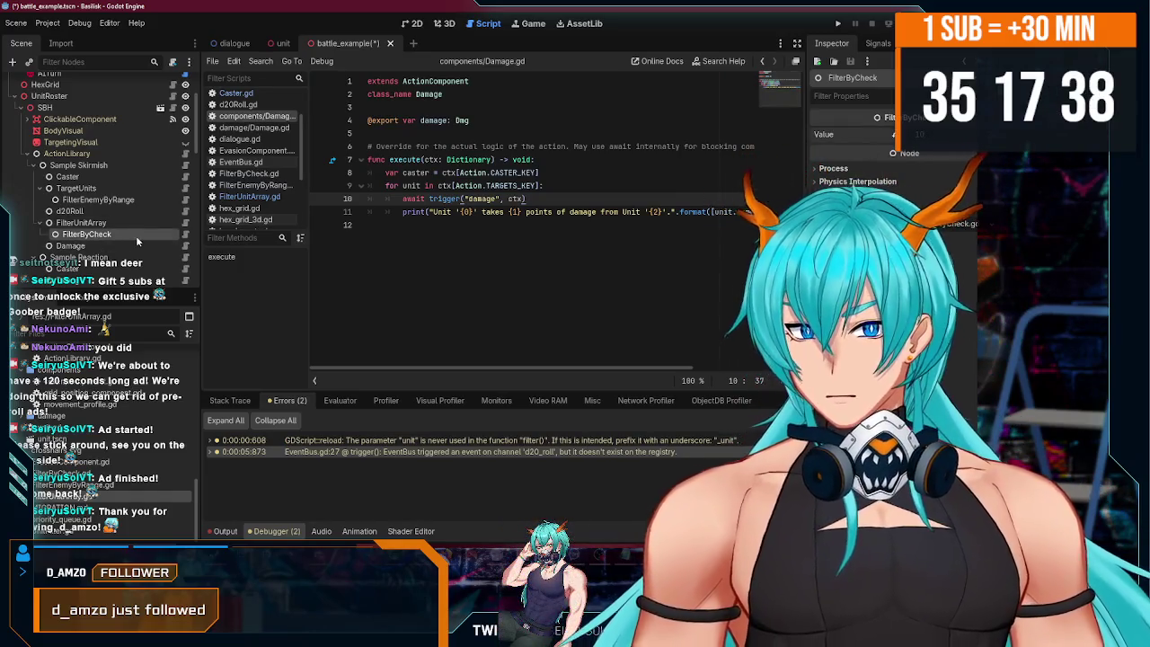
click(81, 221)
click(938, 151)
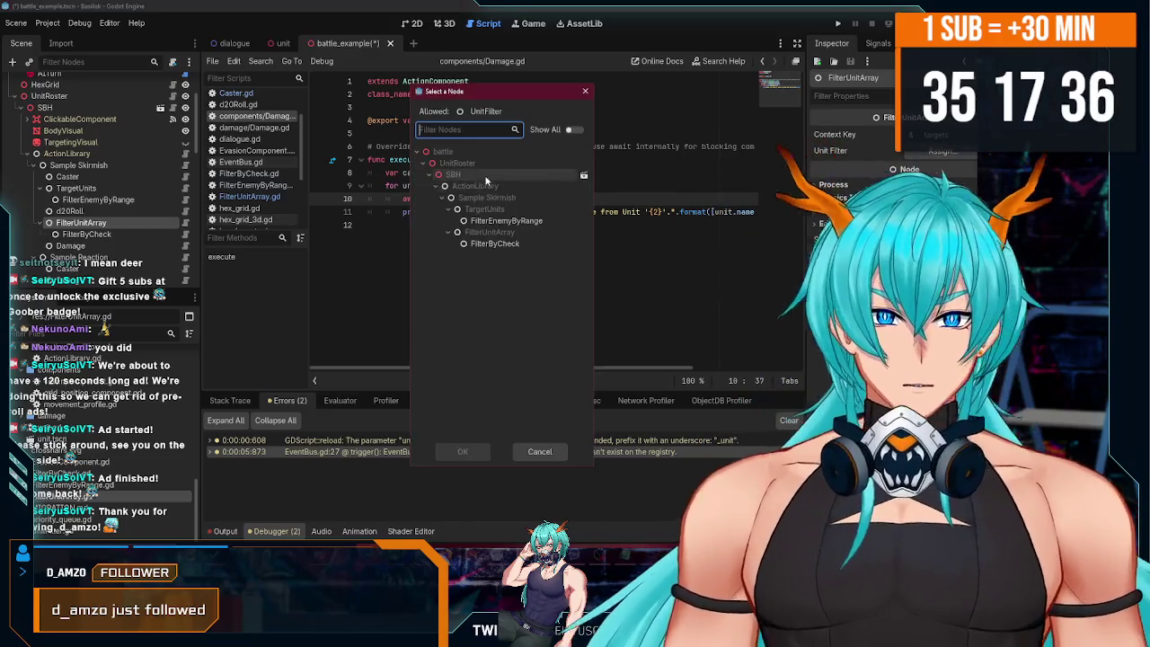
click(494, 242)
click(463, 451)
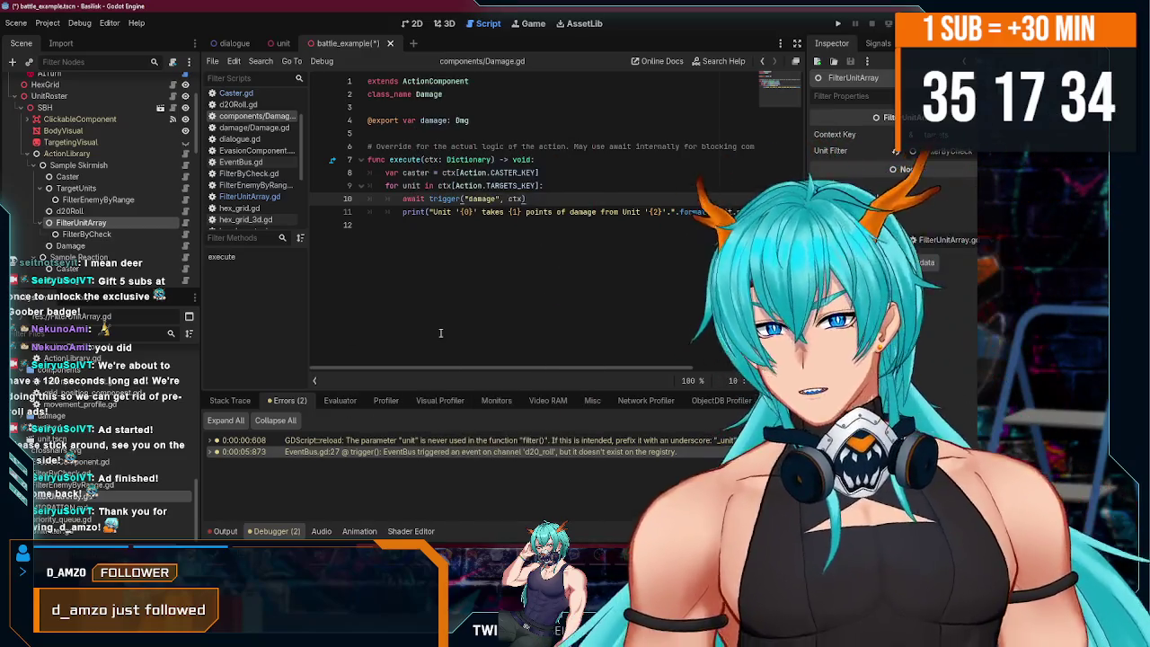
key(ctrl+s)
- Verify the Unit Filter setting and open the FilterByCheck.gd script
scroll(102, 208, down, 2)
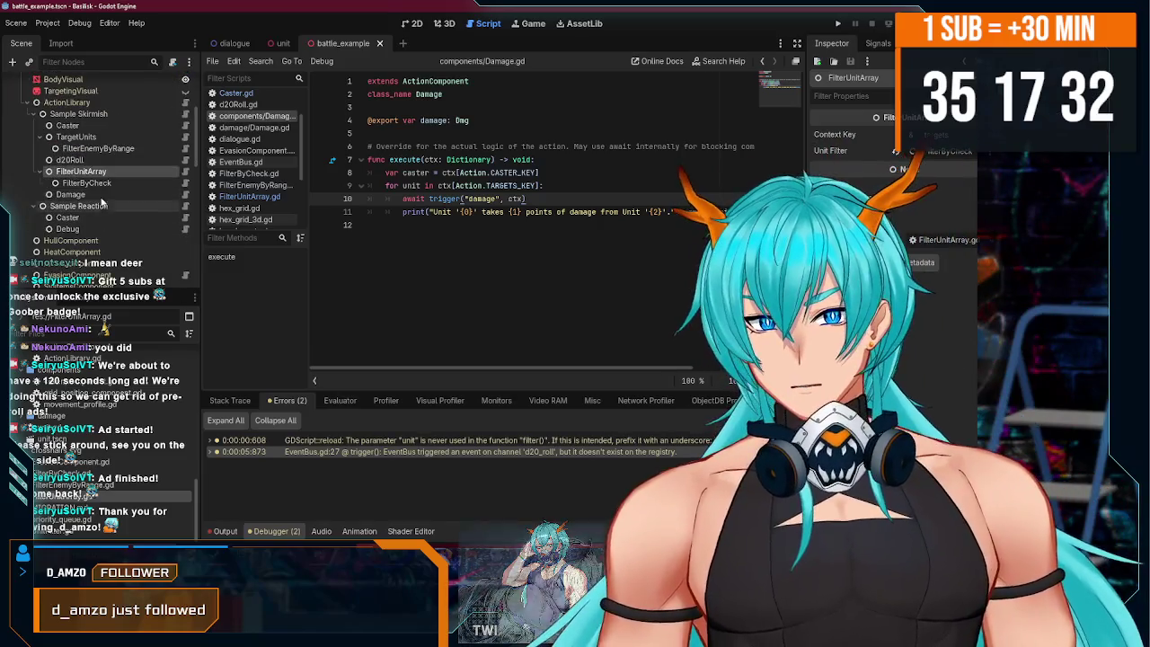
click(87, 182)
scroll(90, 205, up, 1)
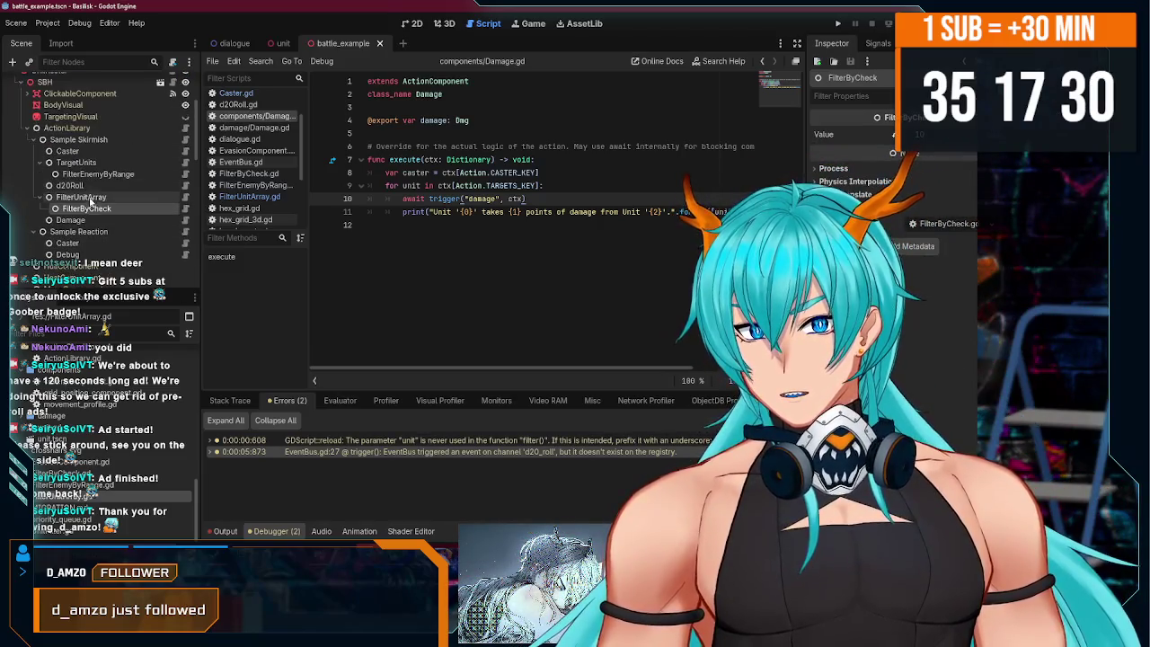
click(90, 197)
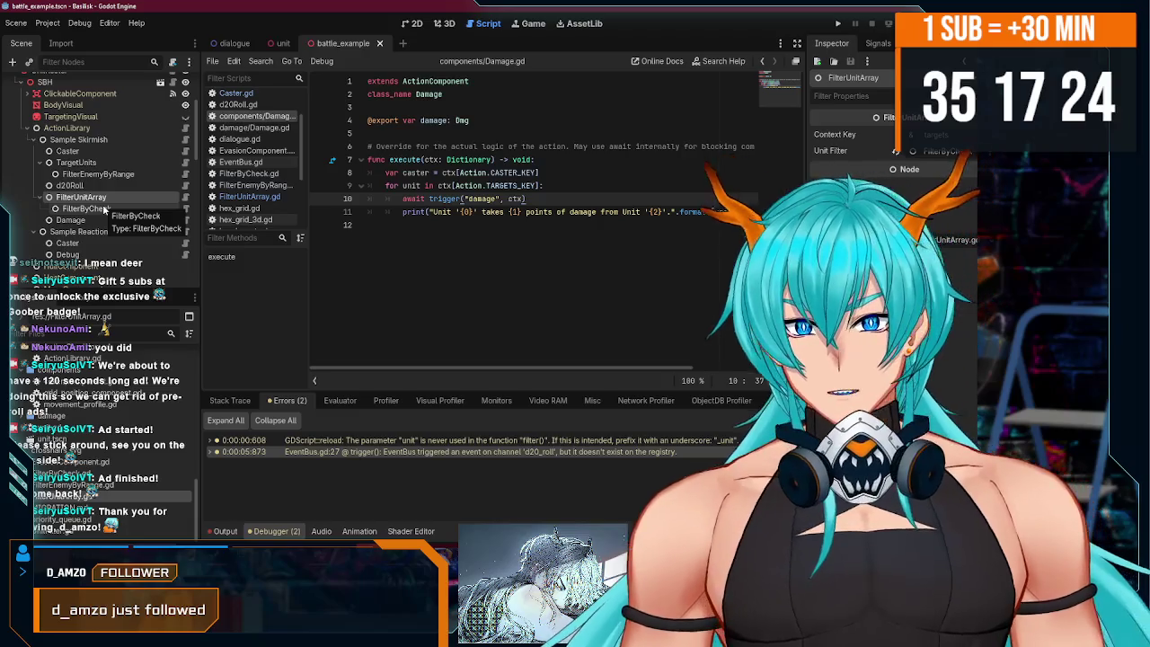
click(105, 208)
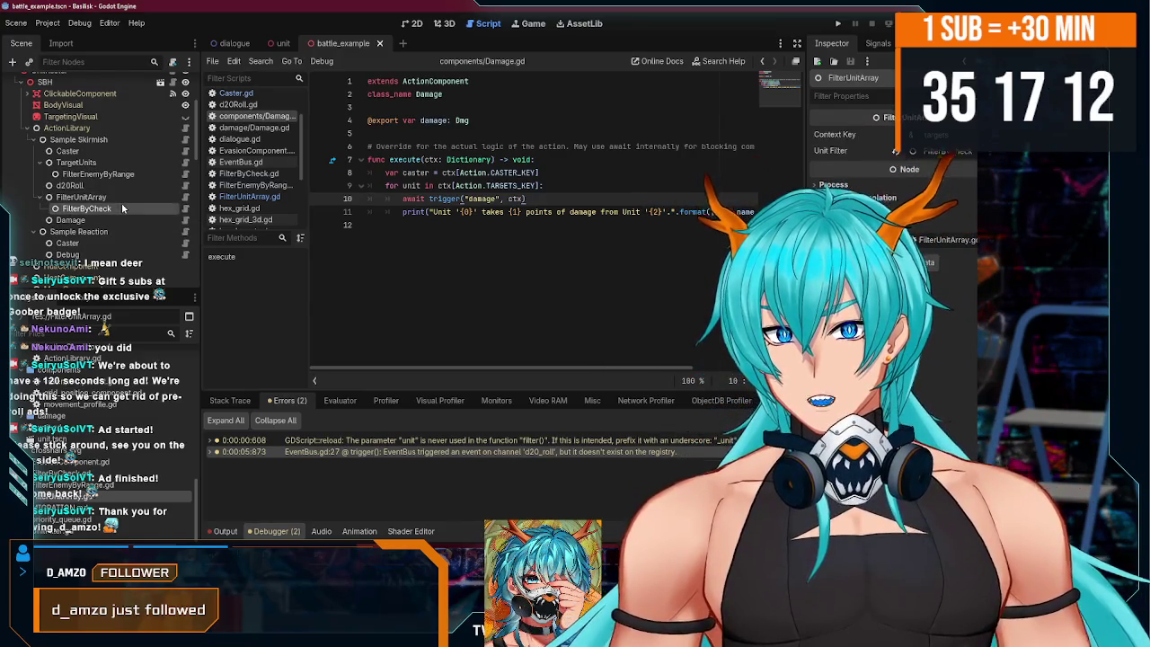
click(184, 209)
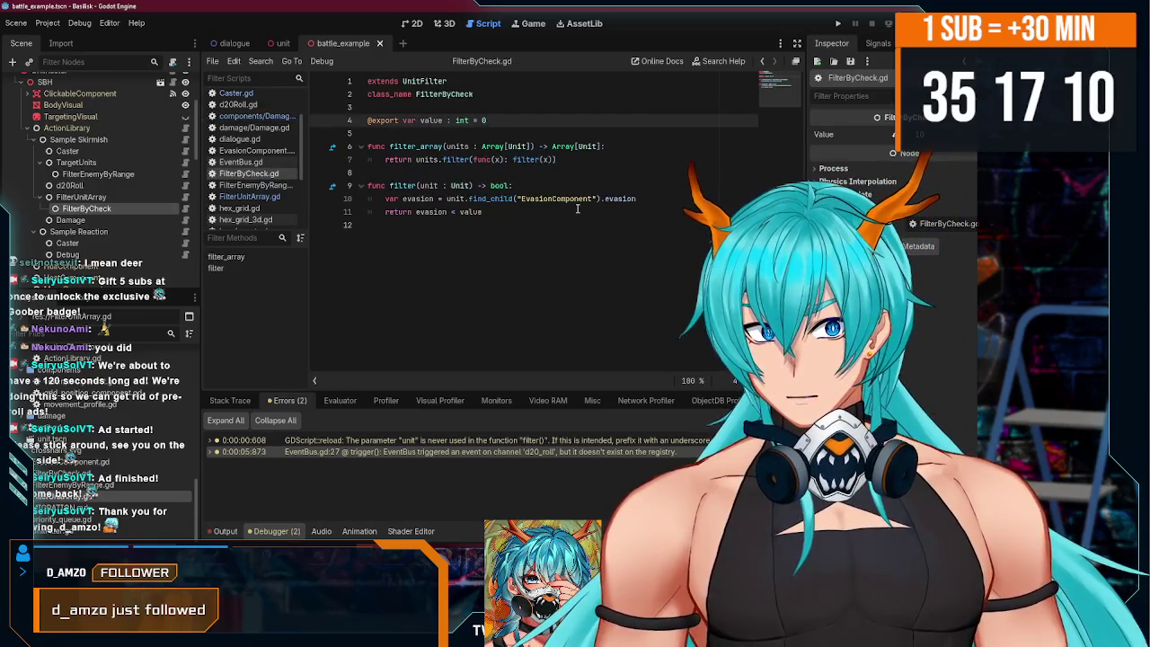
click(139, 195)
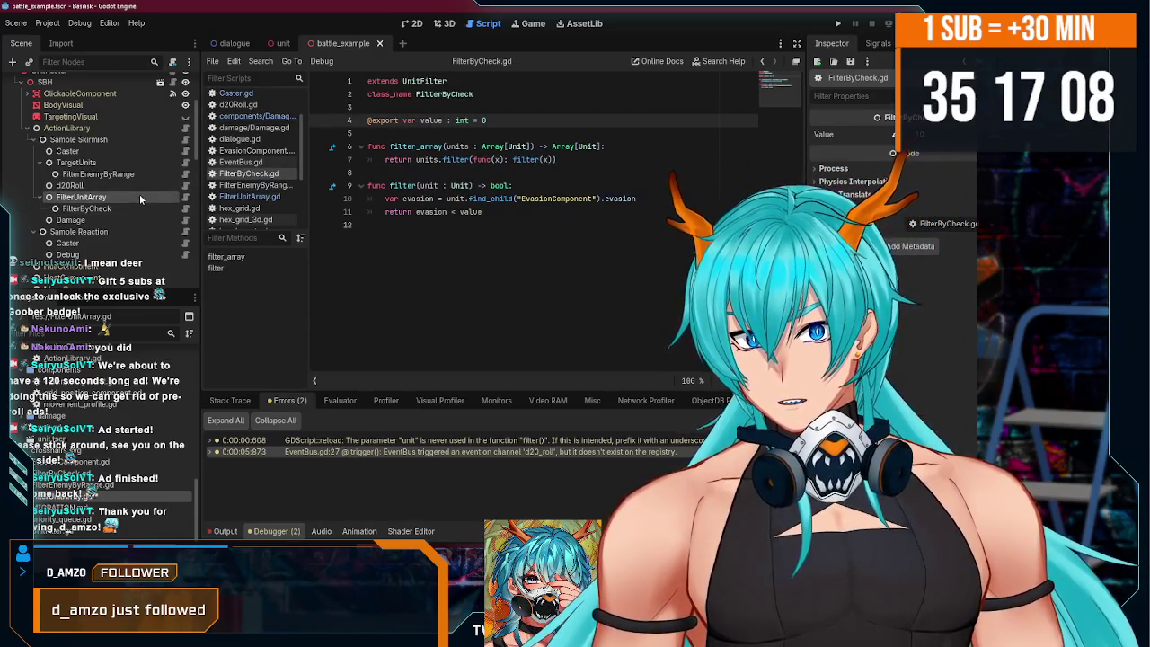
click(184, 196)
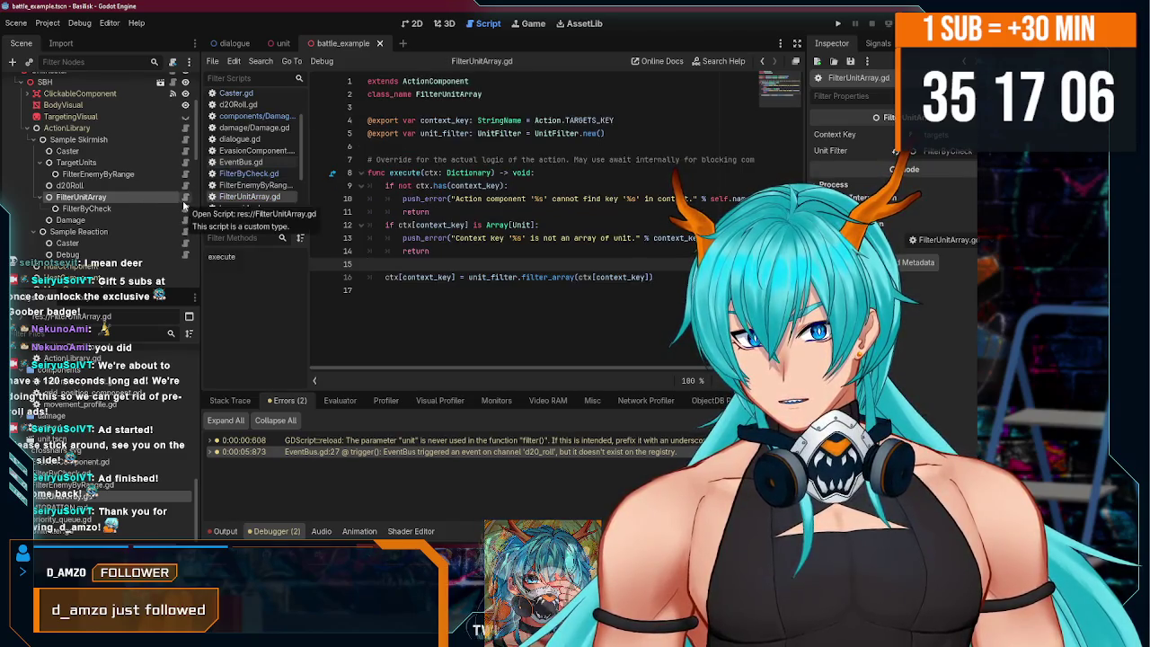
click(185, 208)
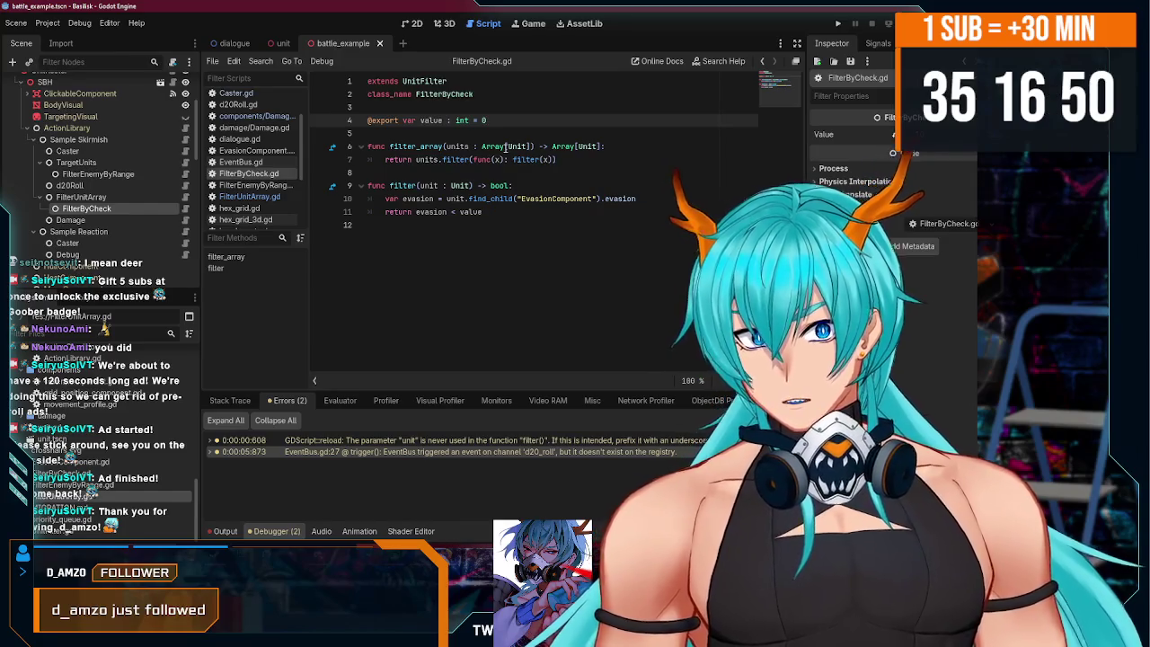
key(Return)
- Add the exported 'action' variable declaration to FilterByCheck and save the script
text(@export)
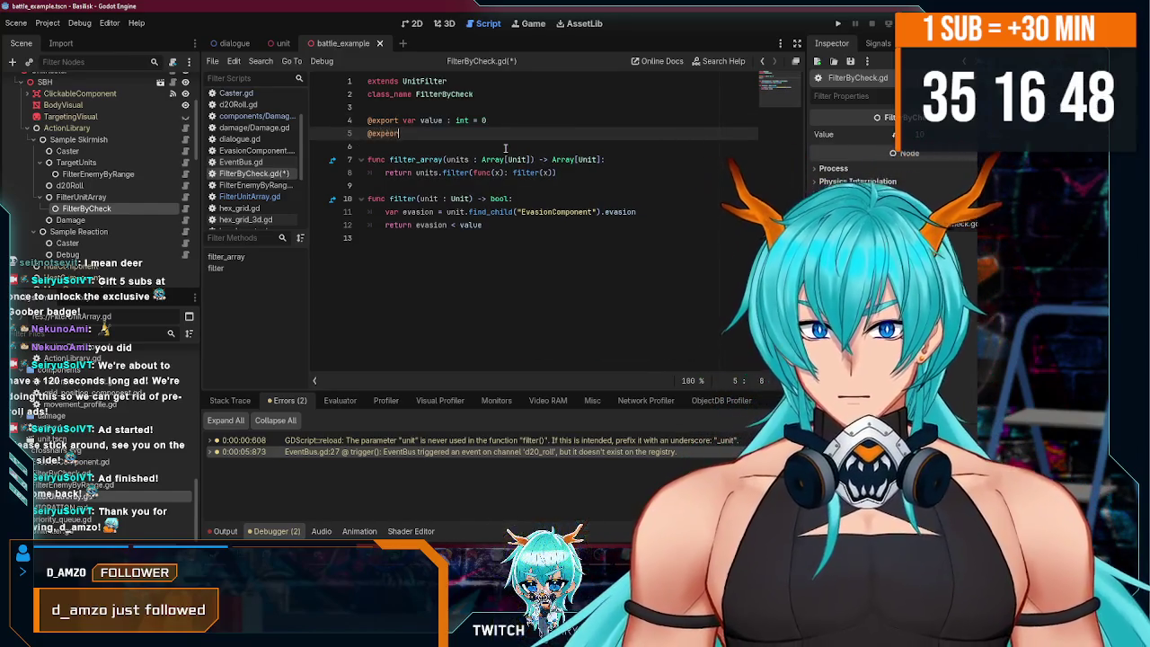
key(BackSpace)
text(var )
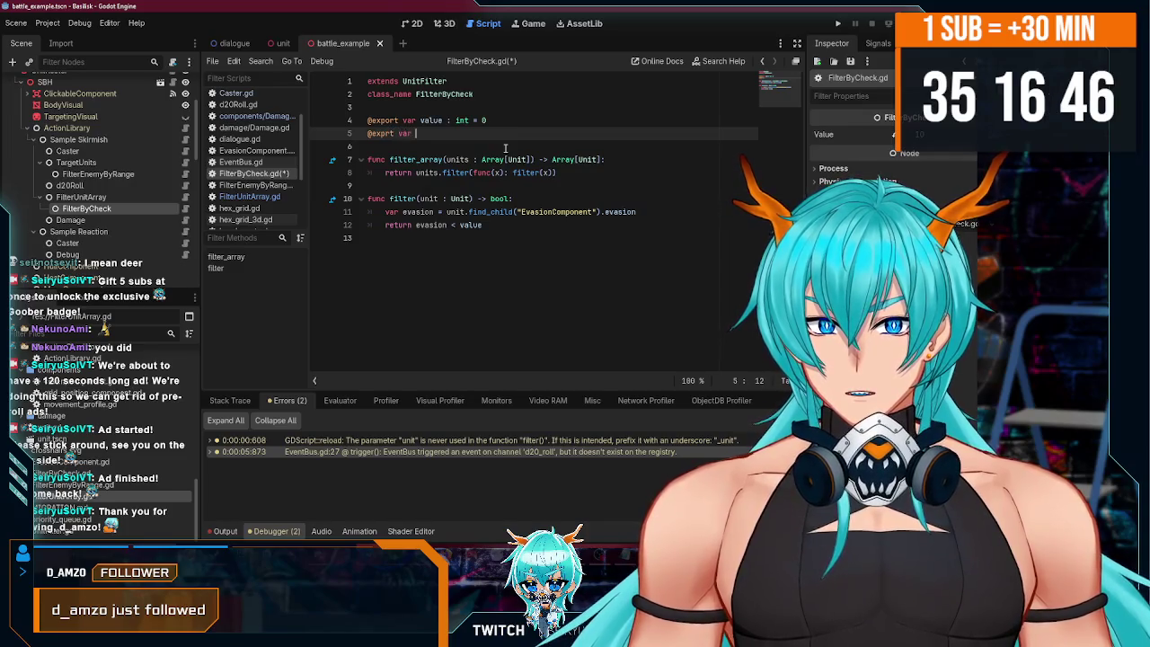
text(ort va)
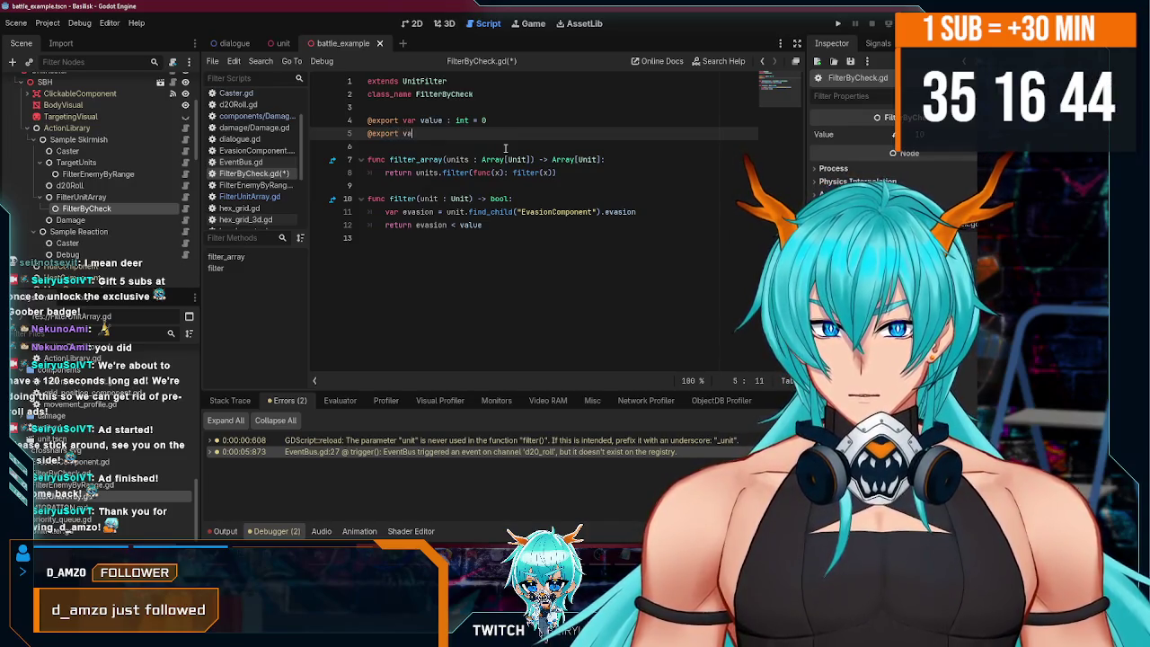
text(tion_ct)
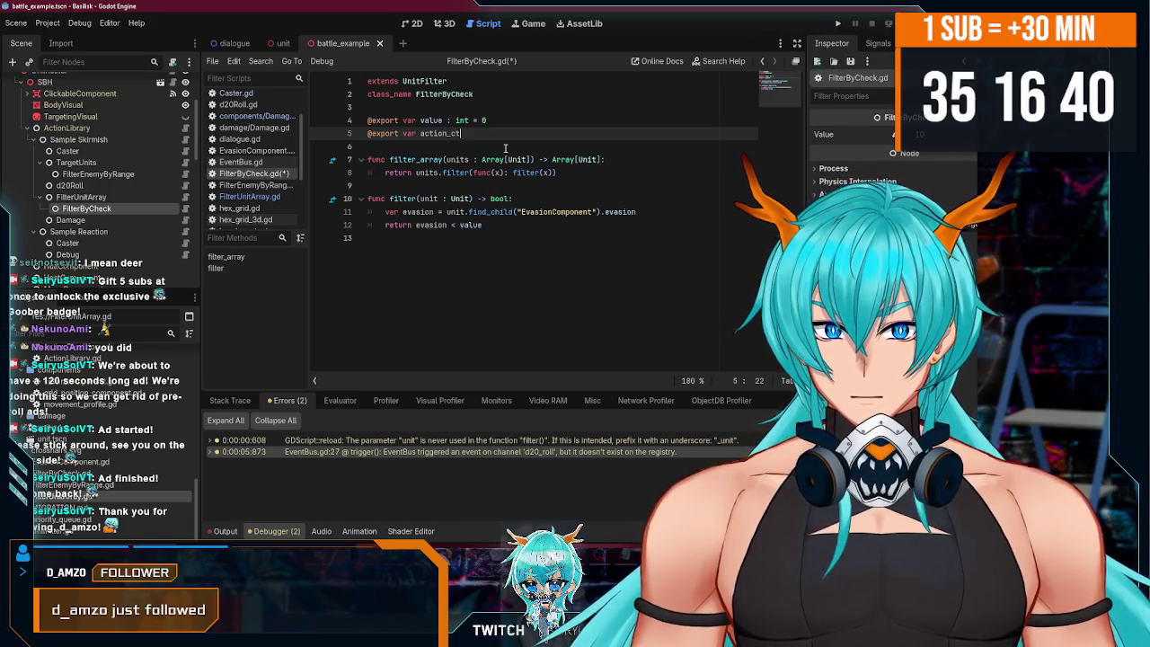
key(BackSpace)
key(BackSpace)
key(BackSpace)
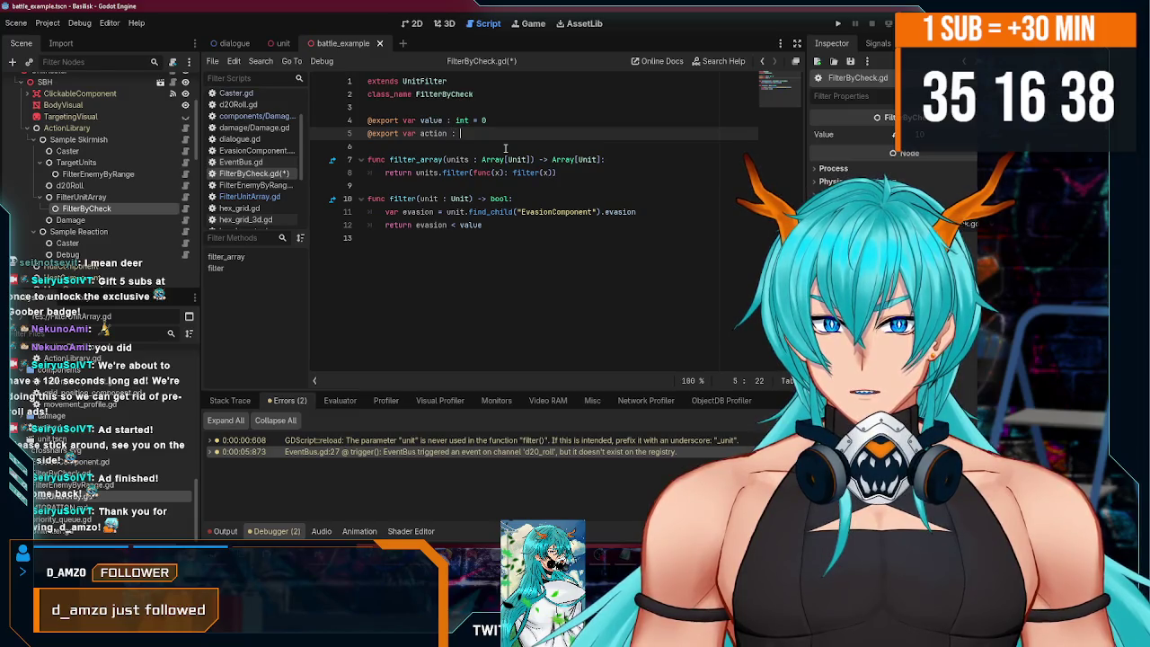
text(: Action)
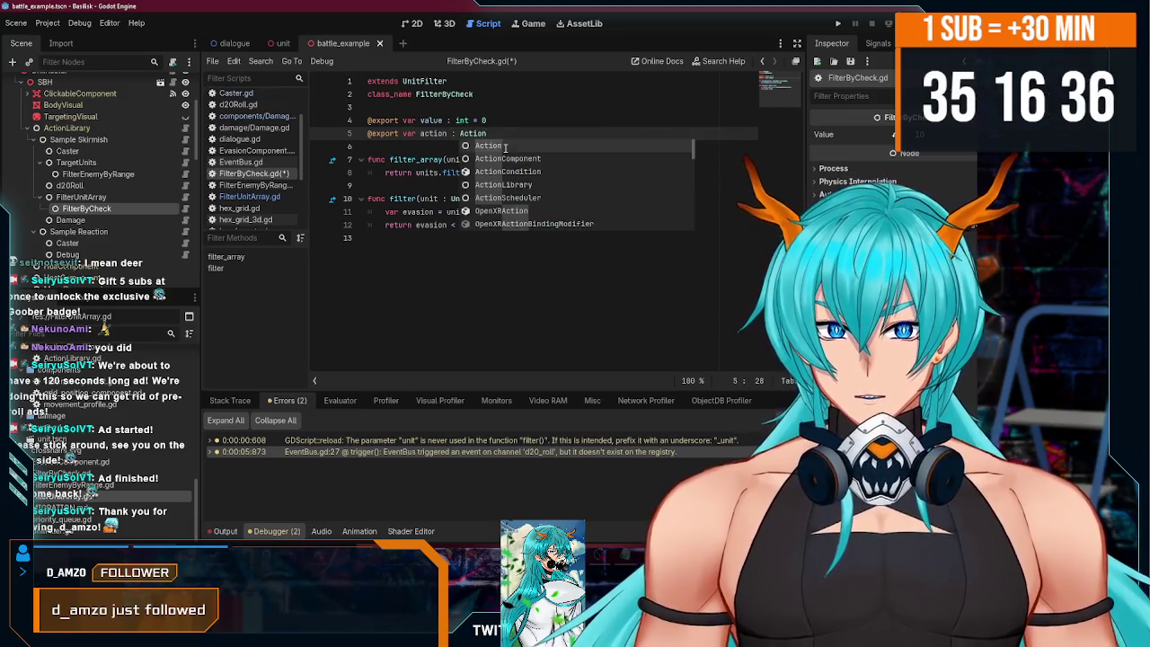
text(=)
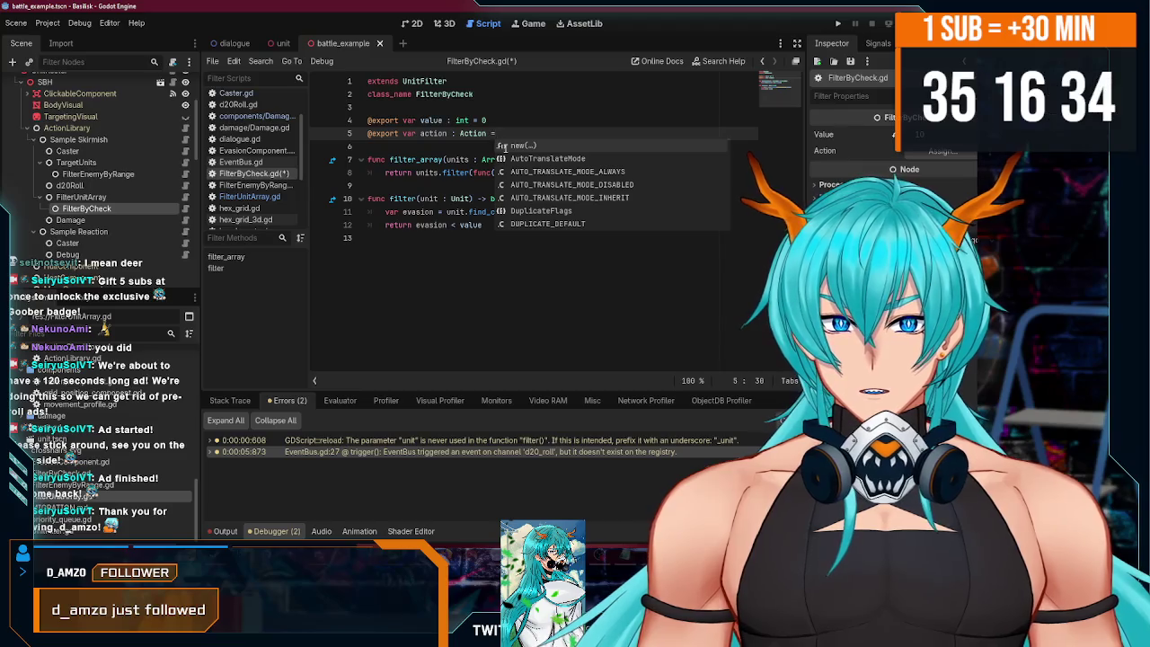
key(BackSpace)
key(BackSpace)
key(ctrl+s)
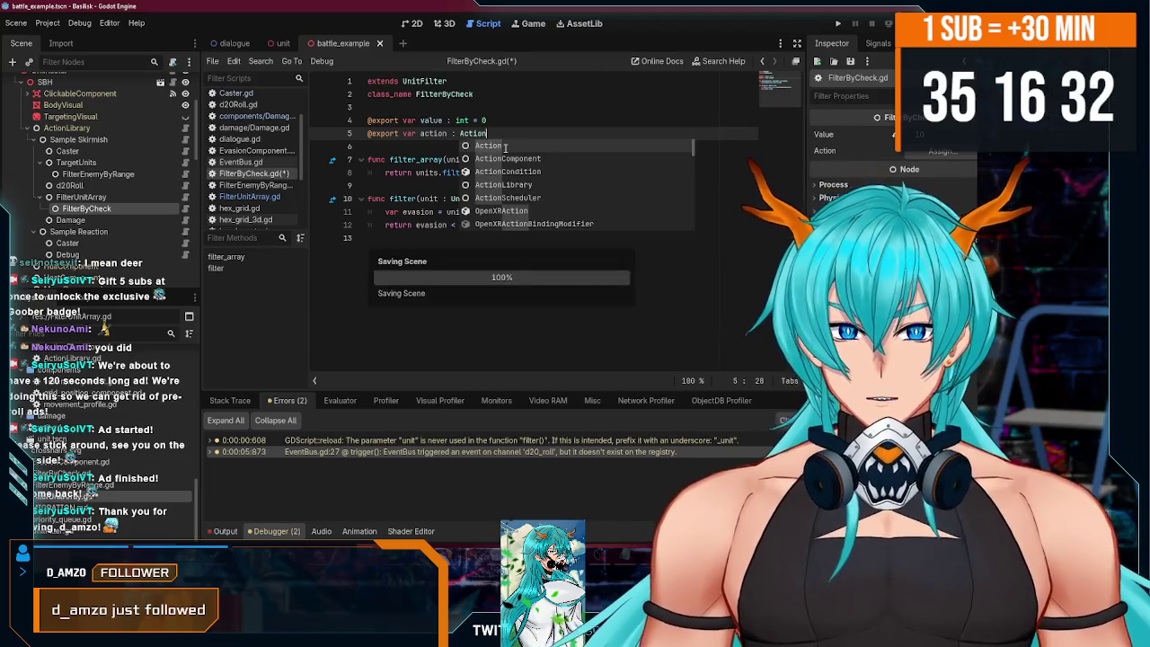
key(Escape)
key(Up)
key(Up)
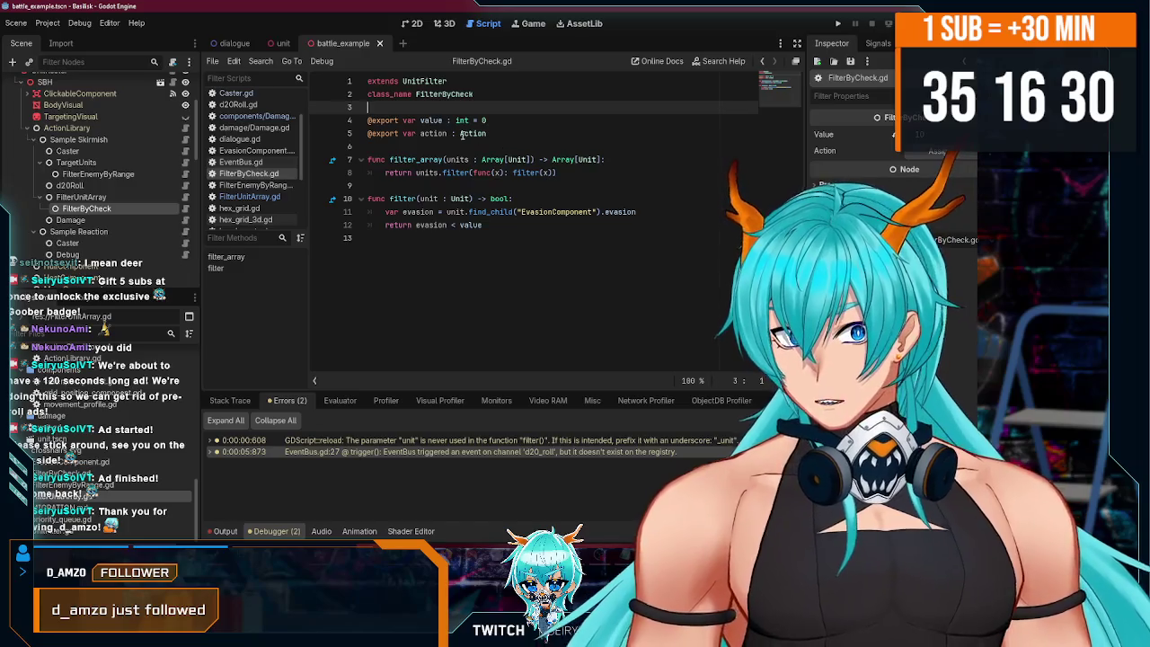
- Add a blank line below the exports and rename the value variable to context_key
click(493, 133)
key(Return)
key(Return)
text(var _ctx)
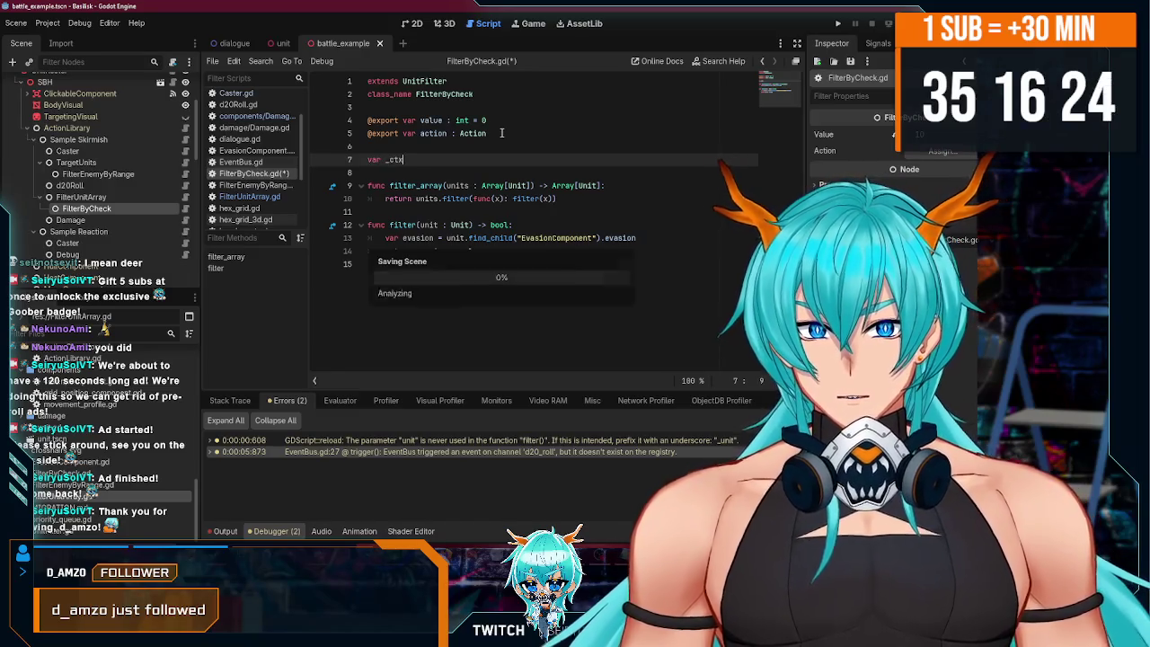
double_click(428, 120)
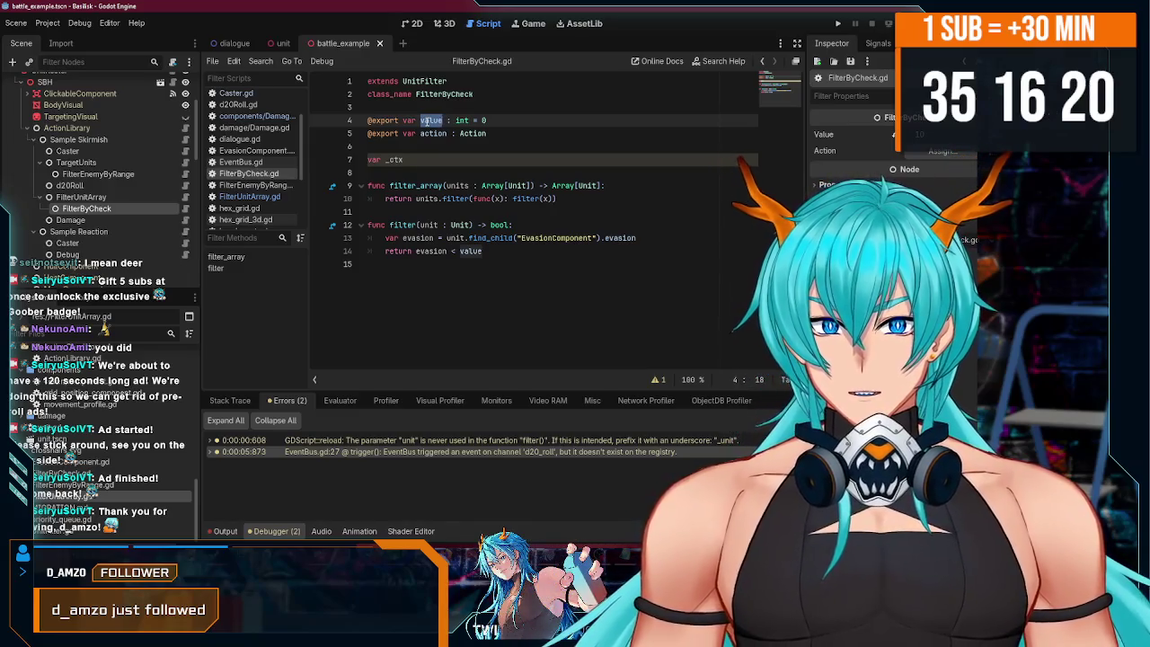
text(th)
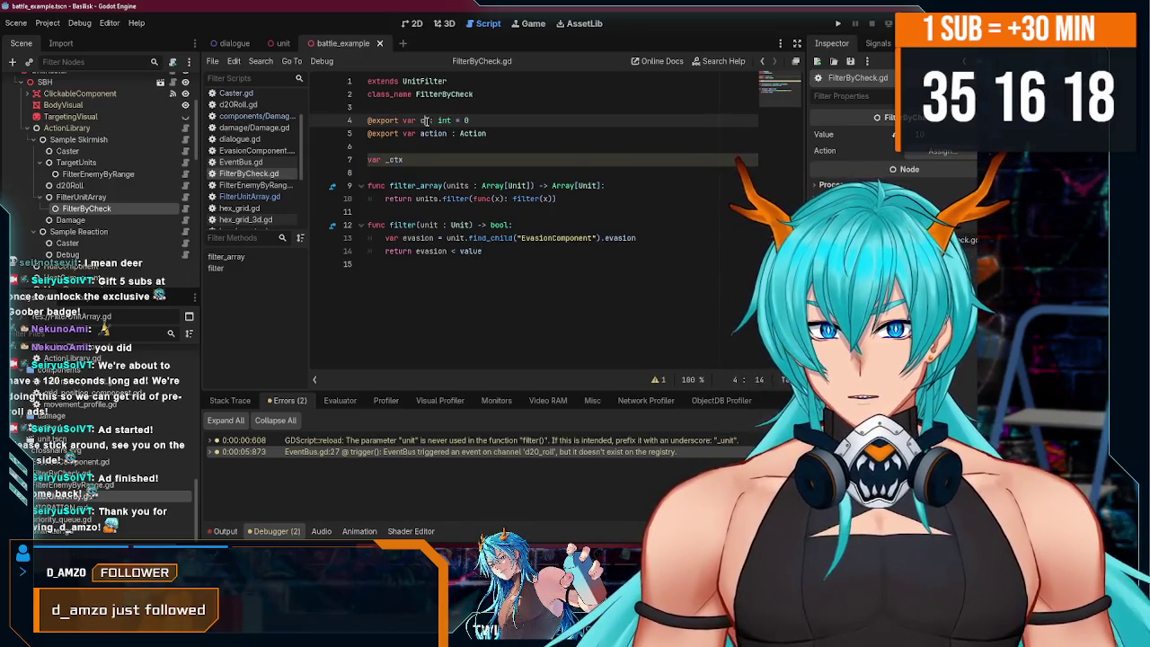
text(h)
text(key)
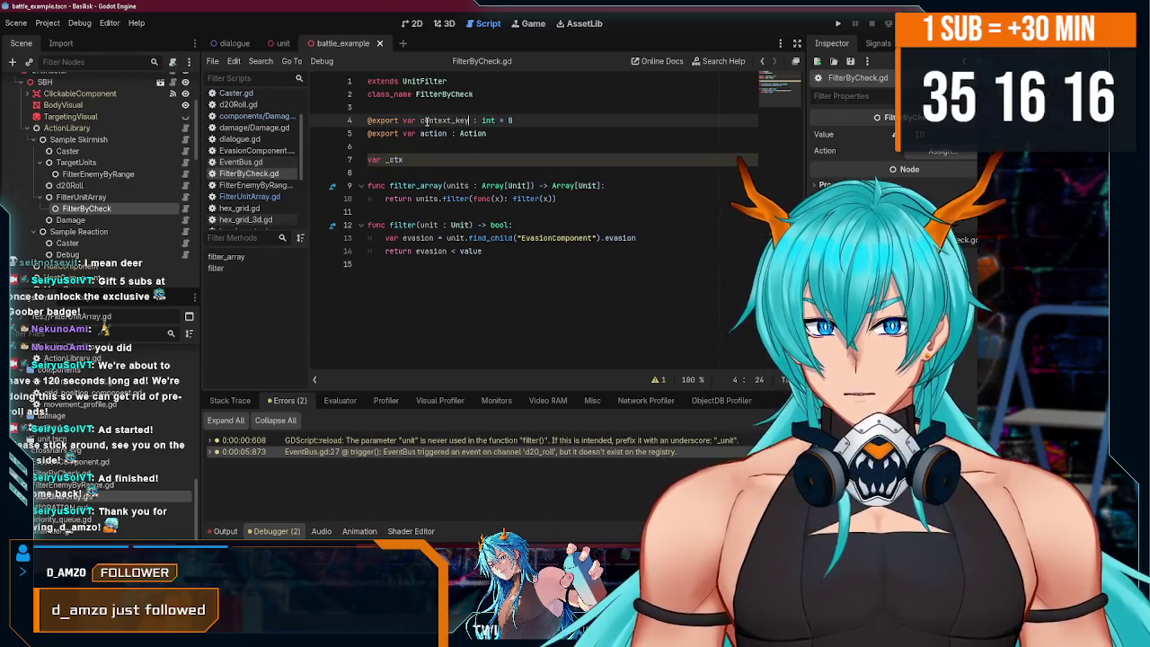
- Type context_key as StringName defaulting to Action.D20_ROLL_KEY and save the script
double_click(488, 119)
text(Stri)
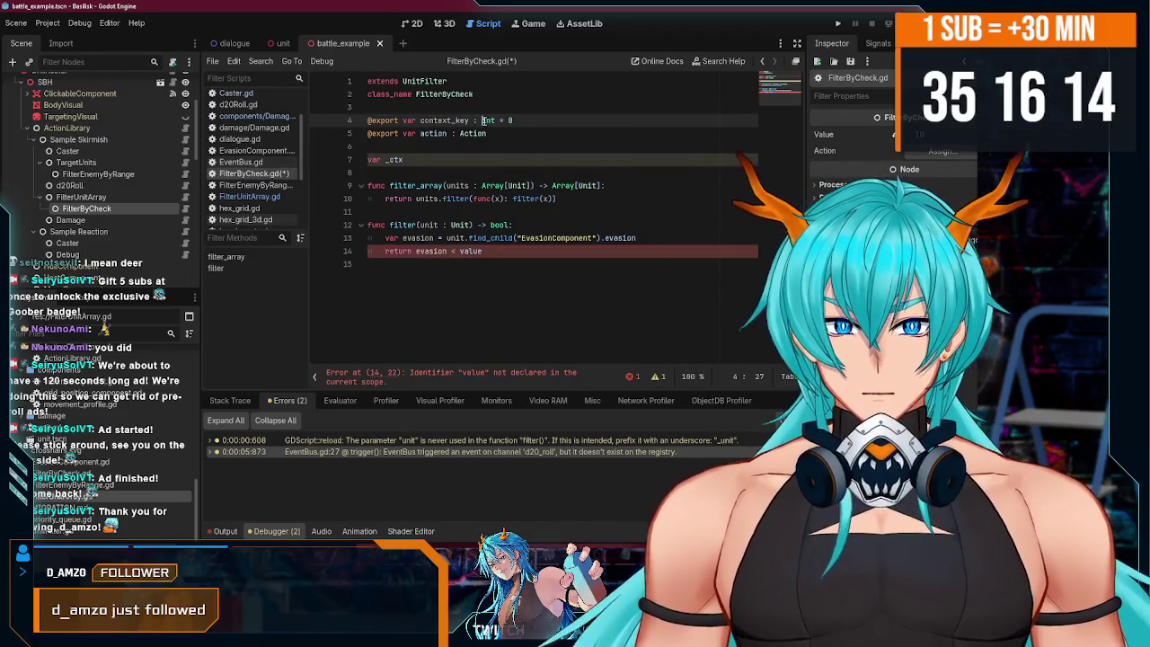
text(ng)
key(Return)
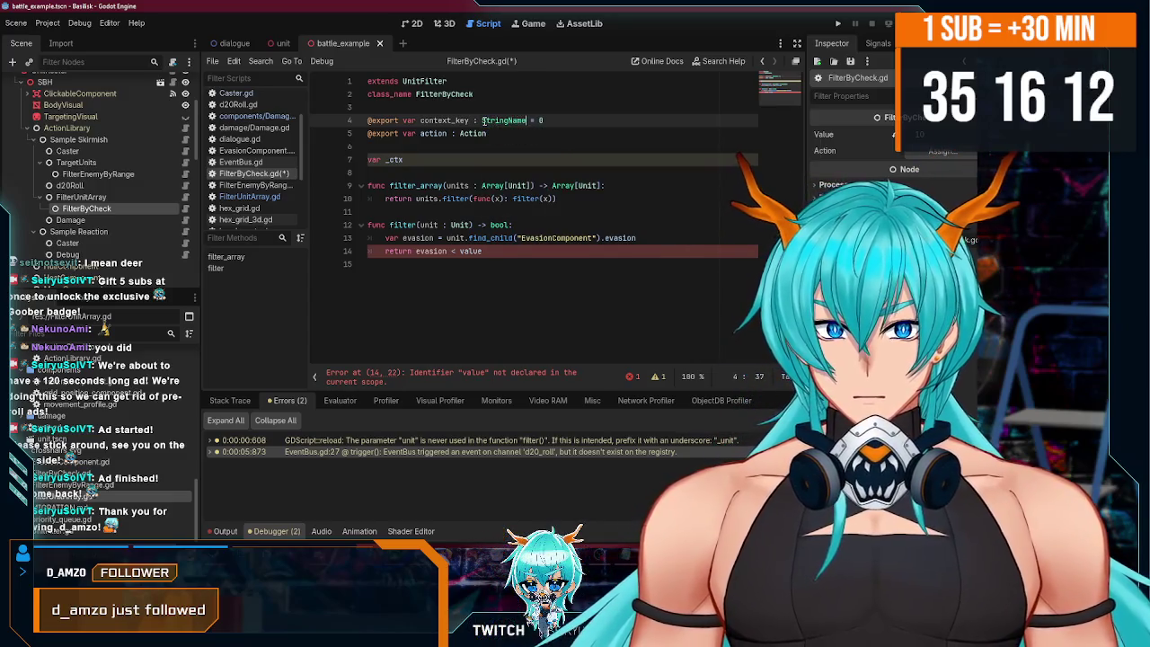
click(584, 119)
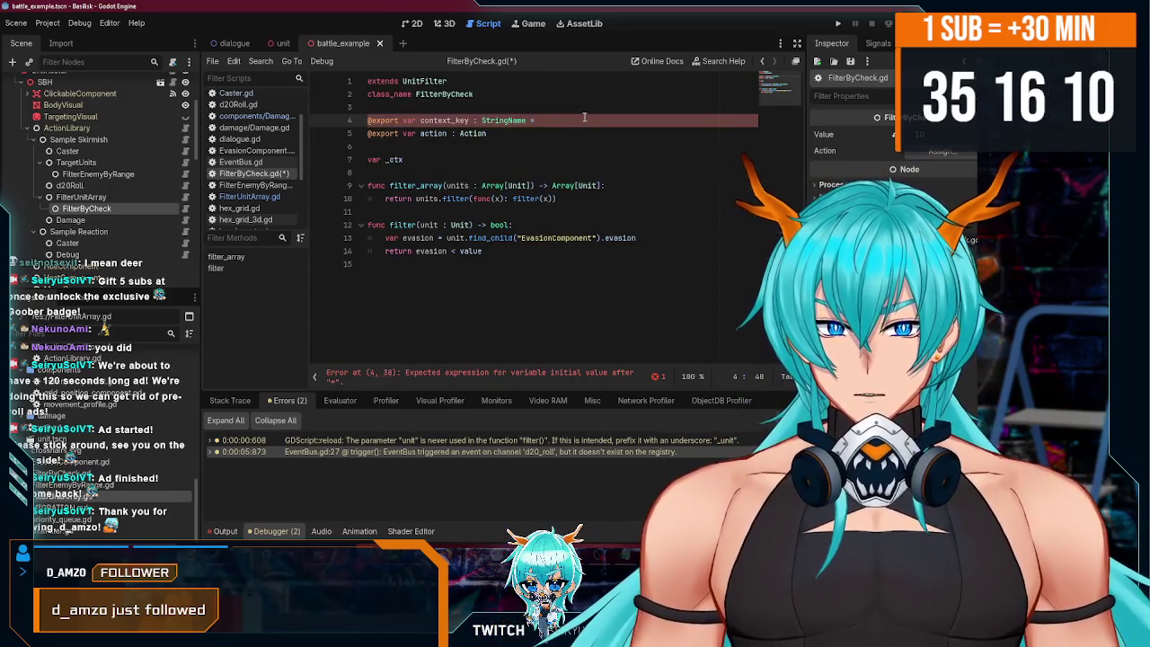
text(&ction.)
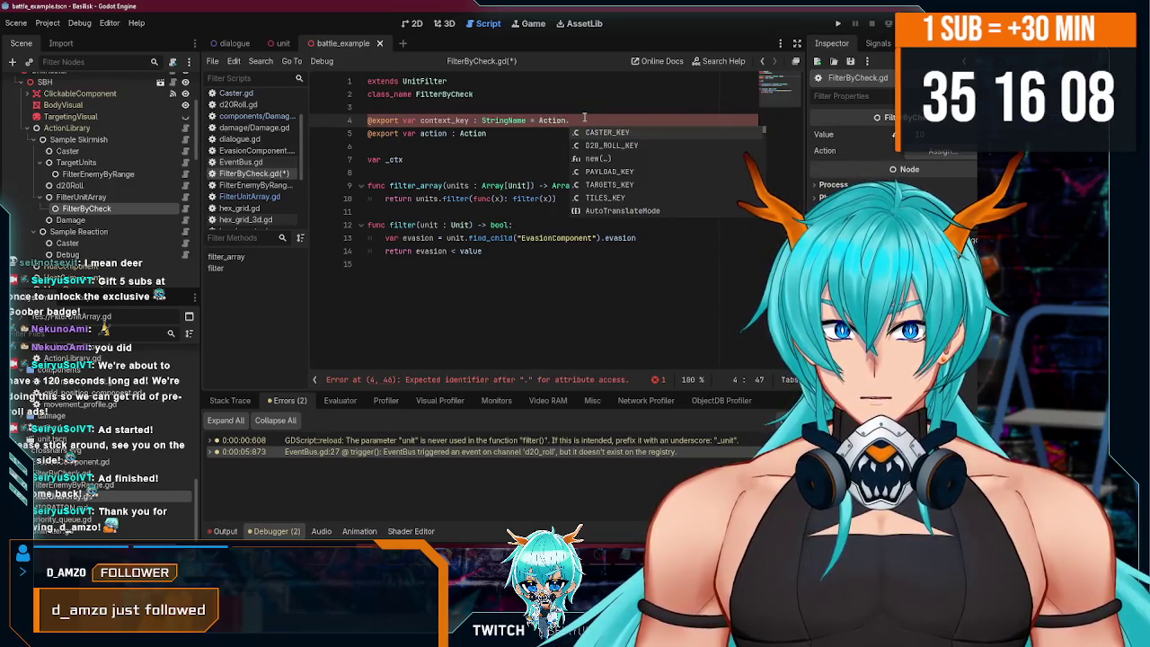
key(Down)
key(Return)
key(ctrl+s)
click(517, 135)
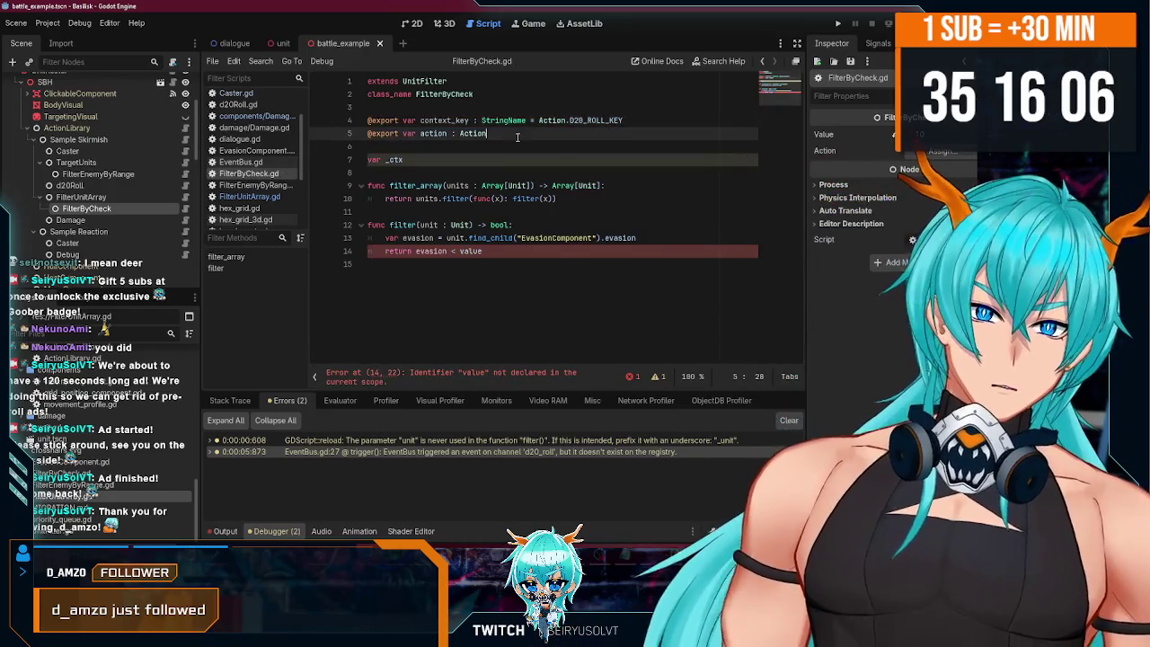
click(481, 159)
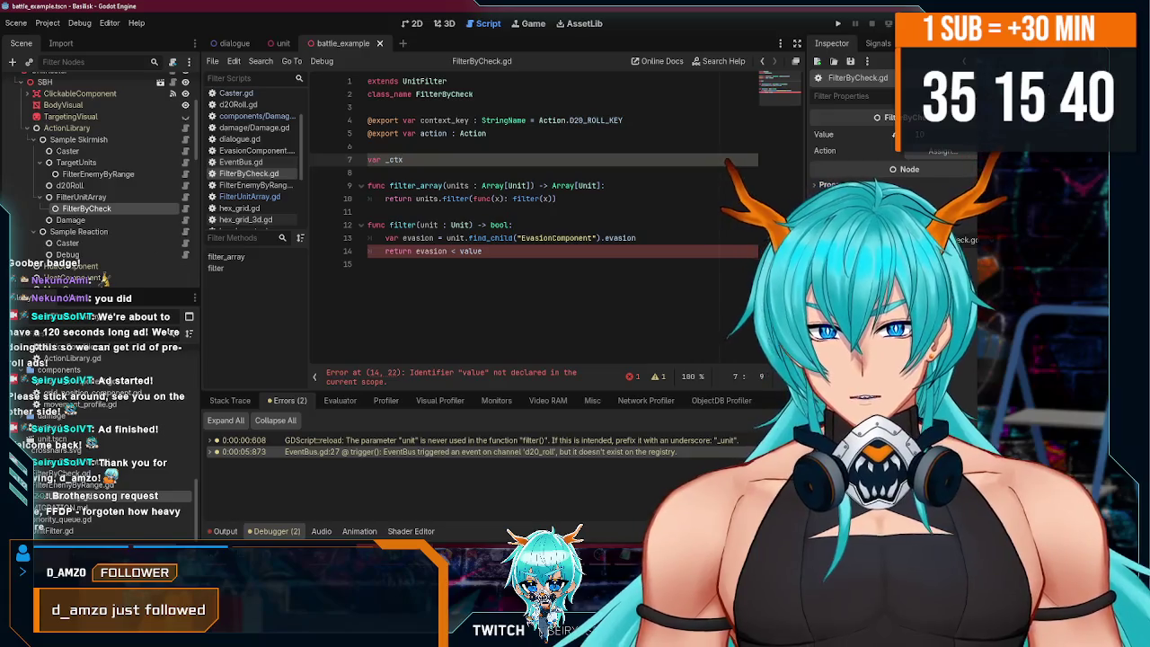
- Switch from the Godot script editor to the OBS Studio window
key(alt+Tab)
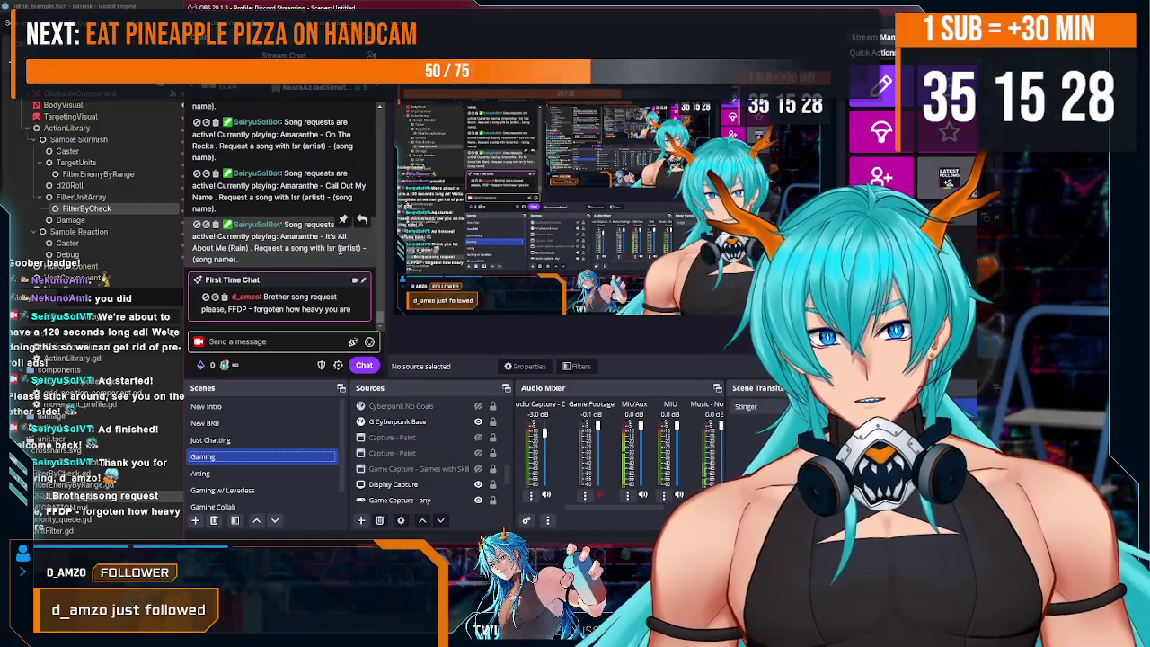
- Select a word in the OBS chat dock, then switch to the Spotify window
double_click(359, 248)
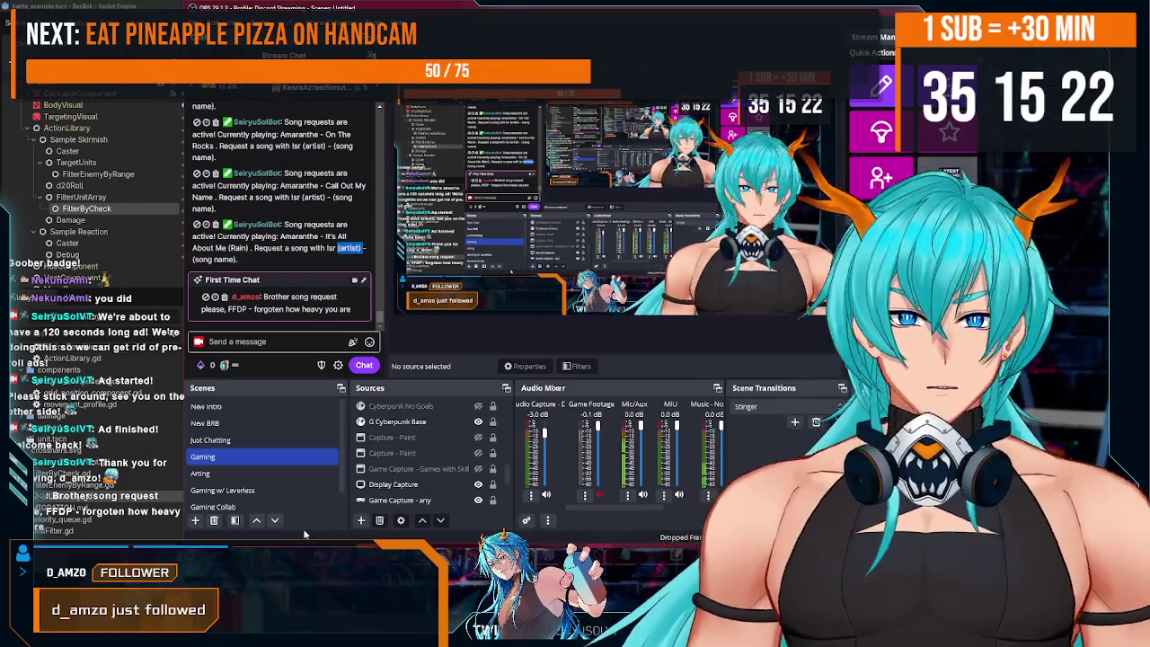
key(alt+Tab)
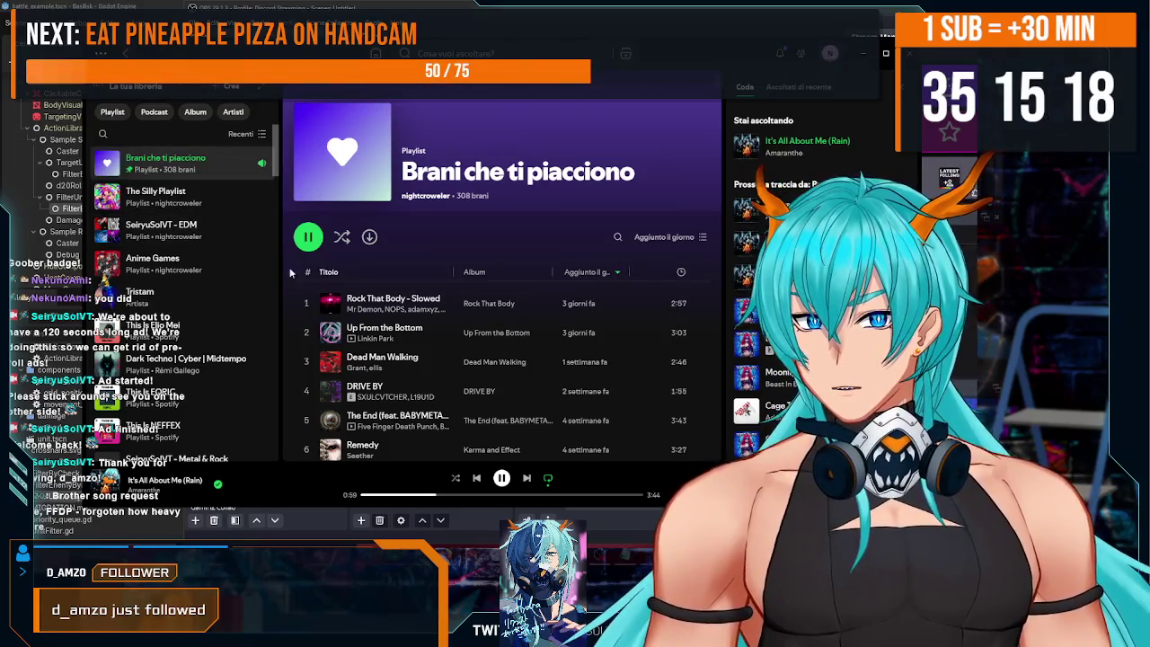
- Search Spotify for 'forgotten how heavy you are' and scroll through the results
click(467, 53)
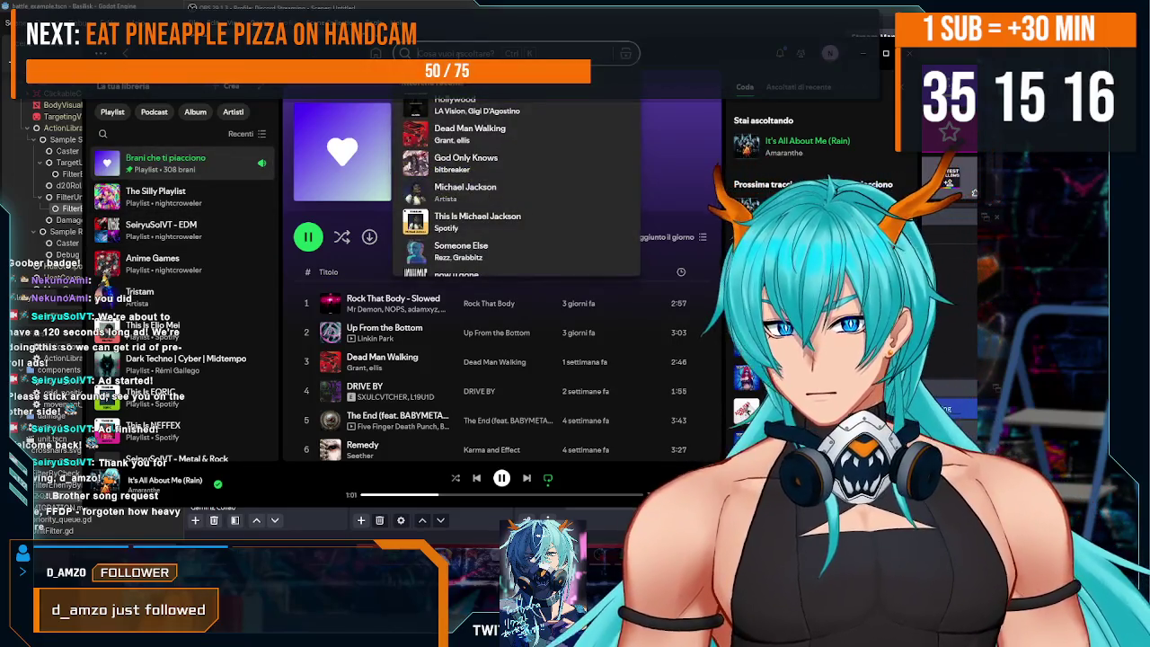
text(forgotten how heavy)
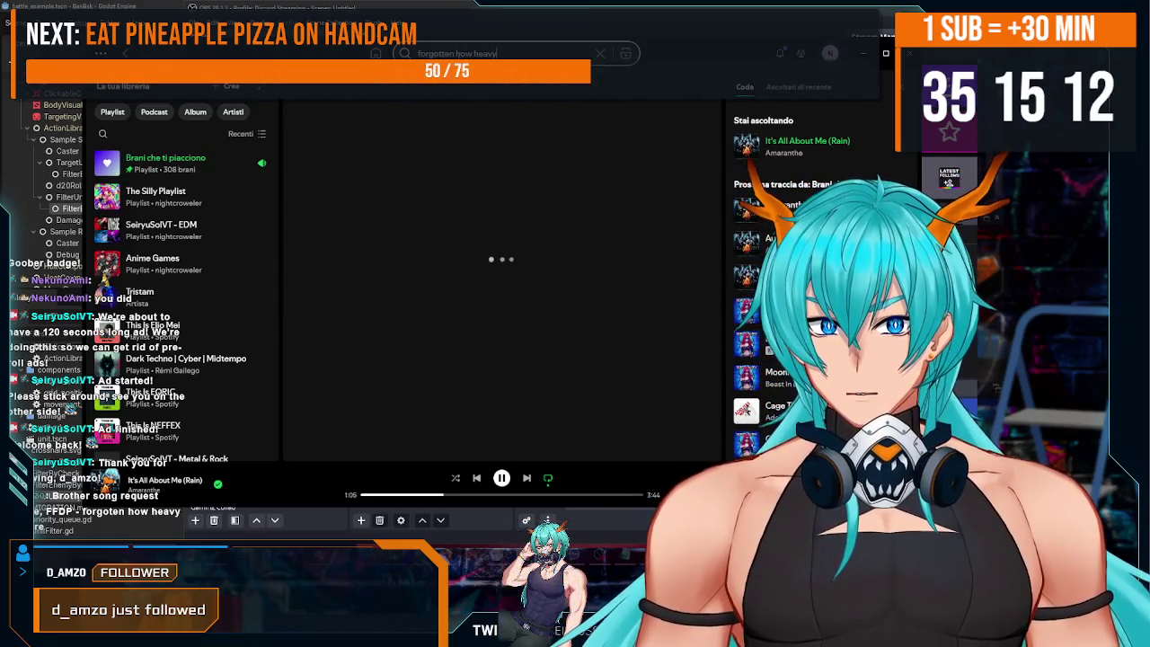
text( you are)
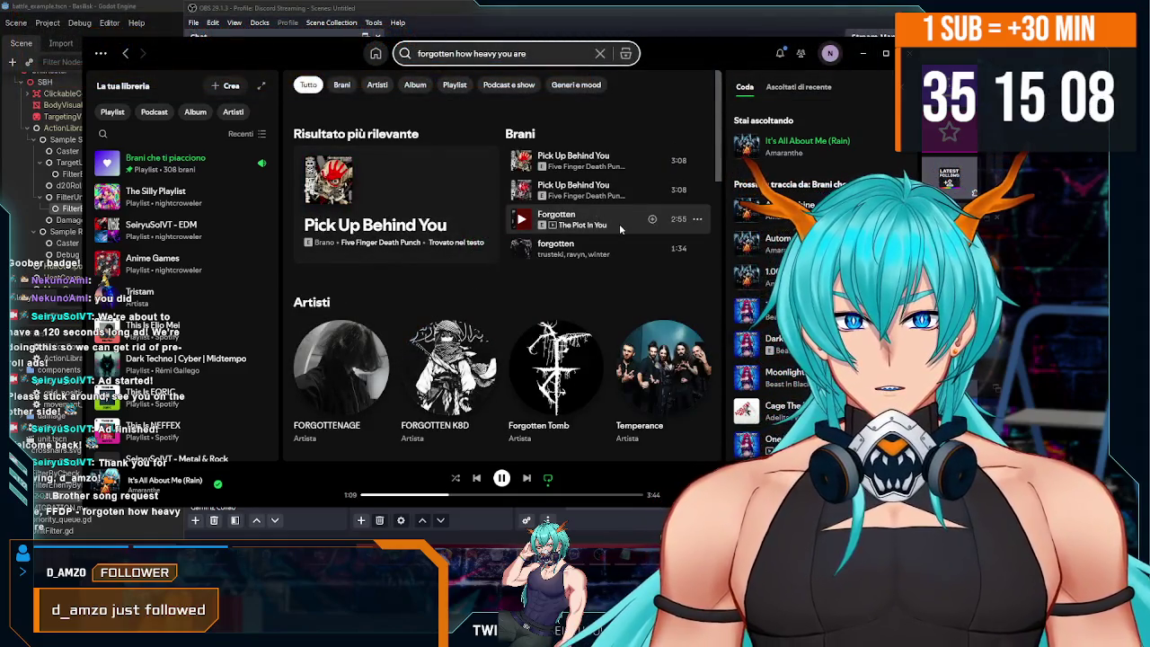
scroll(621, 235, down, 1)
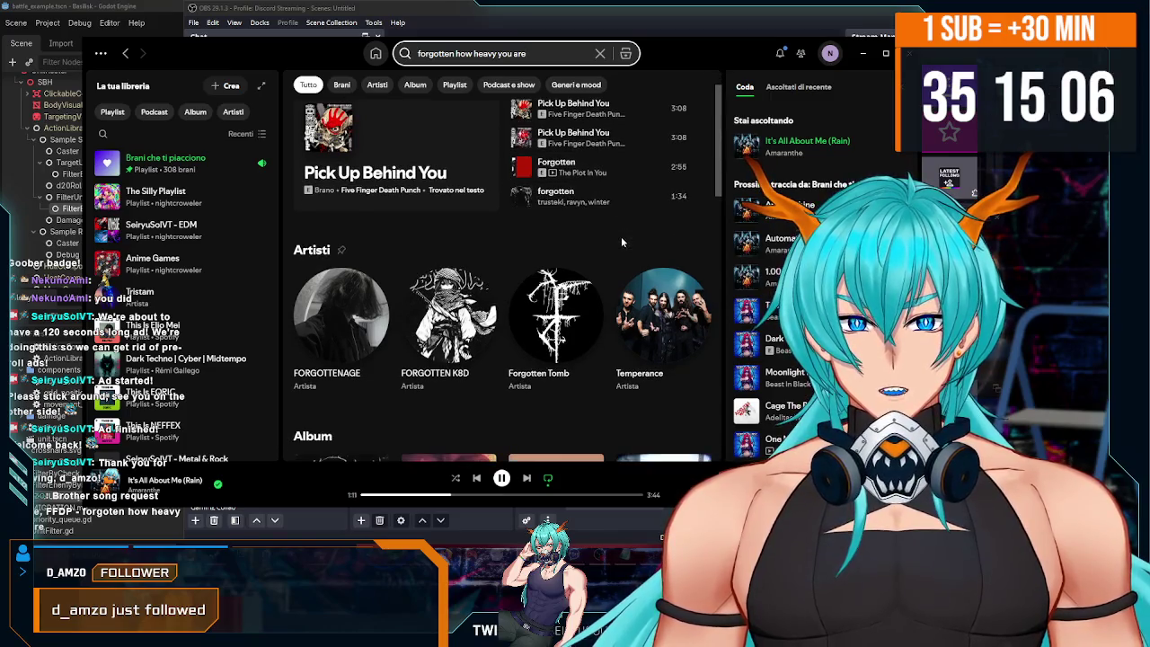
scroll(538, 260, down, 3)
scroll(476, 287, down, 3)
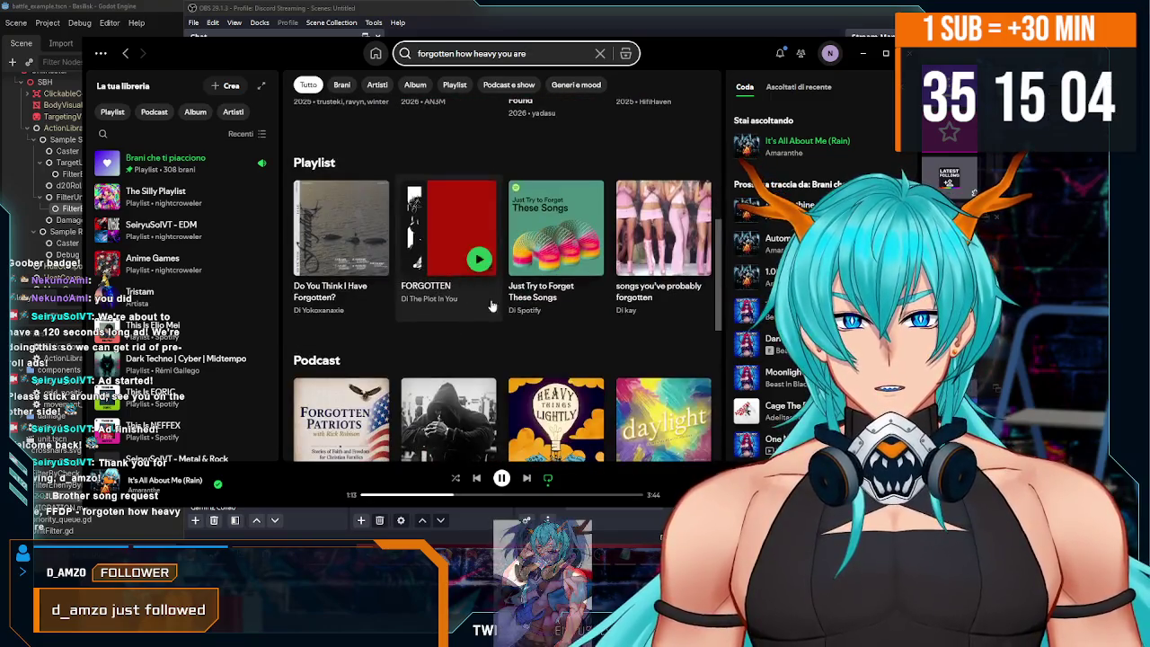
scroll(516, 309, down, 3)
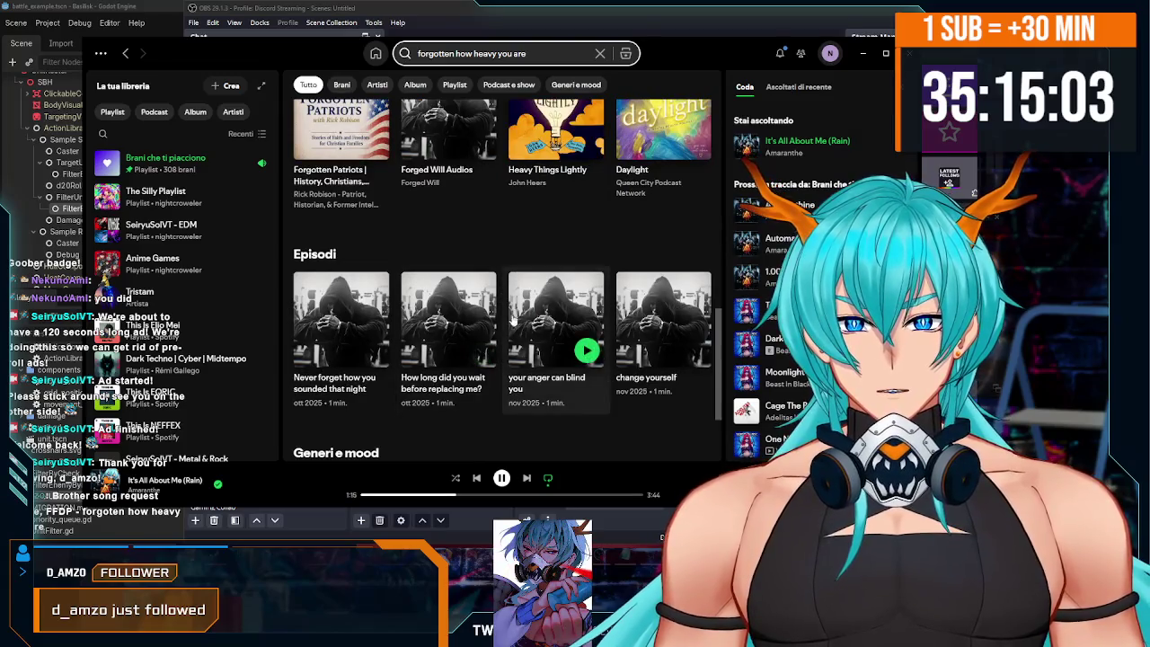
scroll(559, 352, down, 2)
scroll(503, 324, up, 10)
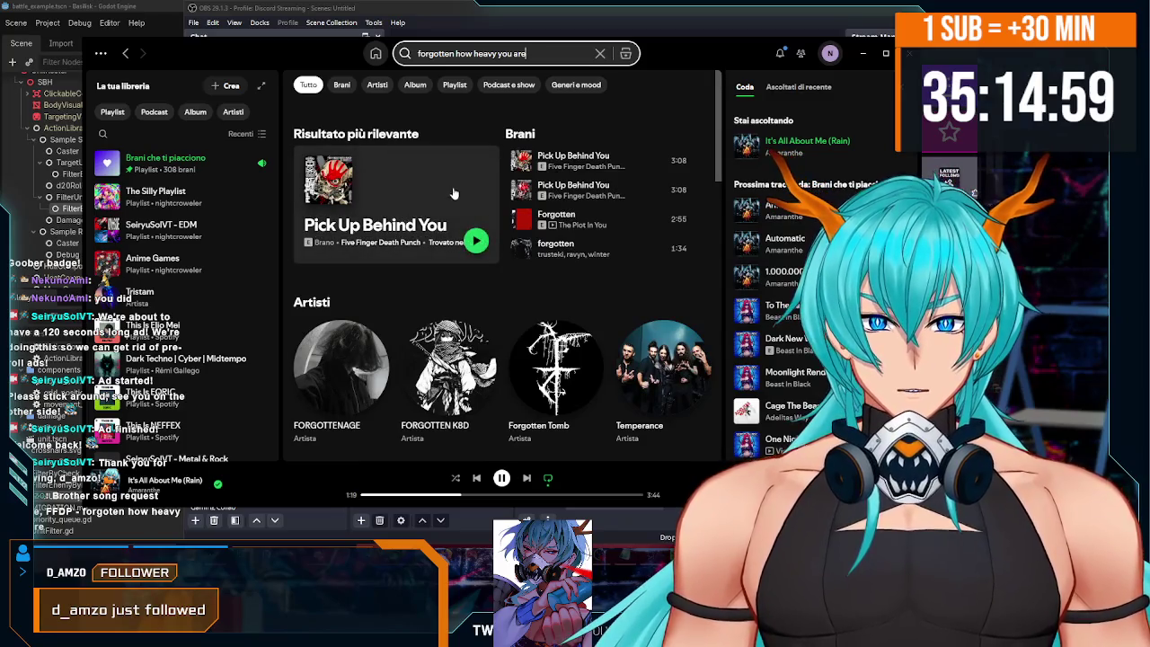
triple_click(555, 57)
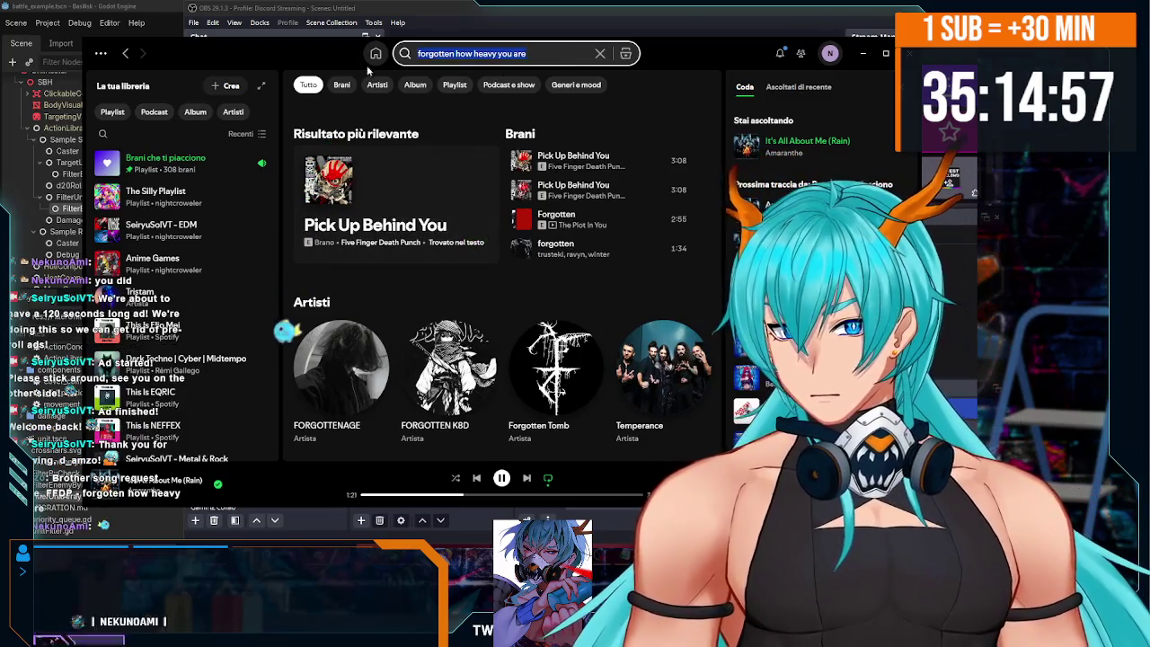
- Search 'ffdp heavy you are' and scroll the BEST OF FFDP playlist's tracks
text(ffdp g)
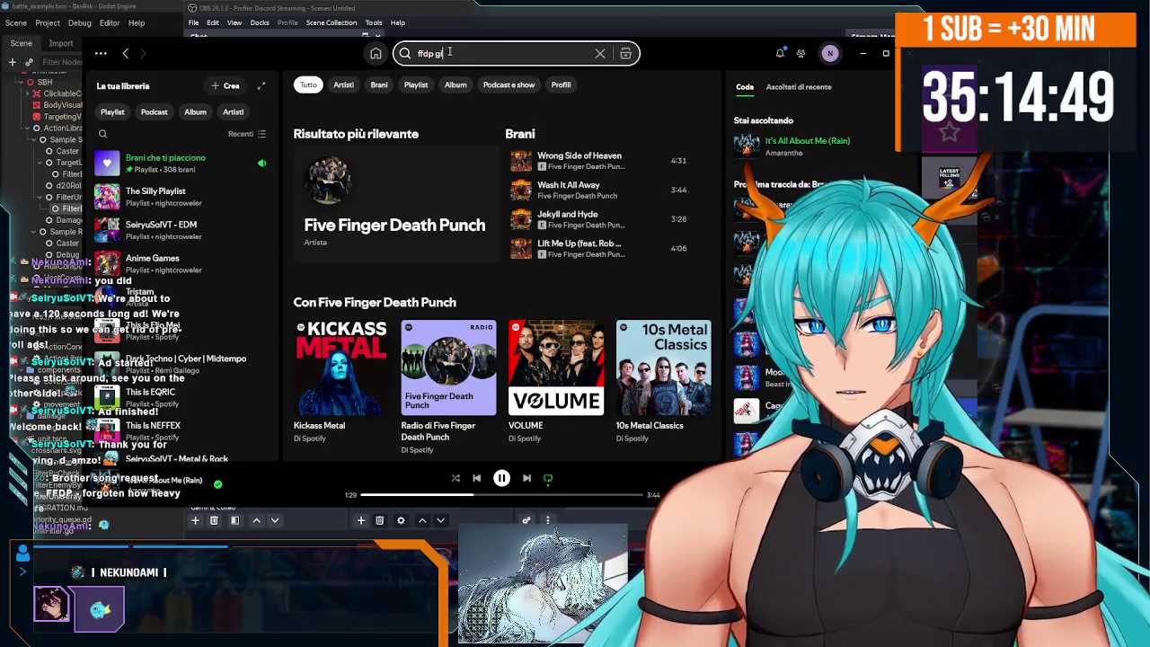
text(eavy)
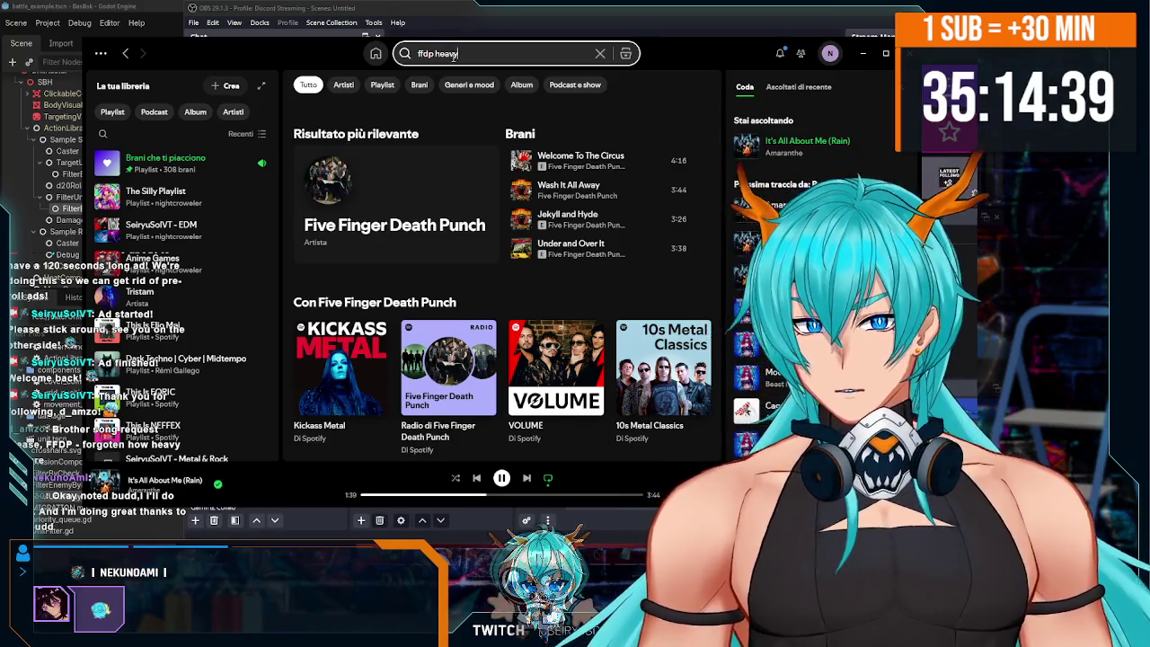
double_click(447, 54)
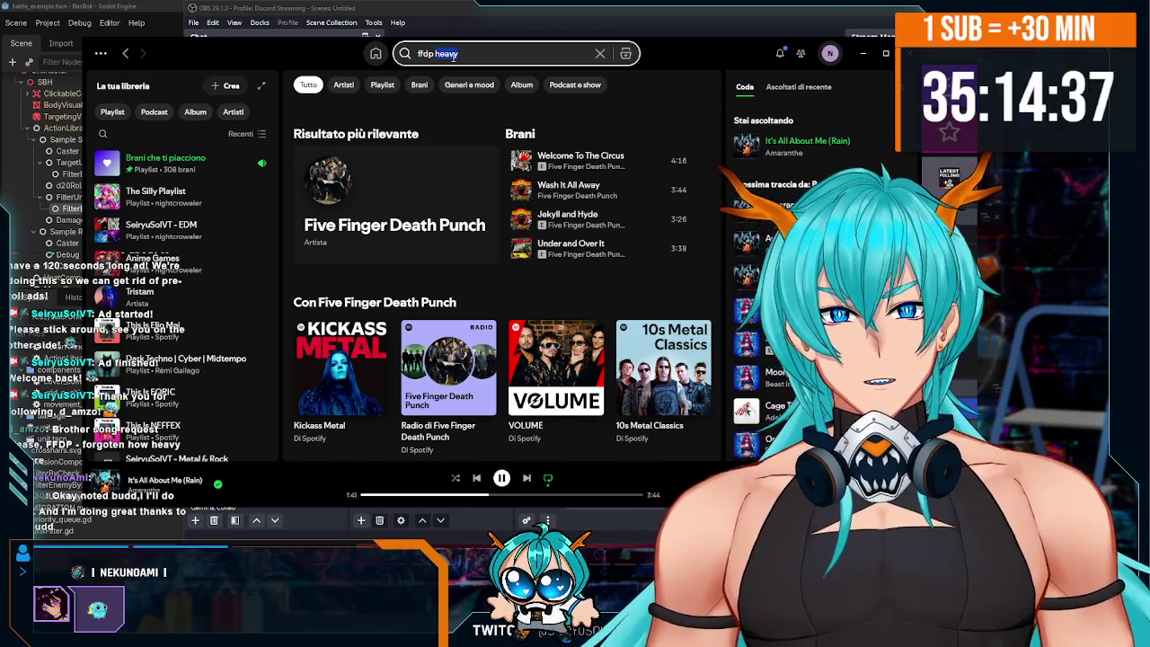
click(454, 55)
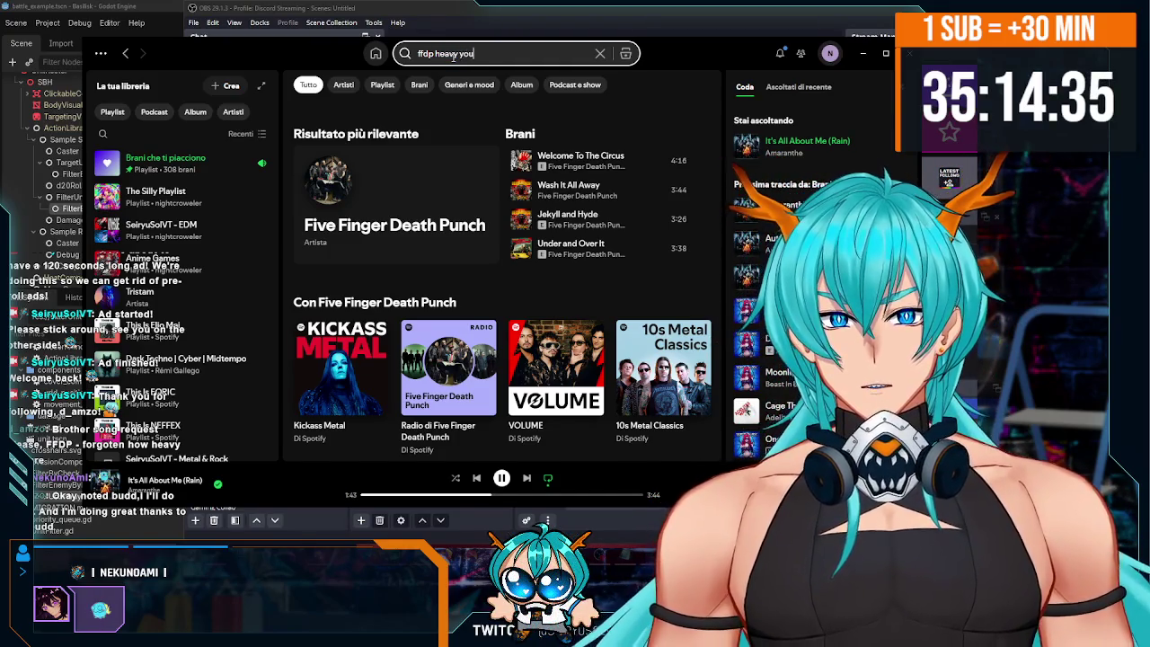
text(are)
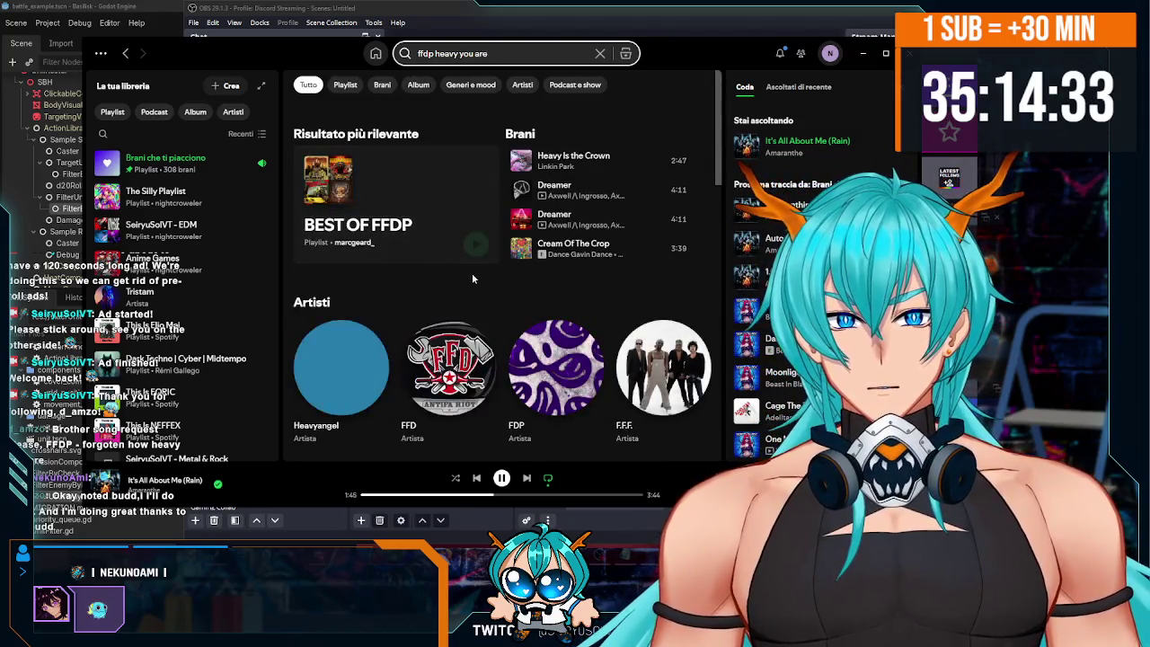
click(433, 245)
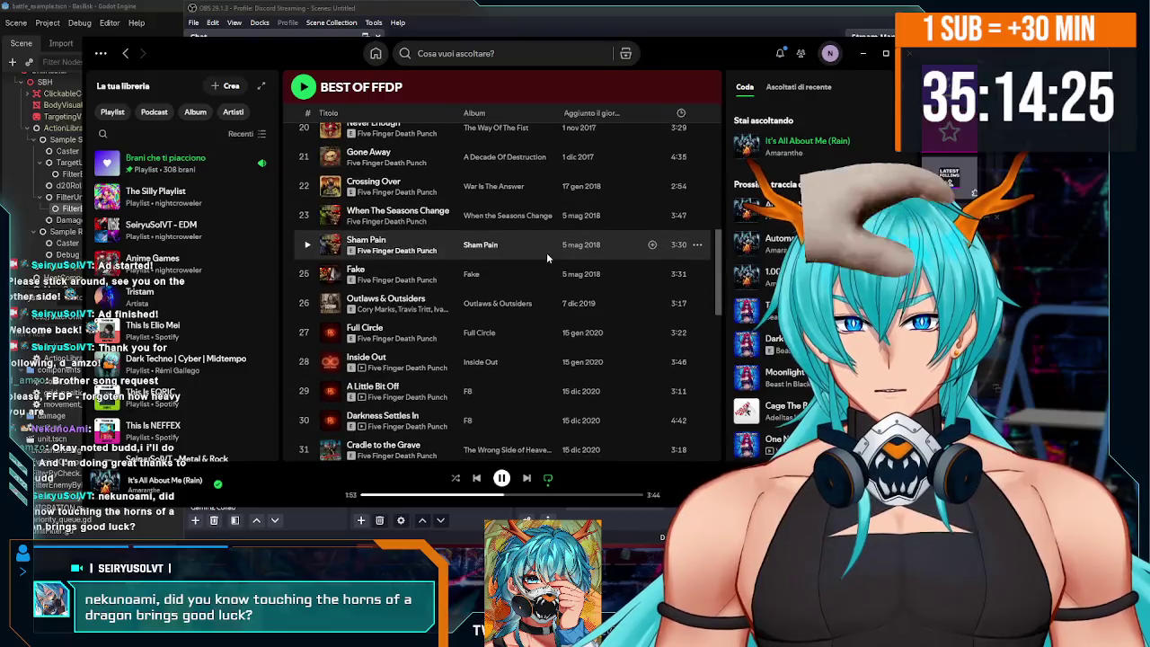
scroll(546, 253, down, 10)
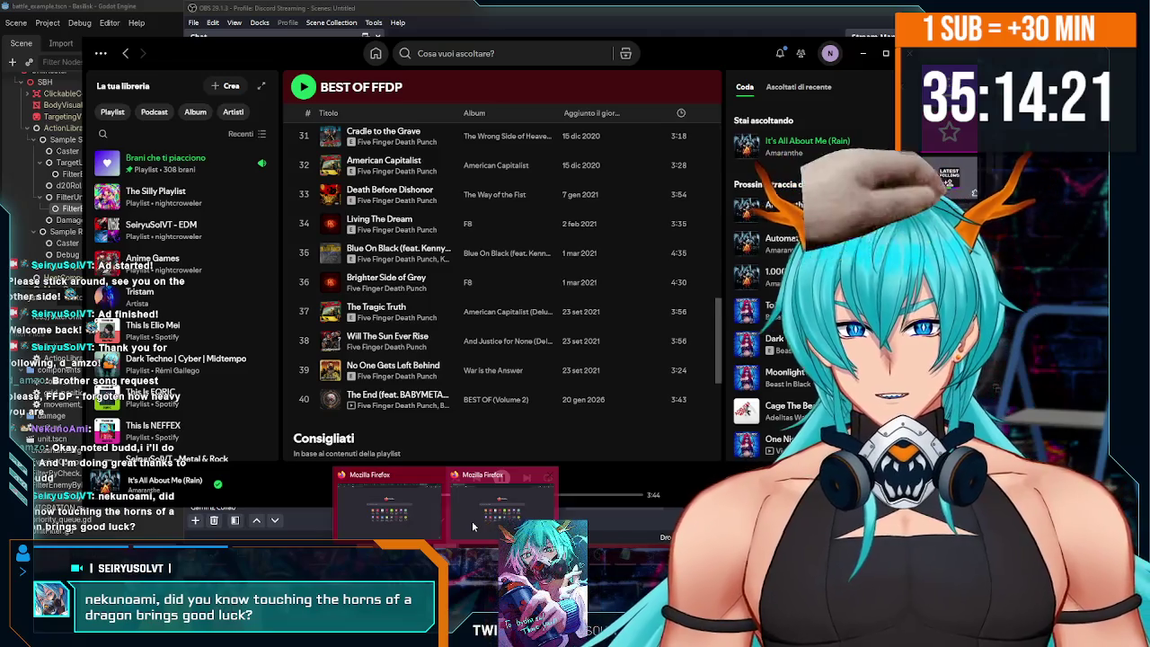
click(468, 515)
- Web-search 'ffdp forgotten how heavy you are' in Firefox and scan the results
click(203, 33)
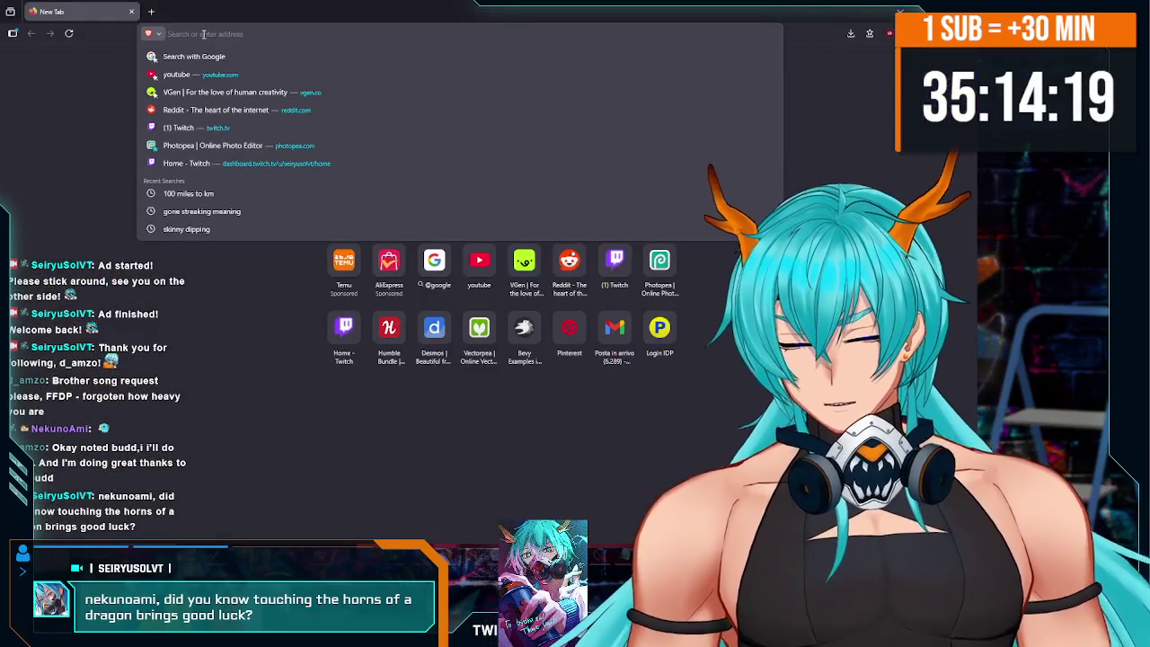
text(ffd)
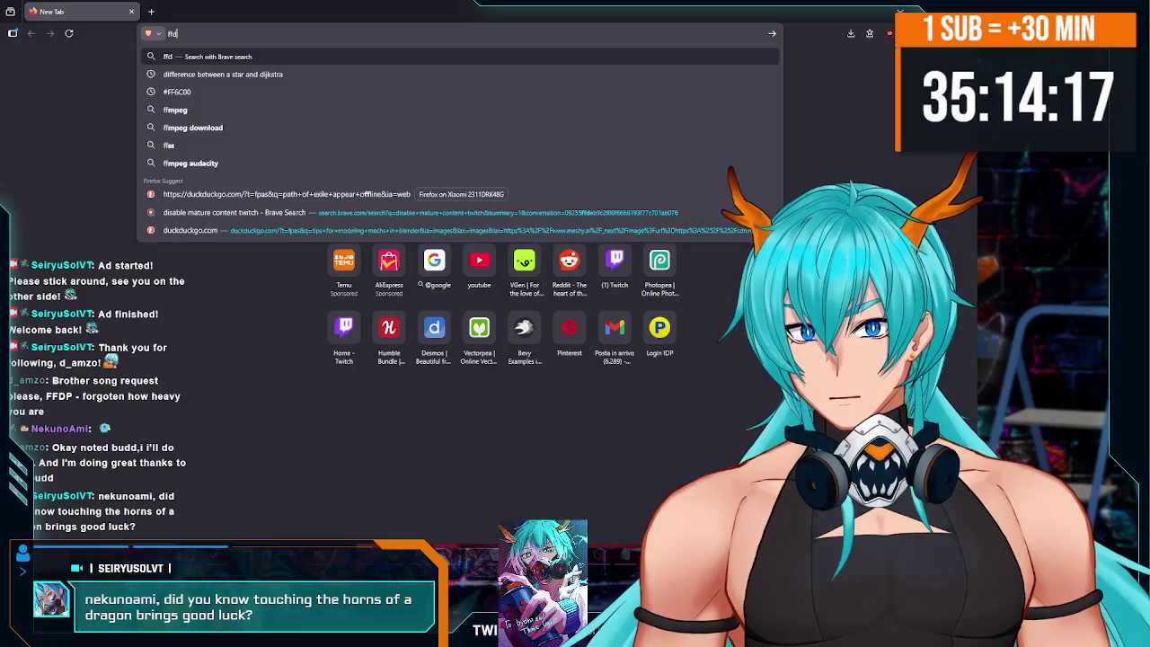
text(p forgotten)
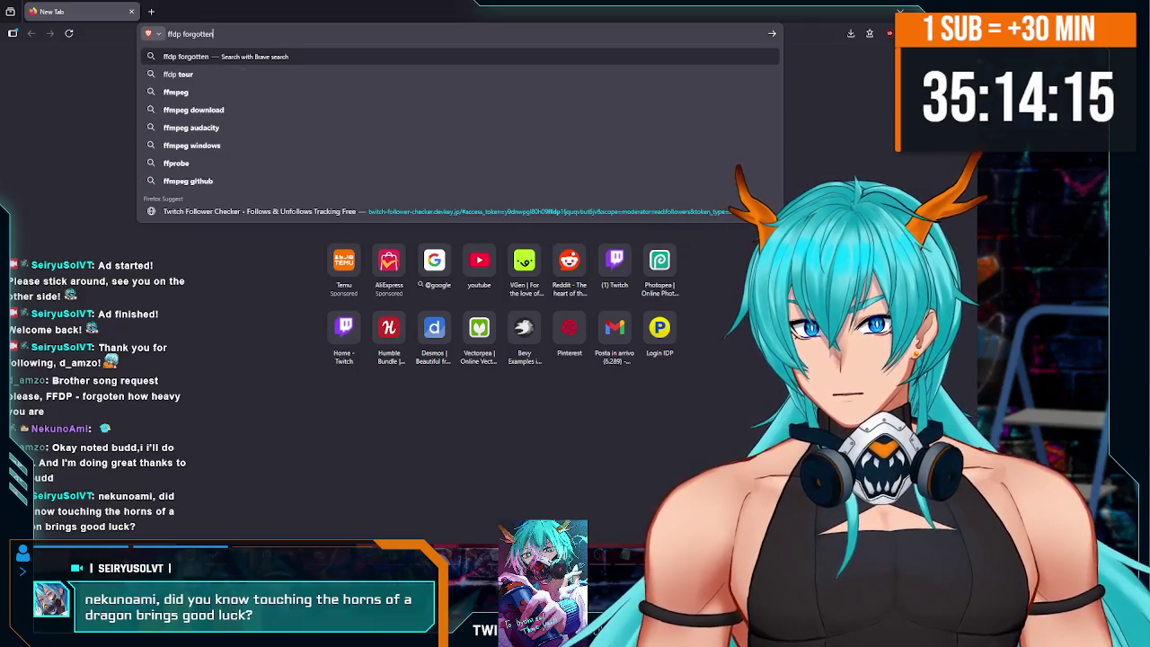
text( how heavy you a)
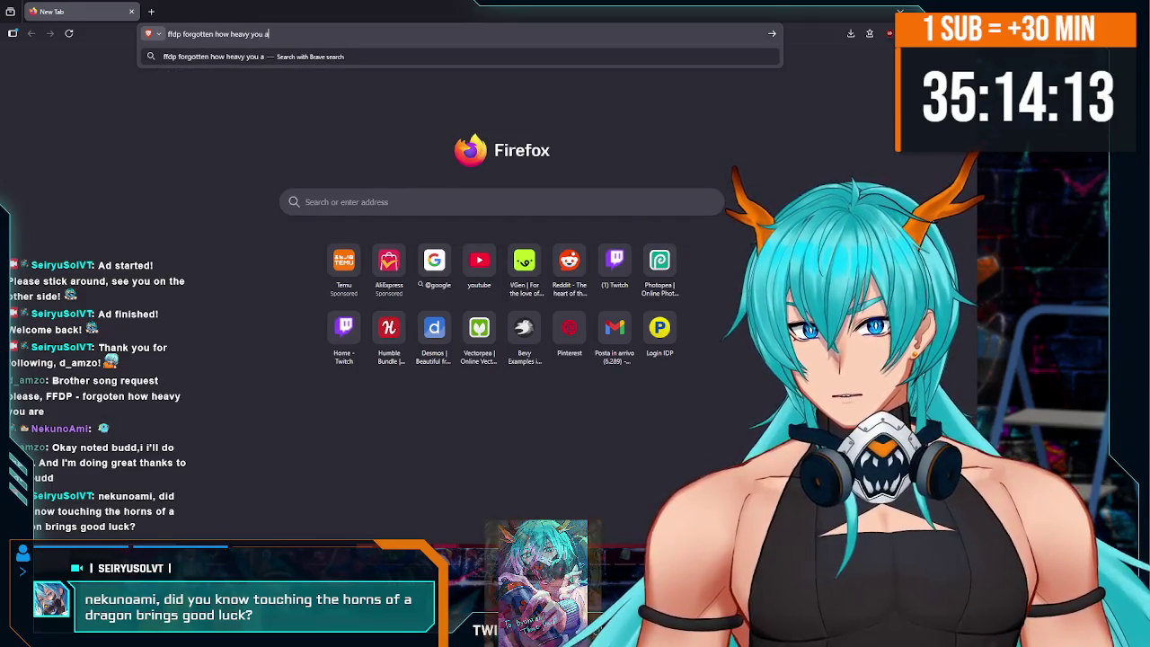
text(re)
key(Return)
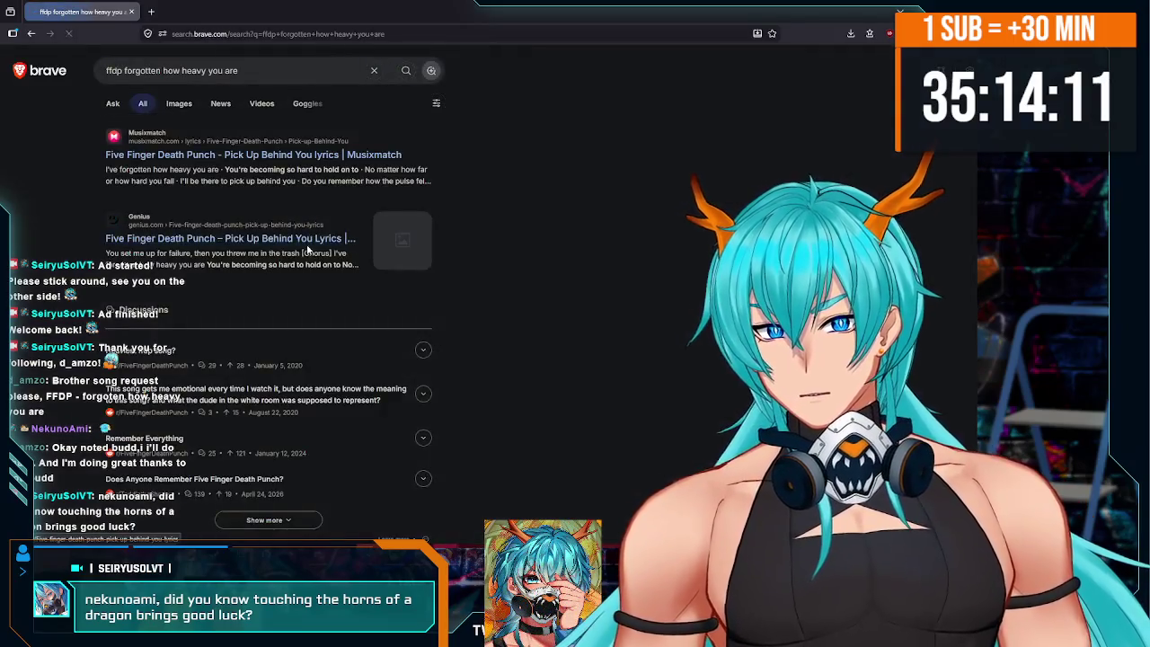
scroll(259, 167, down, 10)
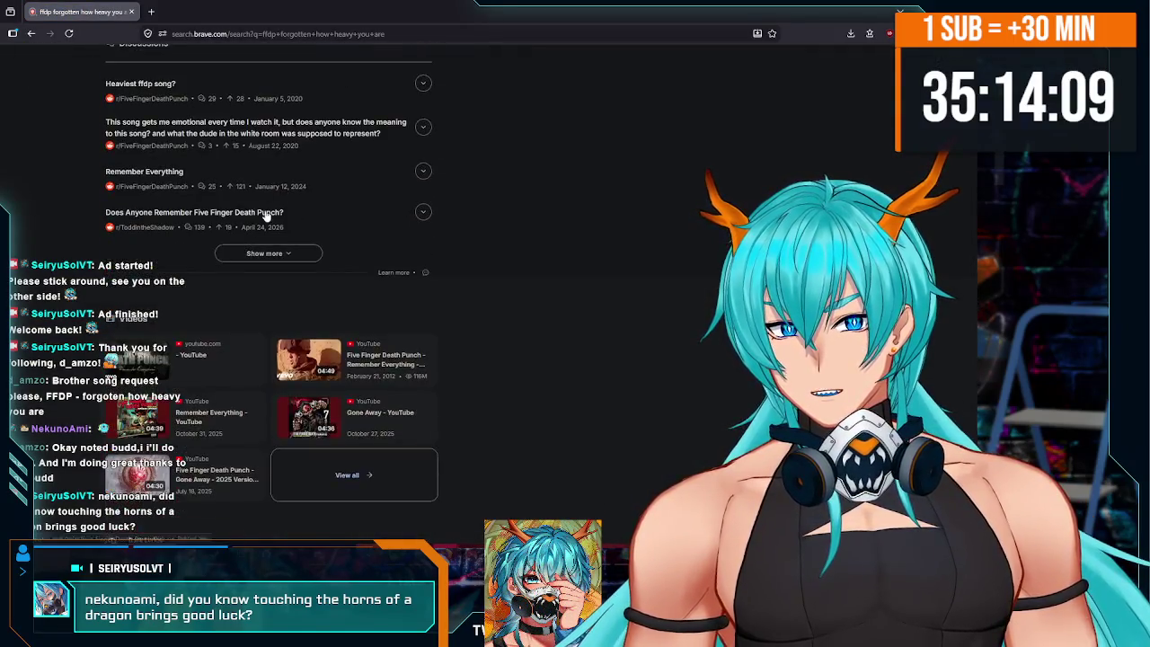
scroll(266, 211, up, 2)
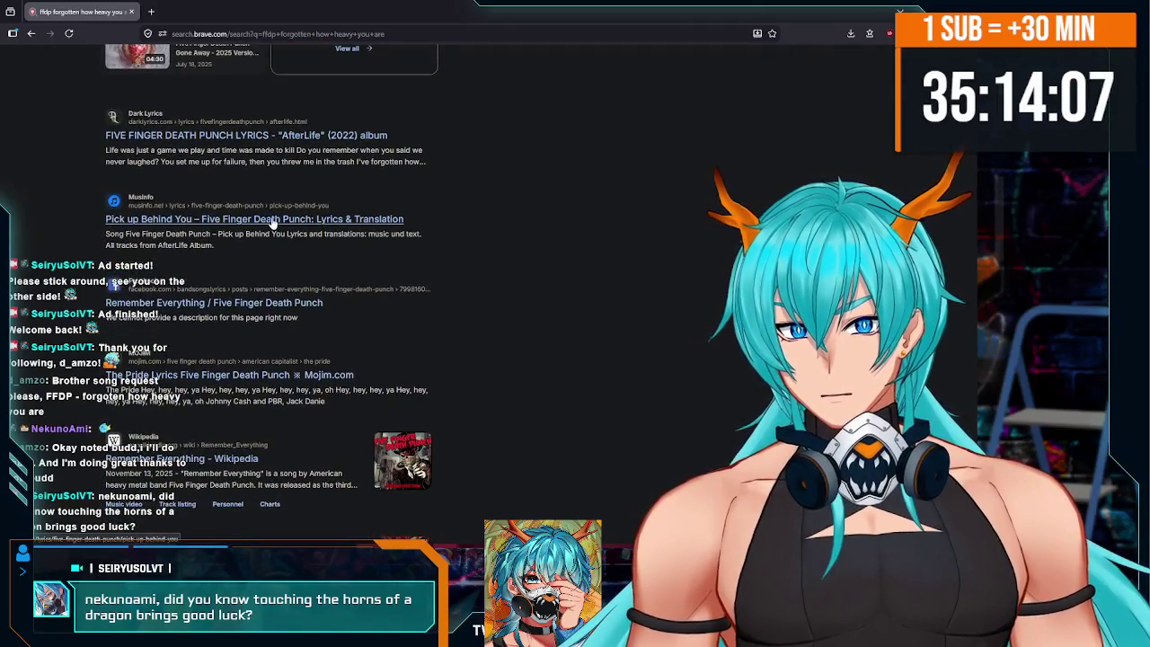
scroll(269, 218, down, 3)
scroll(272, 222, down, 8)
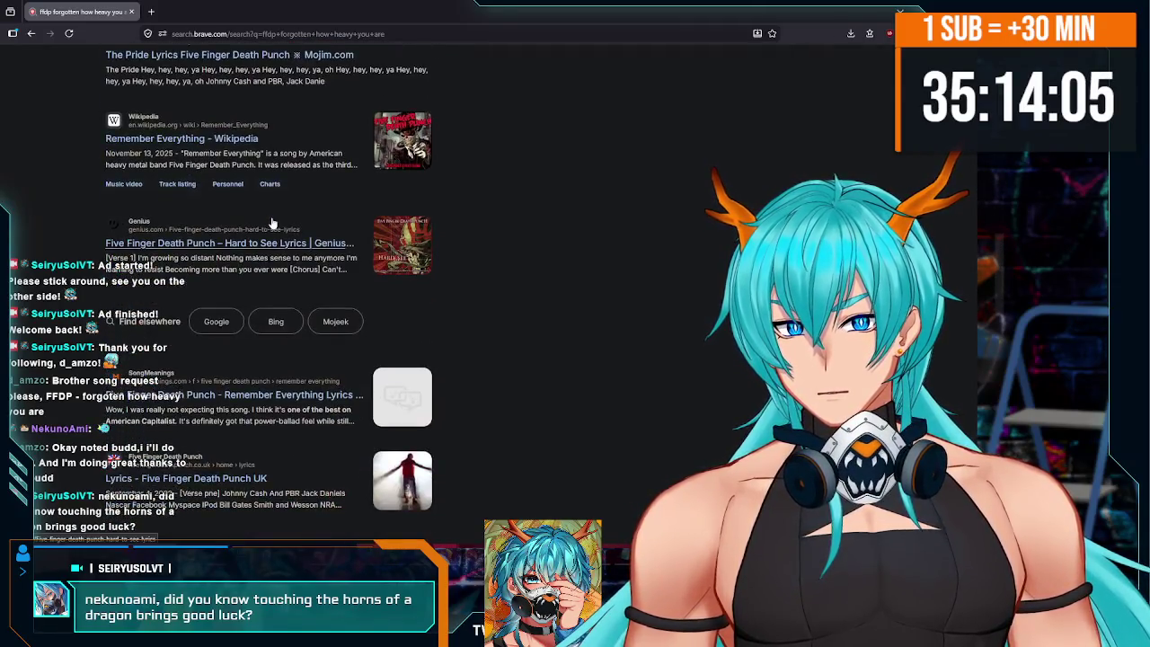
scroll(283, 296, down, 3)
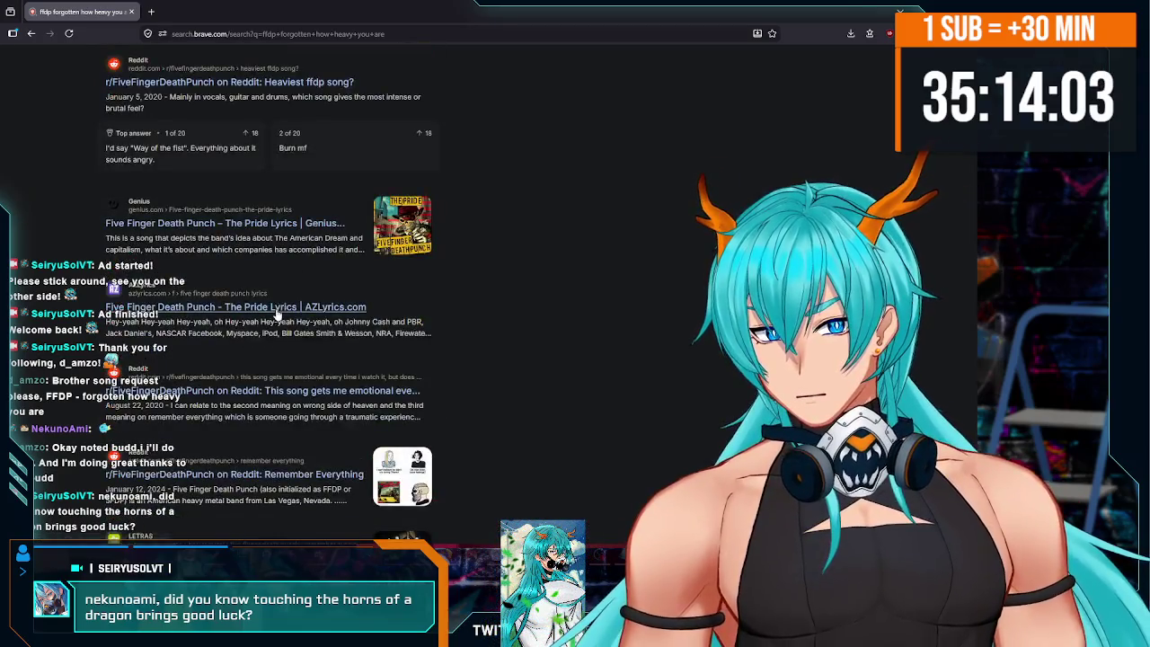
scroll(275, 308, up, 15)
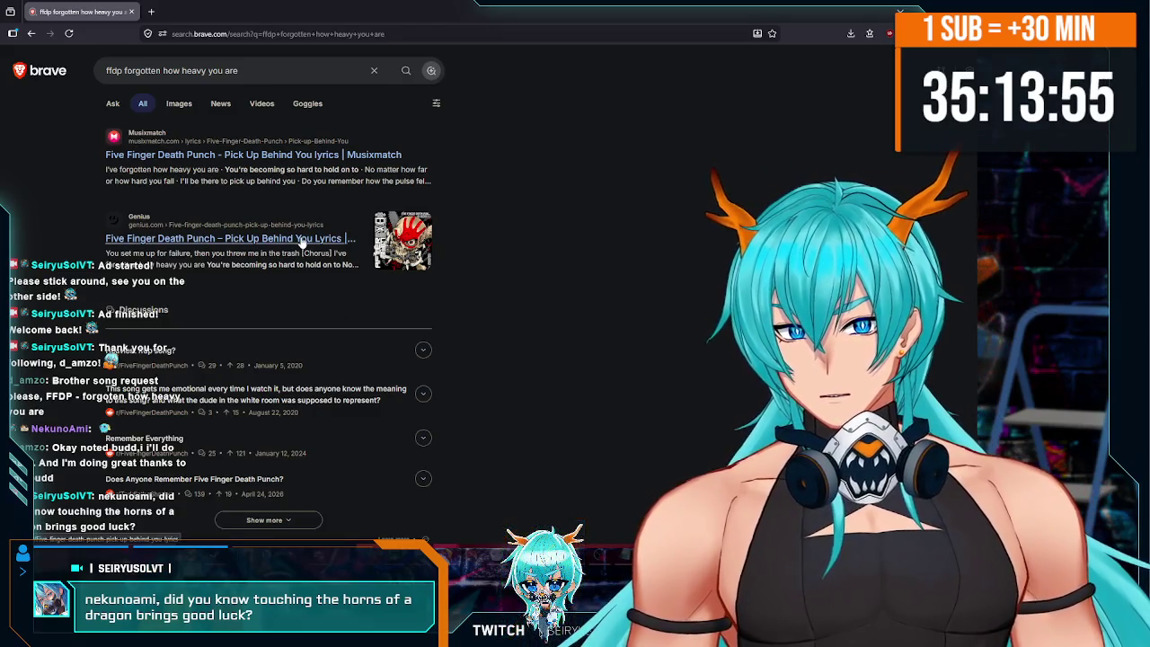
scroll(300, 235, down, 1)
scroll(295, 225, up, 1)
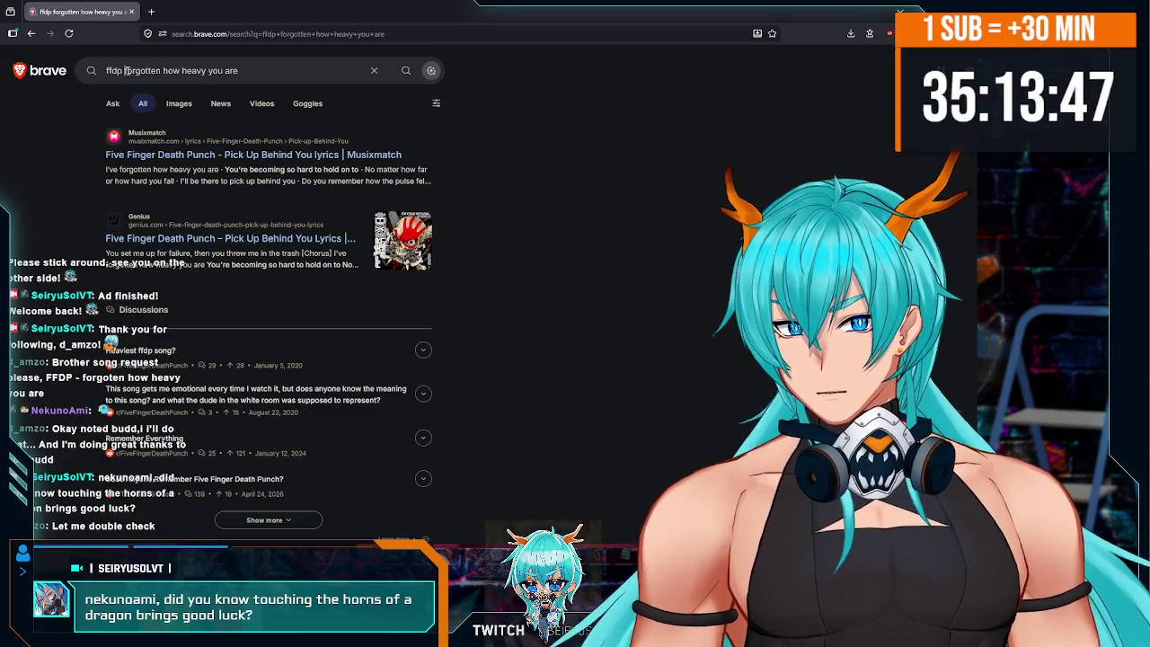
- Rerun the search with the lyric wrapped in quotes as an exact phrase
text(")
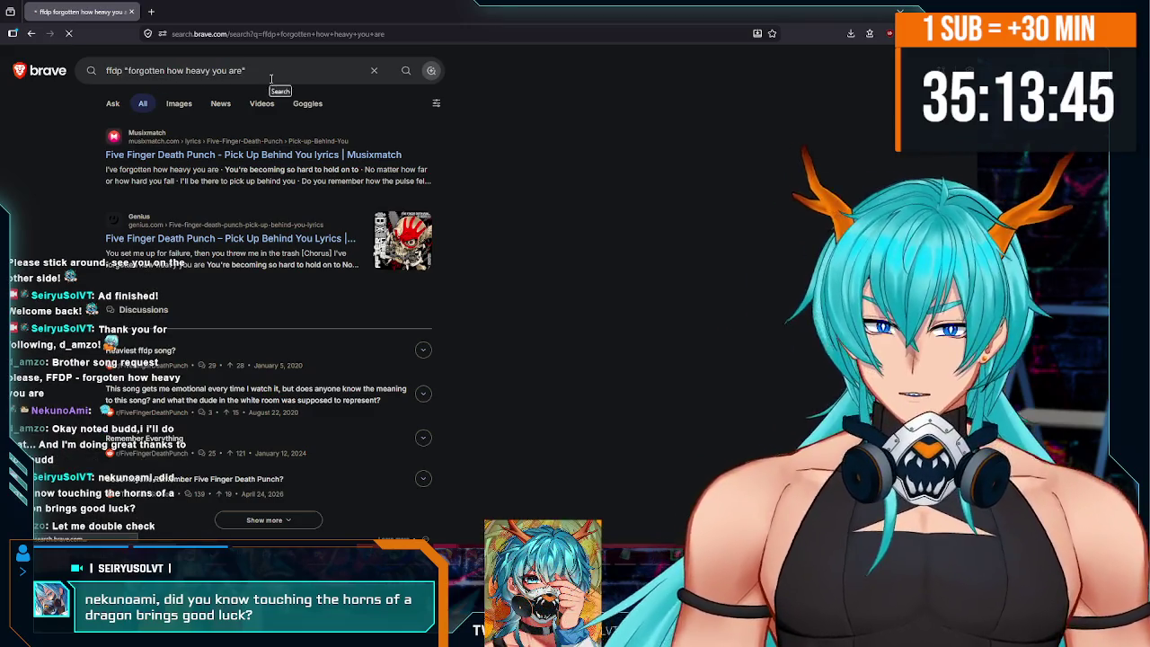
key(Return)
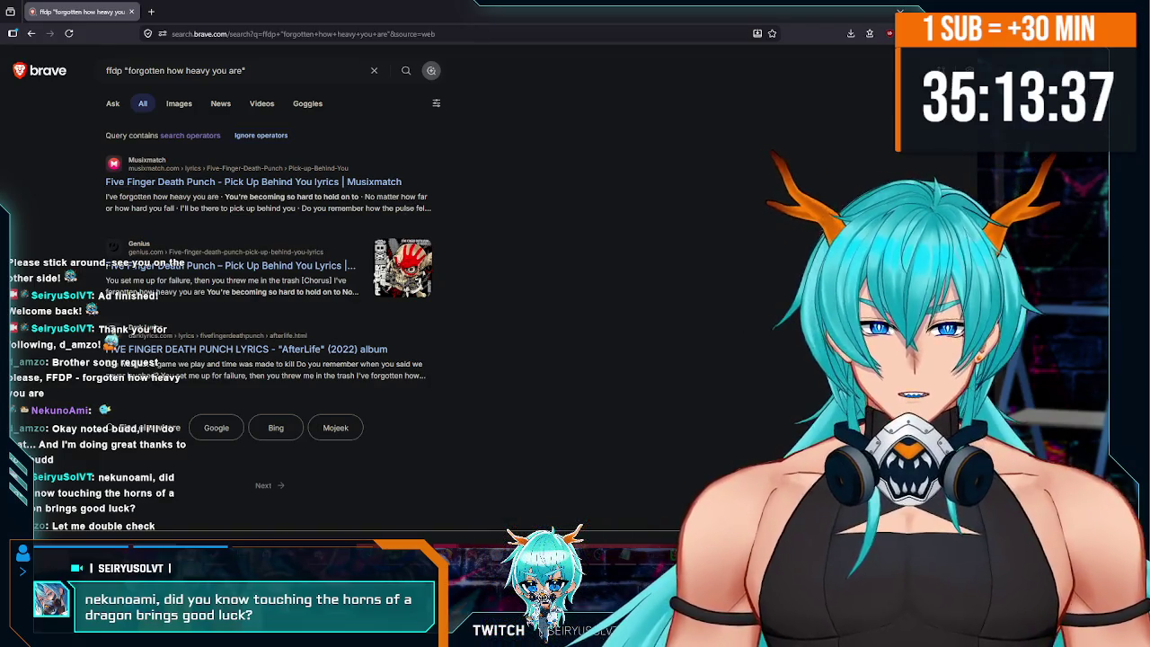
key(alt+Tab)
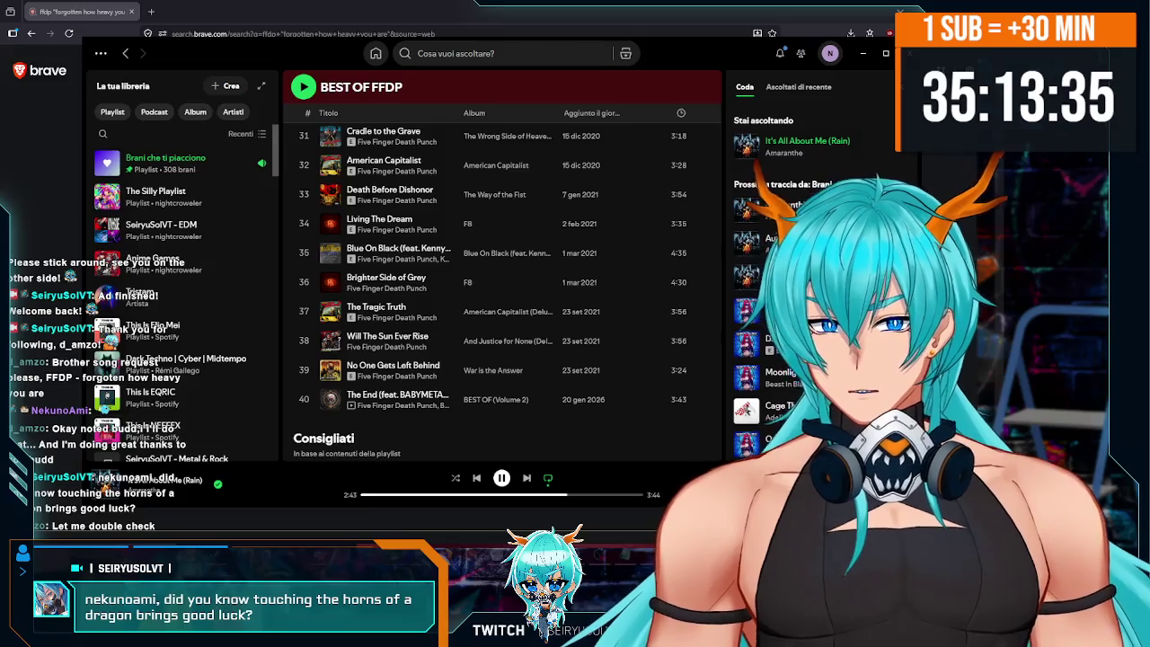
- Send a song-request chat message for 'Pick Up Behind You' in the OBS stream chat
key(alt+Tab)
click(279, 342)
text(lso)
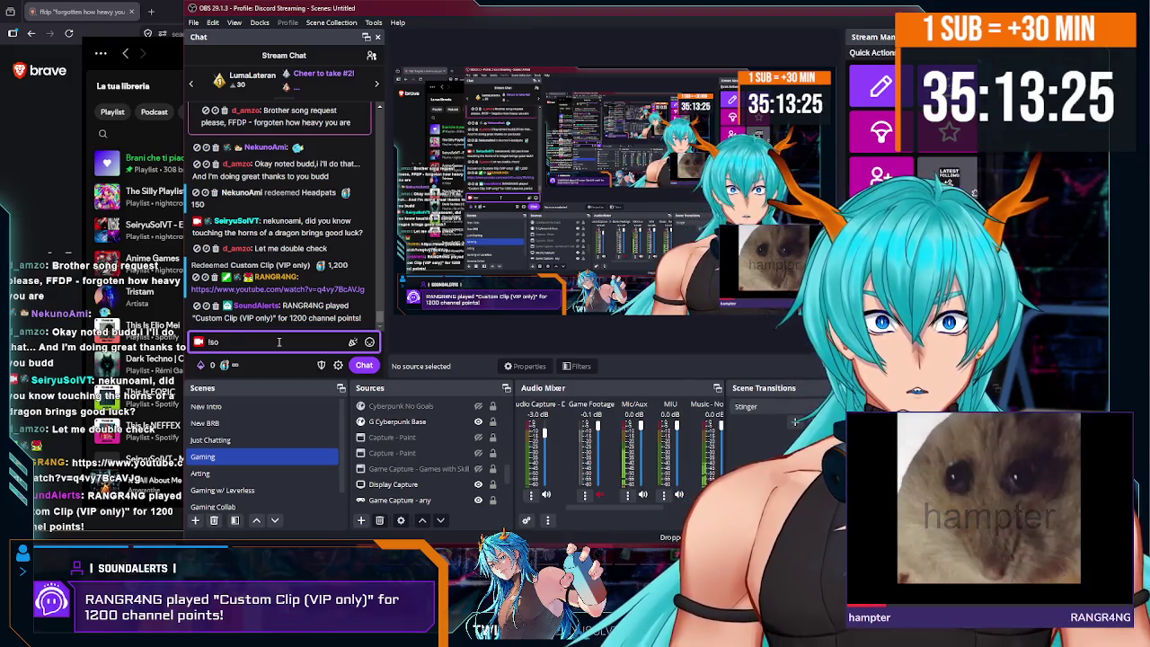
text(@)
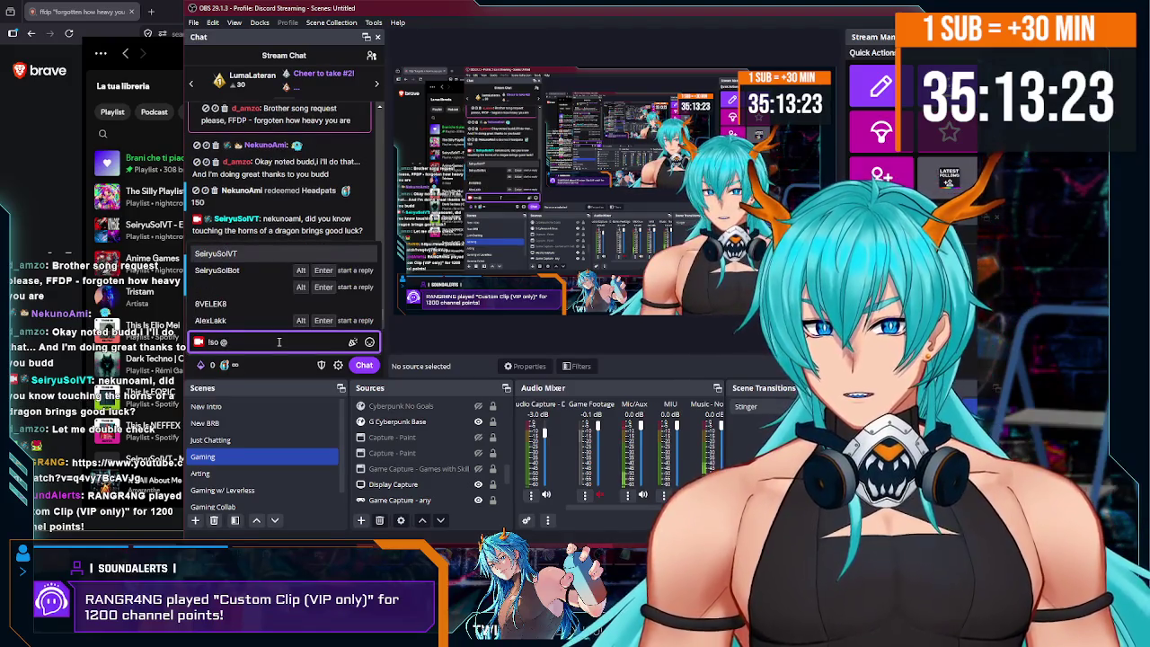
key(BackSpace)
key(BackSpace)
key(BackSpace)
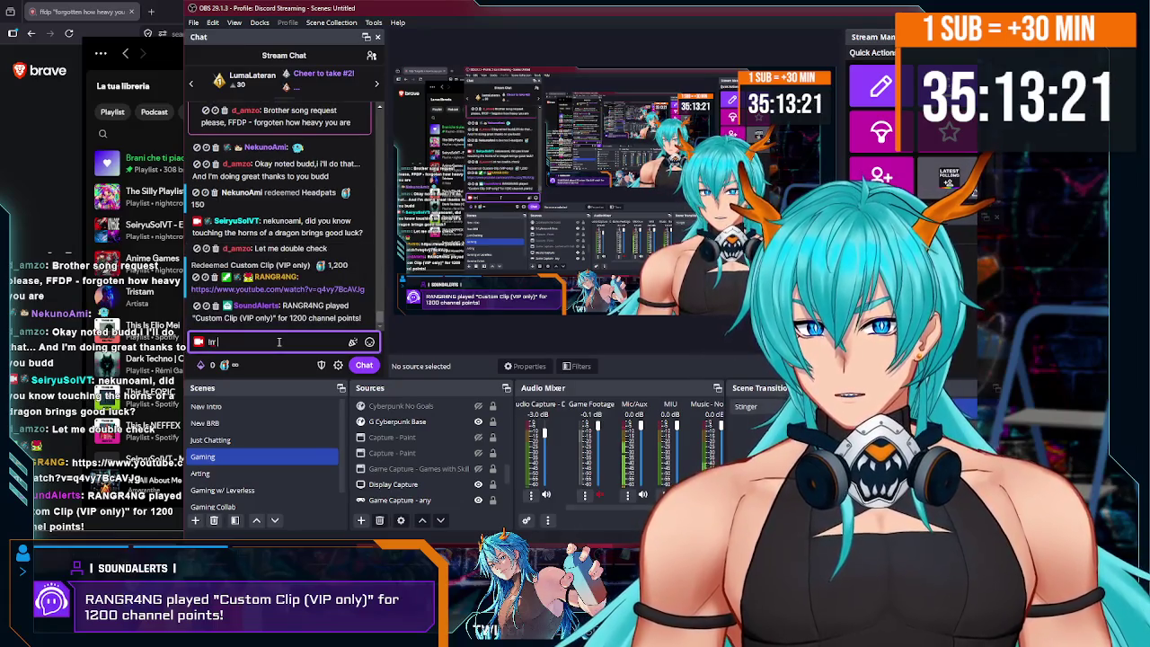
text(r five fingers death)
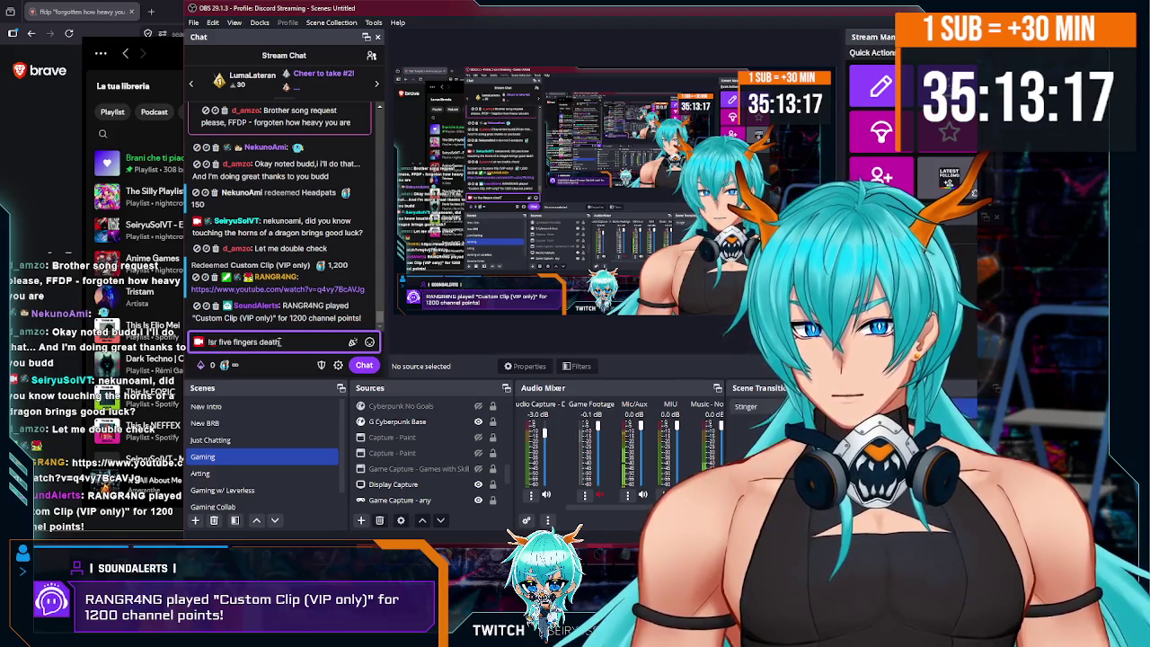
text(- pick up behind you)
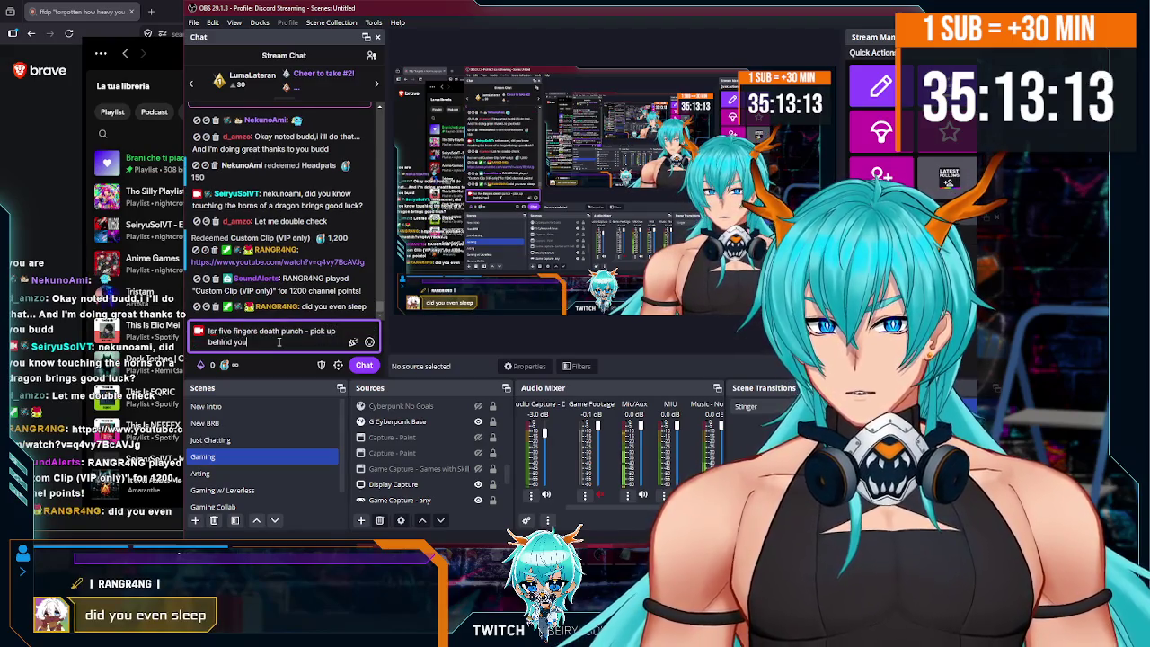
key(Return)
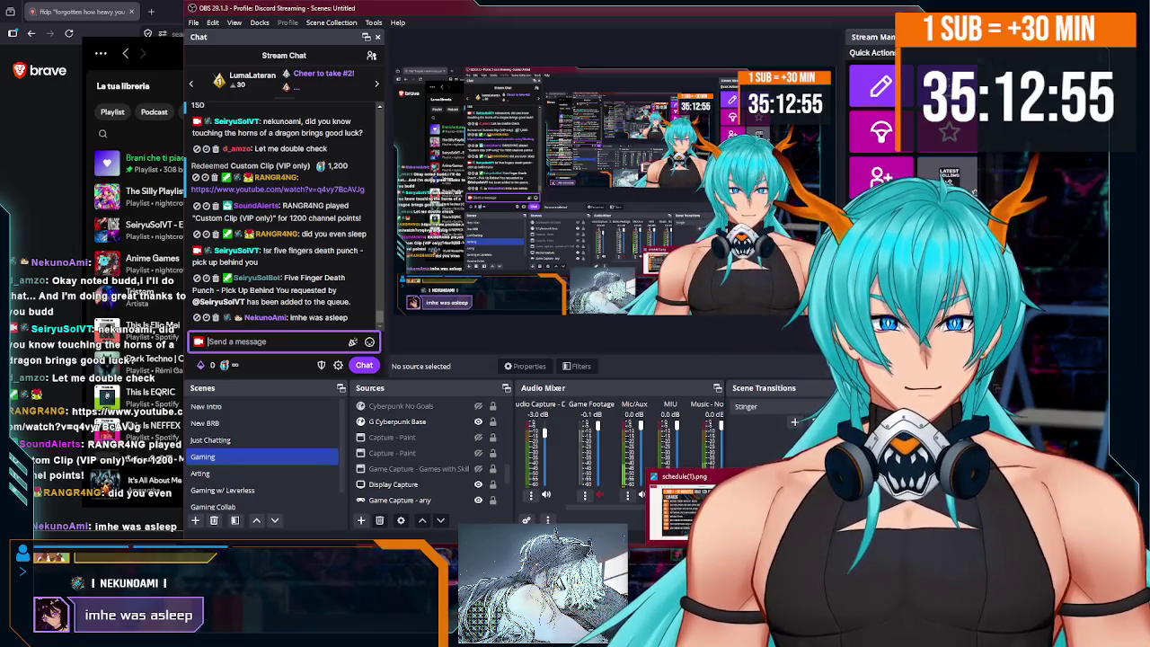
key(alt+Tab)
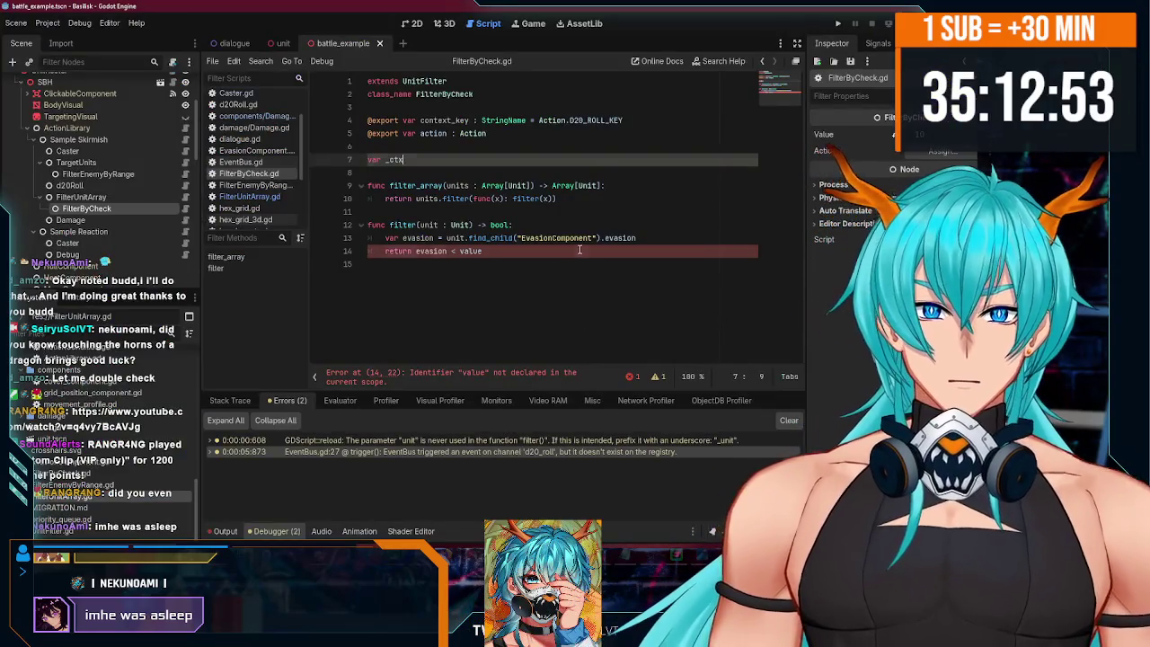
- Declare _ctx with the Dictionary type in FilterByCheck.gd
click(579, 250)
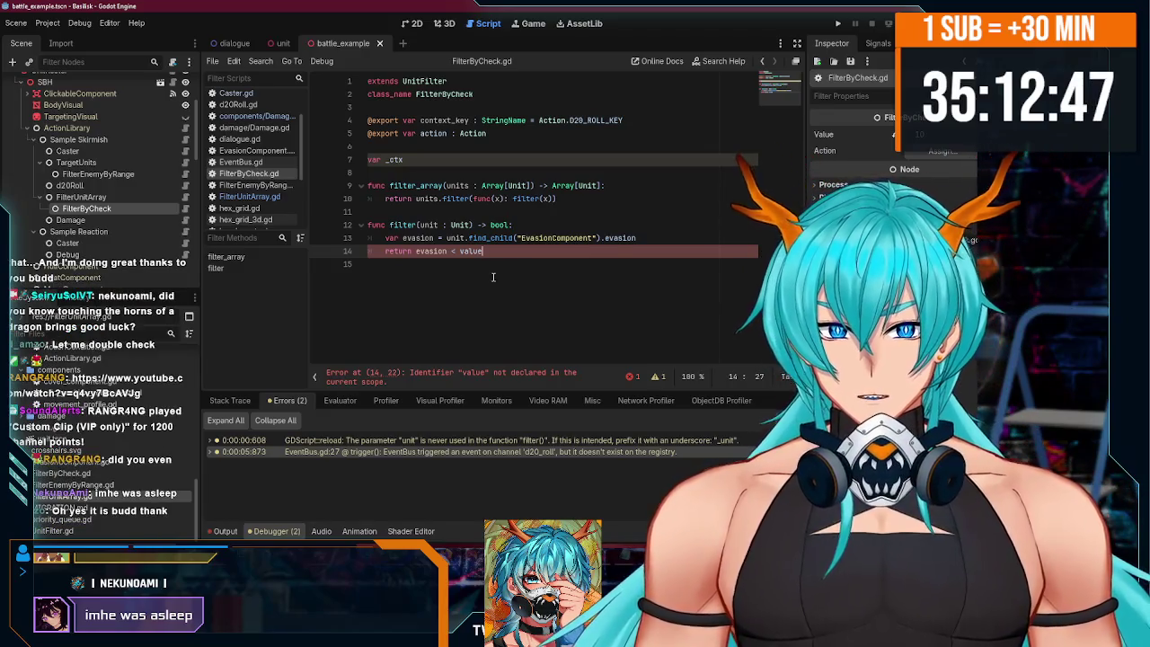
click(451, 159)
text(: Dictionar)
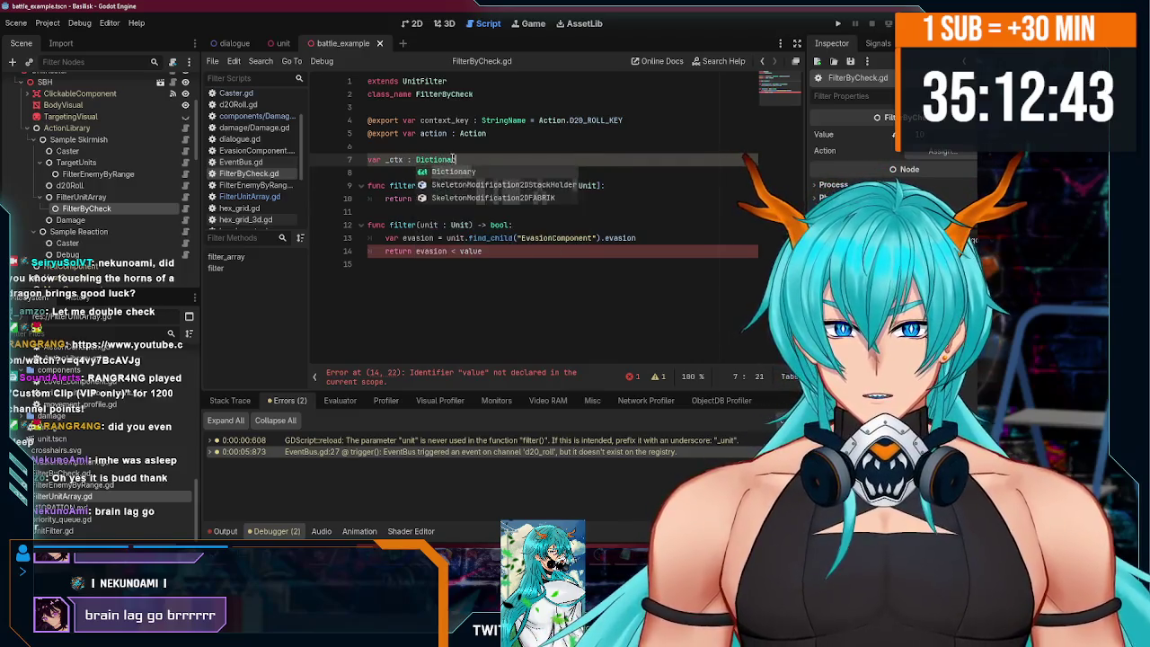
key(Return)
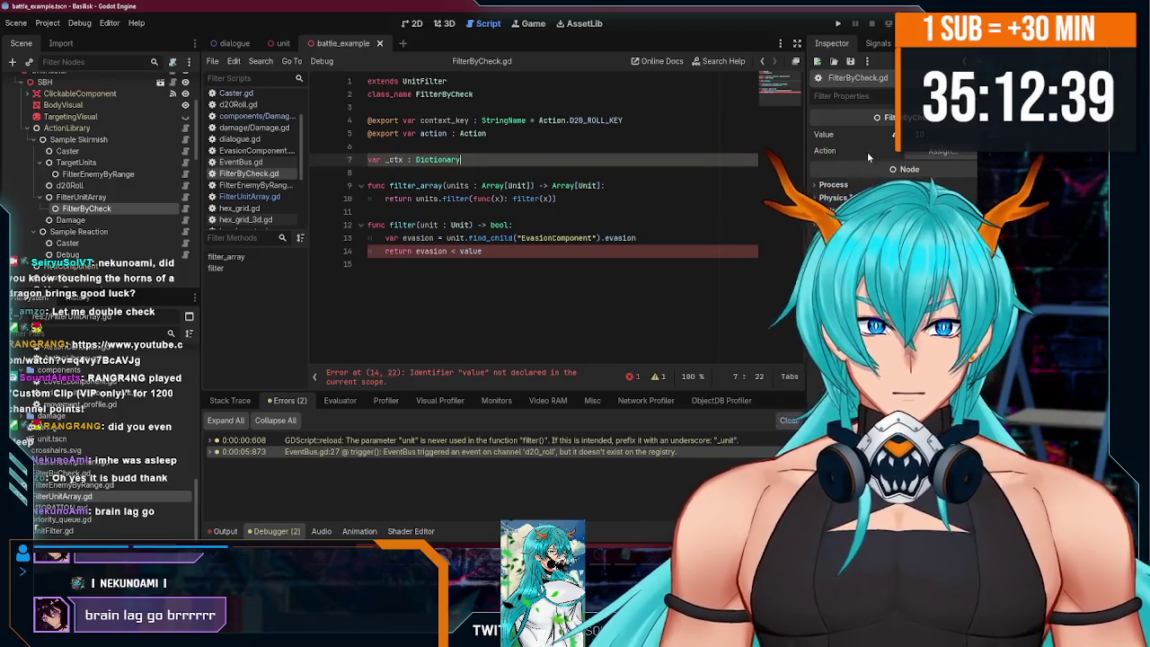
click(938, 150)
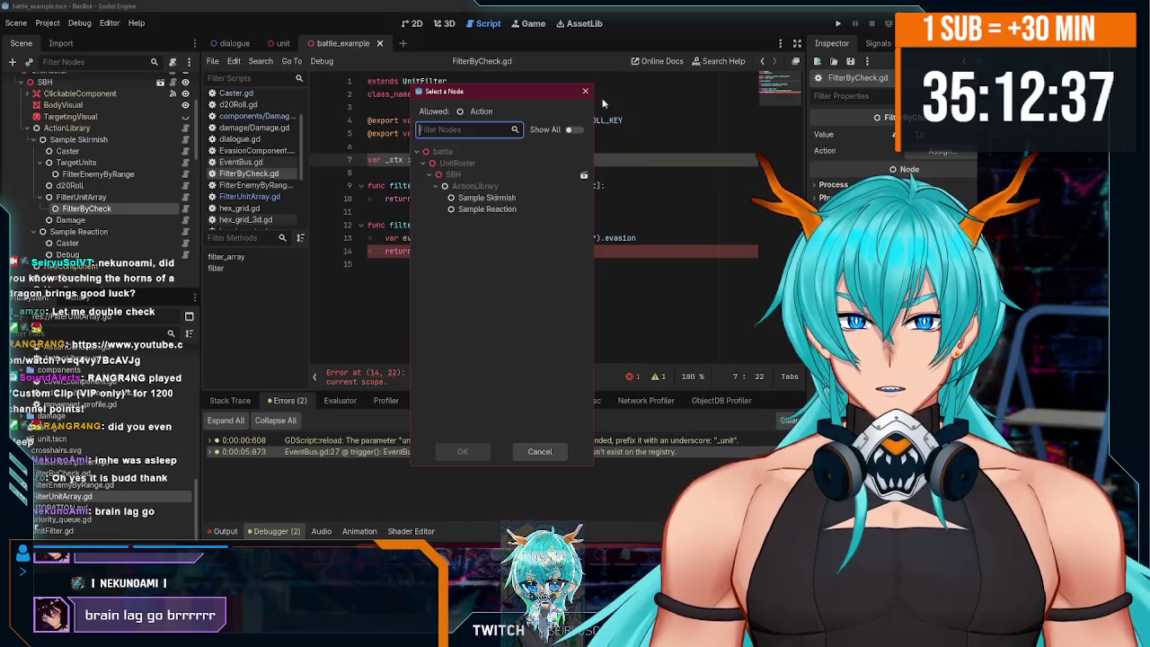
key(Escape)
click(499, 251)
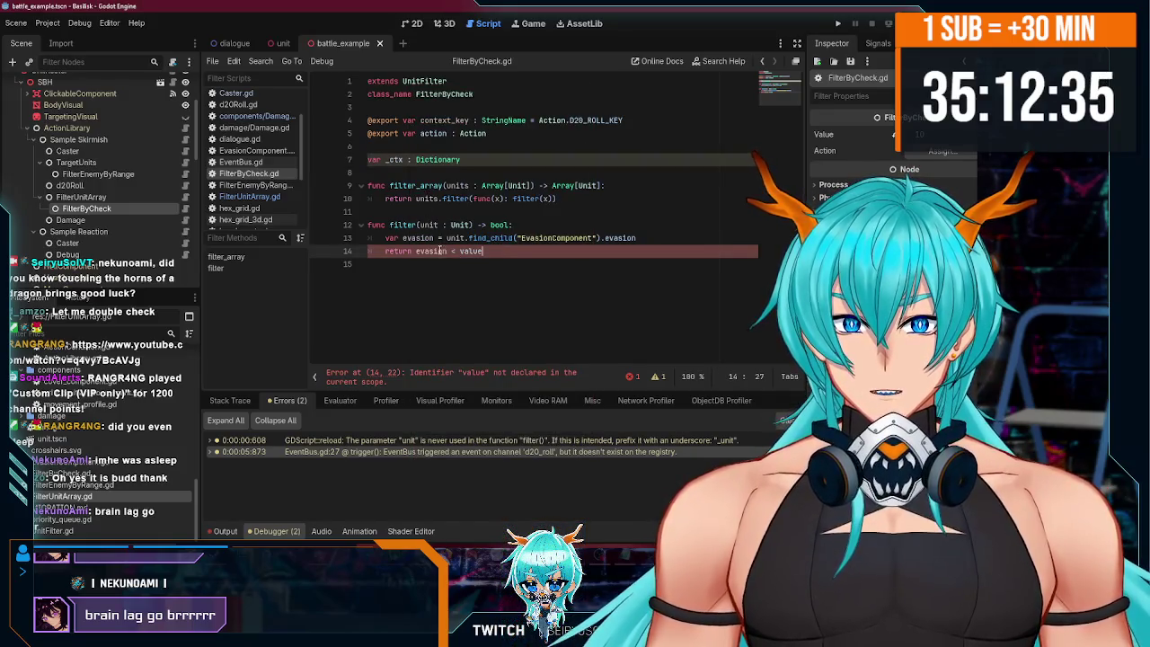
- Replace value on line 14 with _ctx[context_key] in the evasion comparison and save
click(446, 119)
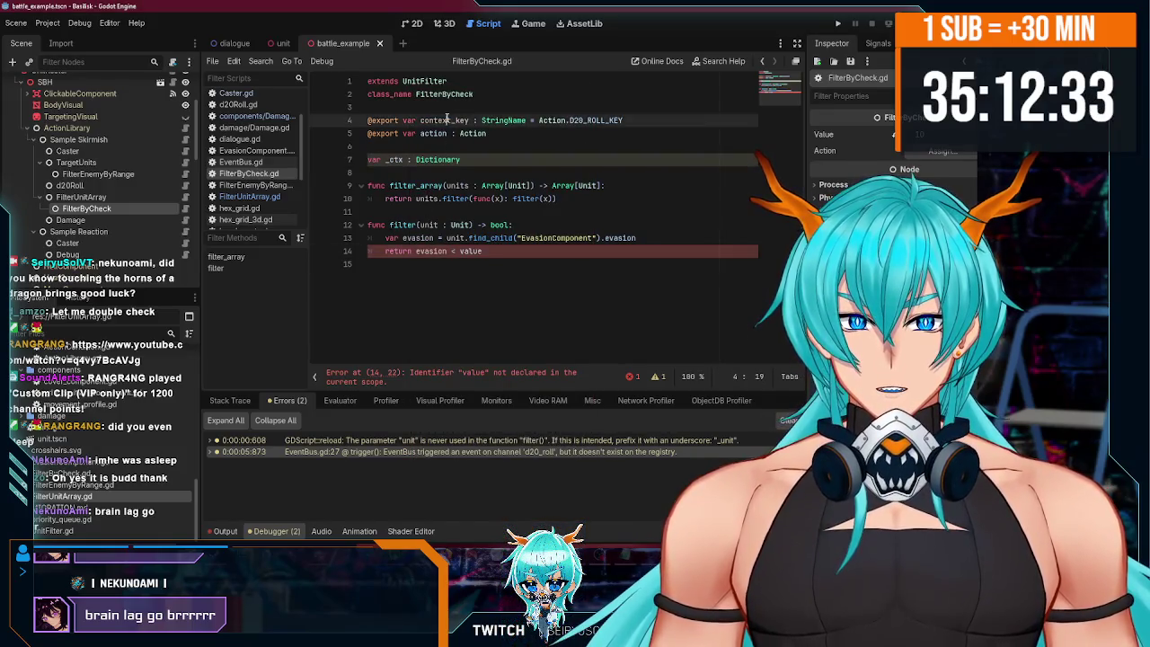
key(ctrl+c)
double_click(470, 250)
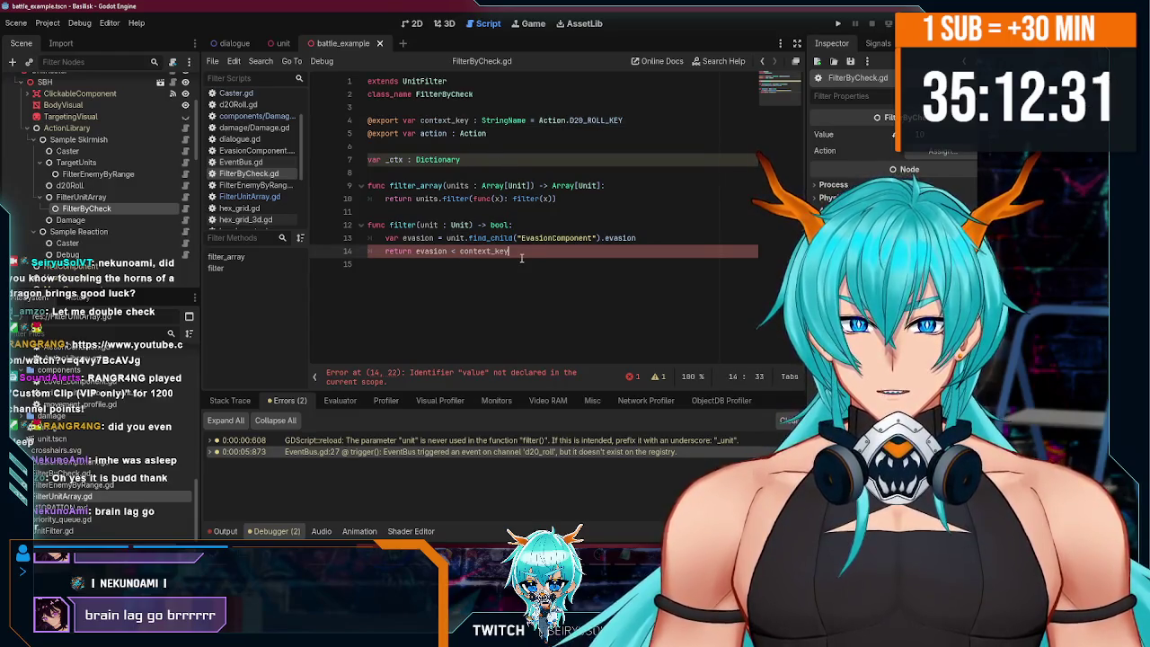
key(ctrl+v)
text([)
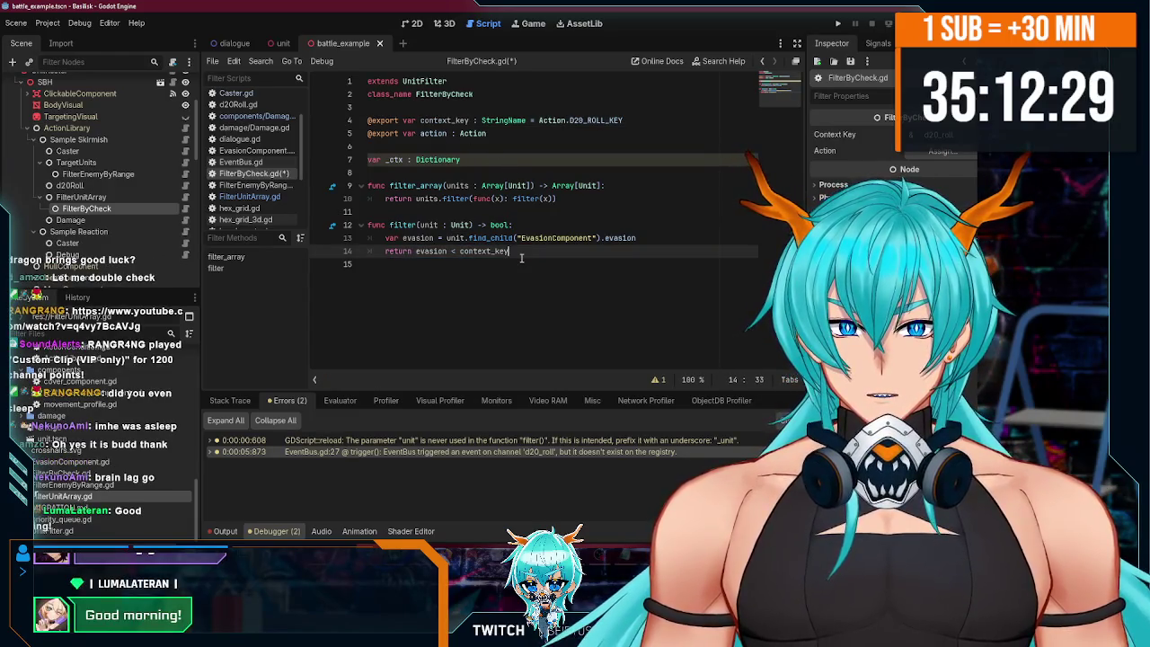
key(ctrl+BackSpace)
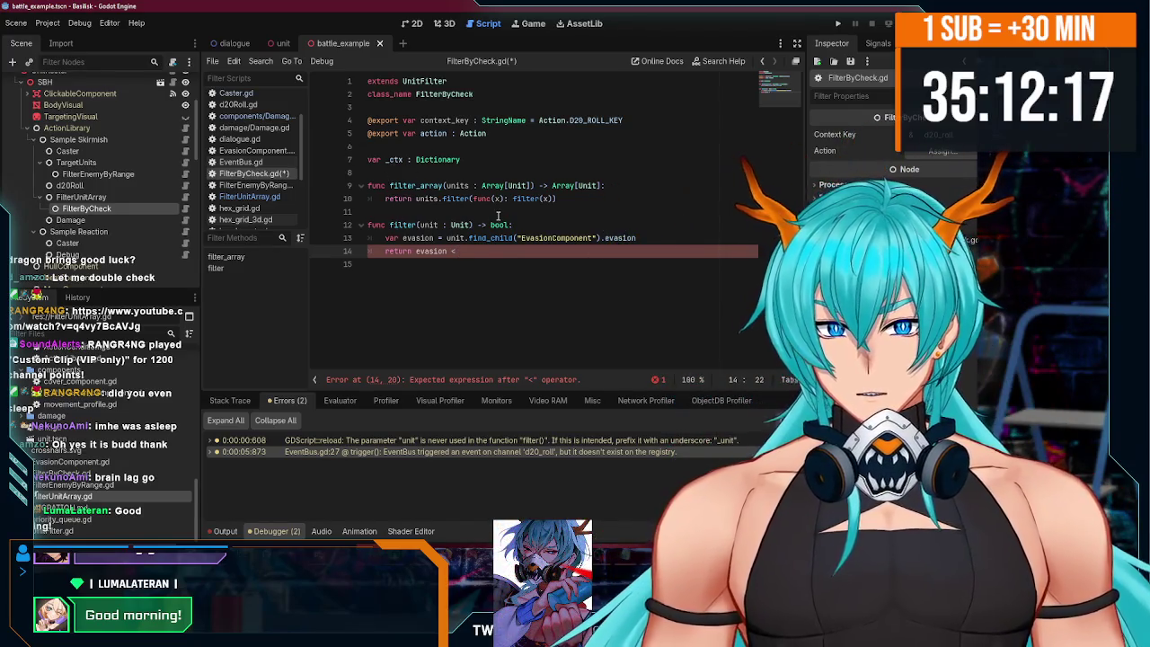
text(_ctx[)
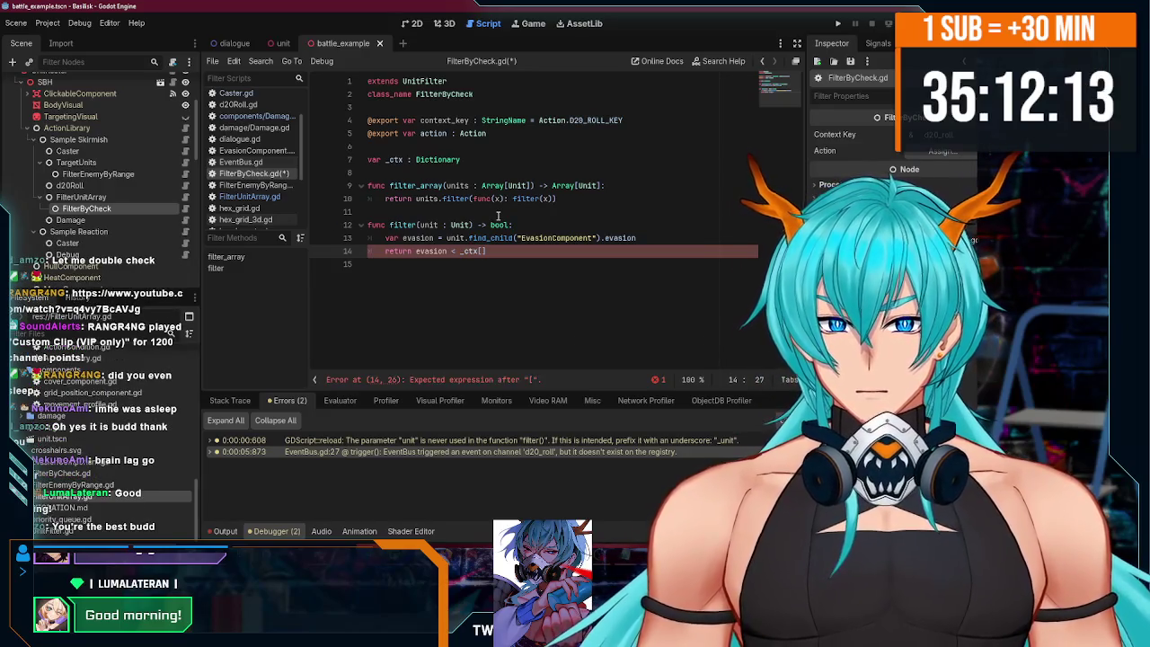
text(con)
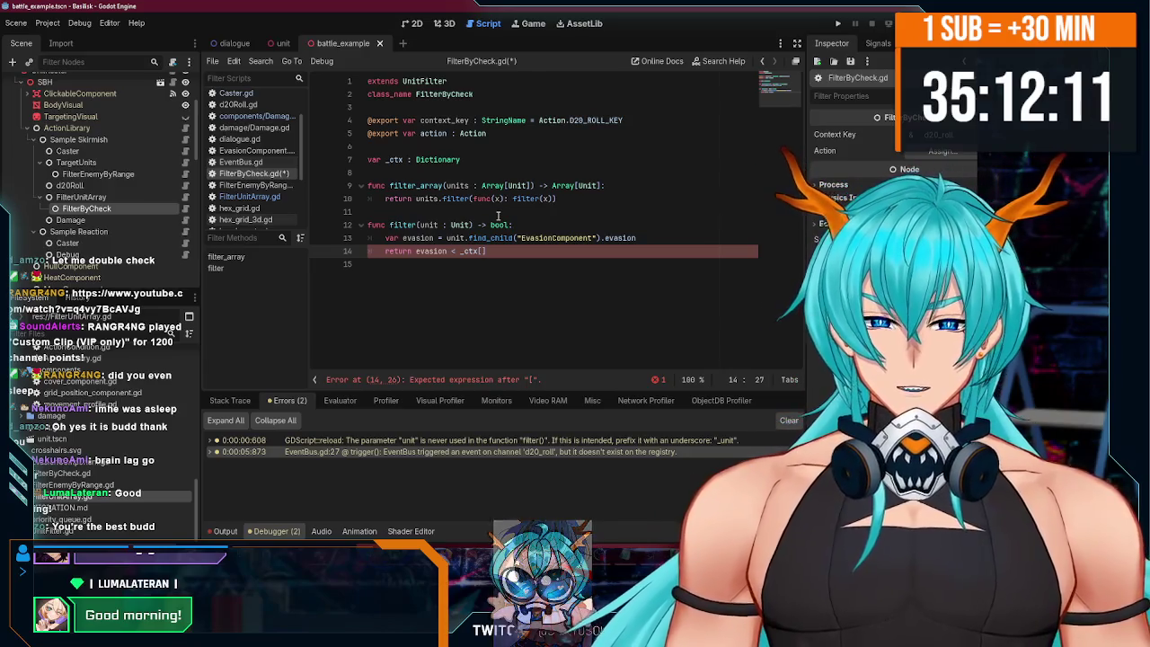
text(text_key)
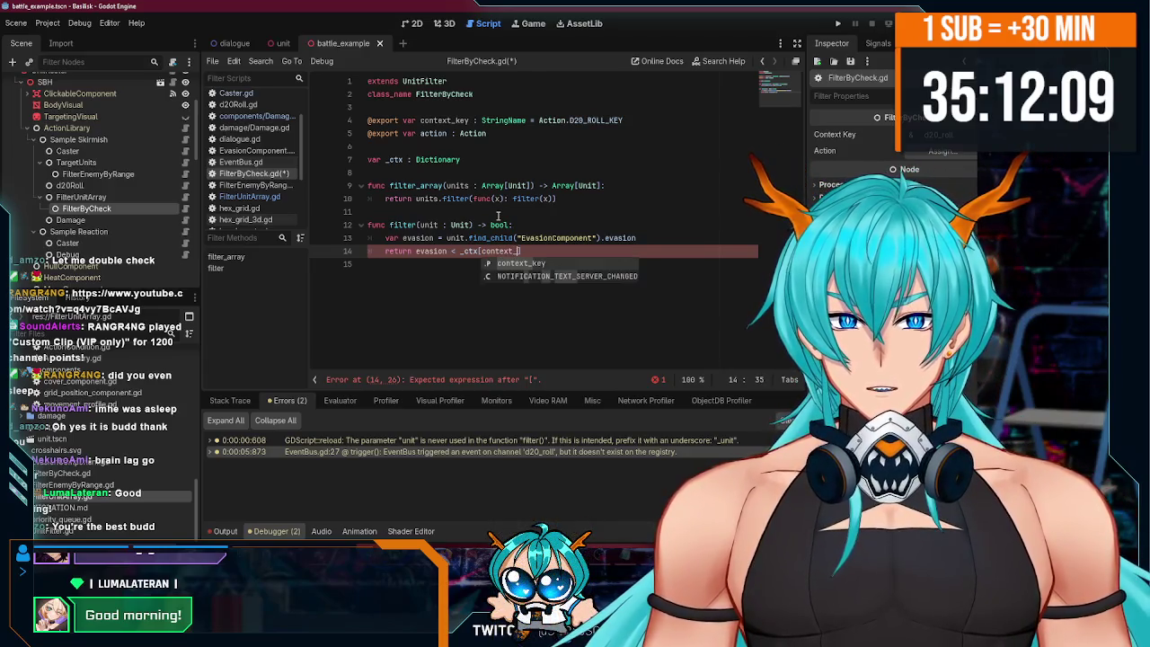
click(572, 251)
key(ctrl+s)
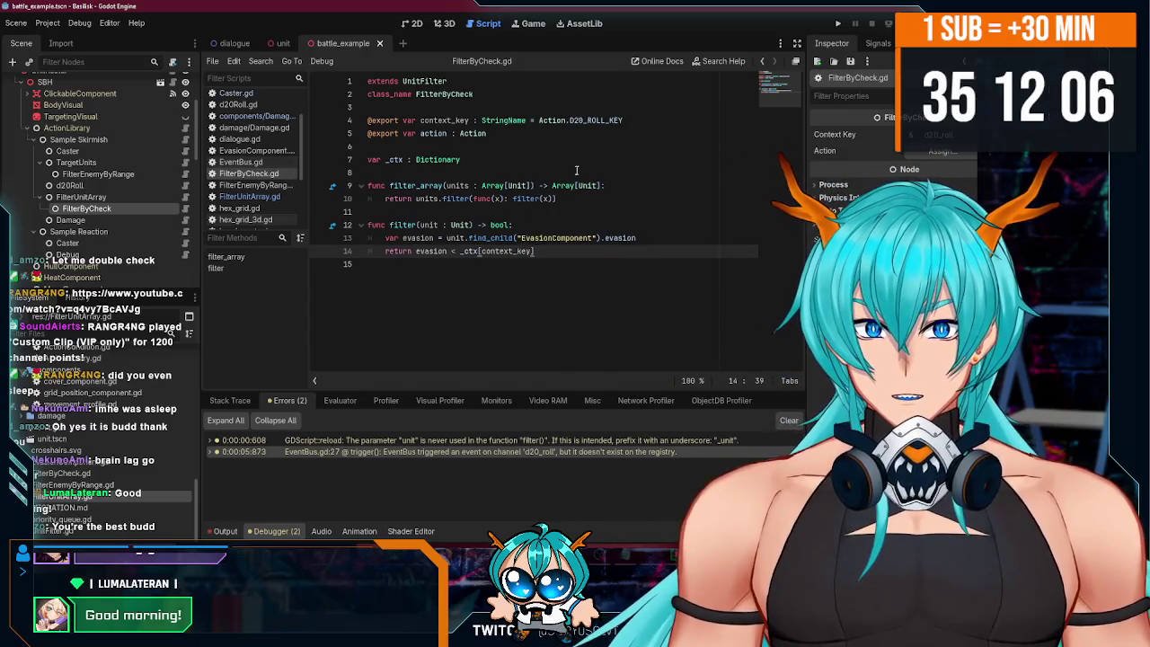
- Assign the Sample Skirmish node as the FilterByCheck node's Action in the Inspector
drag(622, 120, 539, 119)
click(560, 134)
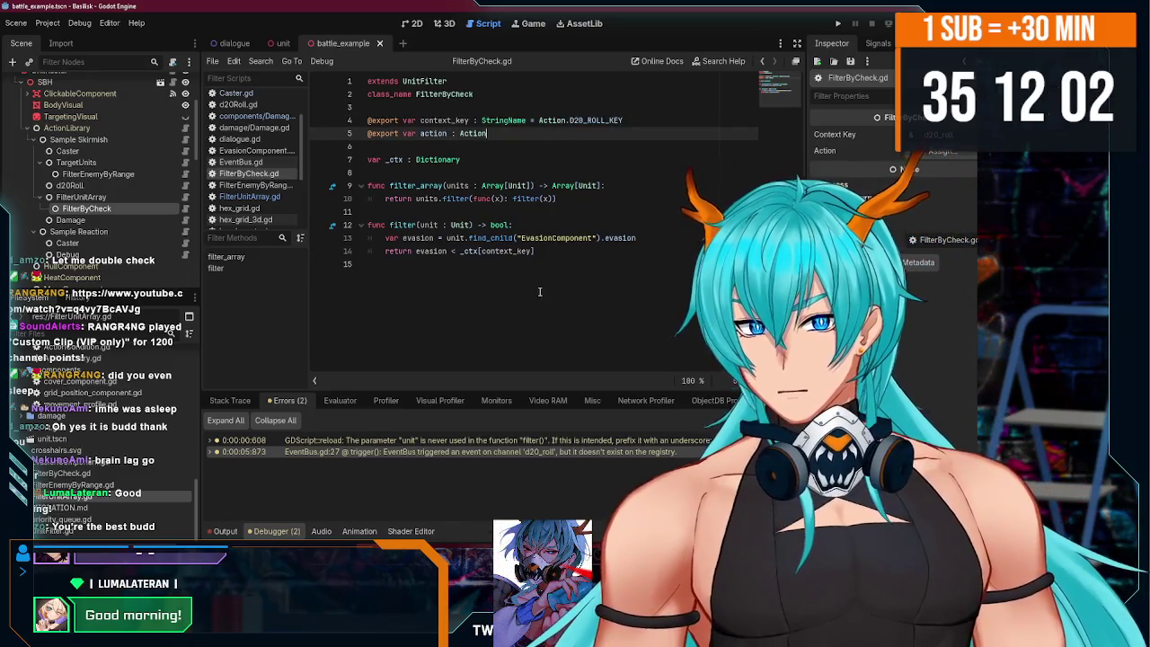
click(561, 252)
key(Down)
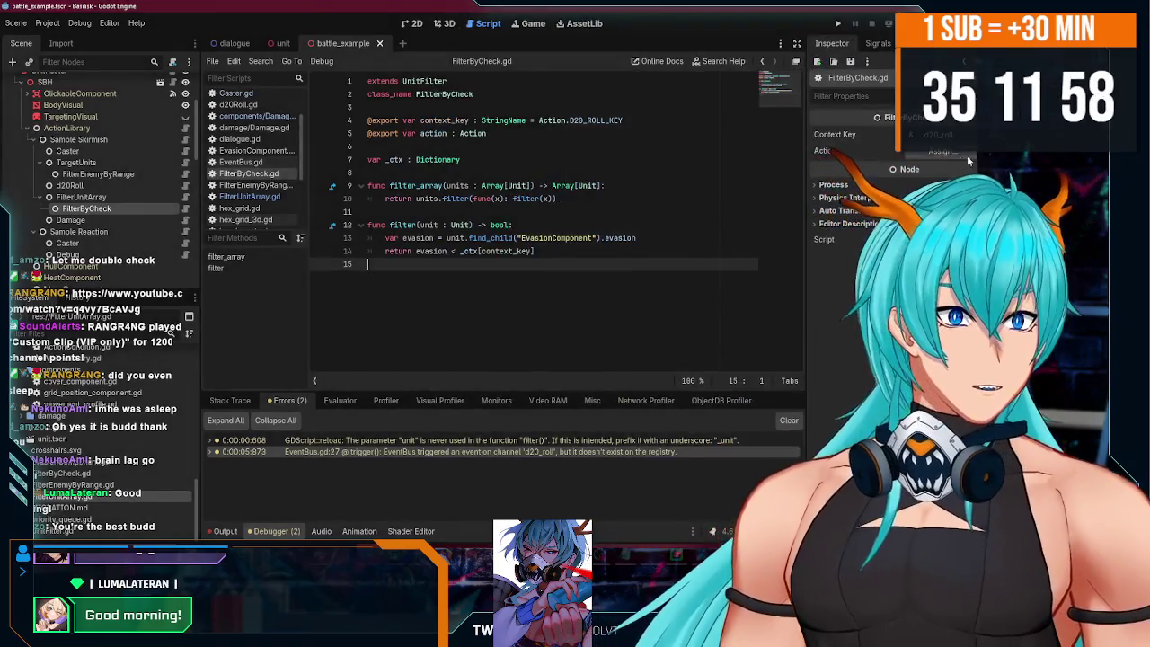
click(940, 151)
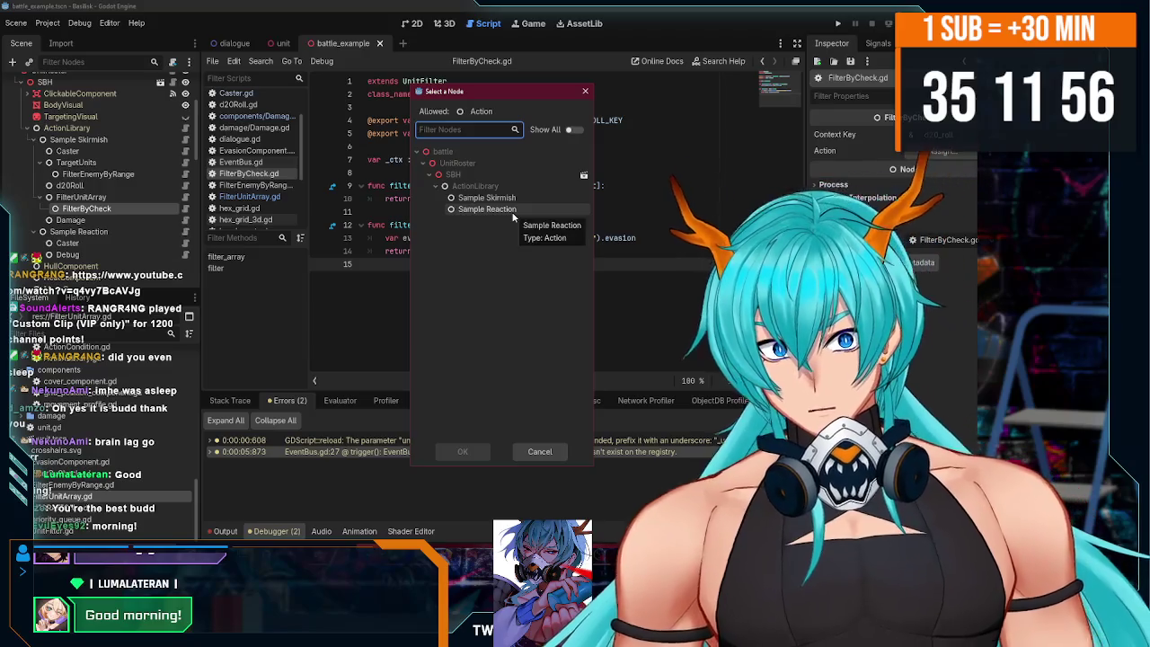
double_click(499, 197)
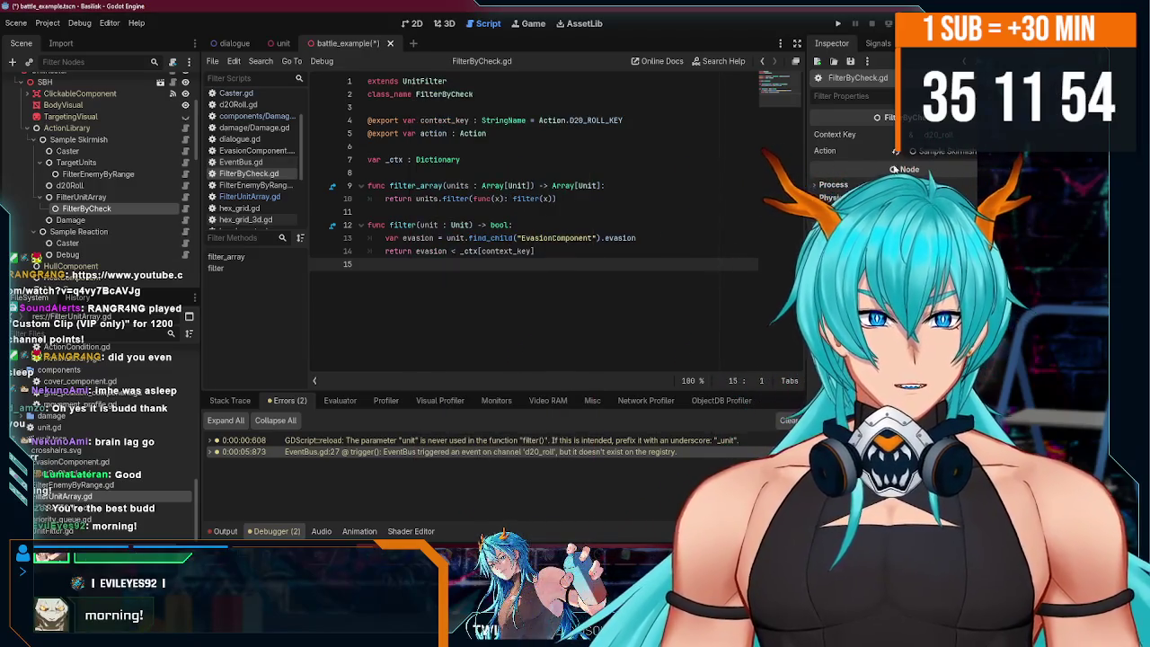
key(Left)
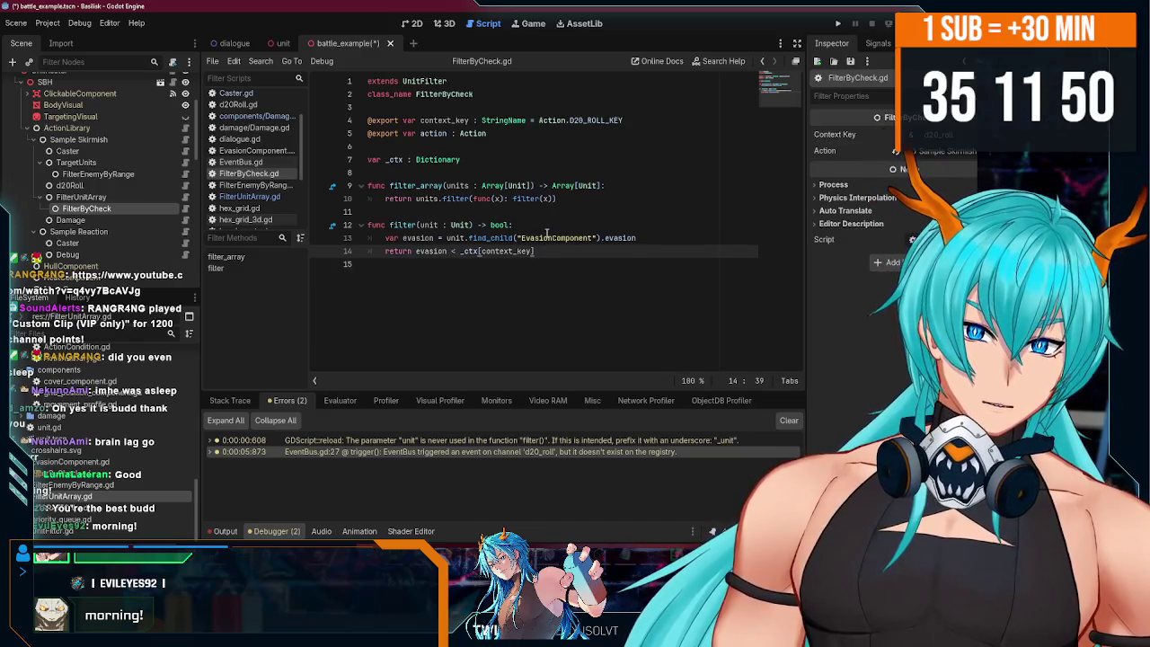
click(647, 239)
key(Up)
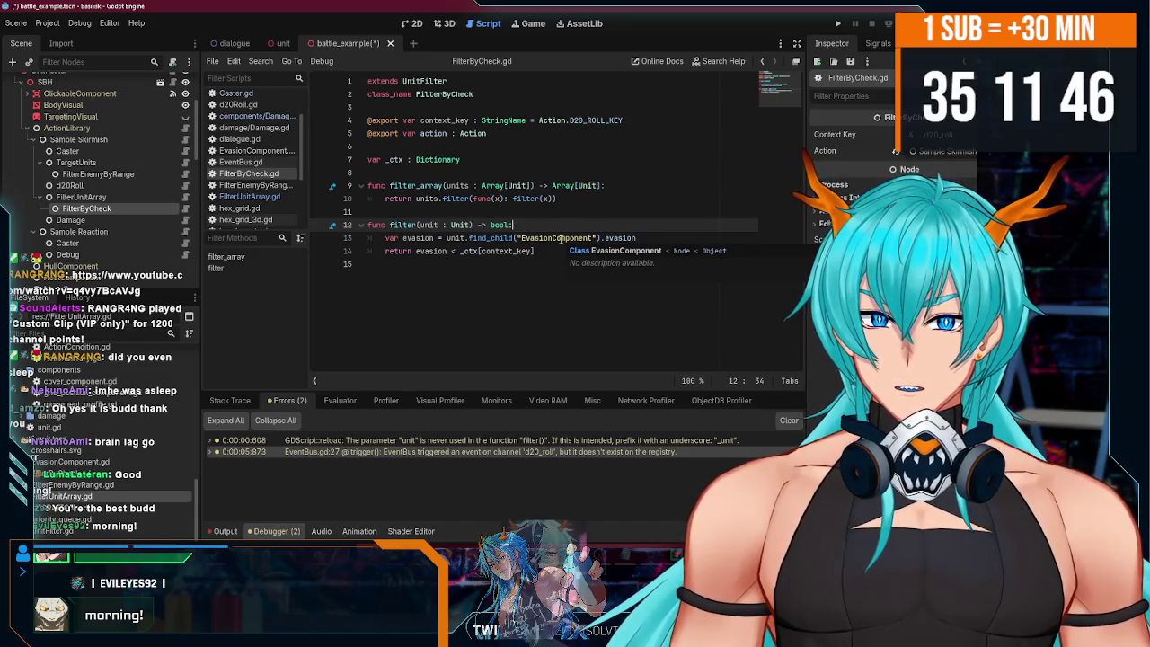
- Insert '_ctx = action._action_context' before the evasion comparison and save the script
click(645, 238)
key(Return)
text(_)
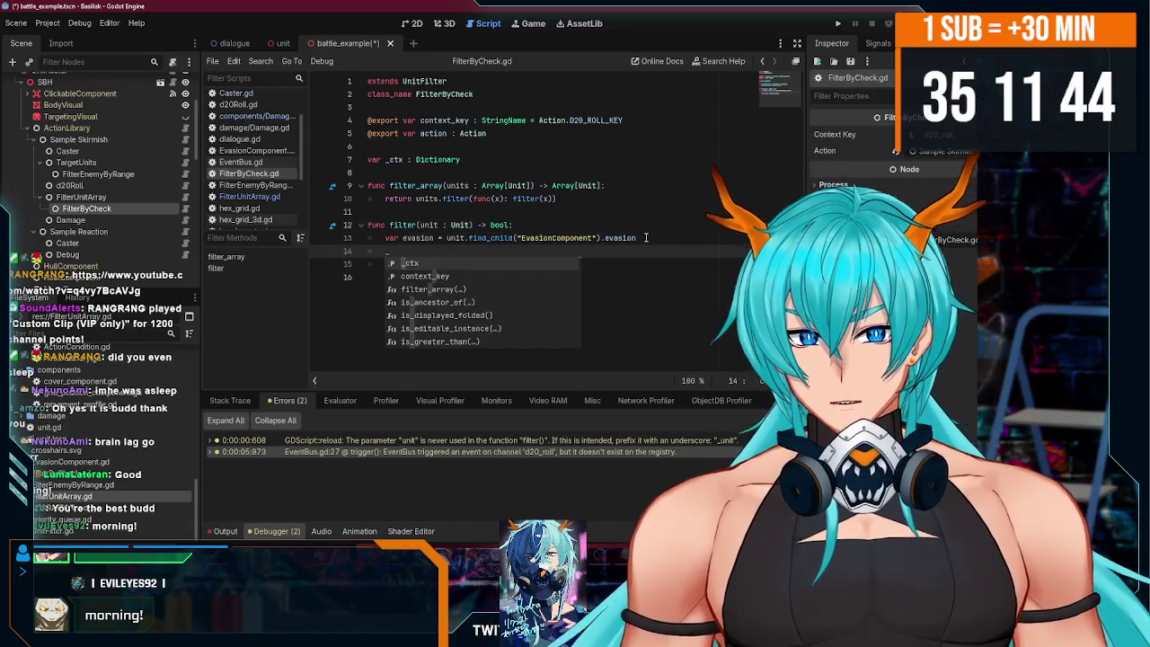
text(ctx = )
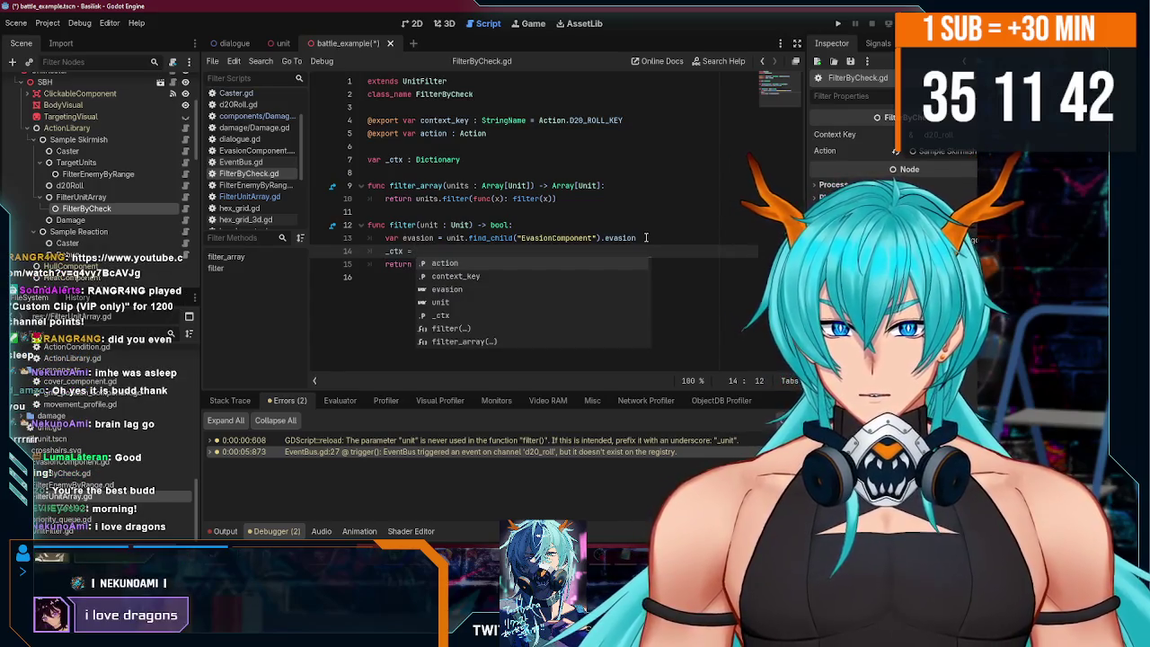
text(action[)
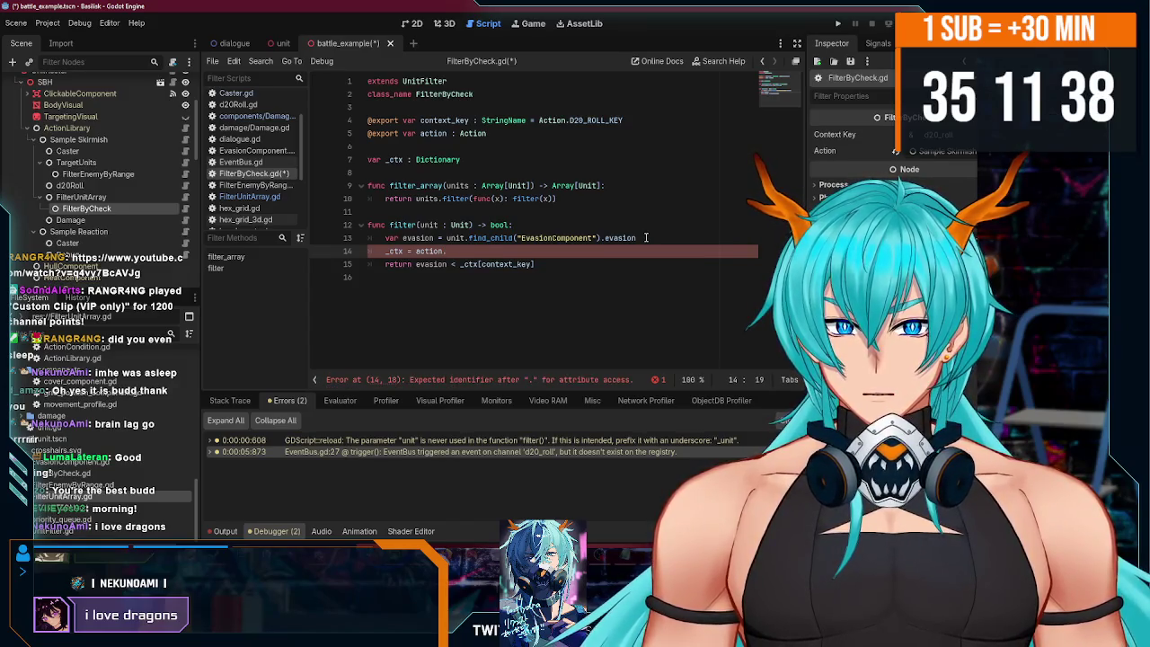
text(cont)
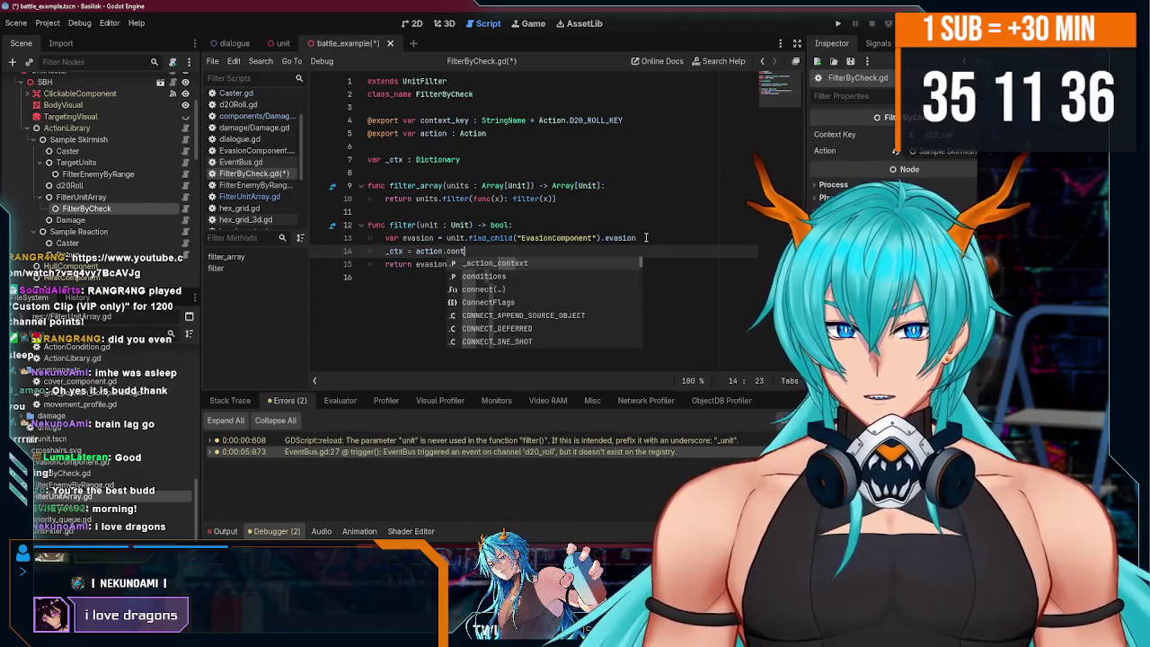
key(Return)
key(ctrl+s)
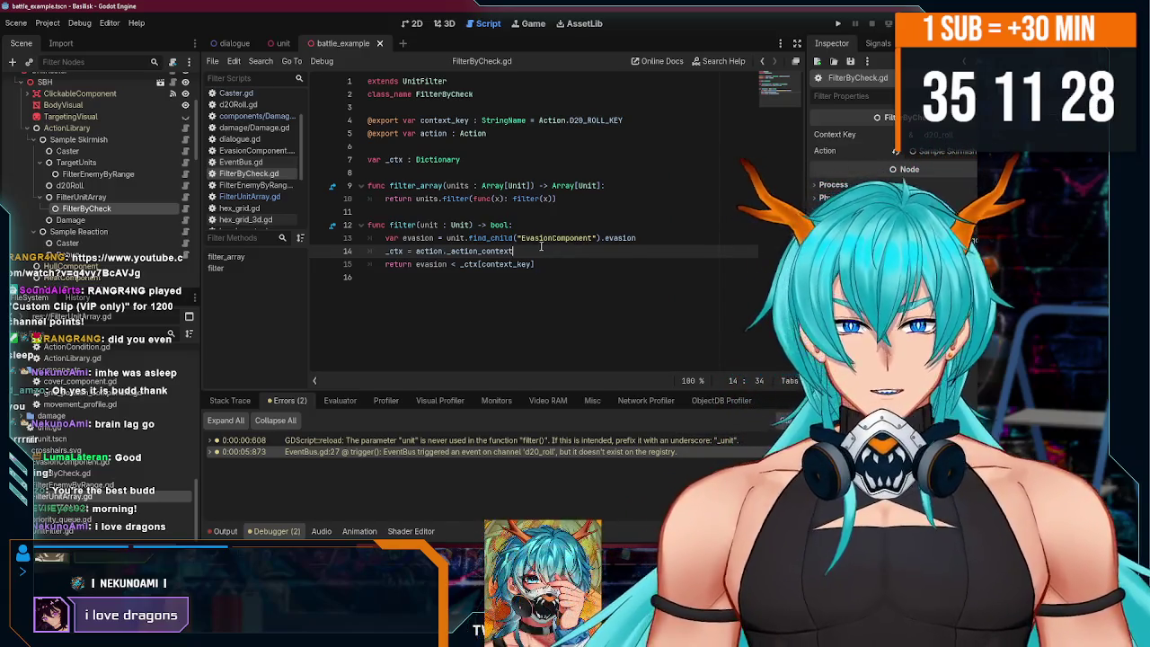
click(591, 265)
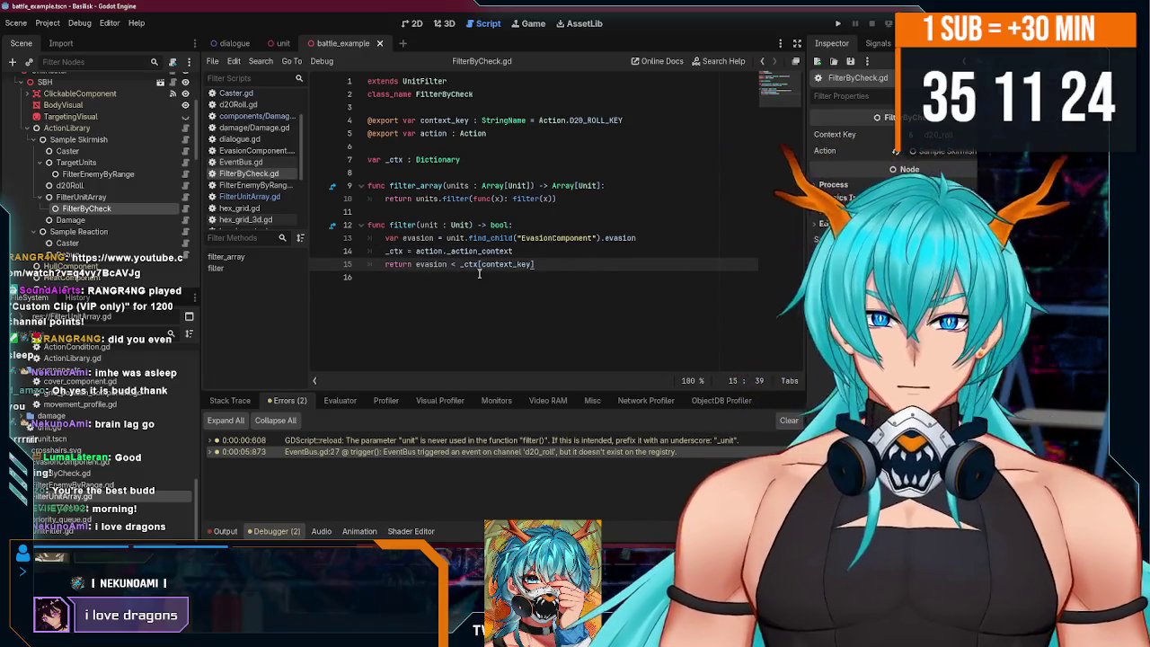
scroll(97, 215, down, 1)
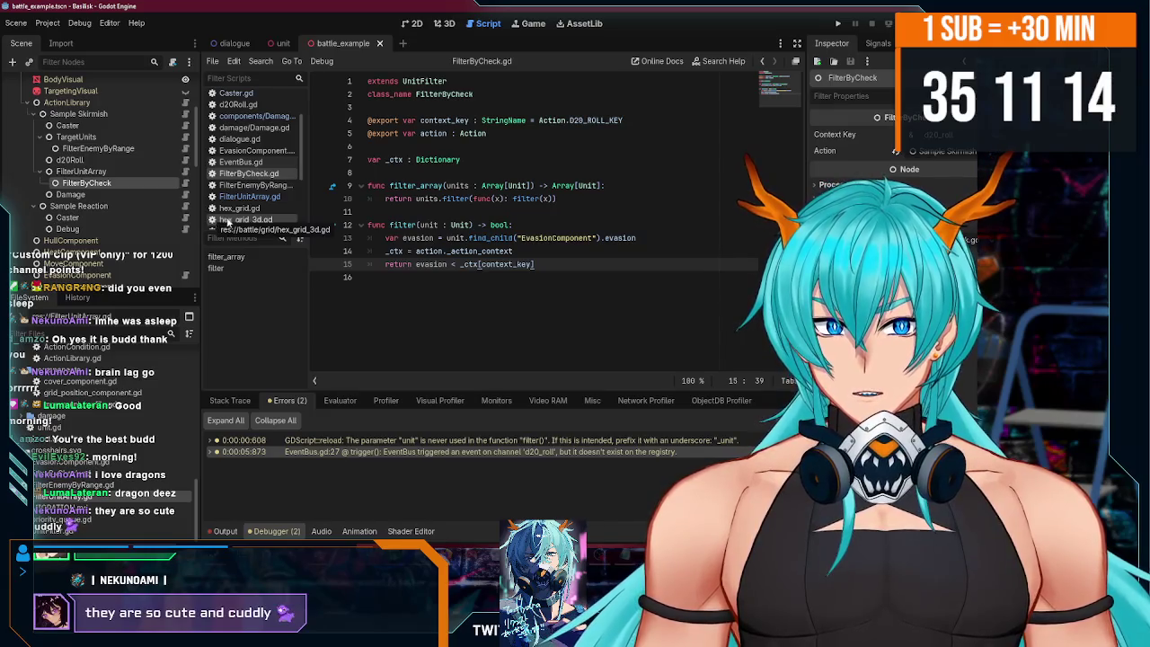
- Review the context_key and action export lines and the FilterByCheck class name in the script
click(437, 122)
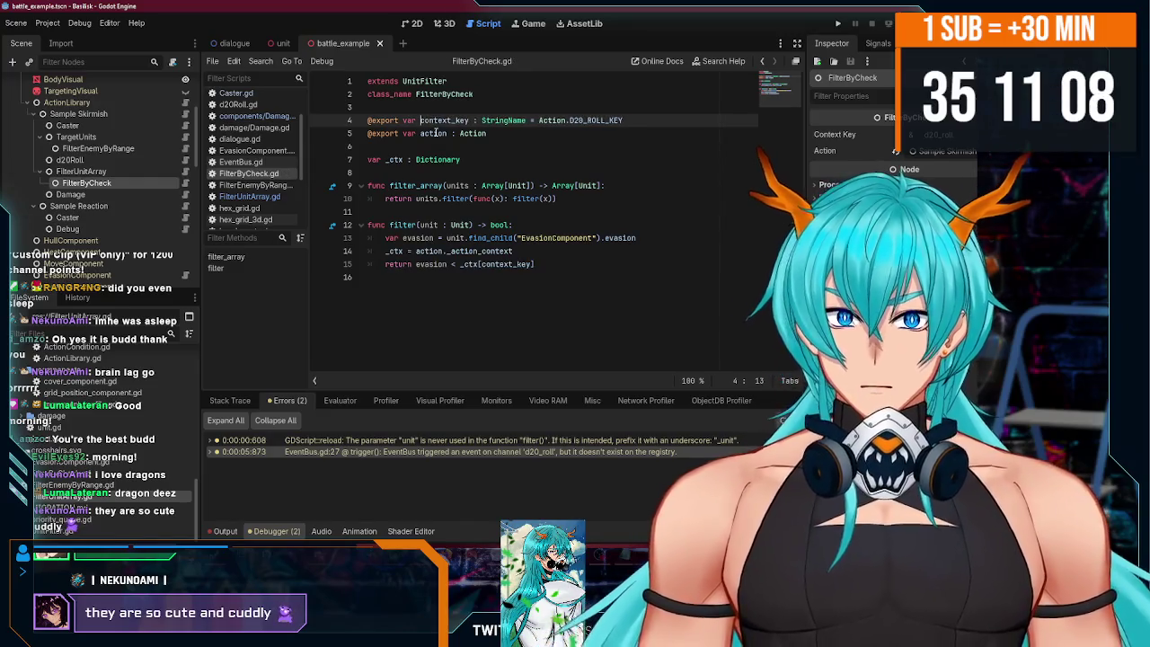
click(535, 136)
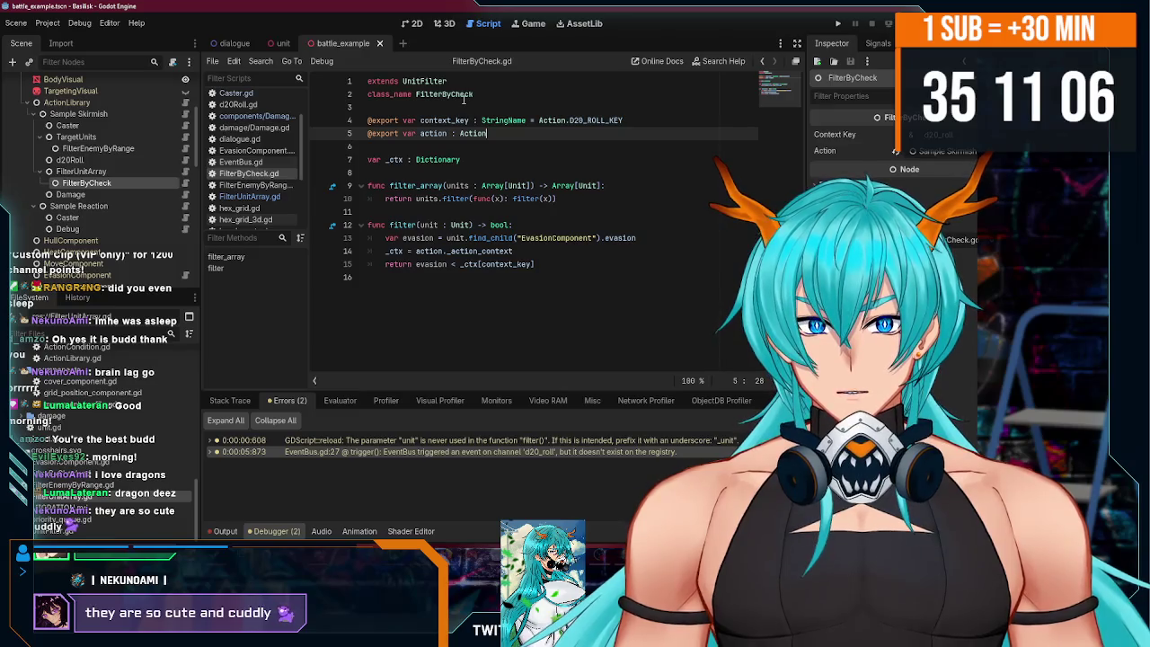
drag(451, 94, 472, 94)
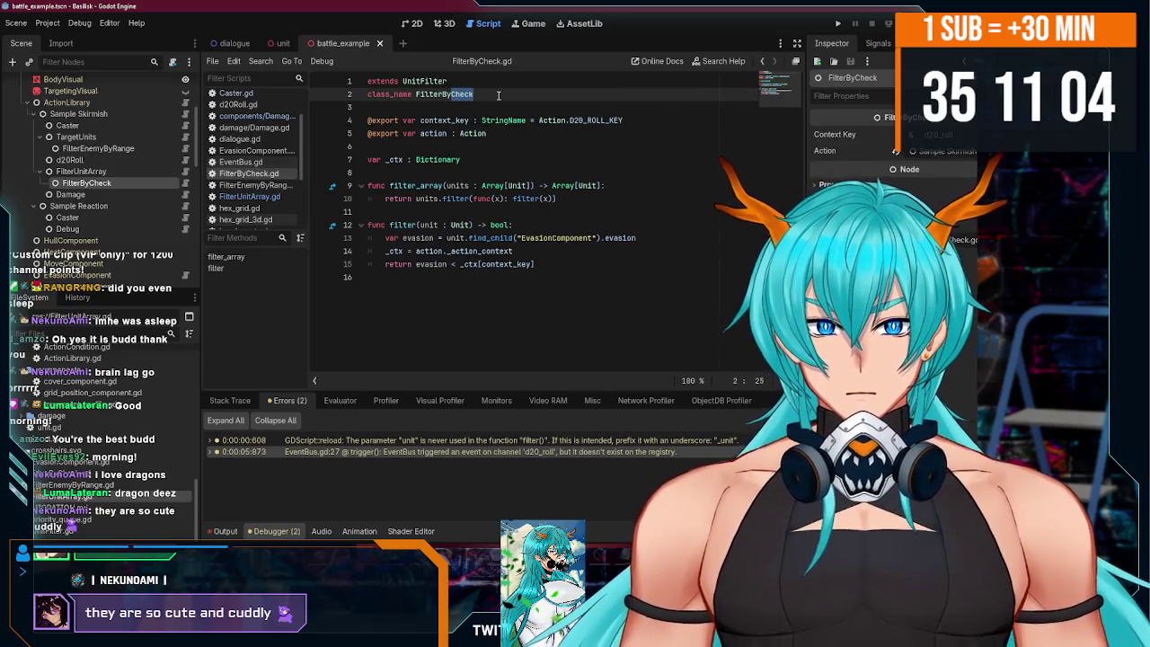
drag(439, 99, 512, 101)
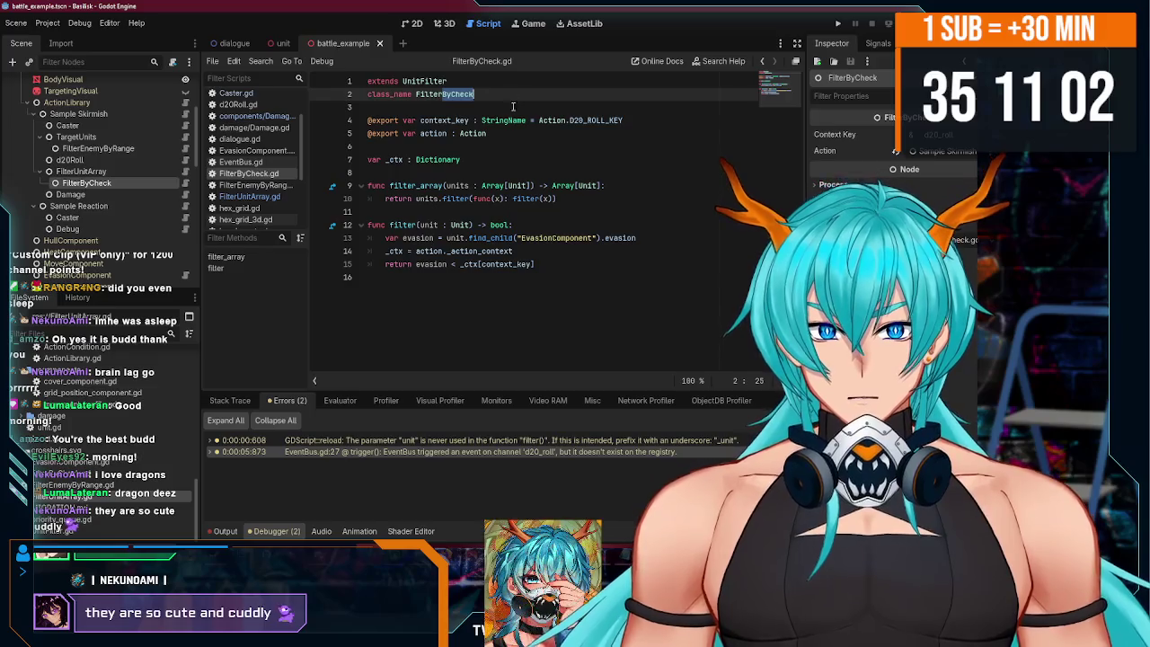
click(513, 140)
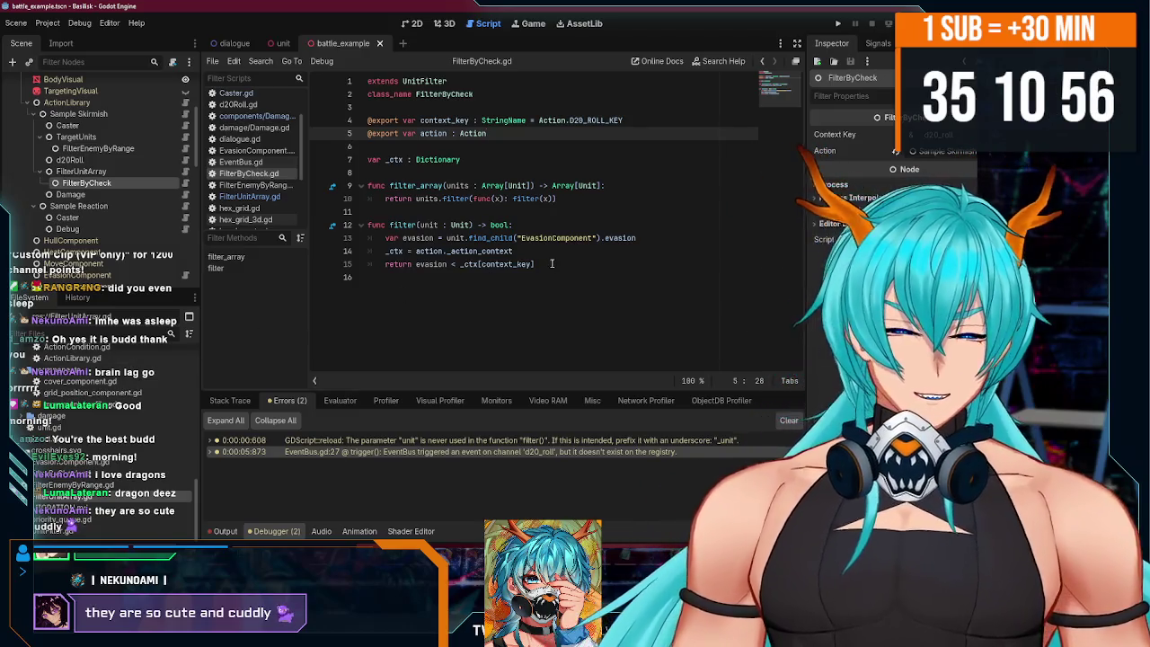
- Inspect the FilterEnemyByRange, TargetUnits and Damage nodes, then the DiceRoller control under GUI
click(81, 172)
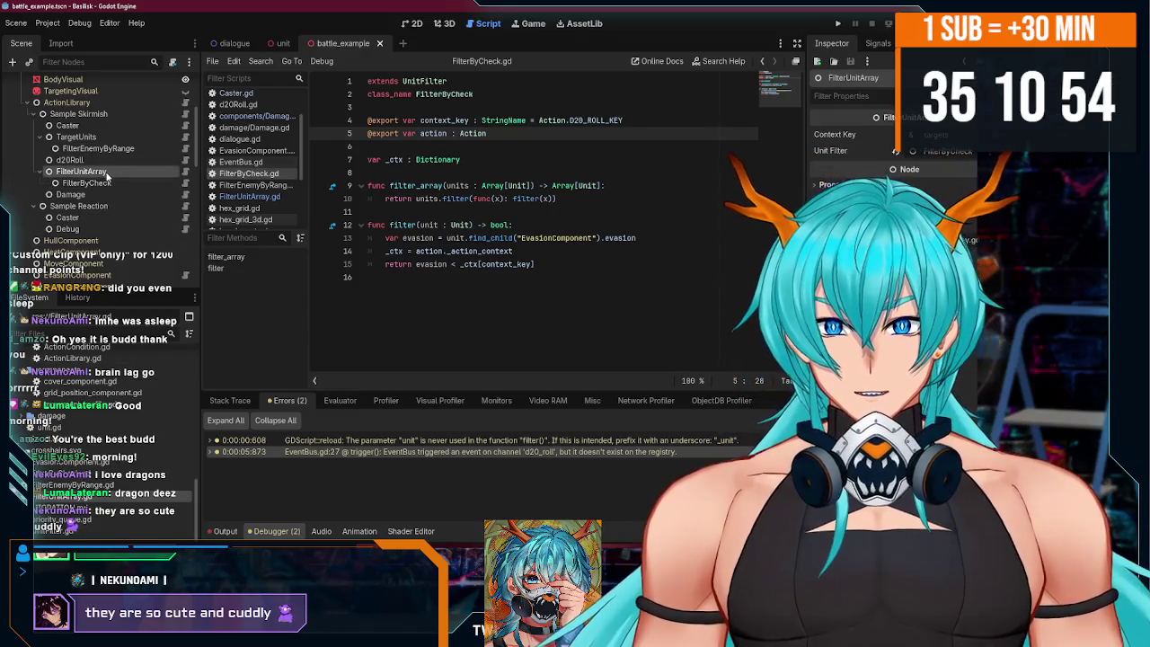
click(98, 149)
click(112, 139)
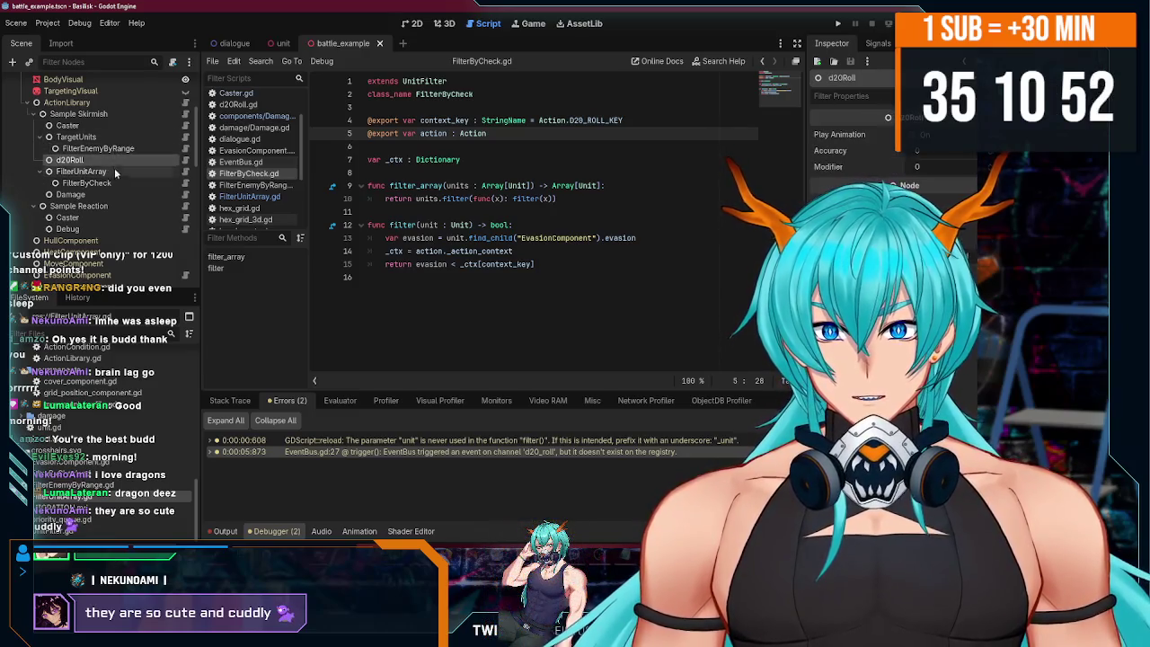
click(116, 194)
scroll(117, 206, down, 5)
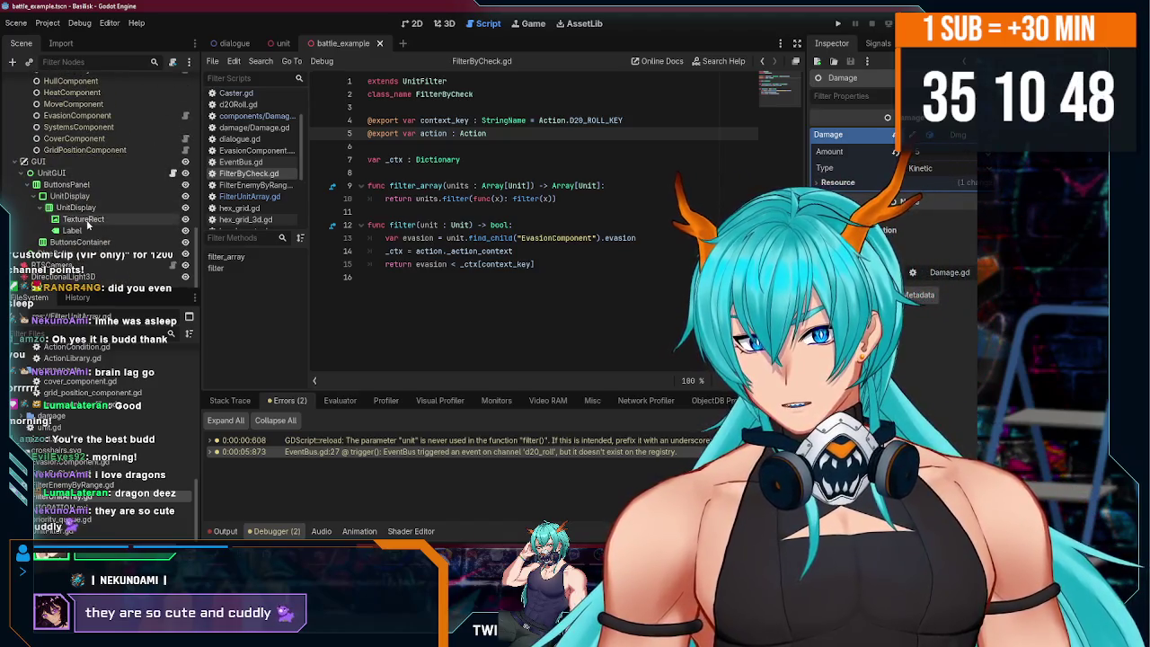
click(84, 254)
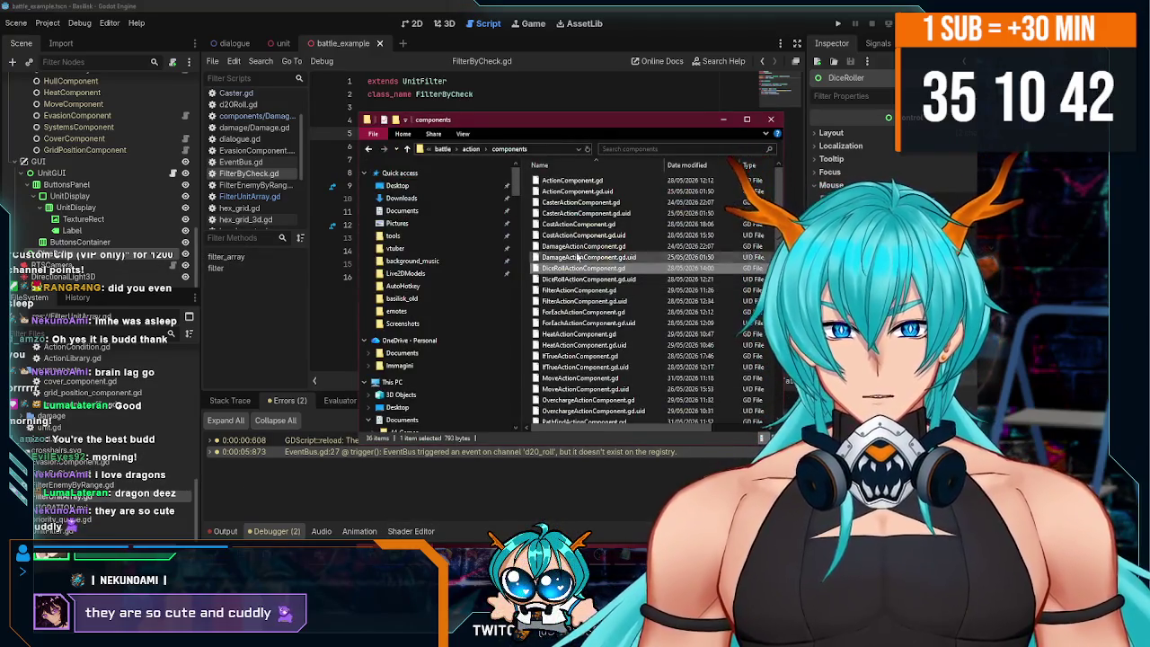
- Go up from the action folder to battle, glance into gui, then open dice and select DiceRoller.gd
click(475, 150)
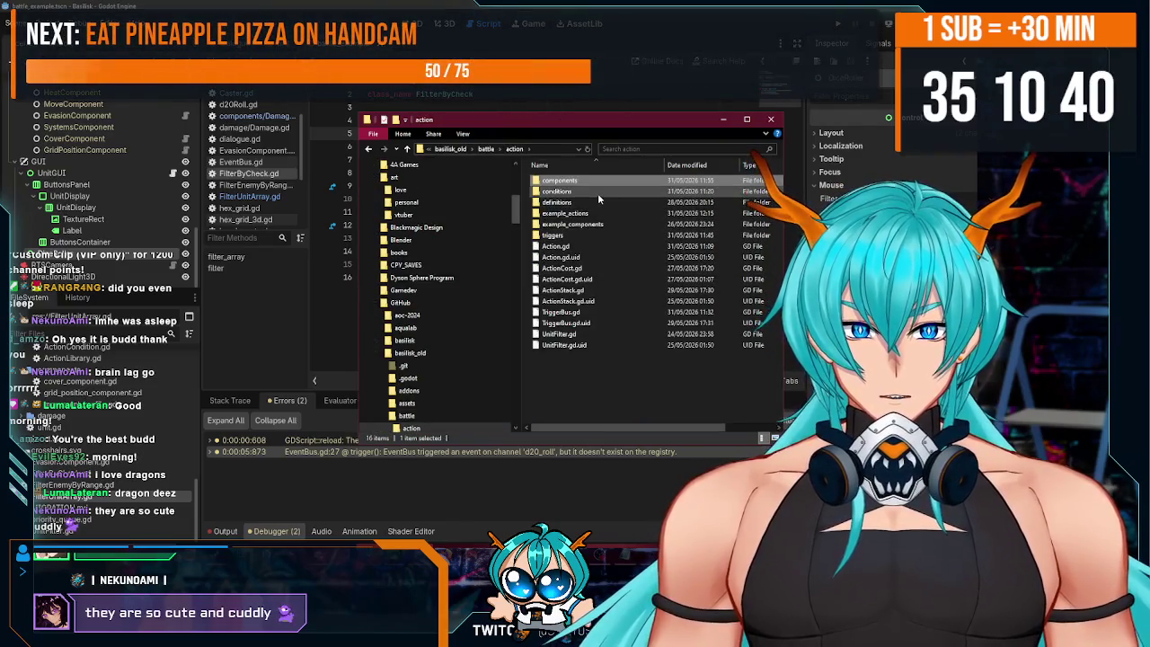
key(alt+Up)
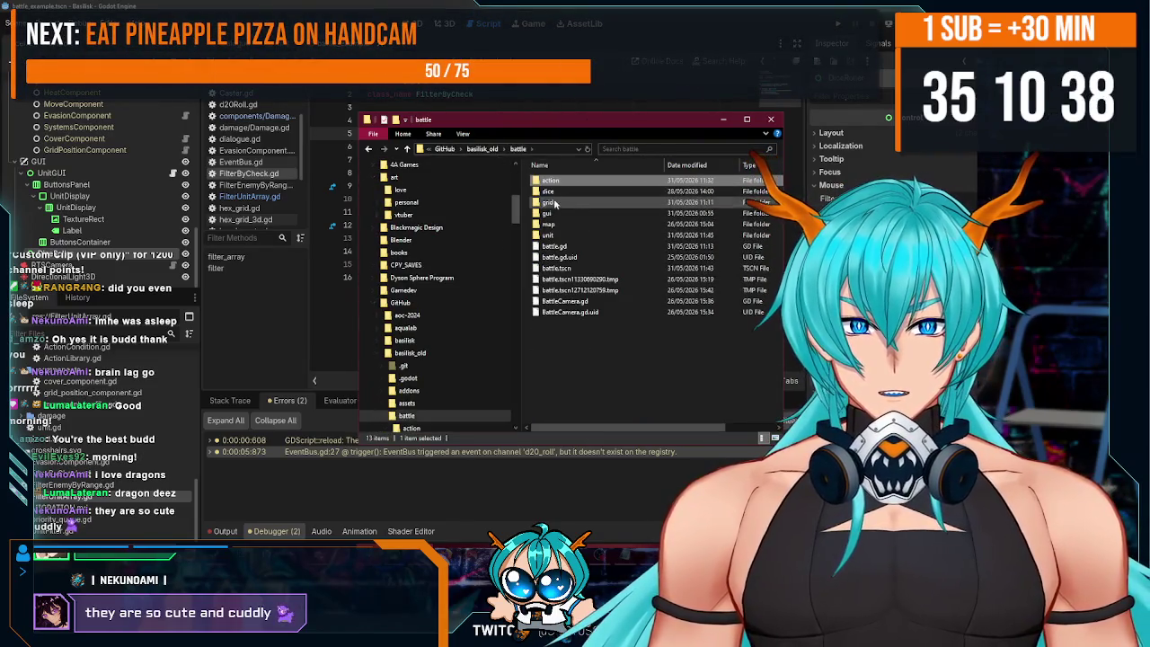
double_click(563, 215)
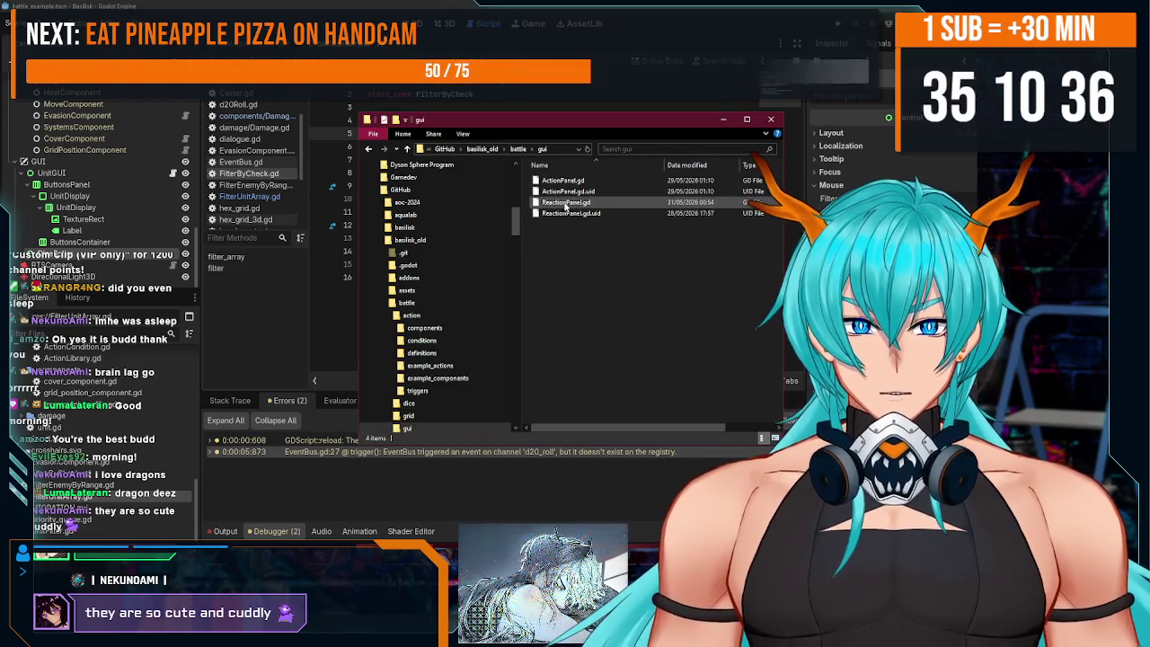
click(370, 149)
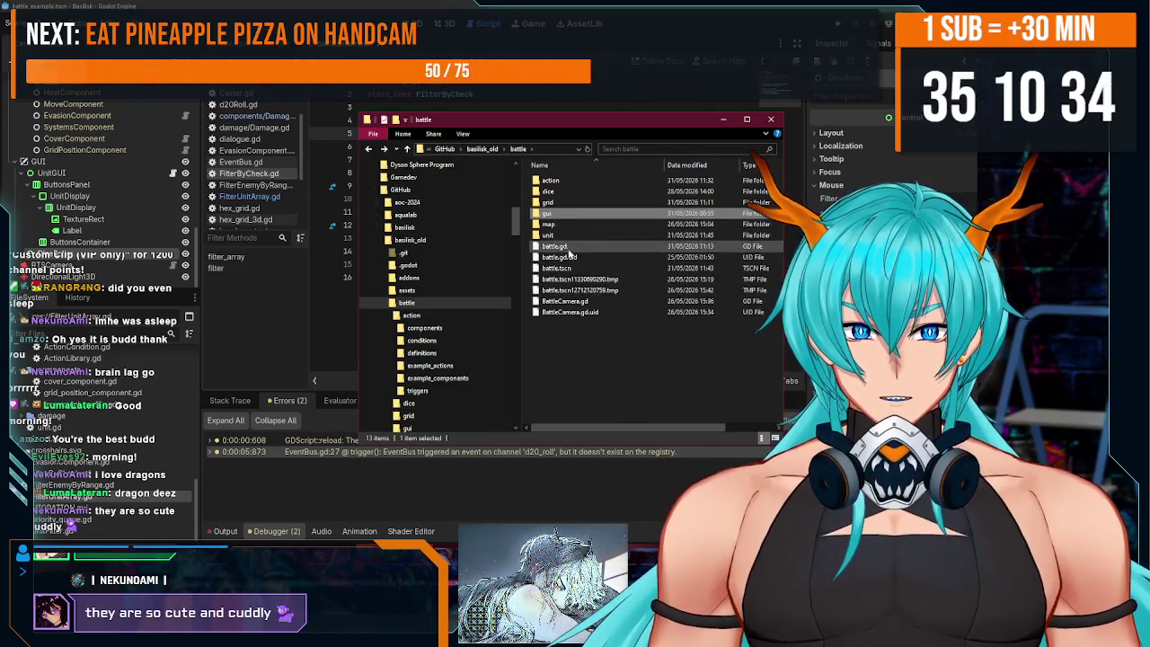
double_click(570, 191)
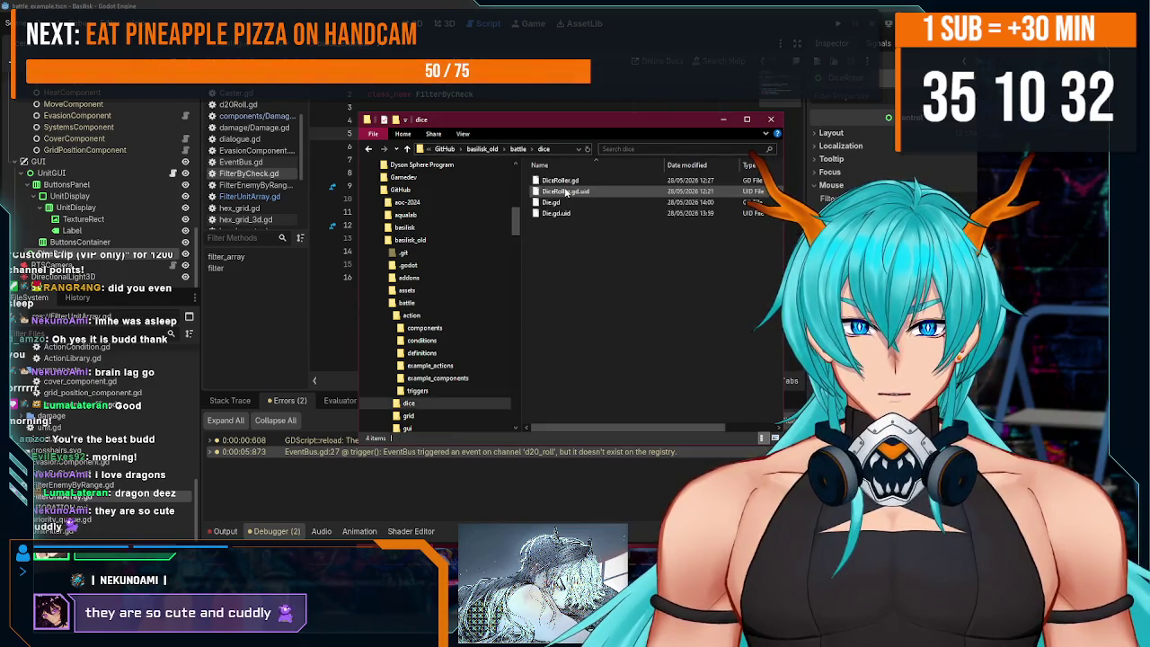
click(567, 181)
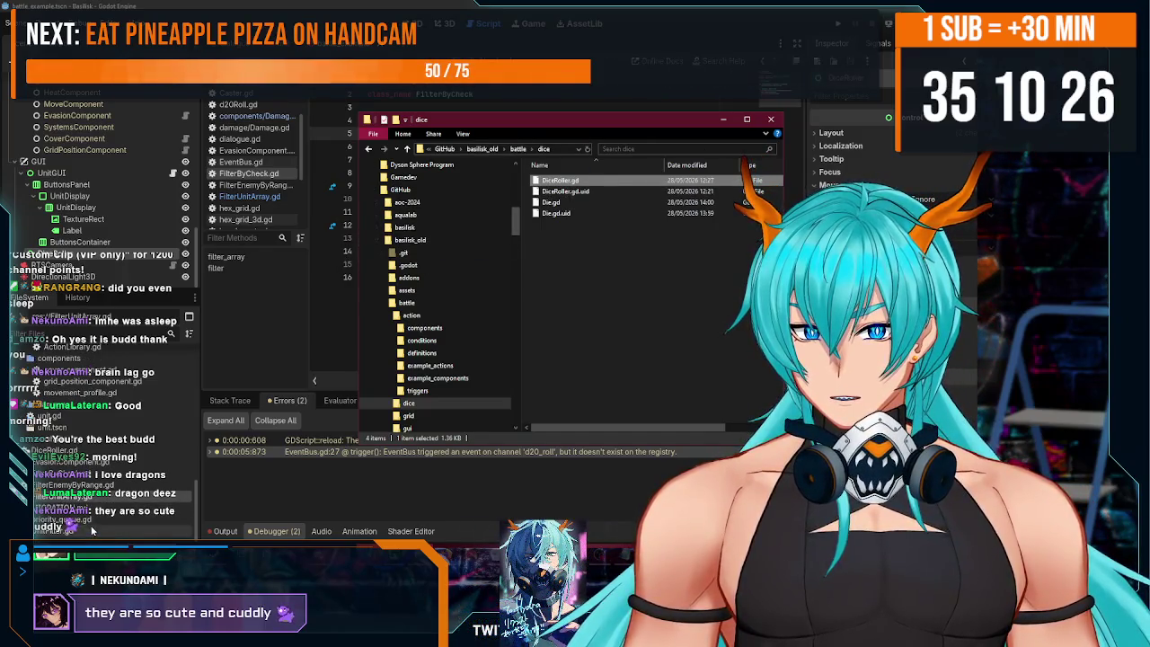
- Change the DiceRoller node's type to the DiceRoller class
click(94, 476)
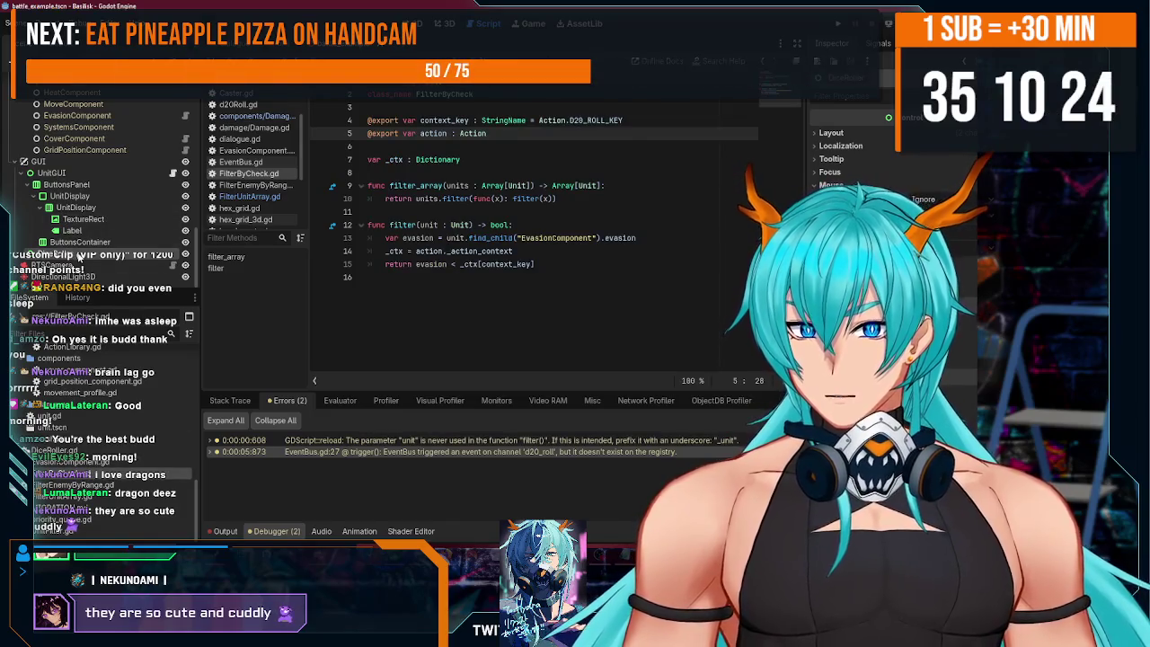
right_click(76, 258)
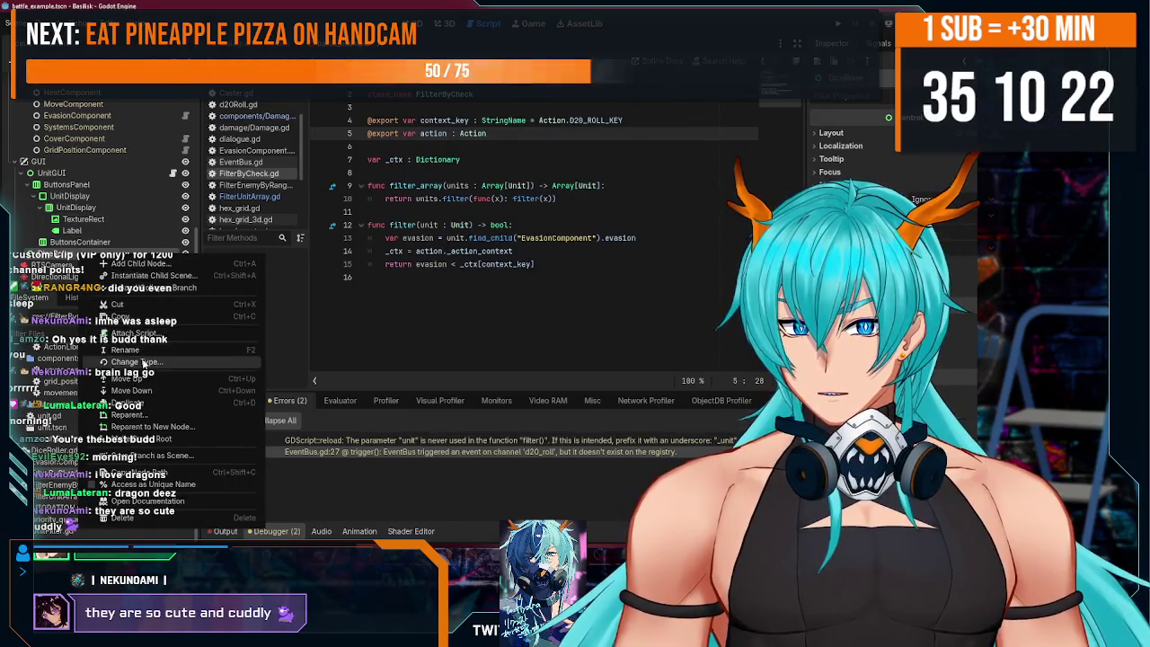
click(135, 361)
text(ice)
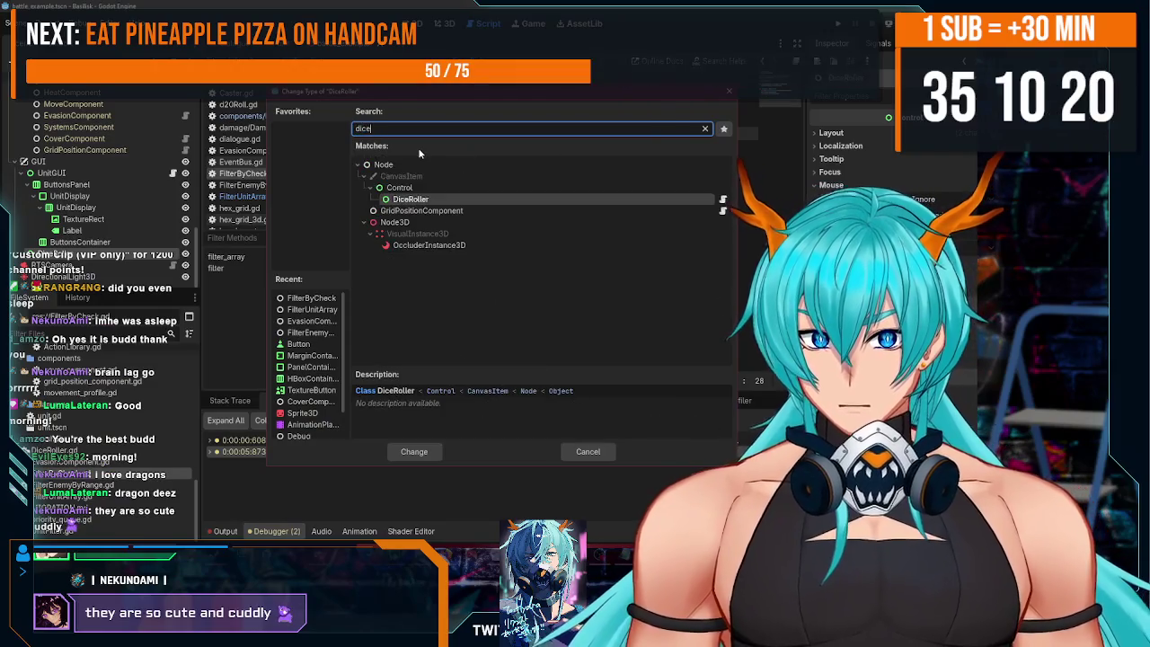
double_click(438, 170)
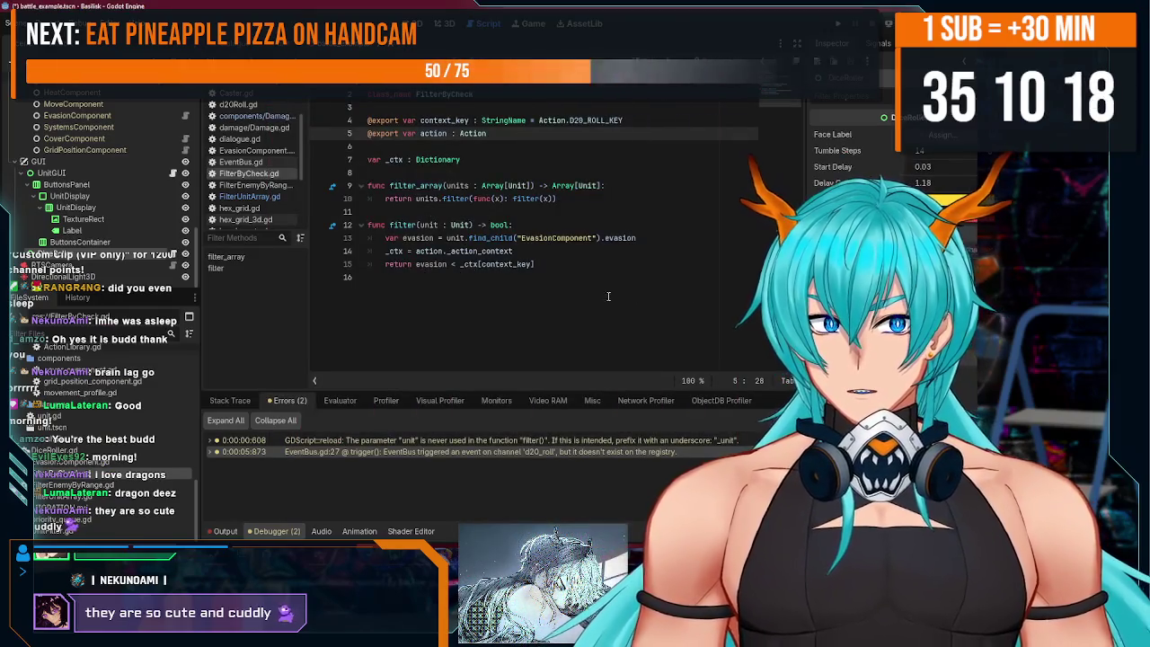
- Open and cancel the Face Label node picker, then expand the dice assets folder to reveal d20.svg
scroll(99, 431, up, 1)
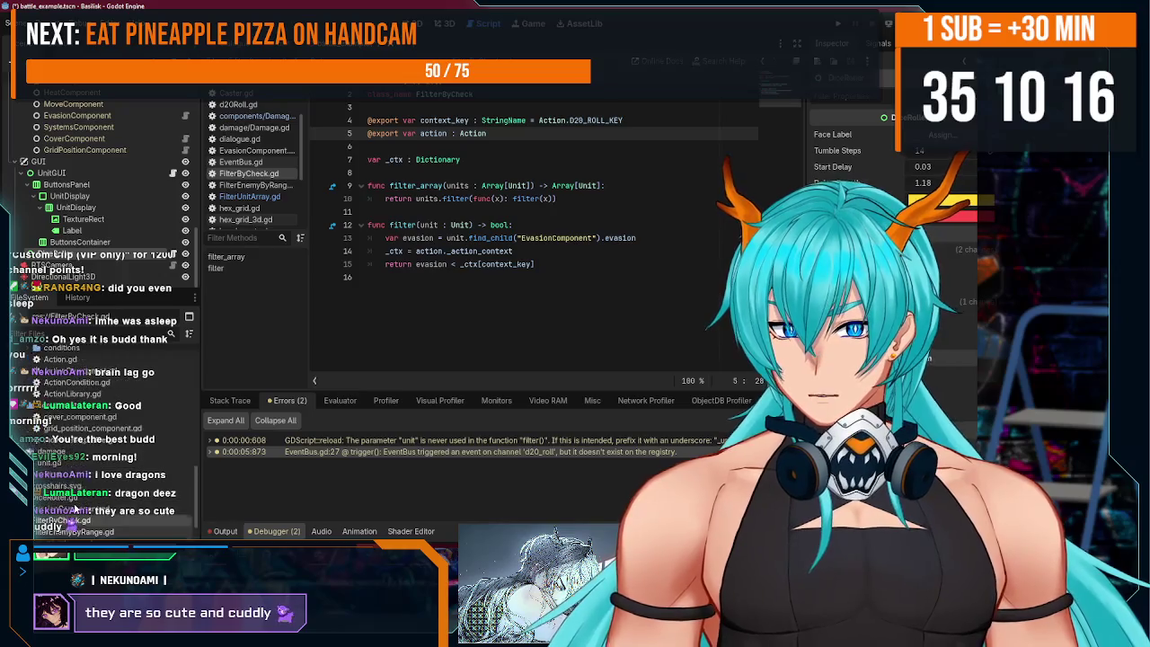
scroll(99, 413, up, 3)
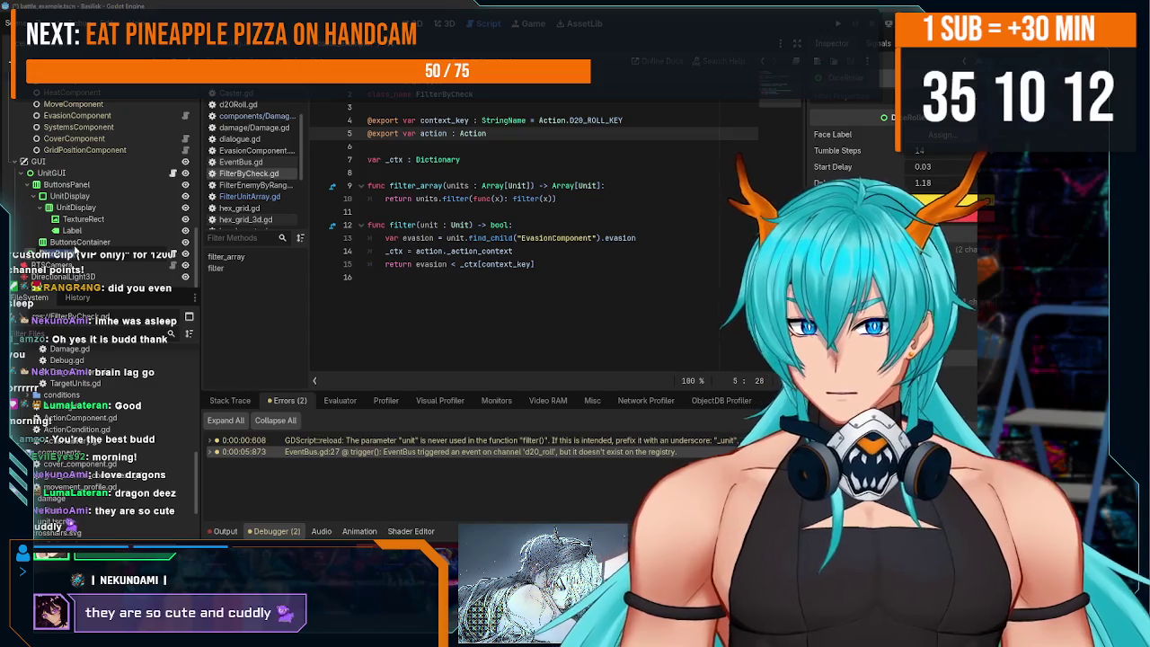
click(101, 256)
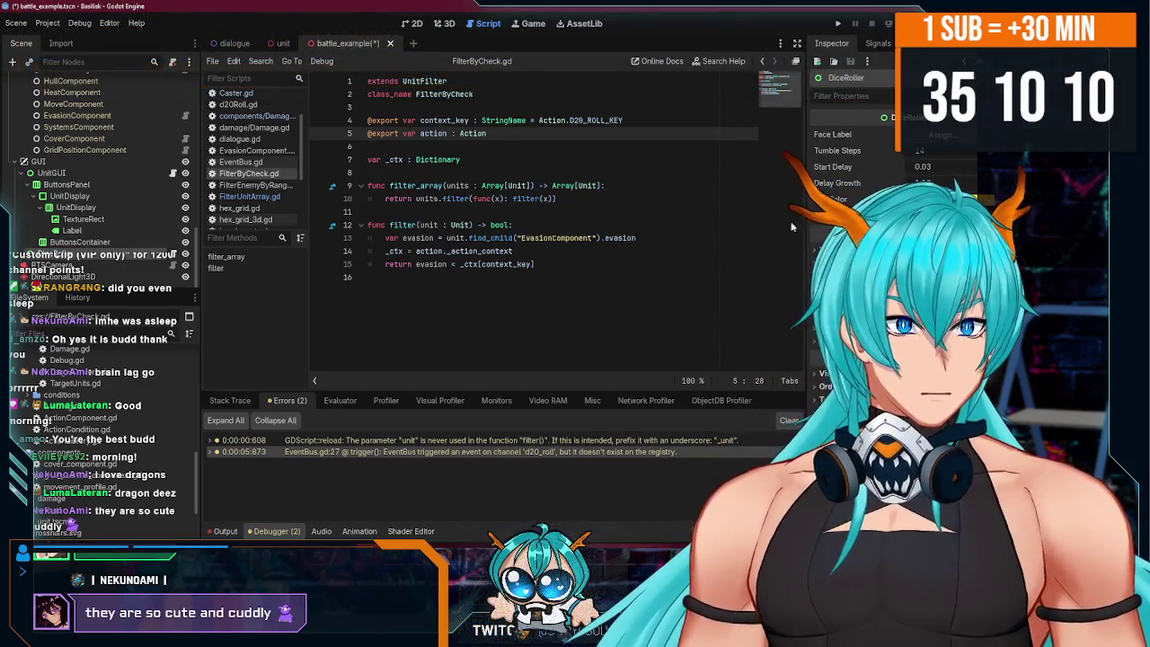
click(940, 137)
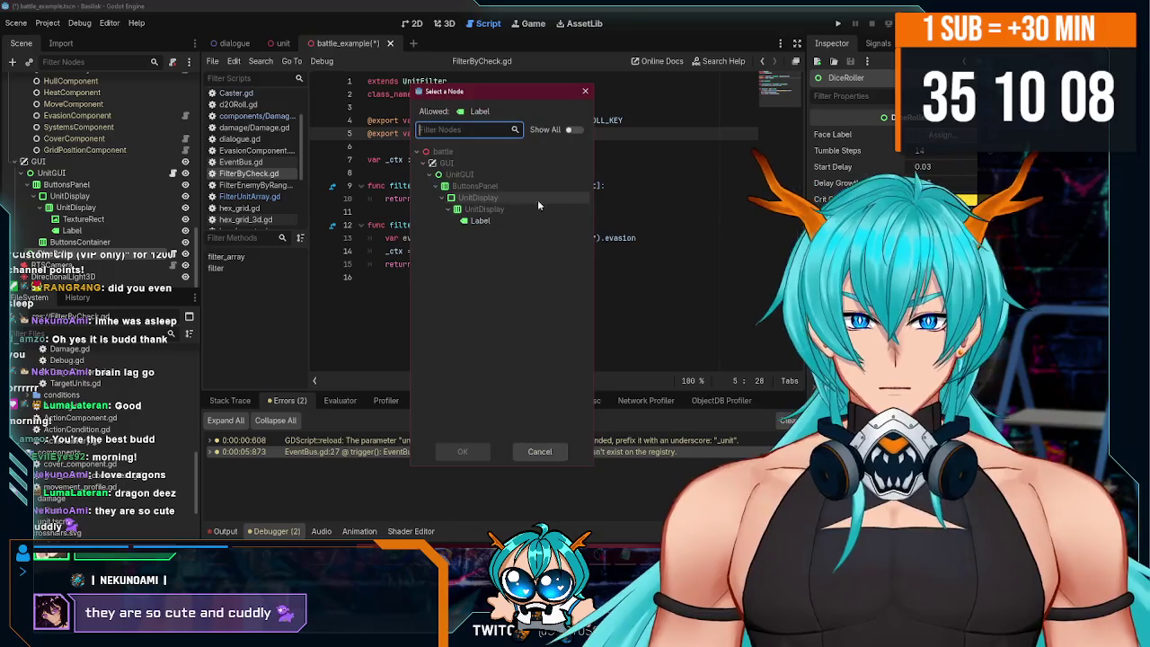
click(583, 90)
scroll(25, 386, up, 10)
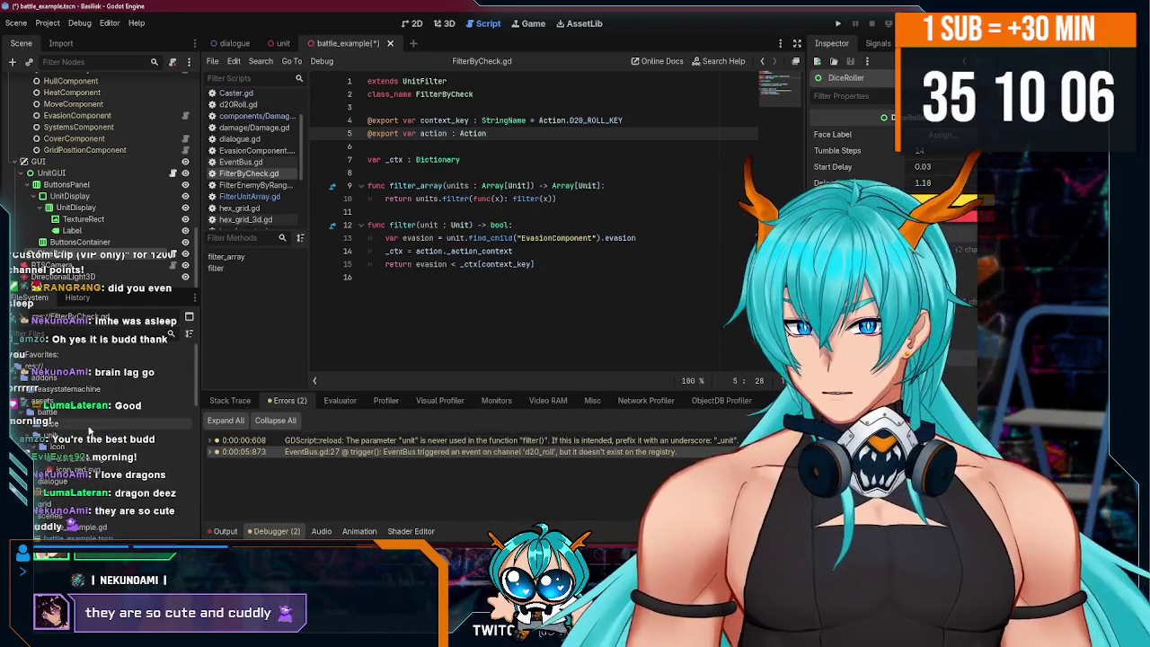
scroll(27, 395, down, 3)
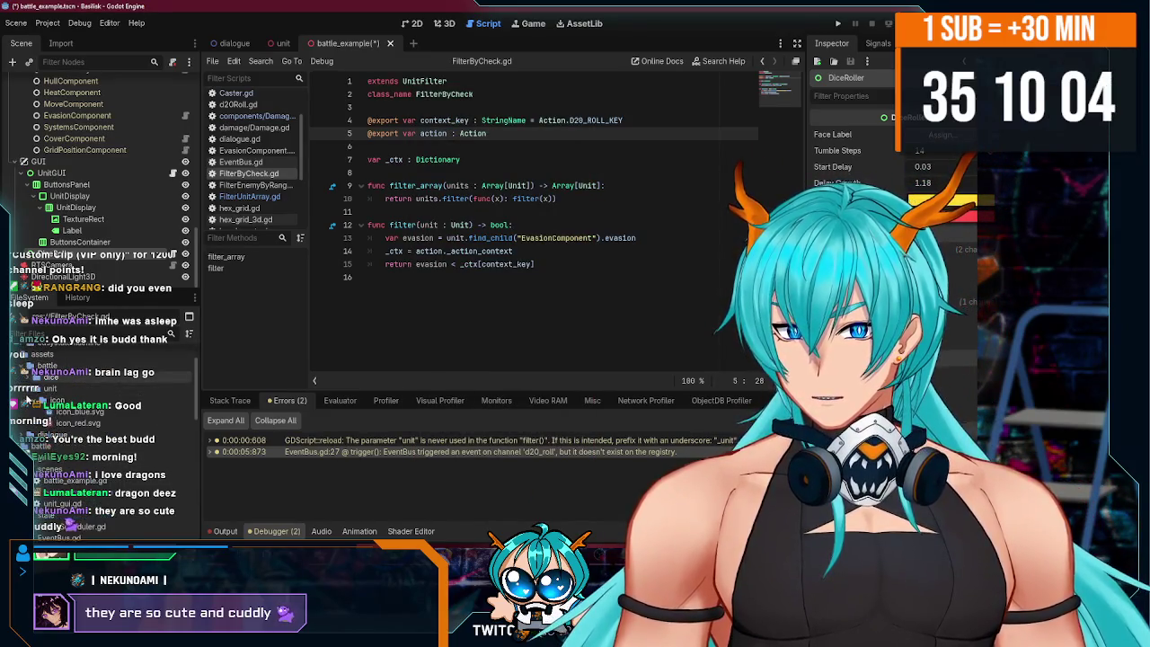
click(26, 377)
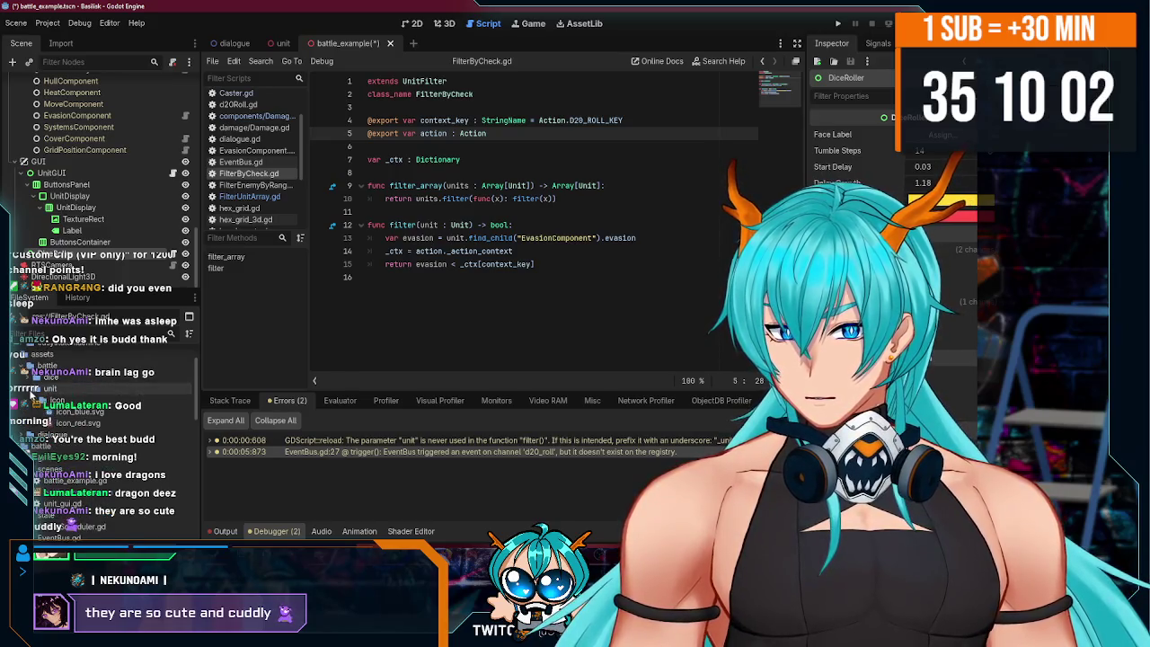
- Open DiceRoller.gd to review it, then browse the DiceRoller and Label nodes' context menus without choosing anything
mouse_move(102, 393)
mouse_down()
mouse_move(683, 120)
mouse_move(941, 144)
mouse_up()
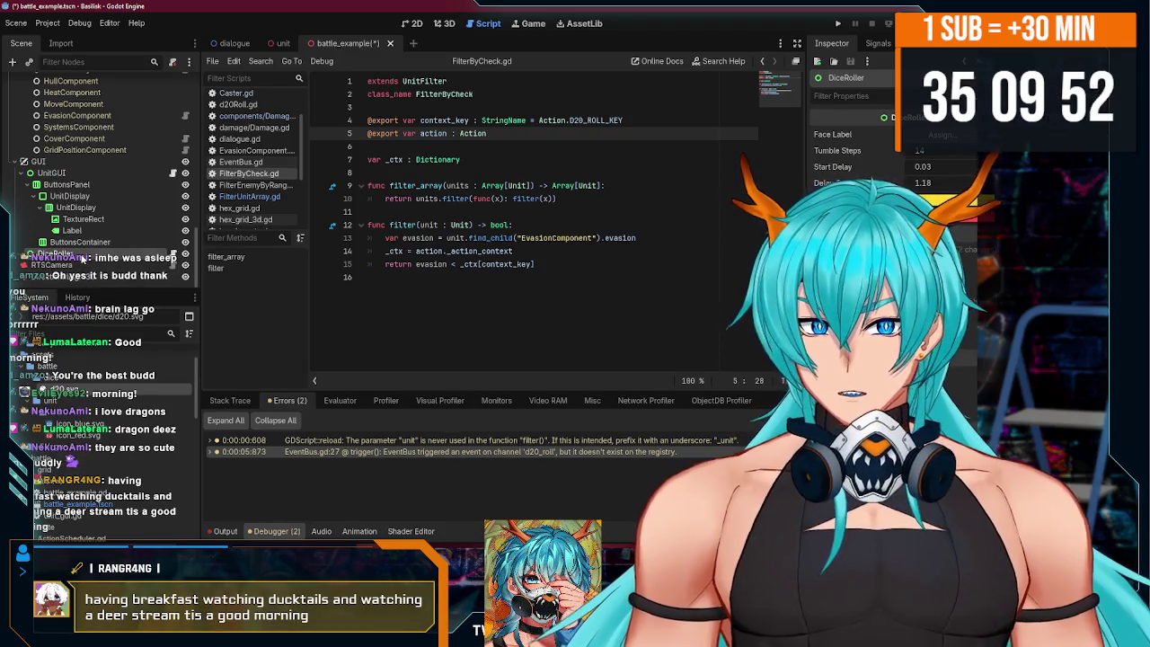
click(173, 254)
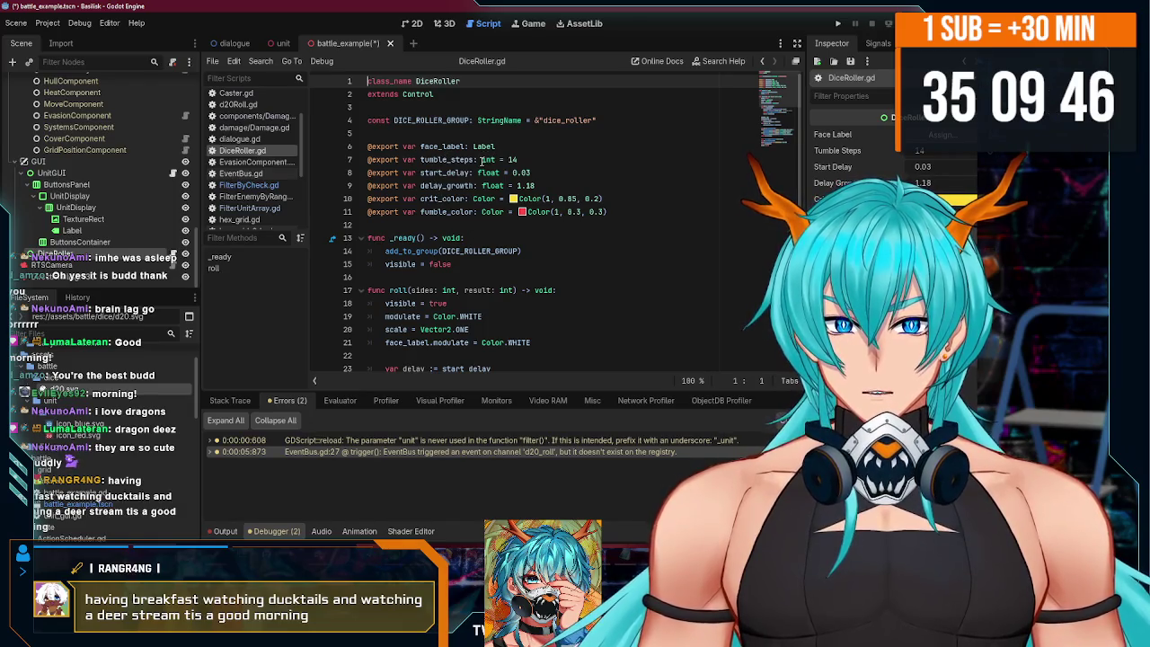
right_click(76, 258)
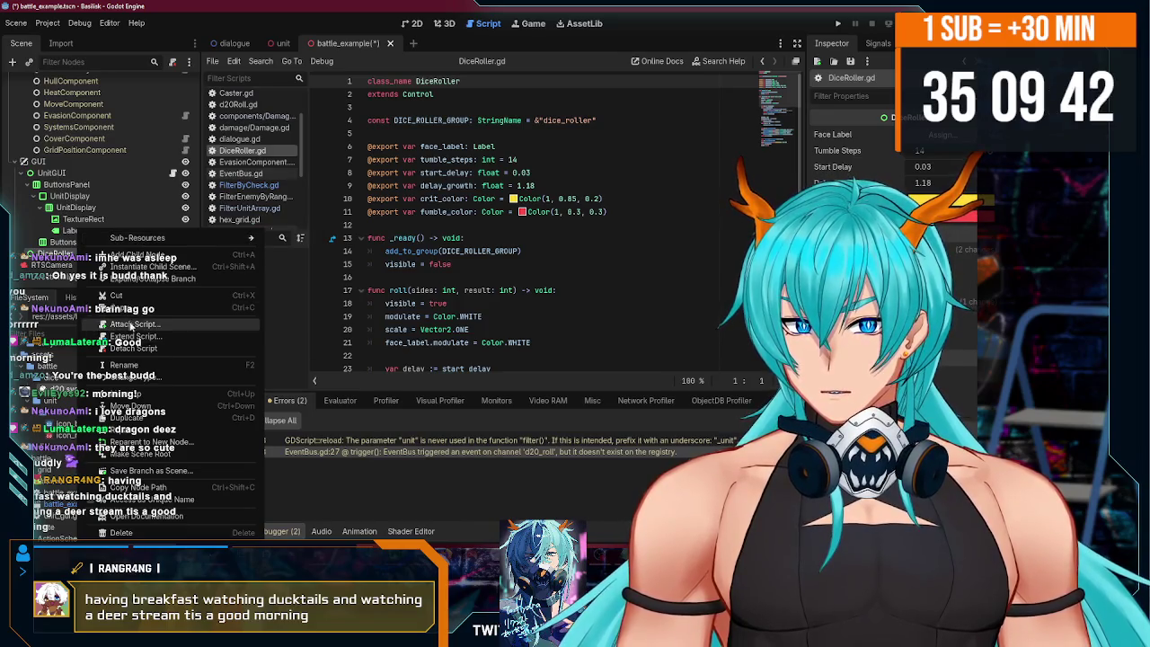
mouse_move(146, 241)
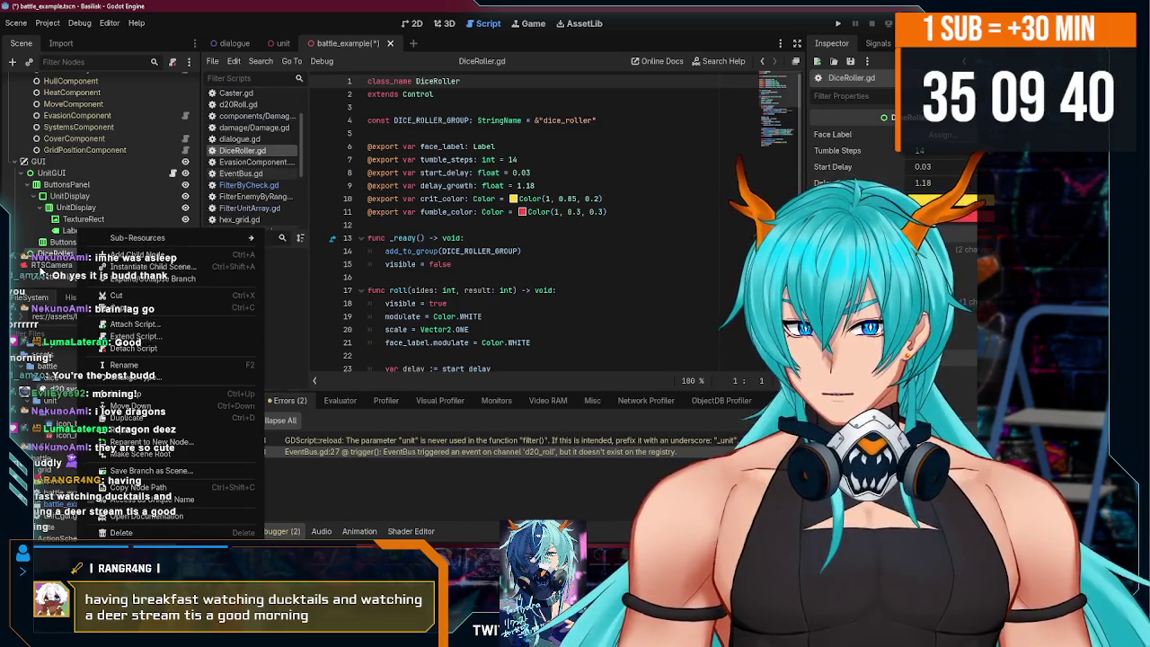
right_click(58, 241)
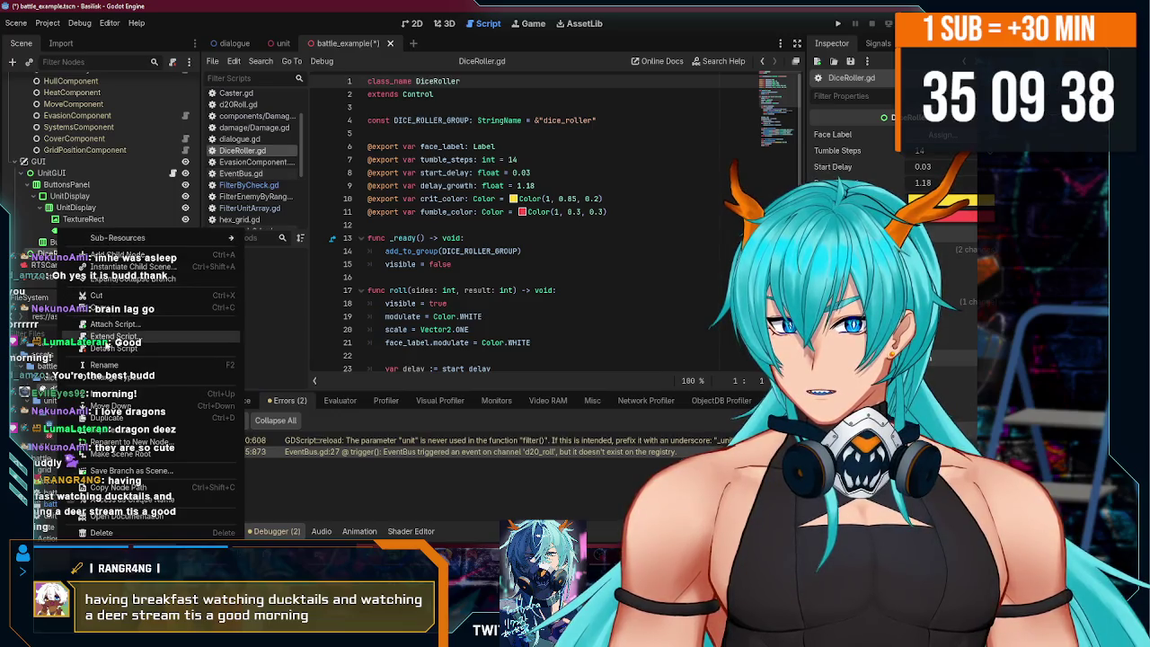
click(476, 271)
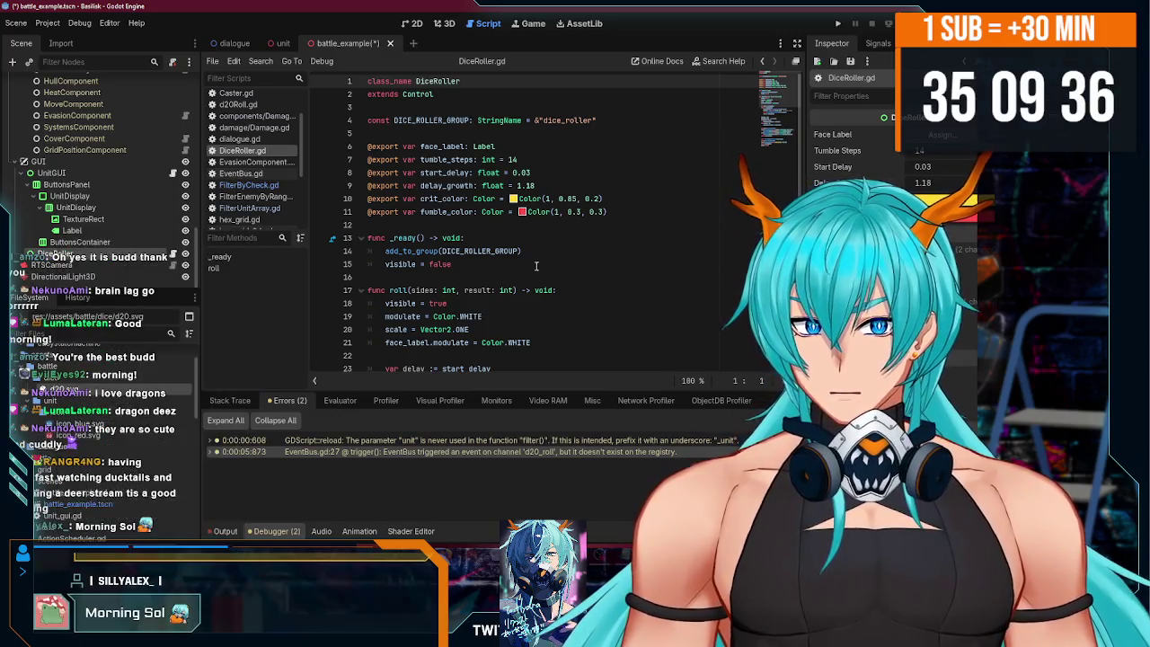
scroll(477, 271, down, 1)
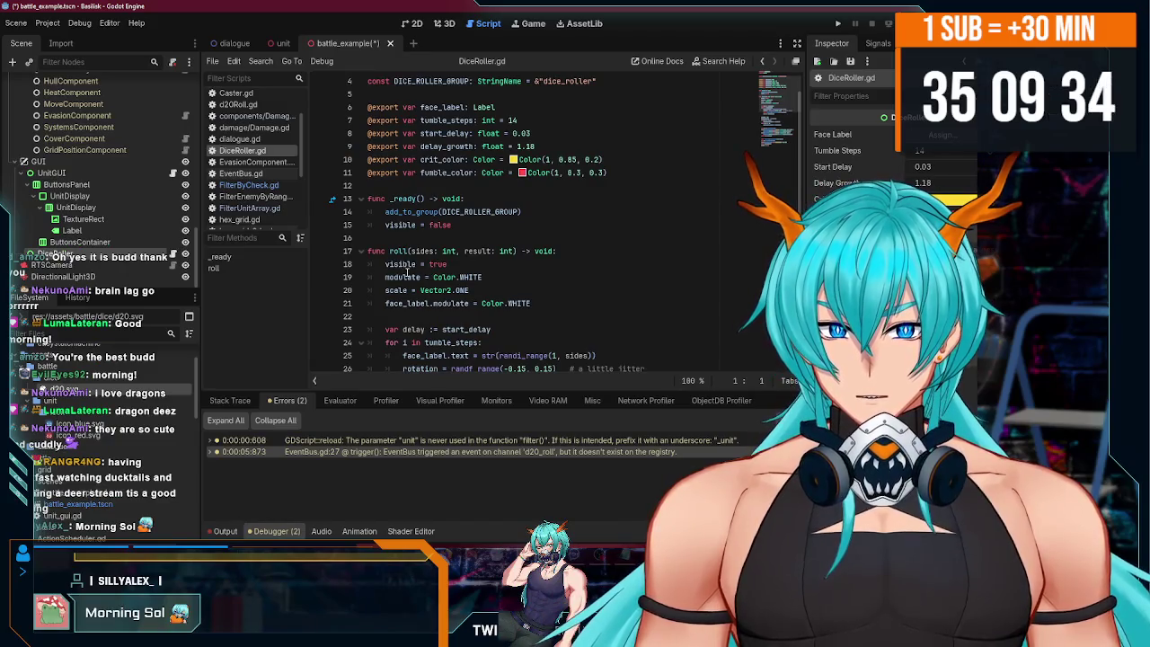
right_click(58, 232)
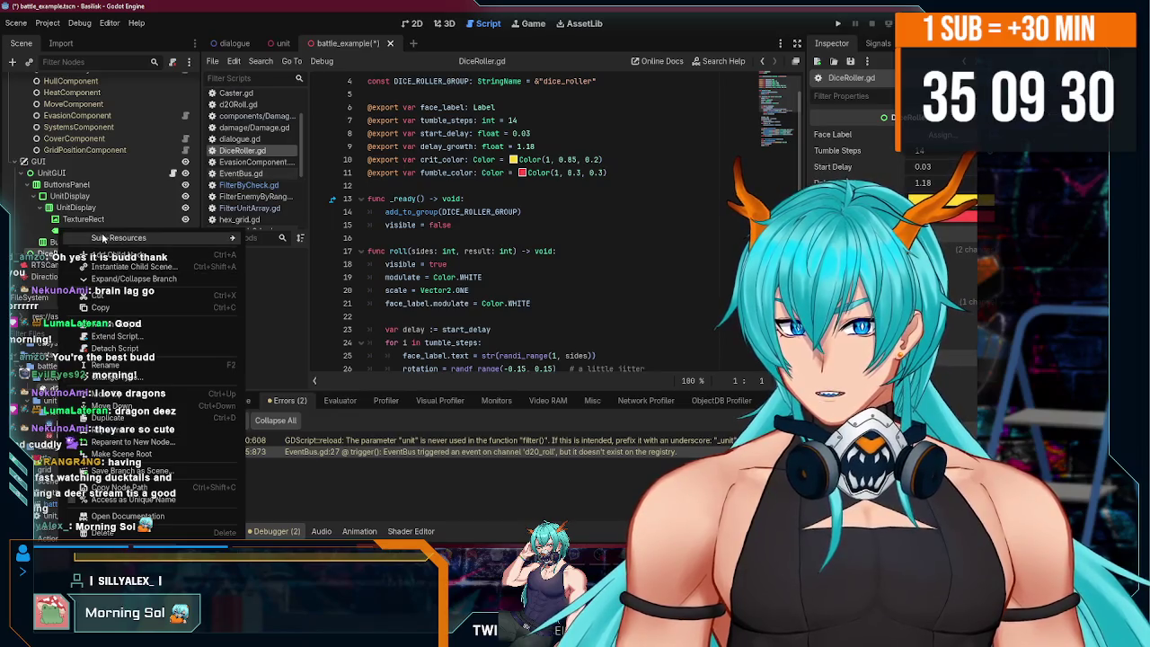
click(46, 258)
- Add a TextureRect to the dice roller and give it the d20.svg texture
key(ctrl+a)
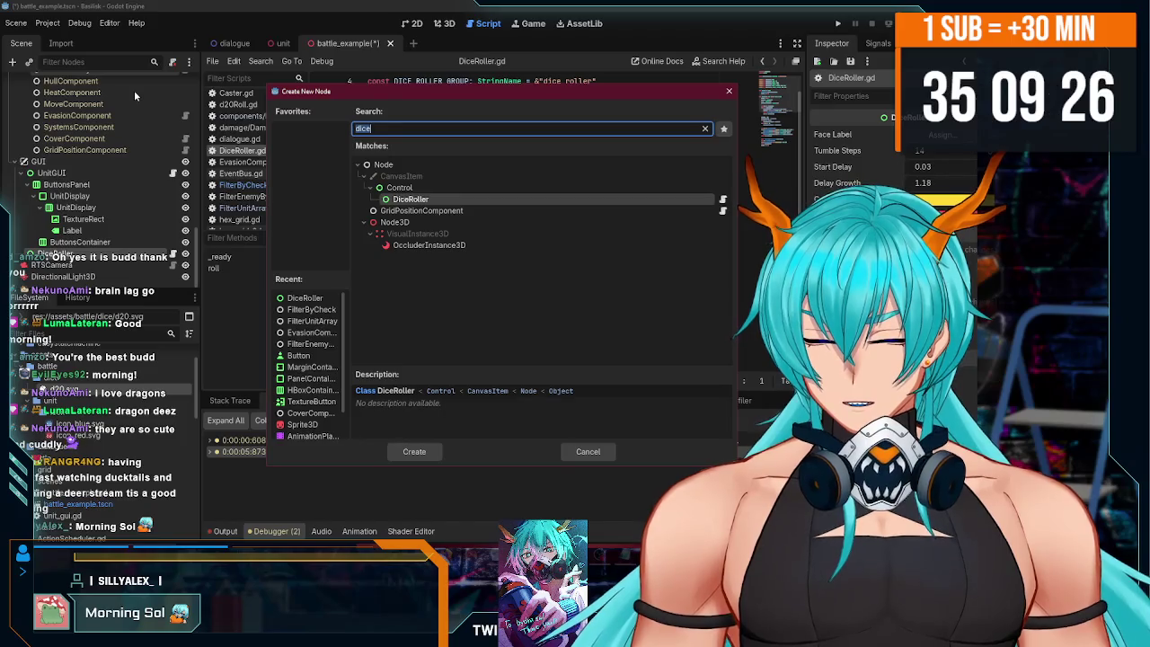
text(text)
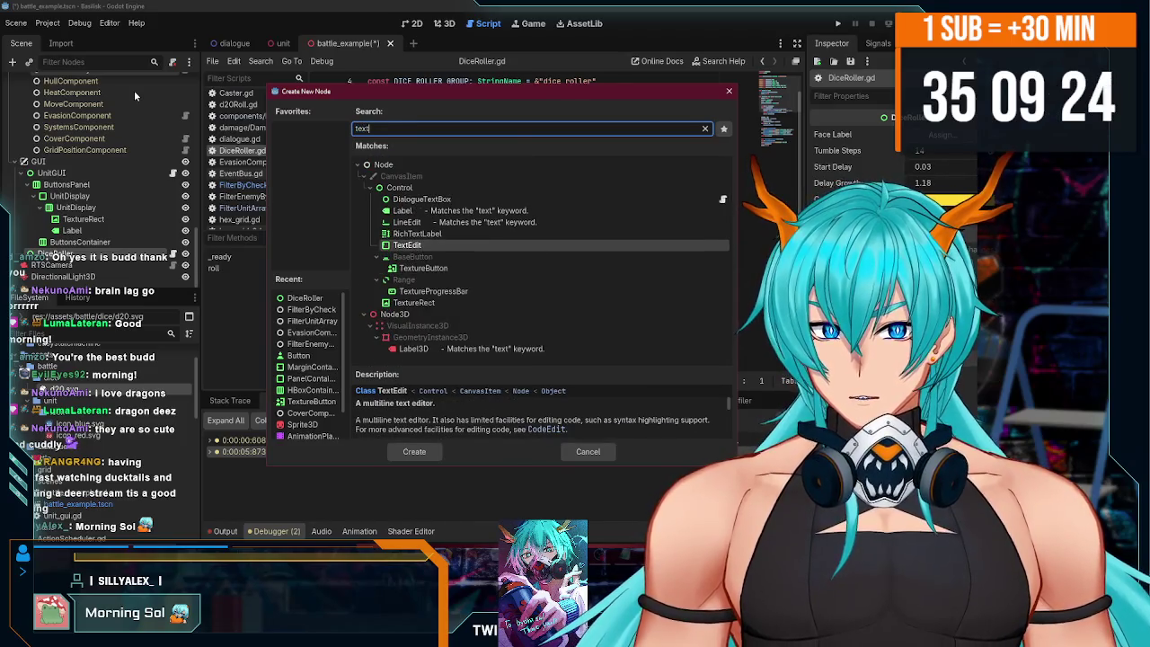
double_click(413, 303)
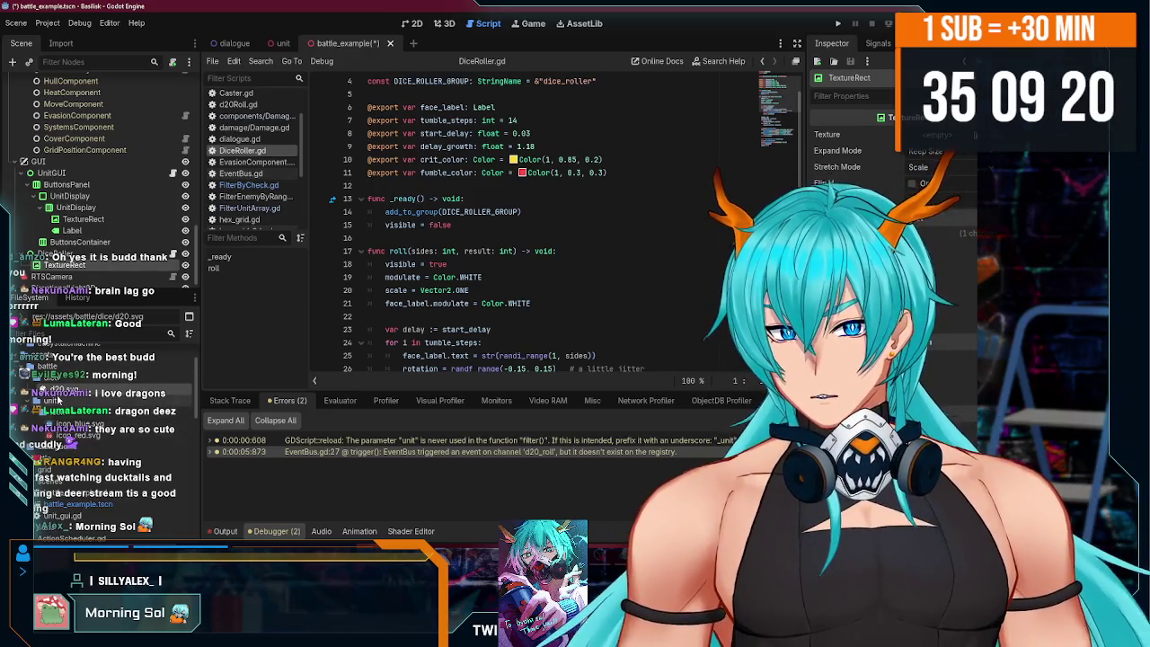
click(452, 224)
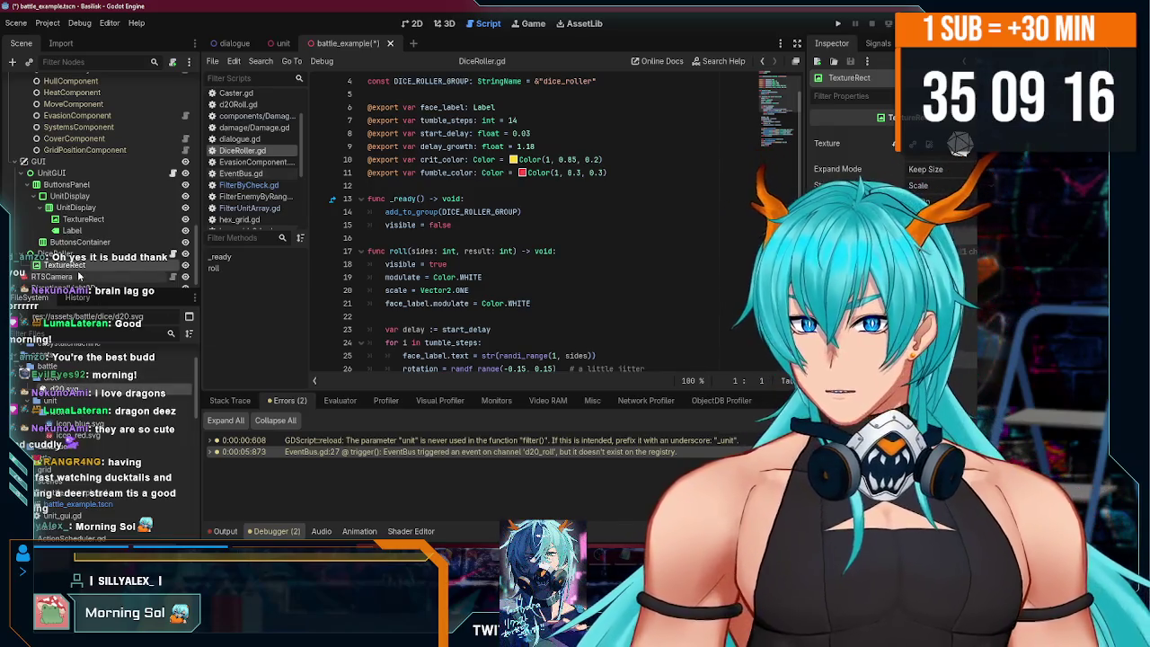
- Add a Label node beneath the TextureRect and view the result on the 2D canvas
click(13, 62)
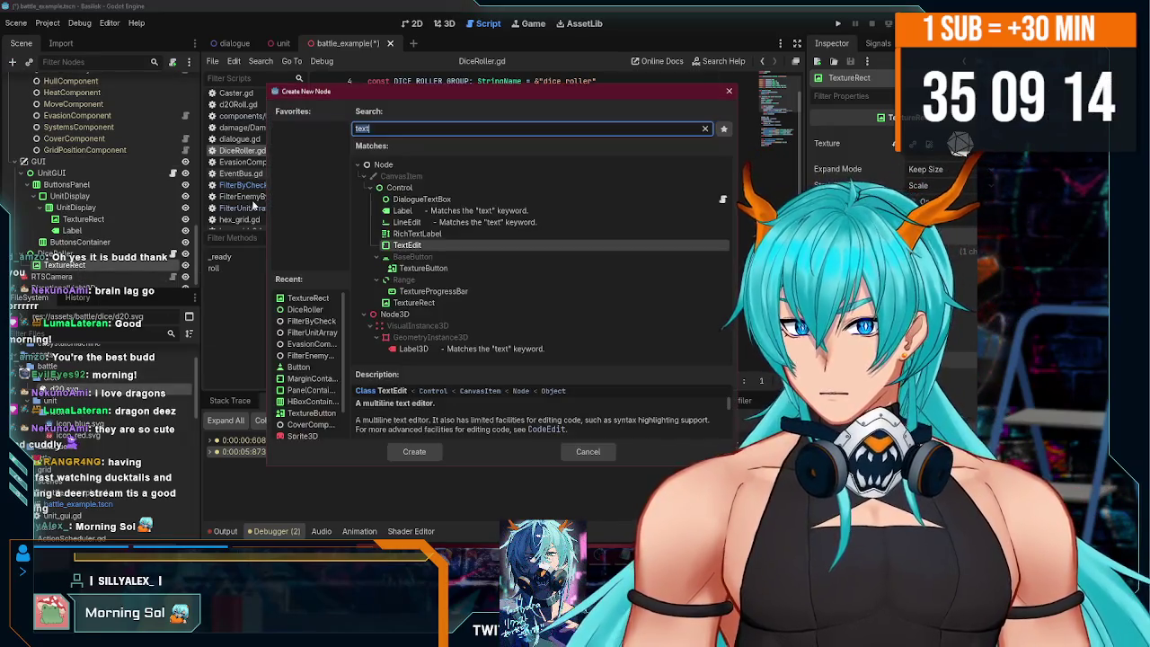
text(label)
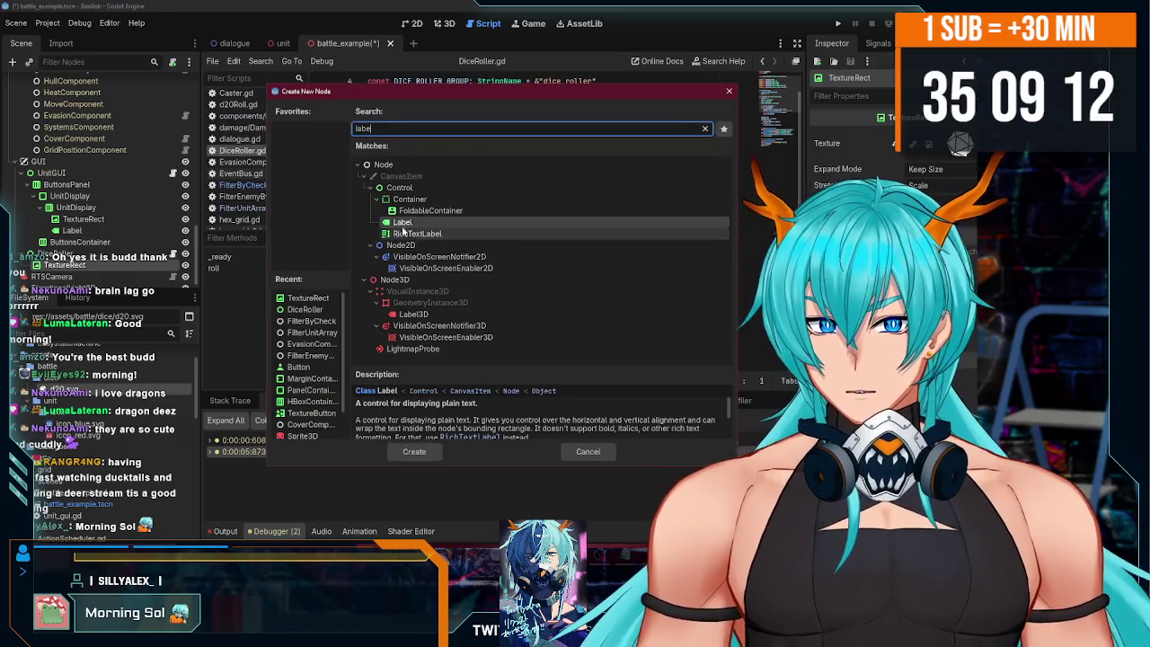
key(Return)
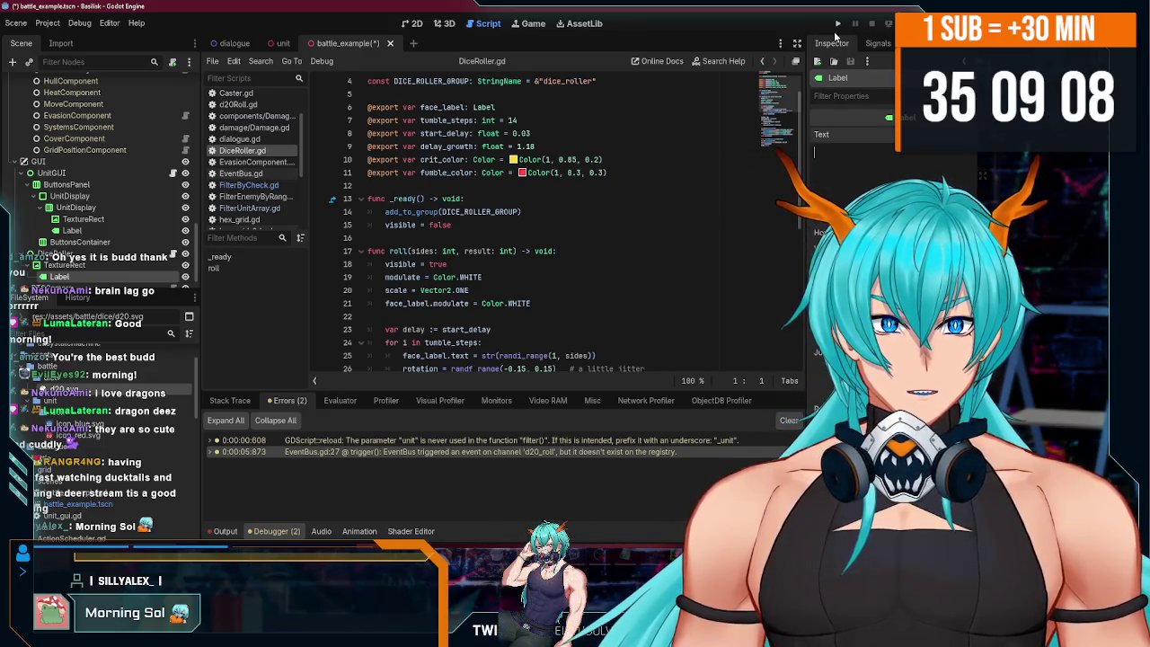
click(411, 23)
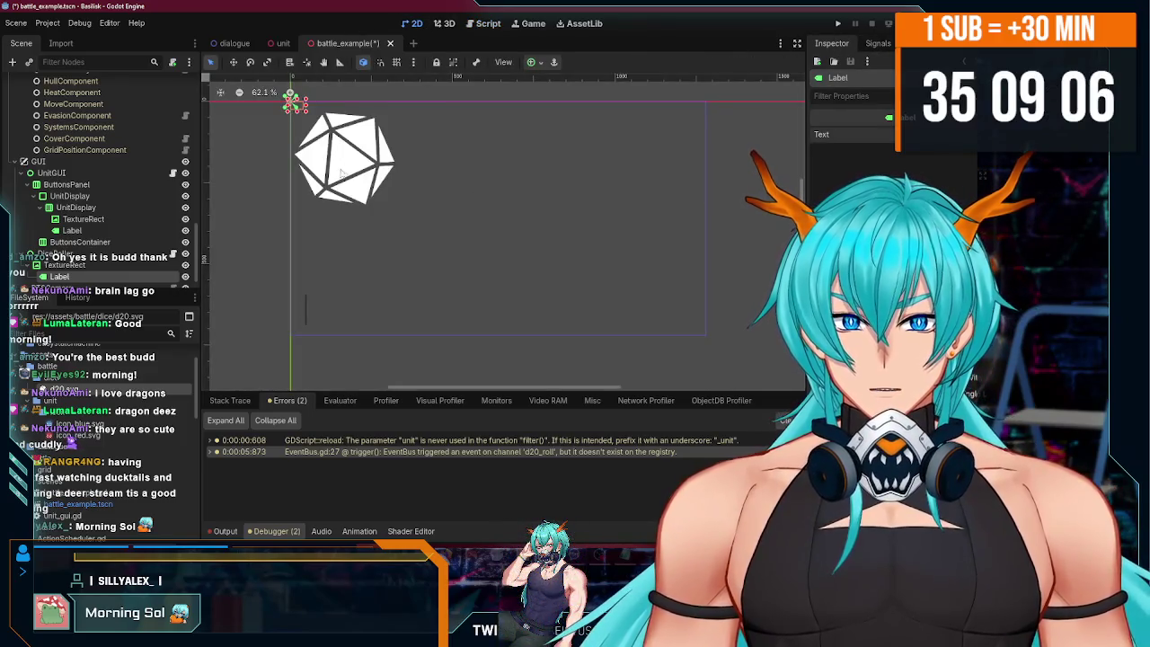
- Apply the Center anchor preset to the d20 TextureRect and set its Expand Mode to Fit Width
click(90, 266)
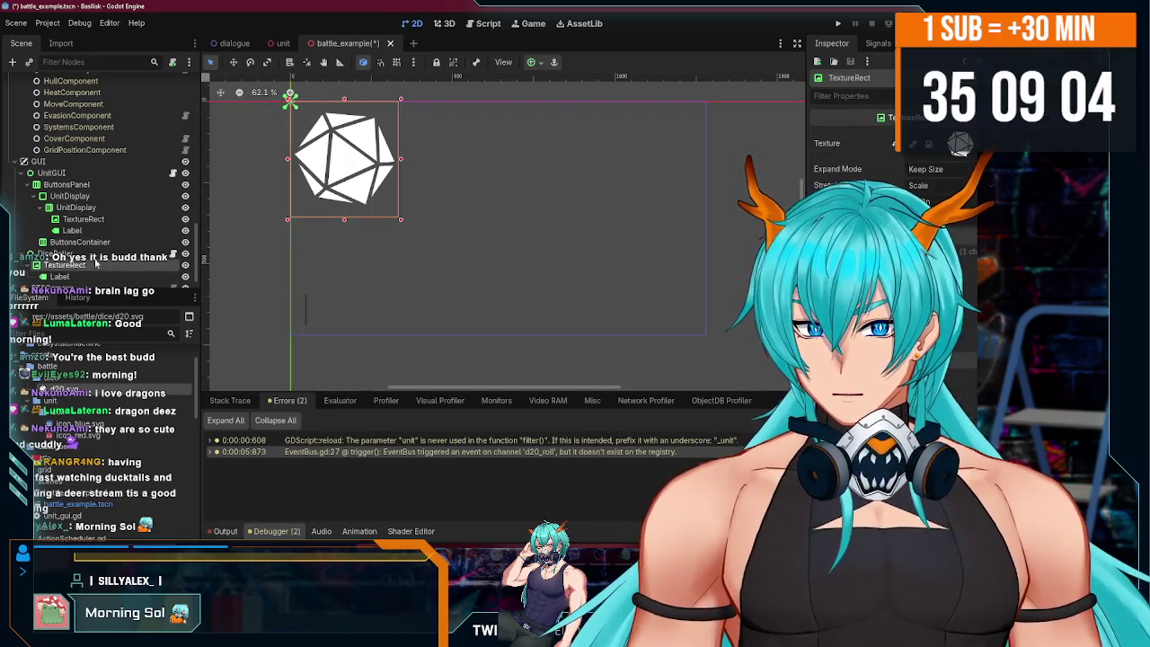
click(533, 62)
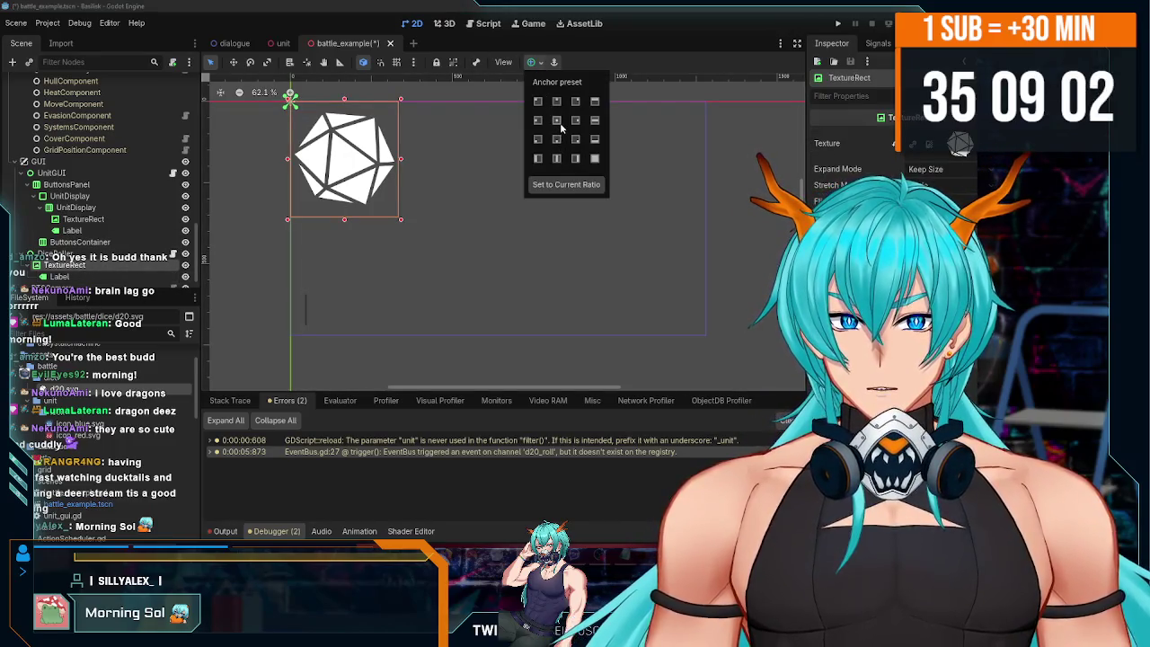
click(595, 158)
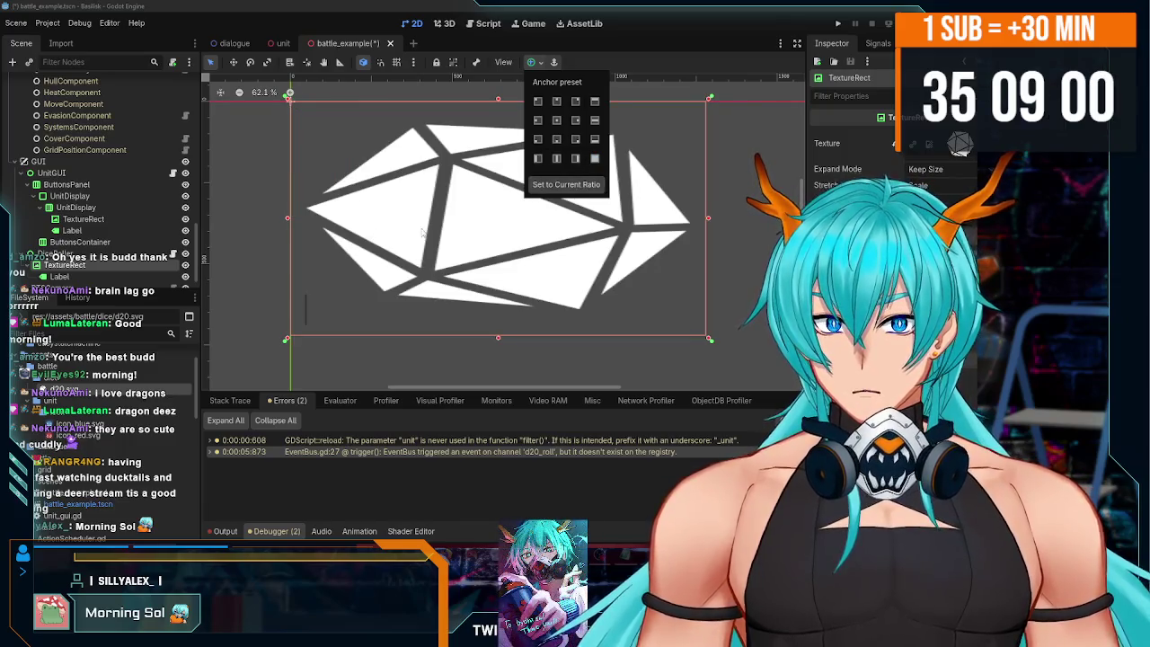
click(693, 267)
key(ctrl+z)
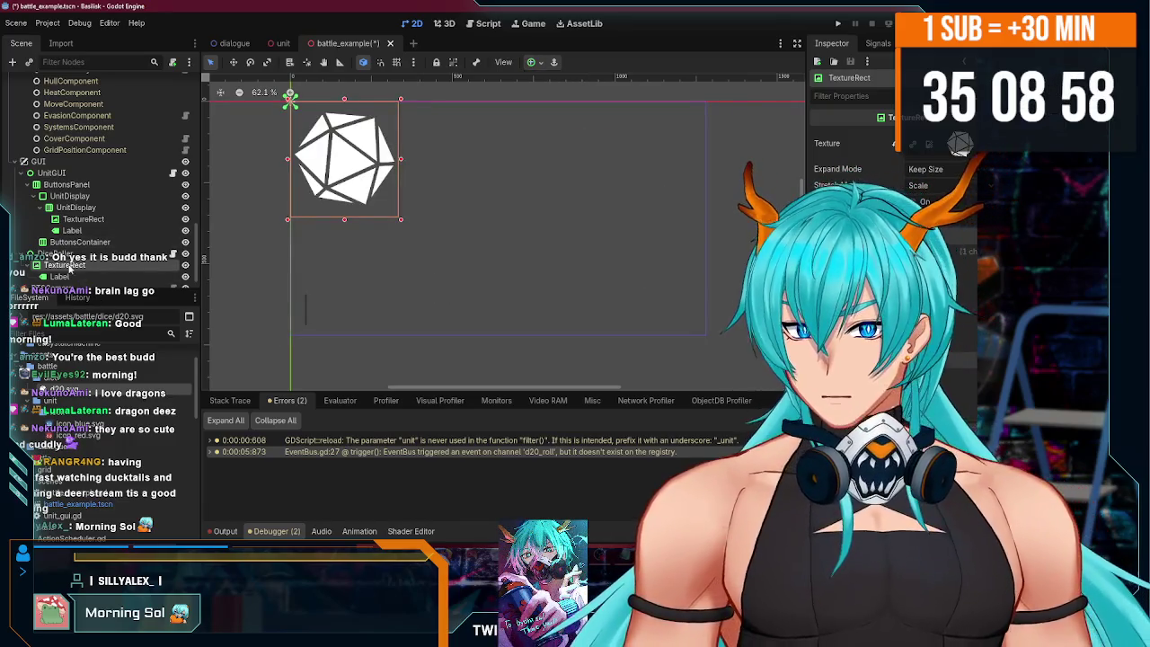
click(72, 253)
click(170, 265)
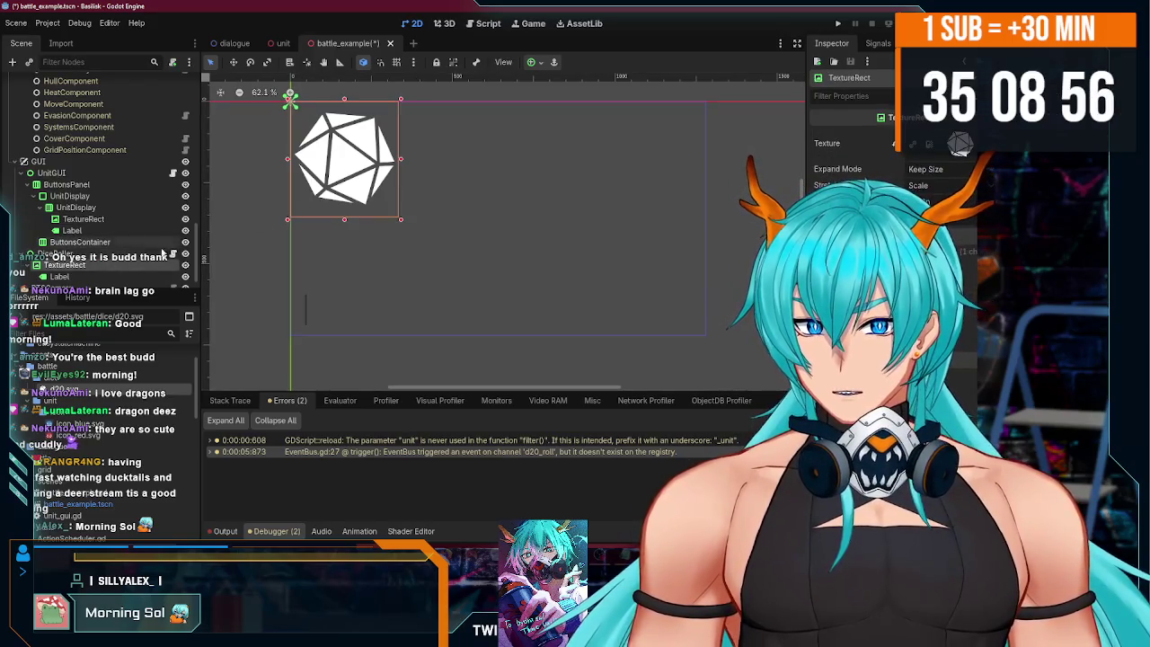
click(533, 62)
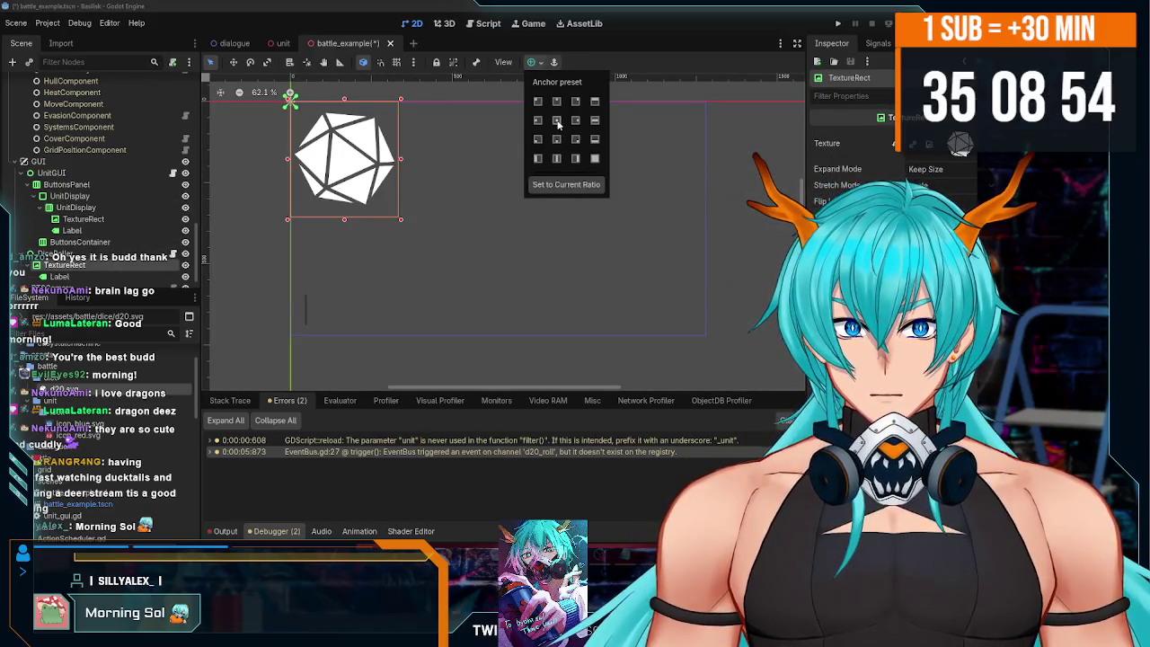
click(558, 124)
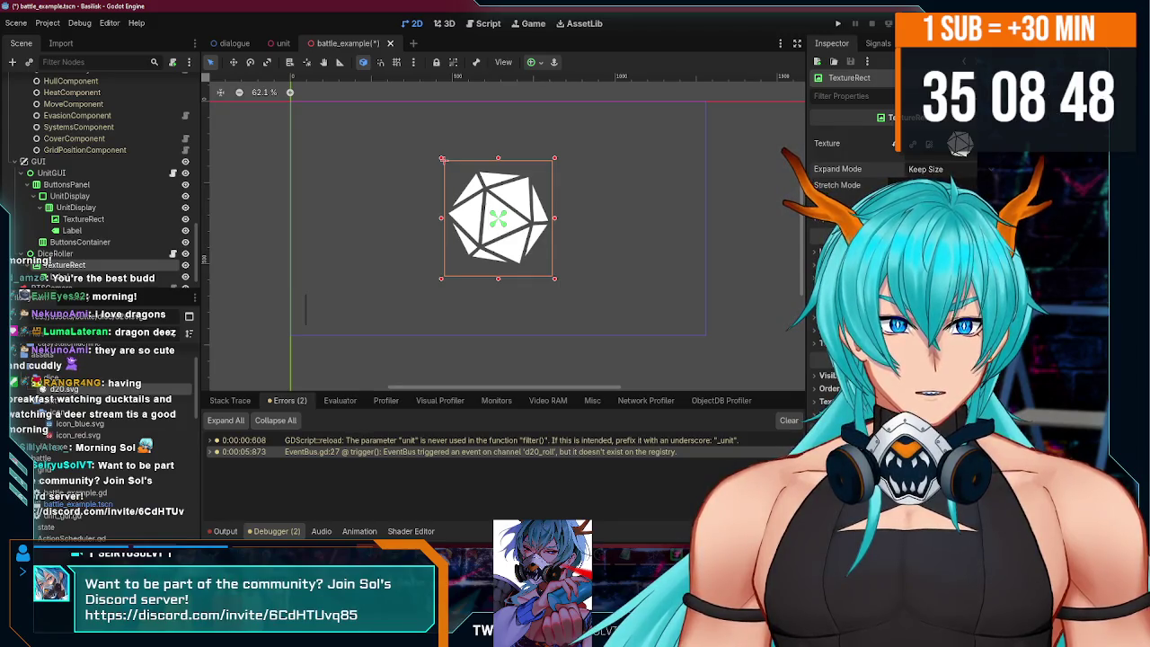
click(928, 169)
click(930, 199)
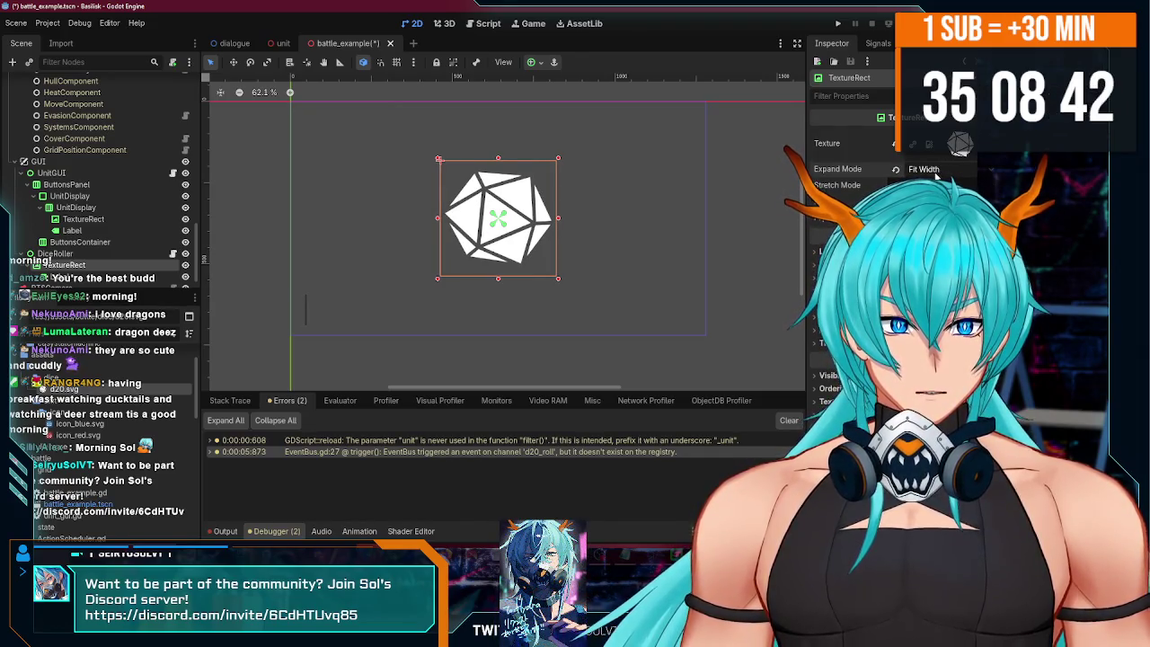
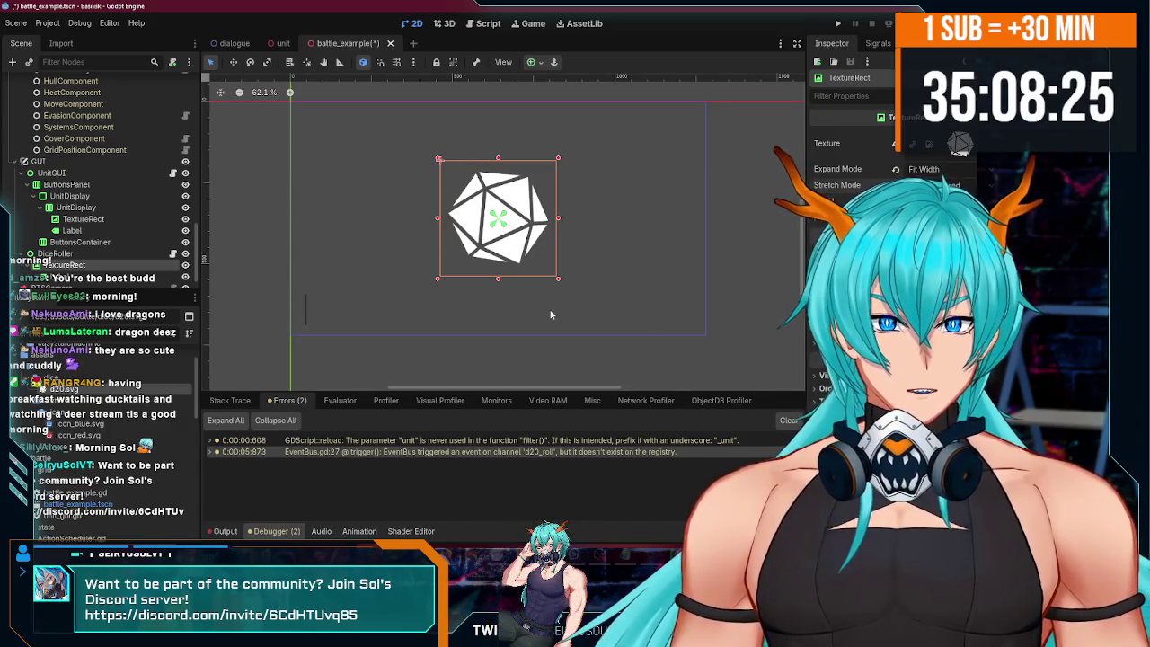
- Shrink the dice TextureRect vertically and save the scene
drag(558, 281, 547, 252)
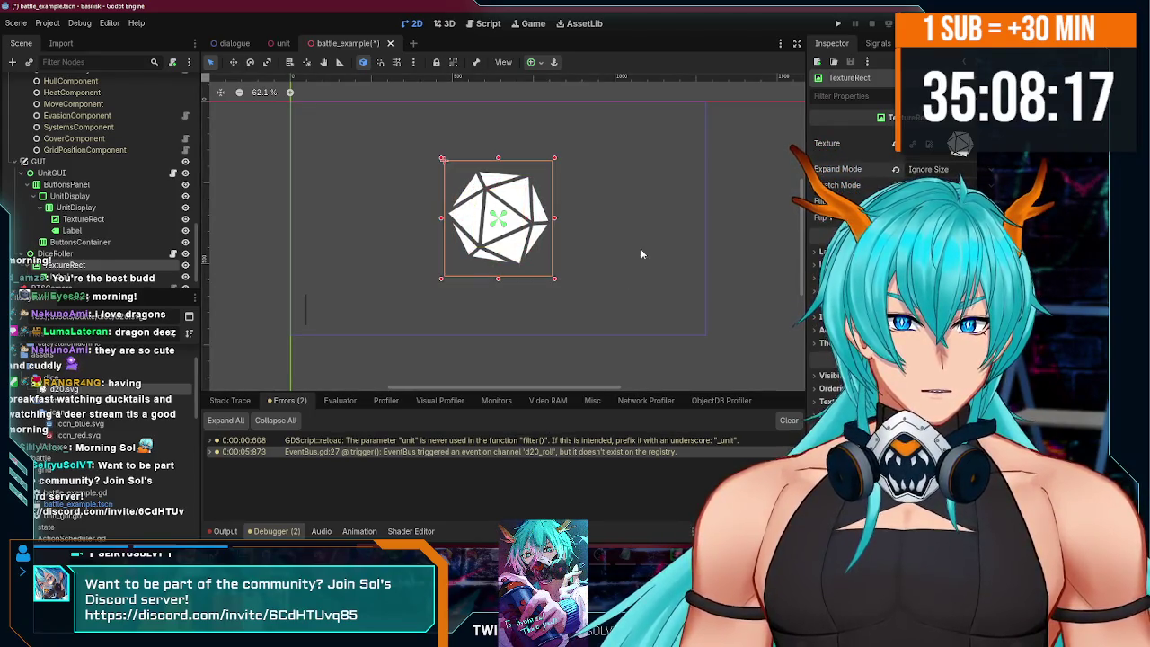
scroll(180, 252, down, 1)
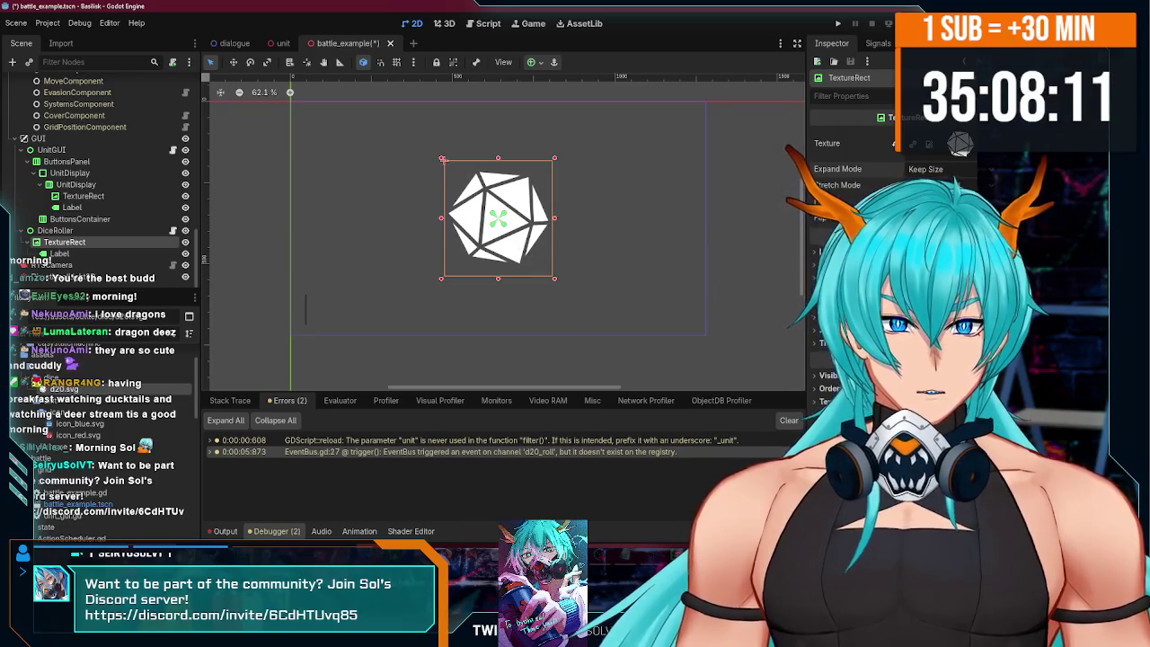
key(ctrl+a)
key(Escape)
key(ctrl+s)
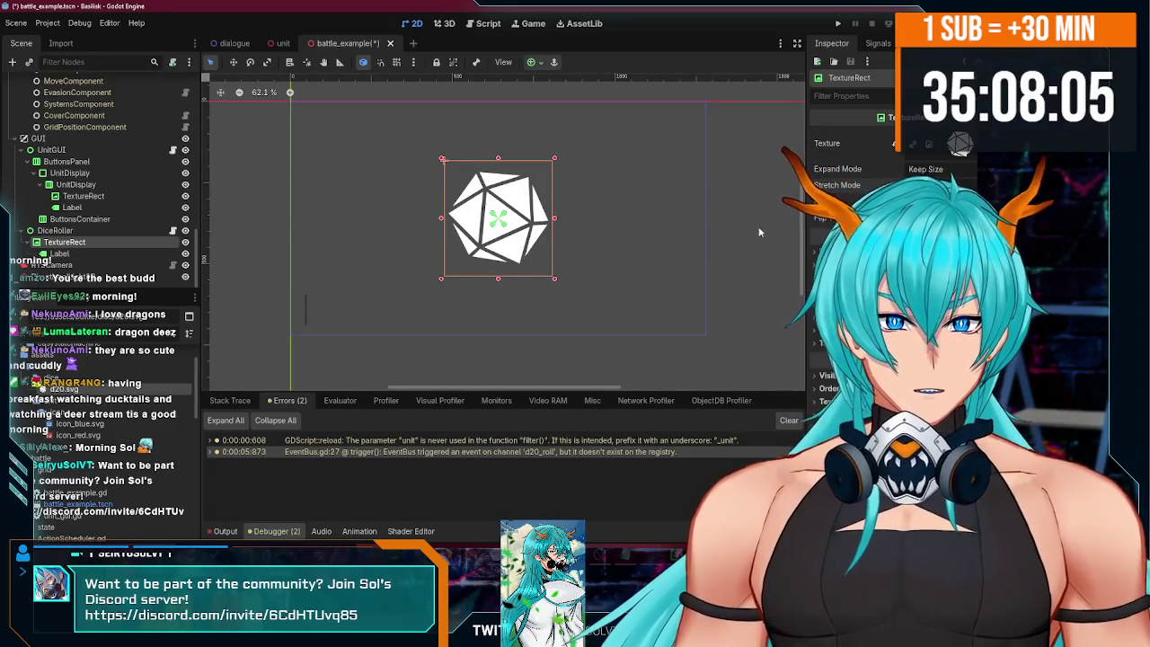
- Try Expand Mode Fit Width and Fit Height, then settle on Ignore Size for the d20 texture
click(925, 214)
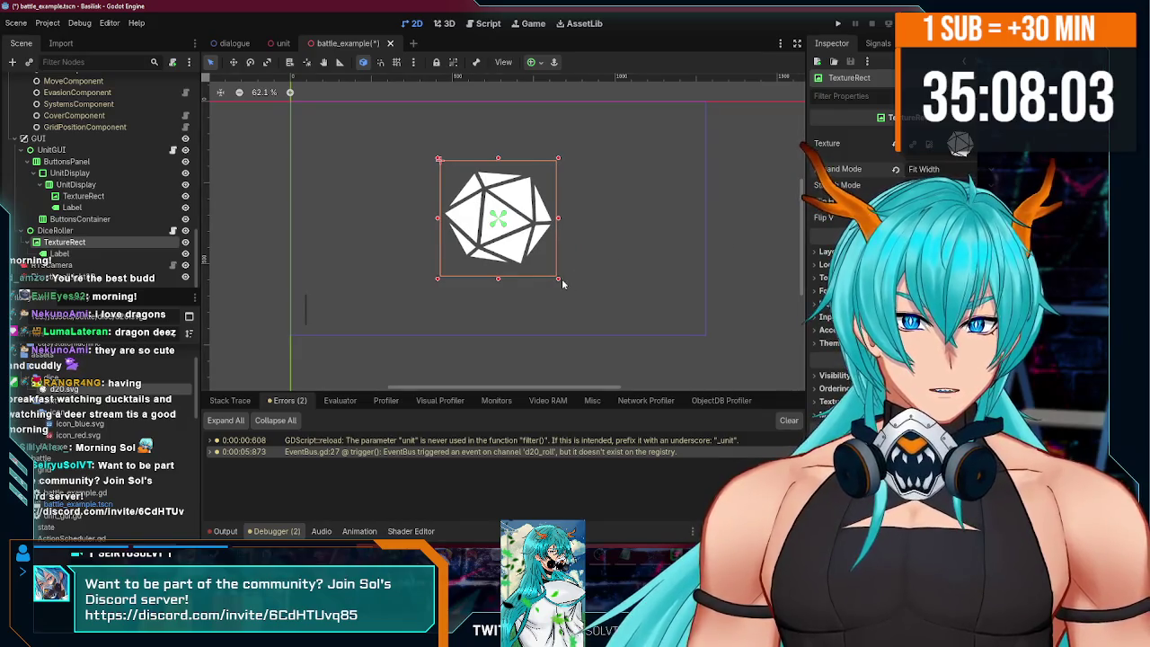
mouse_move(558, 282)
mouse_down()
mouse_move(557, 205)
mouse_move(577, 294)
mouse_move(625, 150)
mouse_move(719, 310)
mouse_move(558, 278)
mouse_up()
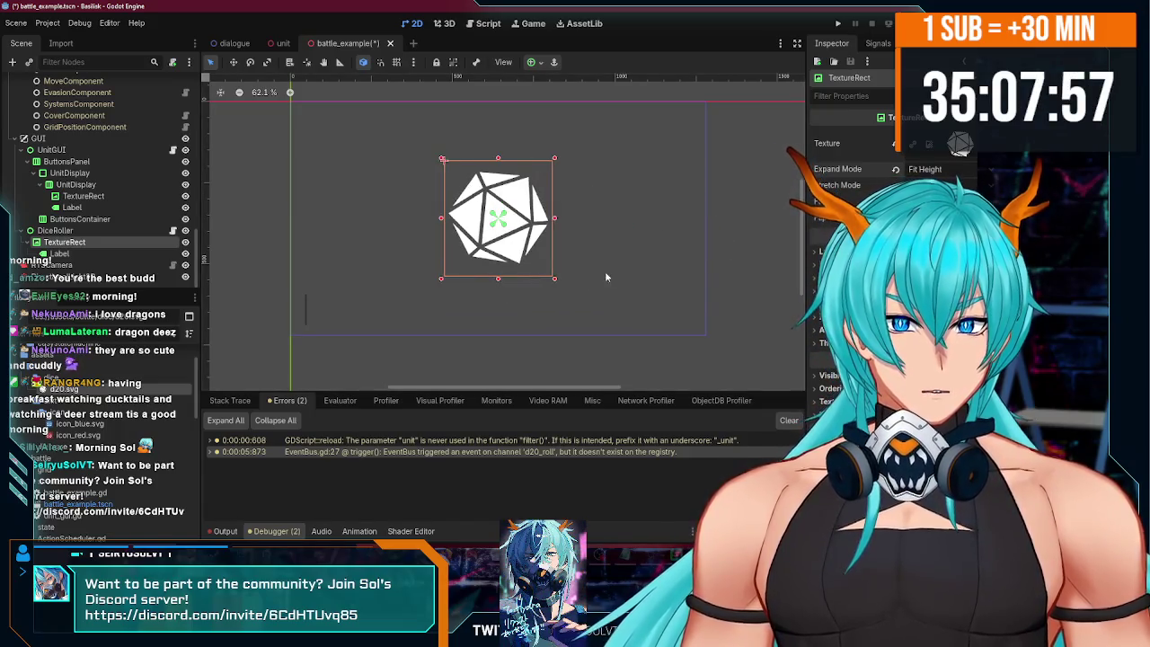
click(925, 168)
click(925, 244)
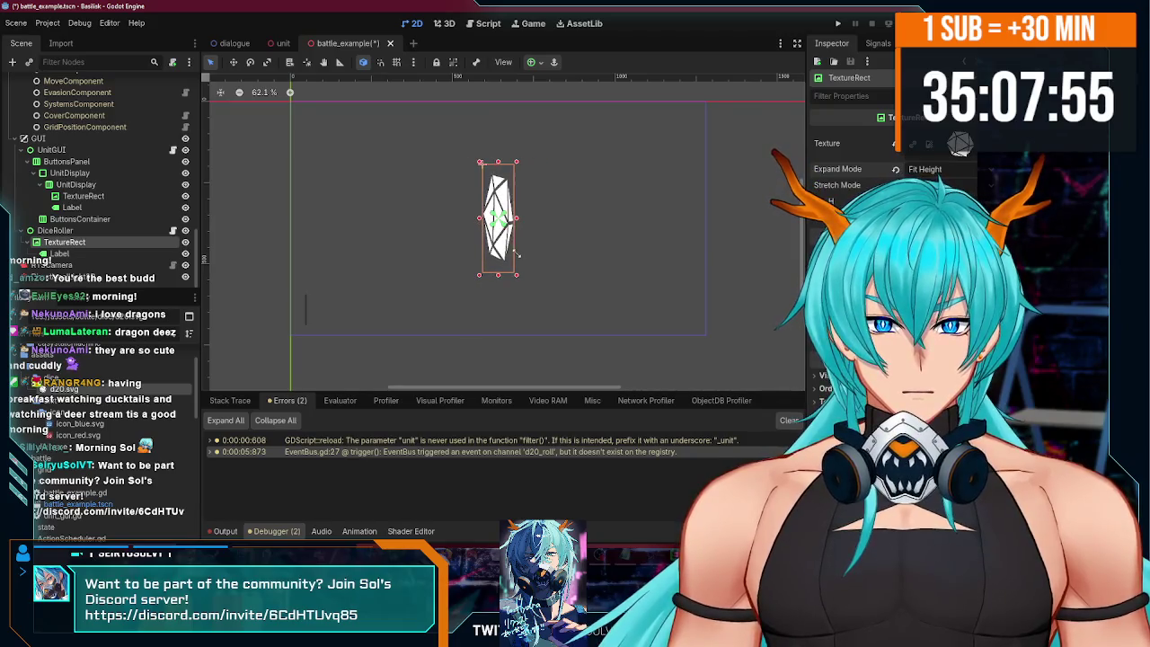
click(926, 169)
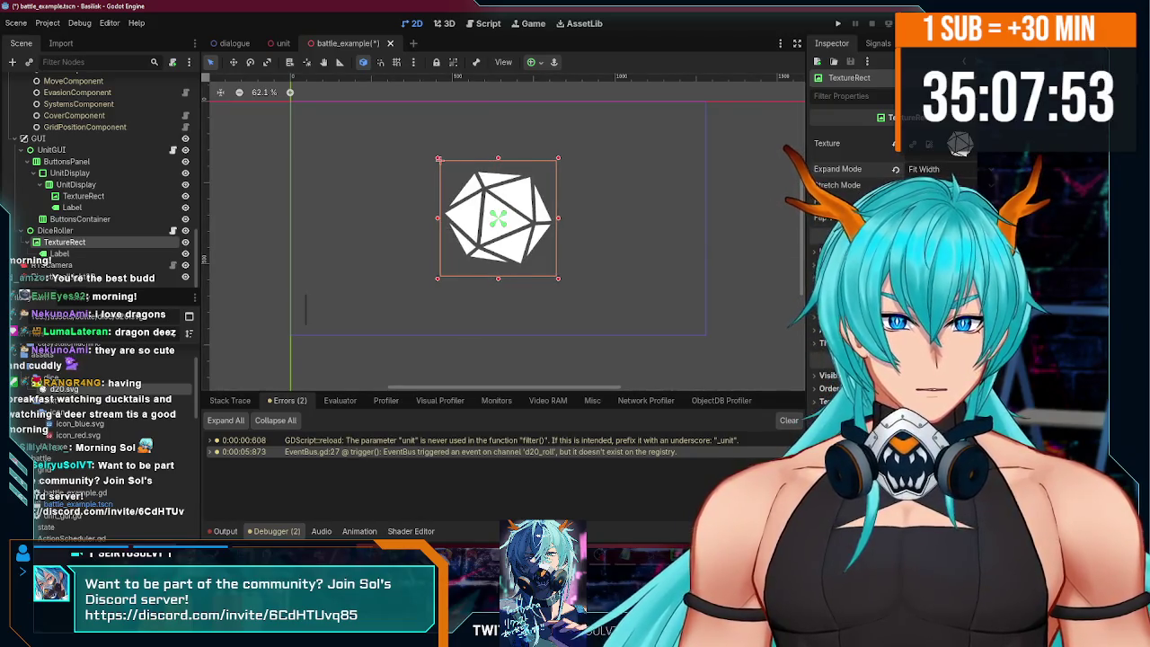
click(925, 198)
drag(553, 280, 532, 255)
key(Escape)
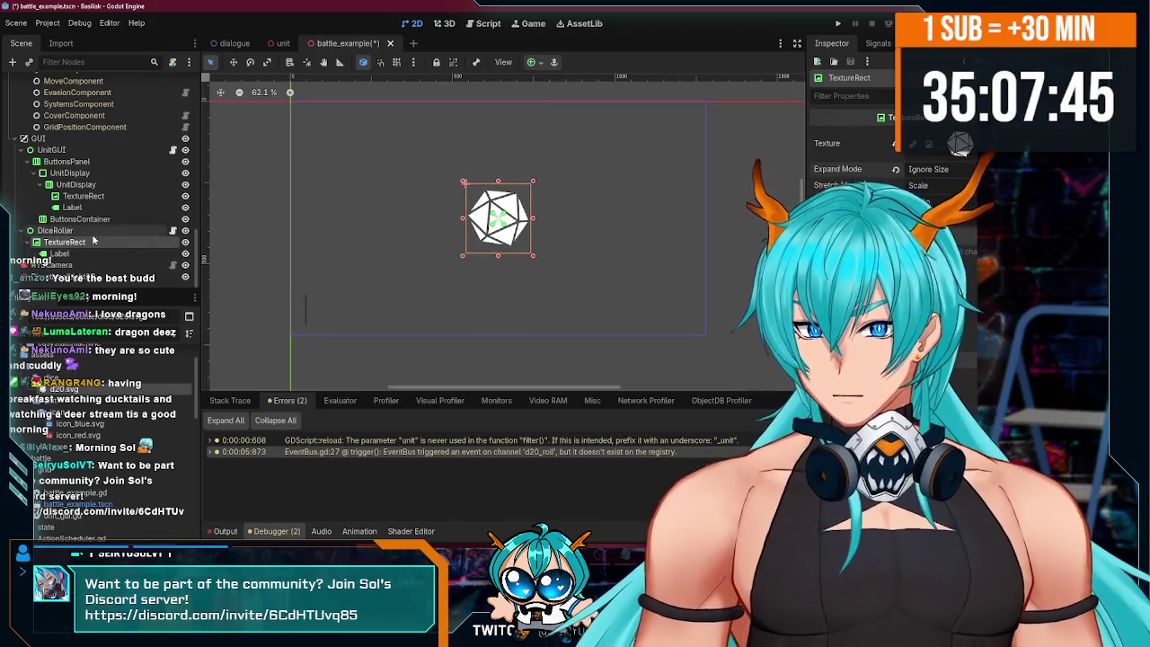
click(82, 254)
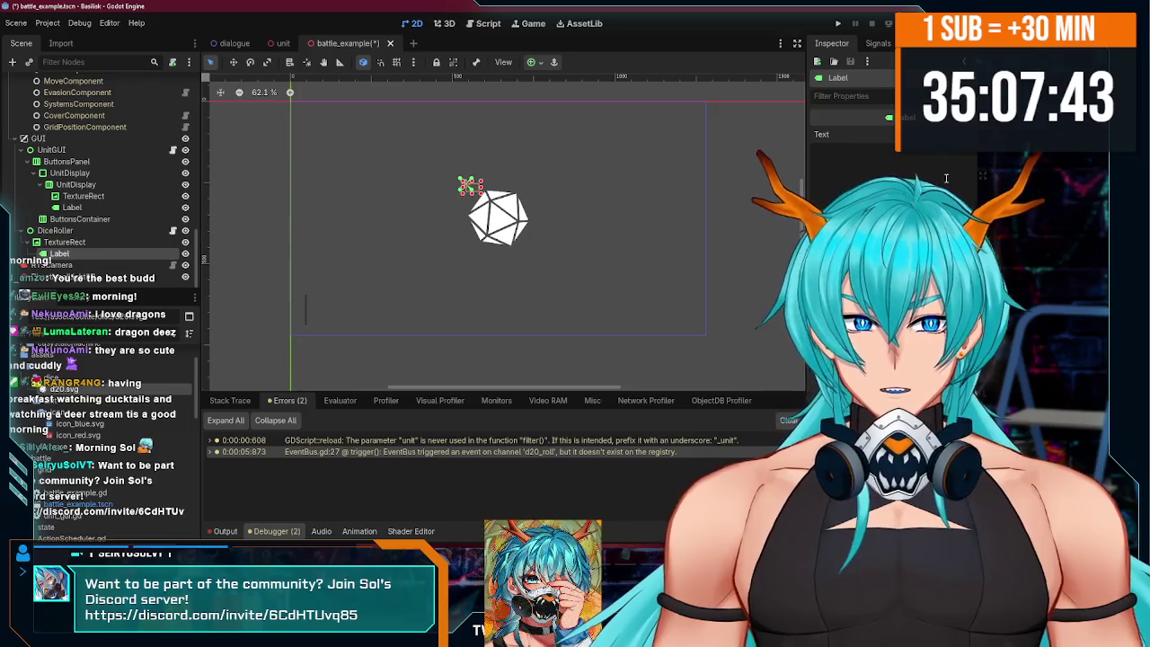
- Anchor the Label to Full Rect, give it placeholder text and a larger font size
click(533, 63)
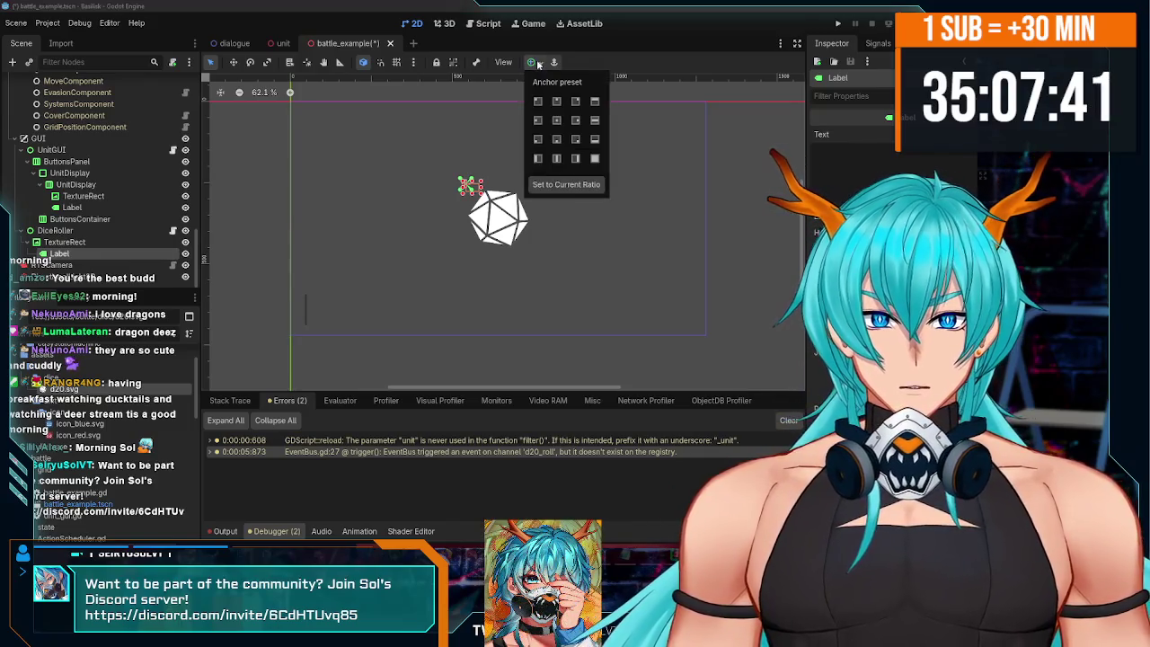
click(593, 158)
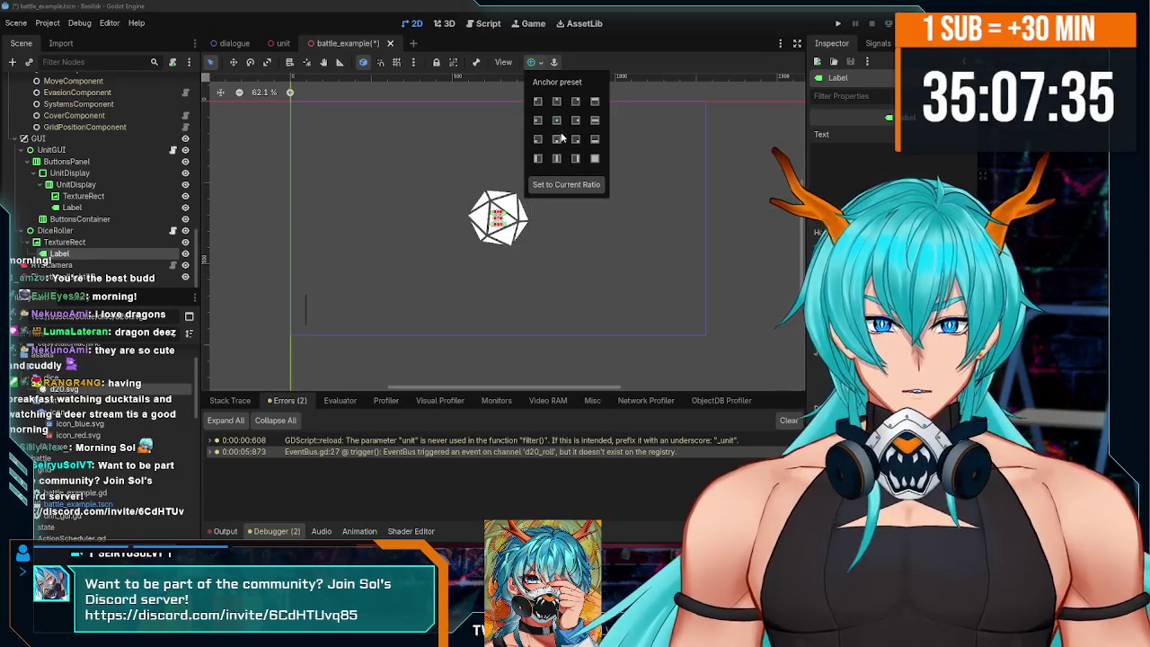
click(888, 170)
text(fadsg)
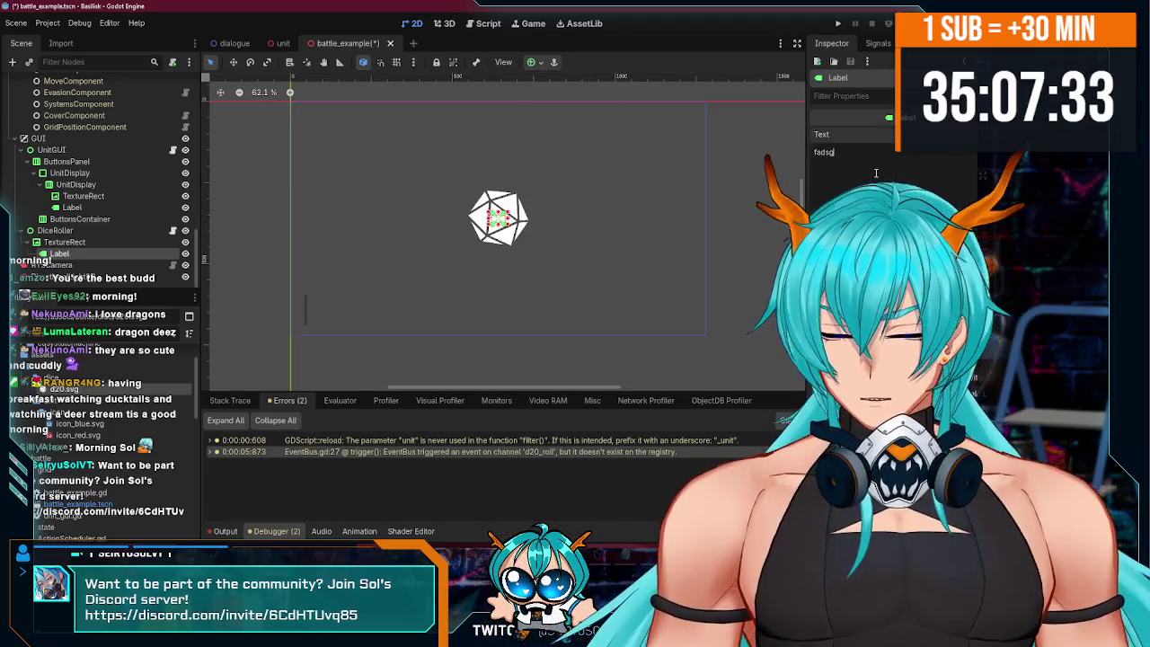
text(refgafdsgadfgadfsadfgfergacagfrdgad)
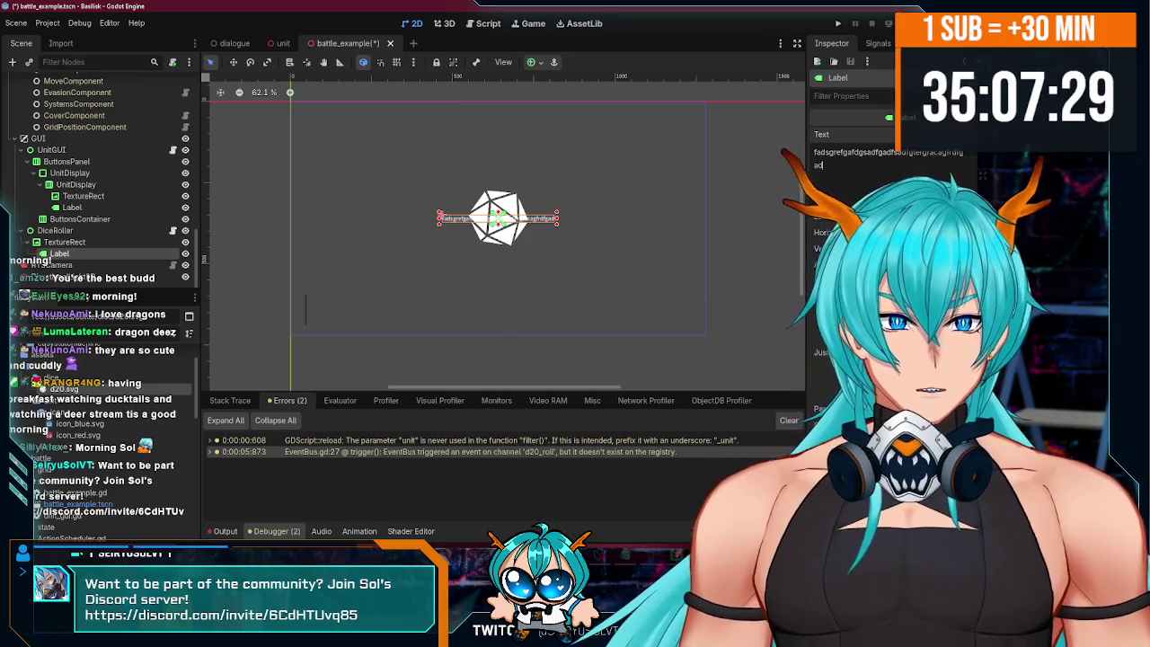
scroll(853, 225, down, 5)
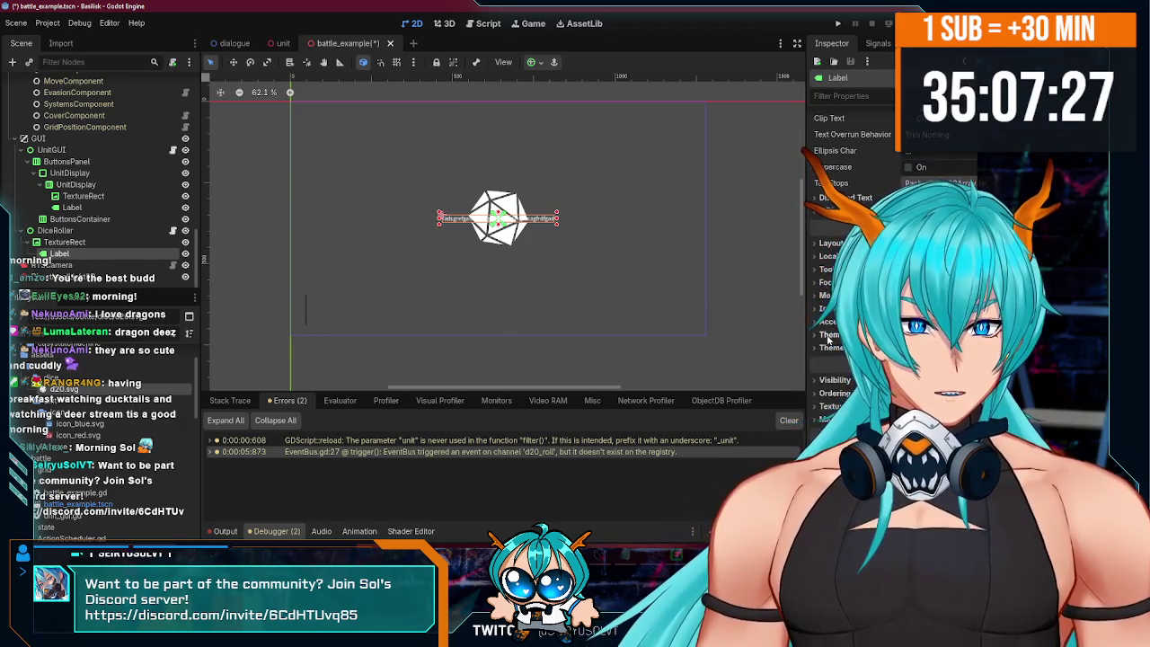
click(825, 336)
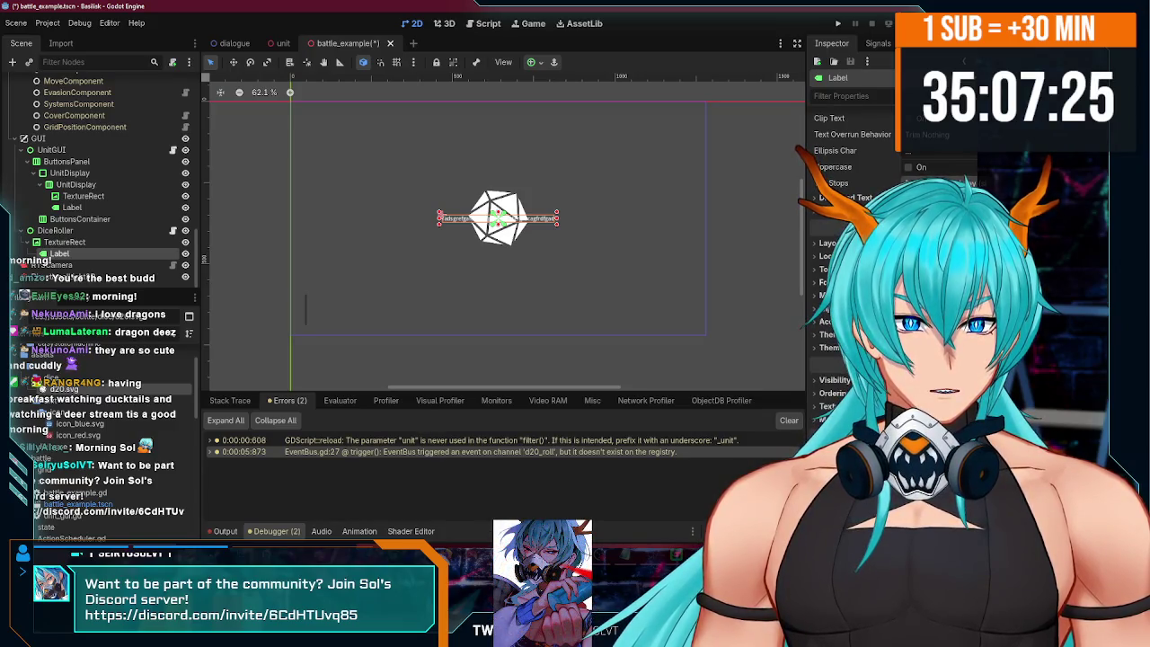
scroll(836, 270, up, 5)
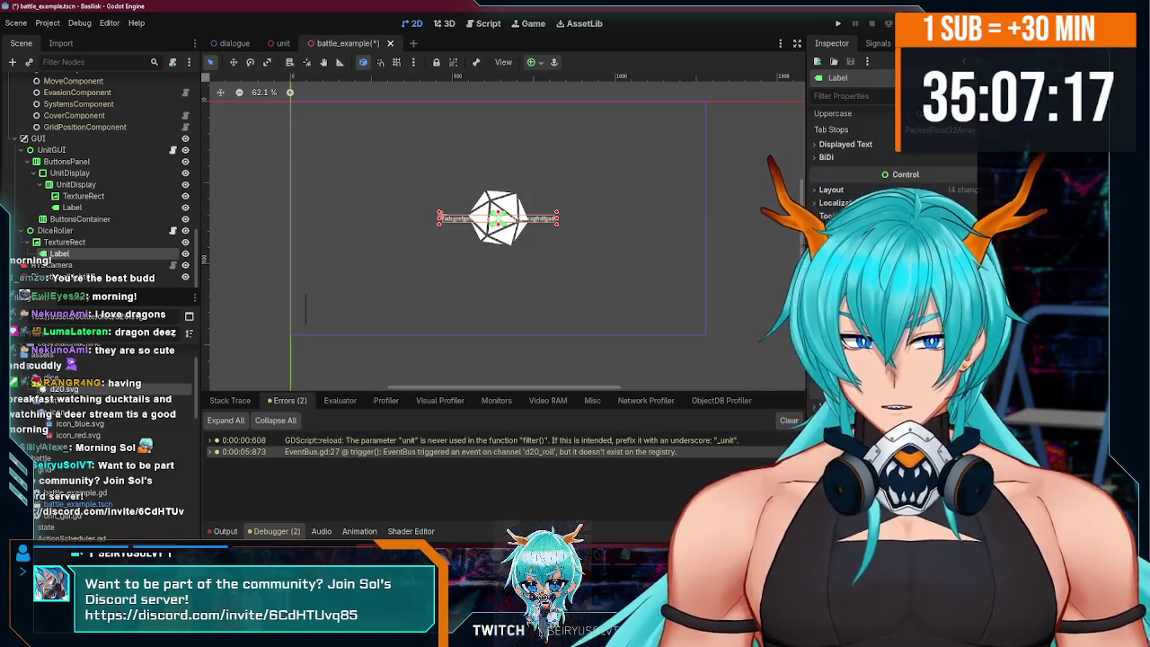
key(Return)
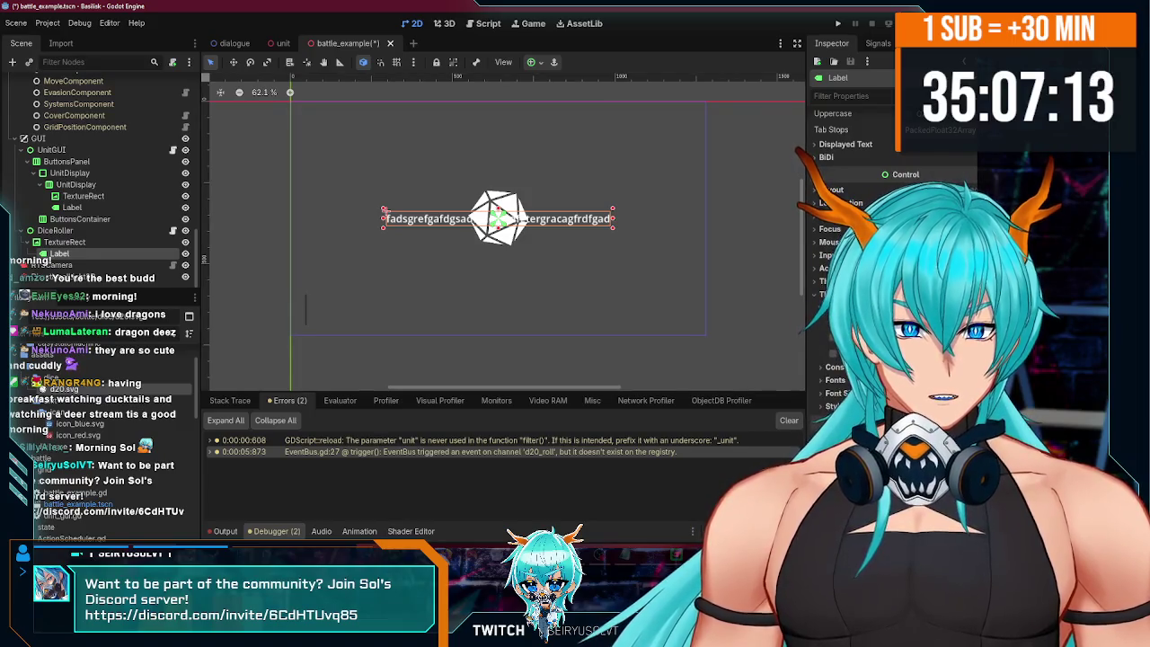
- Give the label a dark font colour override and set its text to 4
click(898, 337)
drag(854, 143, 892, 146)
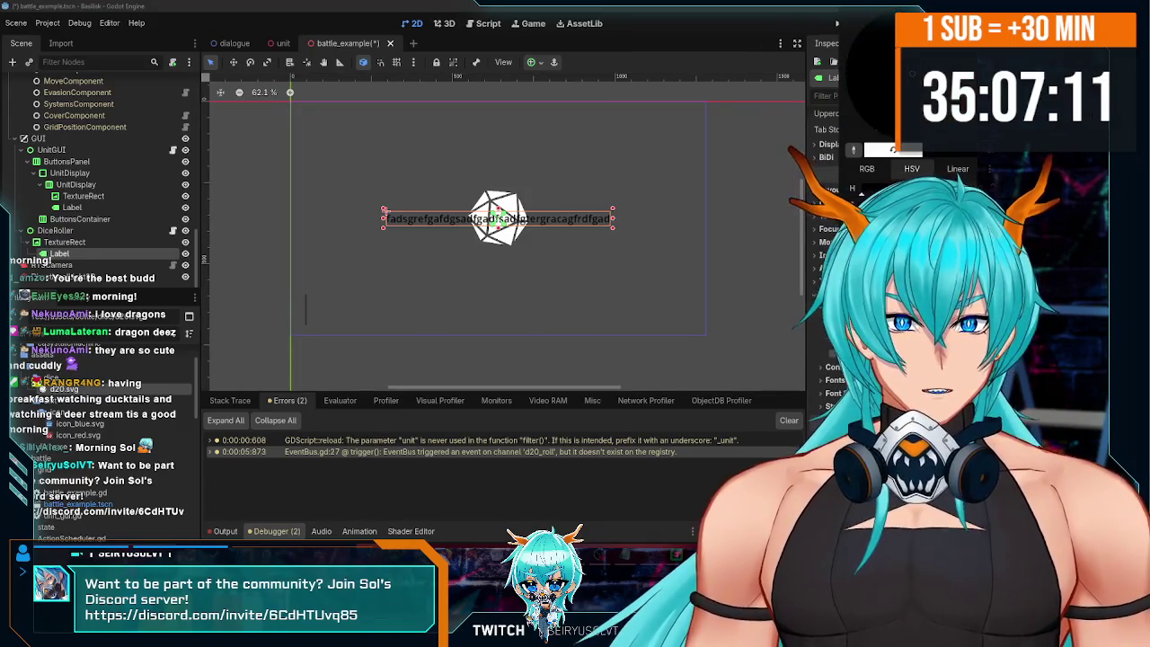
key(Escape)
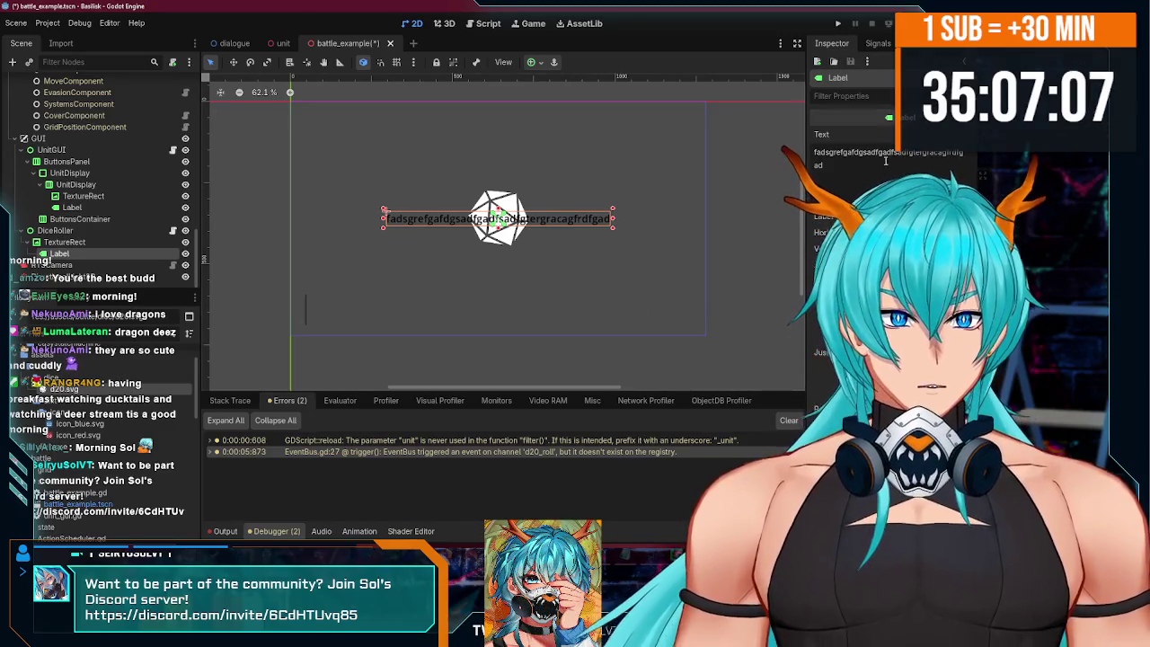
text(456)
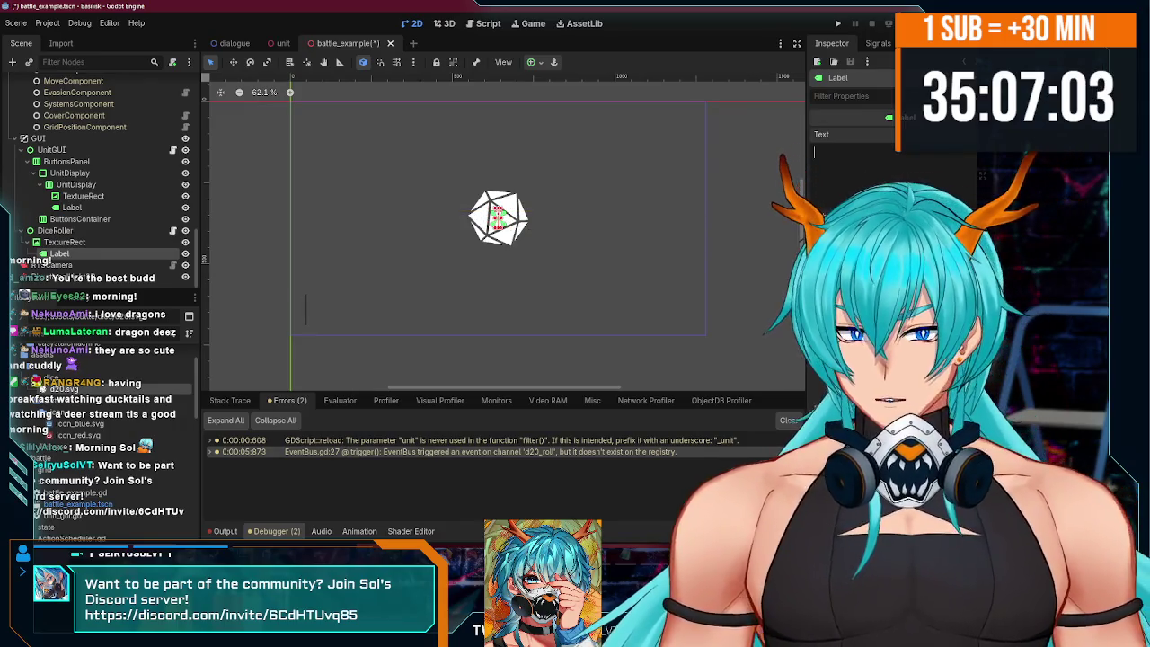
text(4)
scroll(489, 224, up, 3)
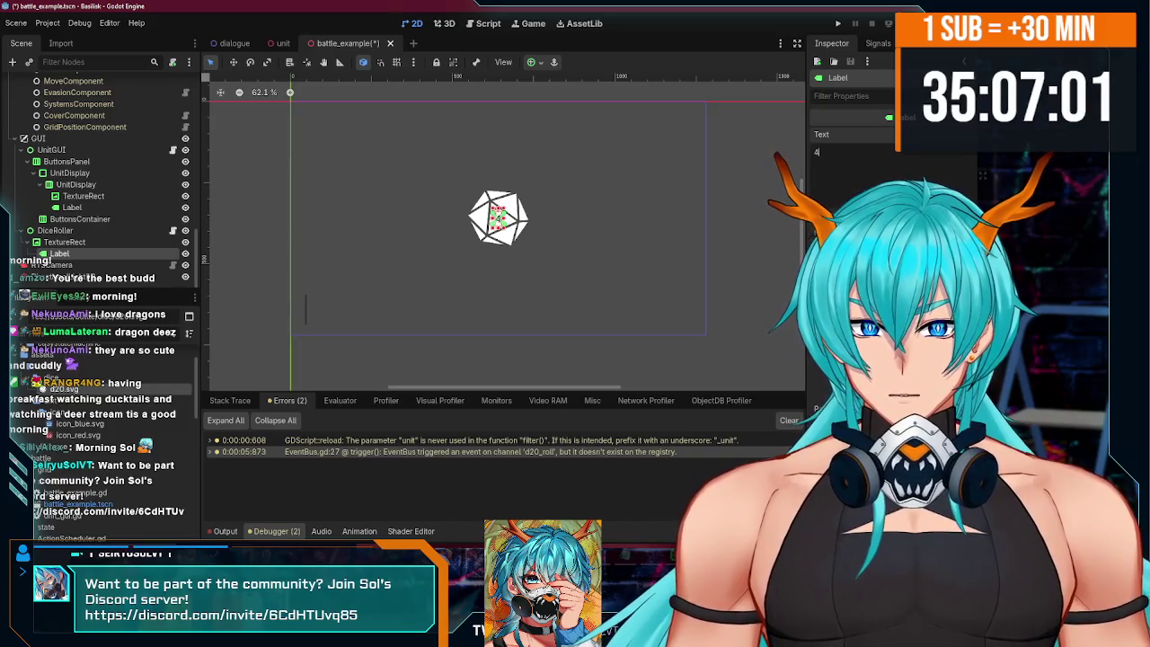
scroll(490, 225, up, 3)
scroll(539, 233, down, 5)
scroll(716, 269, up, 2)
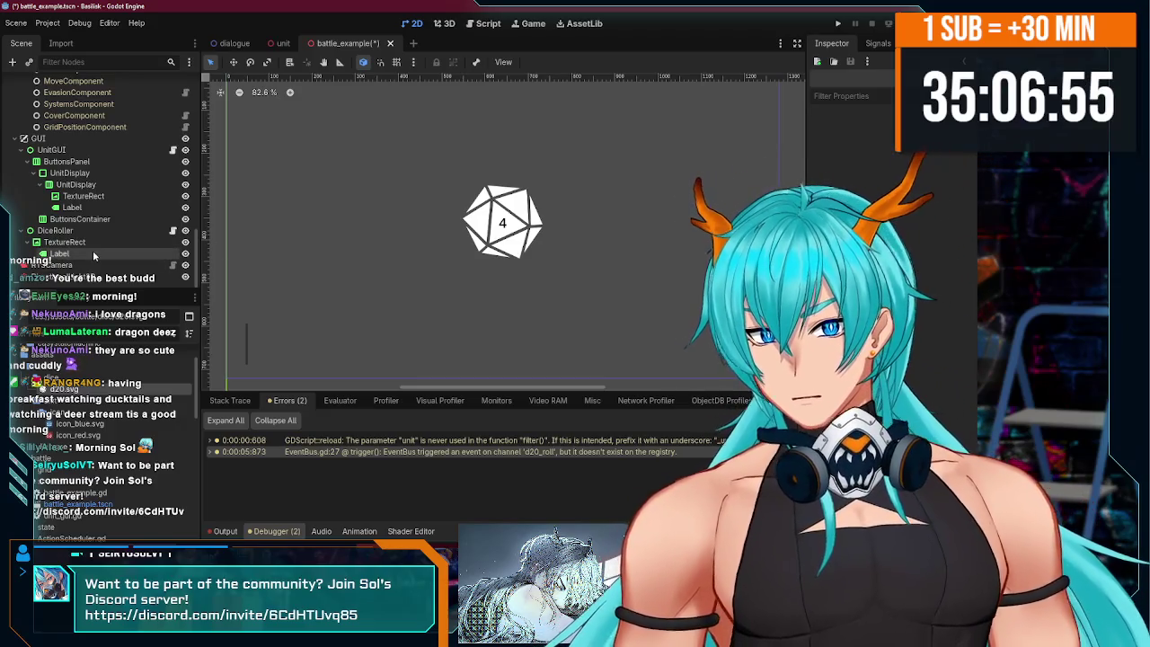
- Open DiceRoller.gd and change the DiceRoller node's type to the DiceRoller class
click(172, 230)
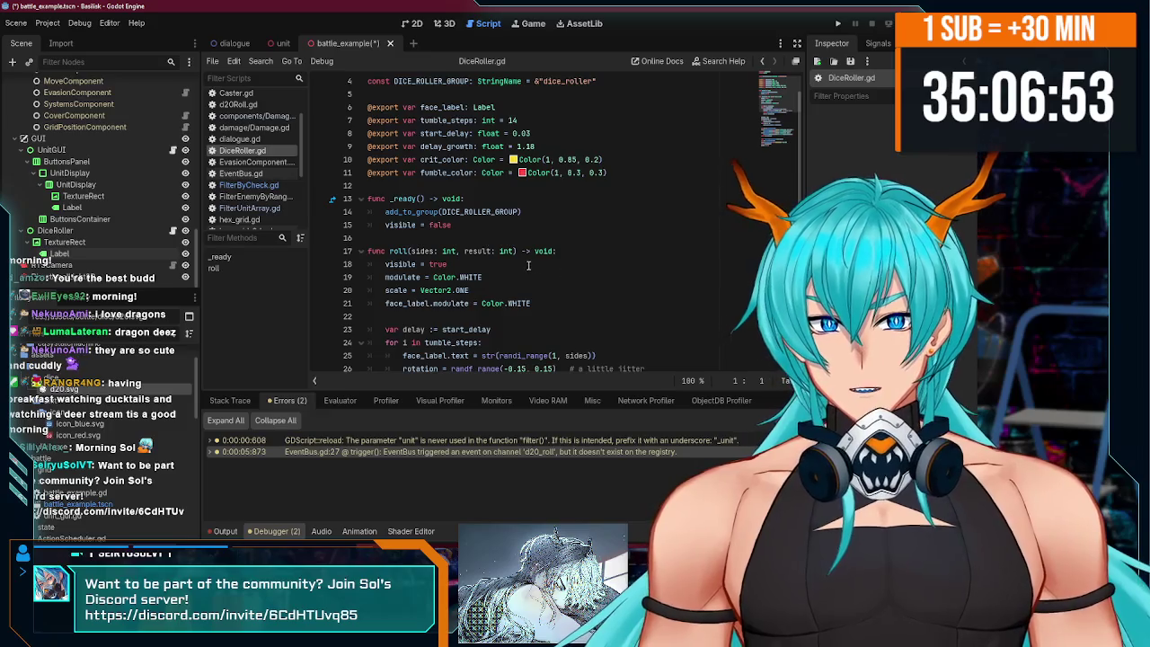
right_click(125, 229)
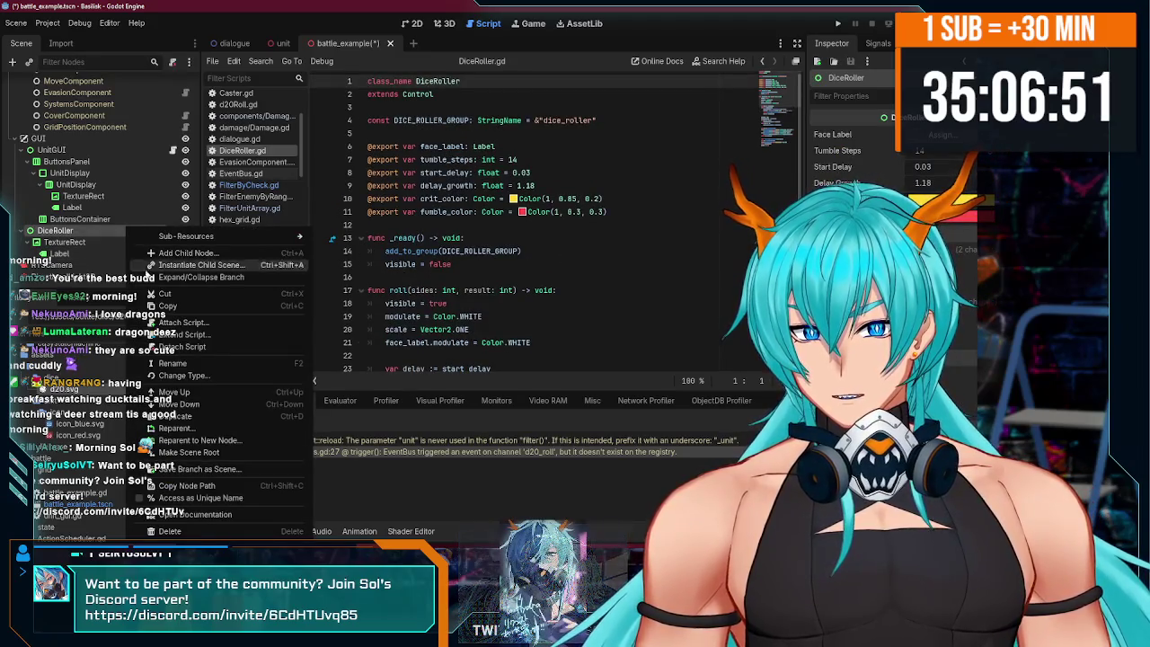
key(Escape)
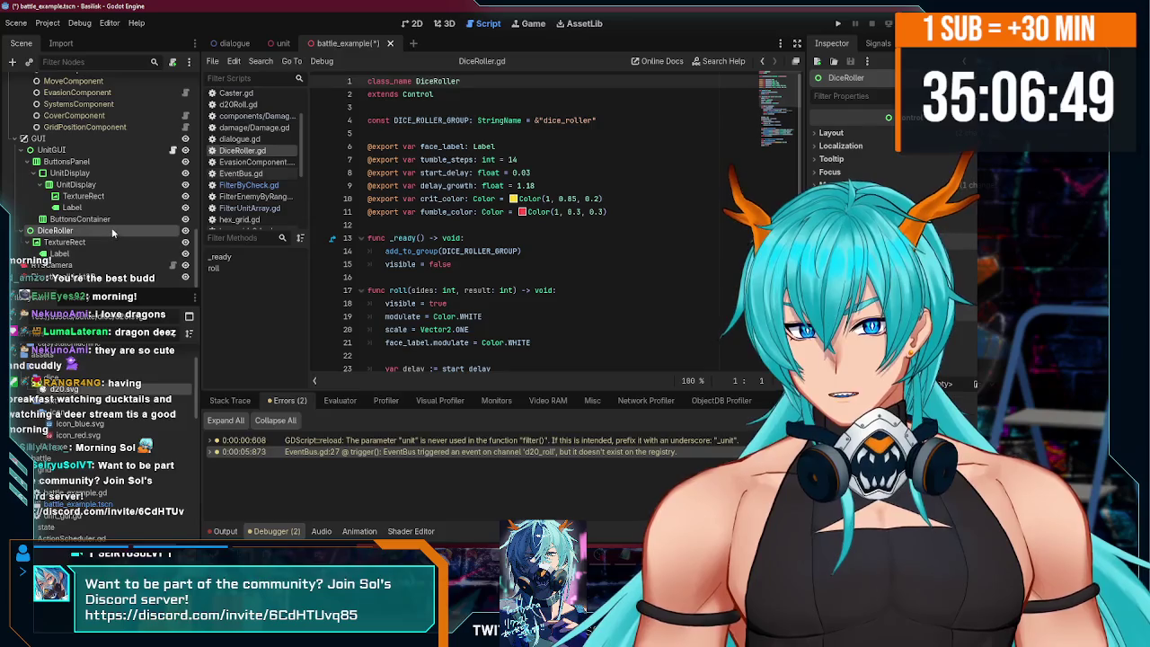
right_click(125, 230)
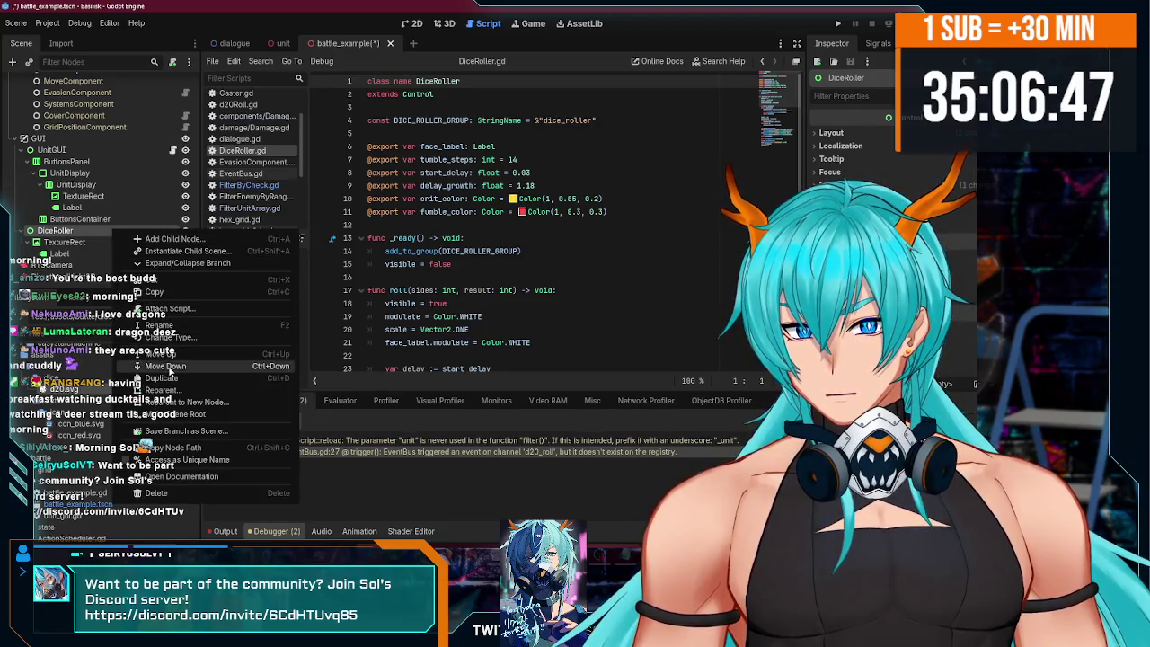
click(166, 337)
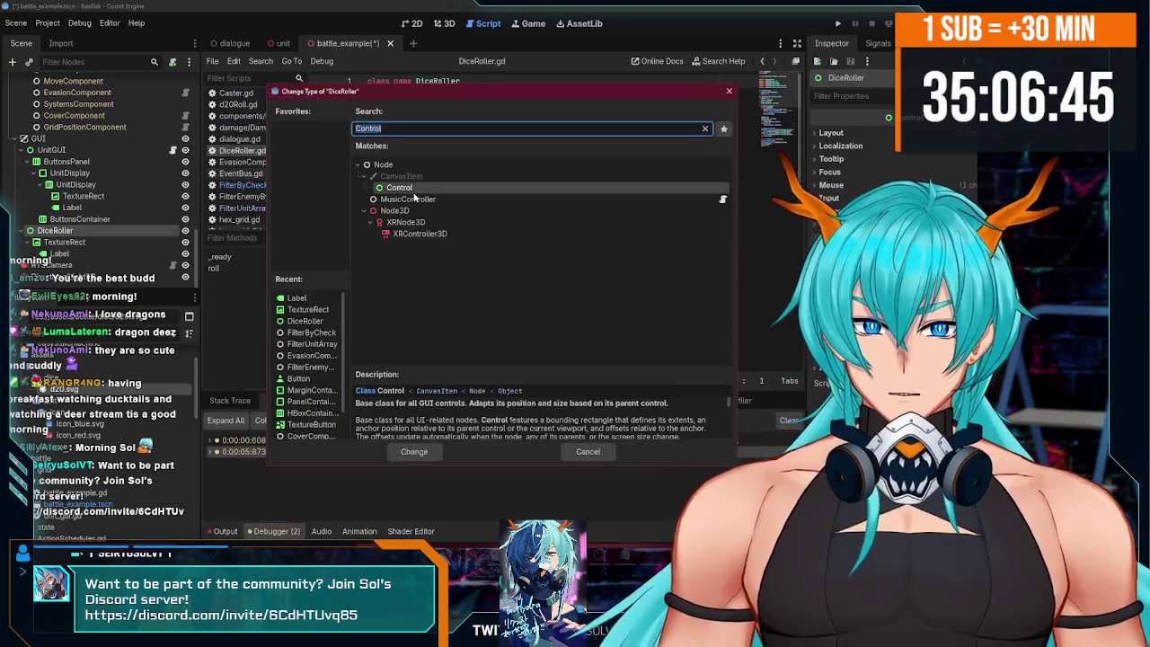
text(dice)
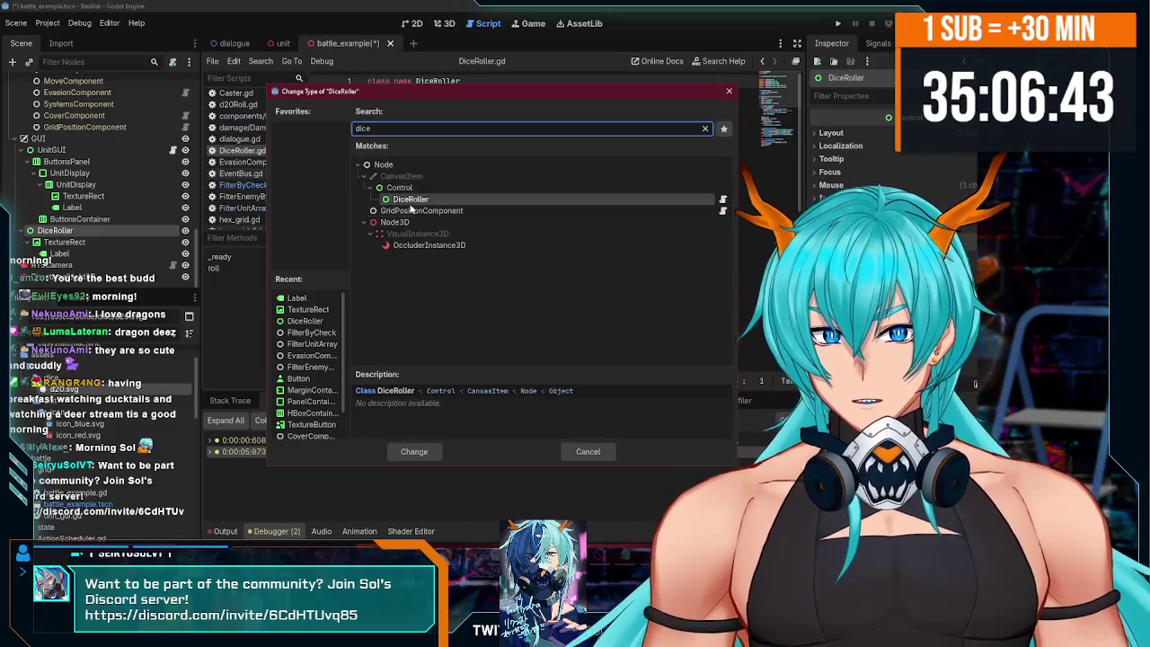
key(Return)
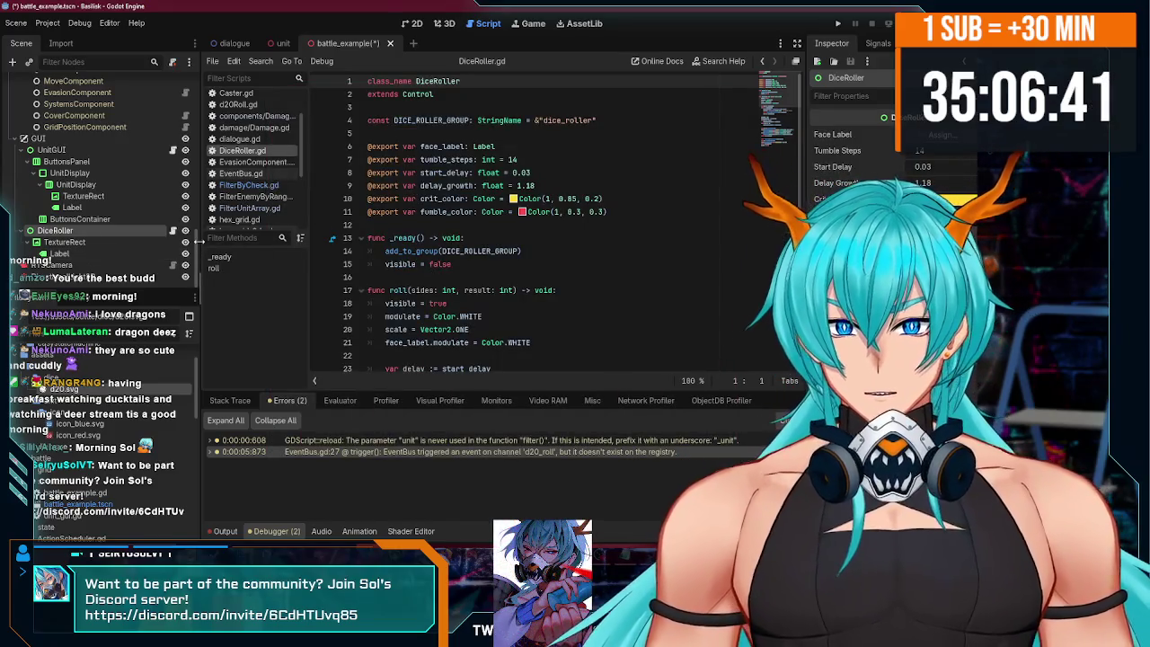
- Move 'extends Control' above 'class_name DiceRoller' and save DiceRoller.gd
click(462, 92)
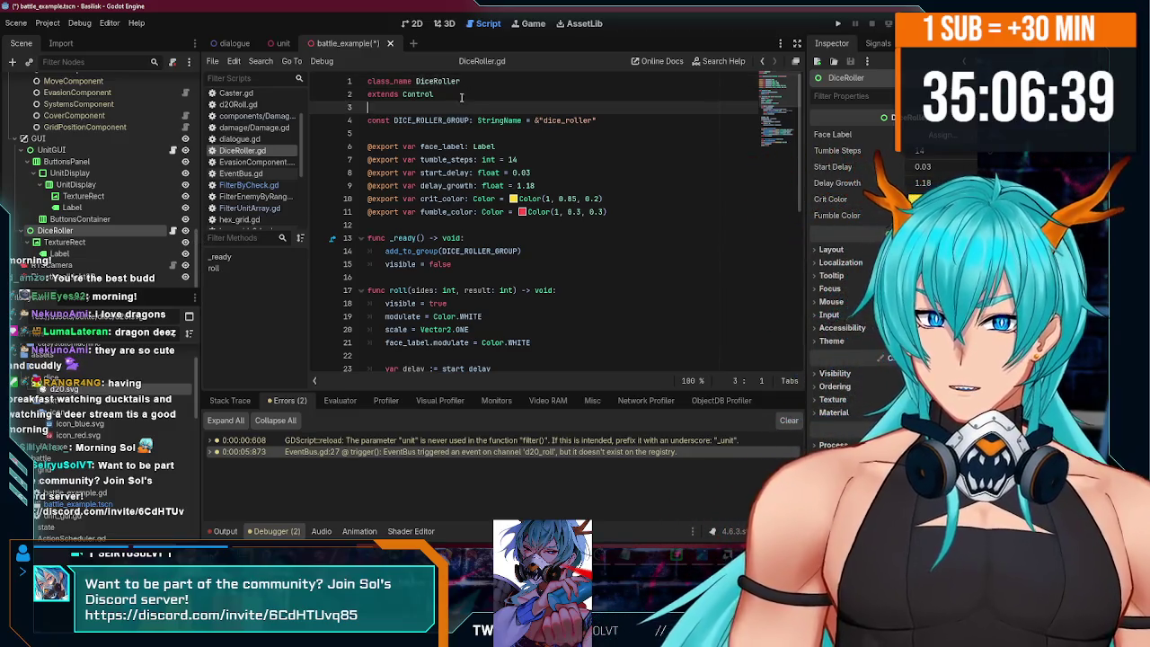
key(alt+Up)
key(ctrl+s)
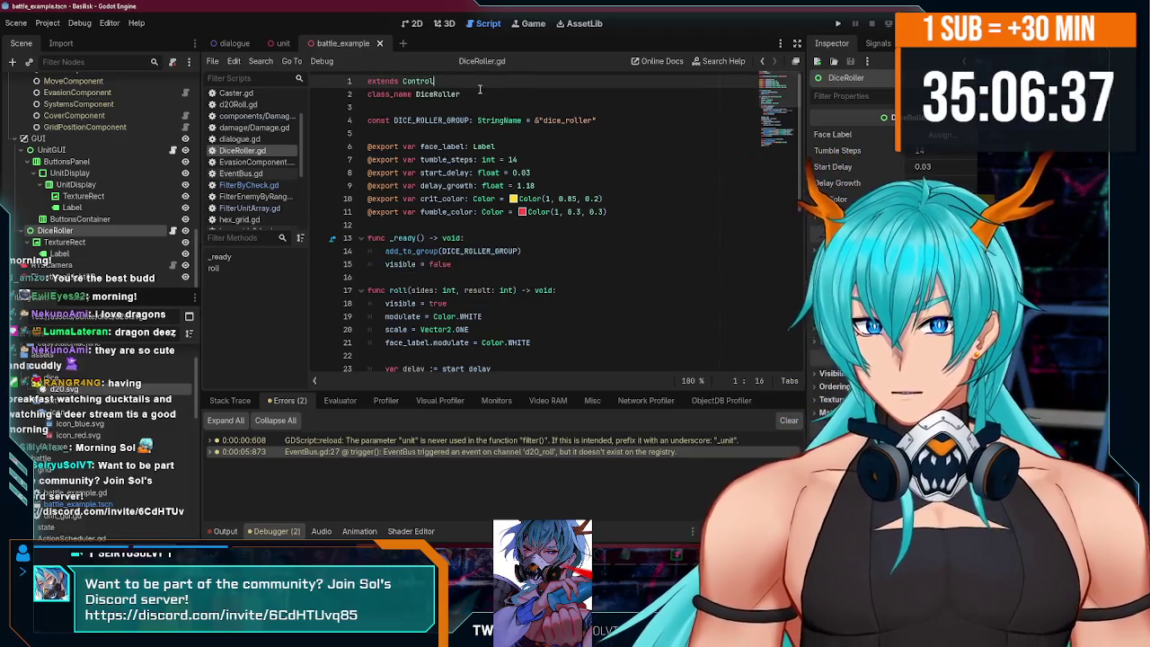
scroll(577, 124, down, 10)
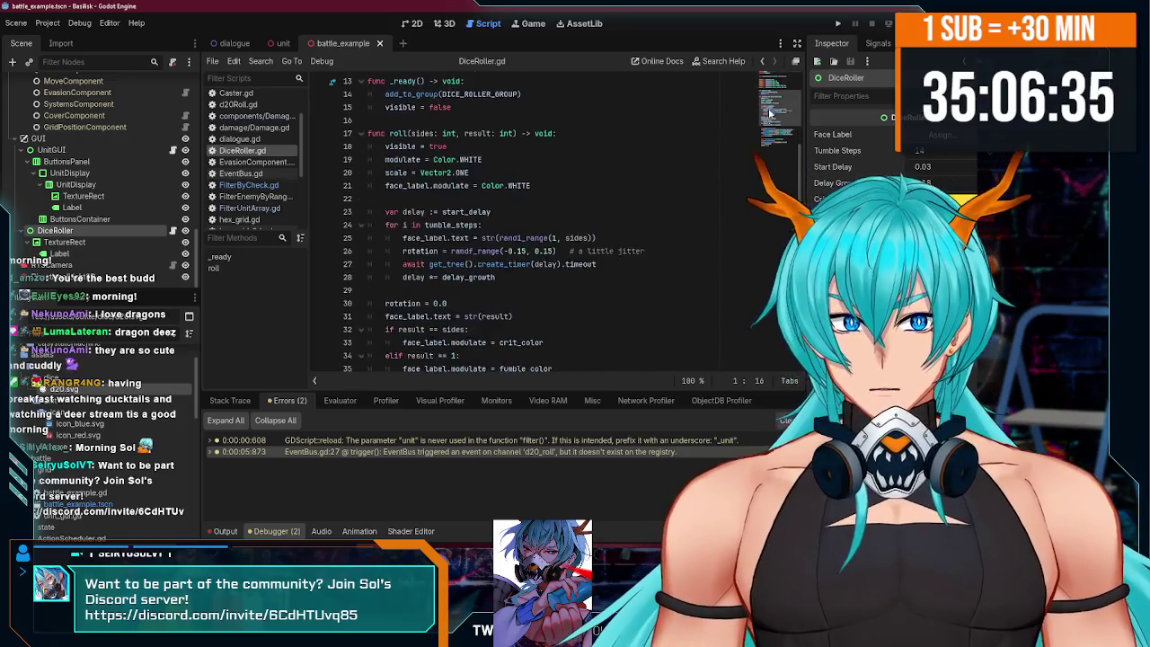
click(782, 82)
scroll(664, 184, down, 5)
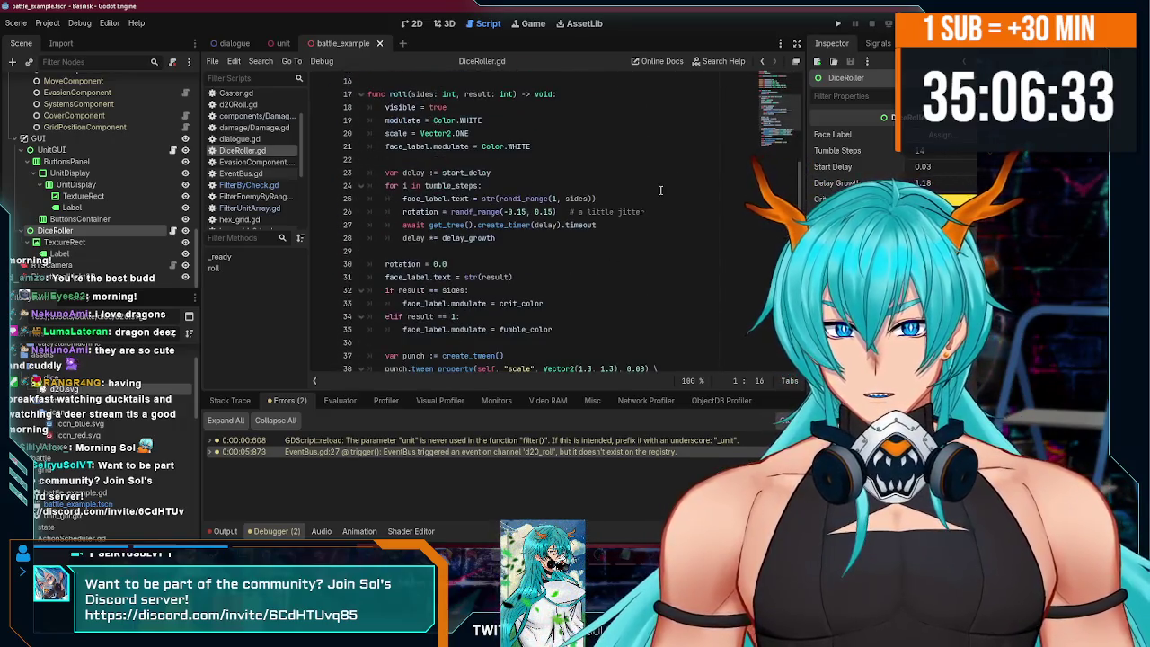
scroll(452, 213, up, 2)
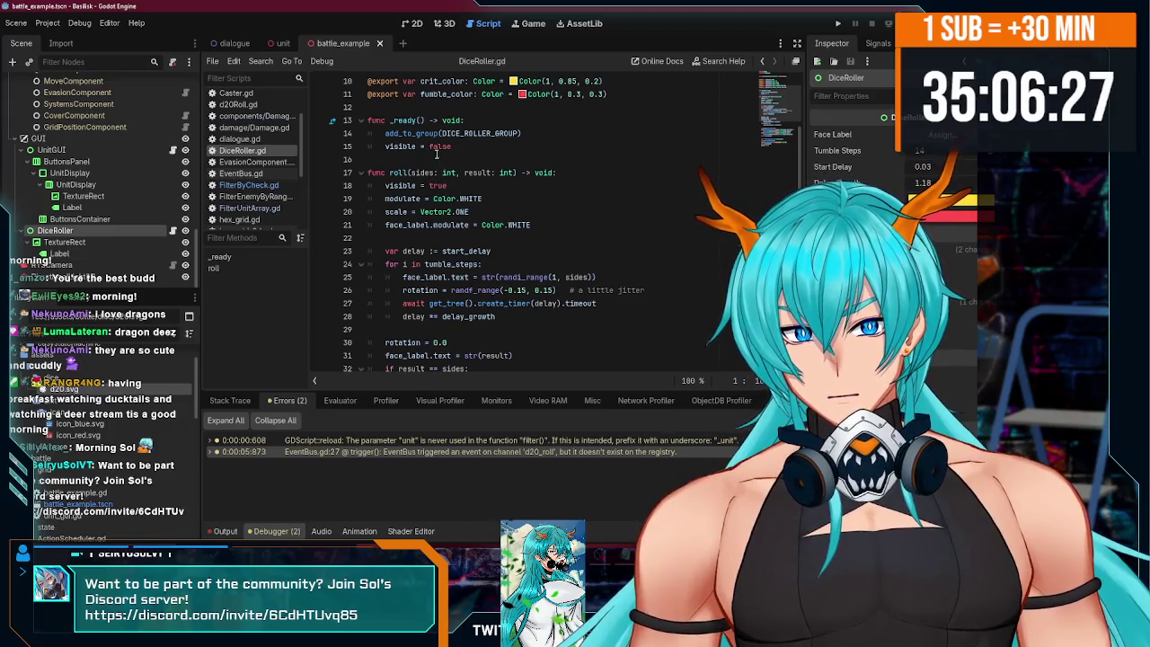
scroll(437, 154, up, 3)
scroll(491, 224, down, 6)
scroll(506, 136, up, 3)
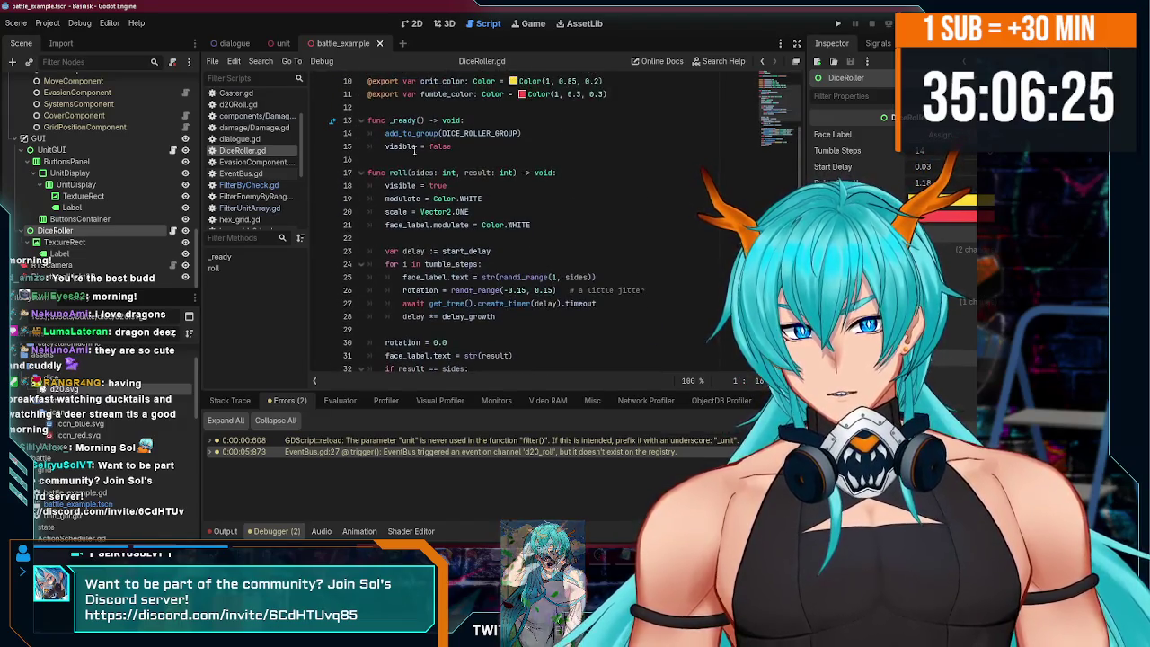
- Review where roll()'s result parameter is used throughout the script
double_click(485, 172)
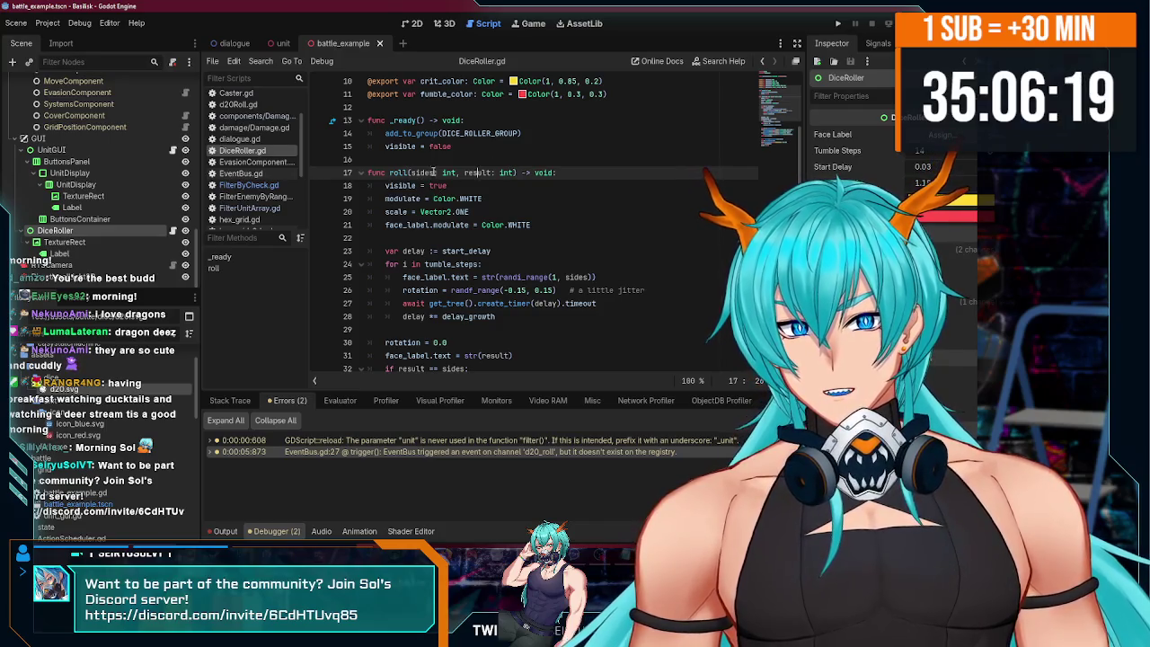
scroll(476, 208, down, 2)
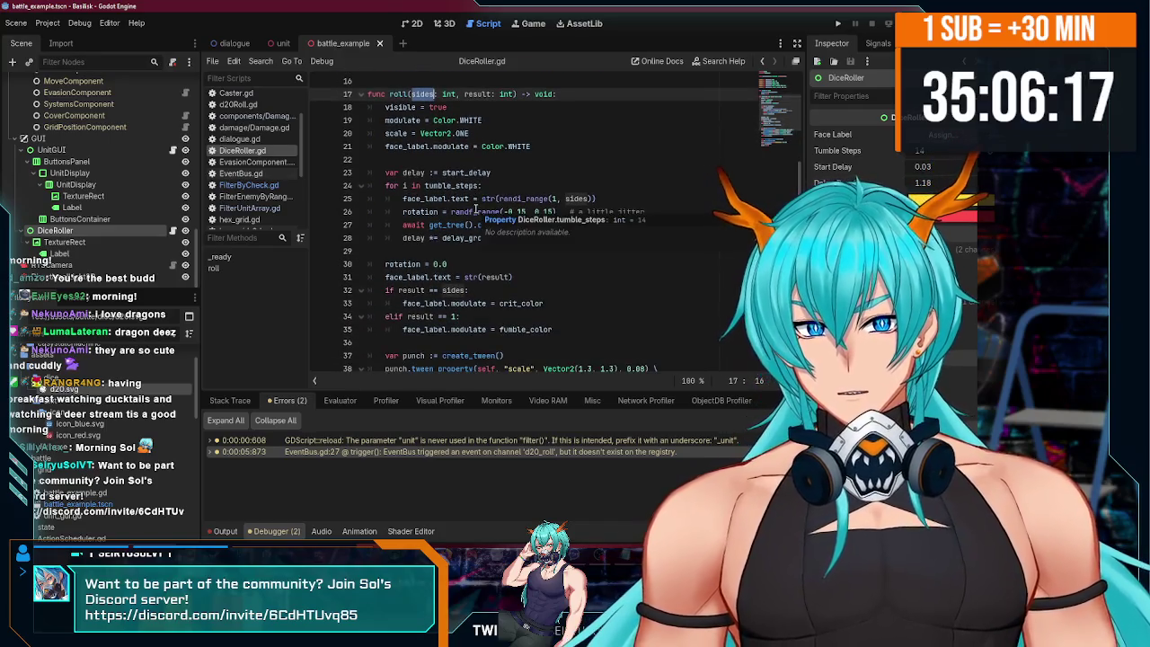
scroll(586, 260, up, 2)
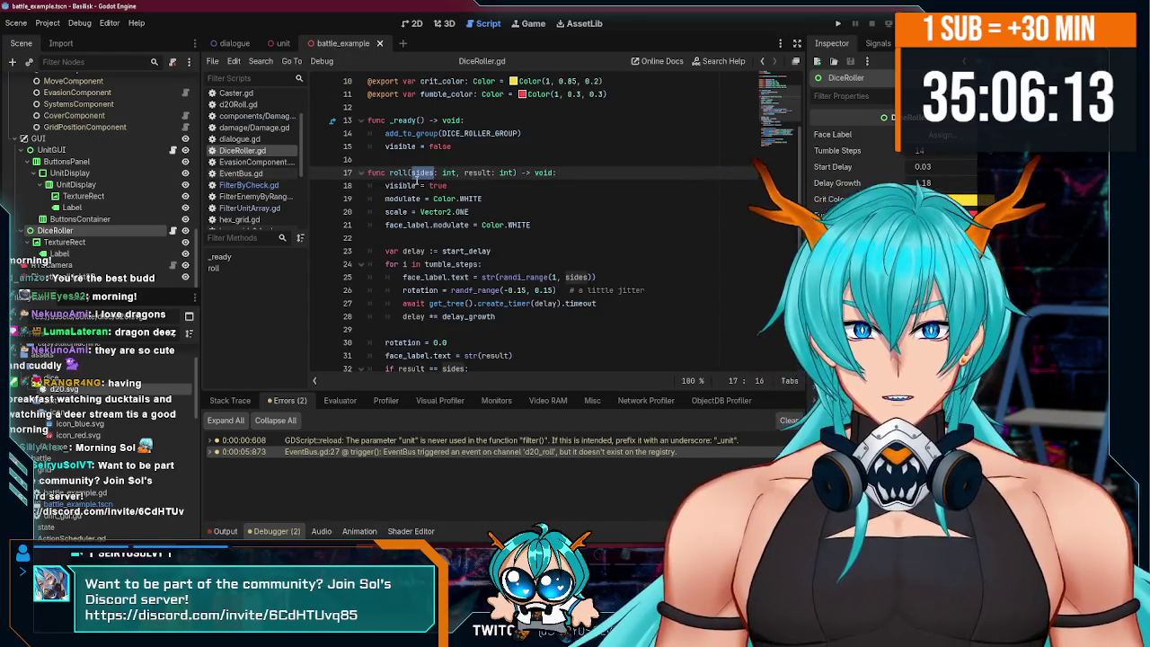
scroll(468, 196, down, 2)
scroll(467, 196, up, 3)
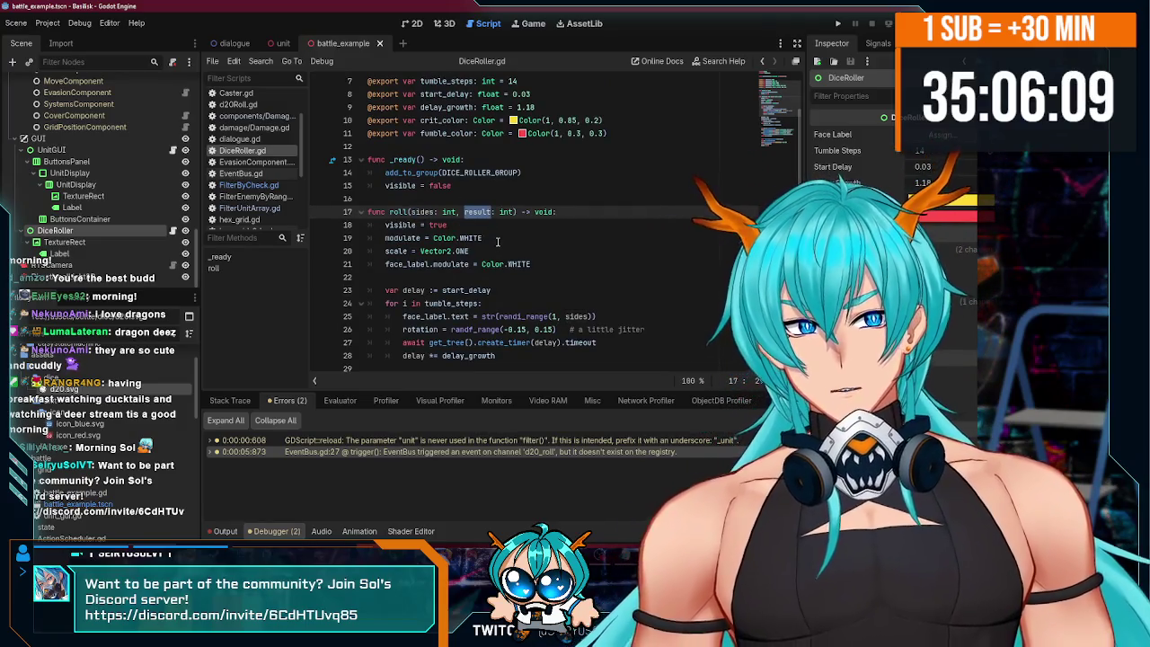
scroll(493, 247, down, 2)
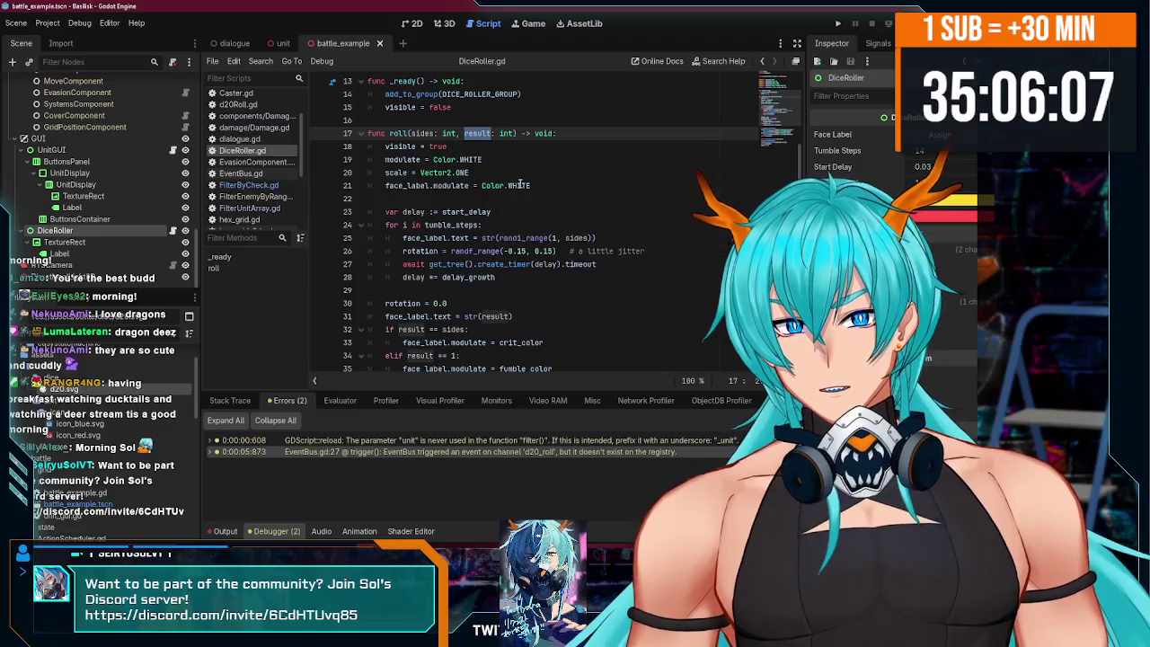
click(505, 173)
double_click(476, 133)
scroll(476, 135, up, 3)
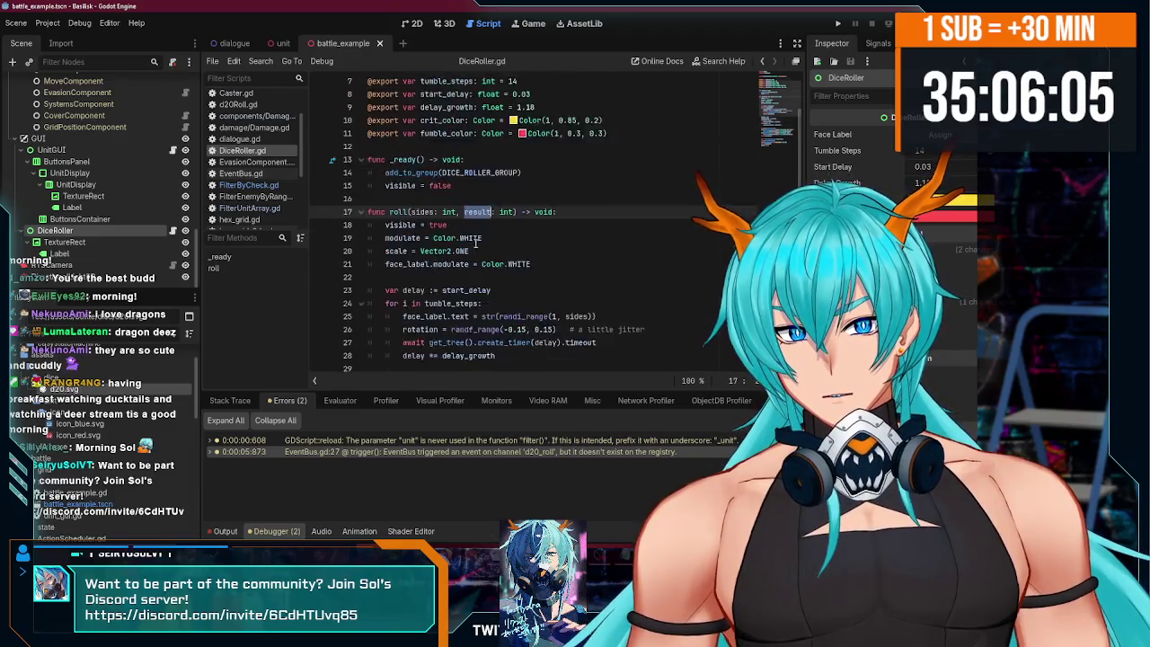
scroll(476, 252, down, 5)
scroll(481, 269, up, 4)
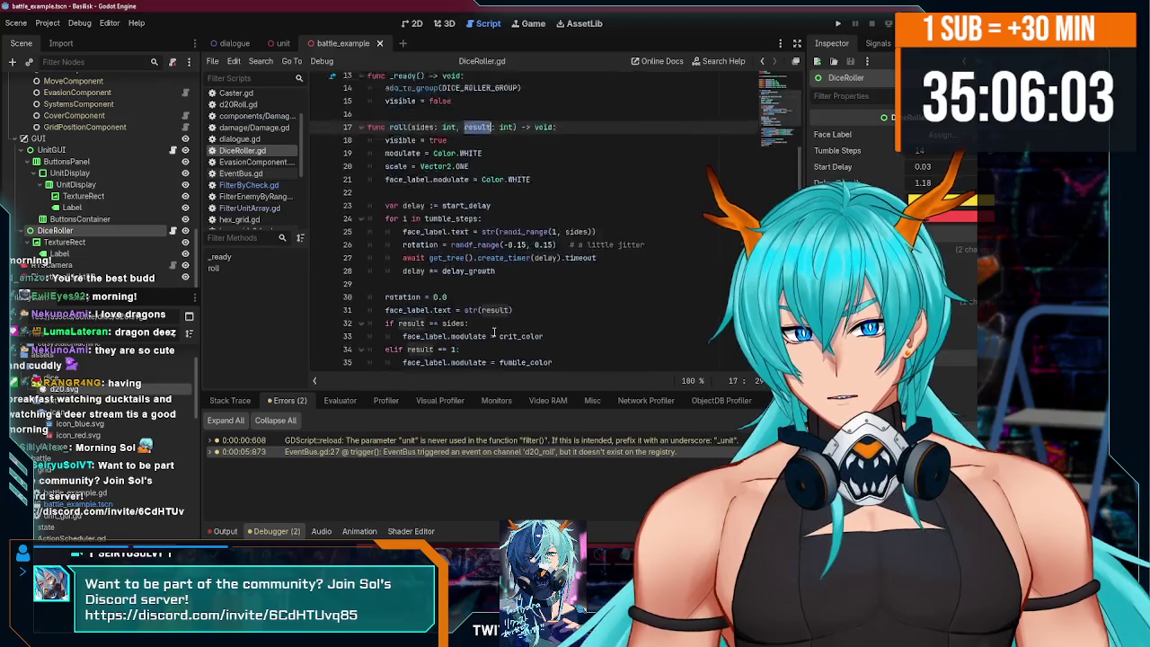
scroll(491, 326, down, 6)
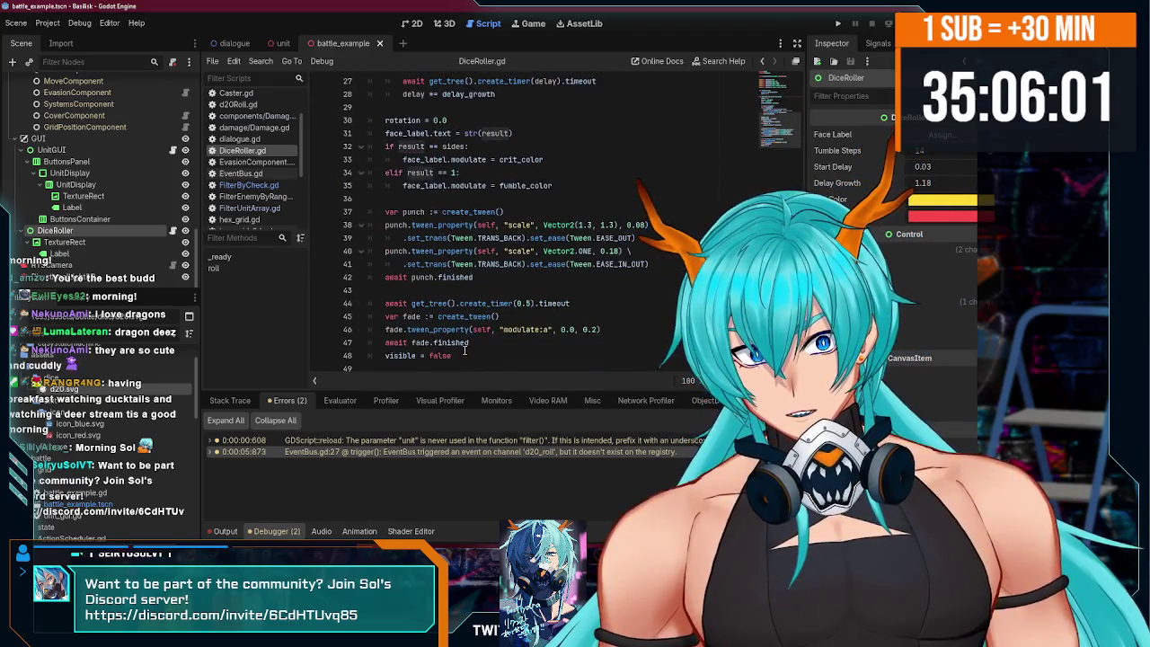
- Inspect the await fade.finished and await punch.finished lines and the roll function name
click(464, 351)
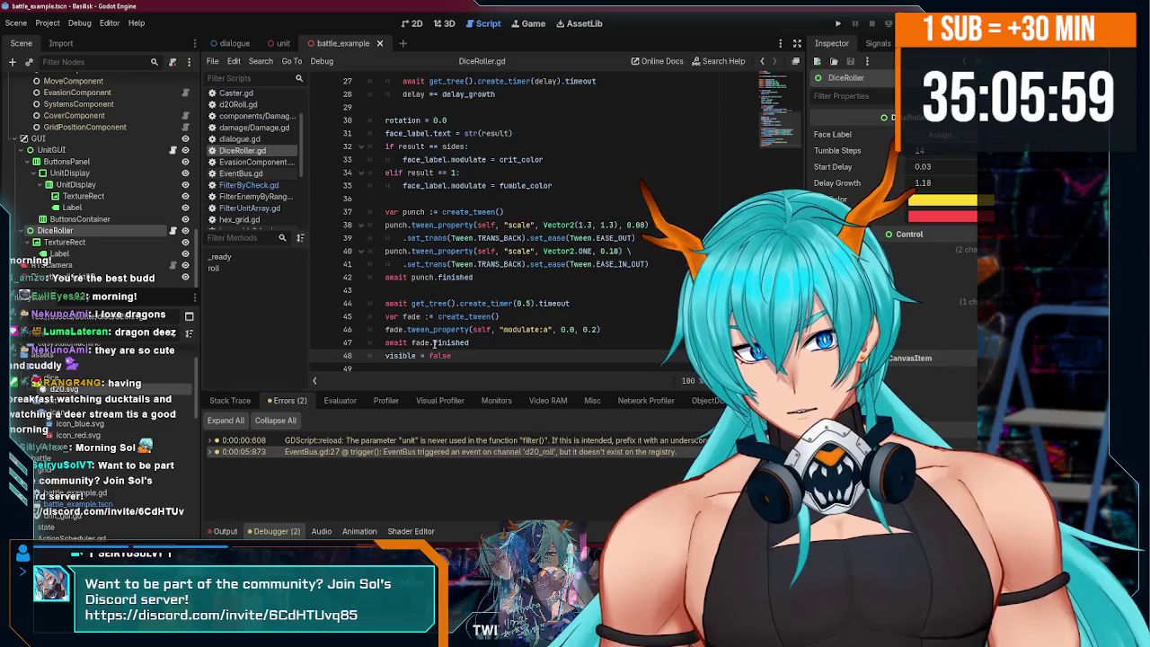
drag(386, 342, 436, 342)
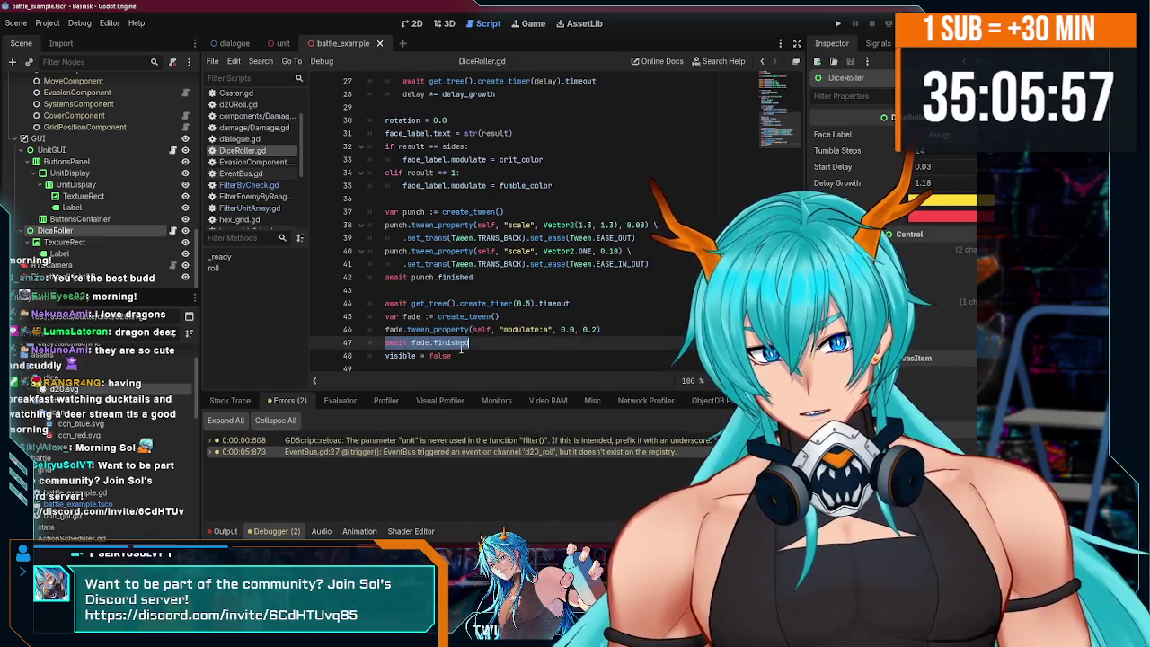
click(464, 356)
drag(392, 279, 455, 279)
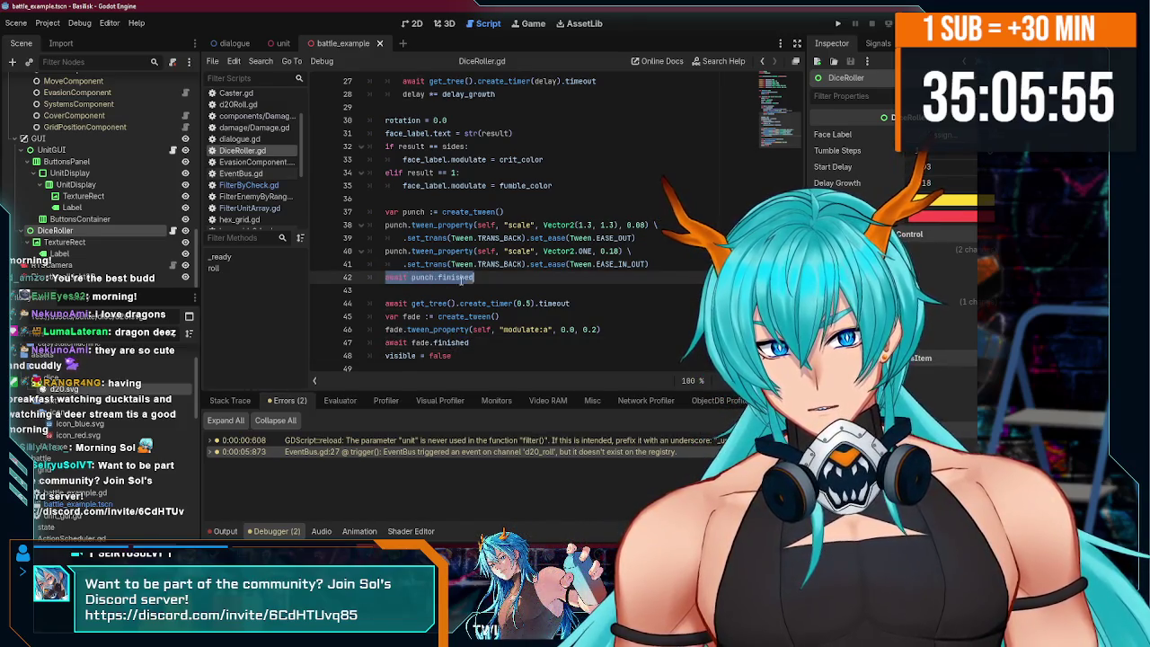
click(468, 337)
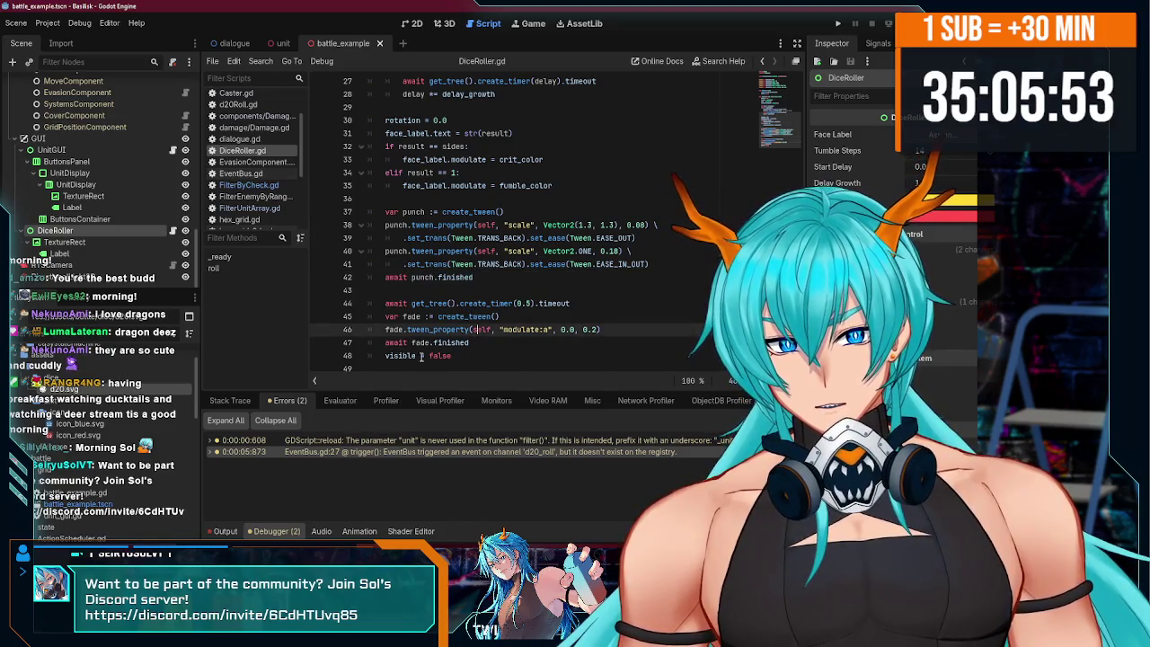
drag(386, 356, 422, 355)
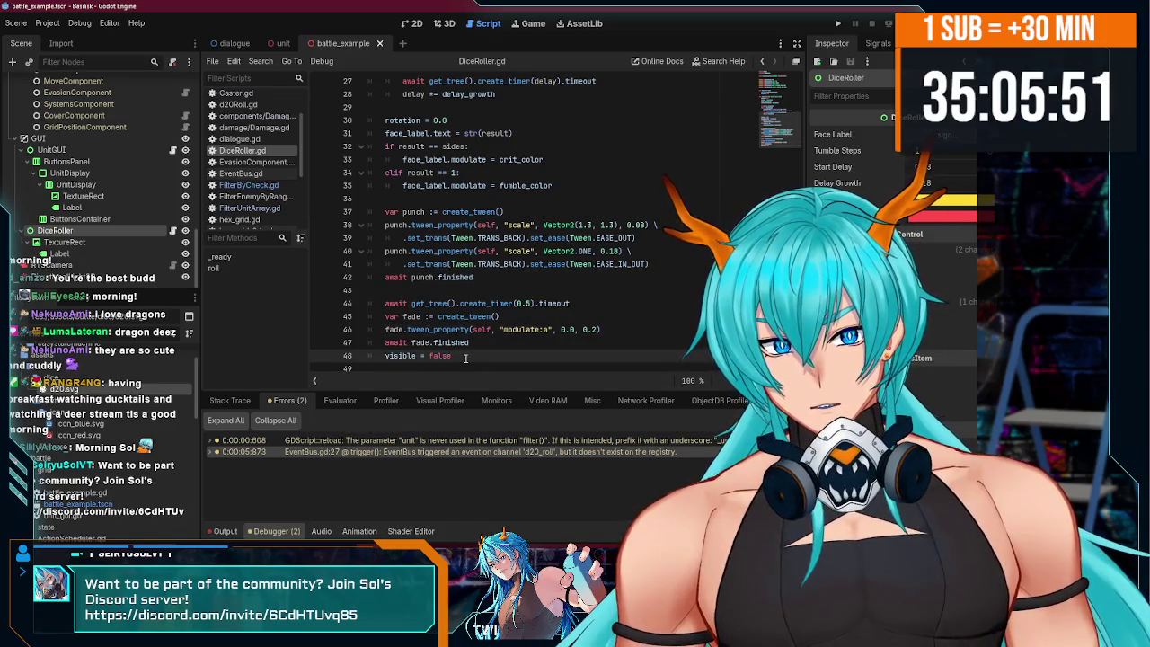
scroll(464, 357, up, 6)
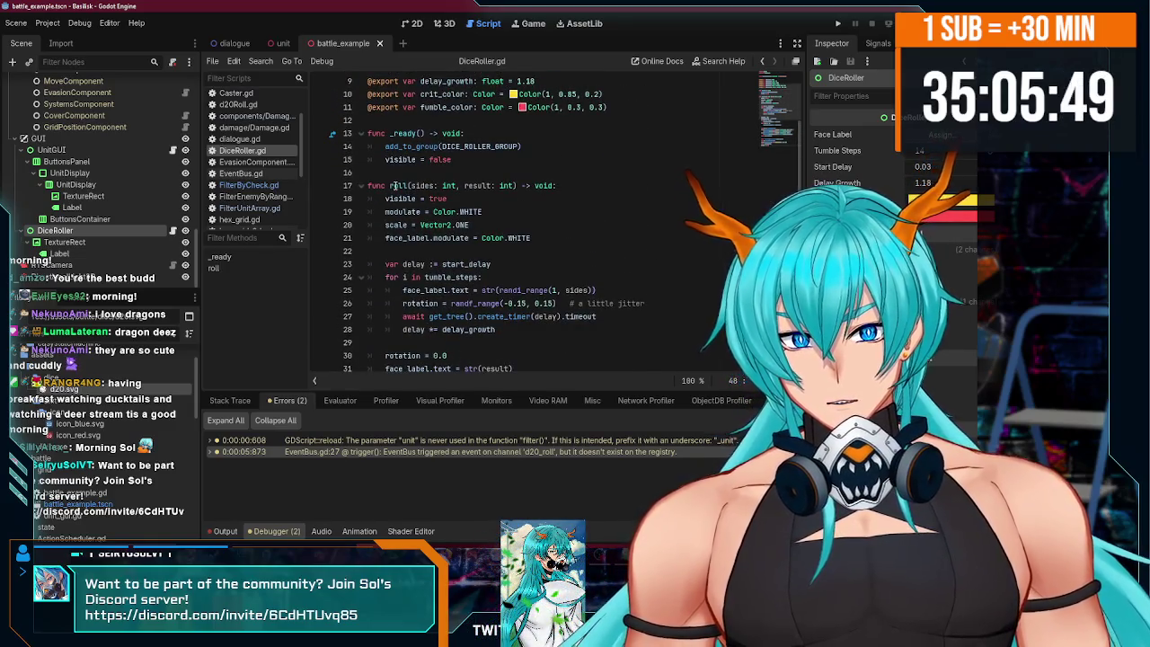
double_click(393, 186)
scroll(493, 242, up, 3)
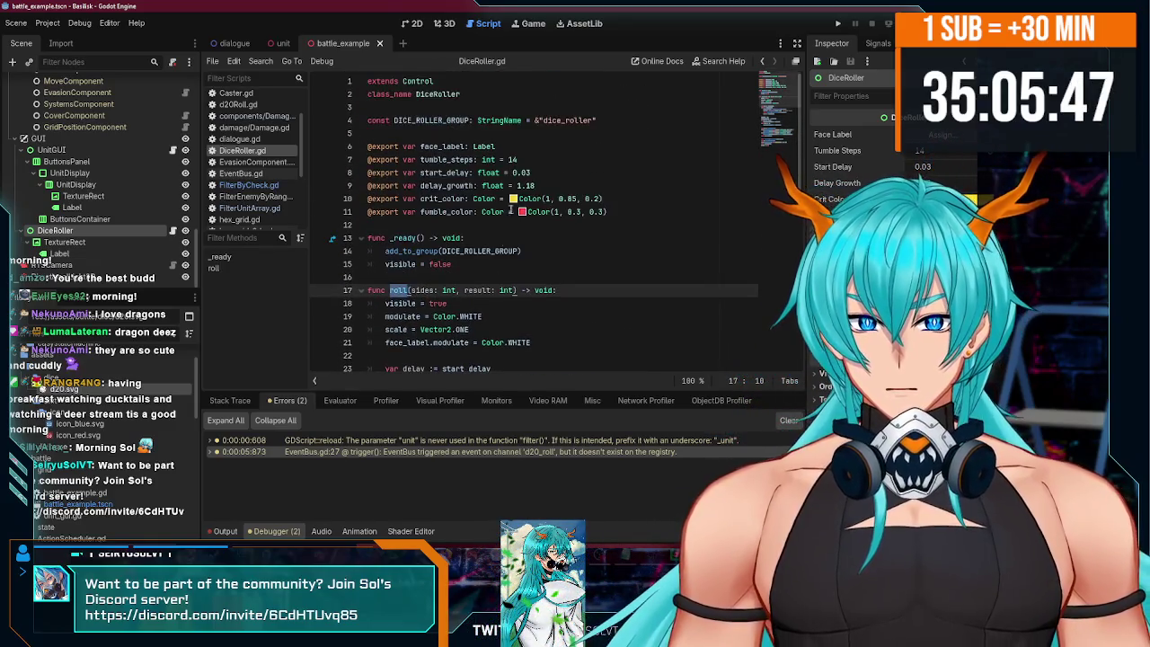
scroll(127, 210, up, 10)
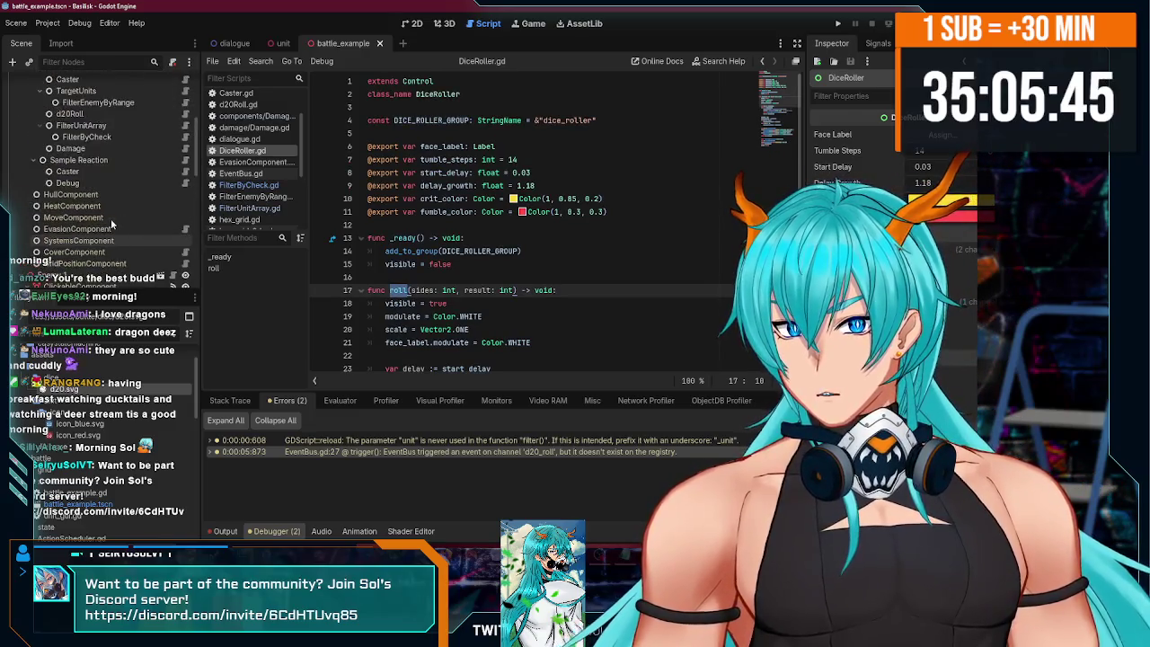
click(70, 191)
- In d20Roll.gd, add a 'var dice_roller' line after the roll total assignment
click(184, 190)
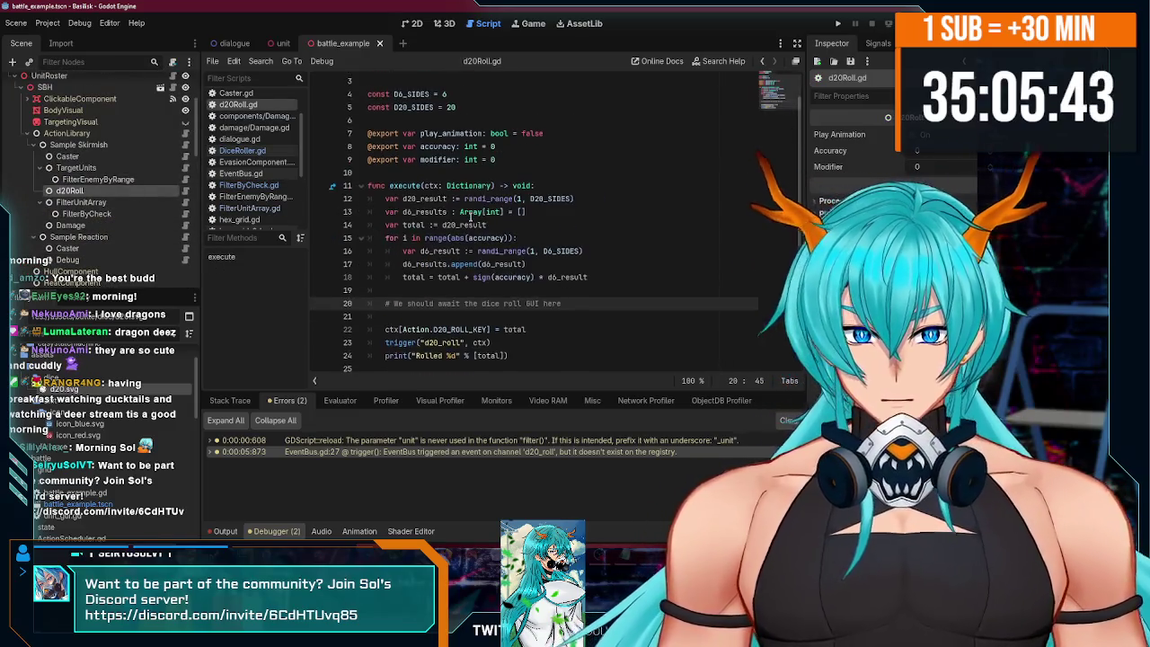
key(Down)
key(Down)
key(Down)
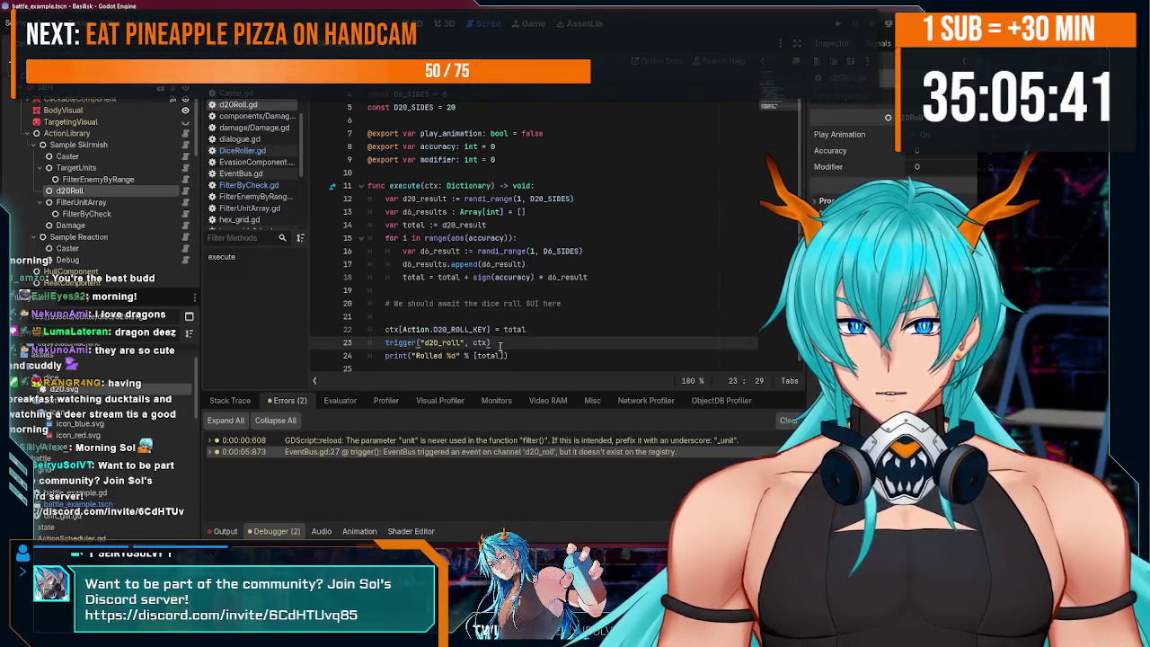
key(Return)
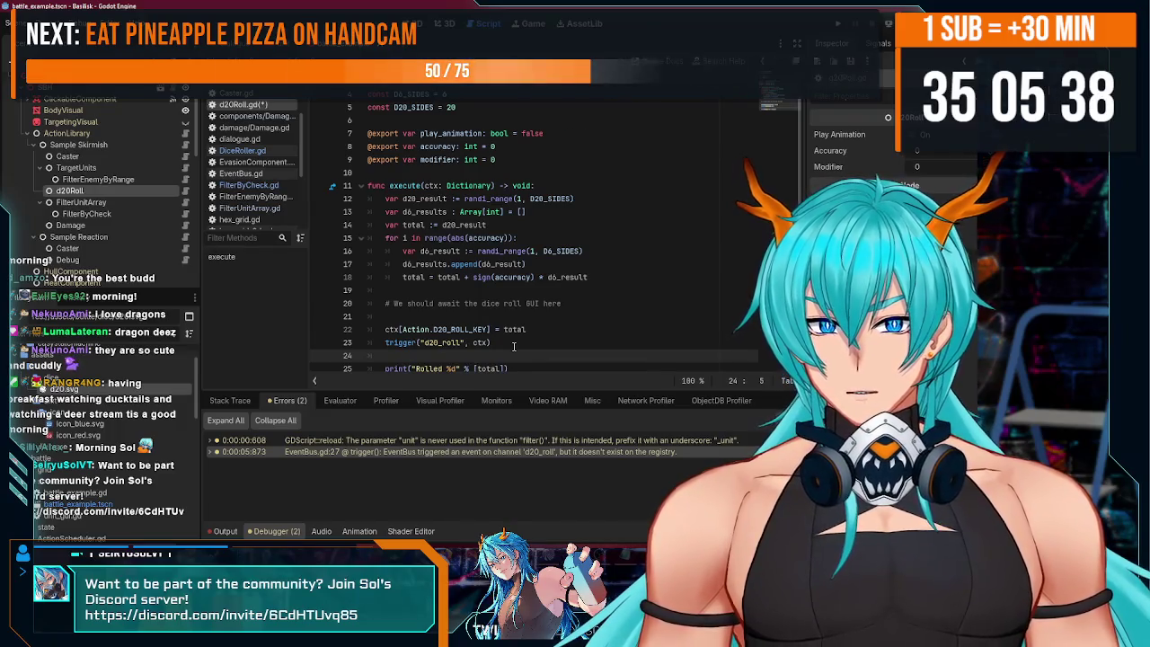
key(ctrl+z)
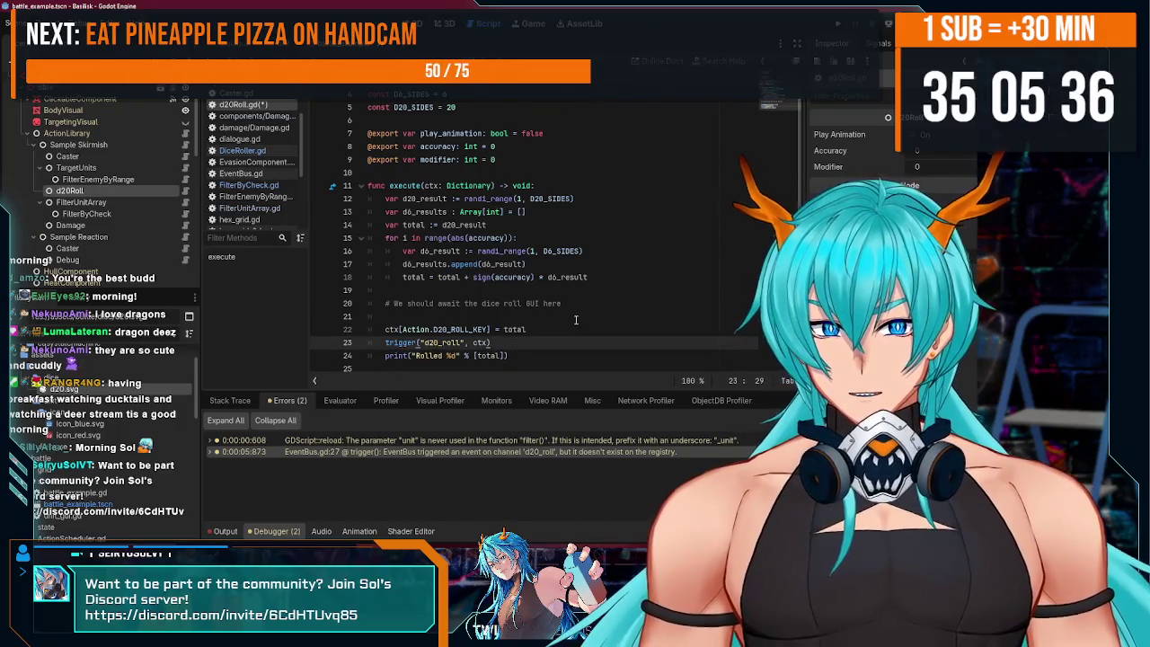
click(575, 329)
key(Return)
text(a)
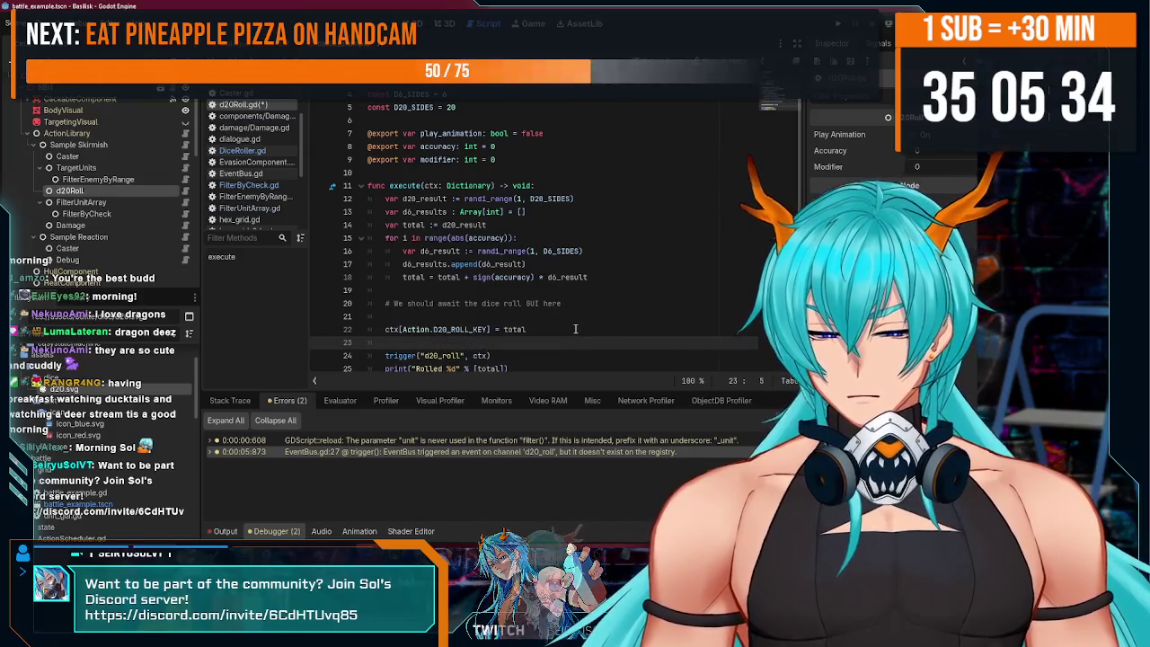
key(BackSpace)
key(BackSpace)
key(BackSpace)
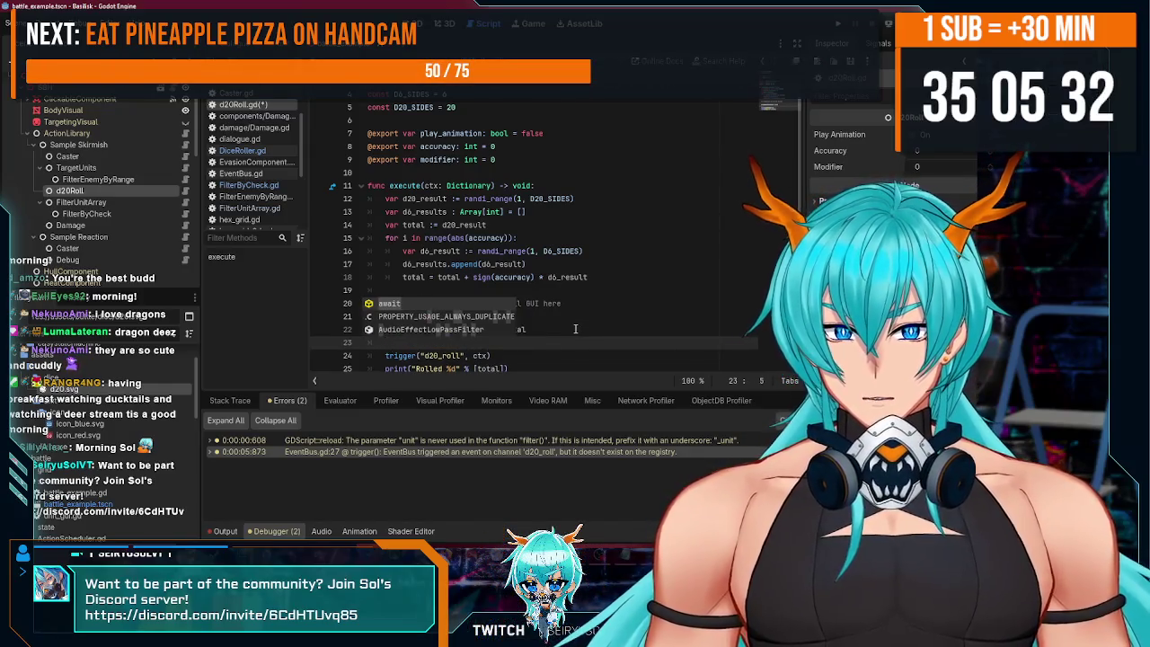
text(var dice_roller)
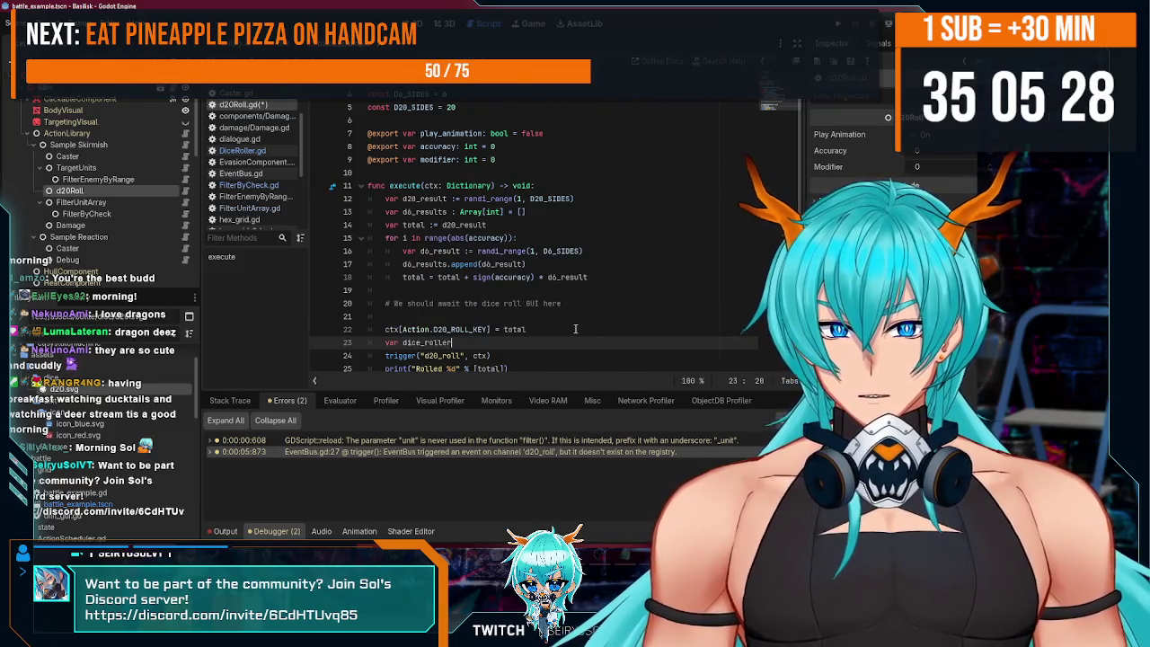
- Put dice_roller inside an 'if play_animation:' block and type it as DiceRoller
key(ctrl+shift+Return)
text(p)
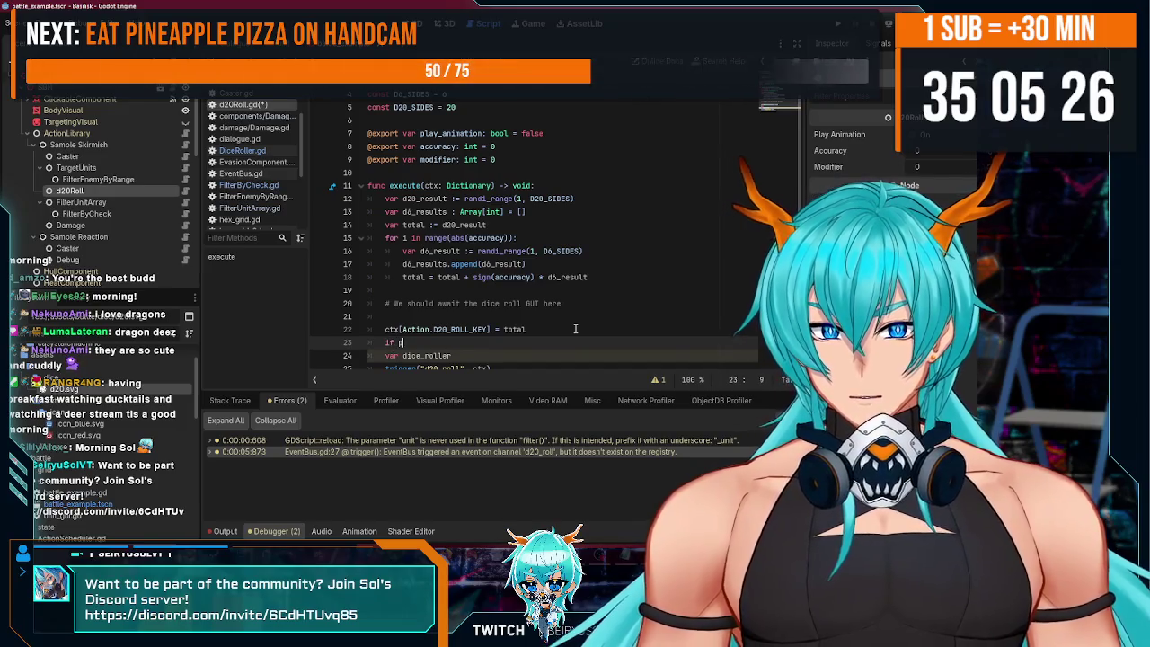
text(lay_animation)
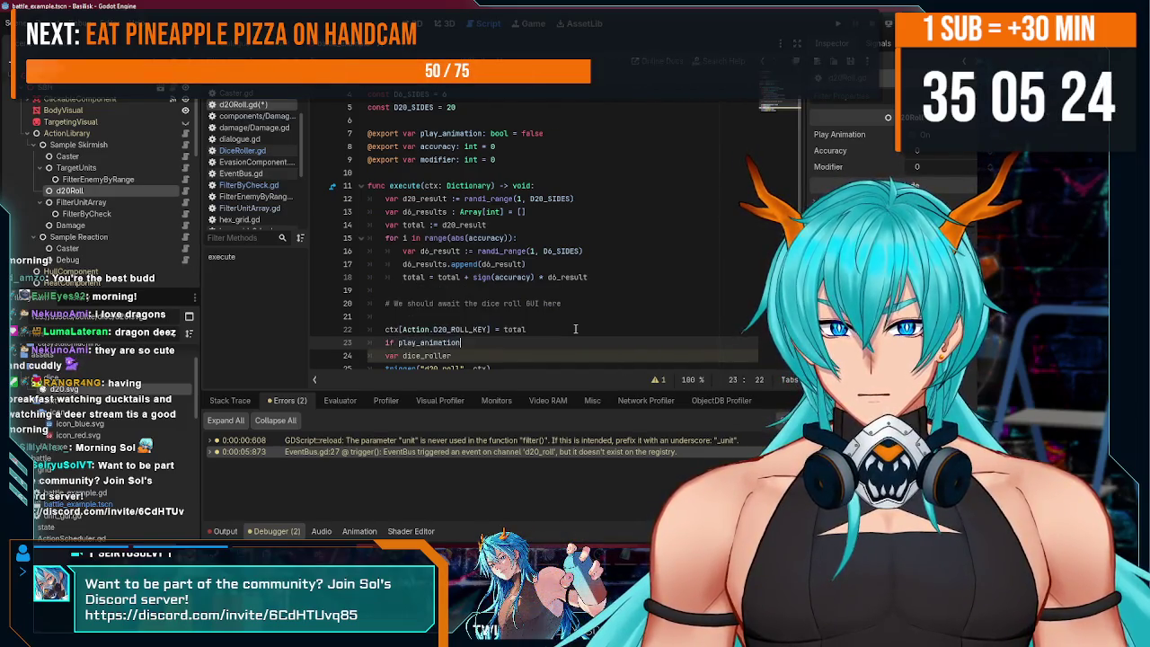
key(Return)
text(:)
scroll(387, 320, down, 1)
click(386, 321)
key(Tab)
click(476, 320)
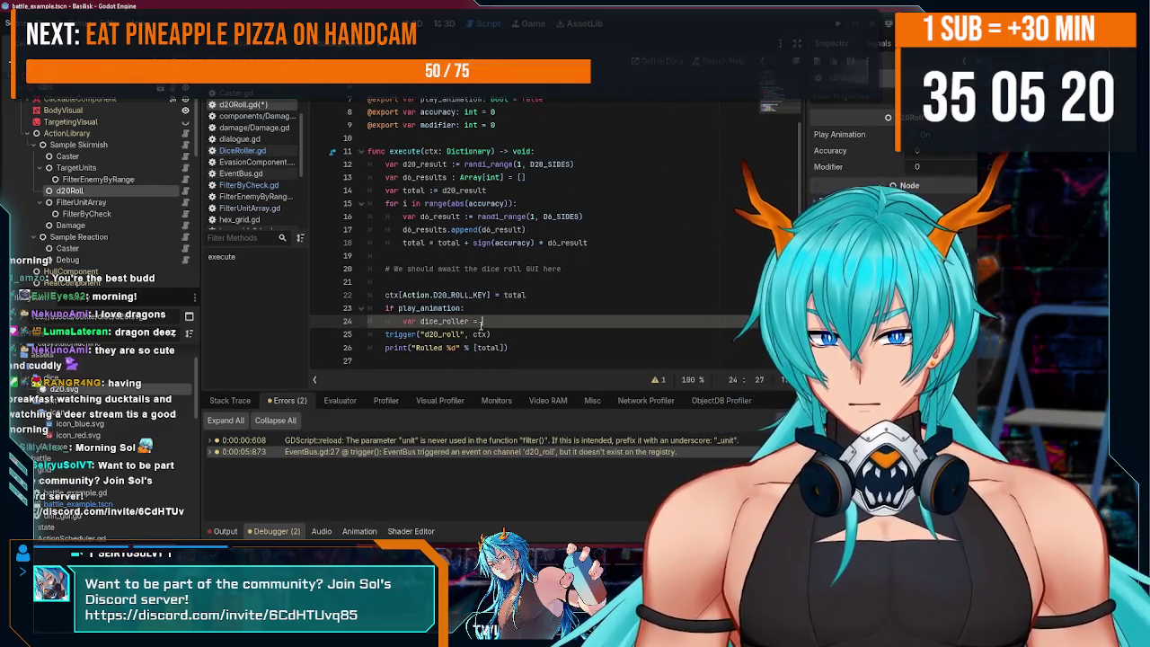
text(:)
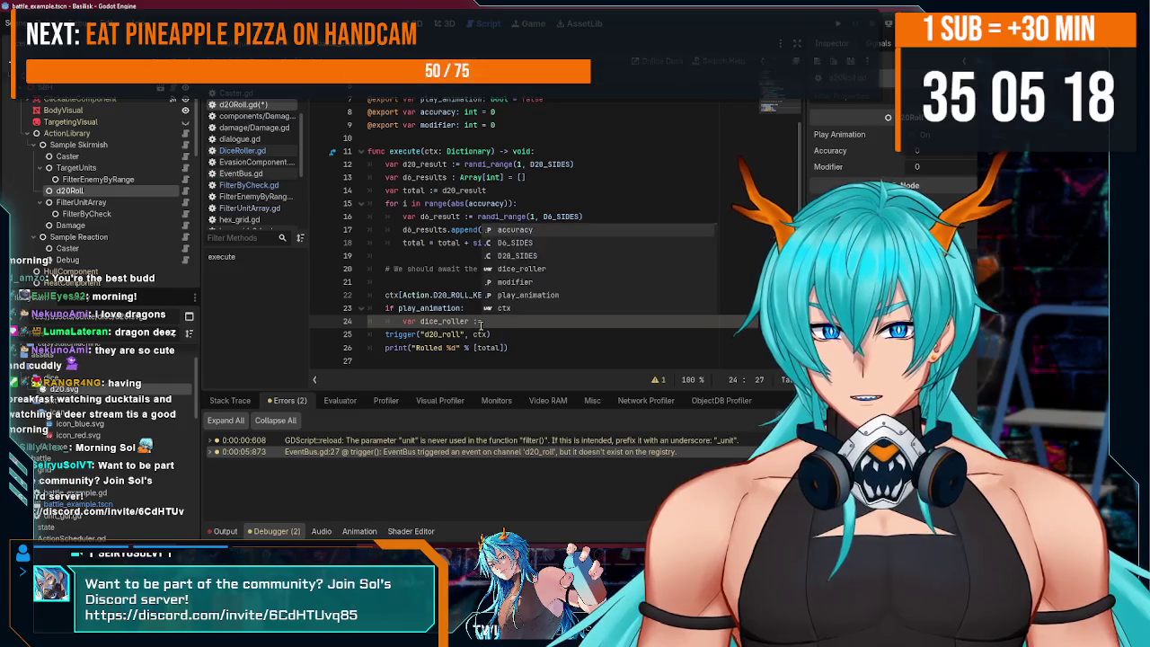
text( DiceRo)
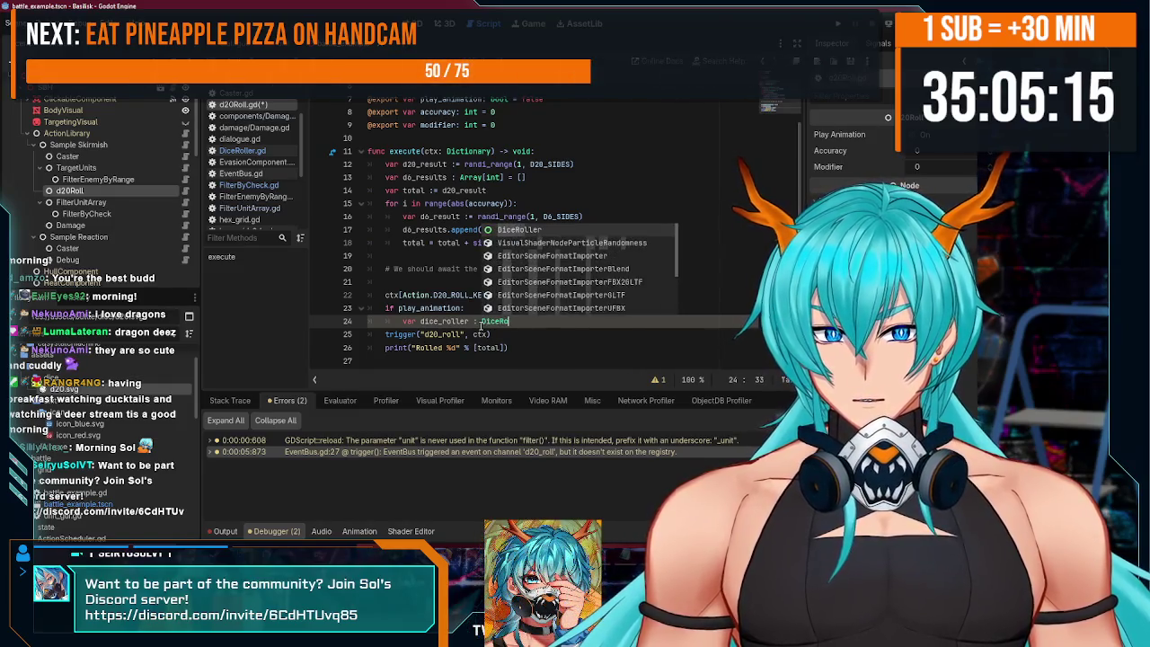
key(Return)
text(=)
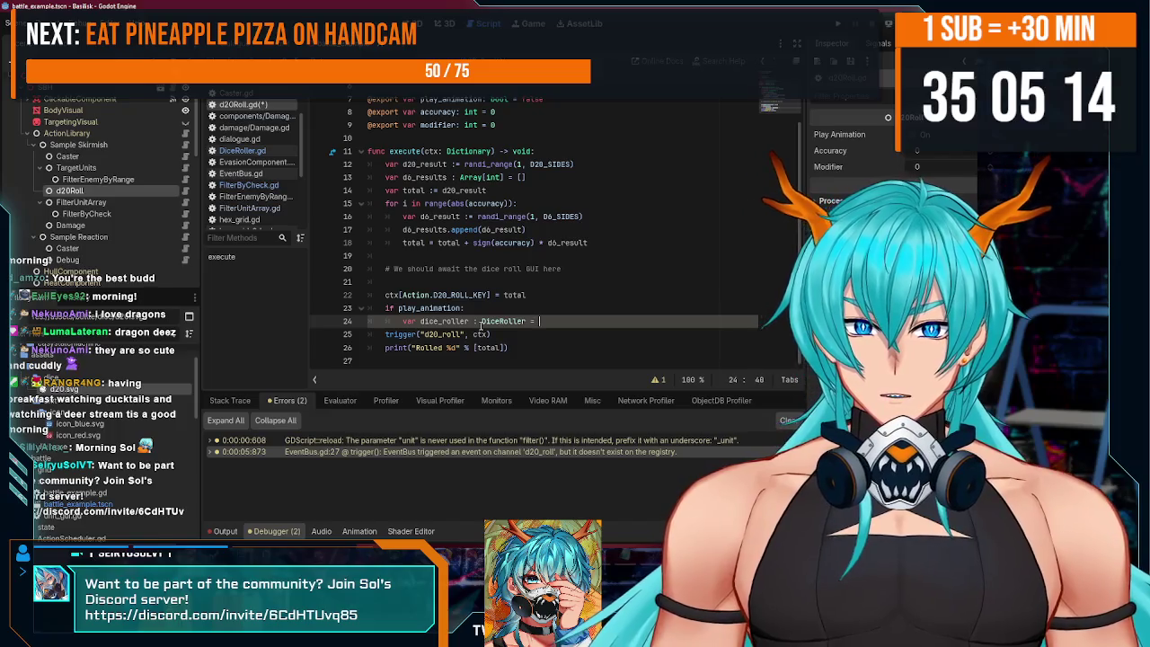
- Assign dice_roller from get_tree().get_first_node_in_group()
scroll(130, 192, down, 3)
scroll(104, 223, down, 5)
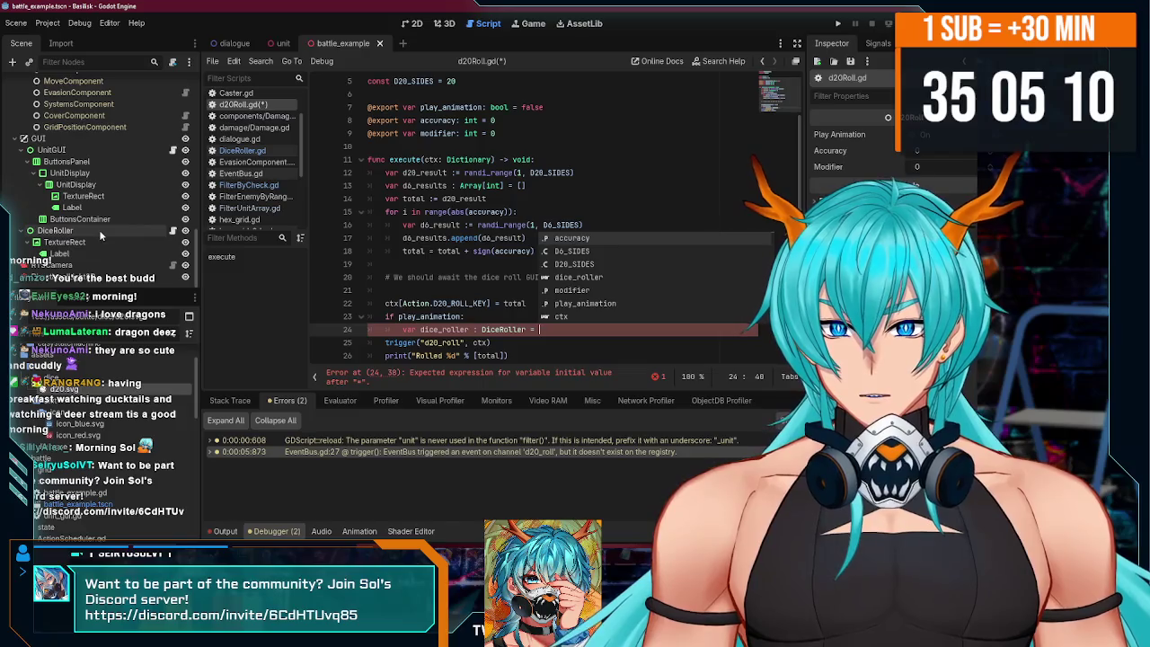
scroll(102, 235, up, 5)
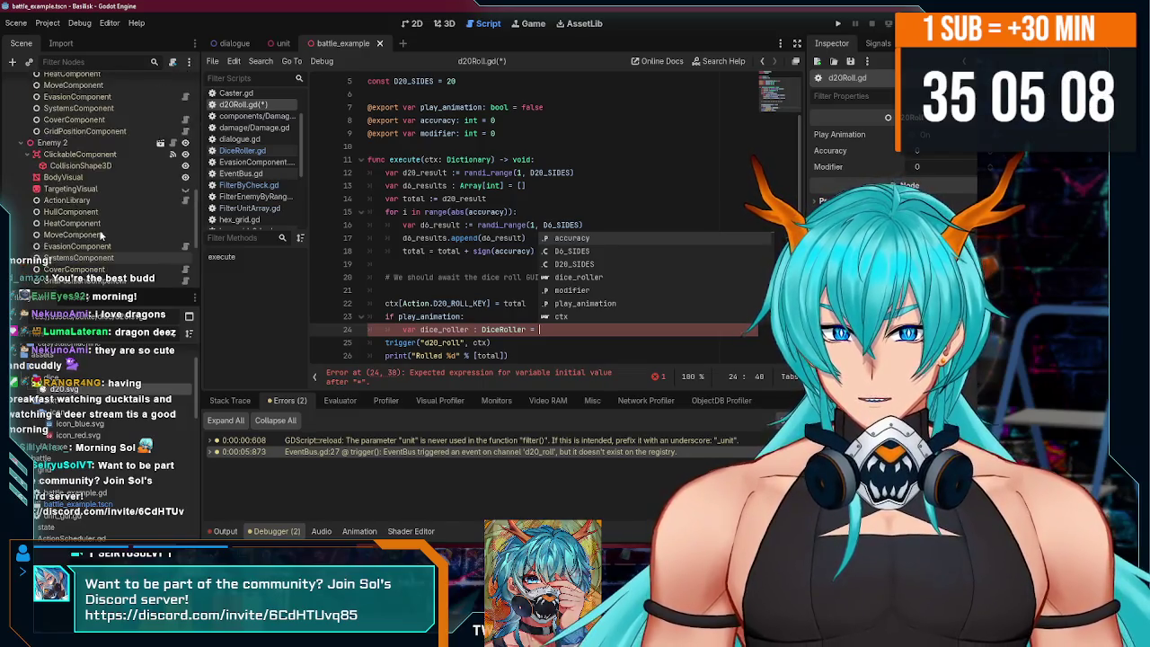
scroll(102, 235, down, 5)
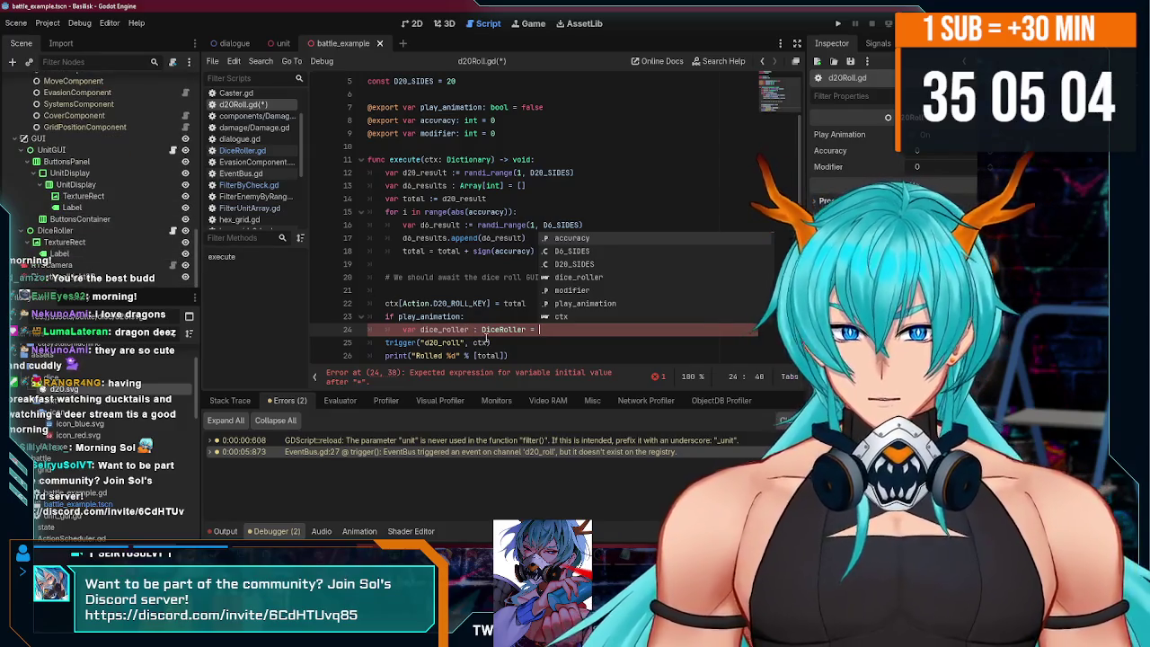
key(BackSpace)
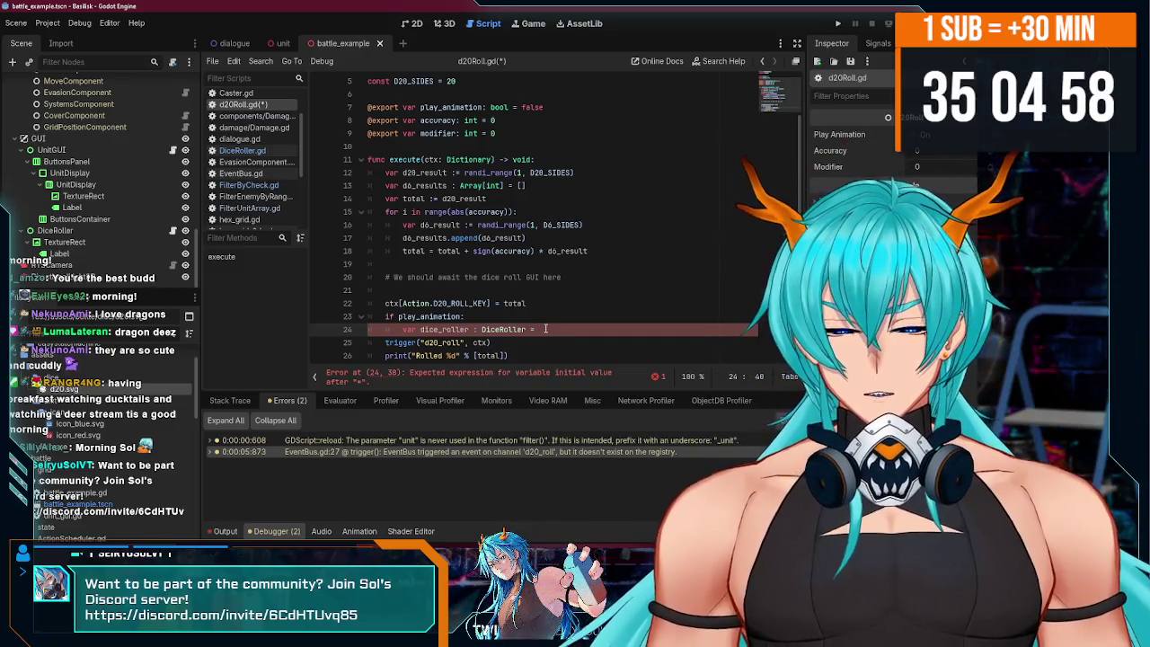
text(t_tree().get_f)
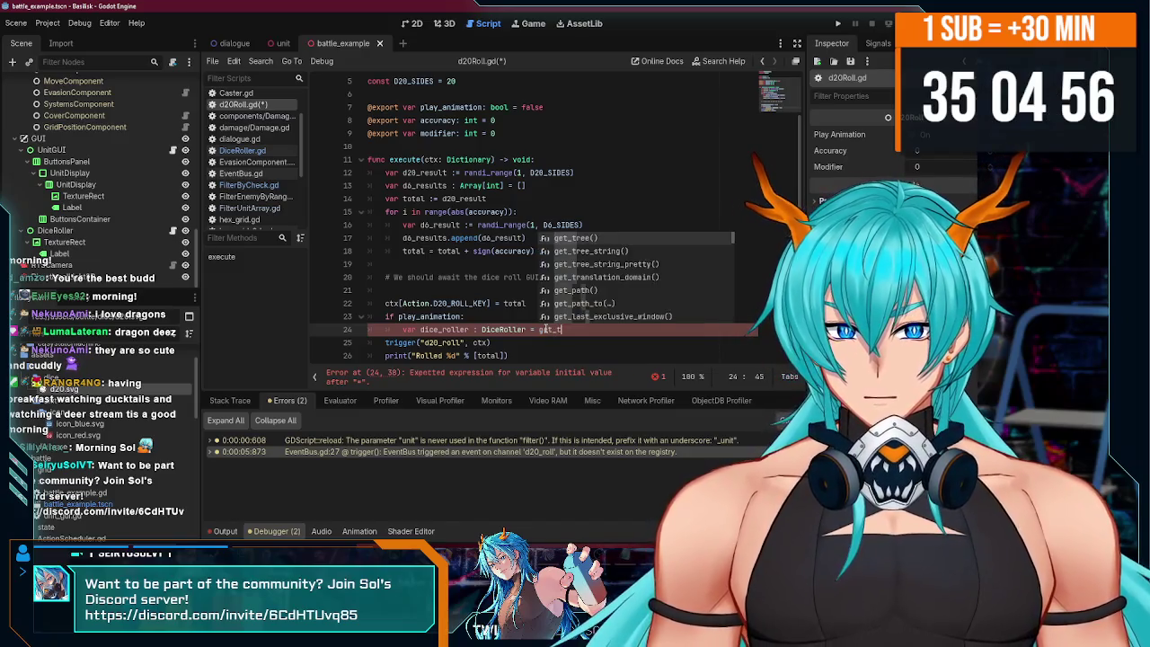
key(Return)
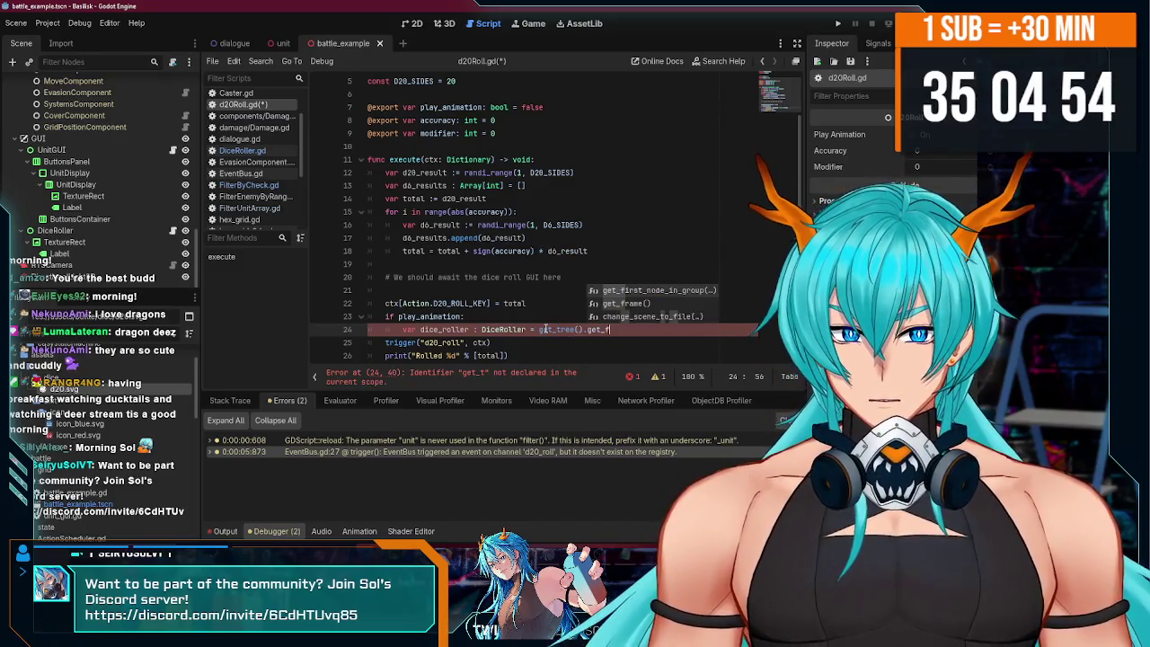
key(Return)
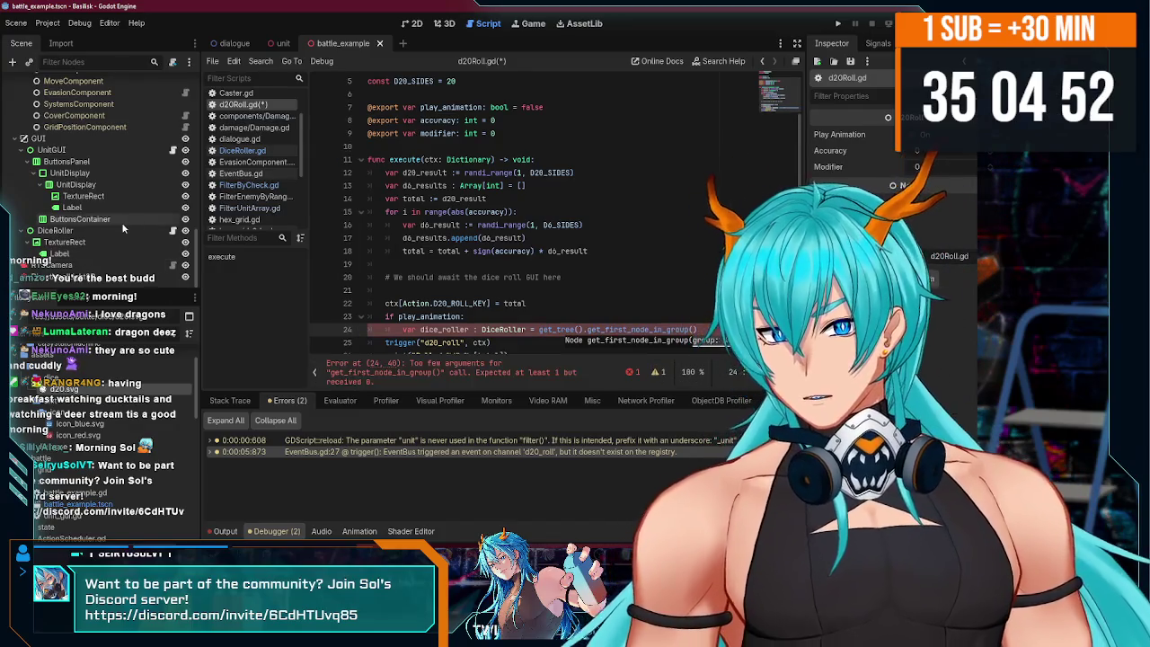
click(171, 231)
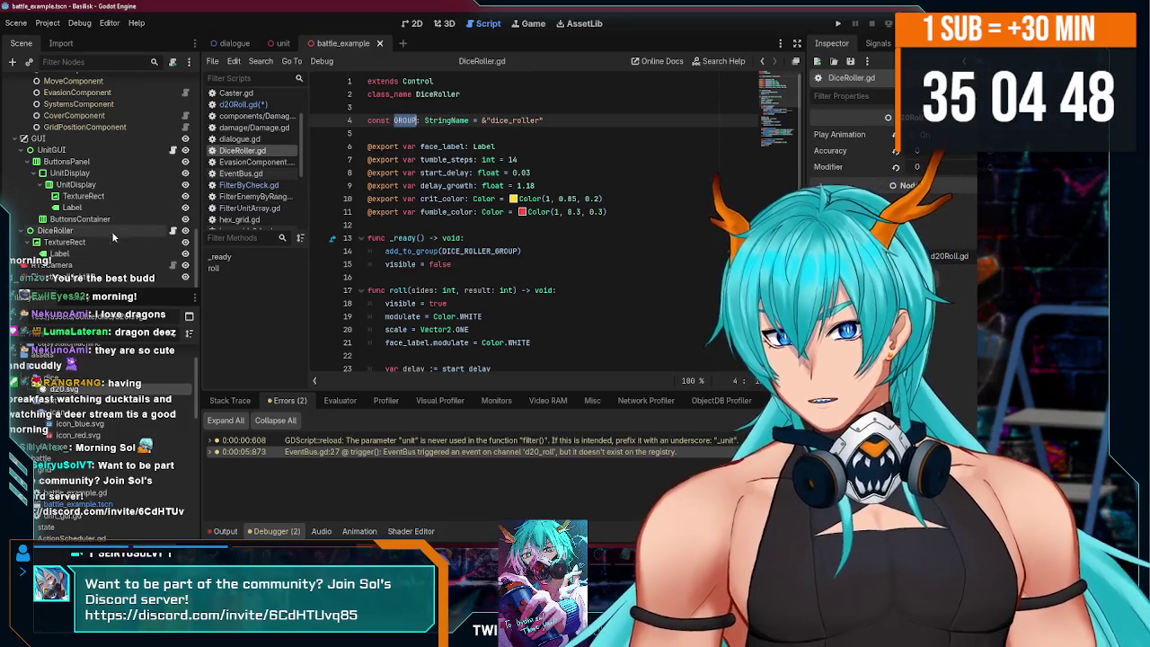
- Change DiceRoller's add_to_group argument to GROUP and save the script
double_click(489, 252)
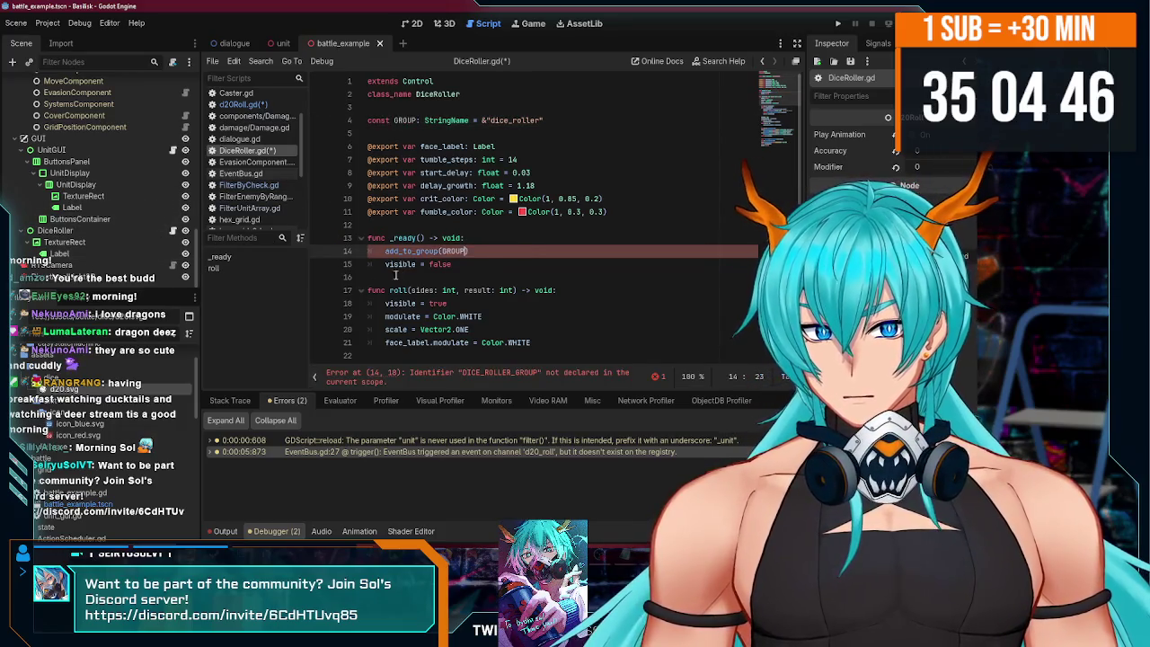
text(GROUP)
key(ctrl+s)
scroll(89, 232, up, 5)
scroll(94, 229, up, 3)
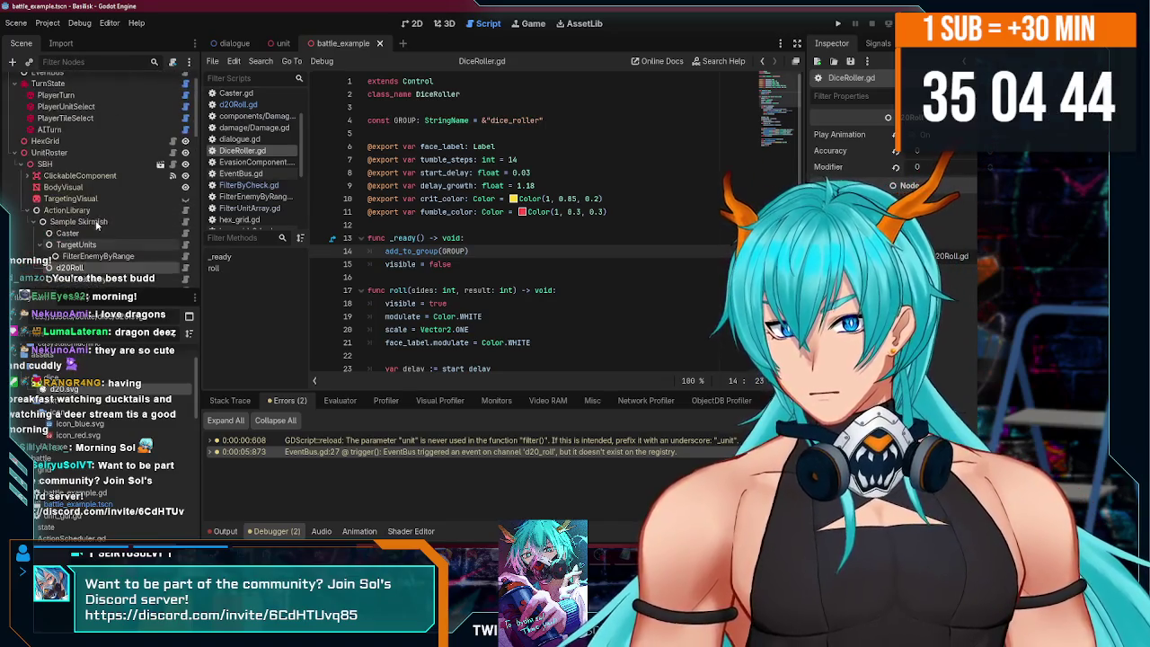
scroll(162, 237, down, 5)
- Pass DiceRoller.GROUP to get_first_node_in_group in d20Roll.gd and begin an 'await dice_roller.r' line
click(186, 141)
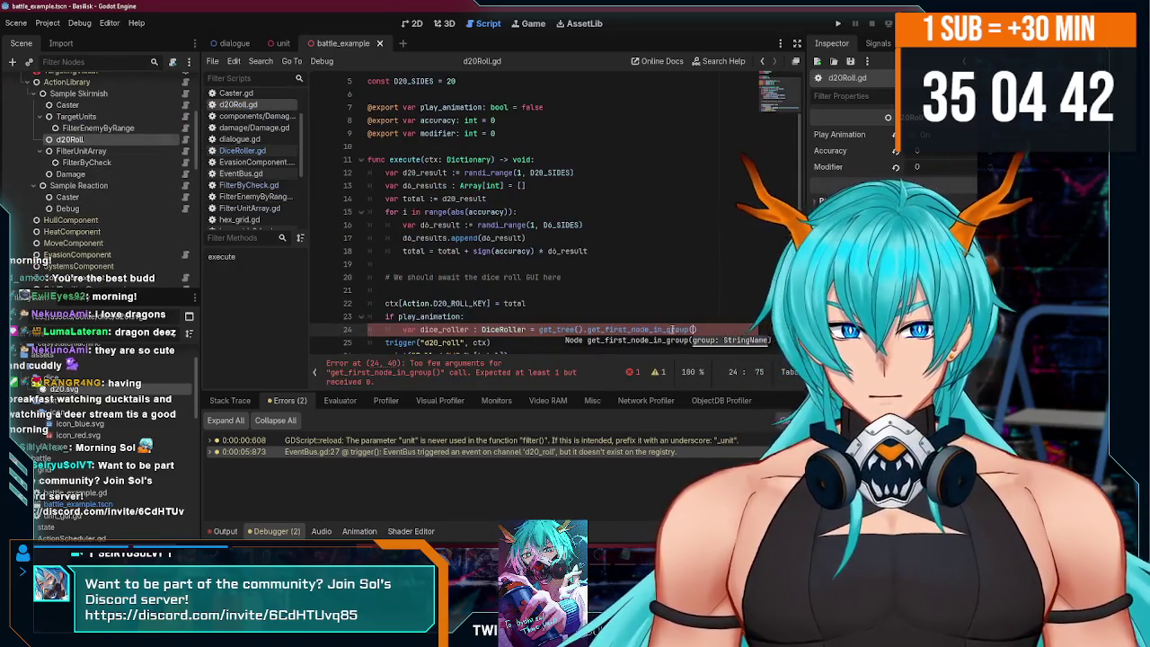
text(GROUP)
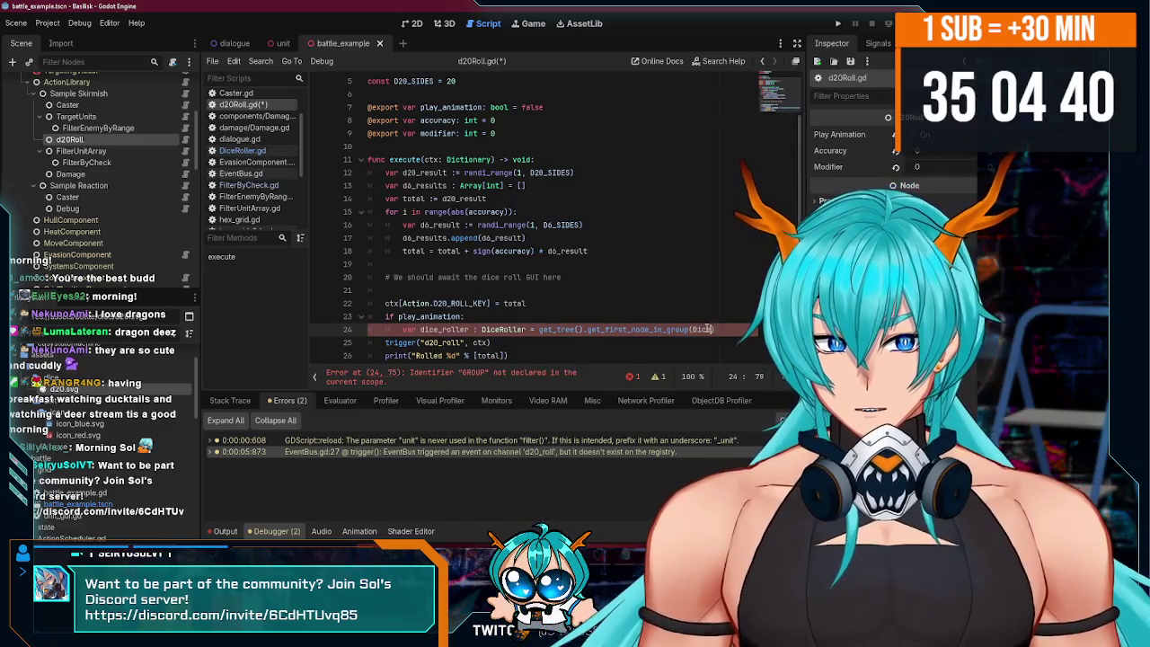
text(eRollerGROUP)
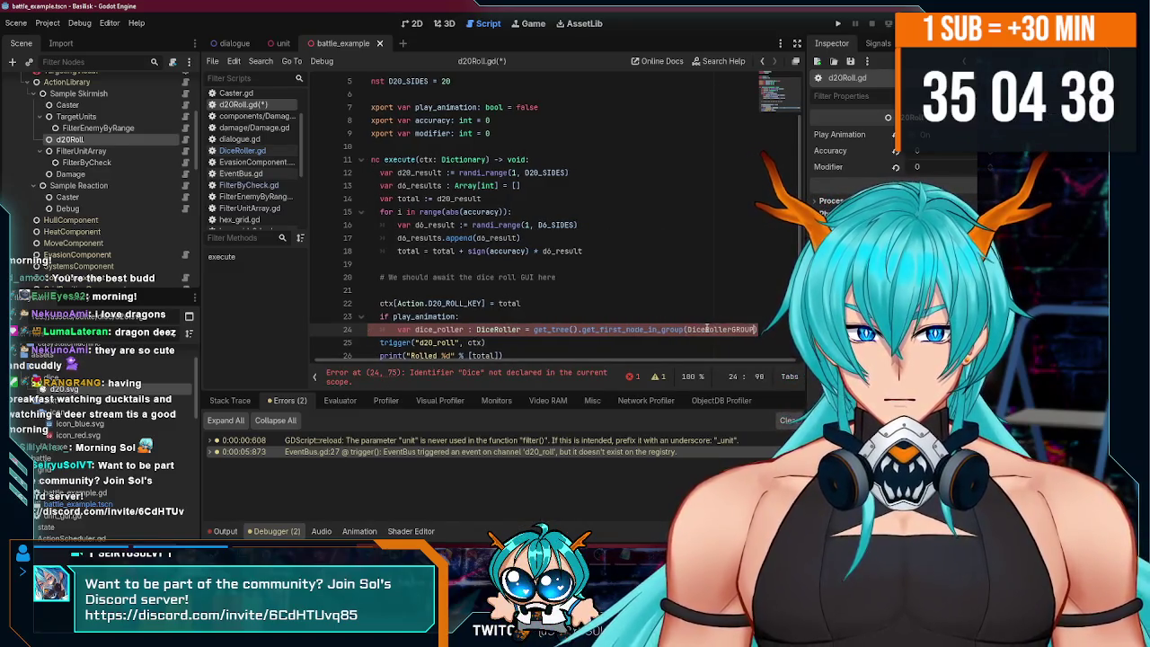
key(BackSpace)
key(BackSpace)
key(BackSpace)
text(GROUP)
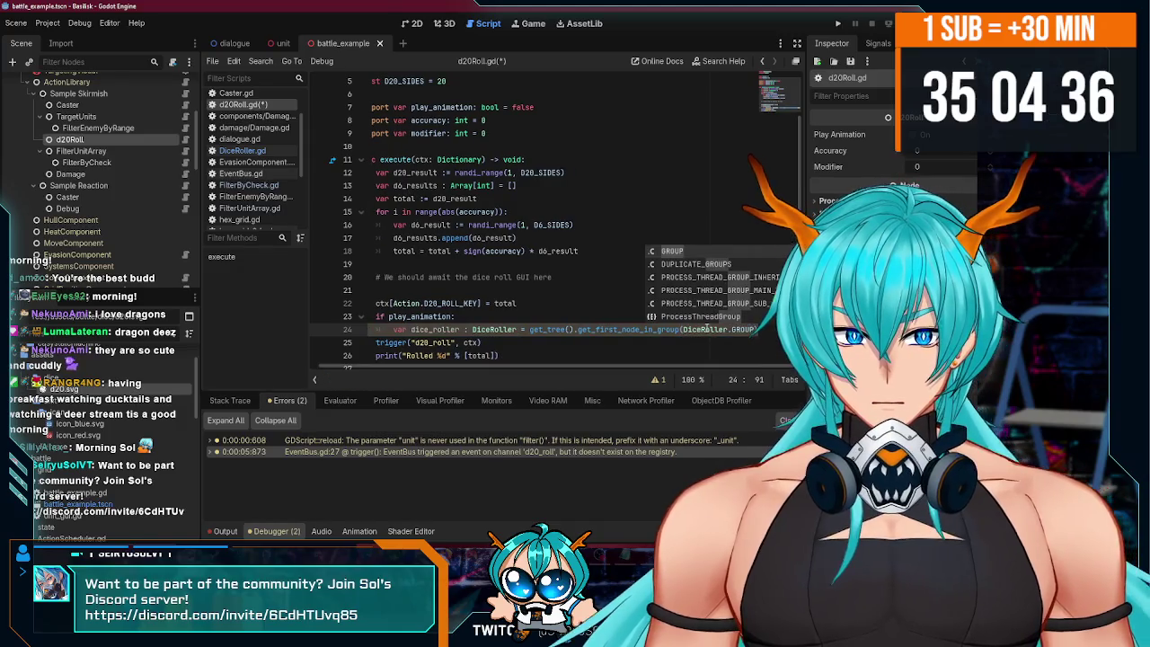
scroll(699, 324, down, 1)
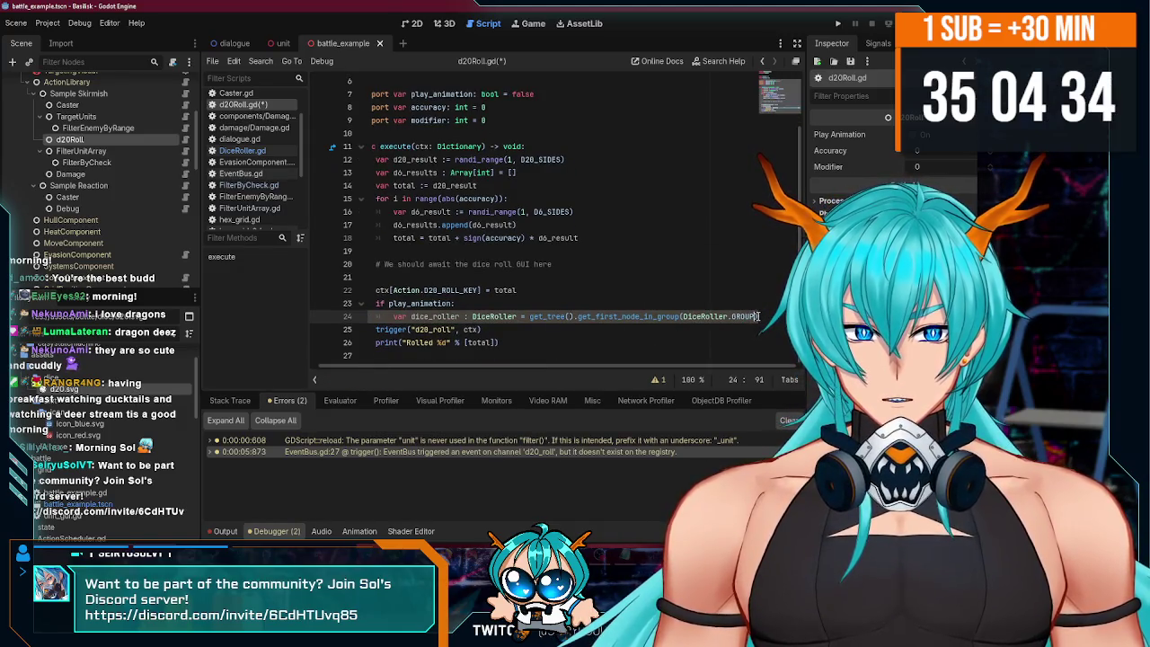
key(Return)
text(awai)
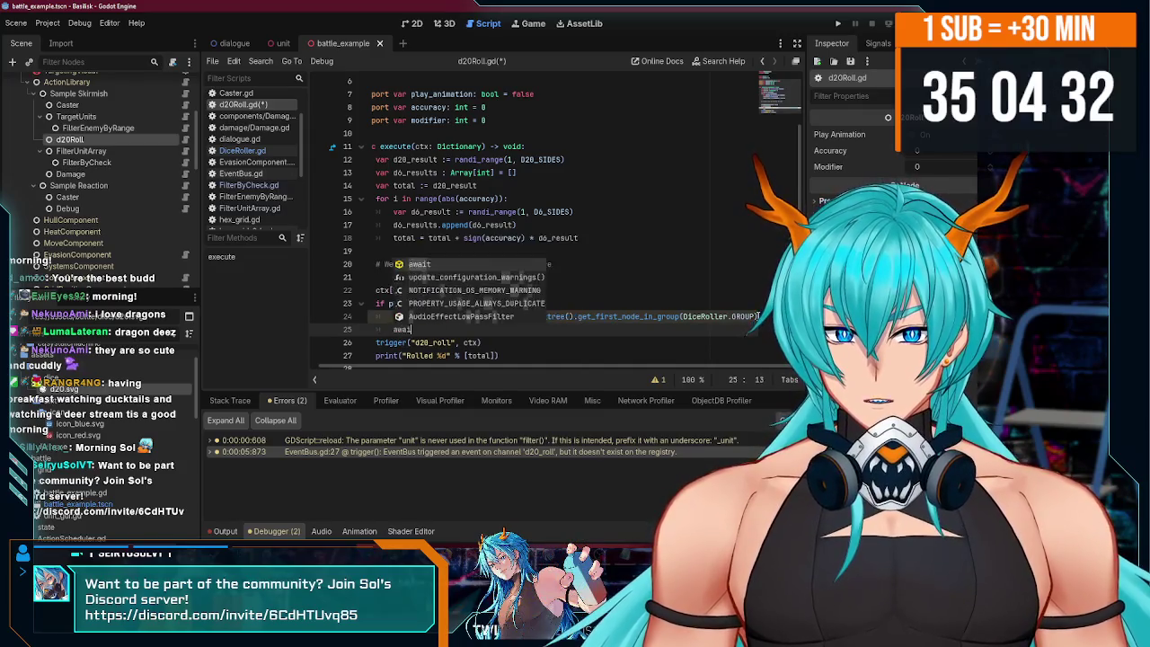
text(t dice_roller.r)
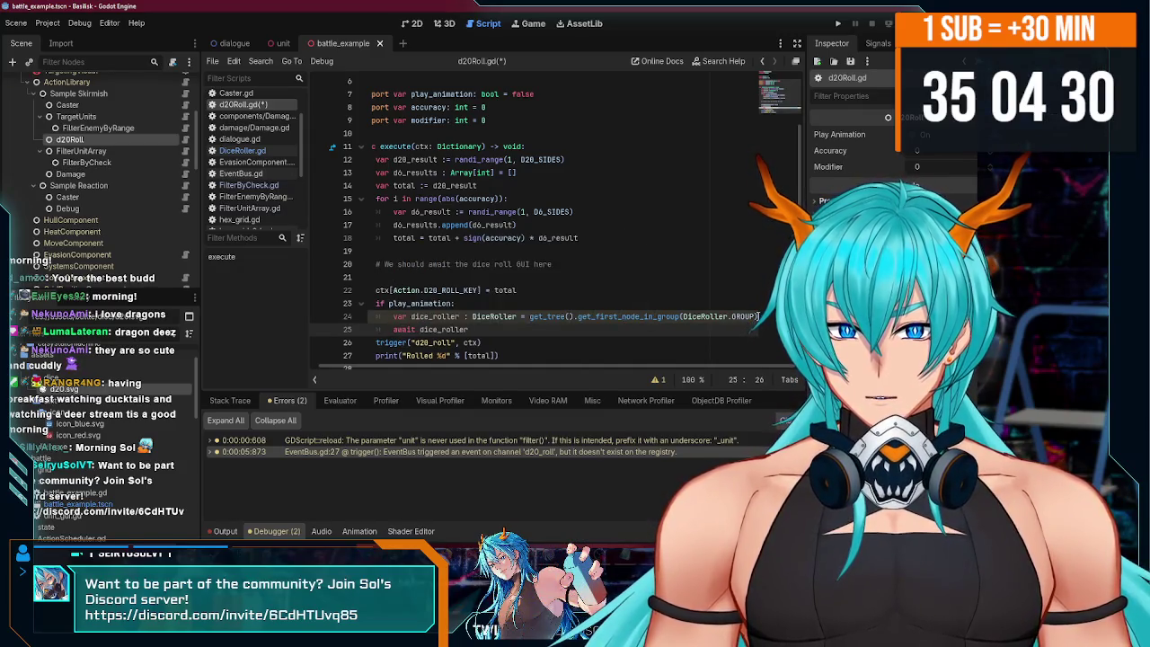
- Complete 'await dice_roller.roll(20, d20_result)' and save d20Roll.gd
key(Return)
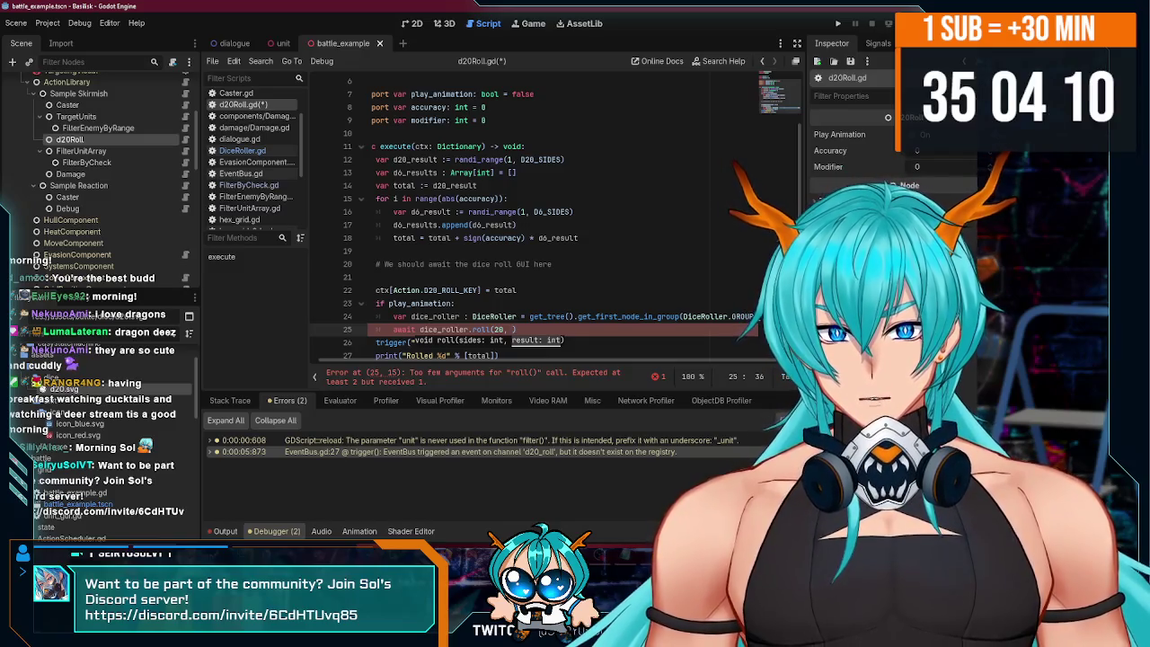
text(d)
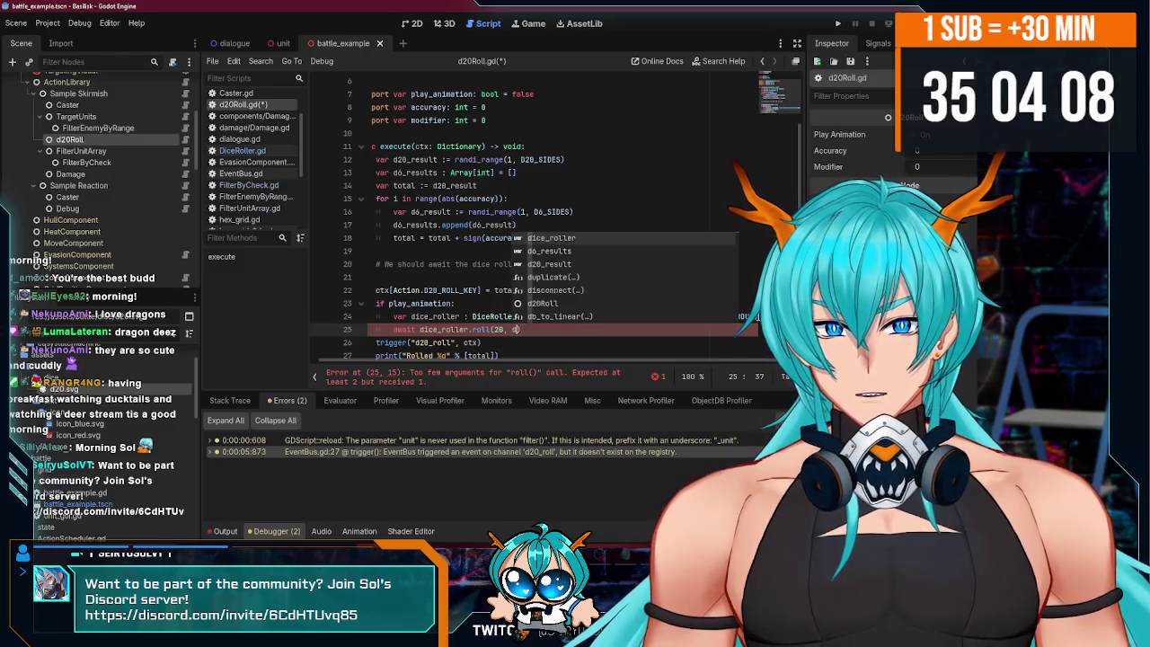
text(20_result))
key(ctrl+s)
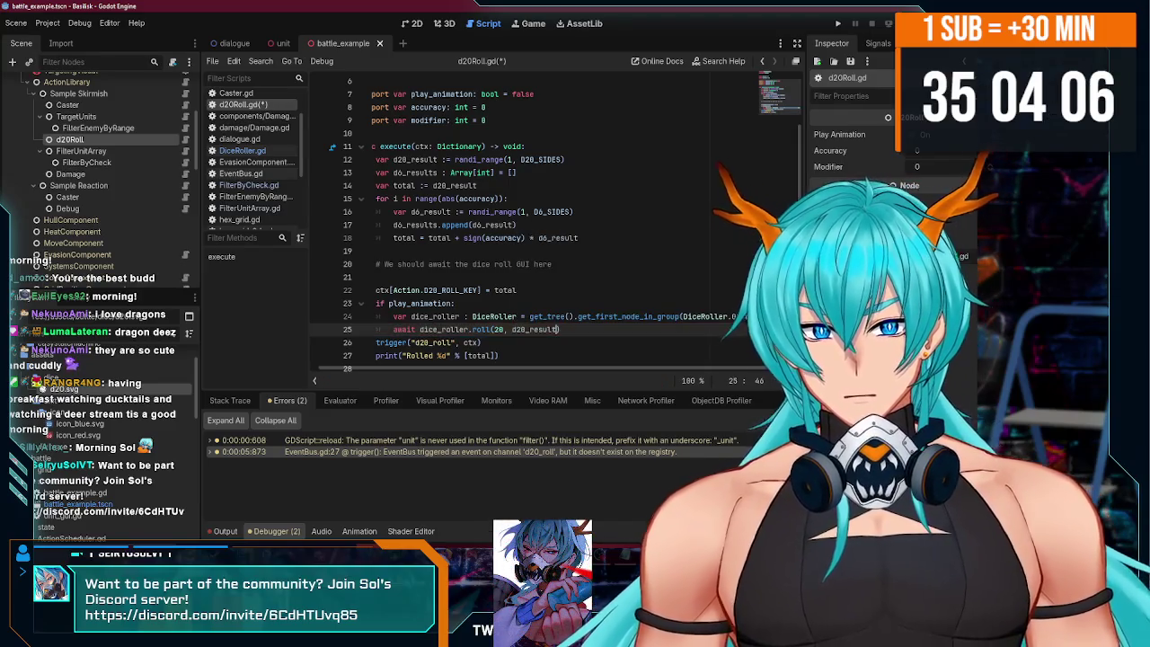
- Check the trigger and print lines below, then run the game to test the dice roll
click(583, 334)
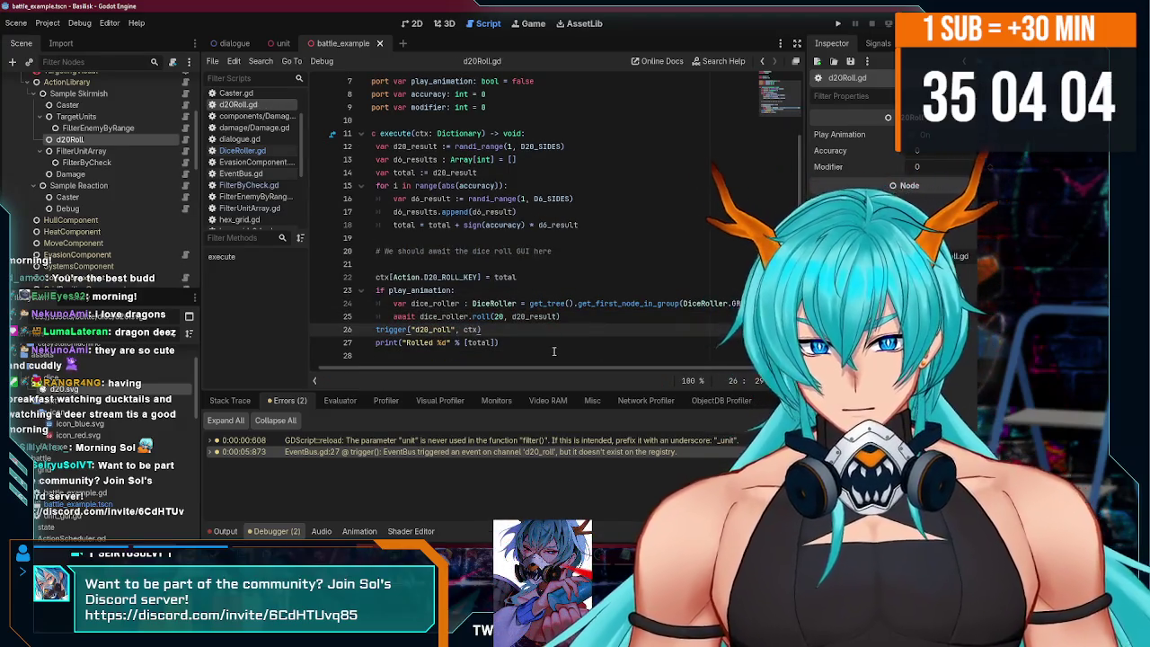
key(Down)
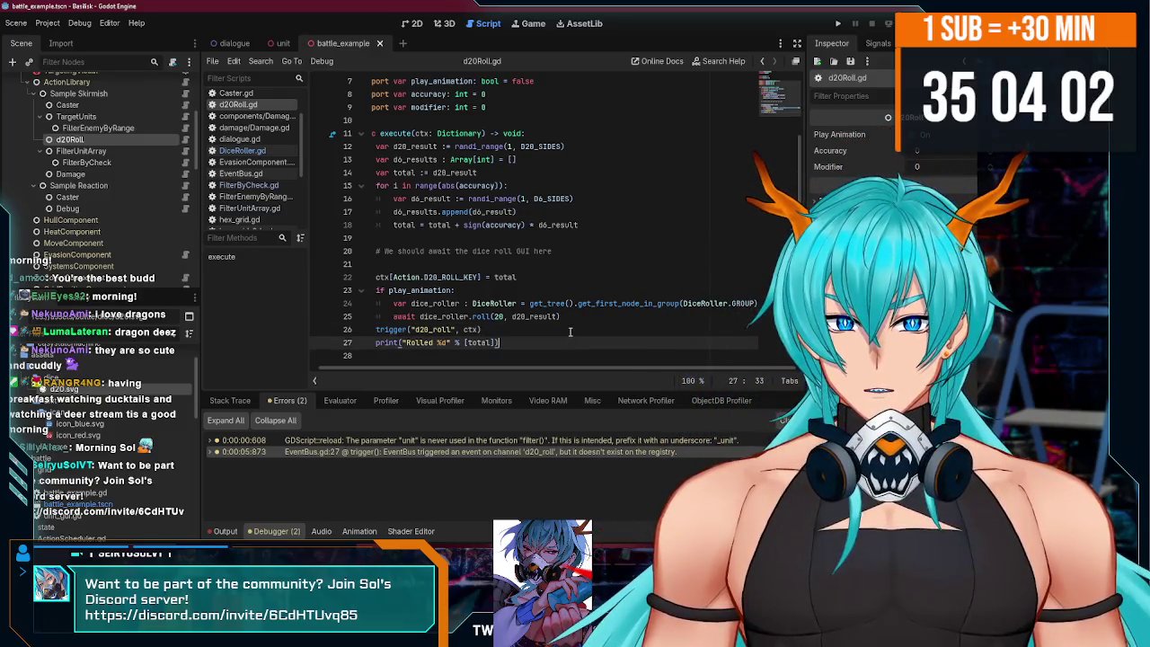
click(838, 23)
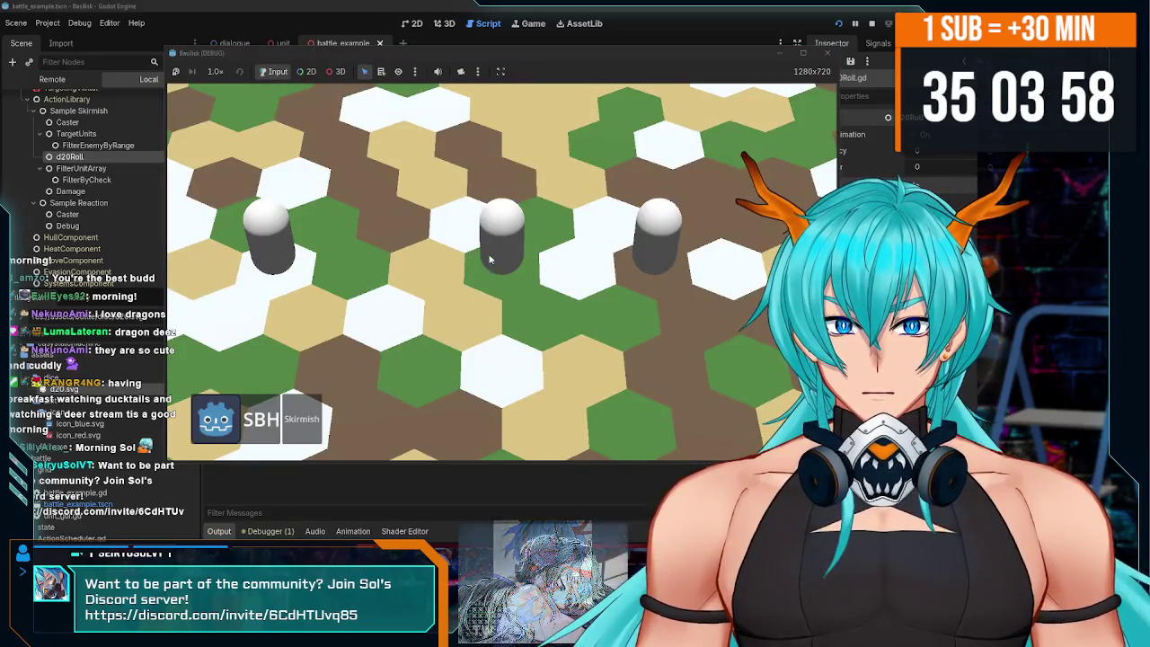
- Select a unit in the running game, stop it, and jump to the FilterUnitArray targets error
click(658, 251)
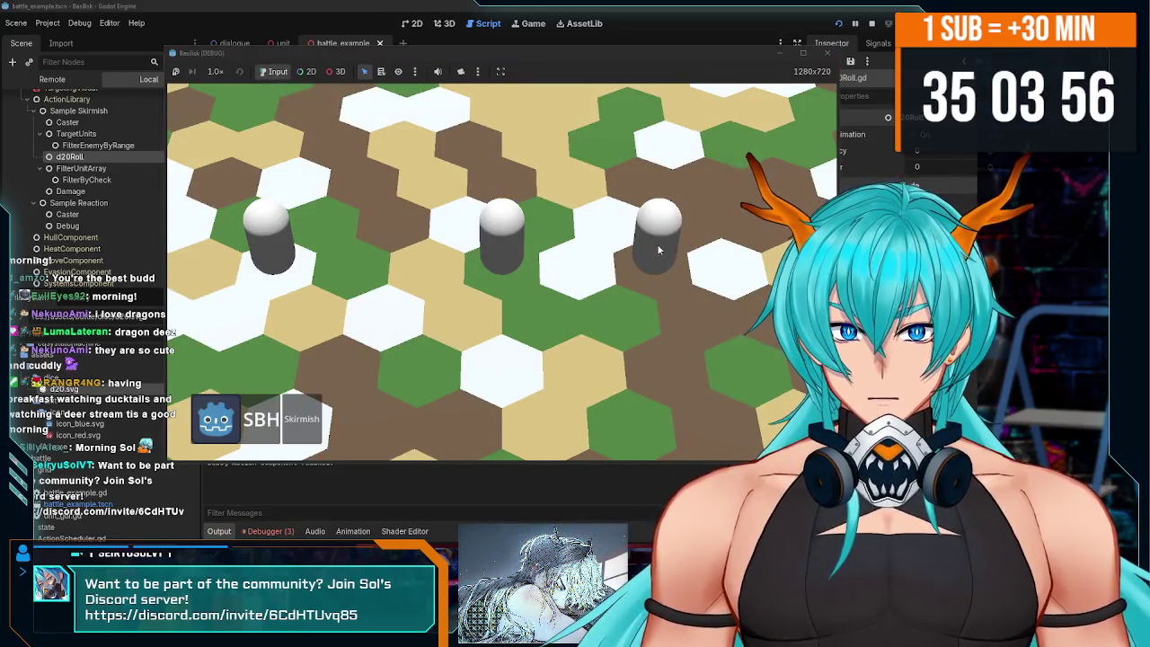
click(292, 531)
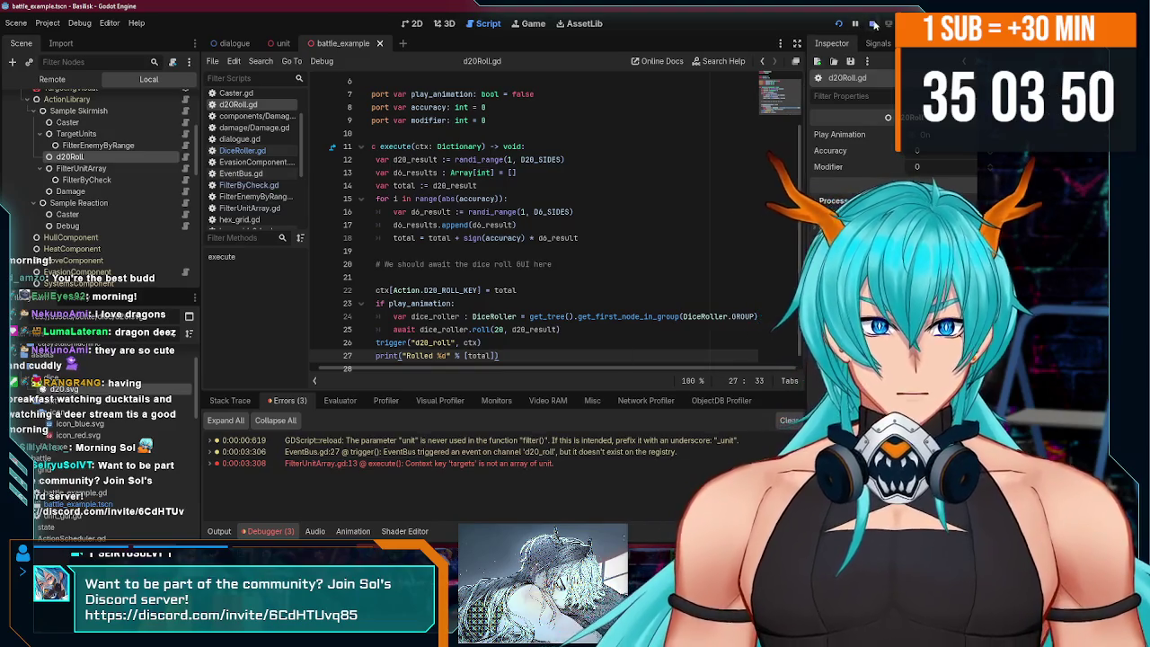
click(531, 463)
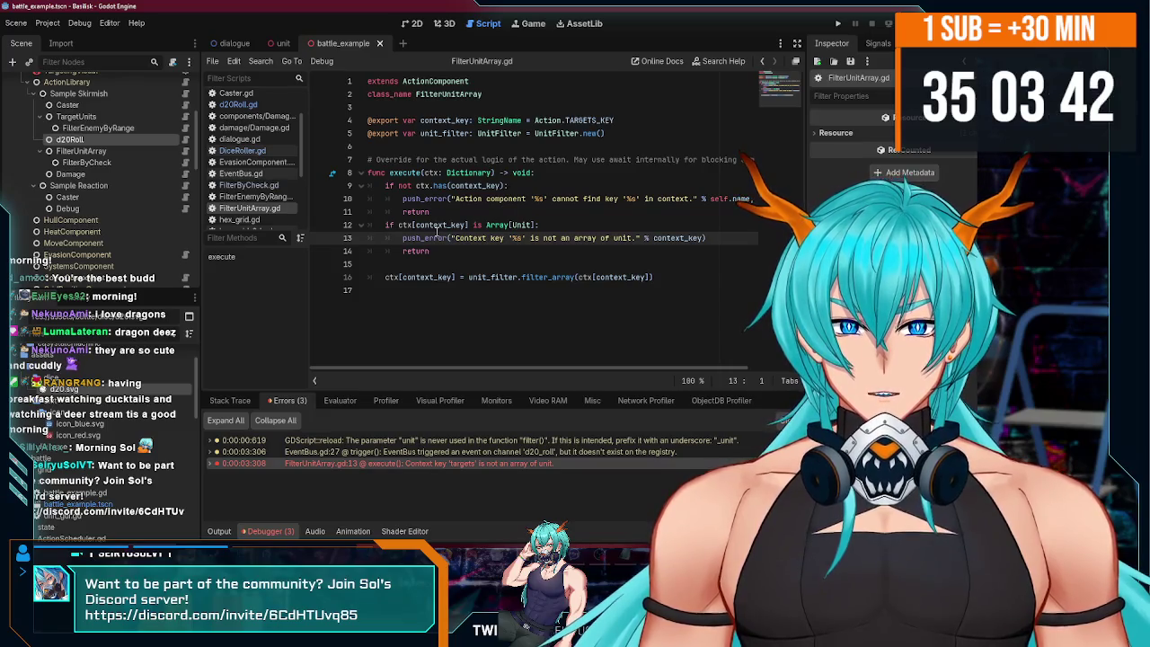
- Check the FilterEnemyByRange and d20Roll settings, then add print(ctx) after the first return
click(462, 278)
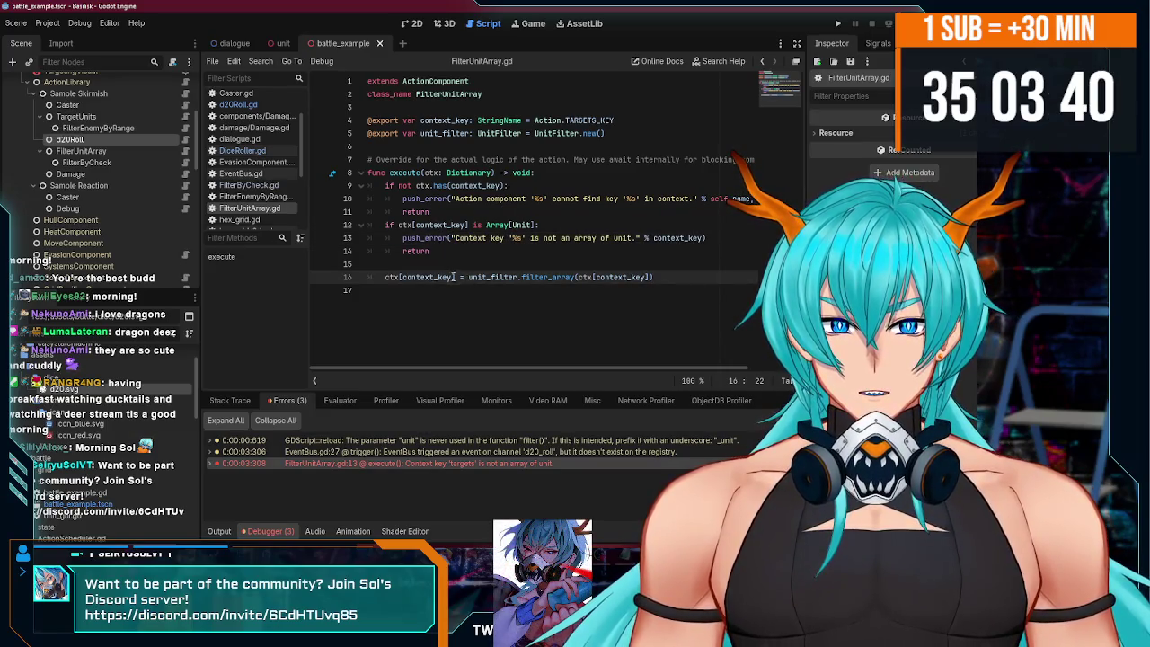
scroll(115, 225, up, 1)
click(108, 154)
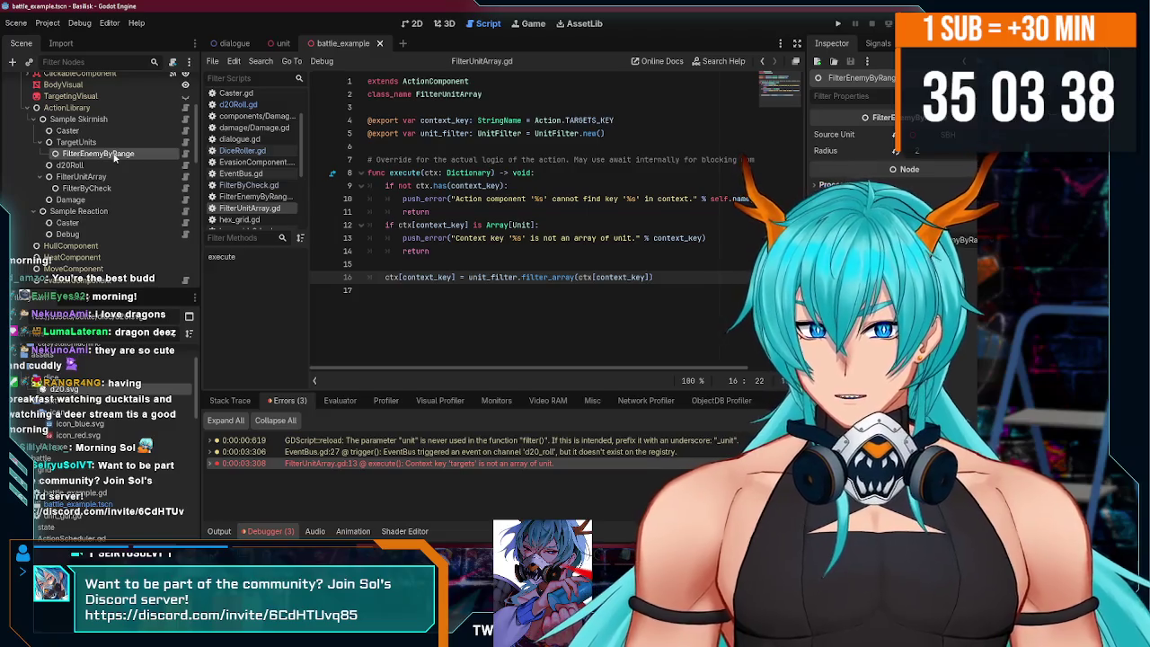
click(133, 166)
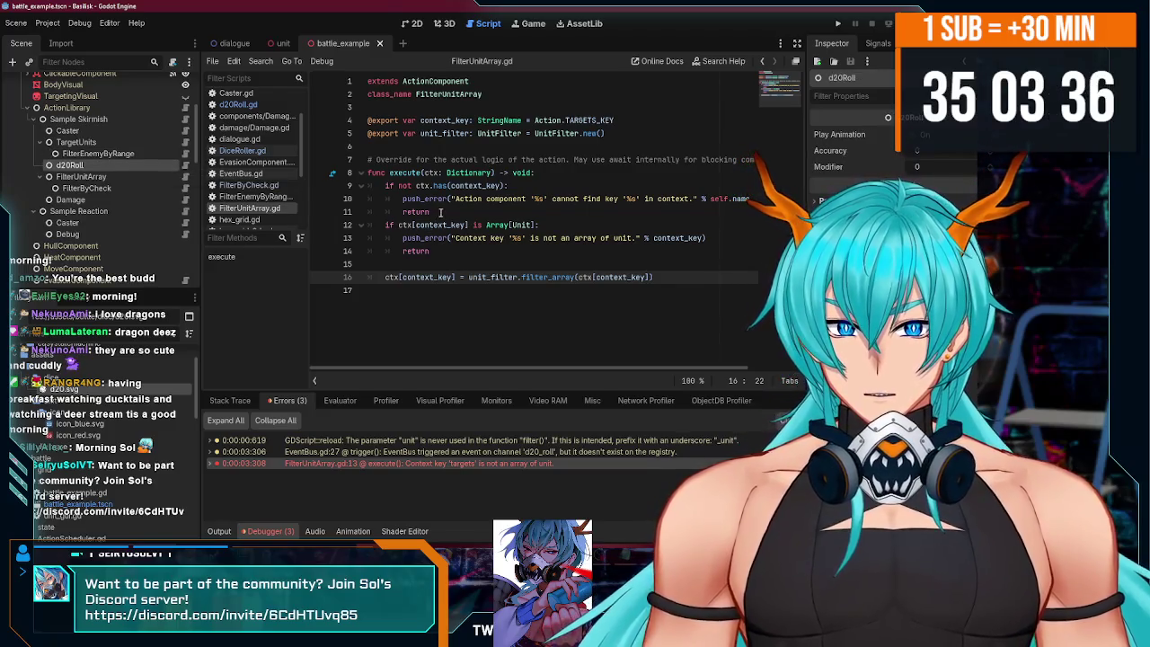
click(461, 211)
key(Return)
text(pri)
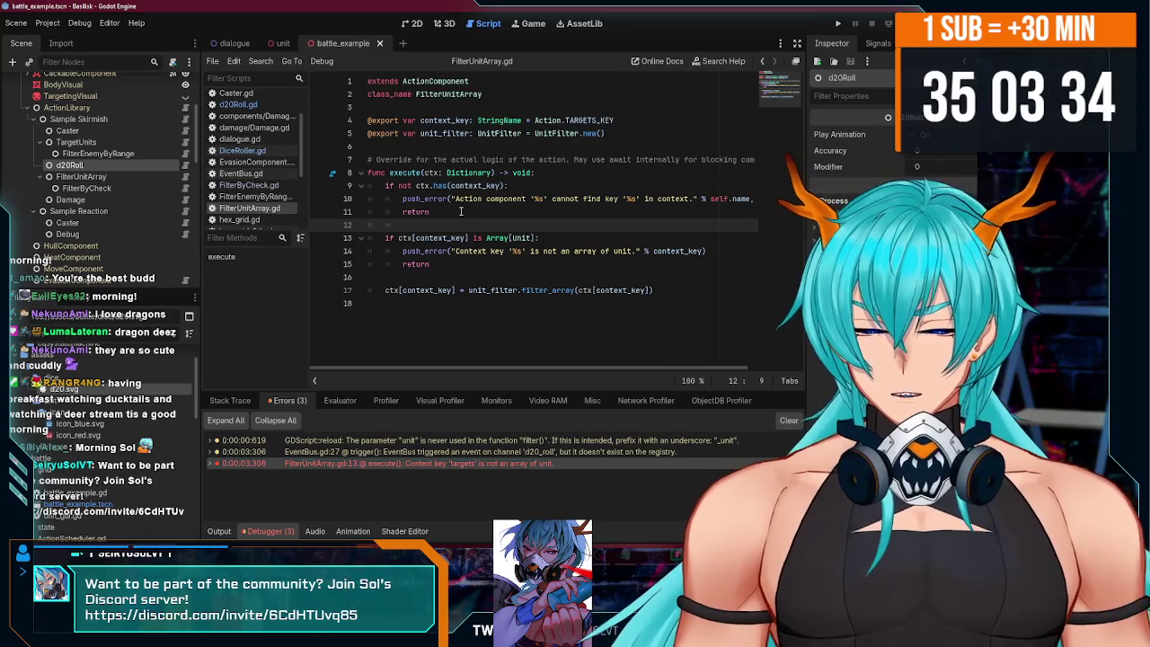
text(n)
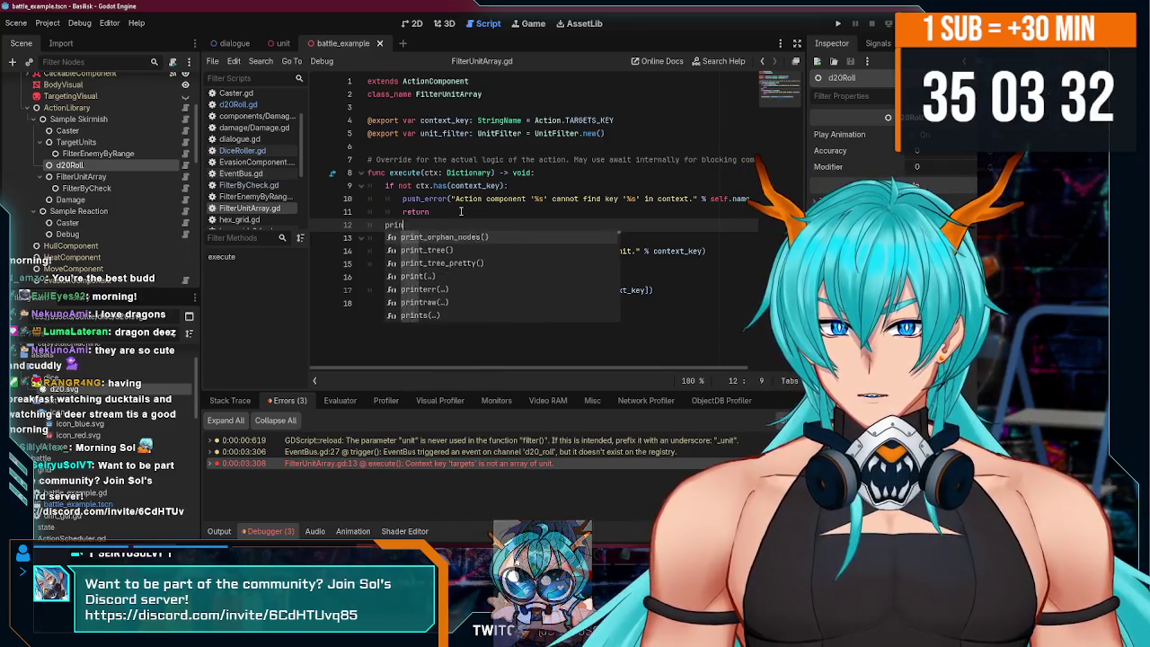
text(t(ctx)
- Rerun the game, target the right-hand pillar unit, stop, and read the logged context
key(F5)
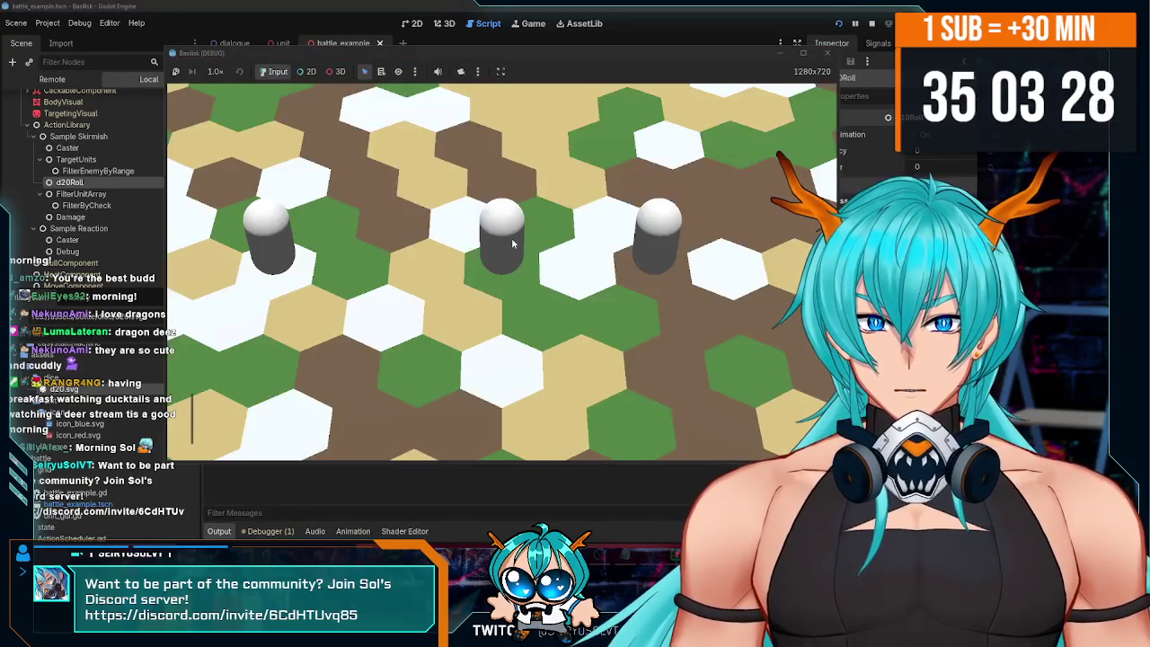
click(657, 239)
key(F8)
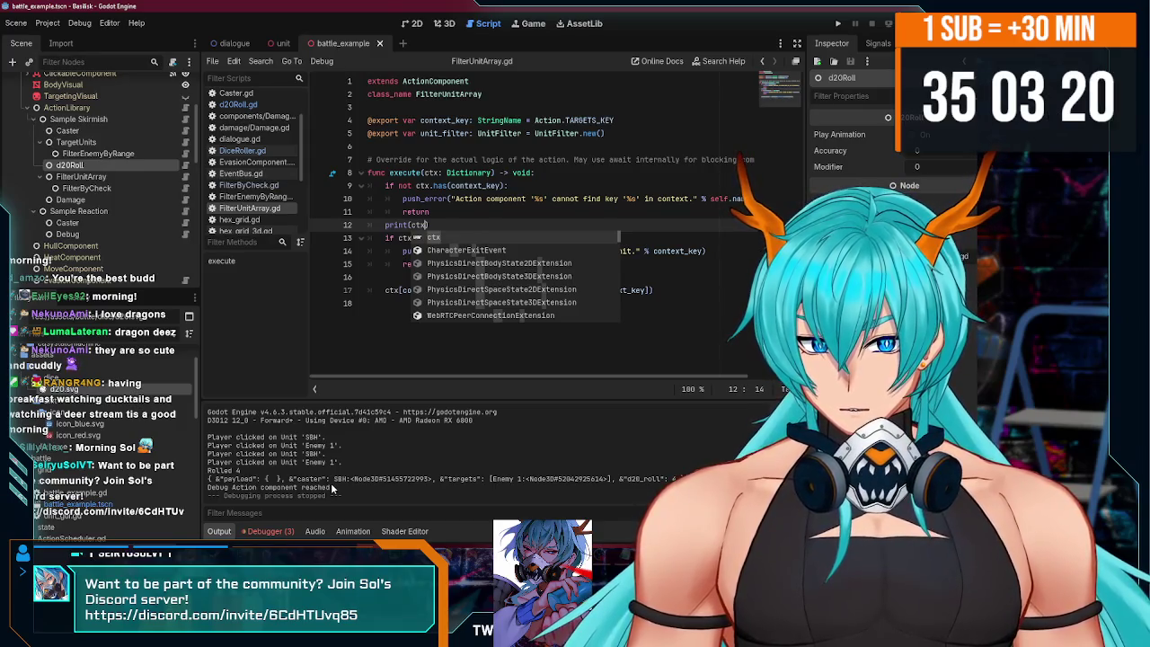
click(268, 530)
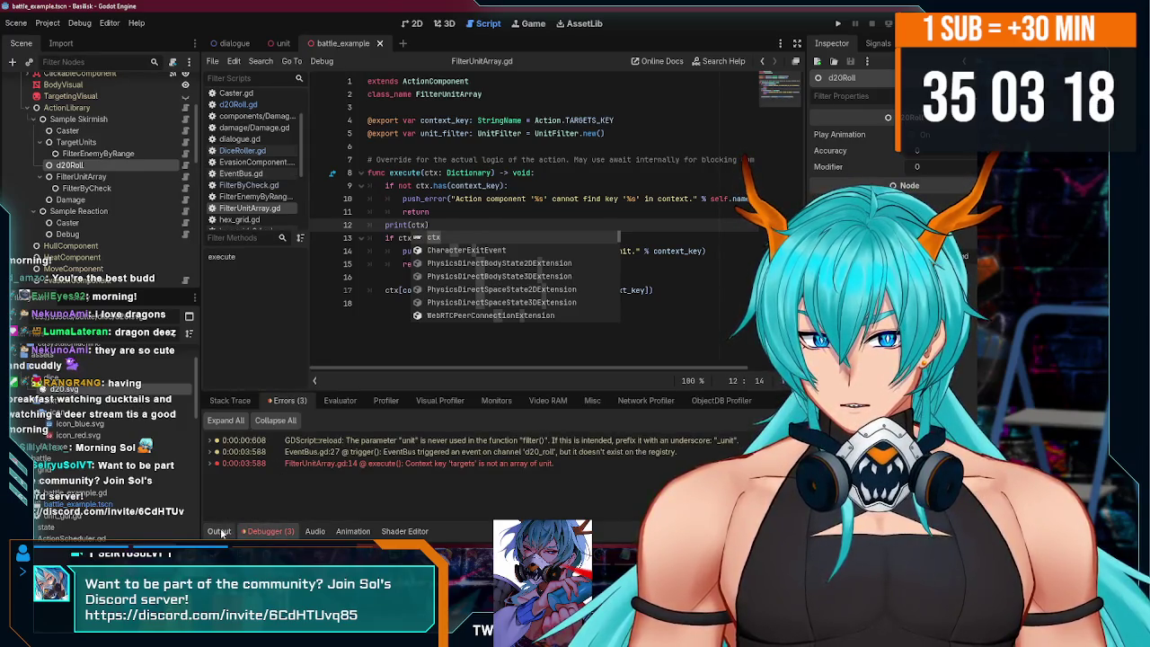
click(218, 530)
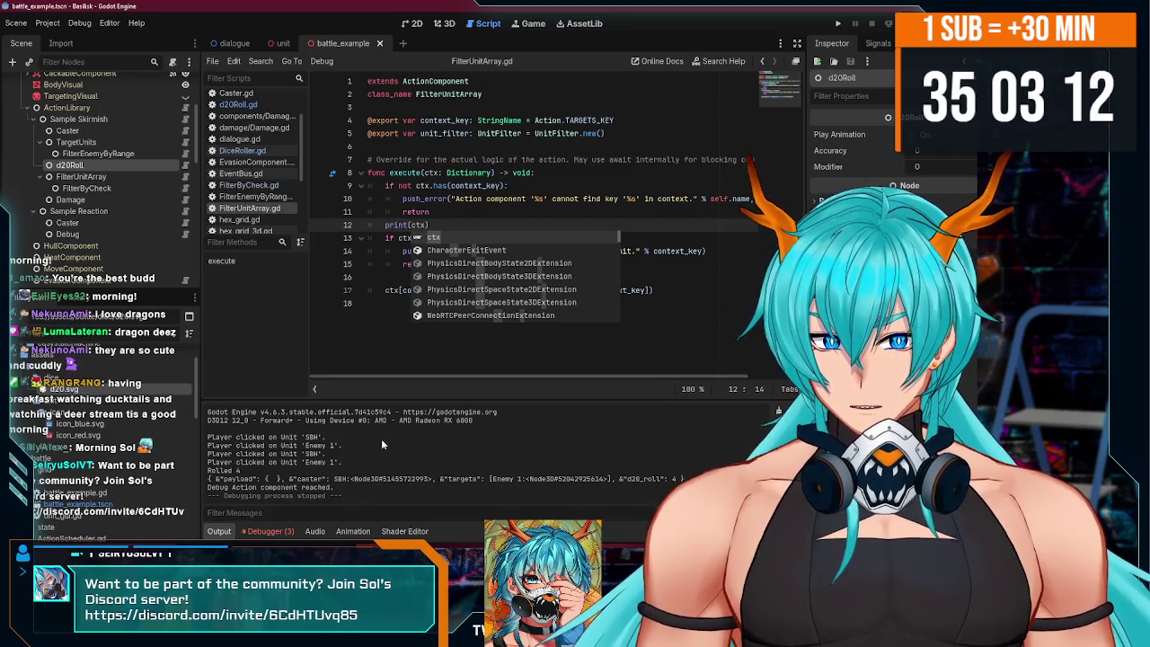
key(Escape)
key(ctrl+End)
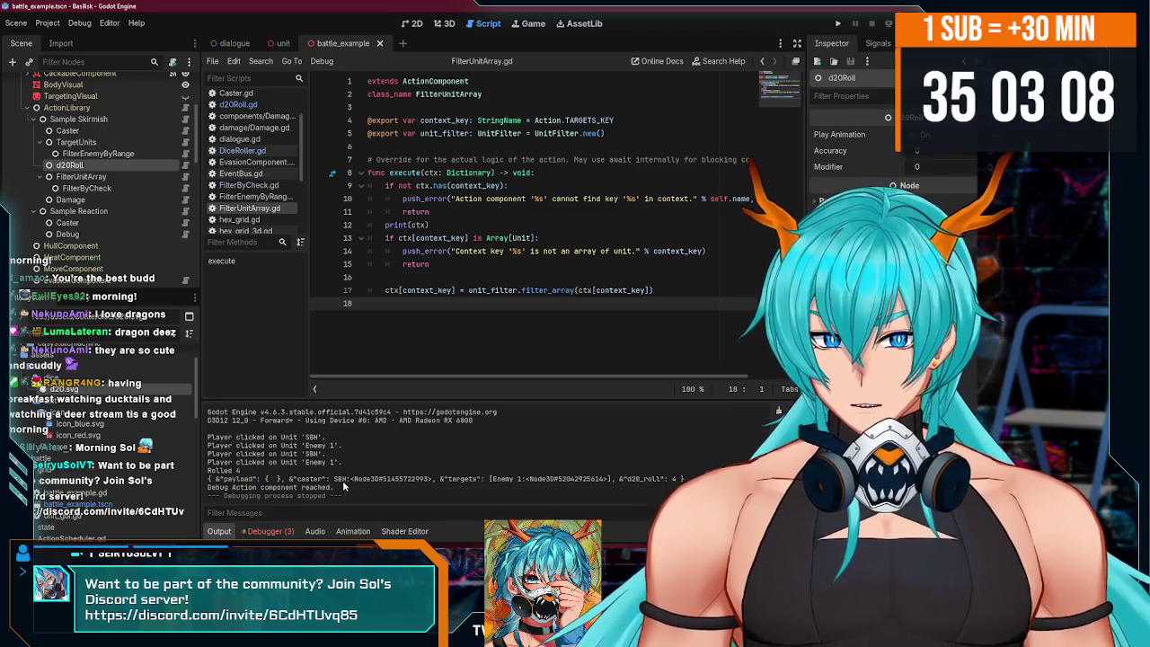
- Inspect the logged targets value and move to the type-check condition on line 13
double_click(460, 481)
drag(503, 482, 563, 479)
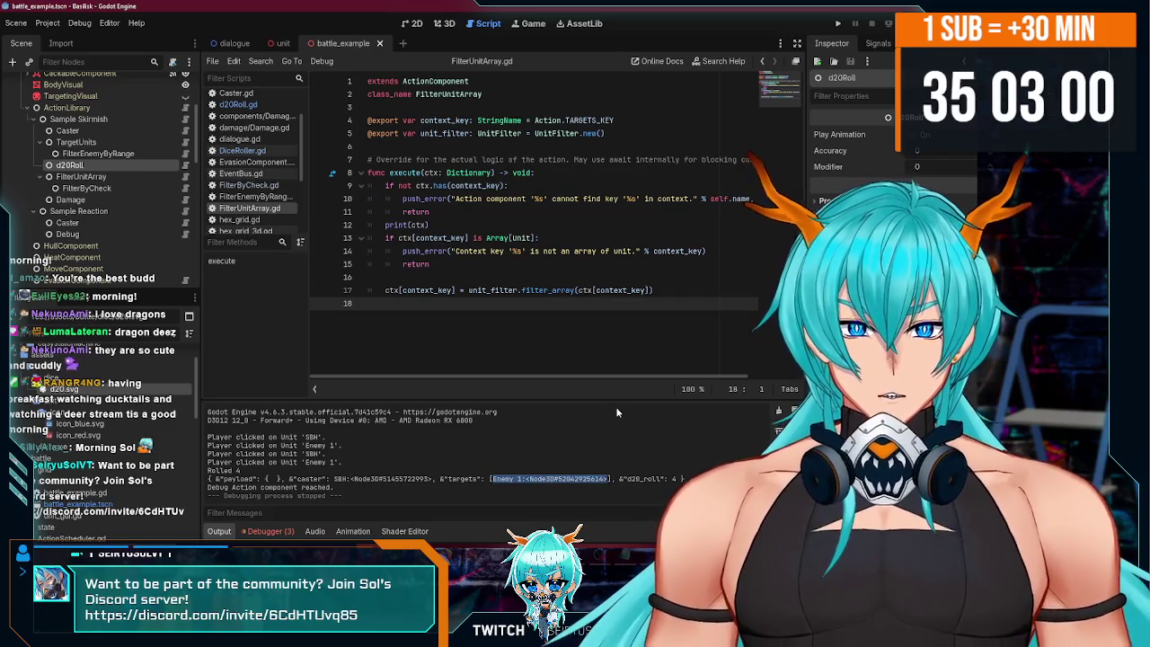
drag(383, 238, 514, 238)
click(540, 237)
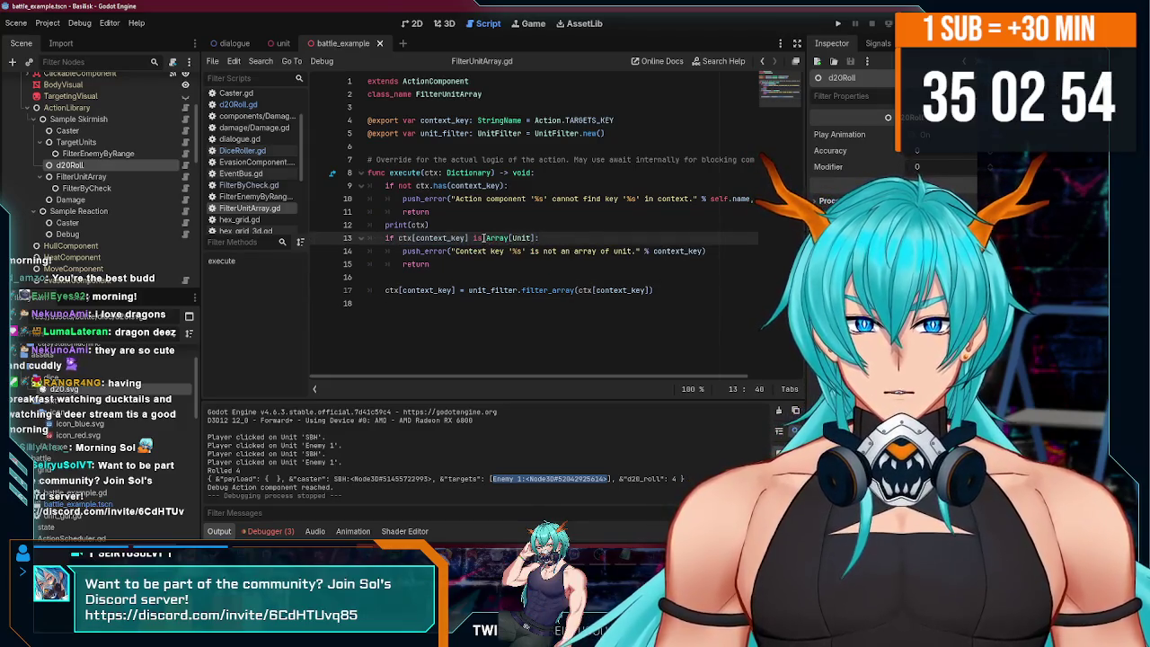
text(n)
key(ctrl+space)
key(ctrl+Left)
key(ctrl+Left)
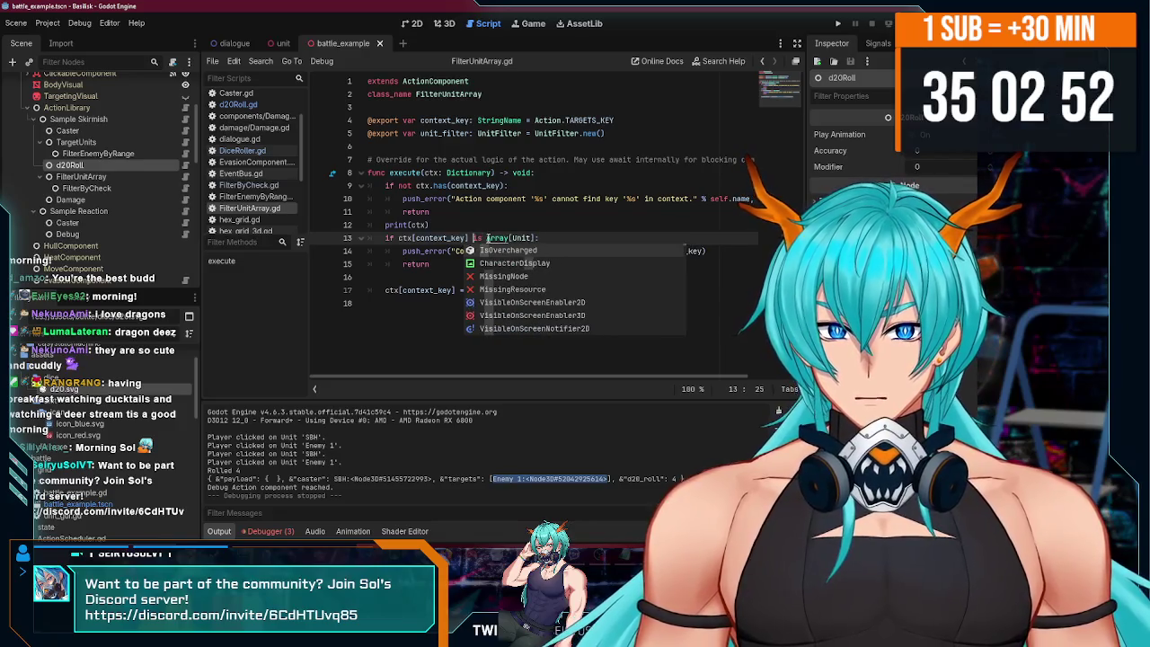
- Rewrite line 13 as 'if not (ctx[context_key] is Array[Unit]):', save, and rerun the game
key(ctrl+Left)
text(not)
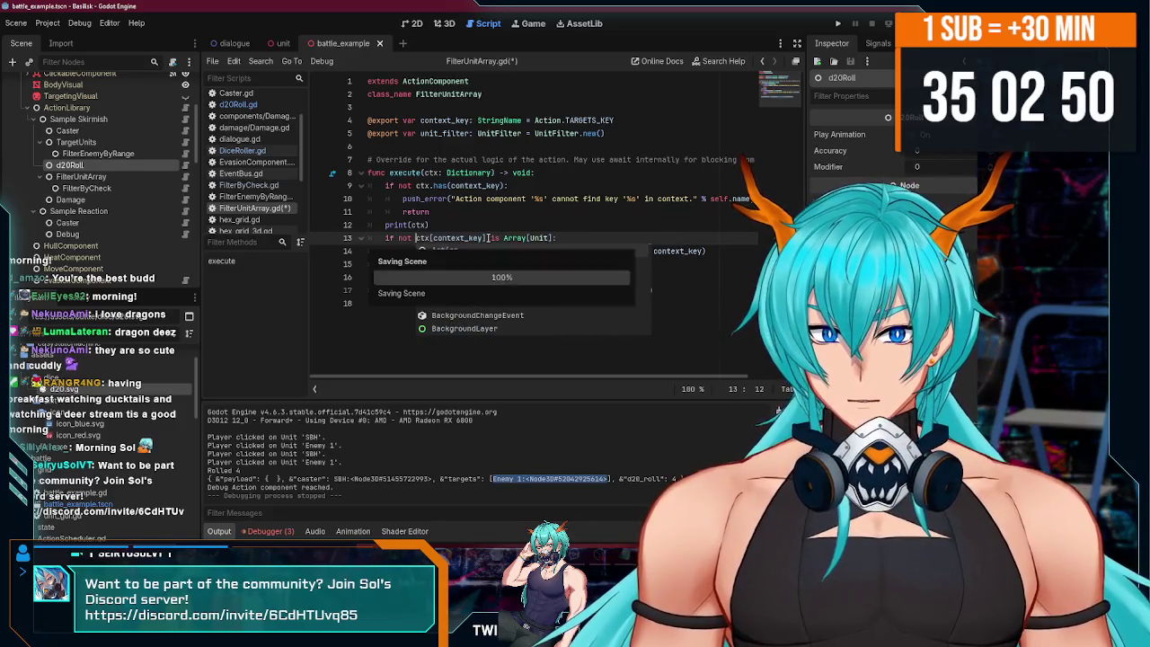
key(ctrl+Right)
key(ctrl+Right)
drag(415, 238, 557, 237)
text(()
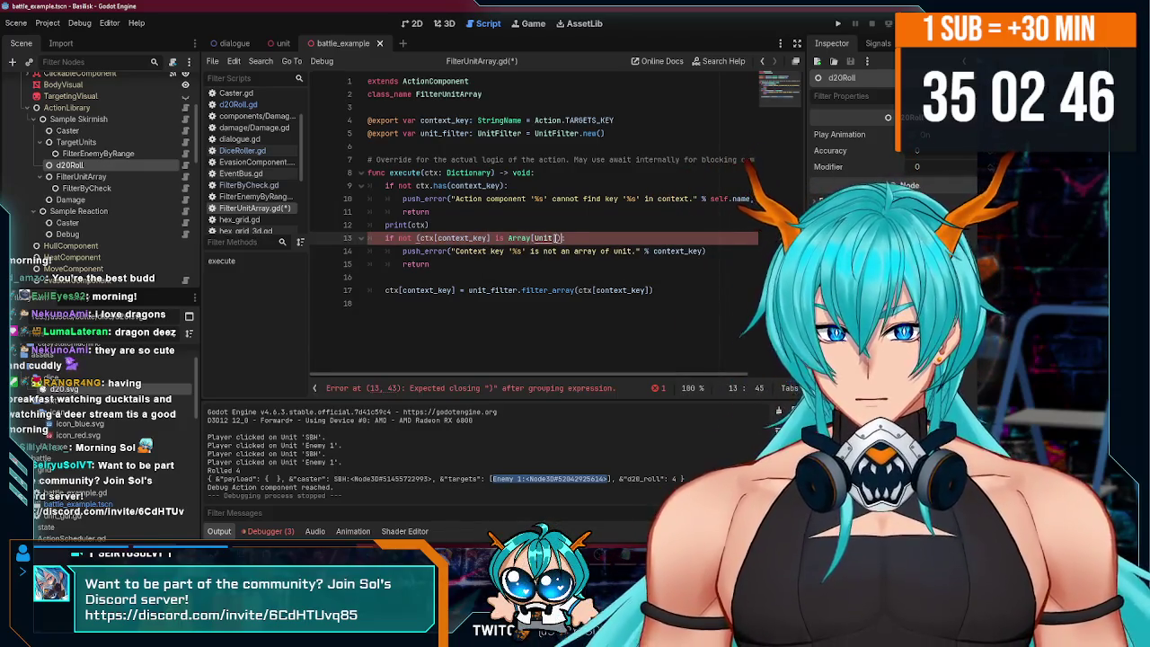
text())
key(ctrl+s)
click(415, 185)
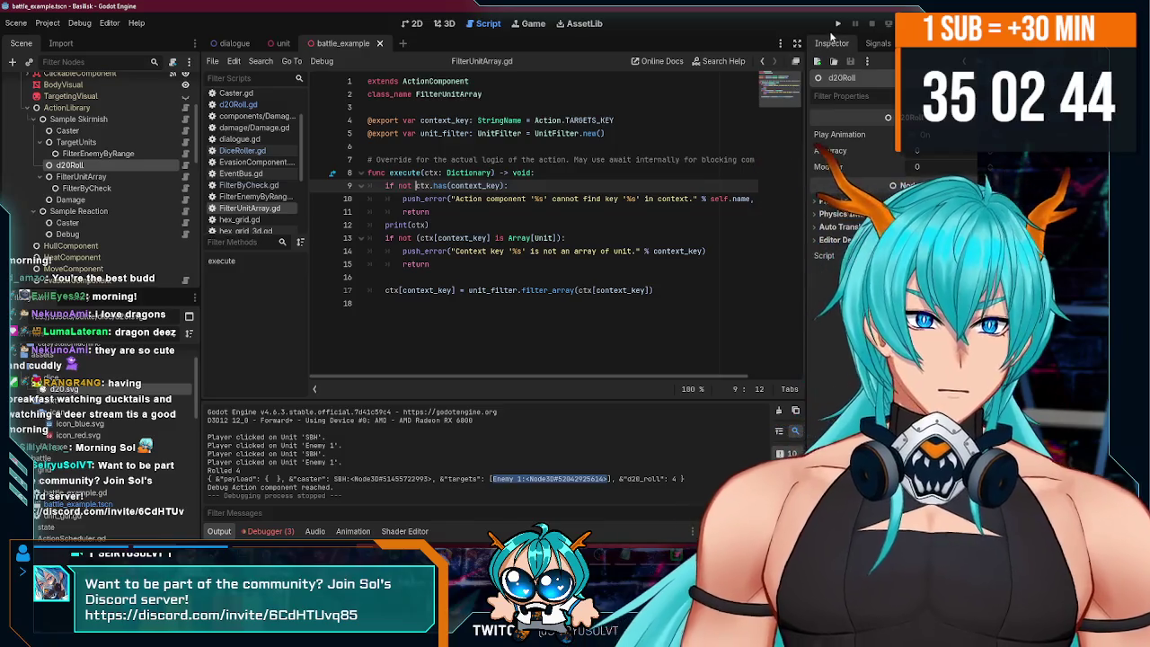
key(F5)
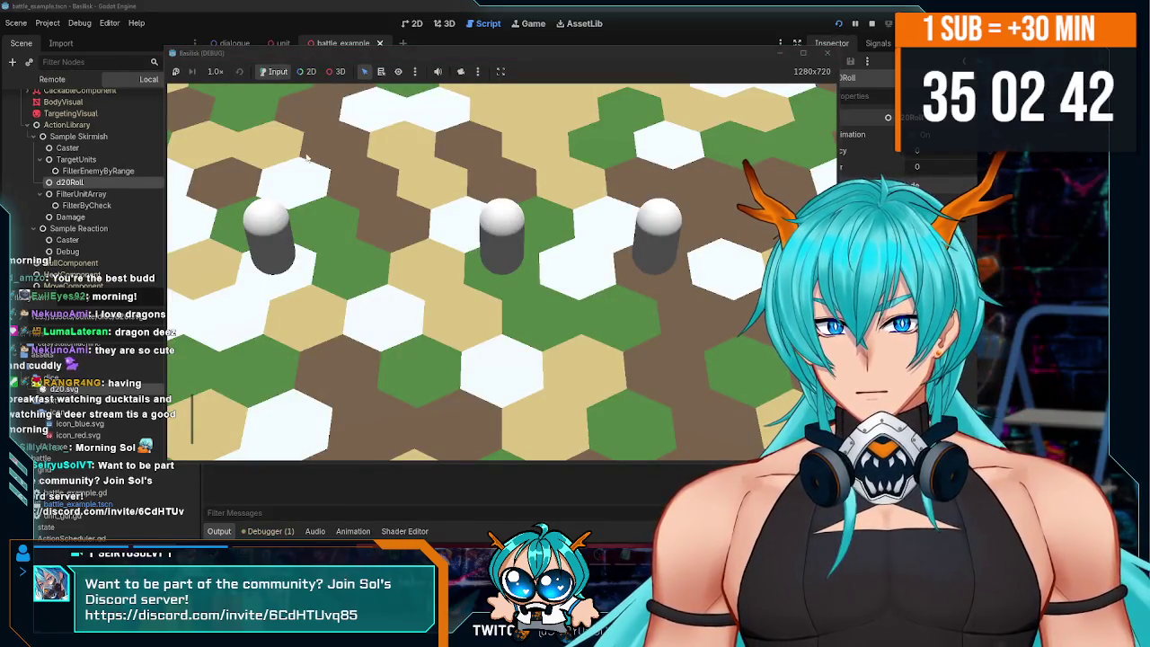
- Target the right-hand cylinder, check the output log showing roll 18, and stop the game
click(655, 238)
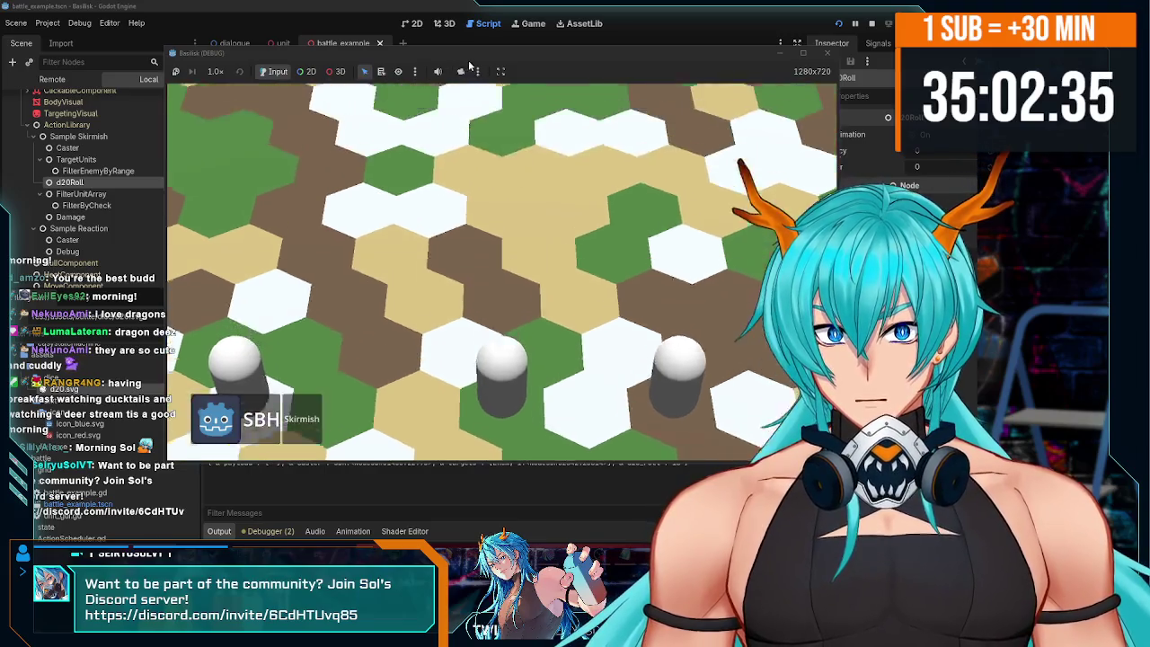
mouse_move(468, 56)
mouse_down()
mouse_move(540, 40)
mouse_move(542, 24)
mouse_up()
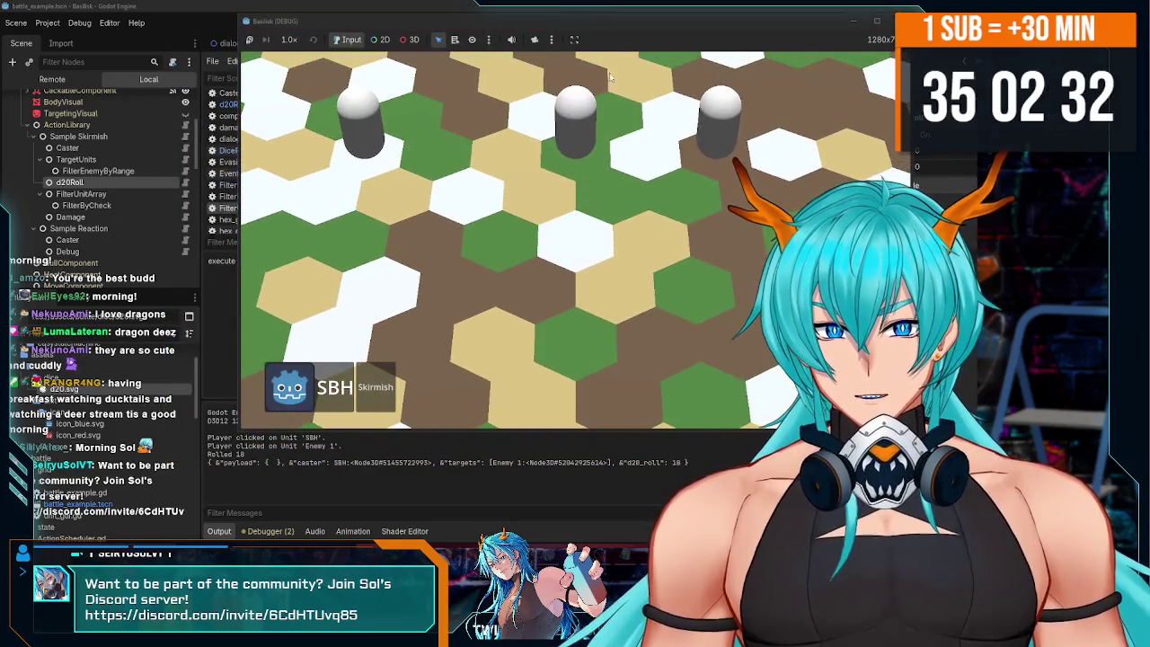
key(F8)
click(431, 211)
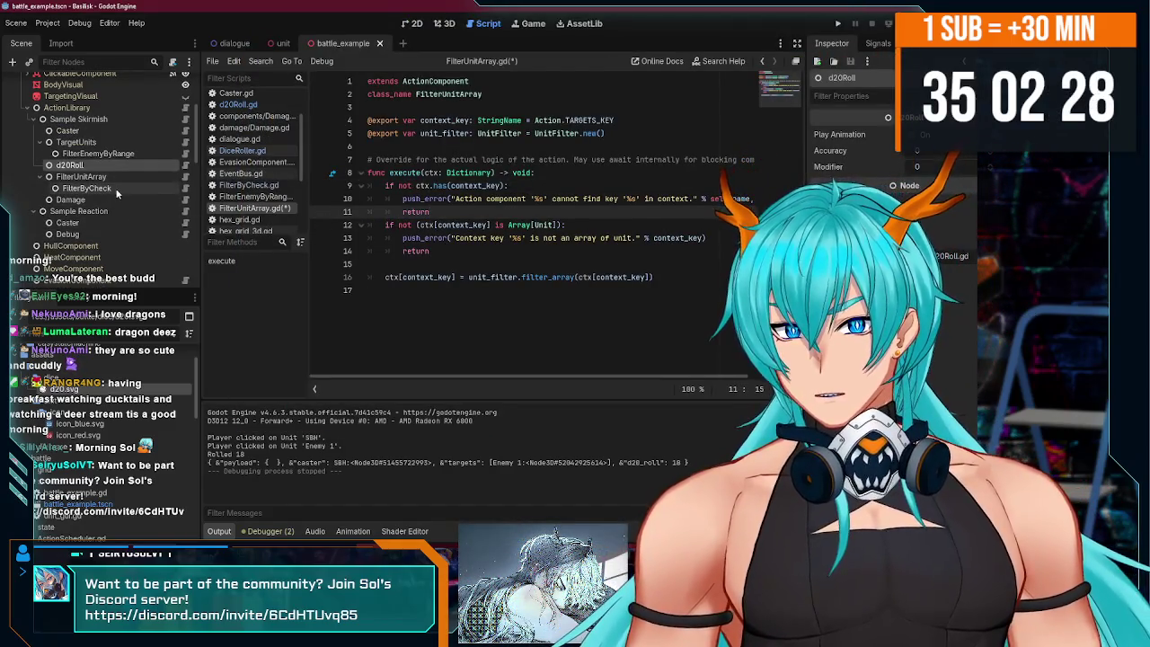
- Open d20Roll.gd, rerun, and Skirmish the right-hand cylinder until DiceRoller.gd line 21 errors
click(172, 165)
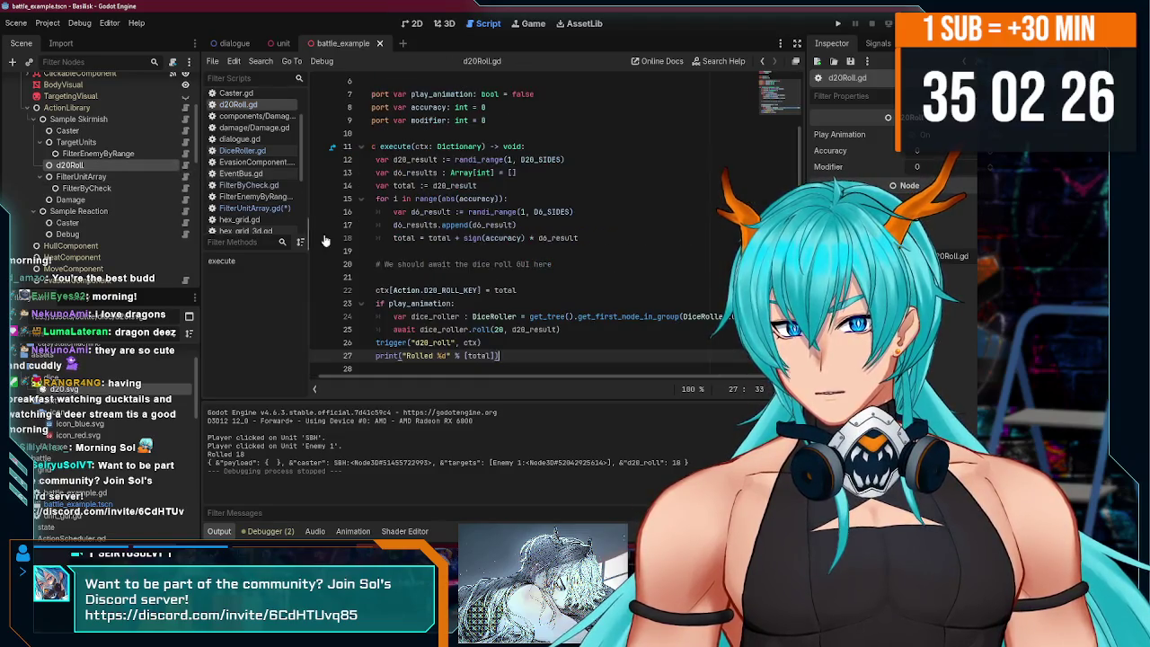
click(514, 342)
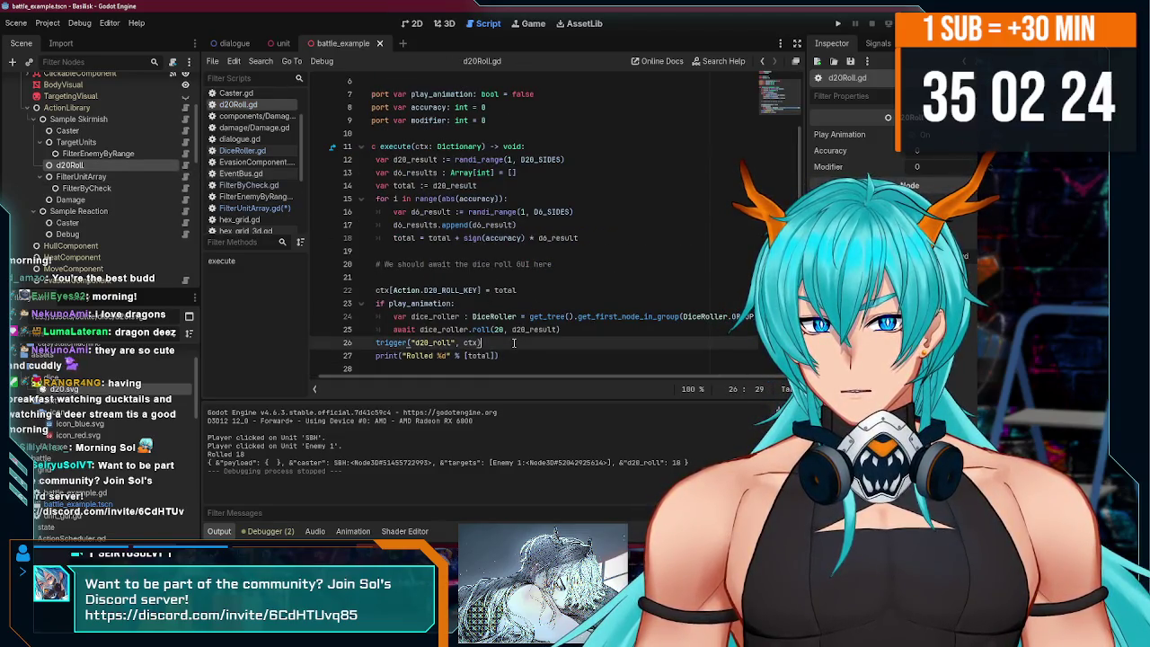
click(454, 303)
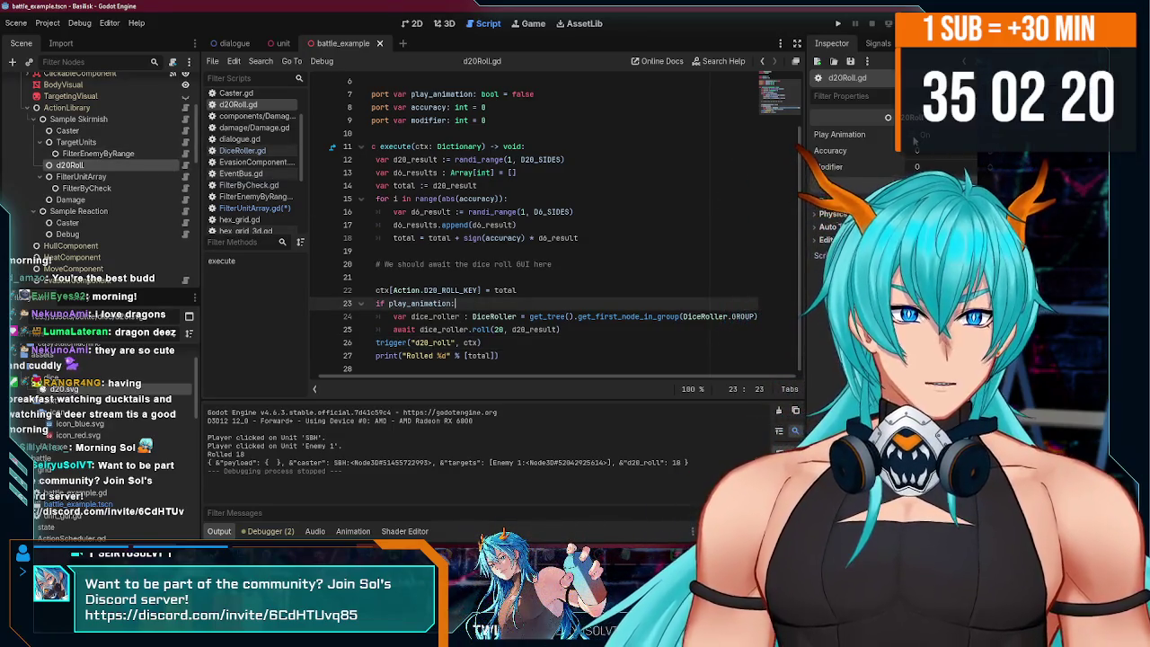
click(837, 24)
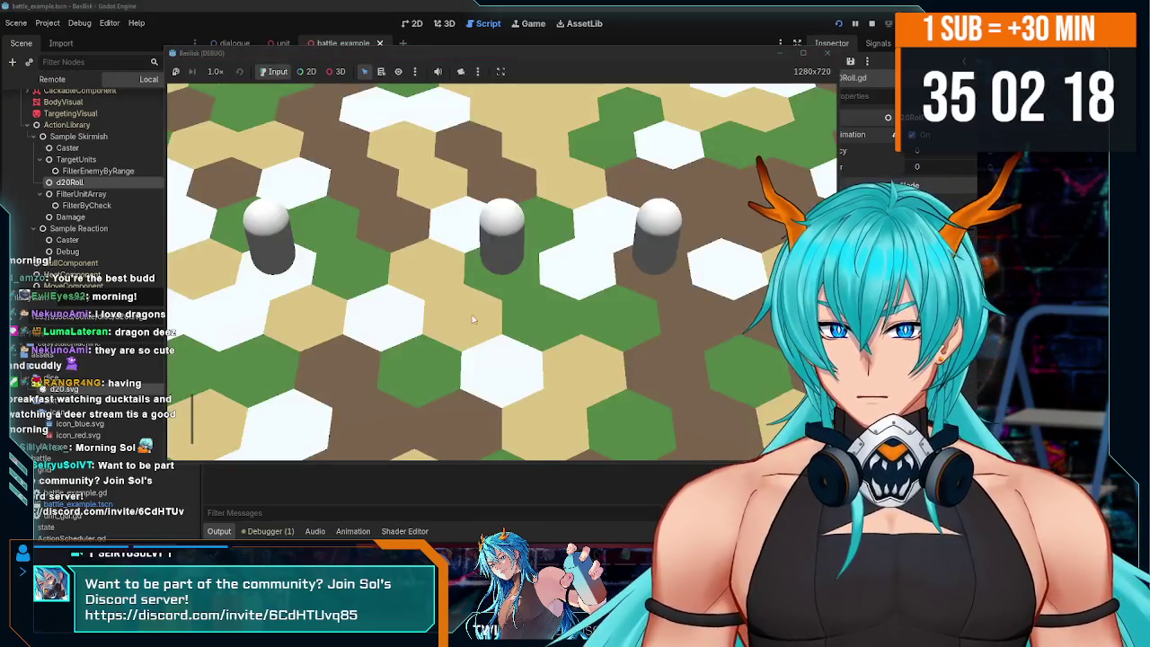
click(315, 418)
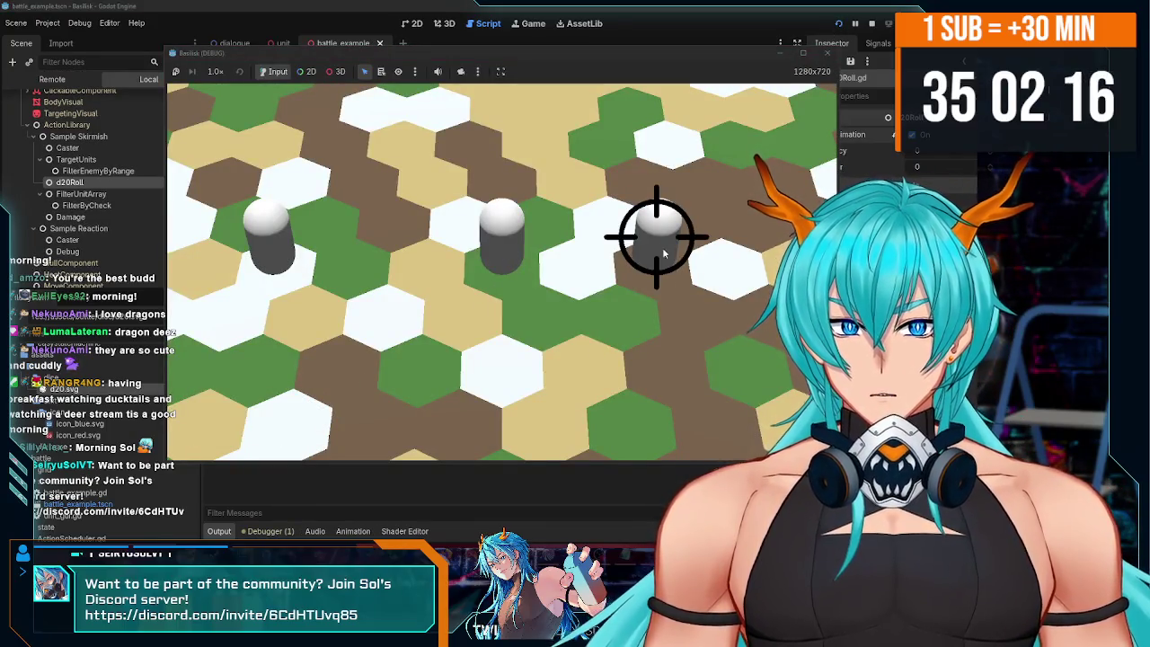
click(659, 250)
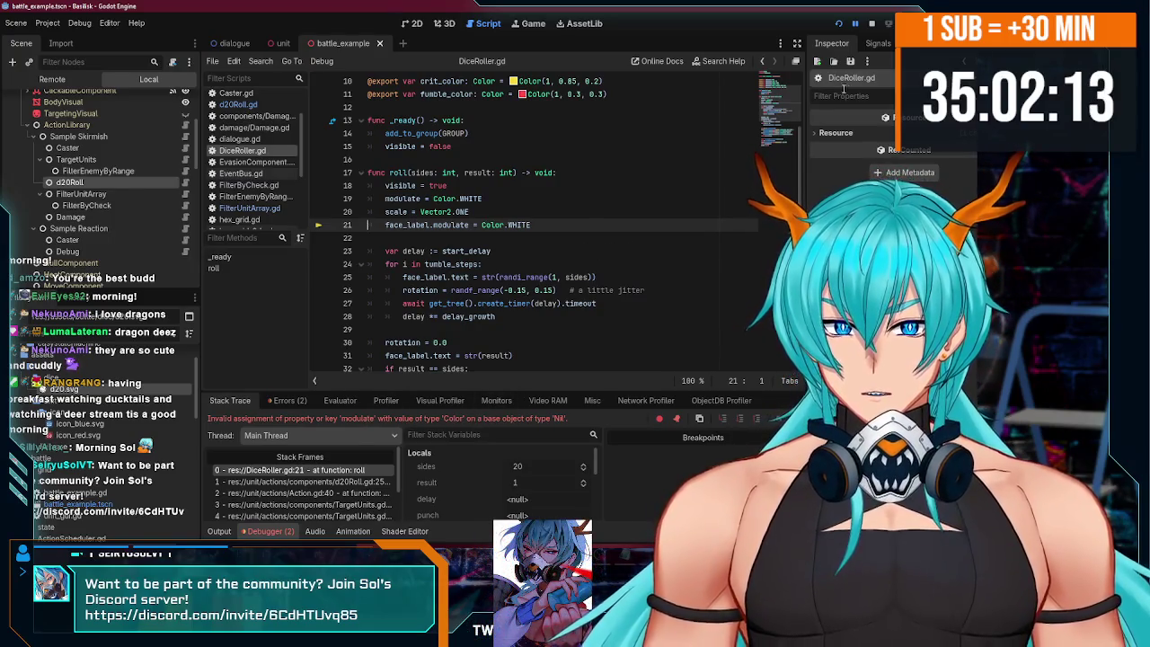
- End the debug session and delete the modulate = Color.WHITE line from DiceRoller.gd's roll
click(871, 23)
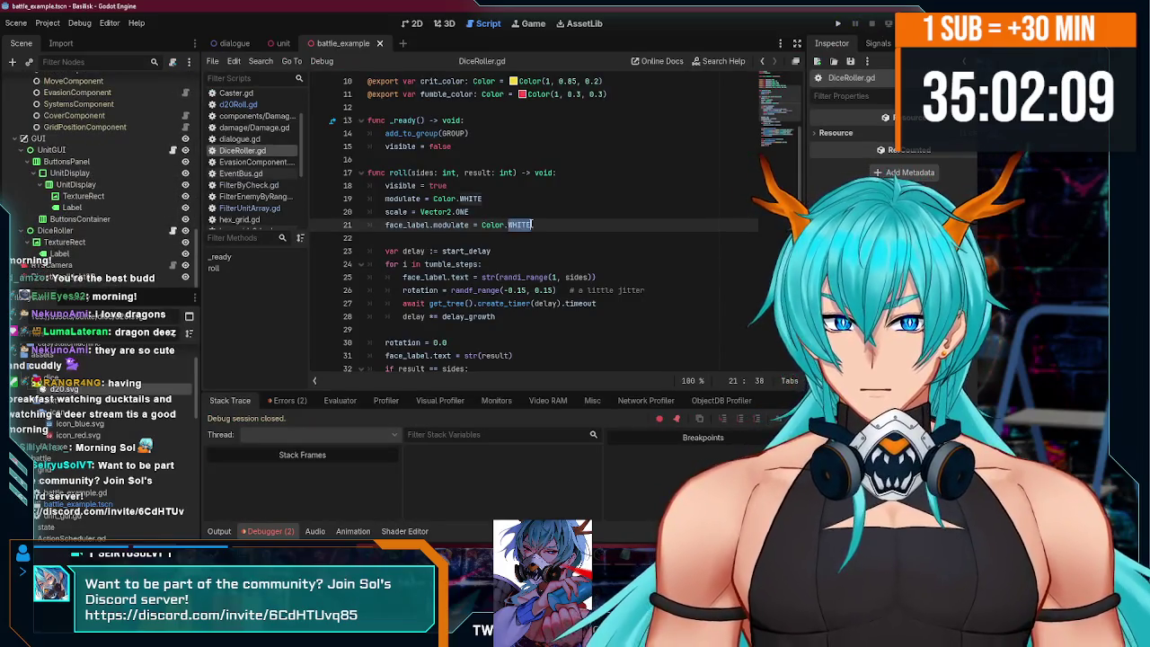
text(BL)
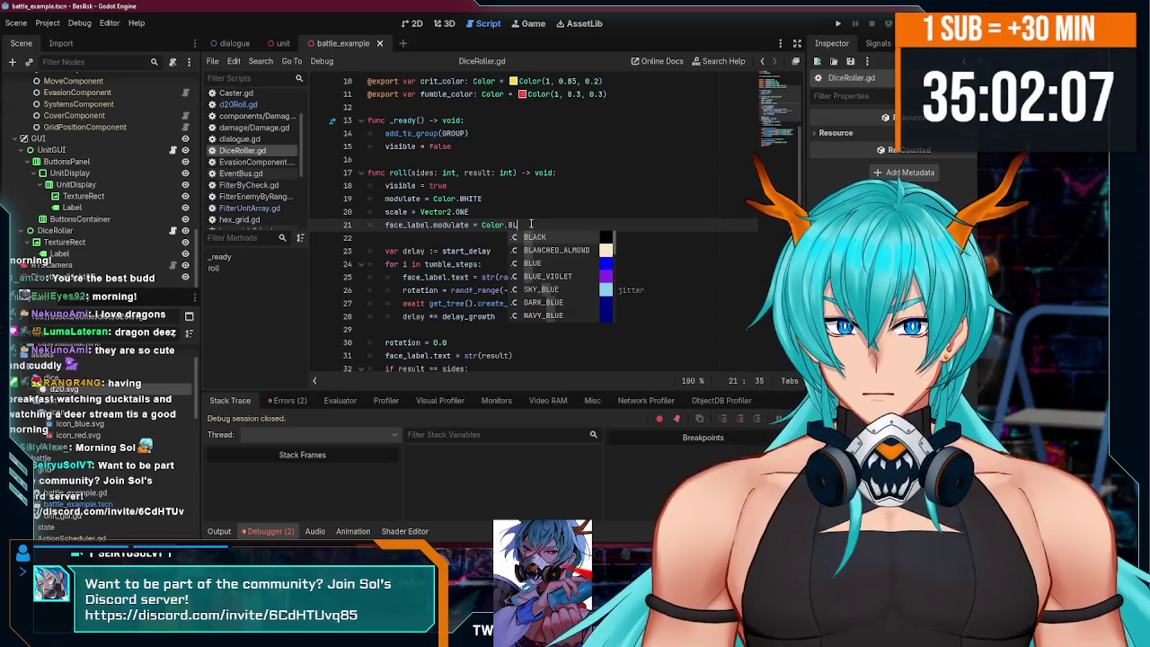
key(Return)
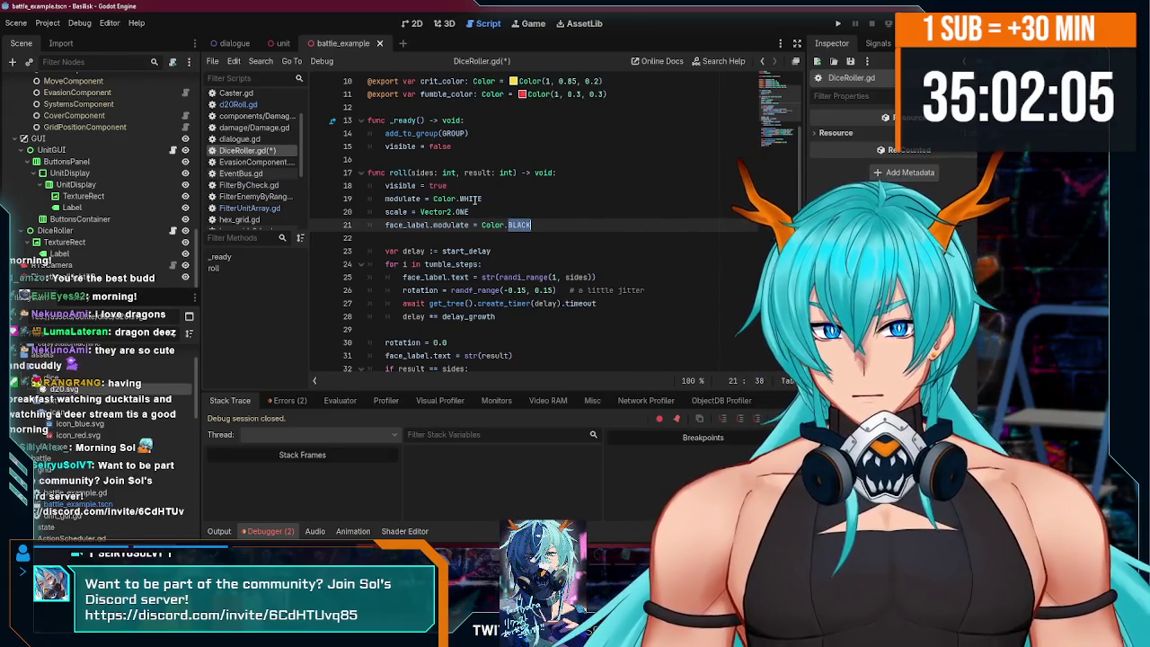
click(519, 196)
scroll(484, 212, down, 1)
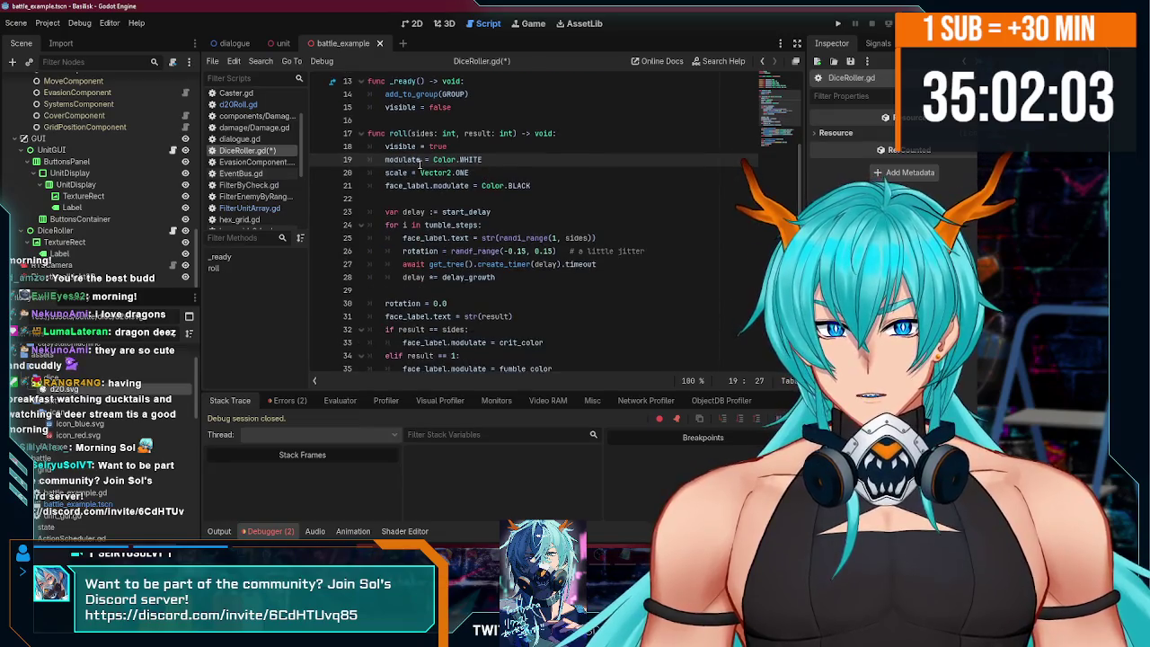
key(BackSpace)
key(BackSpace)
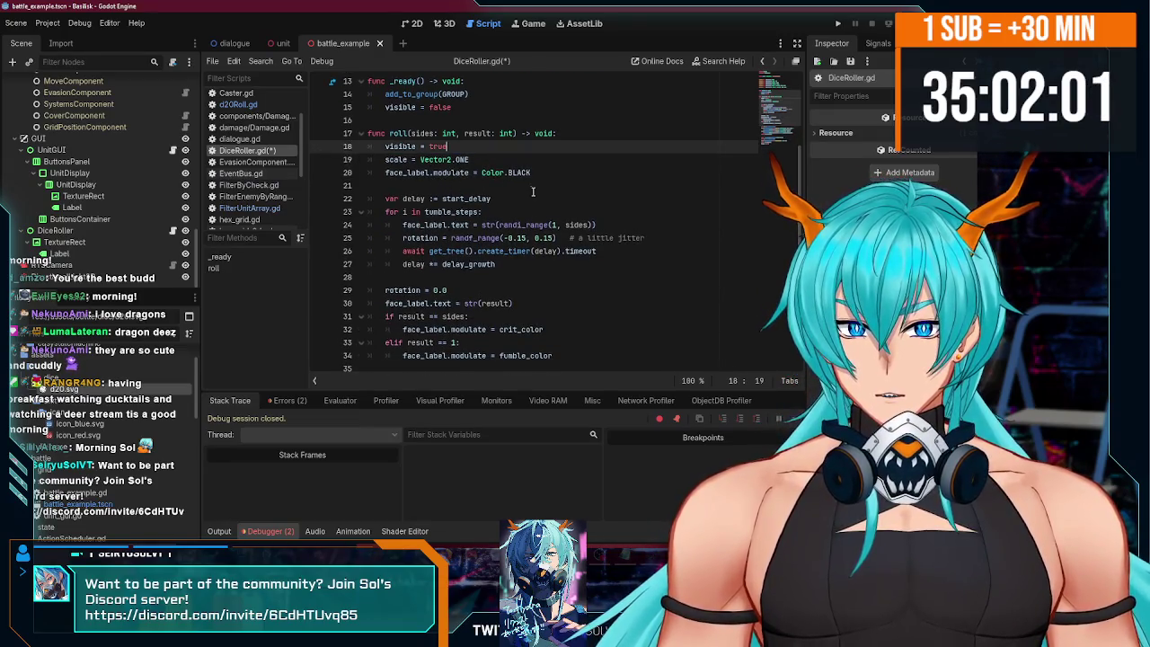
scroll(483, 236, up, 1)
click(476, 199)
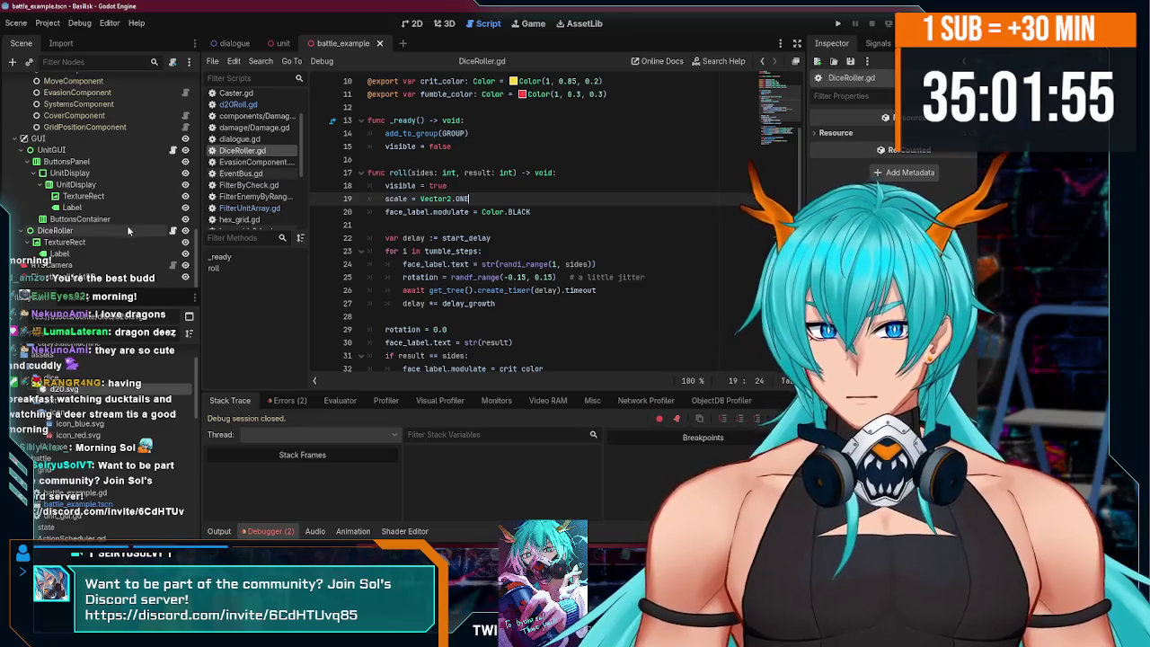
- Assign the Label node as DiceRoller's Face Label in the Inspector, then save and run
click(72, 253)
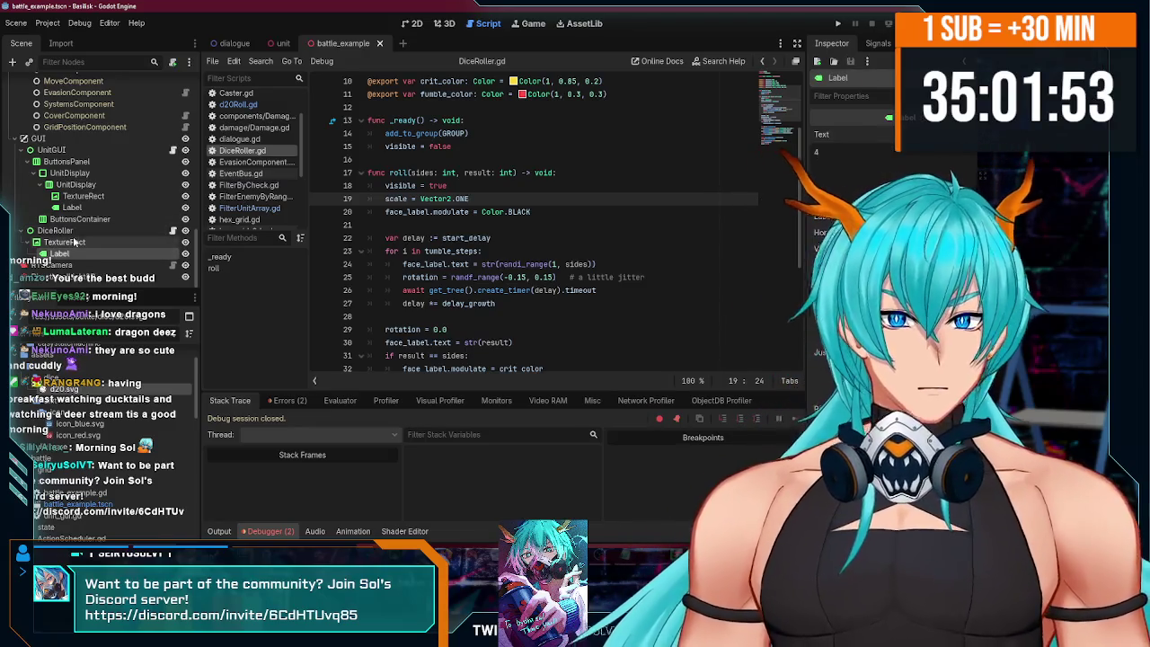
click(61, 230)
click(939, 134)
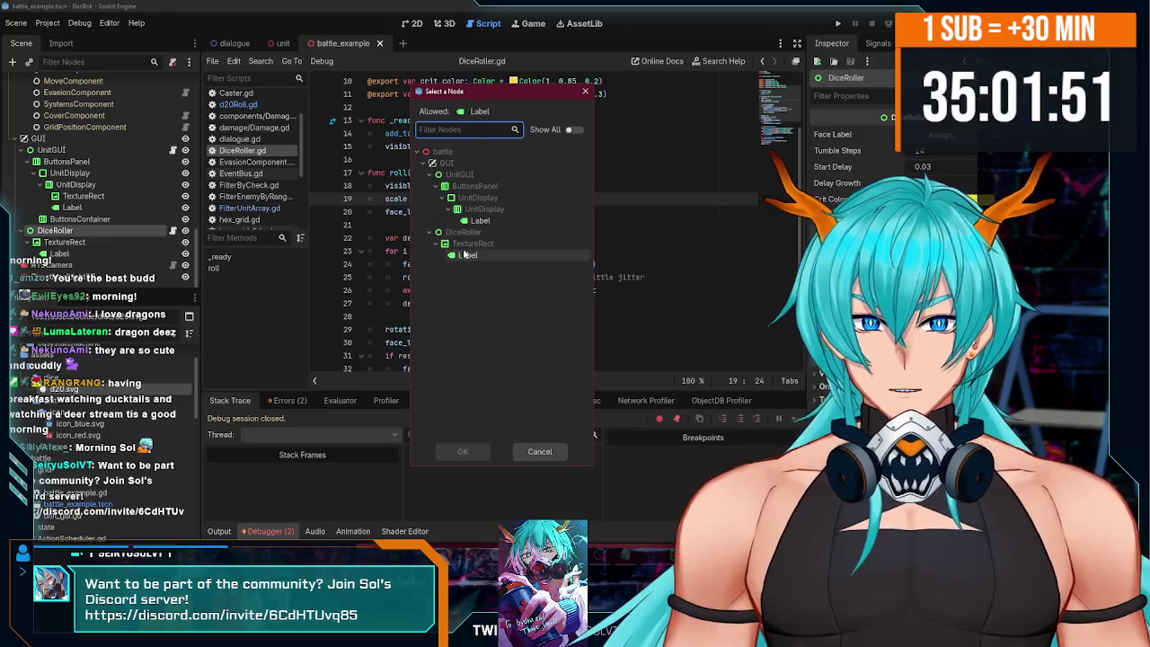
double_click(467, 255)
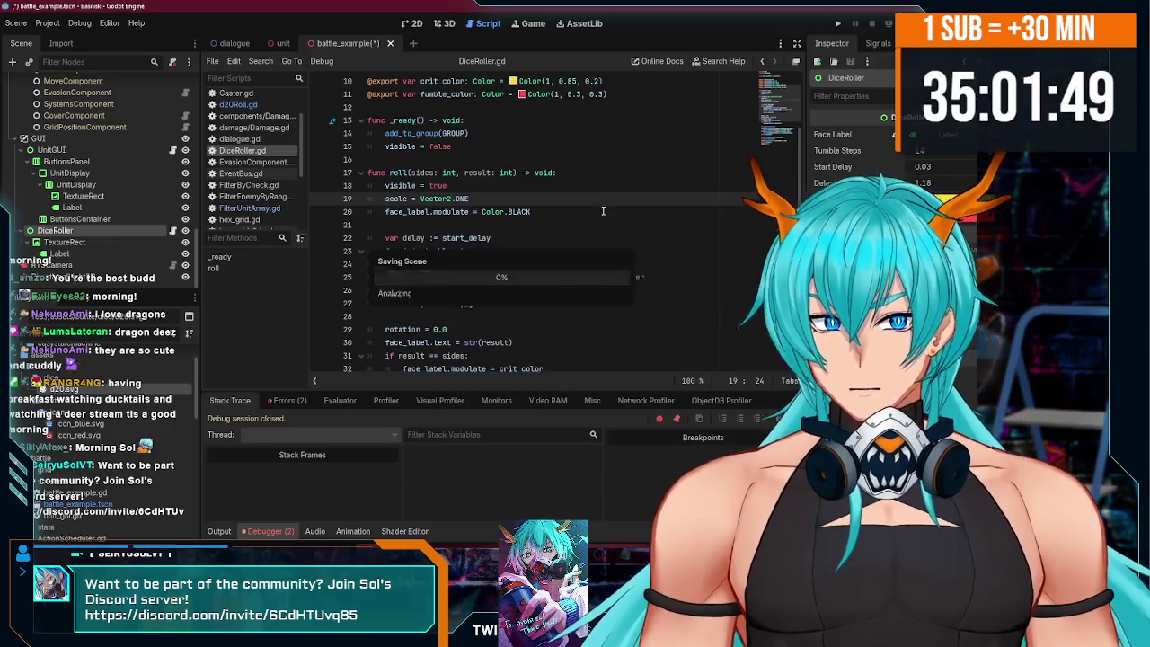
key(F5)
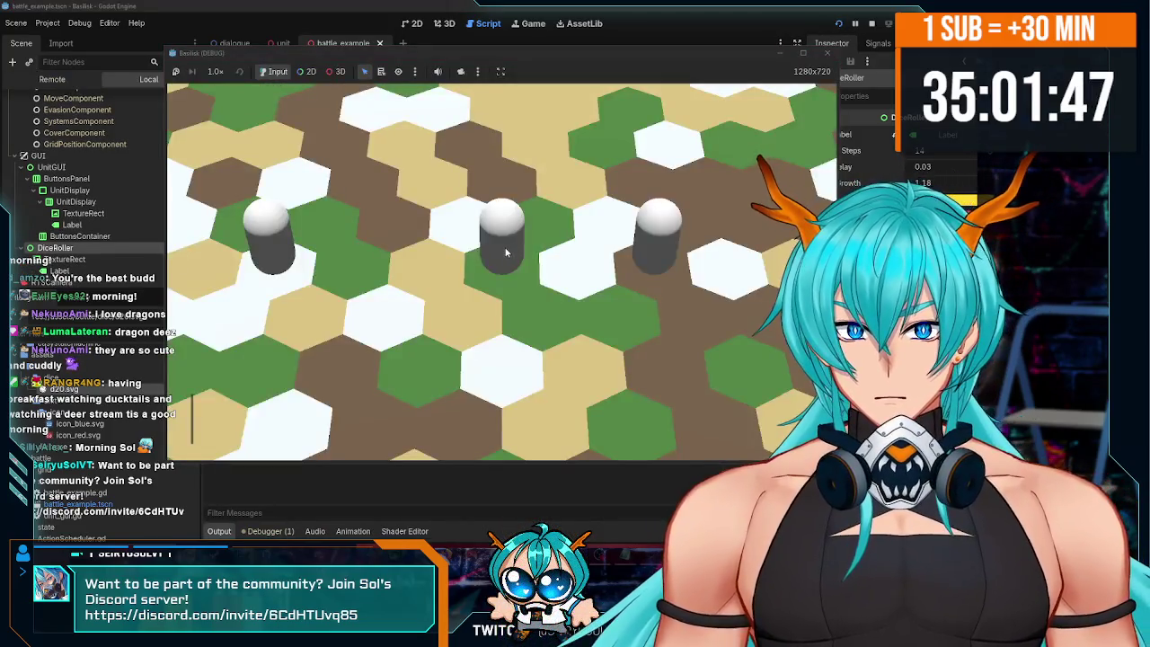
- Select player unit SBH, choose Skirmish, and attack the right-hand enemy cylinder
click(663, 252)
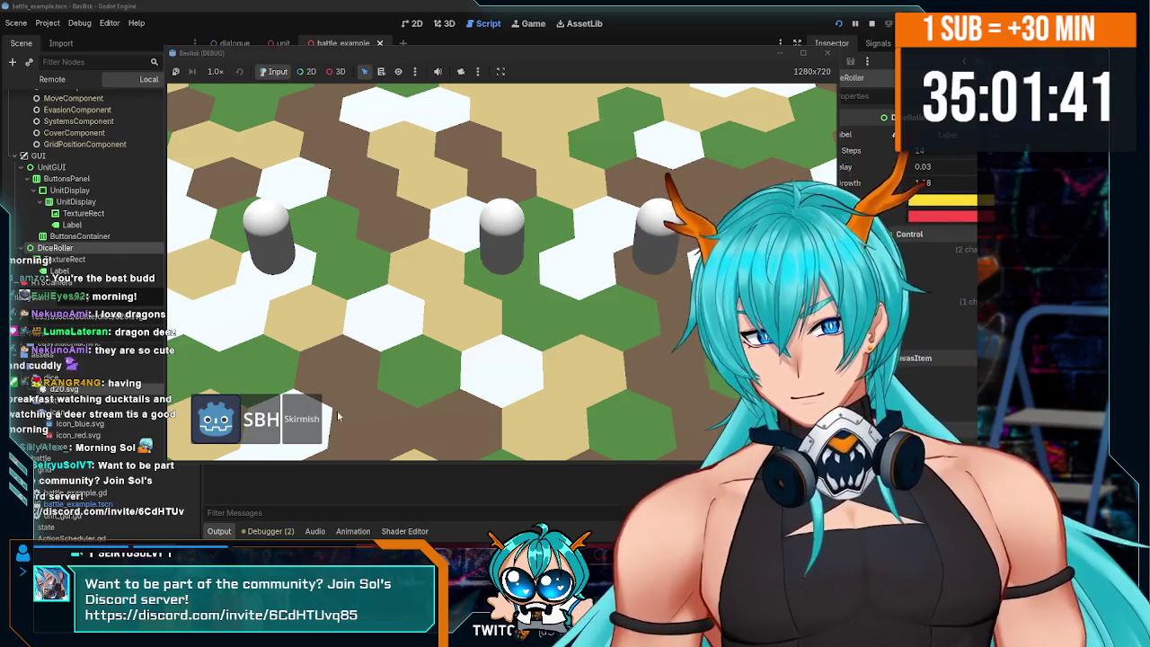
click(665, 243)
click(300, 423)
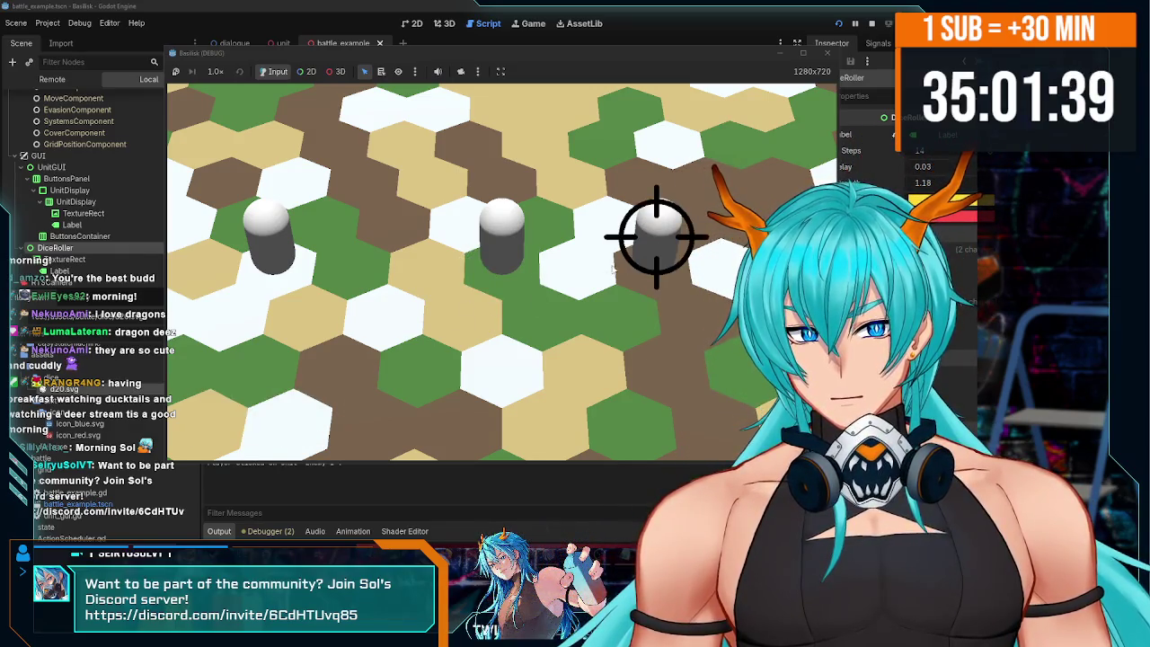
click(300, 422)
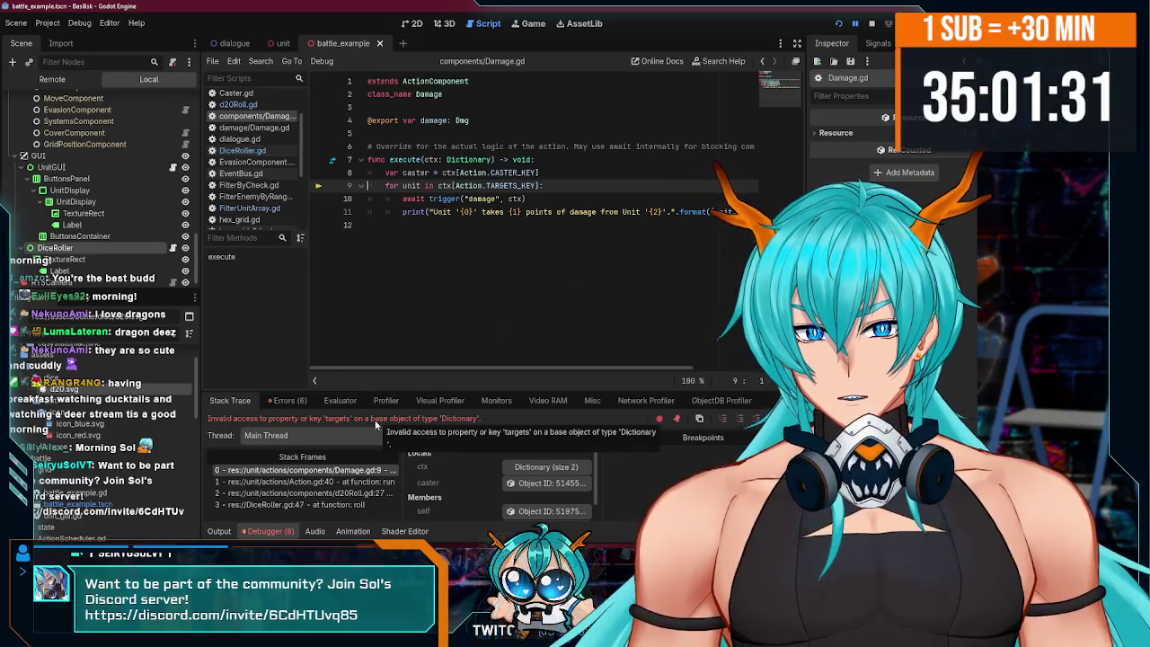
- Relaunch the game, Skirmish Enemy 1, and find 'Rolled 18' in the editor's Output log
click(519, 261)
click(871, 24)
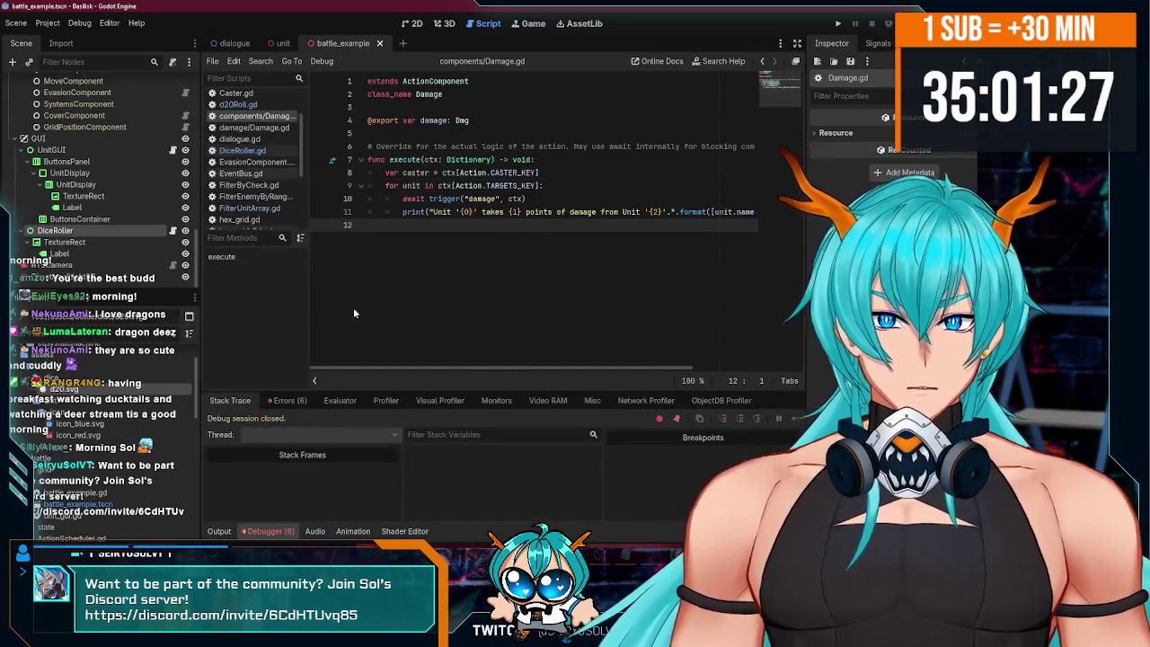
key(F5)
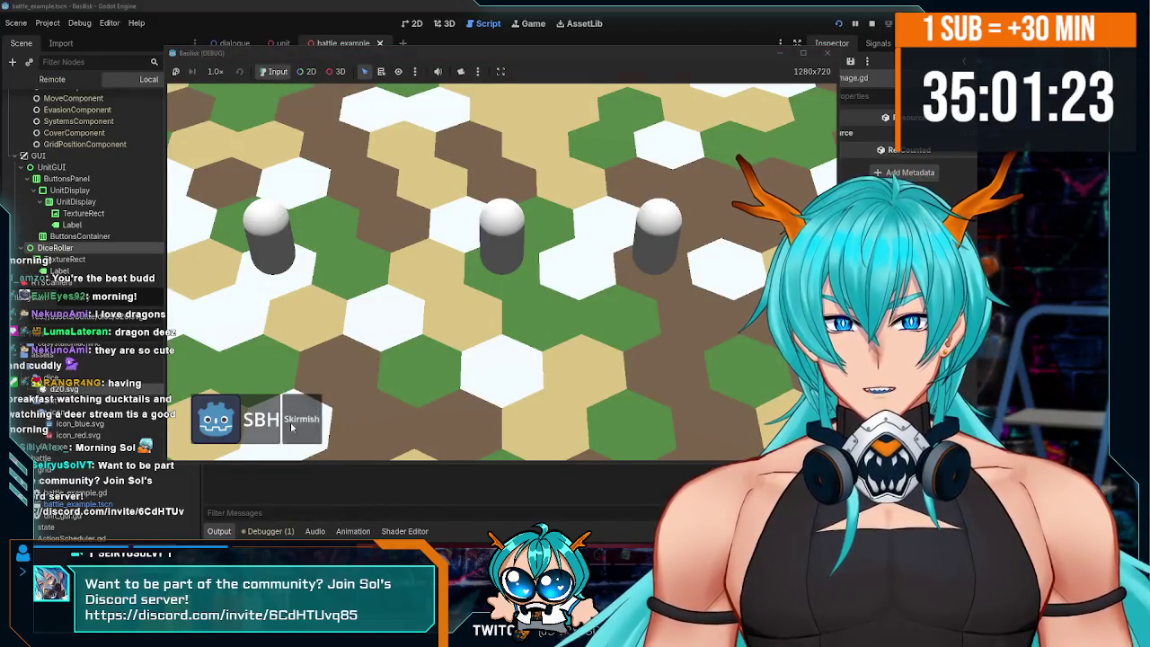
click(292, 427)
click(654, 238)
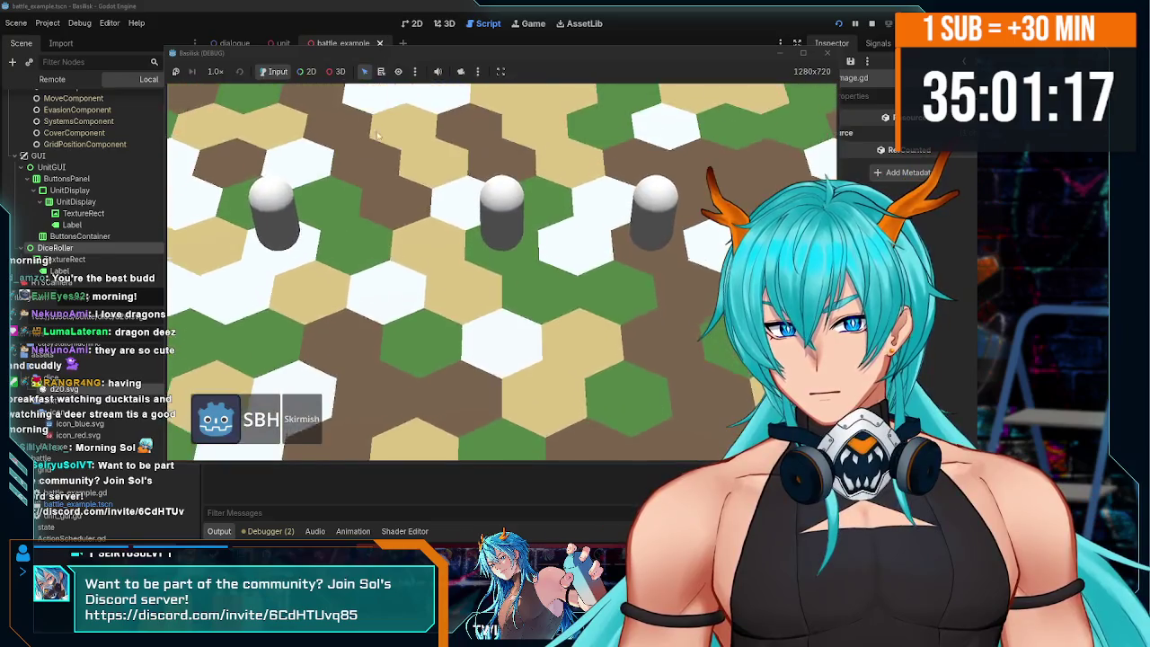
drag(452, 61, 458, 58)
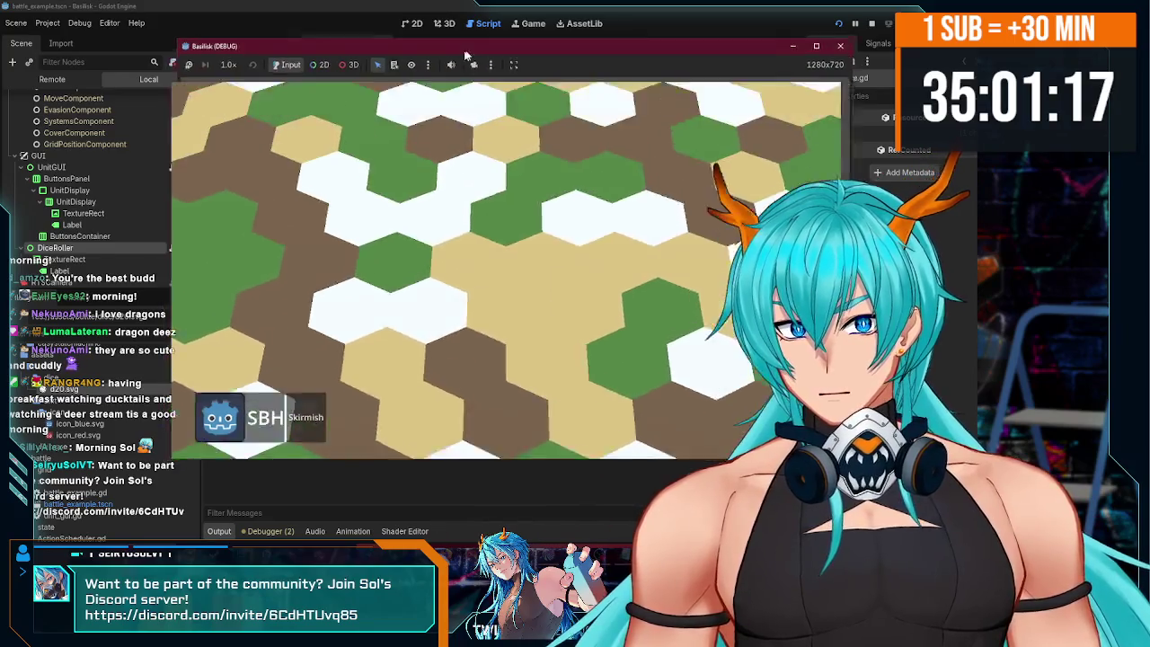
click(239, 455)
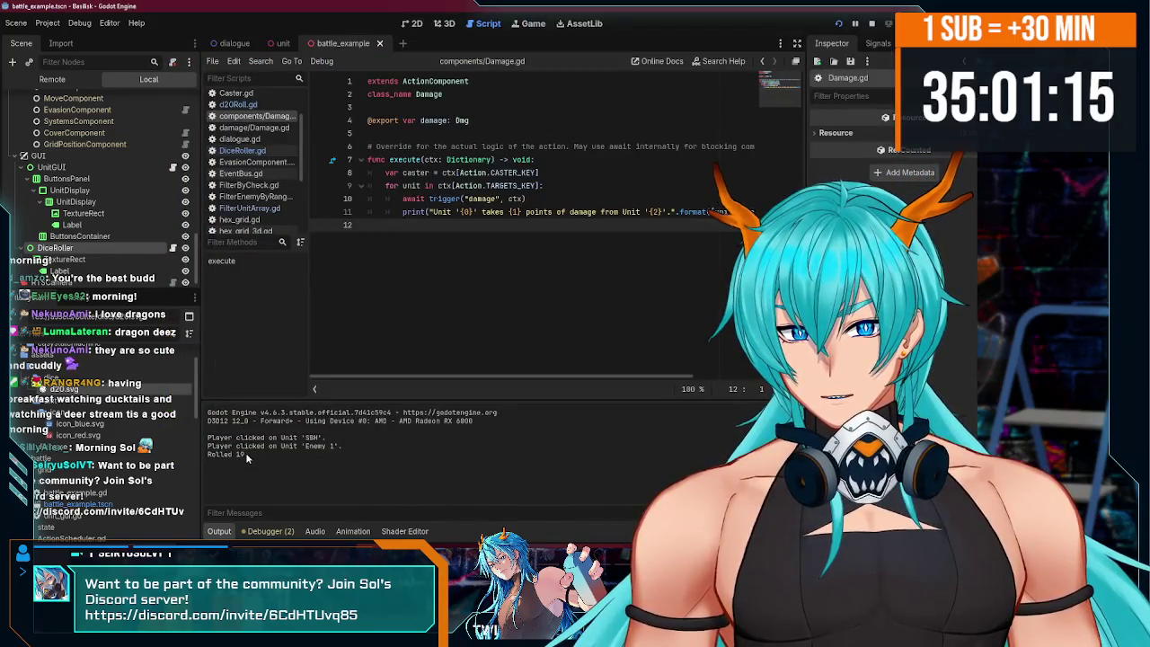
double_click(241, 454)
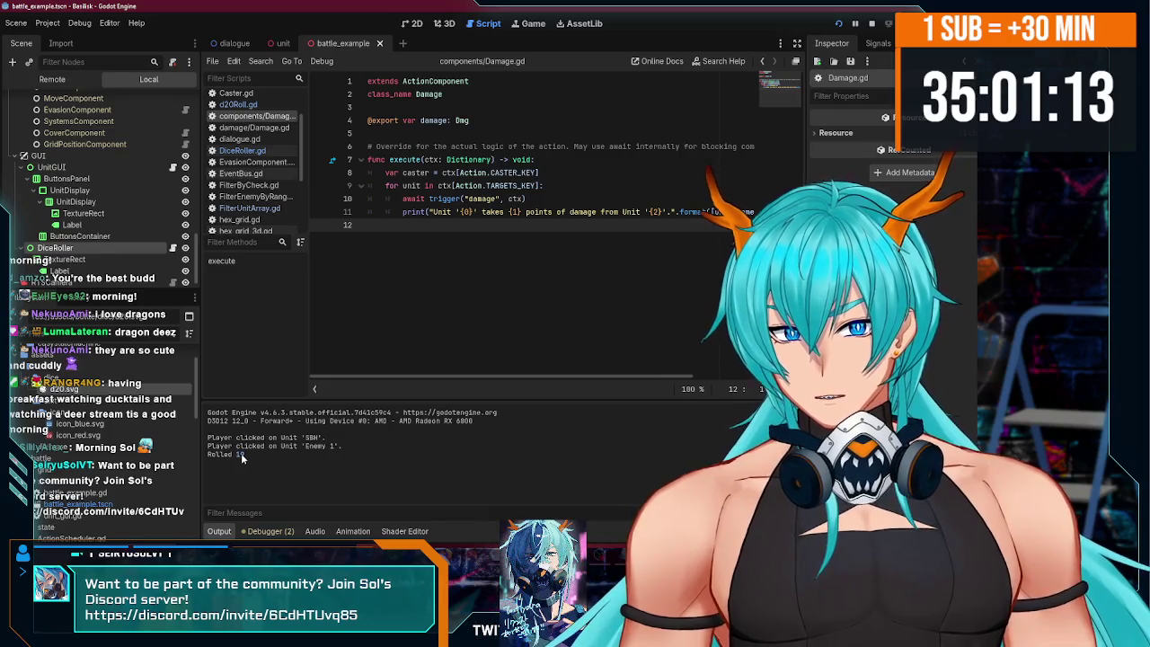
- Stop the game, inspect d20Roll, FilterUnitArray and FilterByCheck nodes, and open FilterByCheck.gd
click(875, 25)
scroll(91, 227, up, 5)
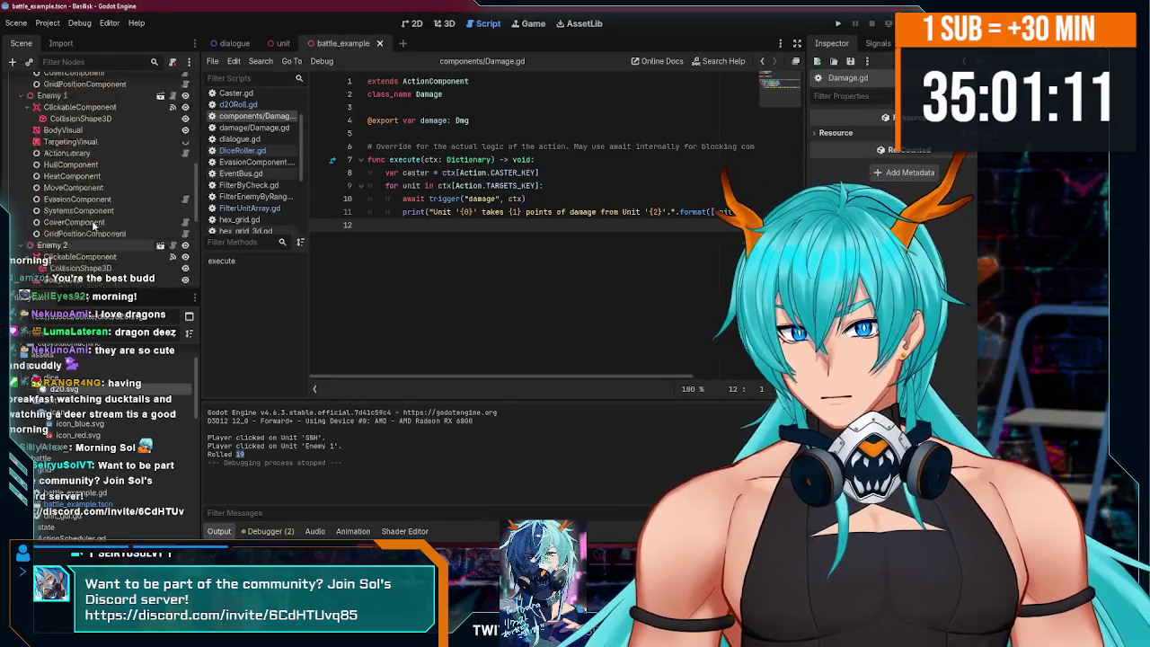
scroll(91, 224, down, 1)
click(90, 192)
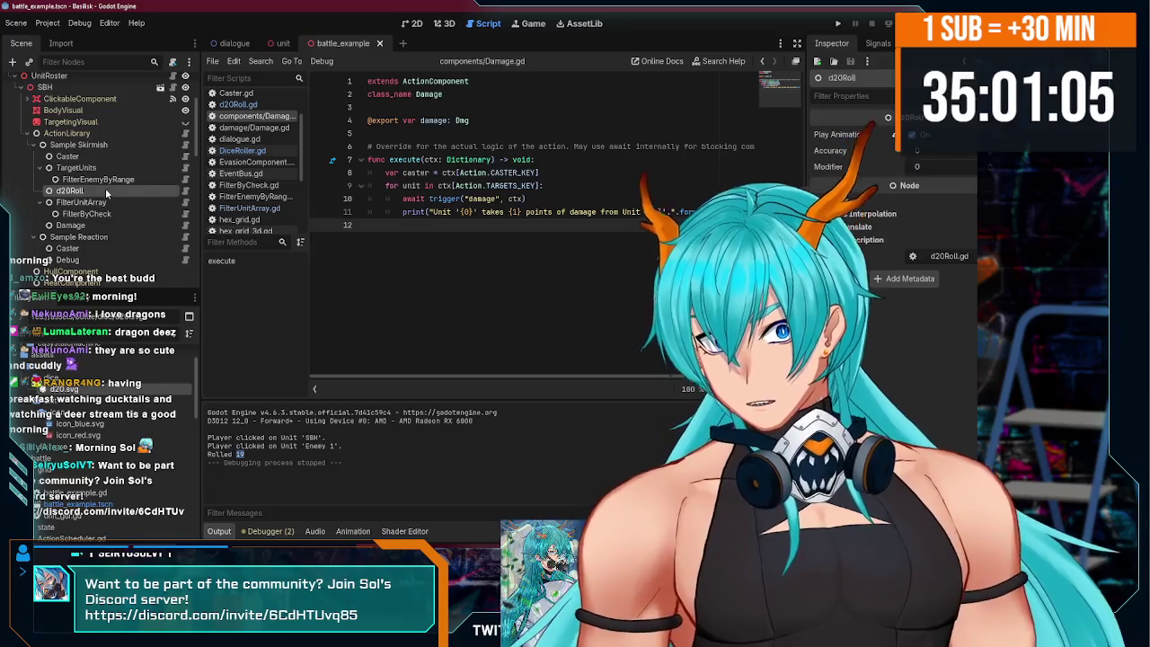
click(104, 196)
click(105, 205)
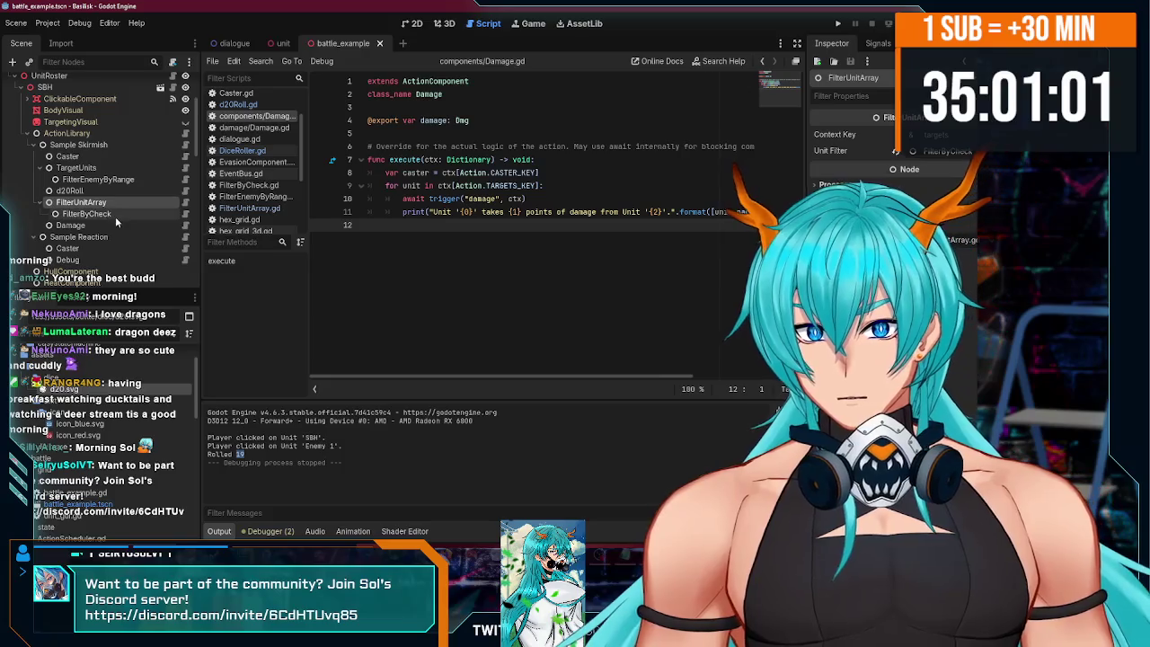
click(126, 217)
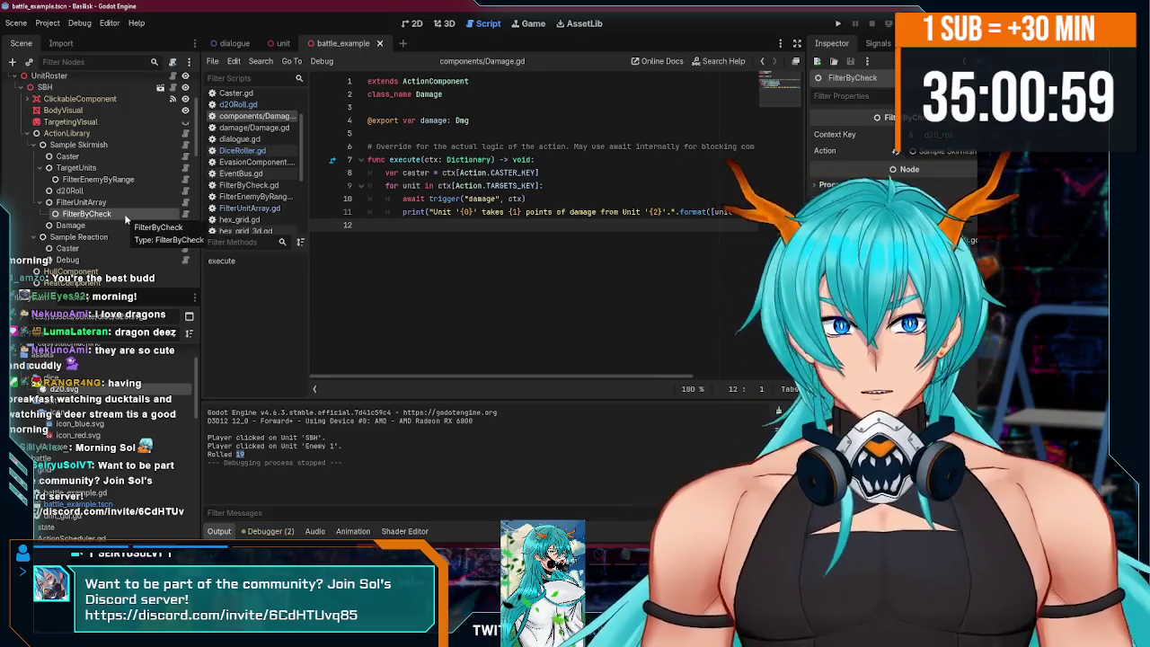
click(185, 214)
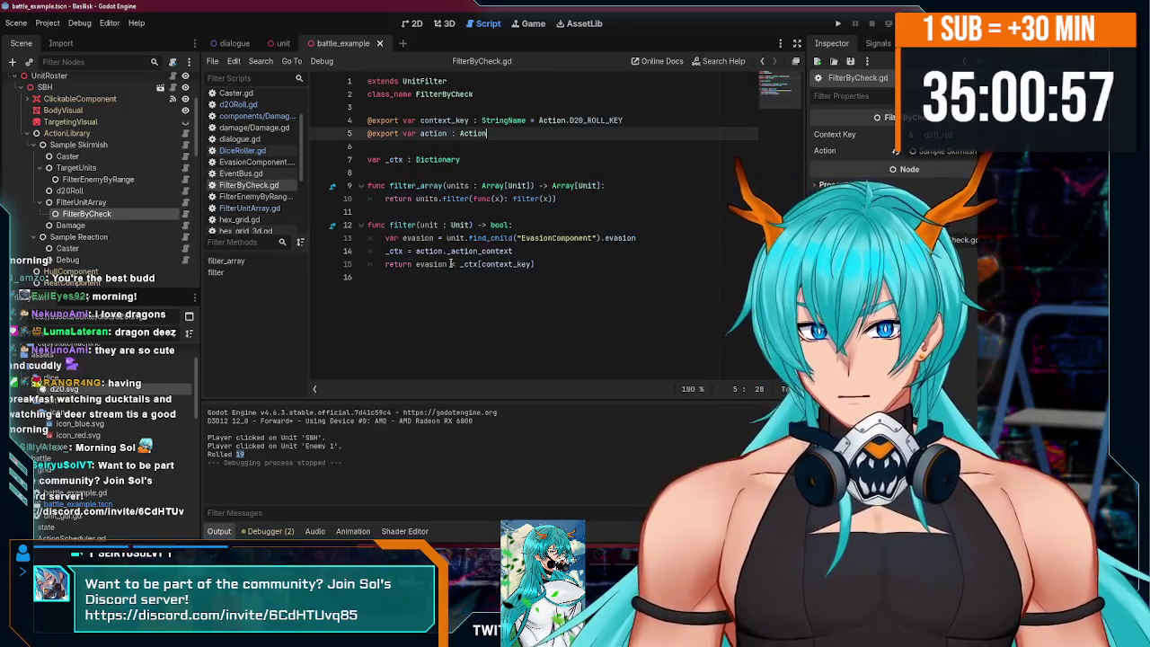
- Add debug prints of evasion and the context roll in FilterByCheck's filter, then test-run (roll 12, evasion 18)
click(559, 266)
click(546, 225)
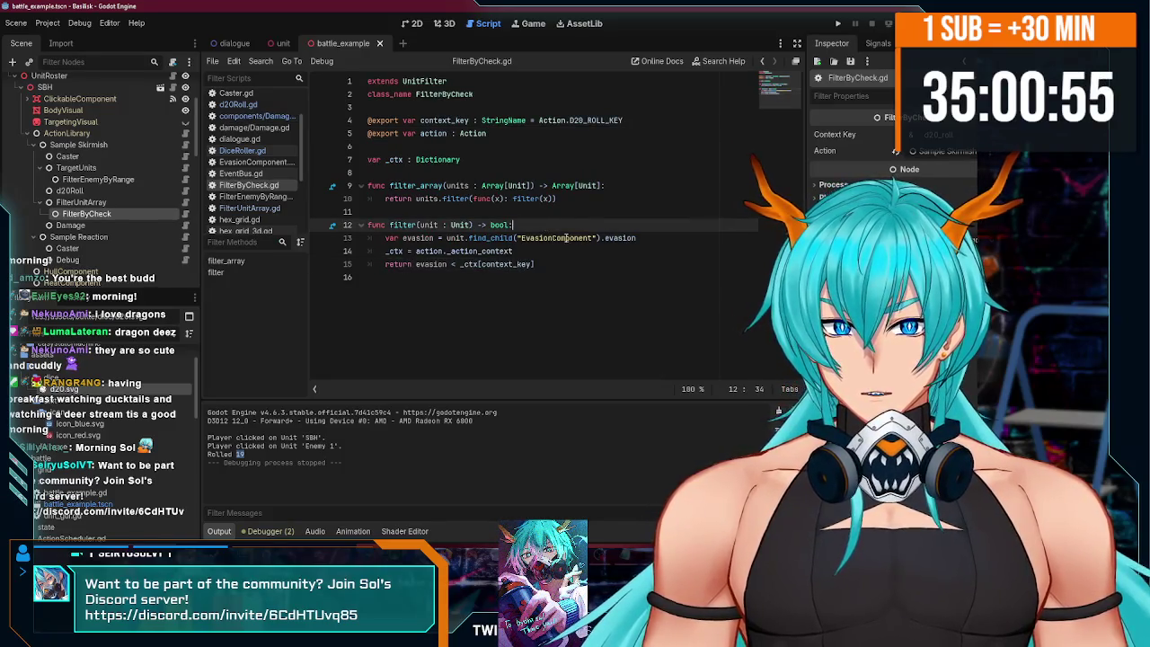
click(644, 253)
key(Return)
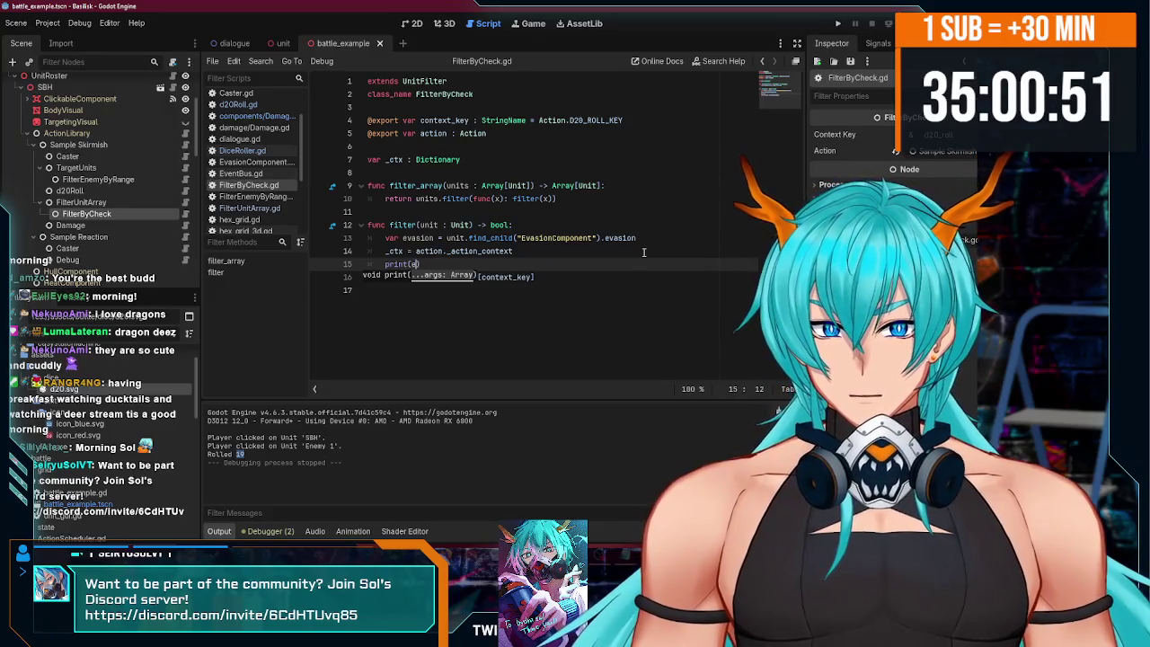
key(ctrl+space)
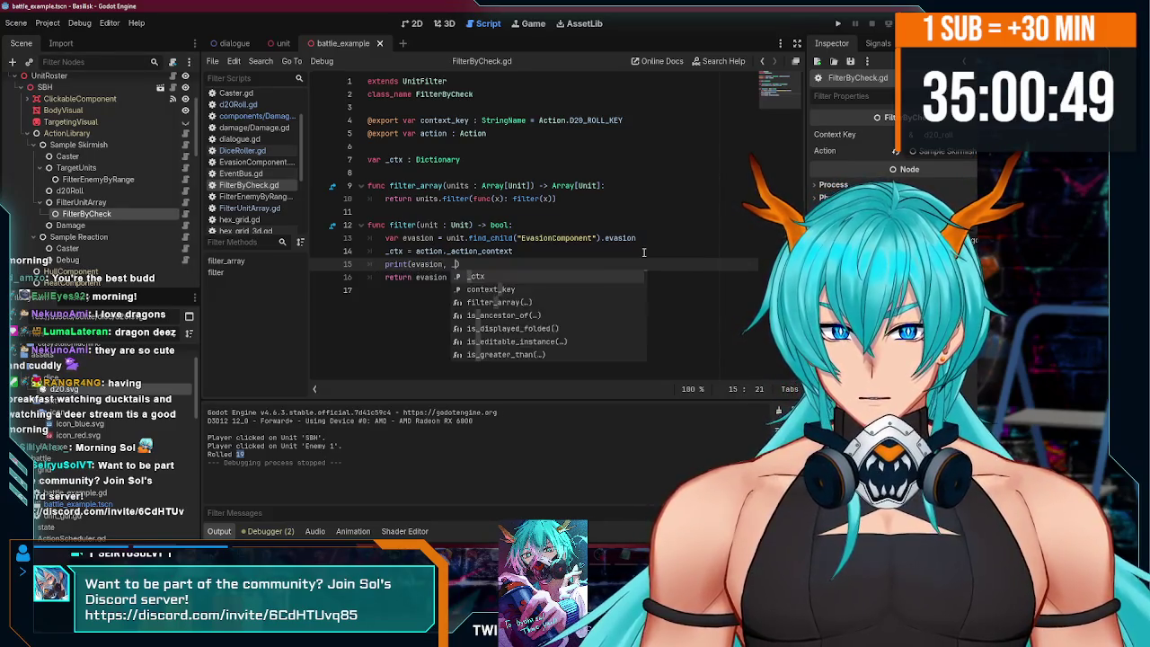
key(Return)
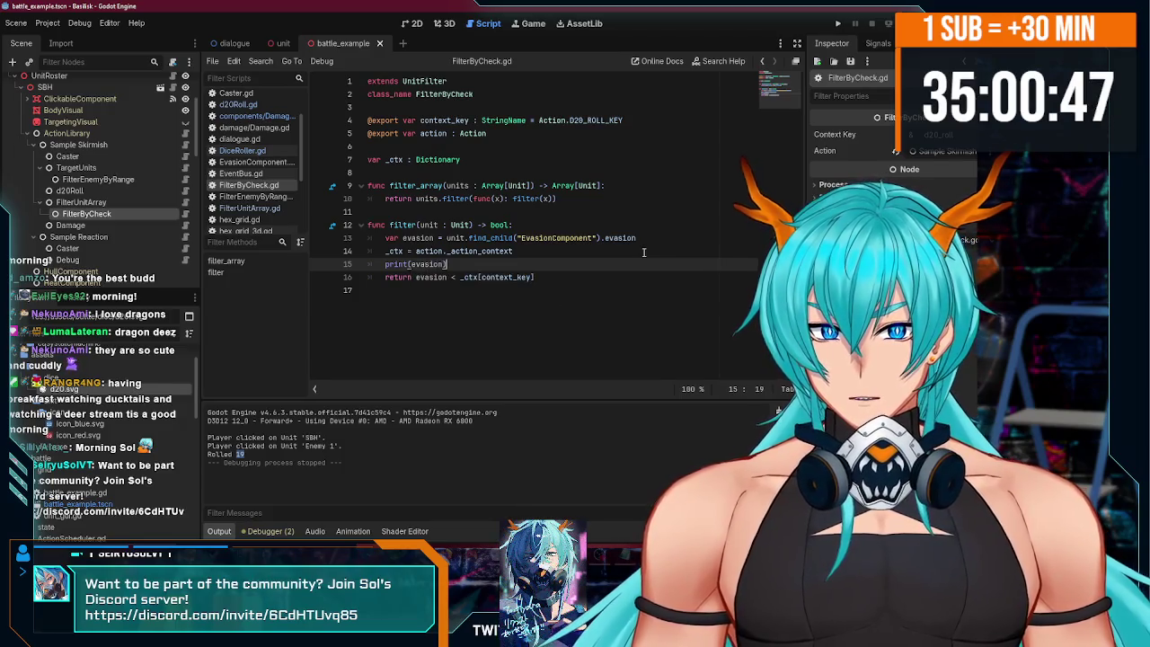
key(Return)
text(int(_ctx)
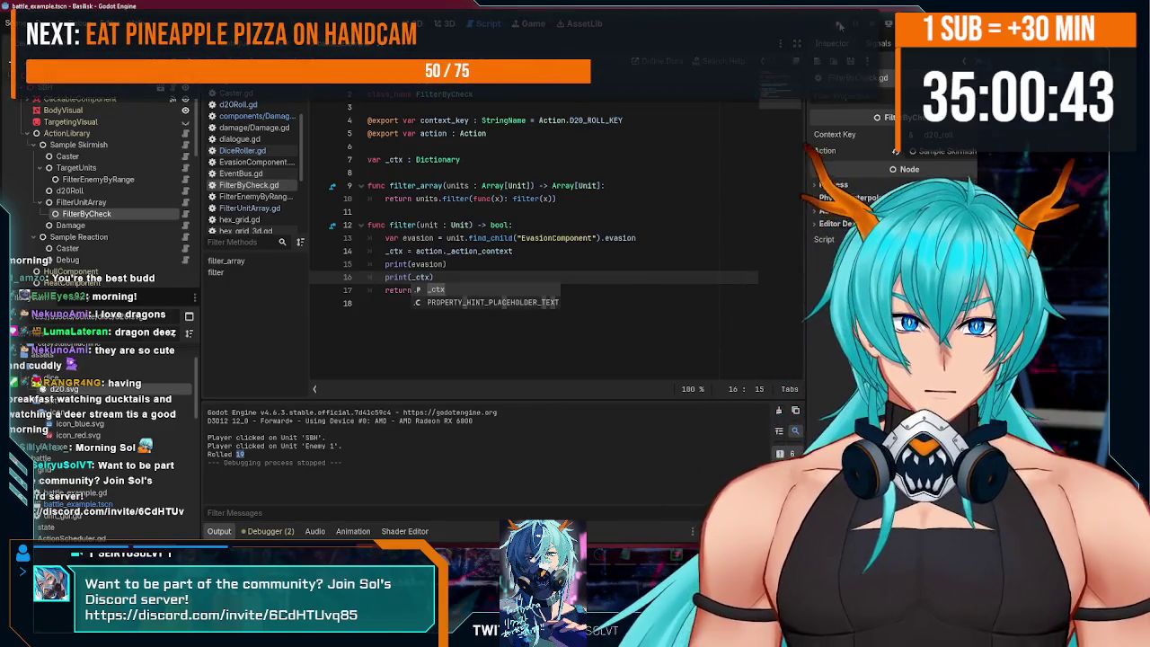
key(F5)
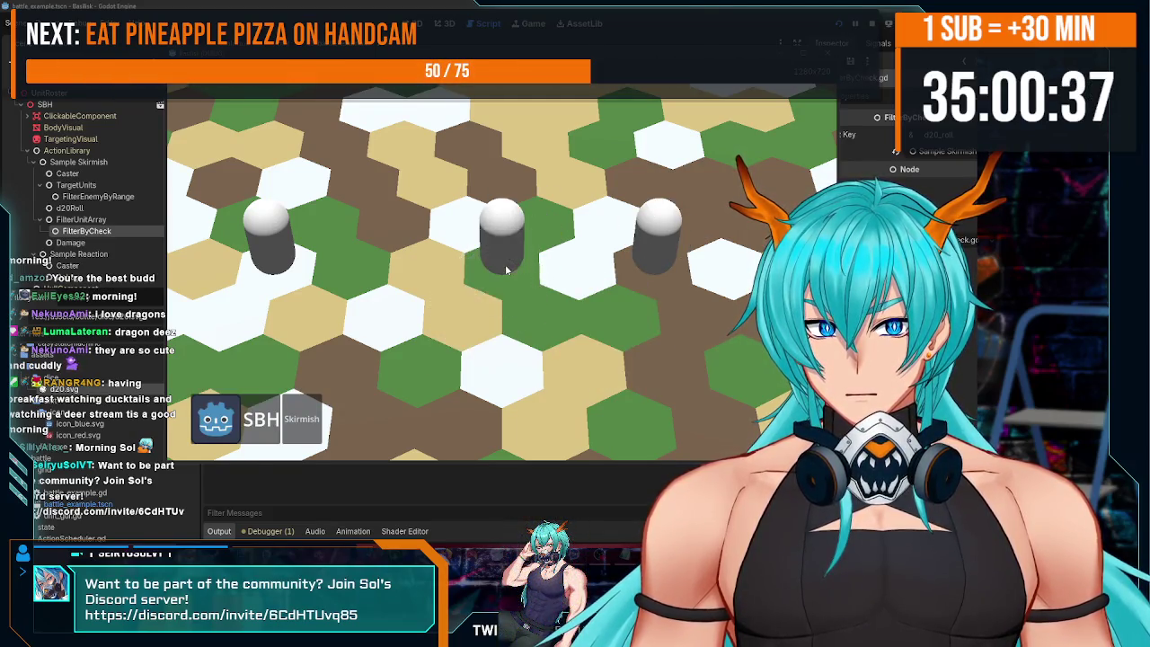
drag(505, 264, 492, 465)
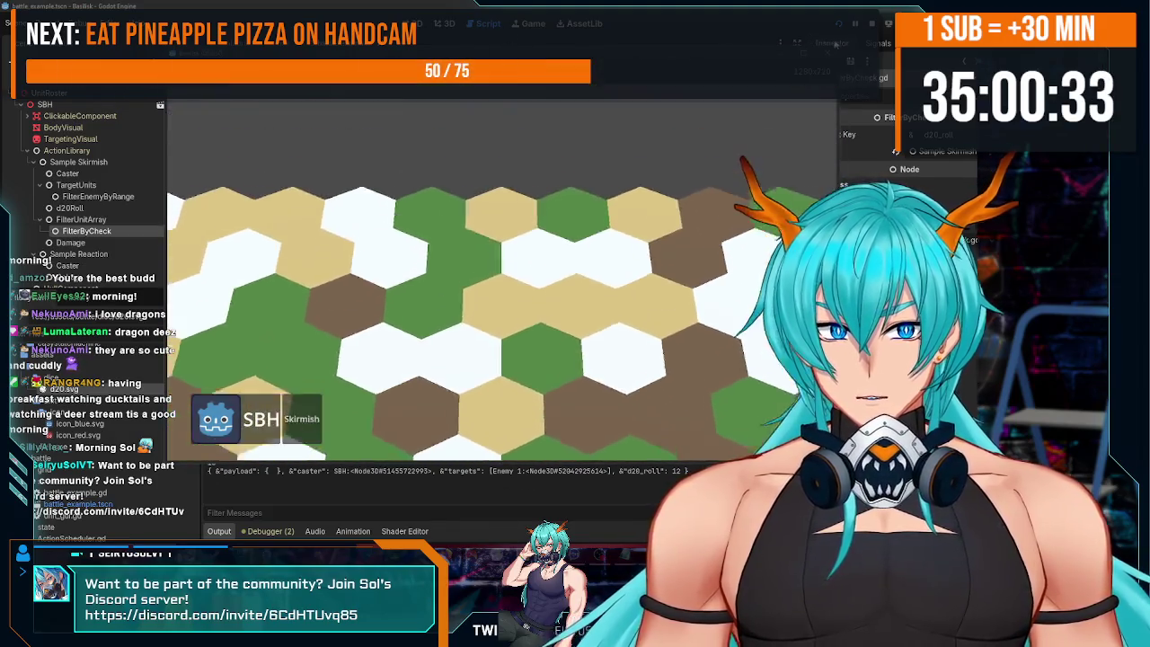
key(F8)
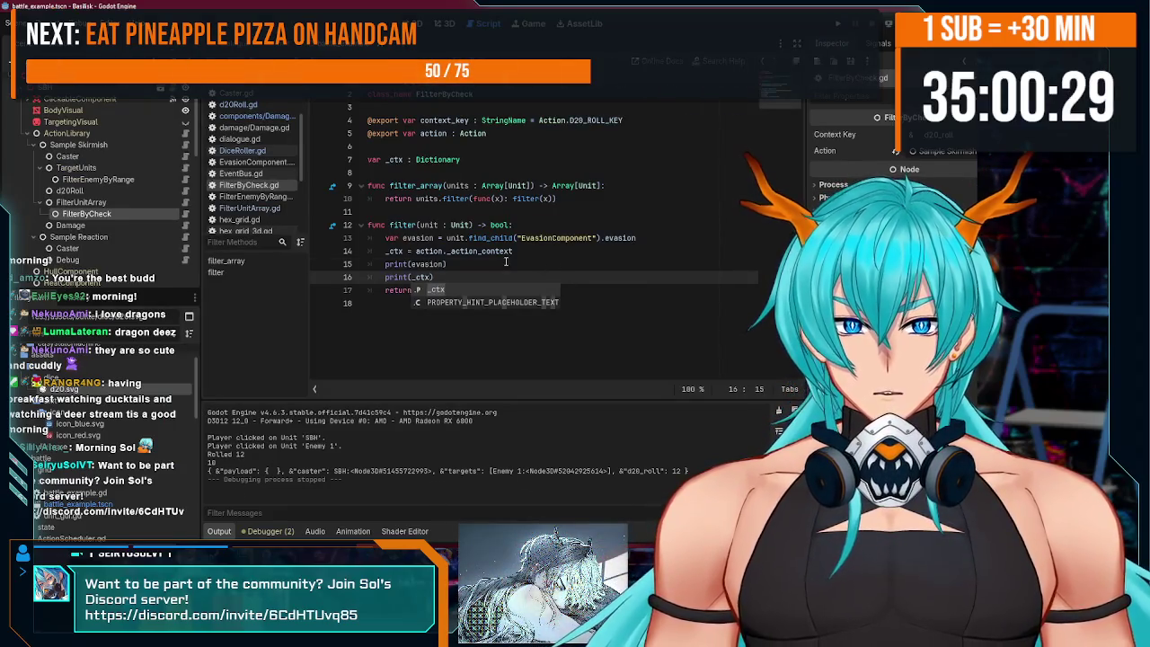
- Review the evasion comparison on the return line, then open FilterUnitArray.gd from its node
click(449, 264)
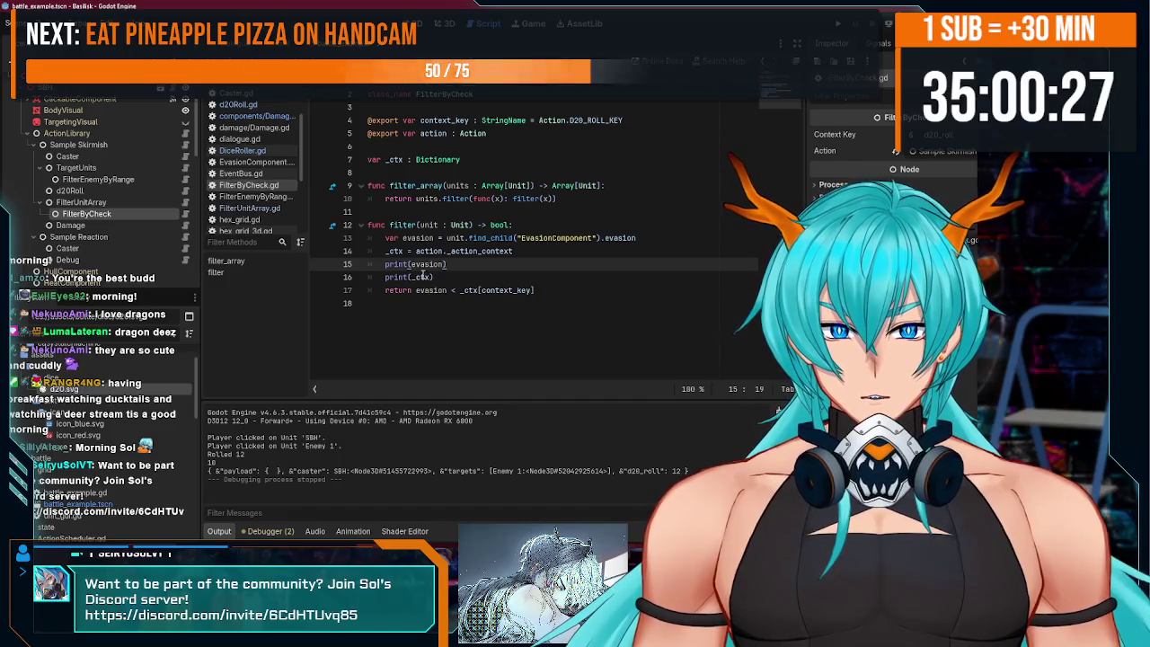
double_click(422, 290)
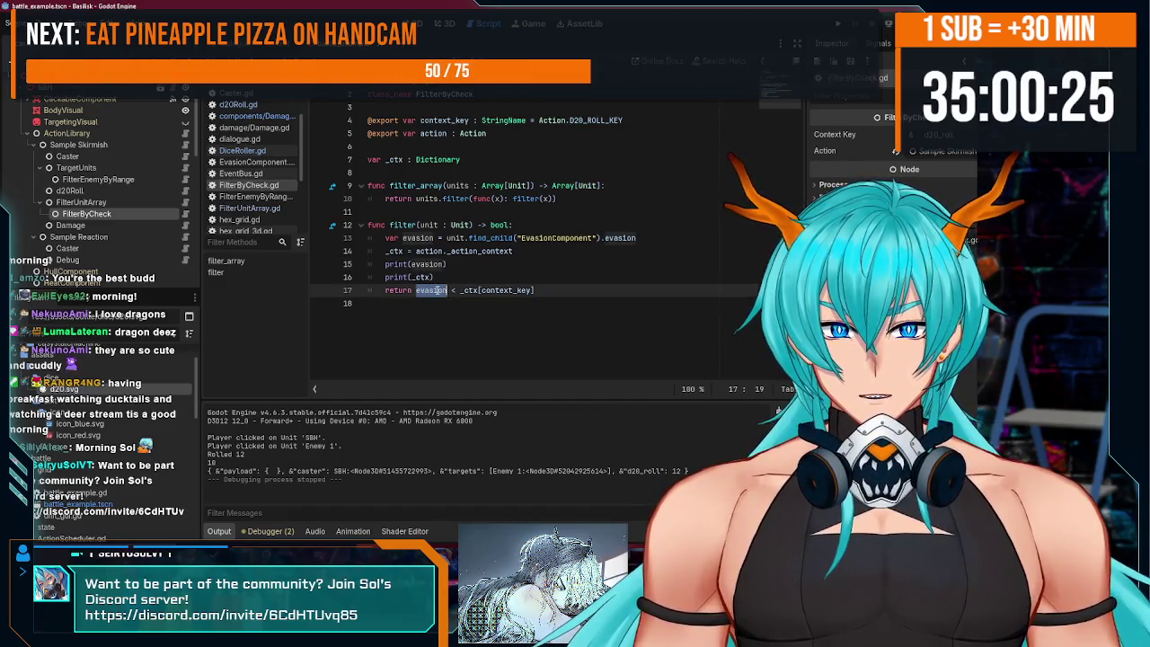
click(467, 291)
click(548, 290)
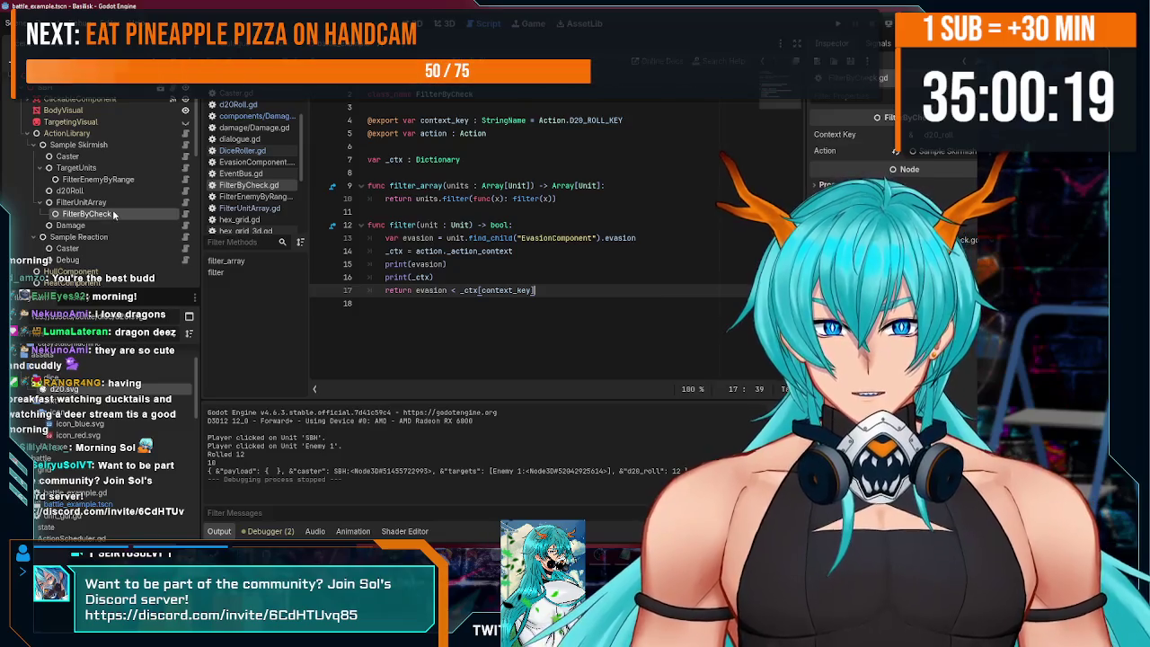
scroll(113, 210, down, 1)
click(104, 177)
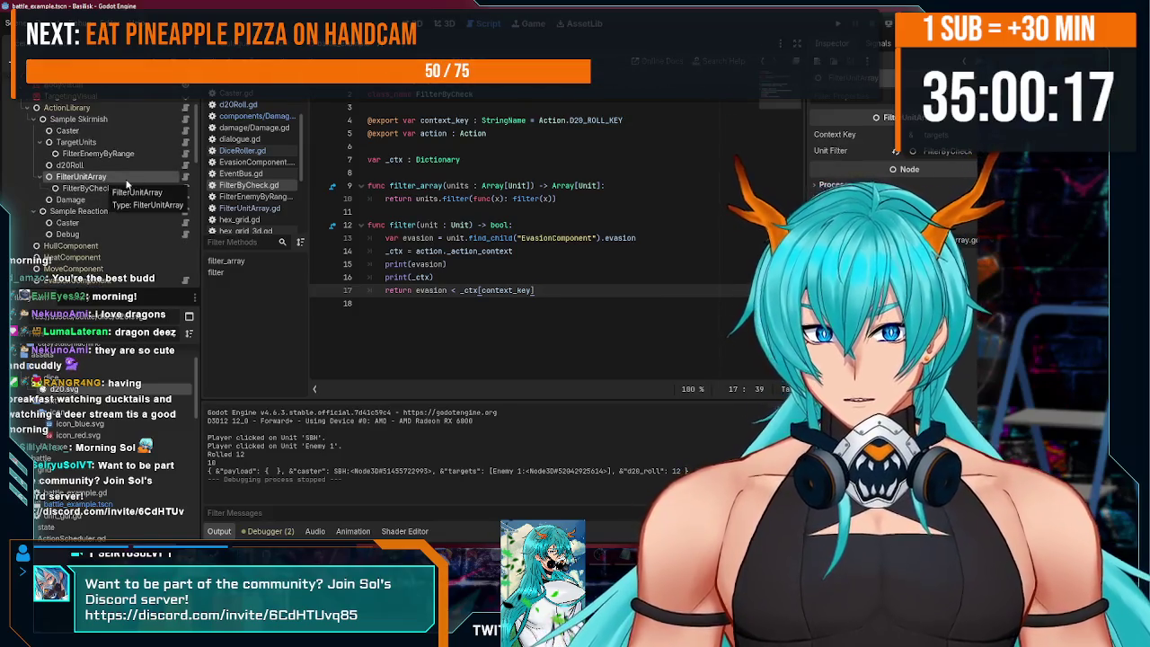
click(186, 176)
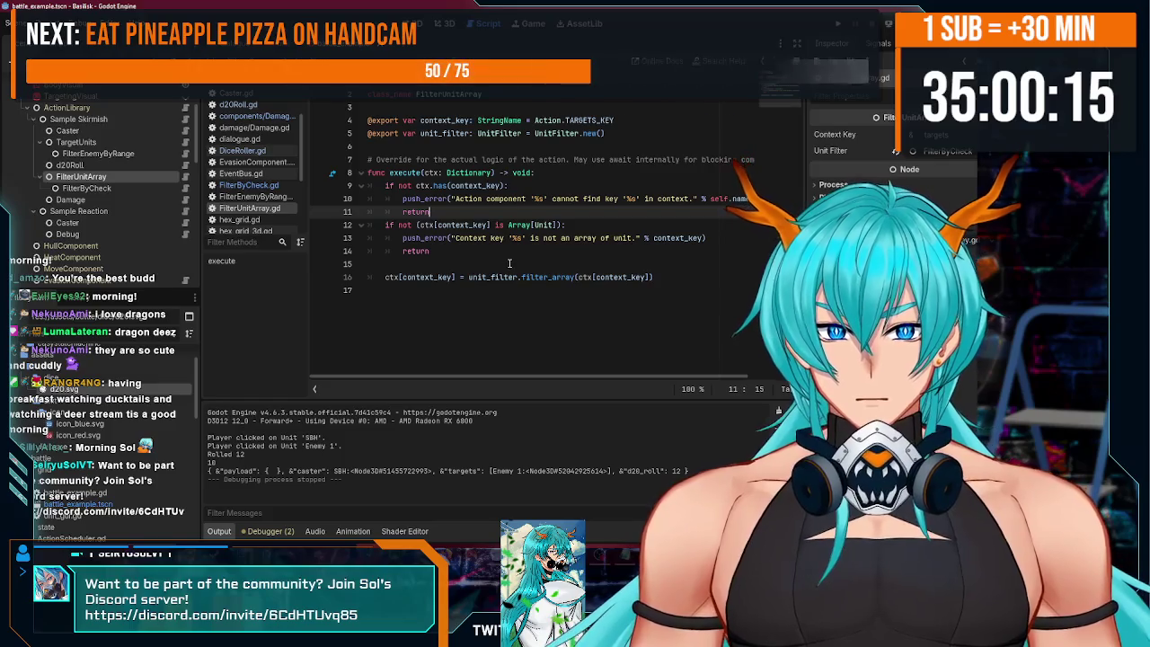
- Add print(ctx[context_key]) after line 16 of FilterUnitArray.gd and save
click(494, 268)
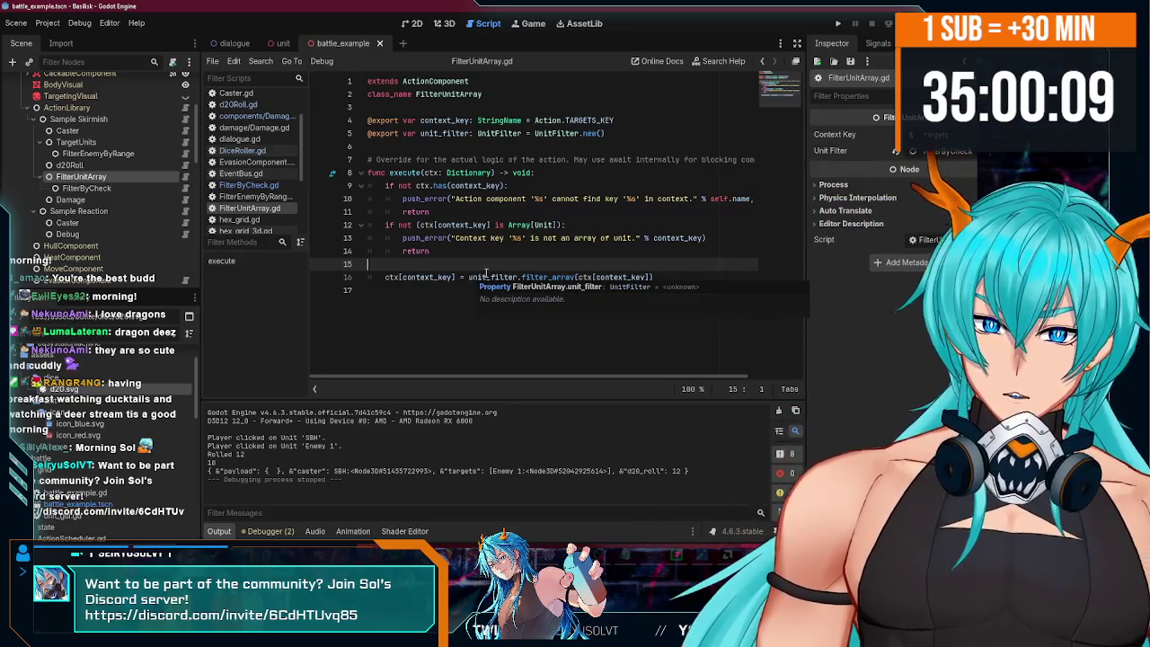
drag(578, 278, 645, 278)
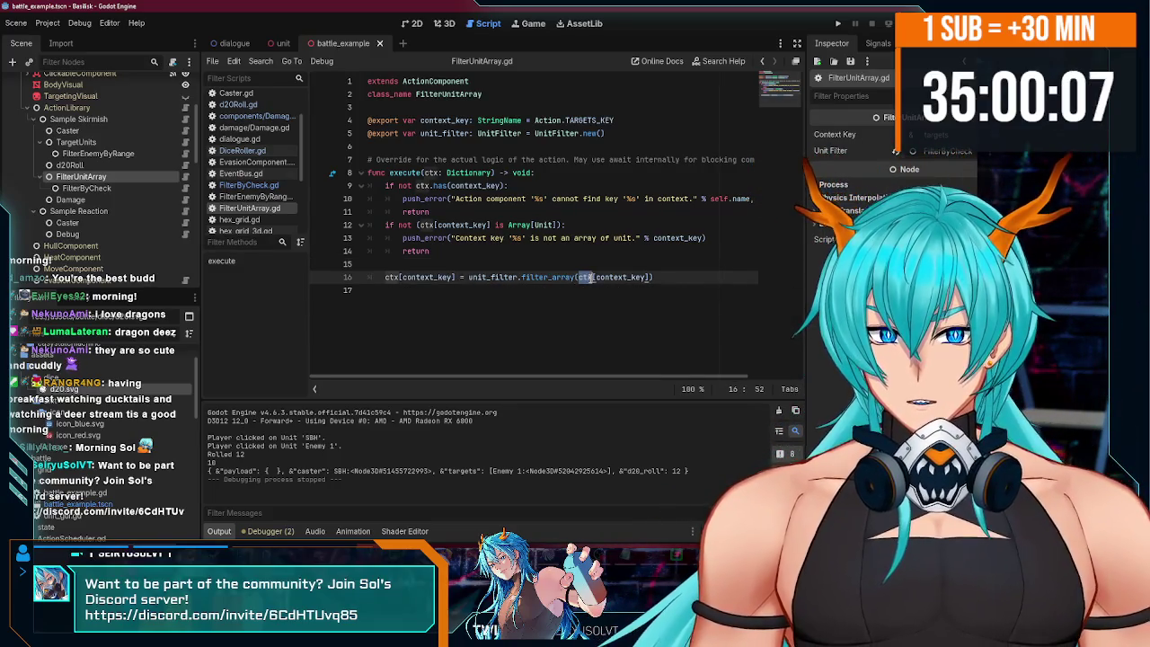
click(651, 279)
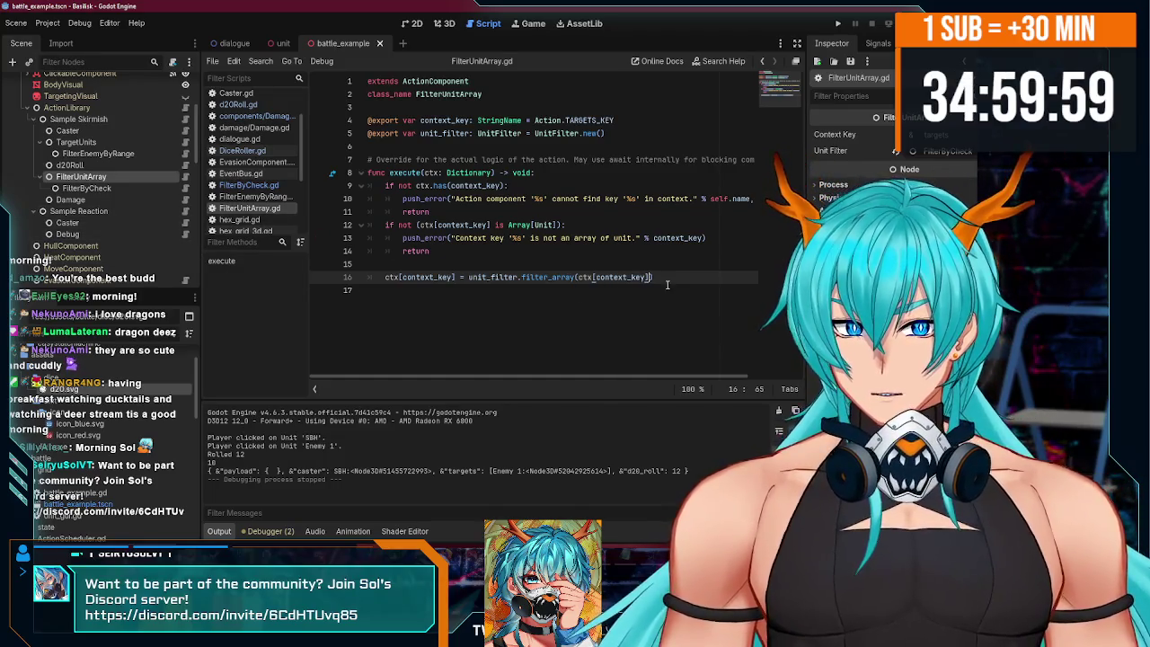
key(Return)
text(rint()
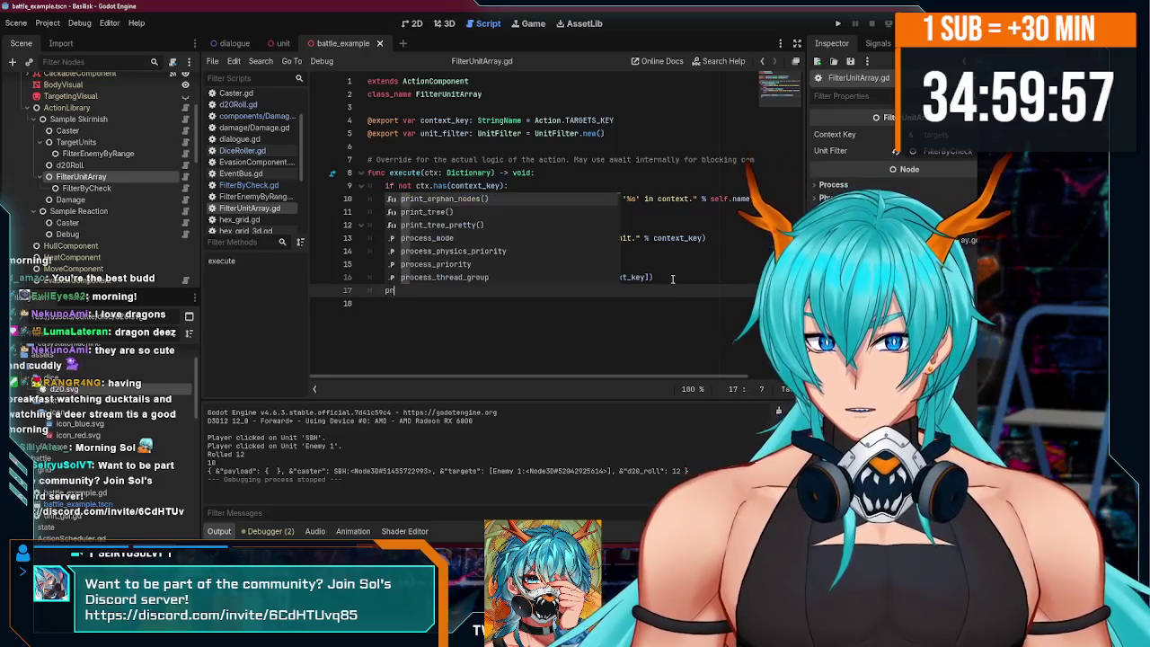
click(458, 278)
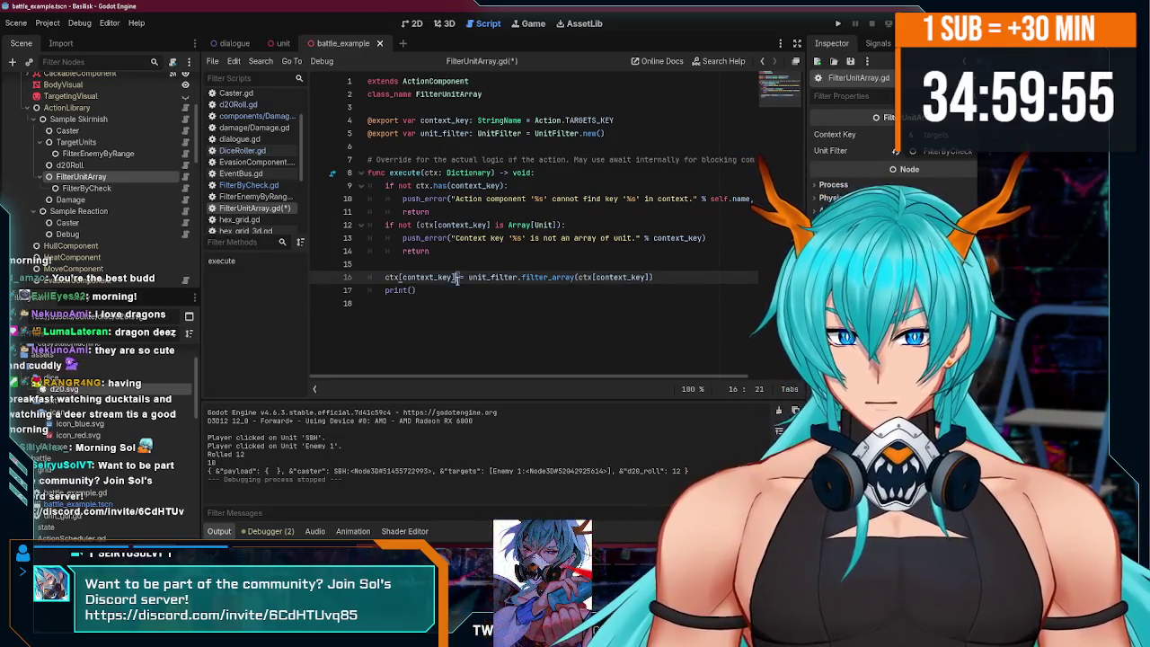
drag(399, 280, 385, 279)
key(ctrl+c)
click(415, 291)
key(ctrl+v)
key(ctrl+s)
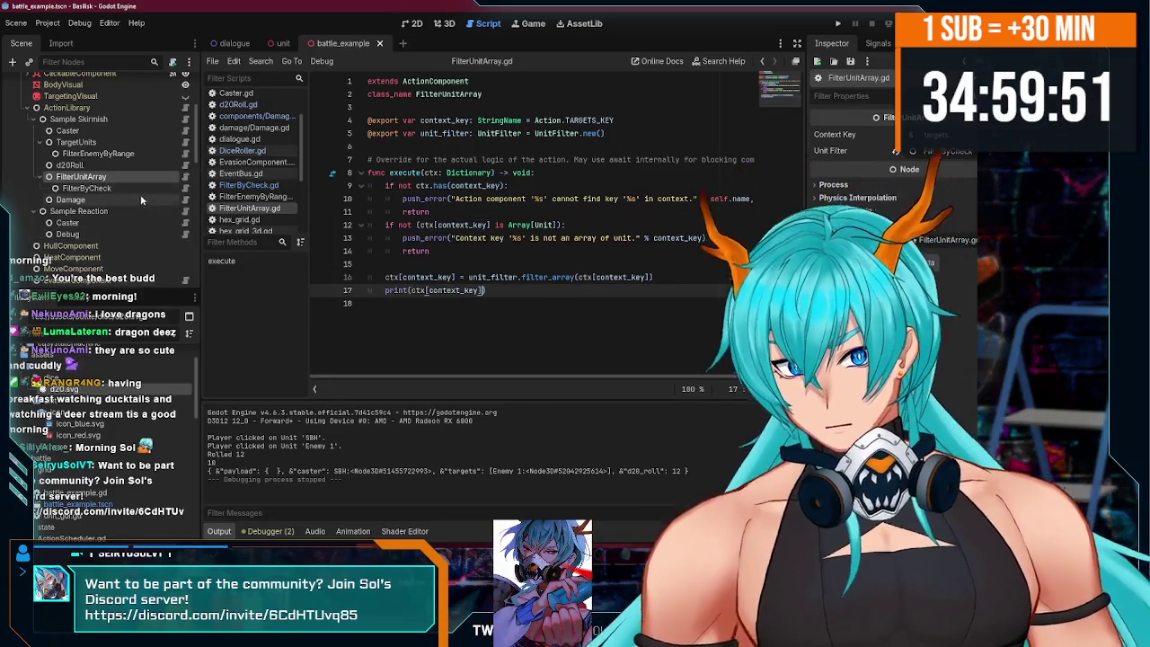
- Remove FilterByCheck.gd's debug prints, save everything, and run the project
click(185, 188)
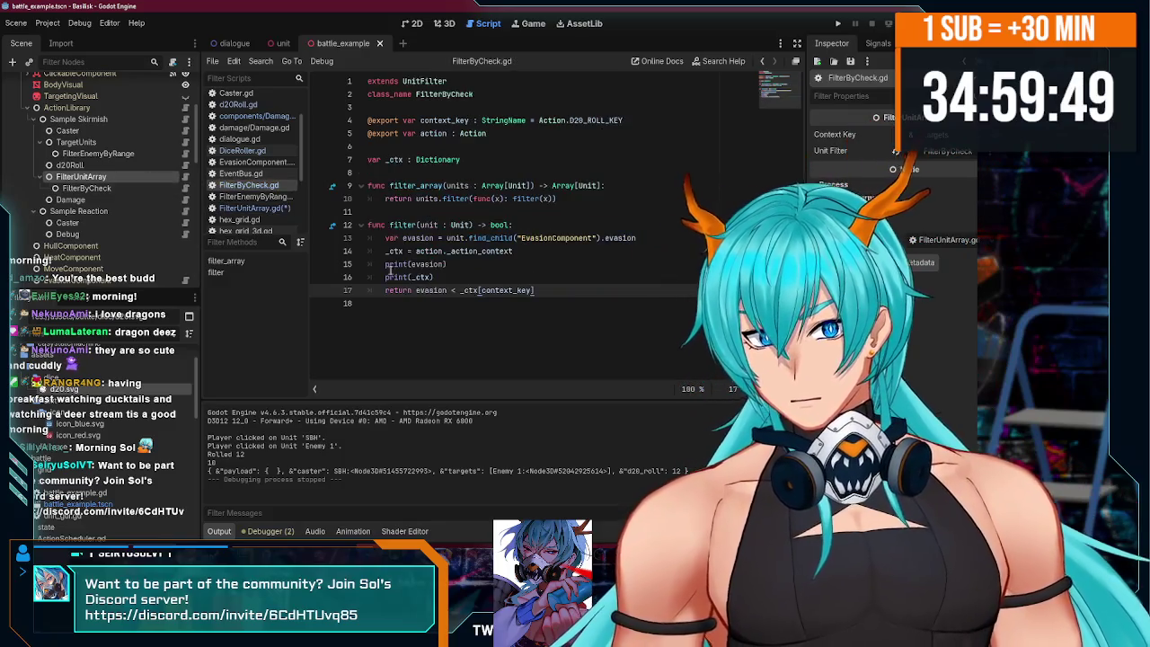
key(ctrl+s)
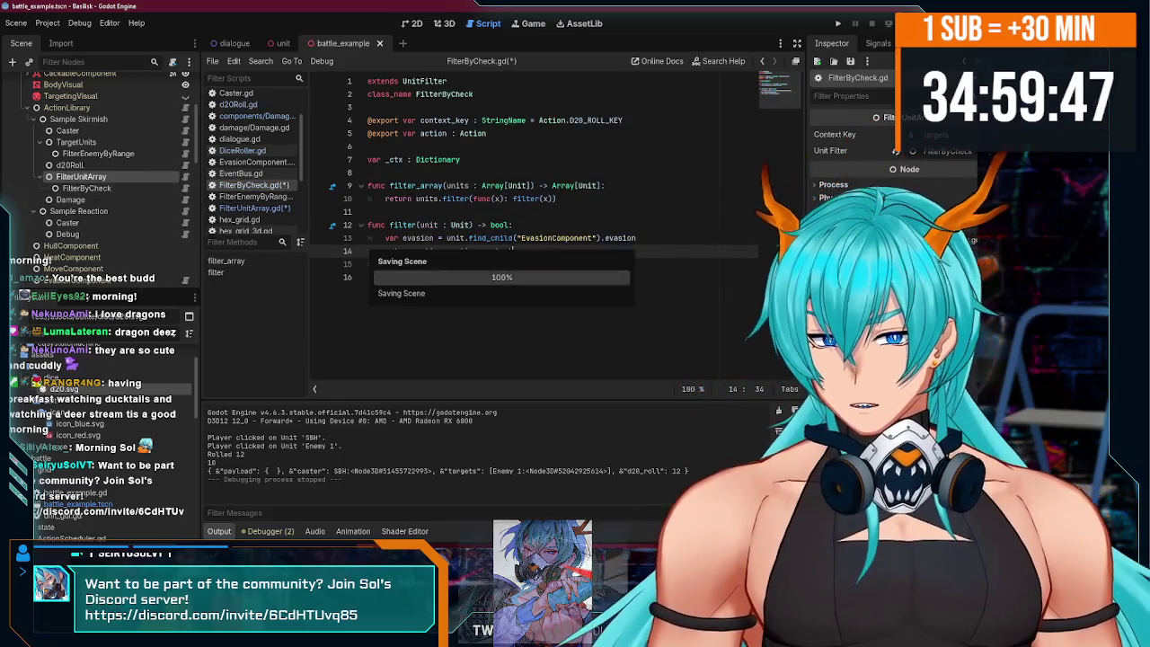
click(838, 24)
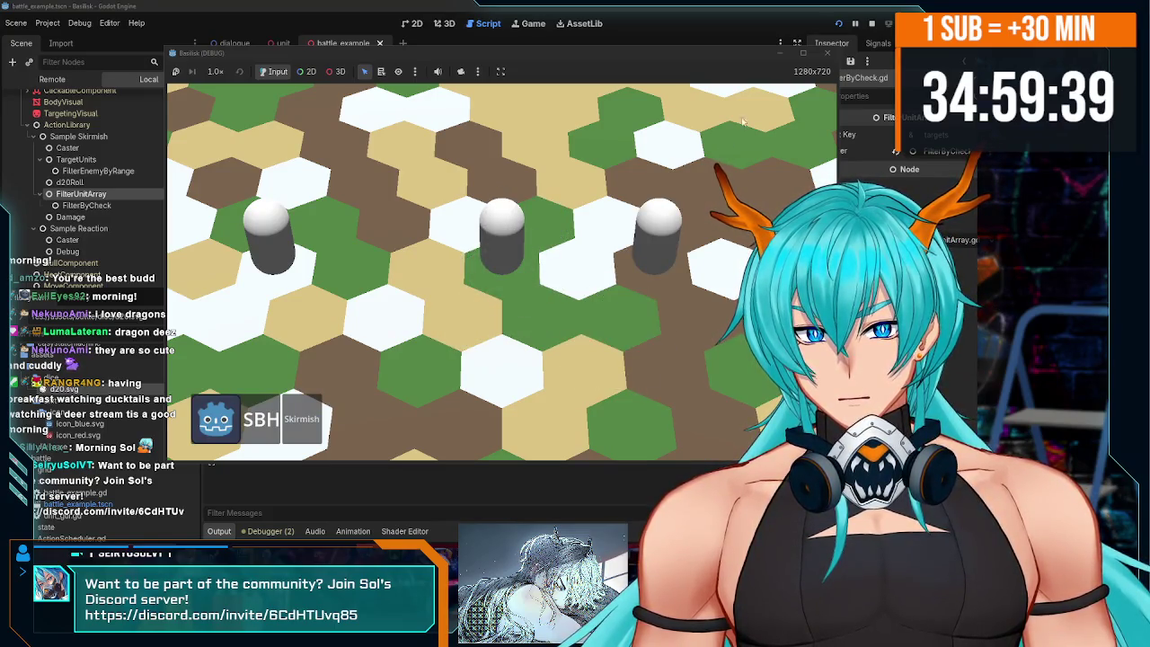
- Stop the game, select the Damage node, run the project again, then stop it
key(F8)
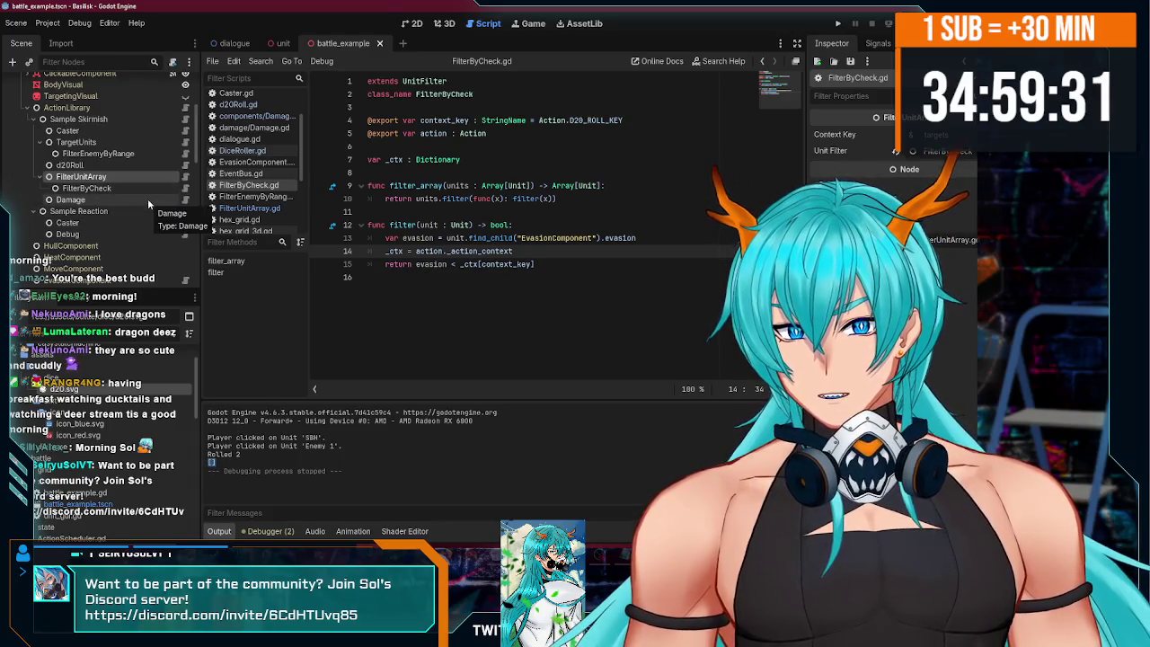
scroll(148, 205, up, 1)
click(99, 224)
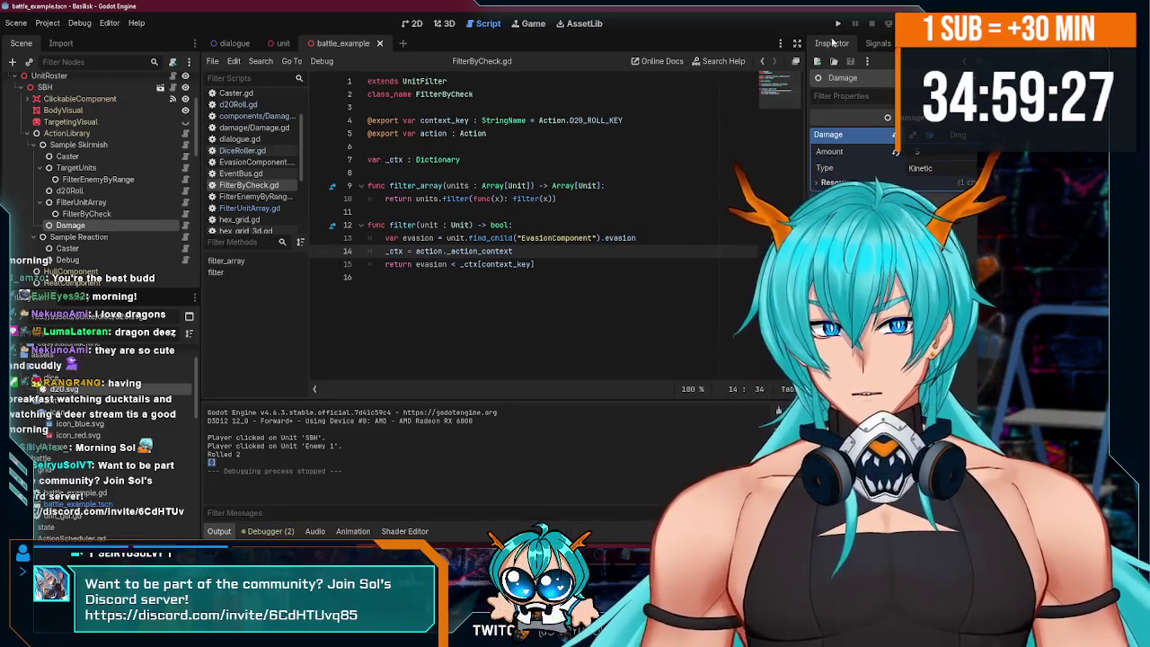
click(838, 25)
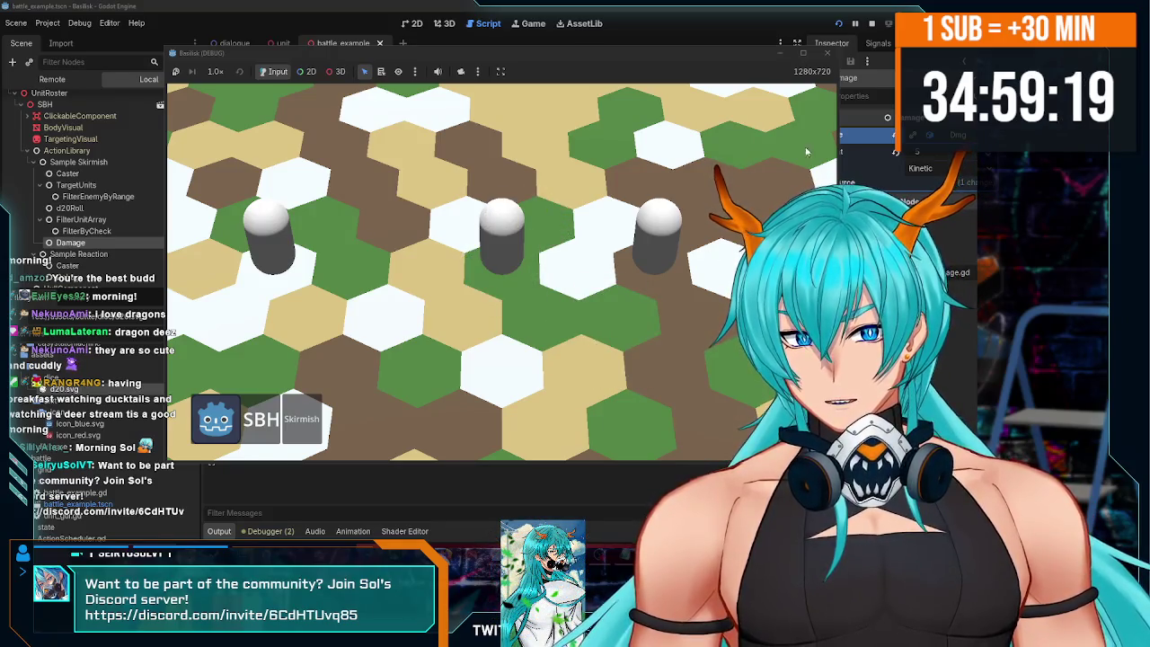
key(F8)
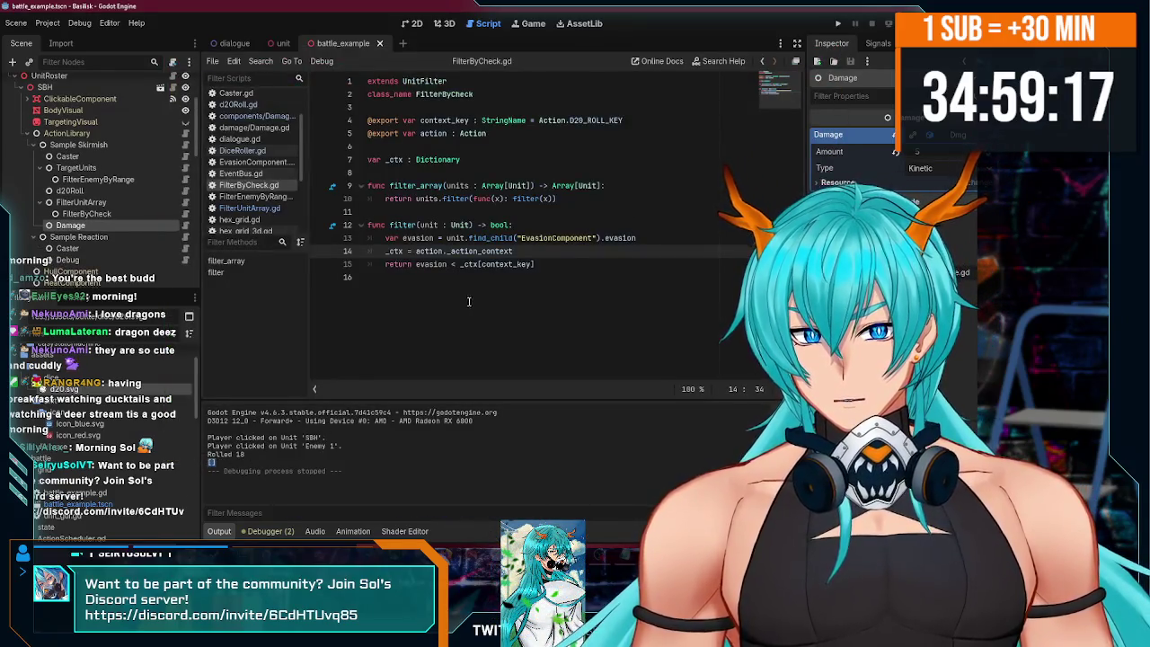
- Look through the Damage and FilterUnitArray scripts, then open FilterByCheck.gd
click(184, 226)
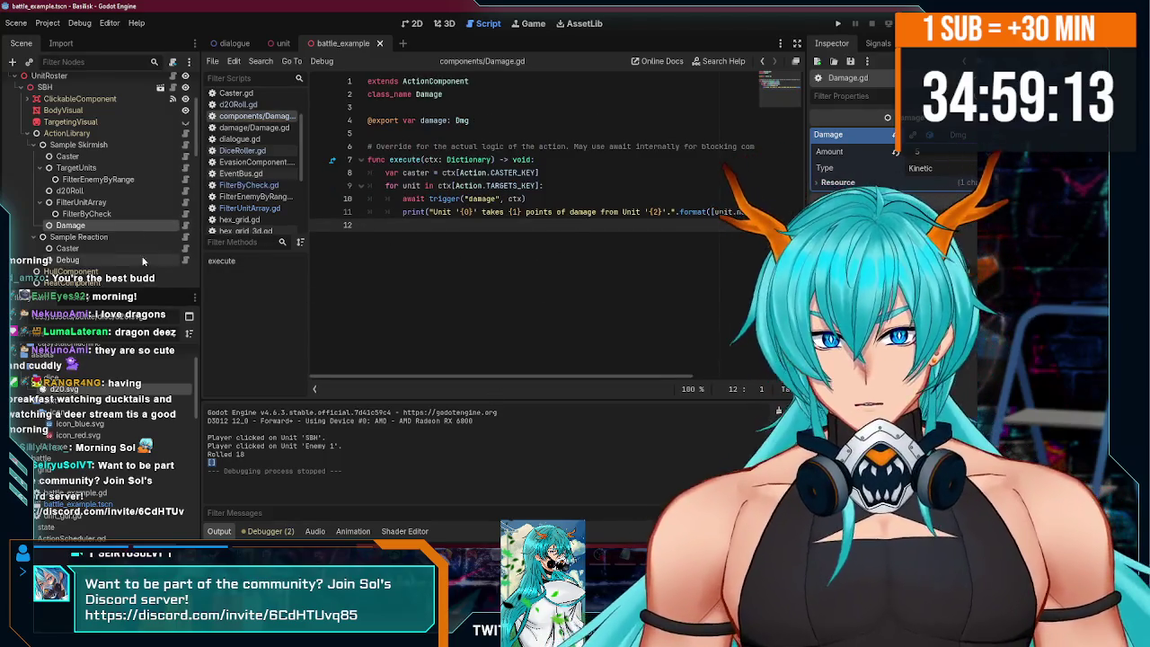
click(185, 203)
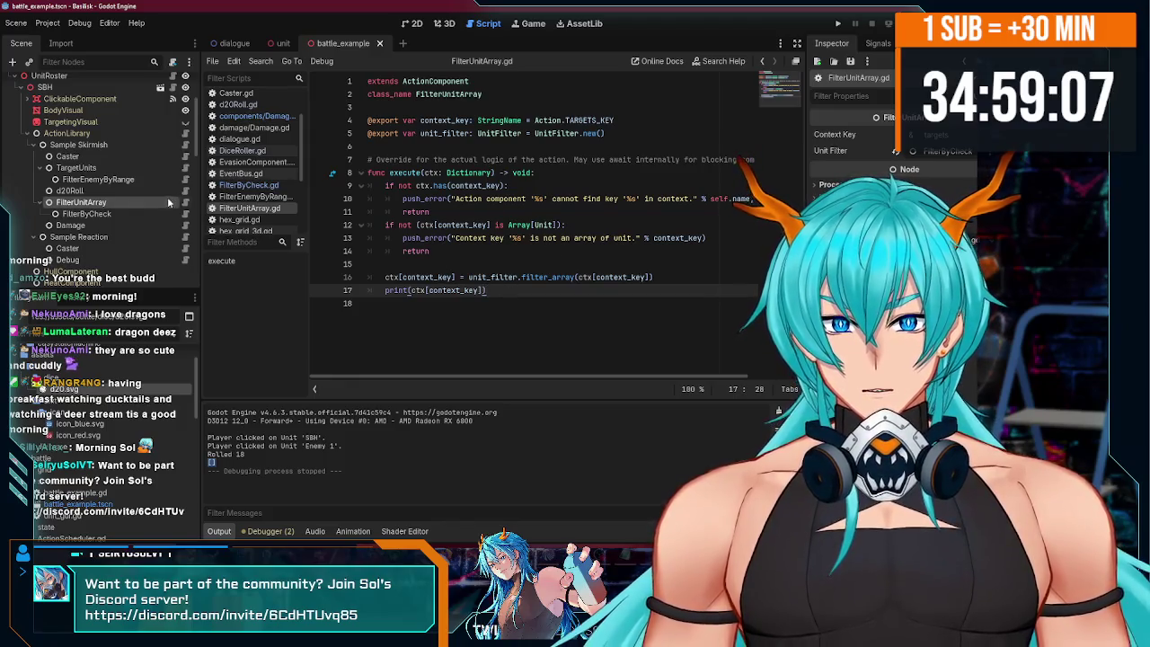
click(90, 214)
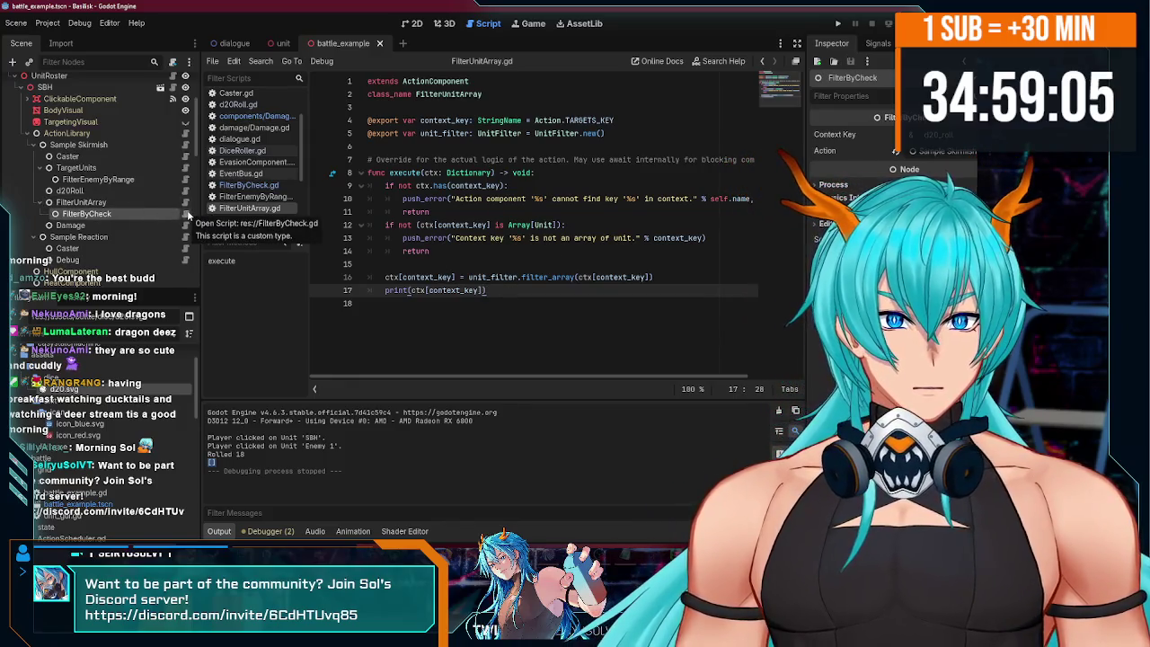
click(186, 213)
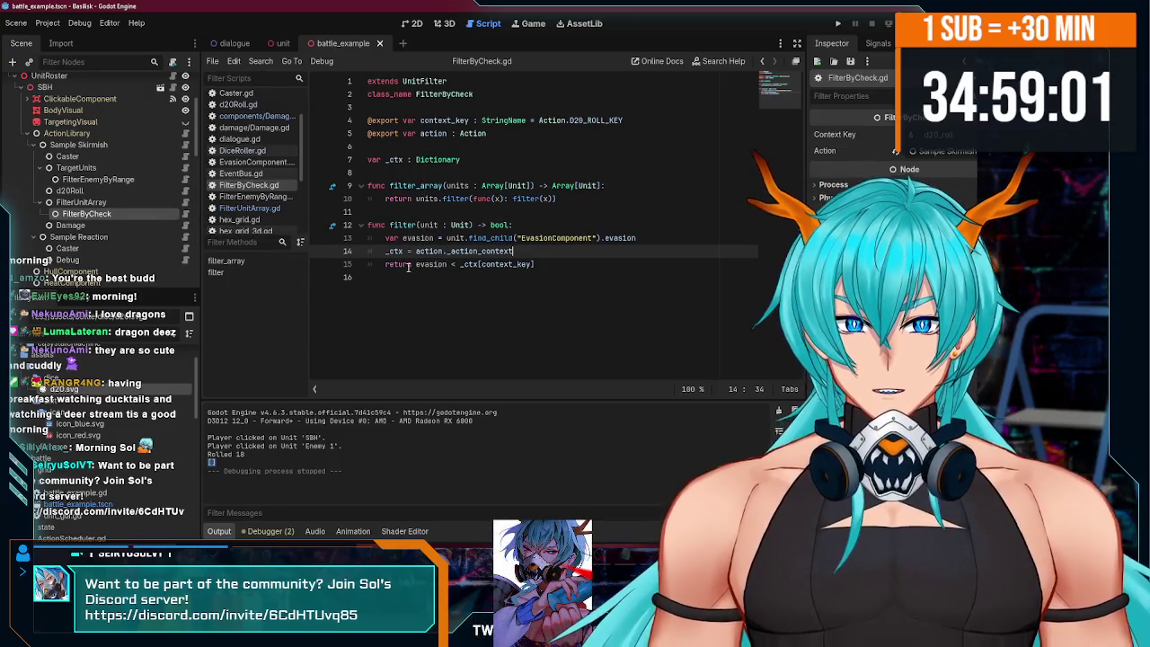
mouse_move(460, 254)
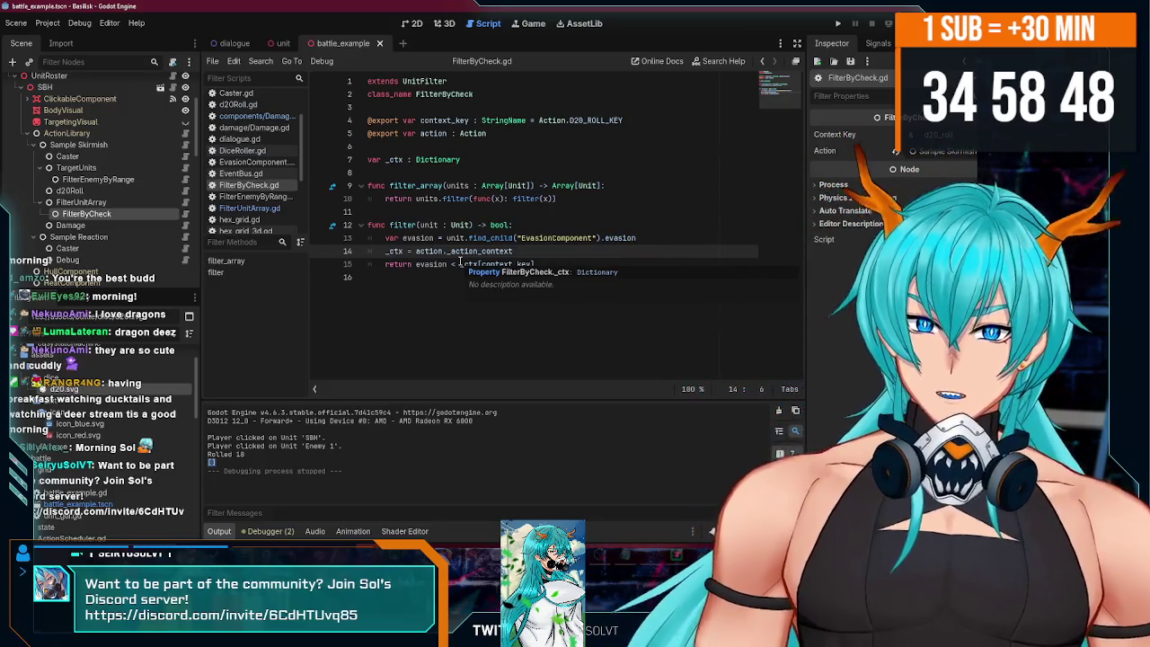
- Copy _ctx[context_key] from the return line onto a new line after line 14, and save
click(570, 251)
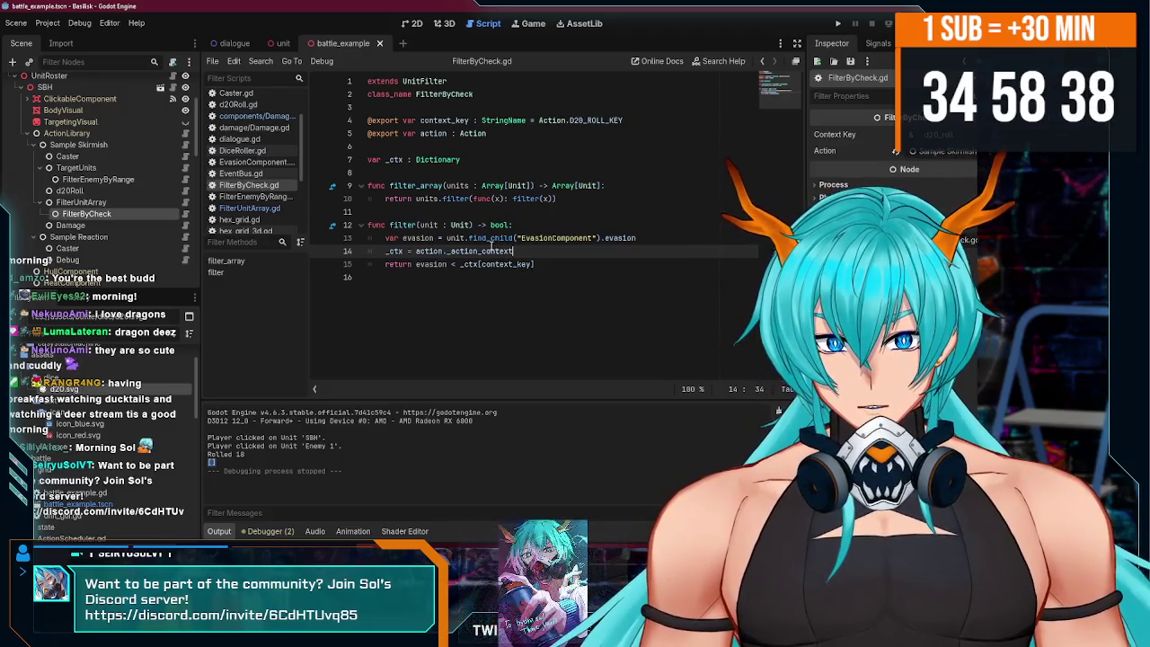
double_click(418, 238)
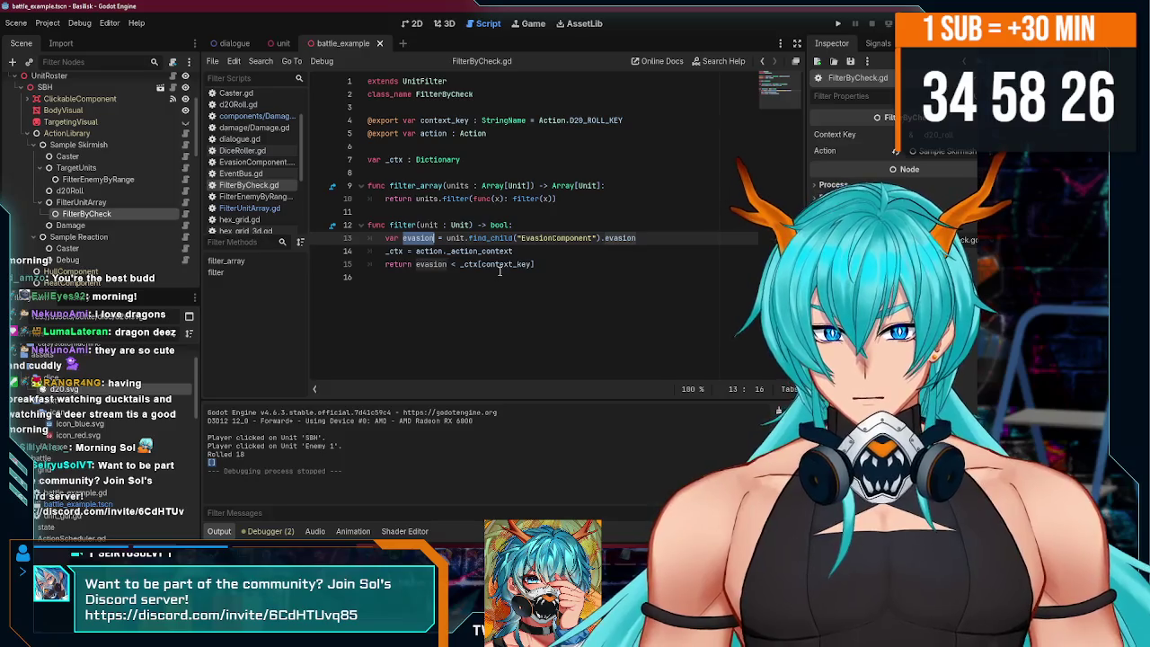
click(535, 251)
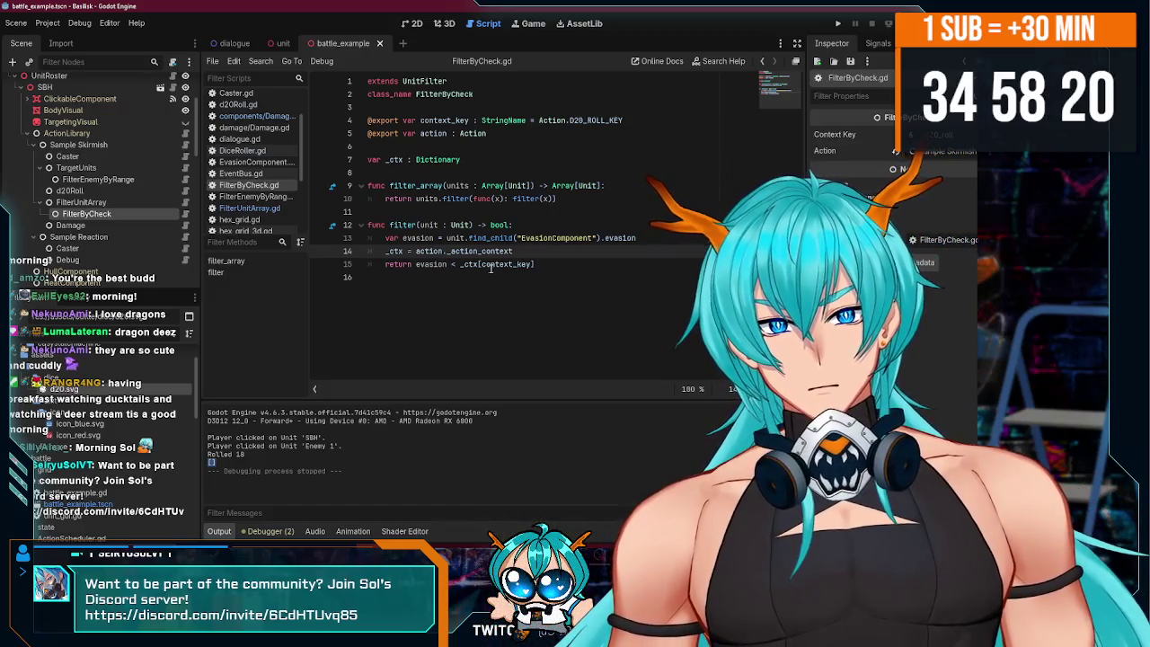
double_click(435, 265)
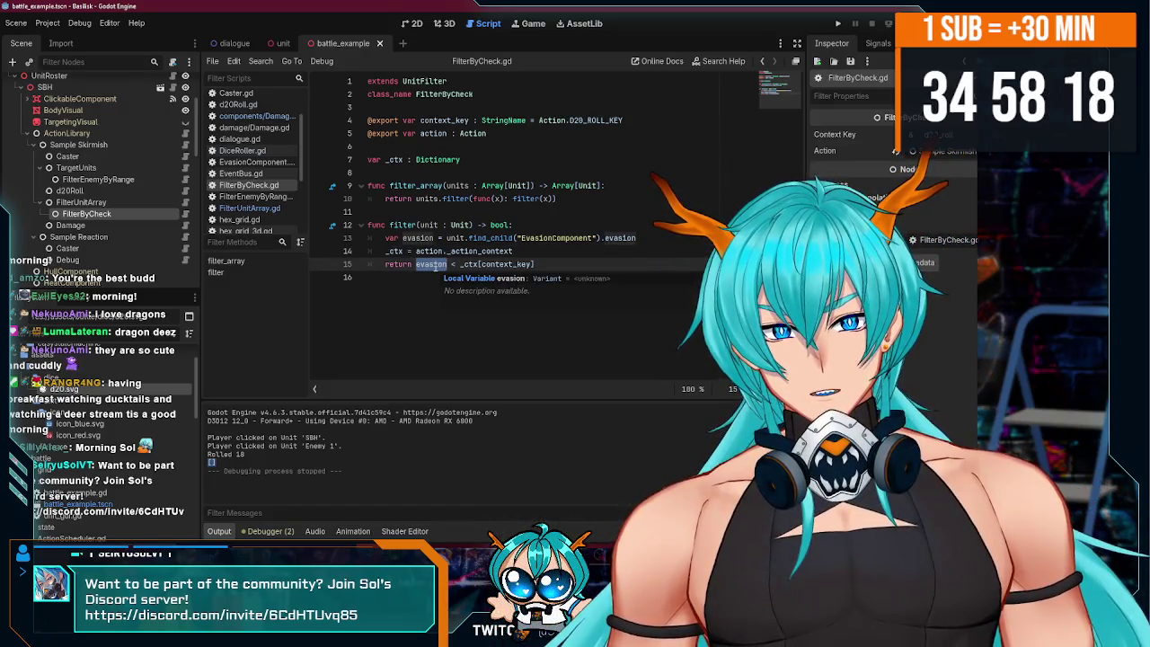
mouse_move(460, 264)
mouse_down()
mouse_move(557, 264)
mouse_move(460, 264)
mouse_up()
key(ctrl+c)
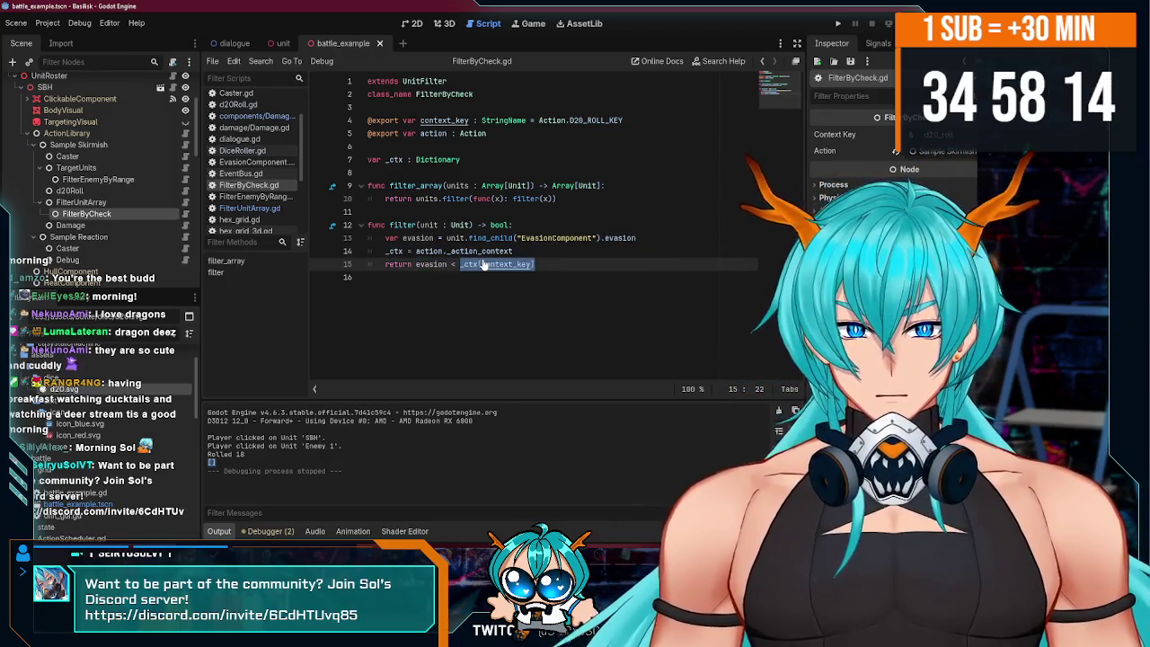
click(529, 251)
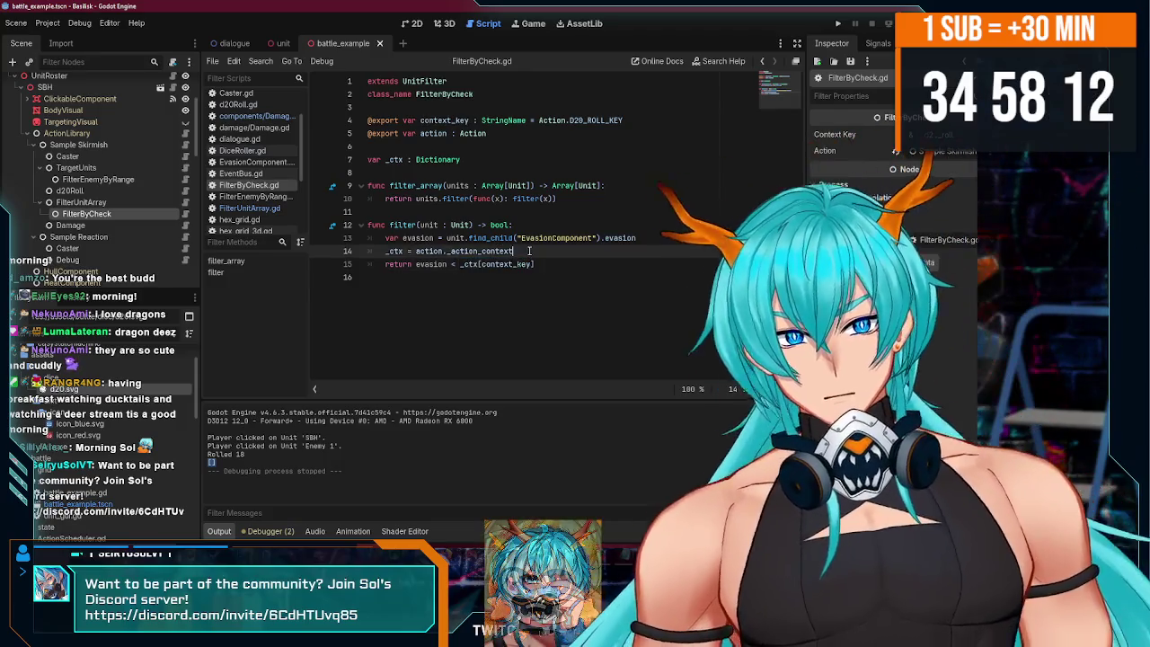
key(Return)
key(ctrl+v)
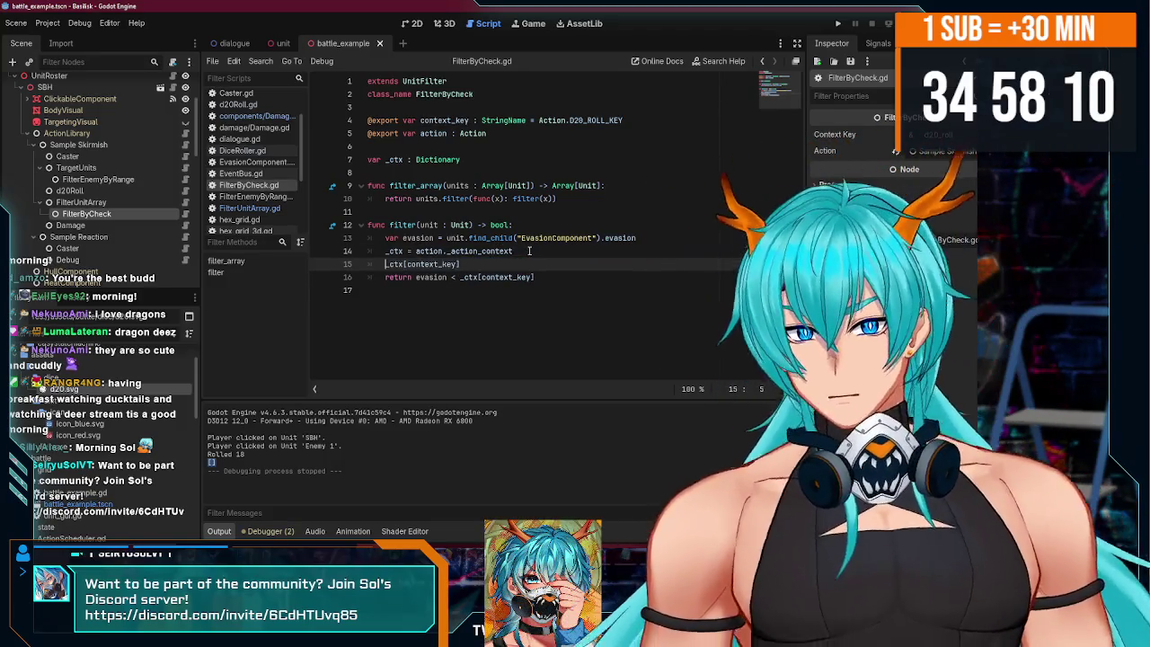
text(()
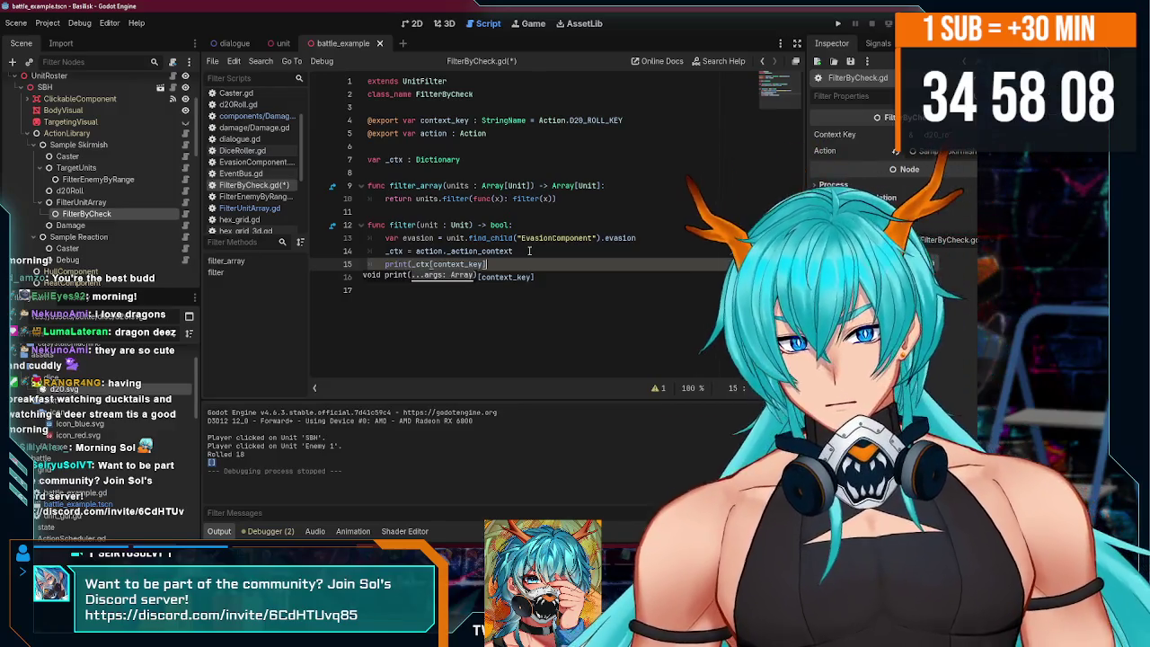
key(ctrl+s)
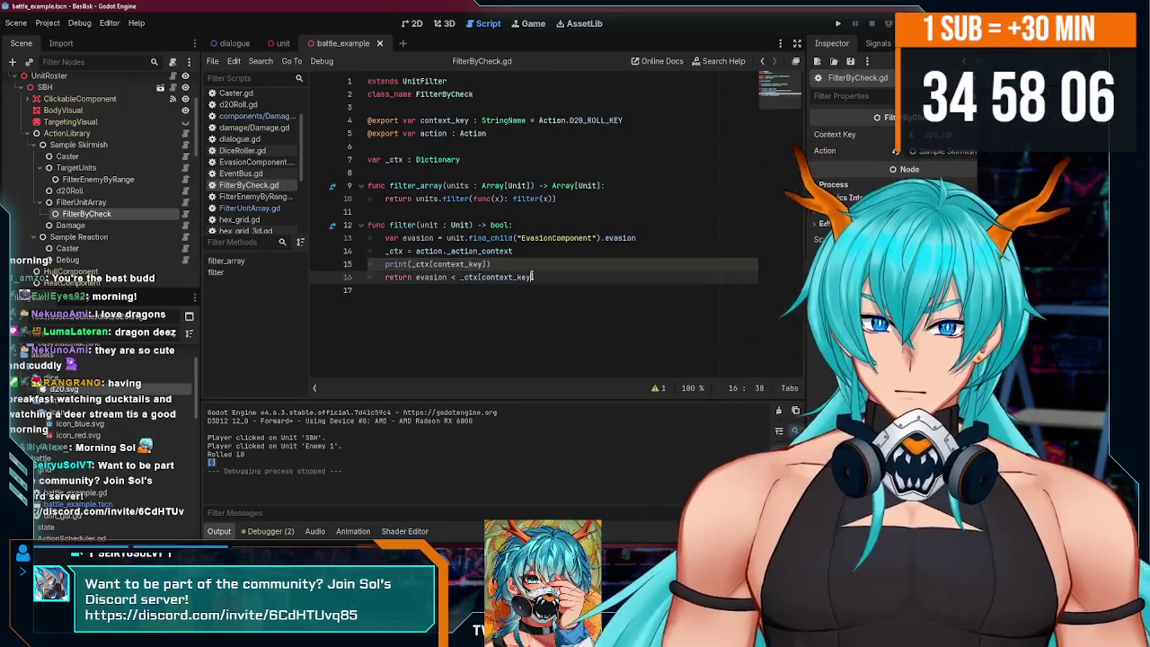
- Insert print(evasion < _ctx[context_key]) above the return and run; output shows Rolled 13, true
double_click(485, 278)
click(524, 259)
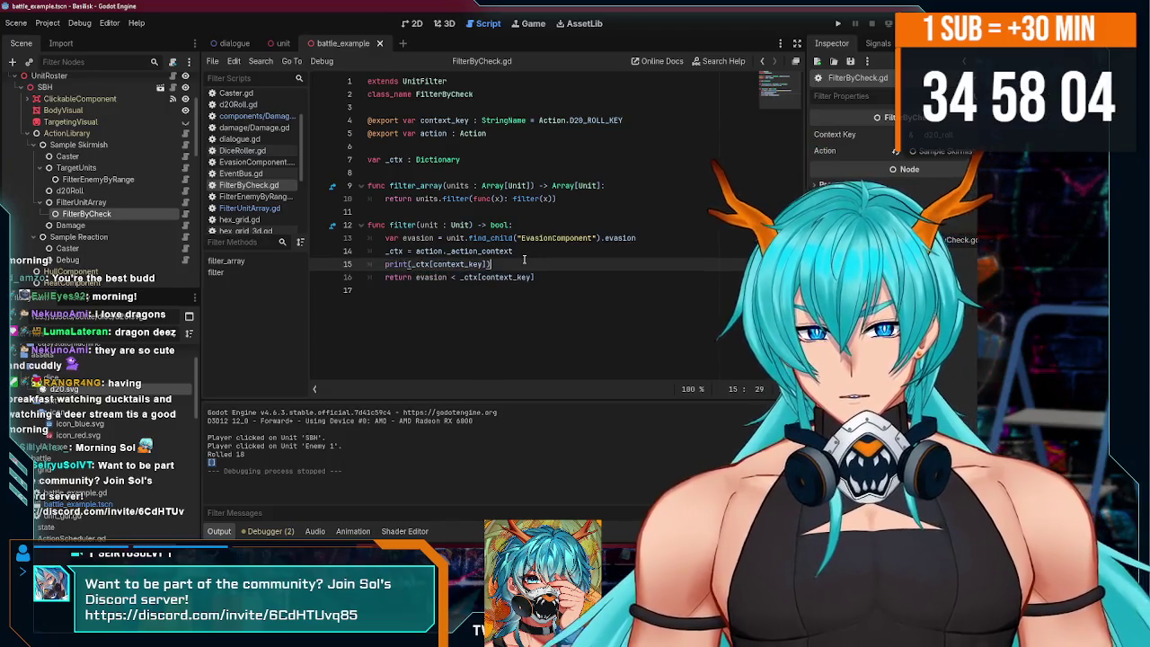
key(Return)
text(()
text(evasion < _ctx[context_key])
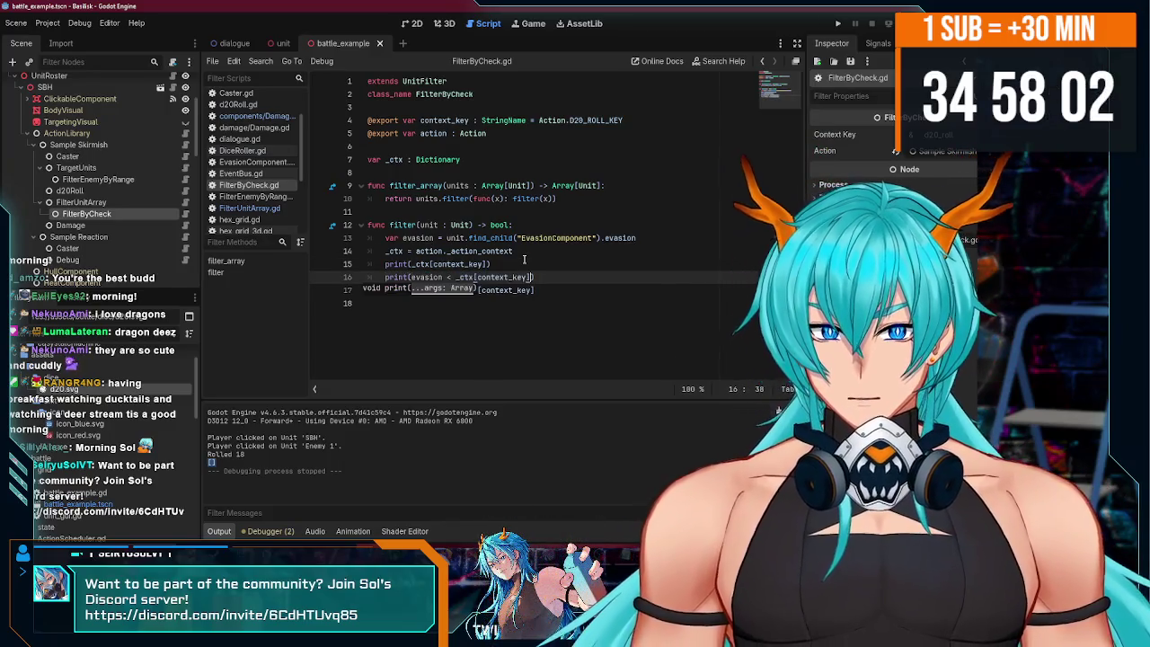
key(F5)
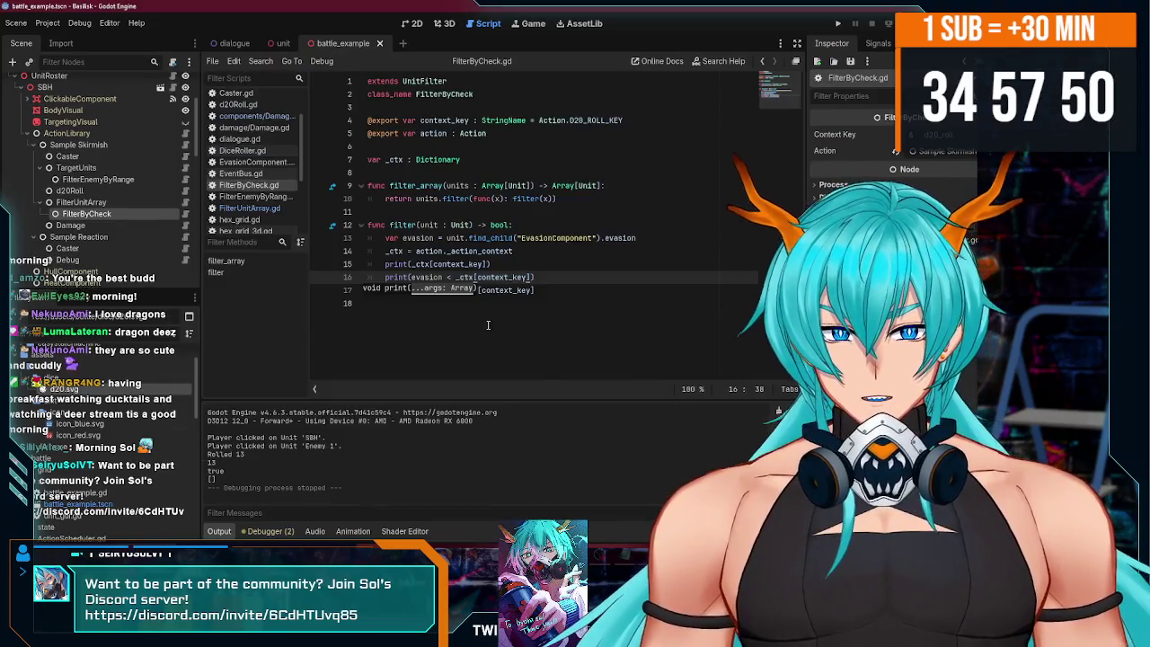
click(549, 291)
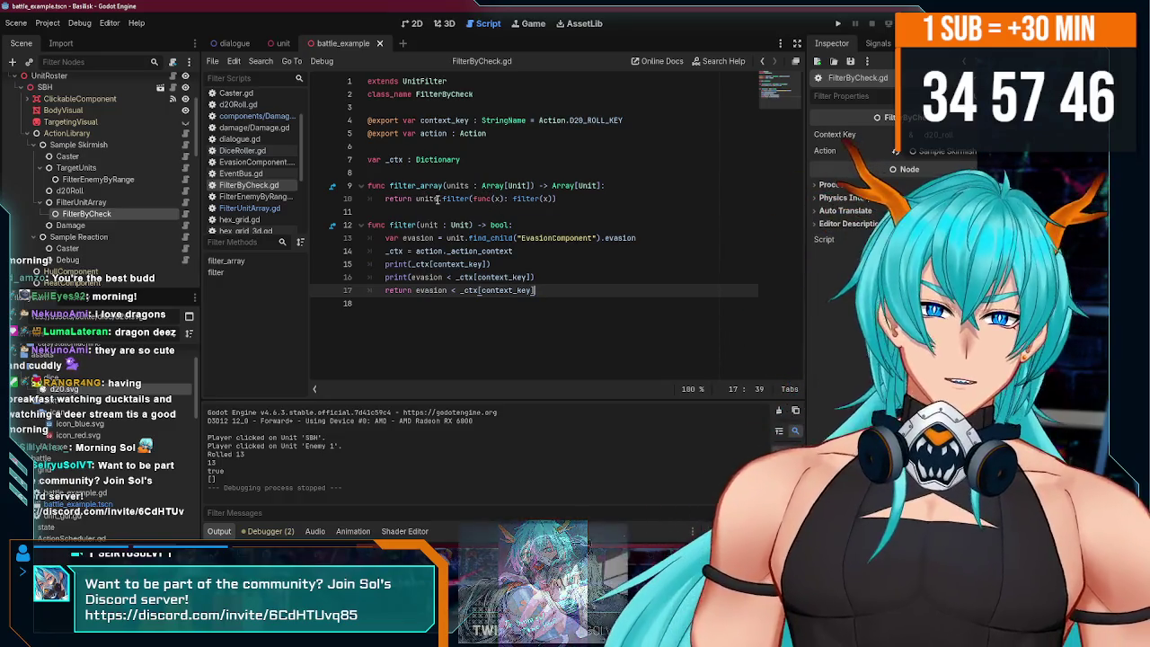
click(618, 185)
key(Return)
text(for unit in units:)
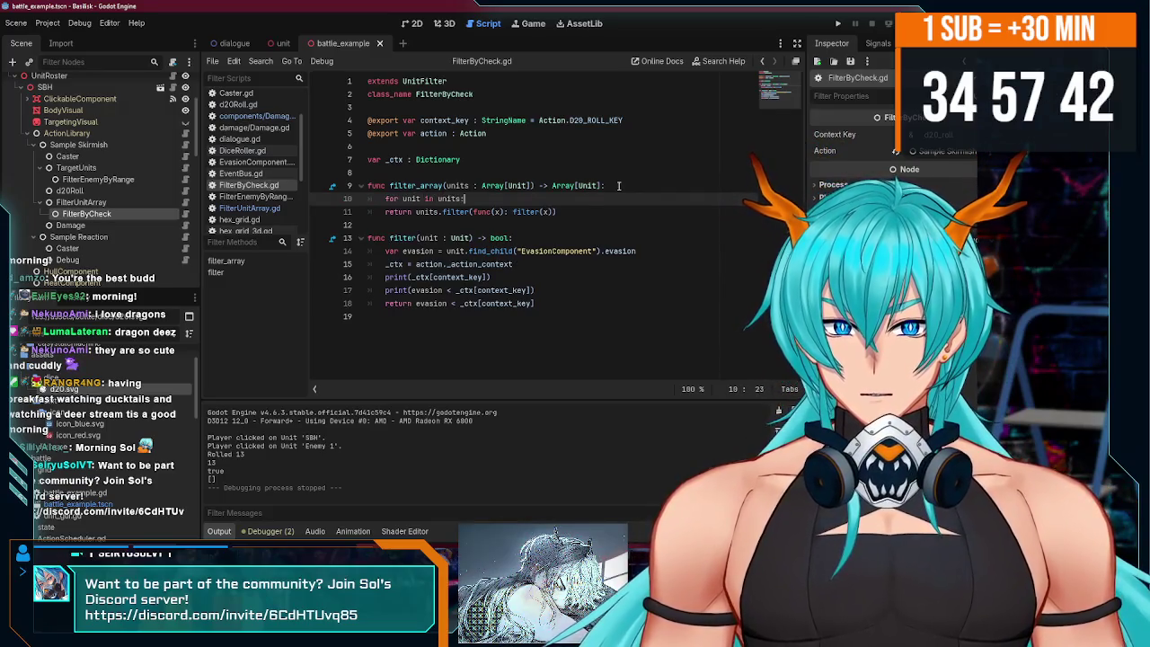
- Declare var to_return : Array[Unit] = [] on a new line above the for loop
key(Return)
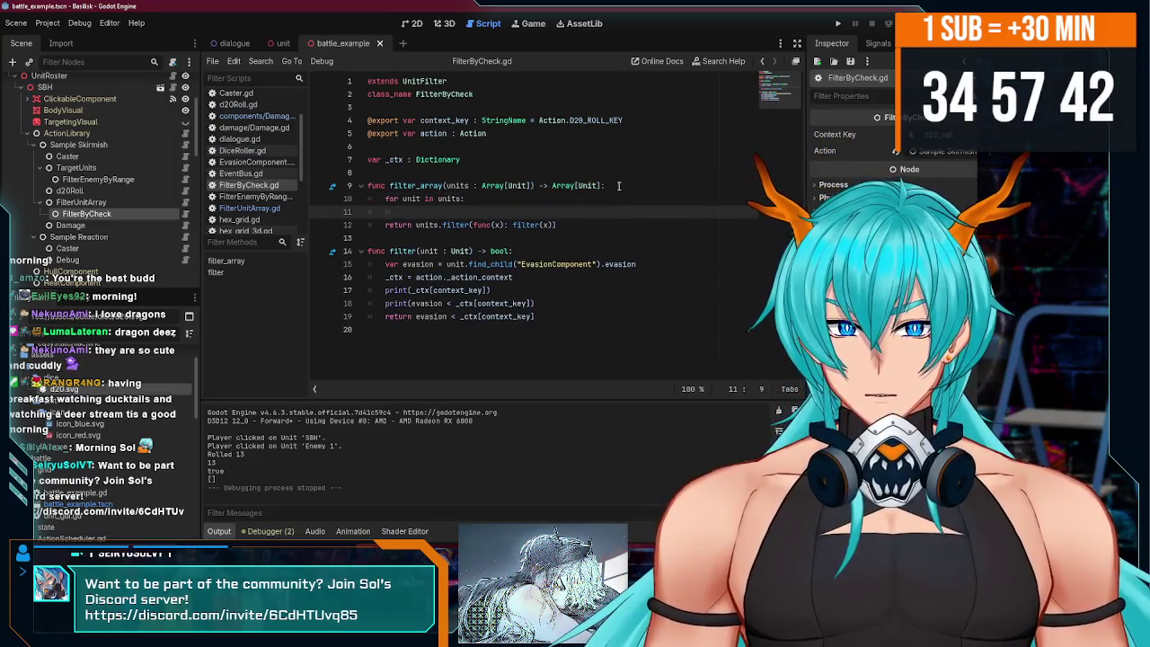
key(alt+Up)
key(BackSpace)
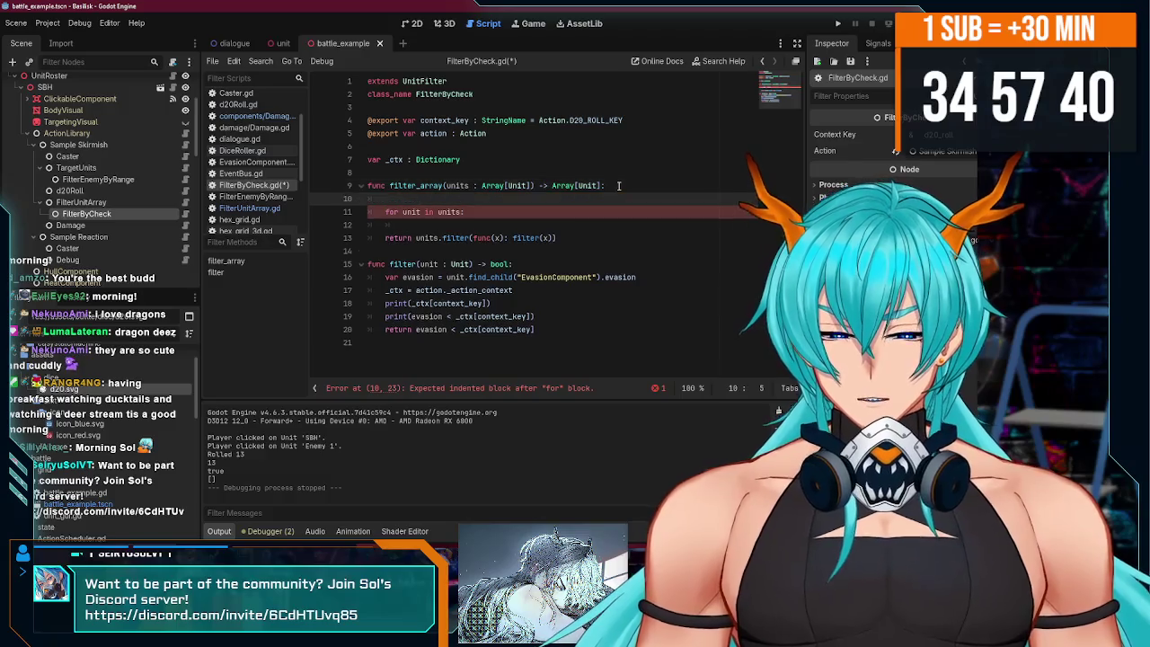
text(var to_return)
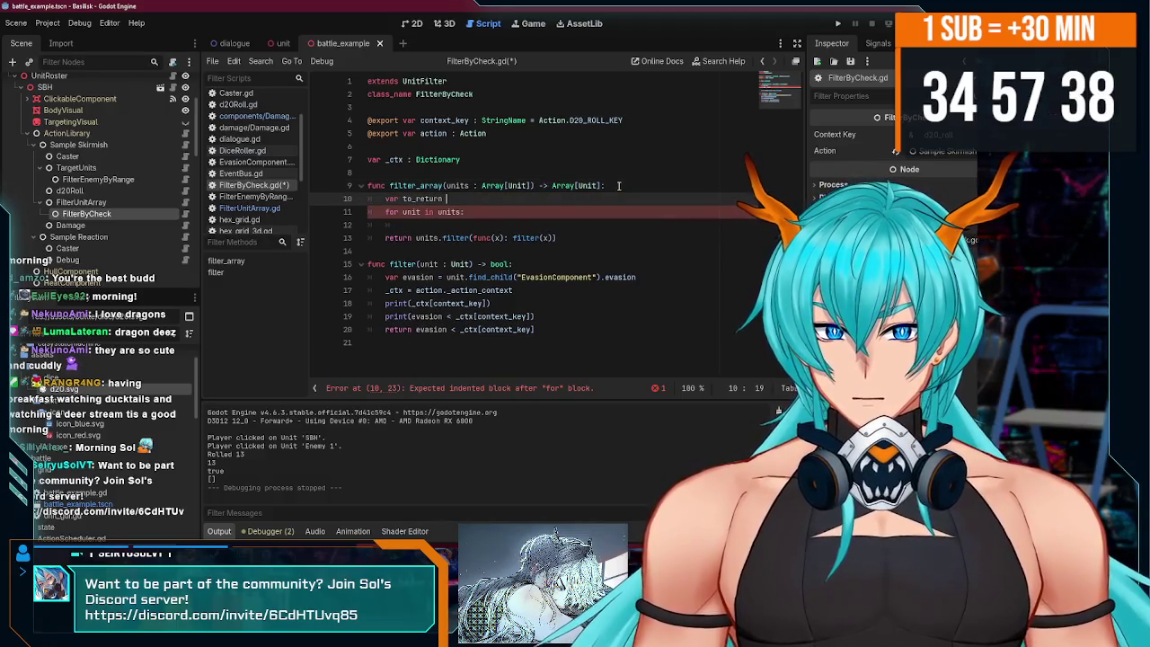
text(: )
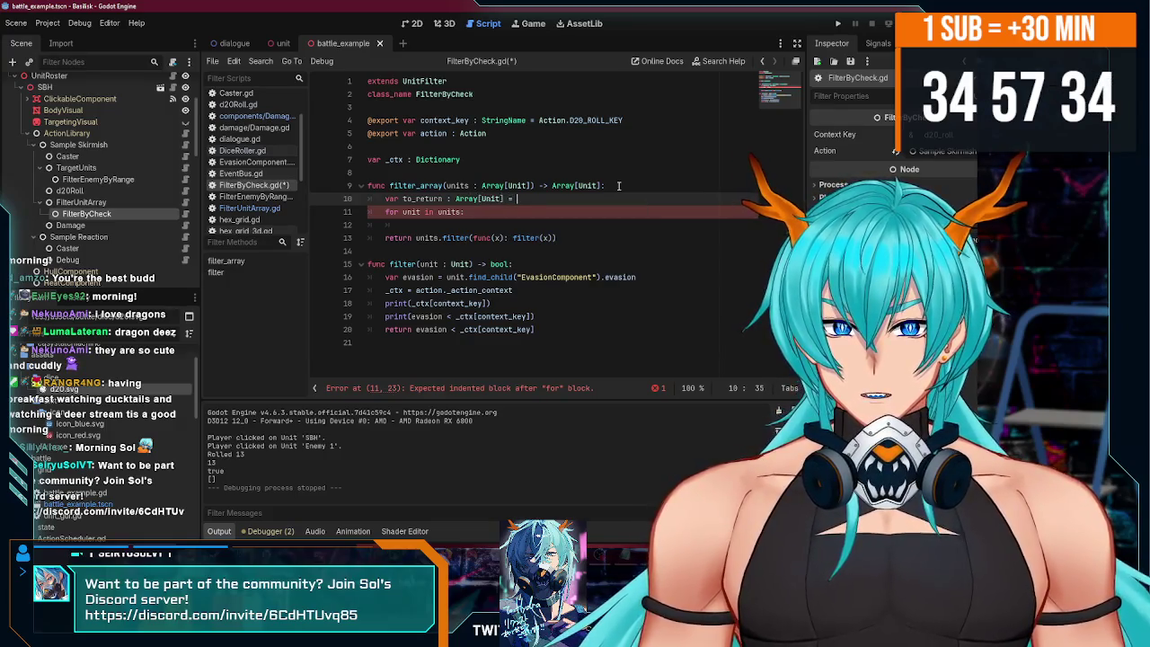
text([)
key(Escape)
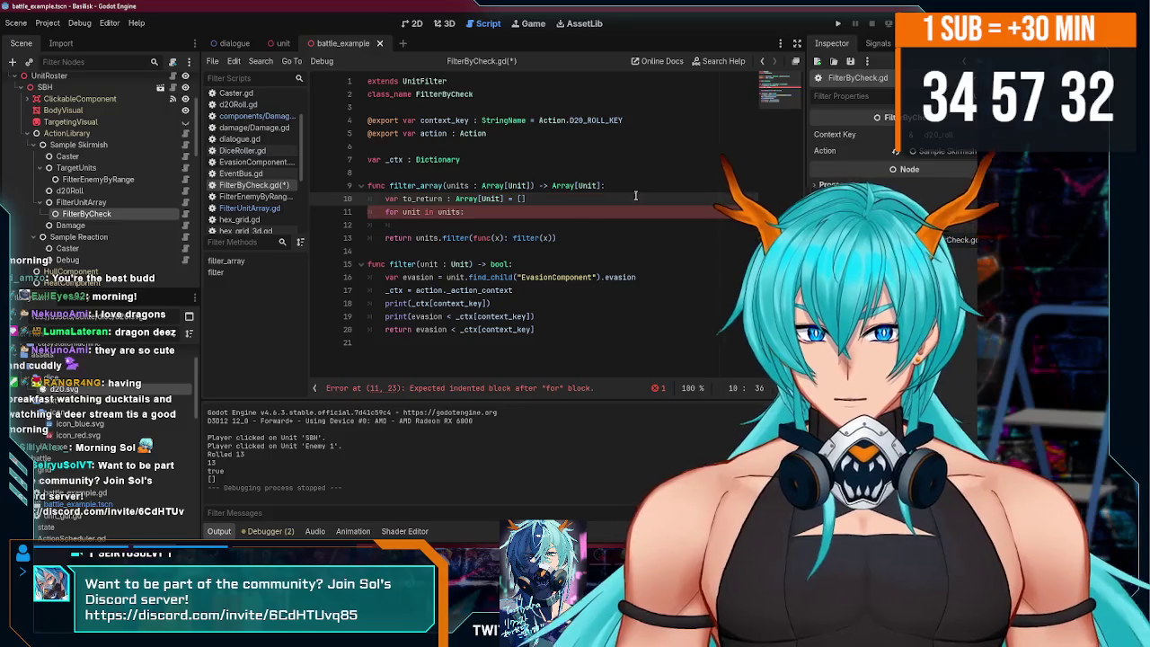
- Inside the loop, add if filter(unit): to_return.append(unit)
click(488, 224)
text(to_return)
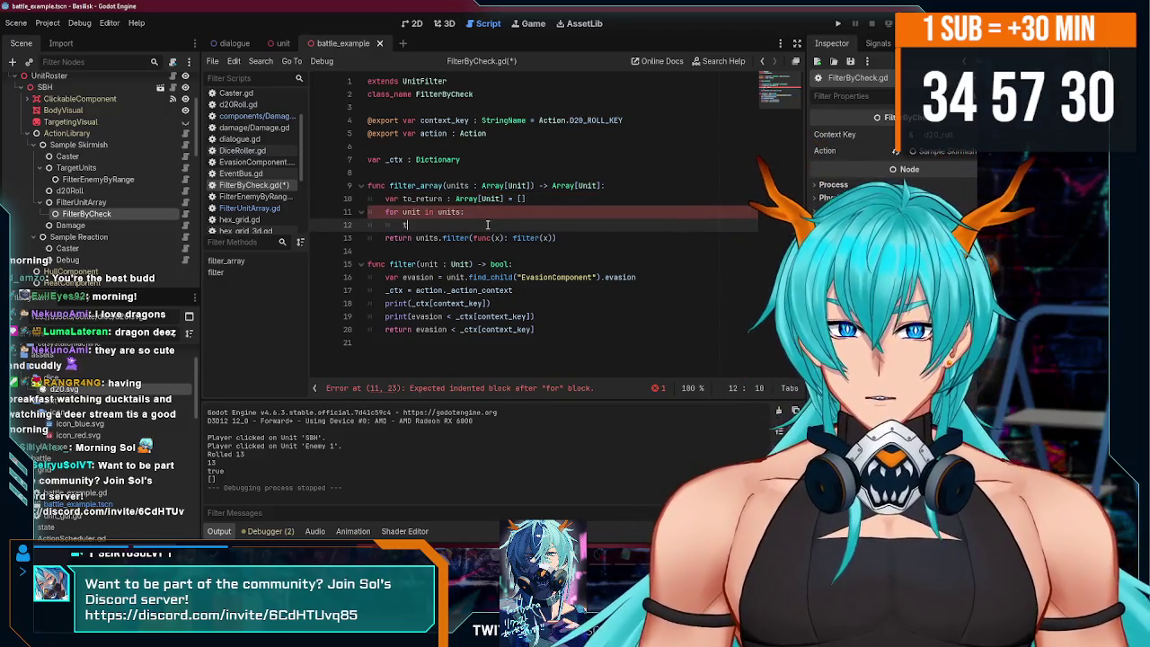
key(BackSpace)
key(BackSpace)
key(BackSpace)
text(if un)
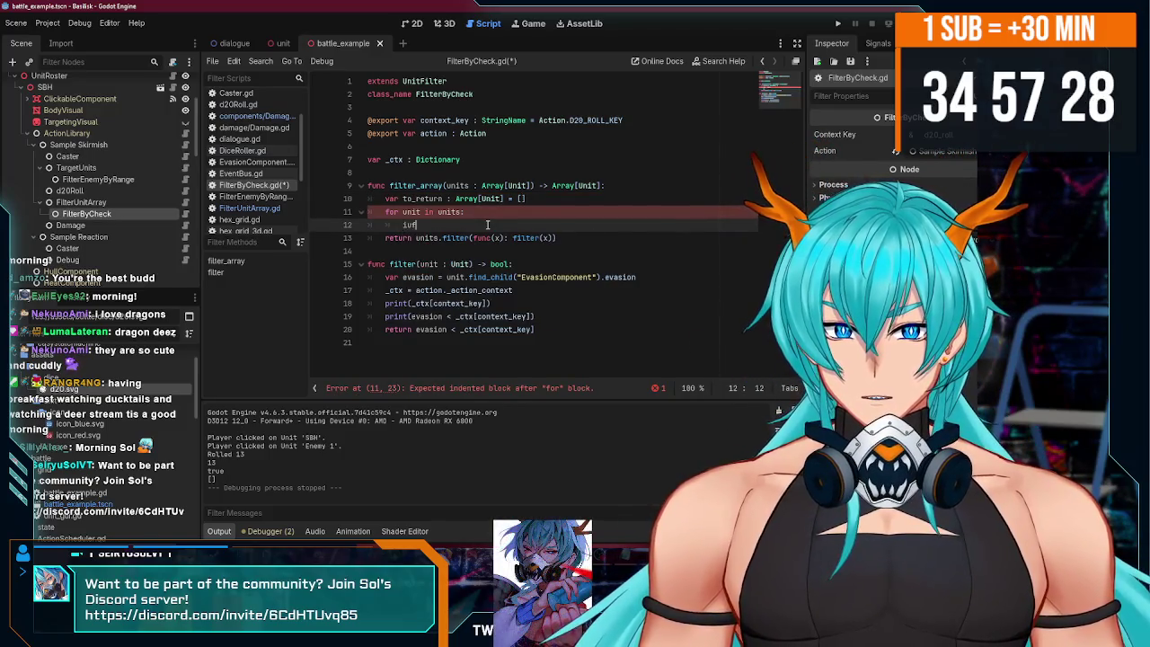
key(BackSpace)
key(BackSpace)
text(filter()
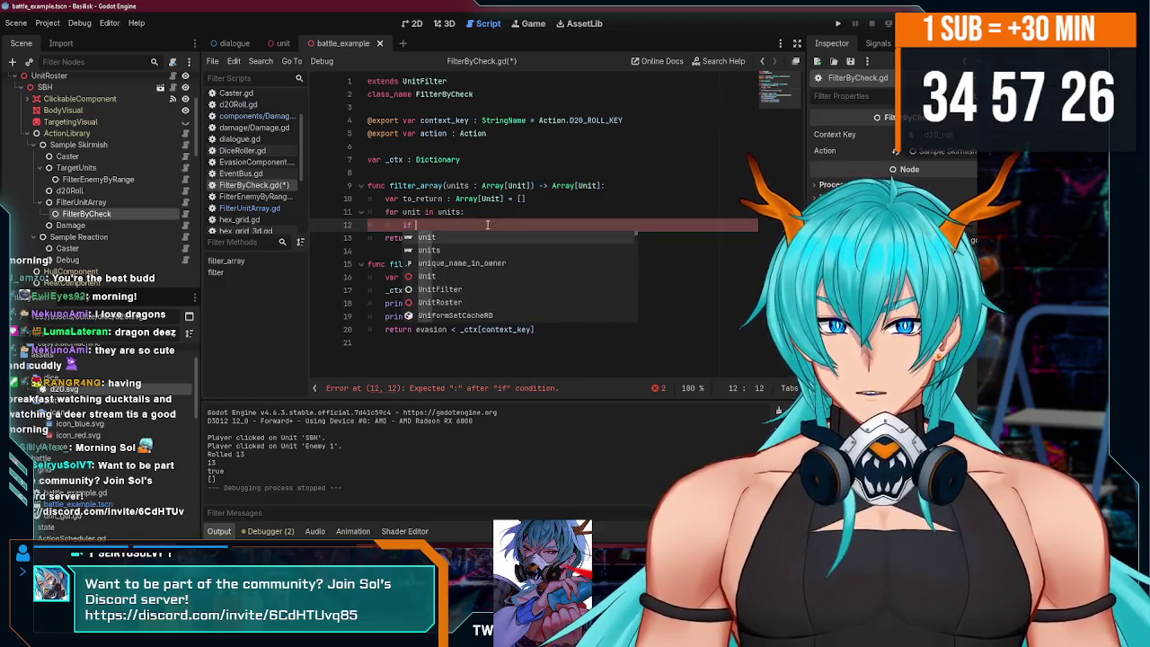
text(u)
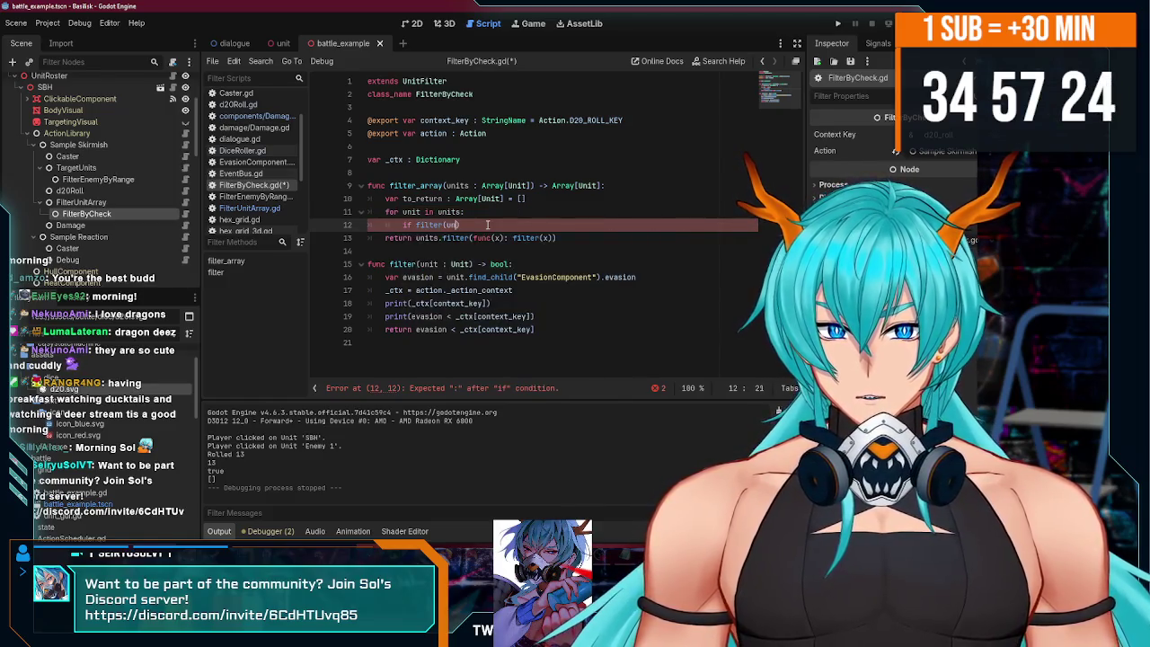
text())
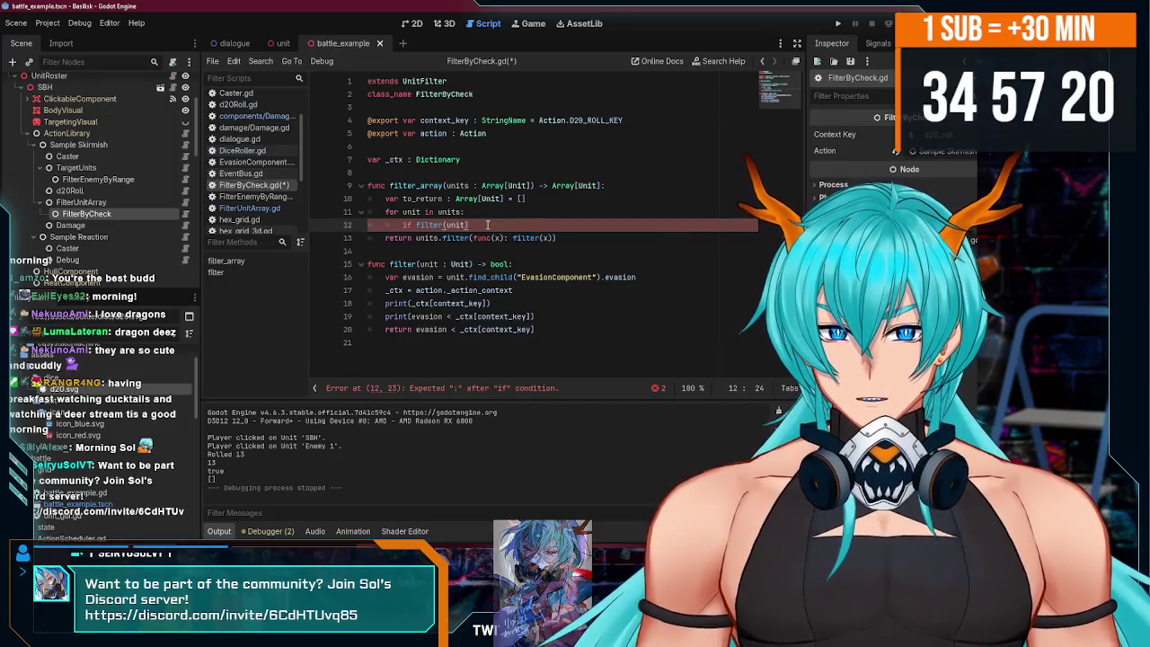
text( :)
key(Return)
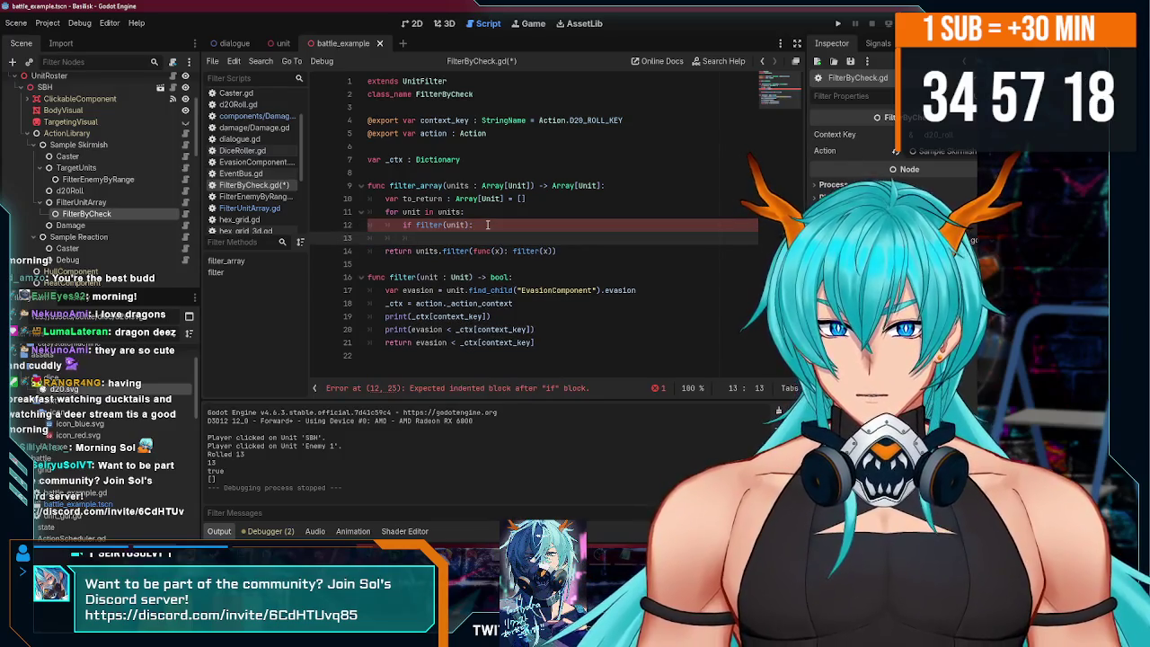
text(to_)
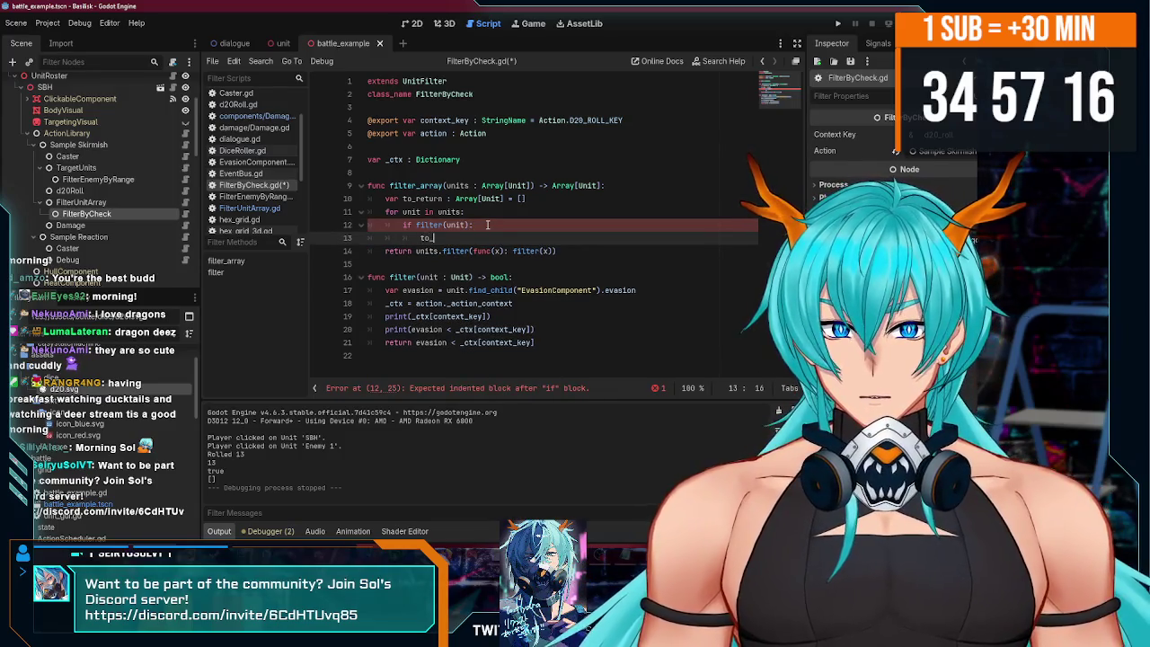
text(return.append(un)
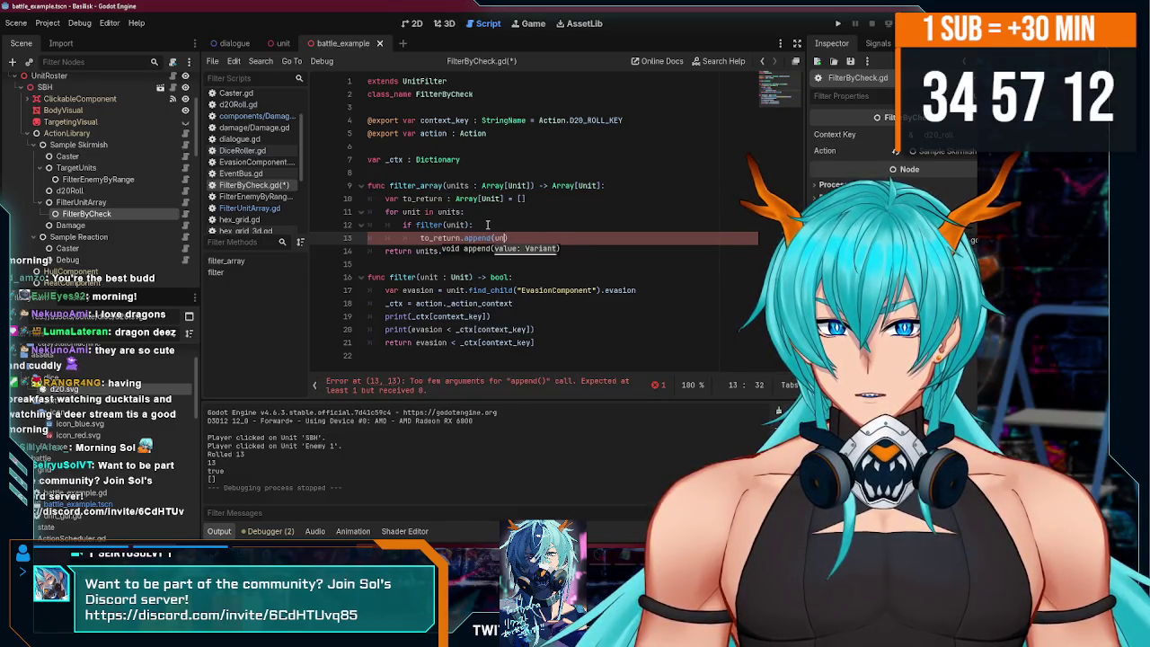
text(it)
- Return to_return instead of the old units.filter expression and delete the two debug print lines
double_click(423, 199)
drag(562, 252, 415, 251)
text(to_return)
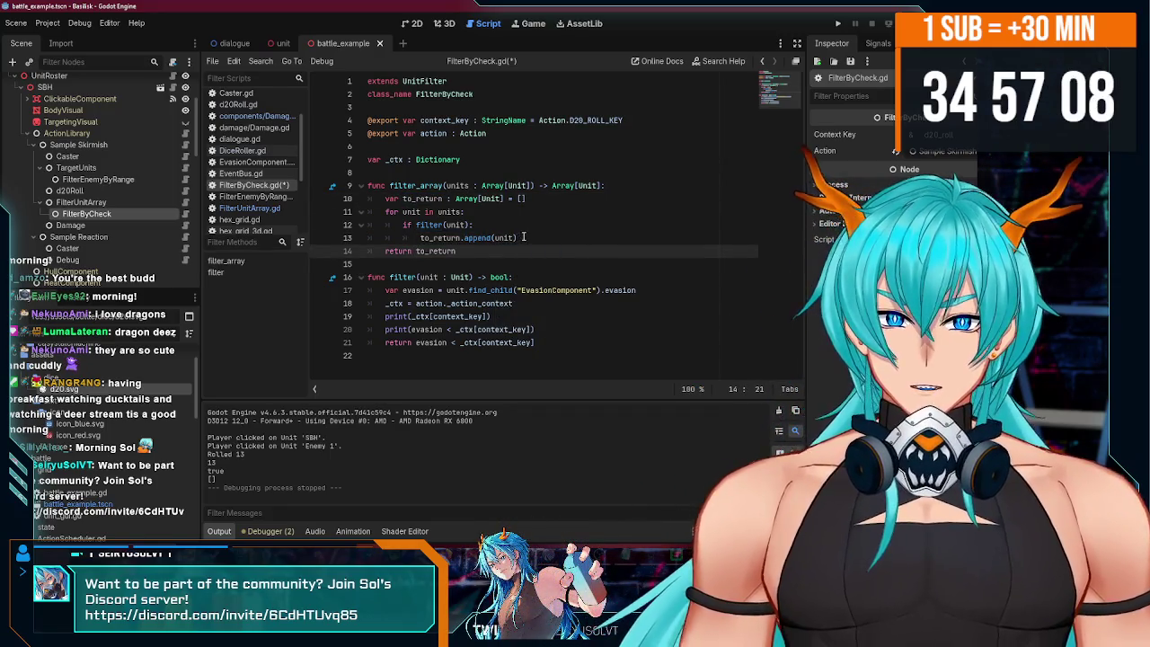
drag(535, 329, 275, 322)
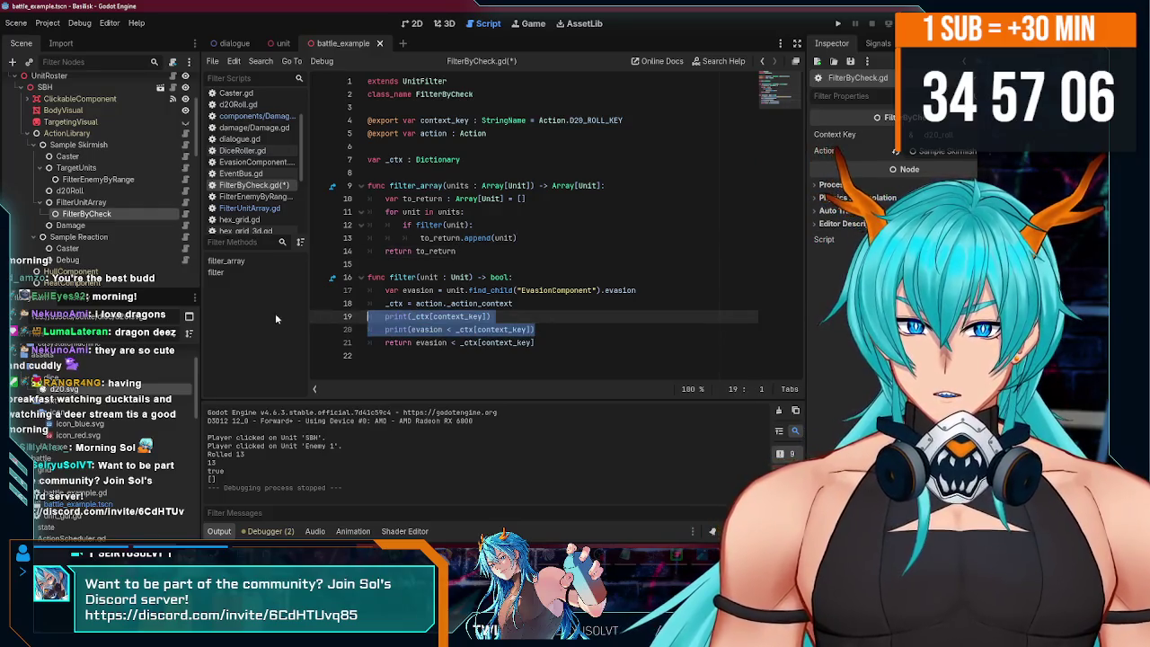
key(BackSpace)
- Rerun the game and target the right-hand enemy until a roll of 19 logs Enemy 1 as the filtered target, then close it
key(F5)
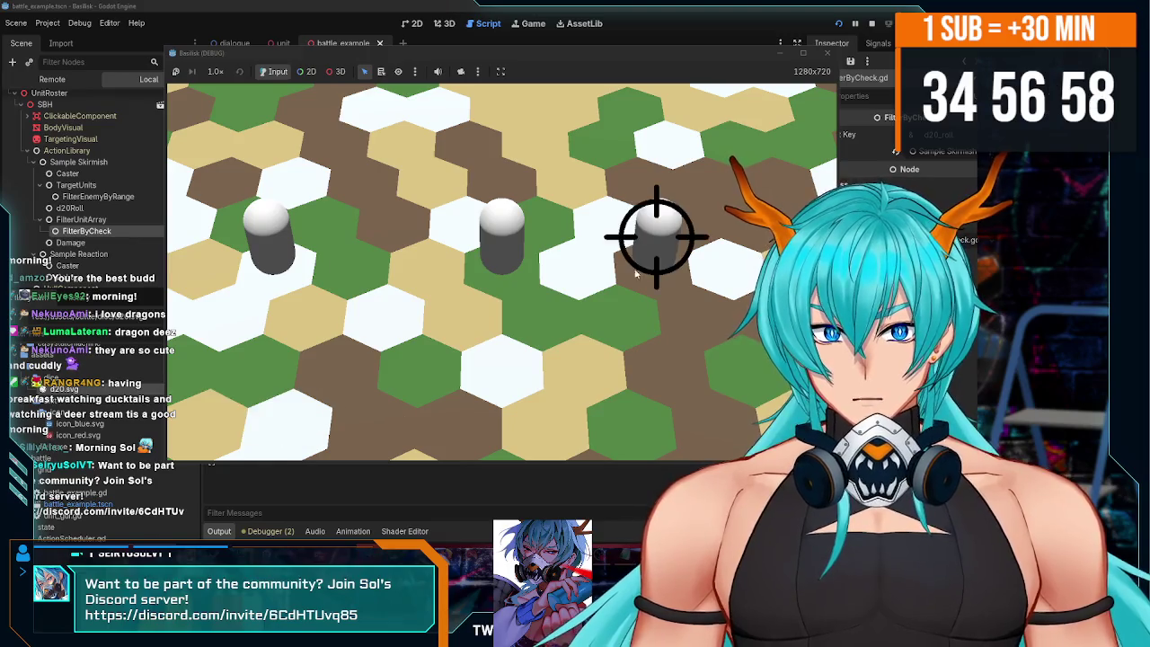
click(654, 236)
key(F5)
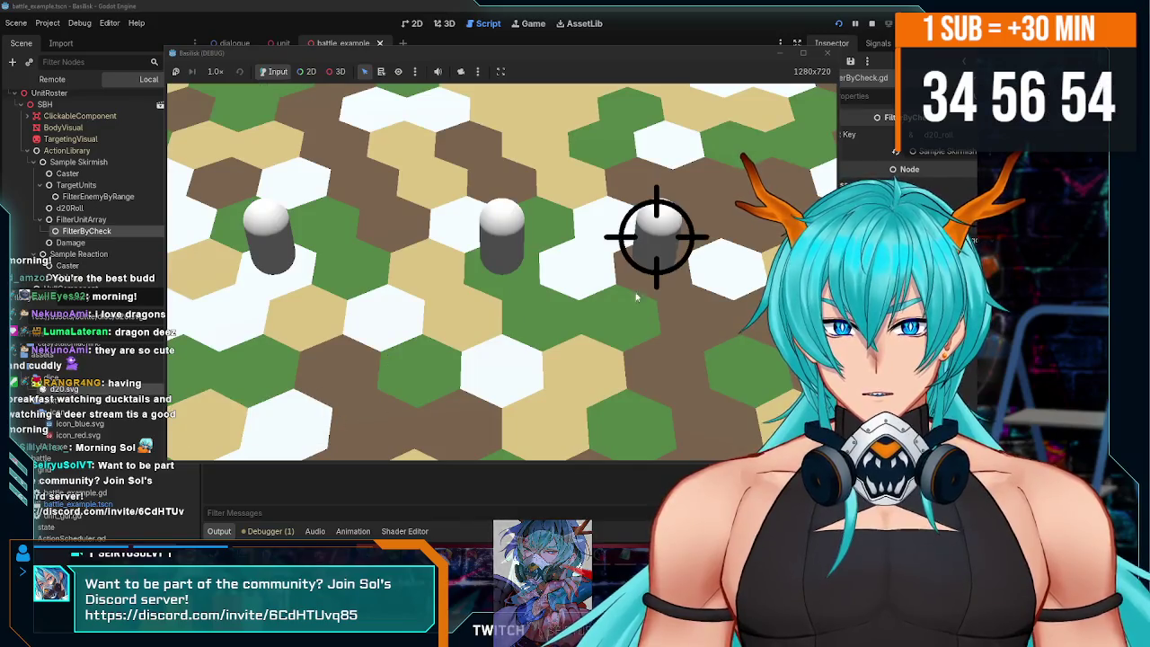
click(655, 237)
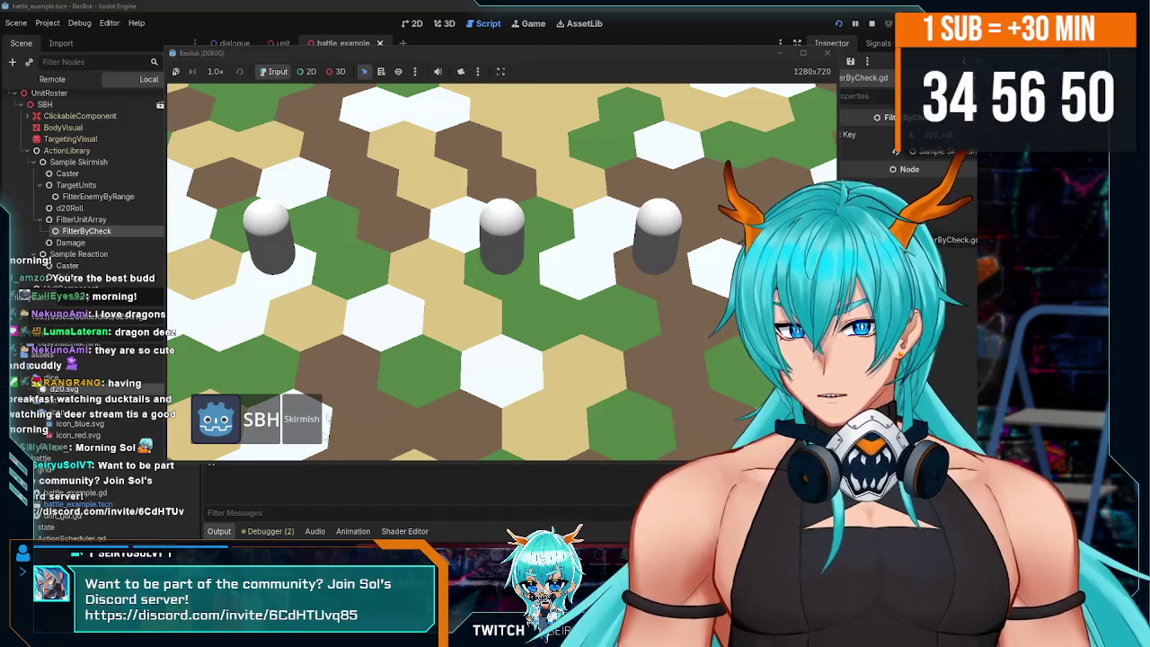
key(F5)
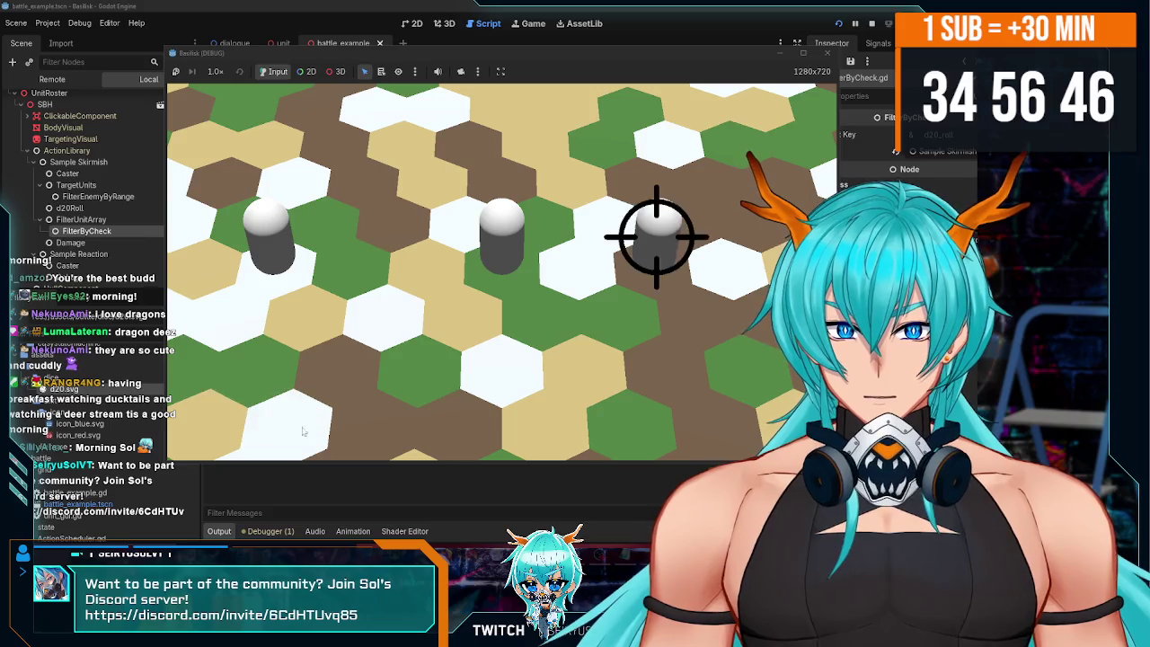
click(661, 234)
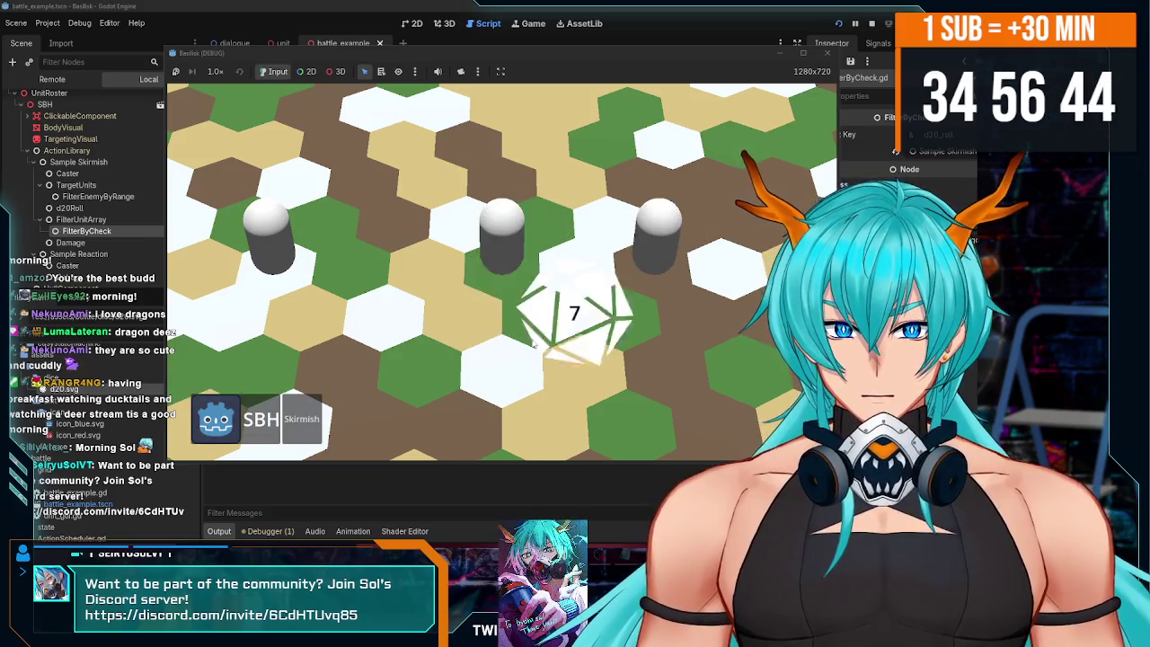
key(F5)
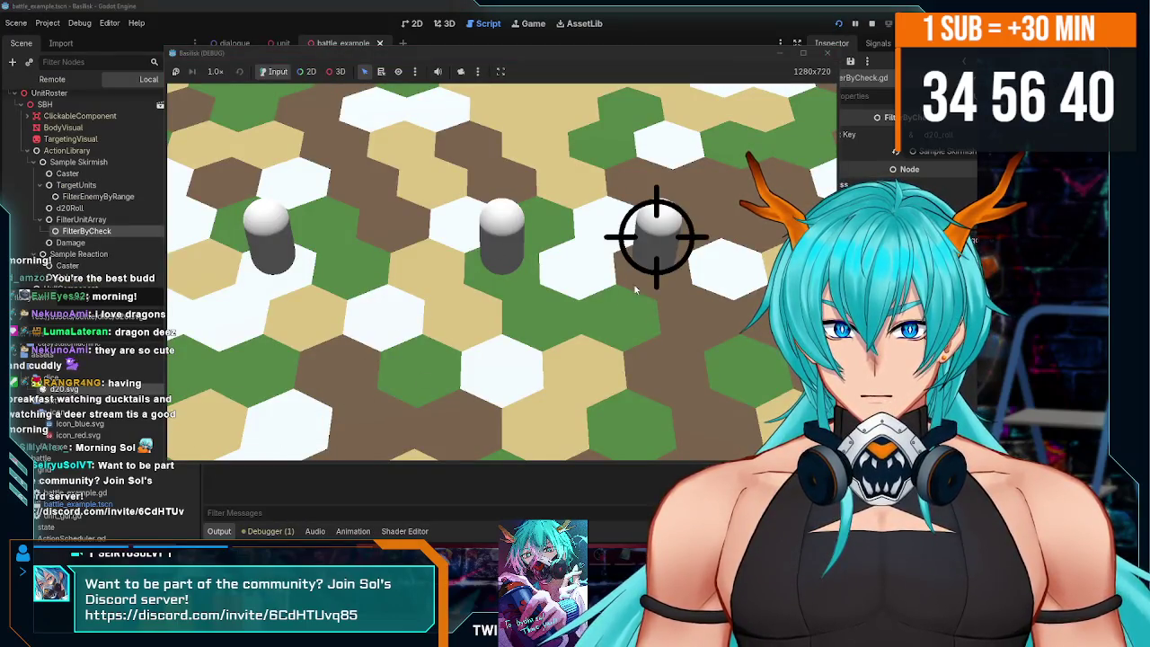
click(659, 233)
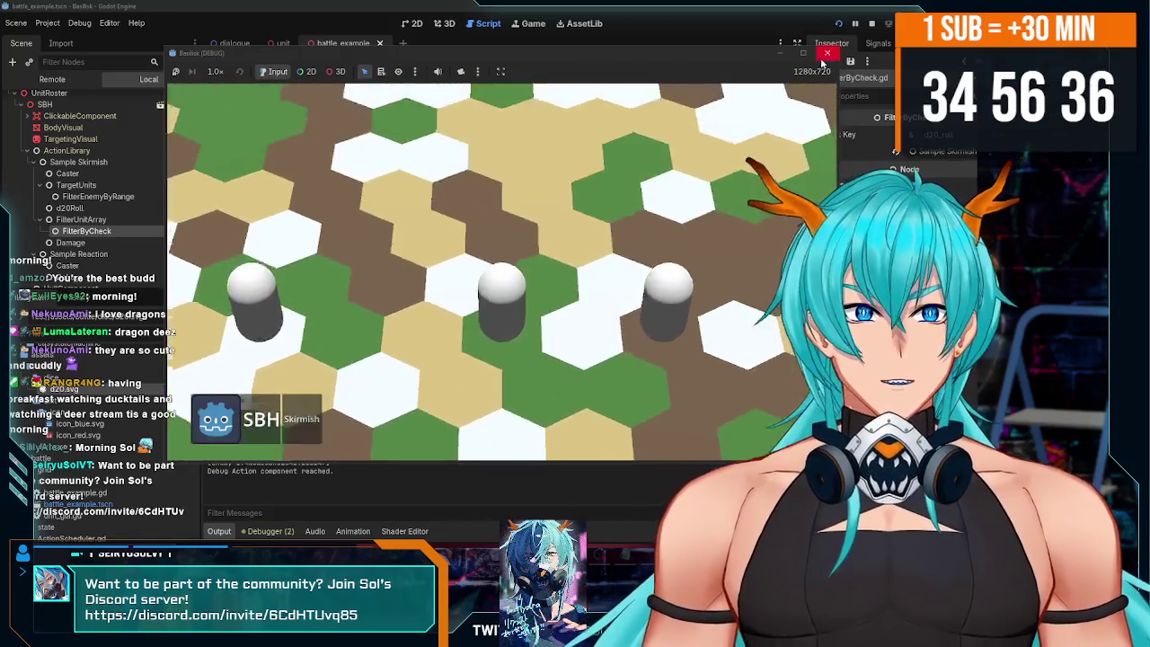
click(822, 56)
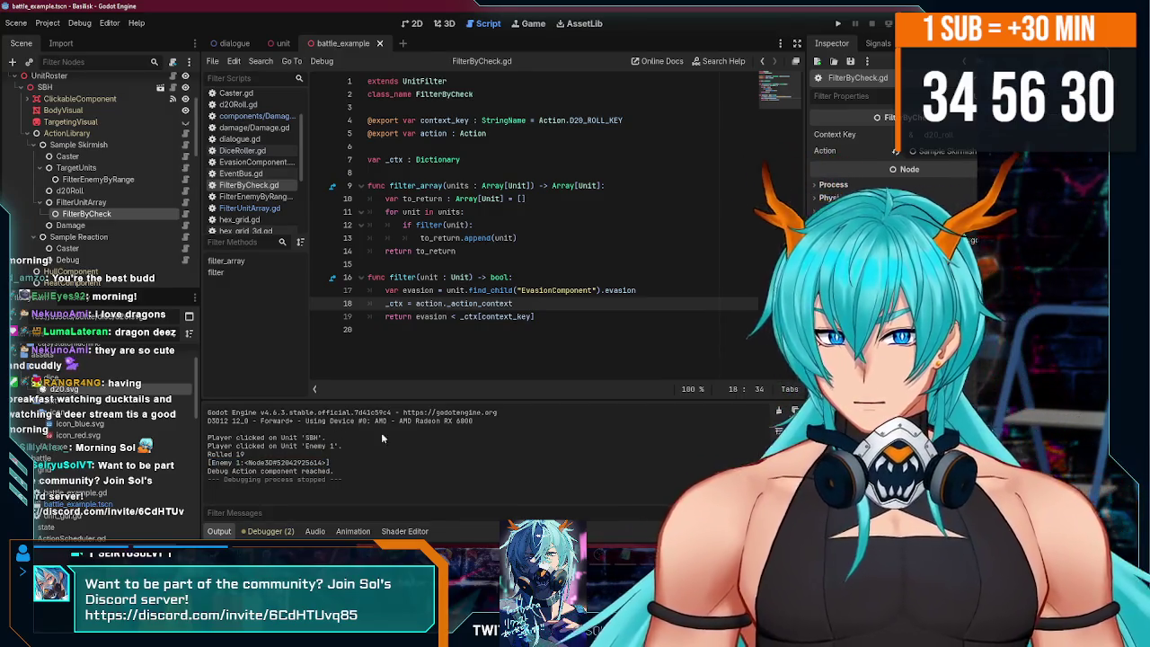
- Select the Sample Skirmish Damage node, review its Kinetic damage type, then launch the game again
scroll(152, 235, down, 2)
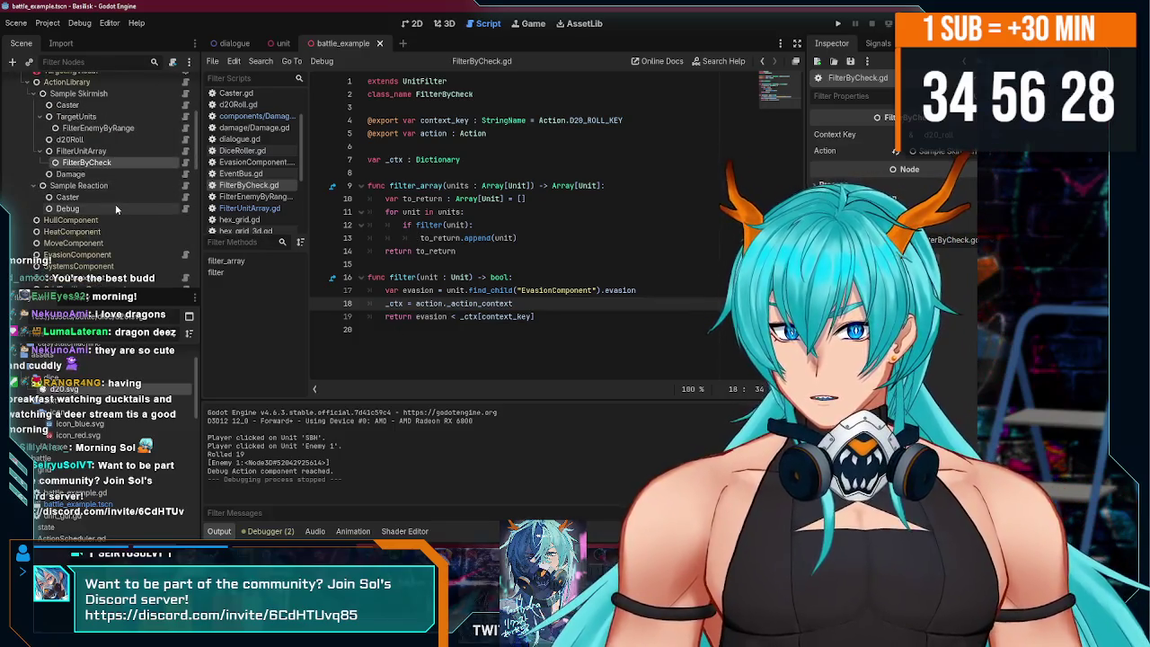
scroll(115, 205, up, 1)
click(115, 199)
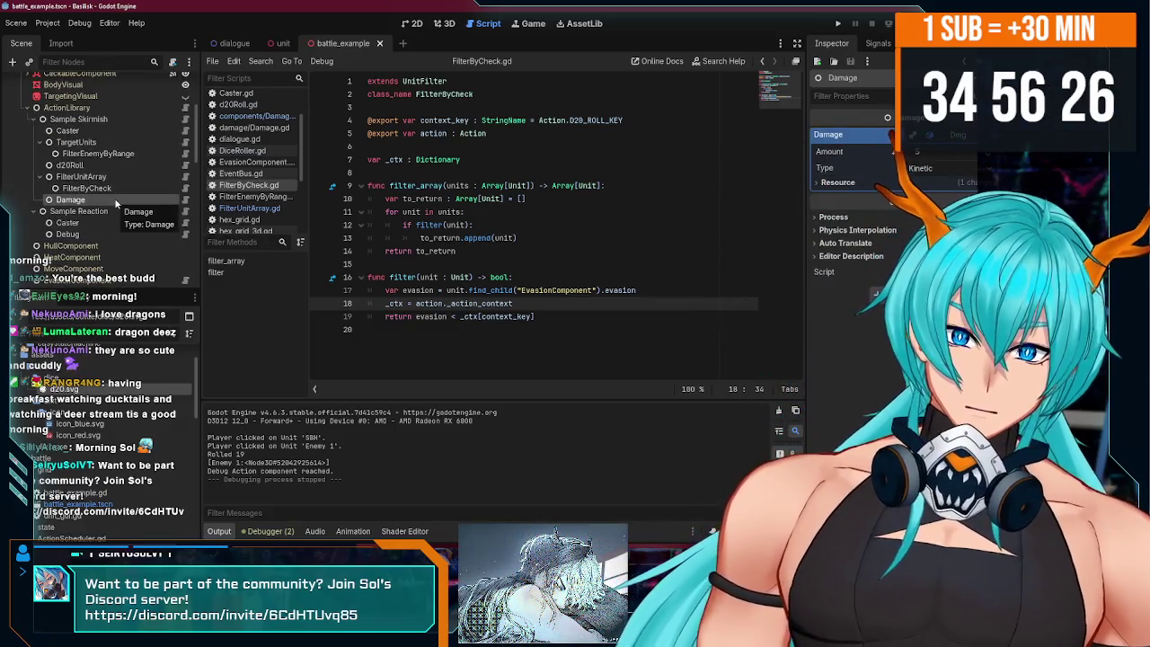
scroll(115, 200, down, 5)
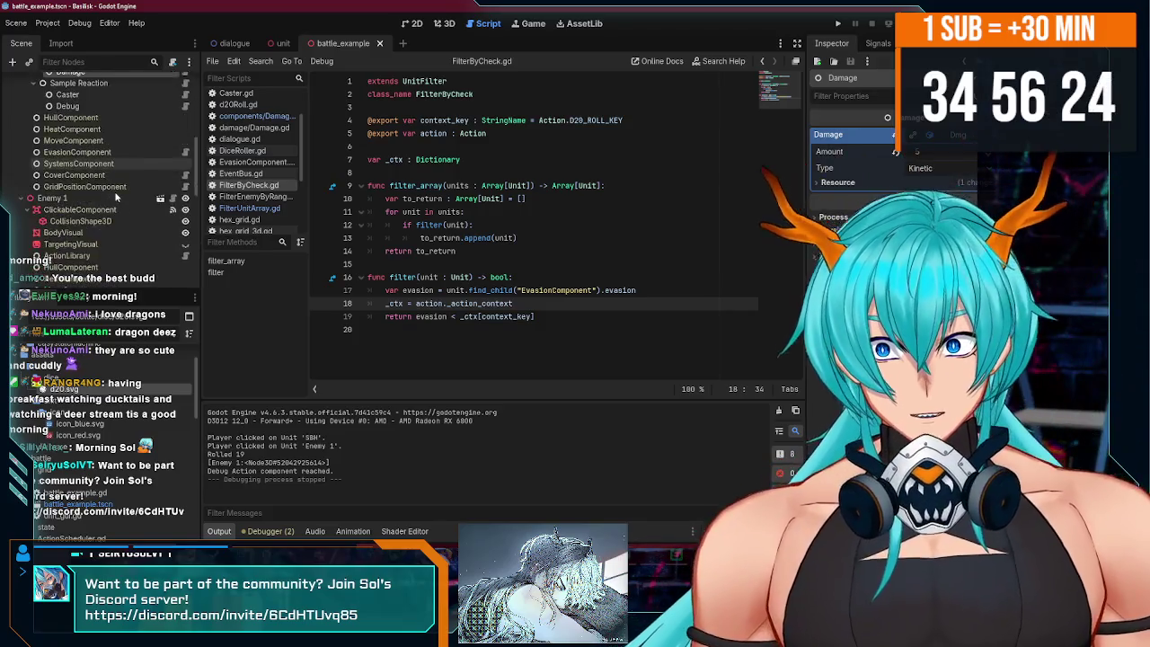
scroll(114, 196, down, 3)
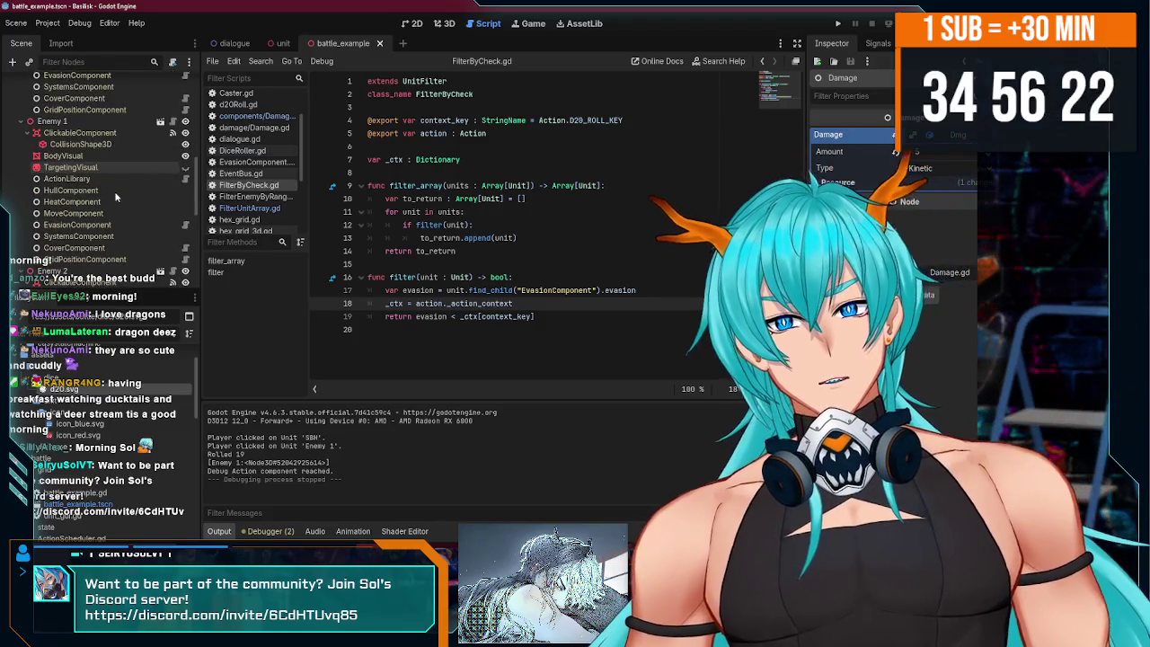
scroll(115, 196, up, 10)
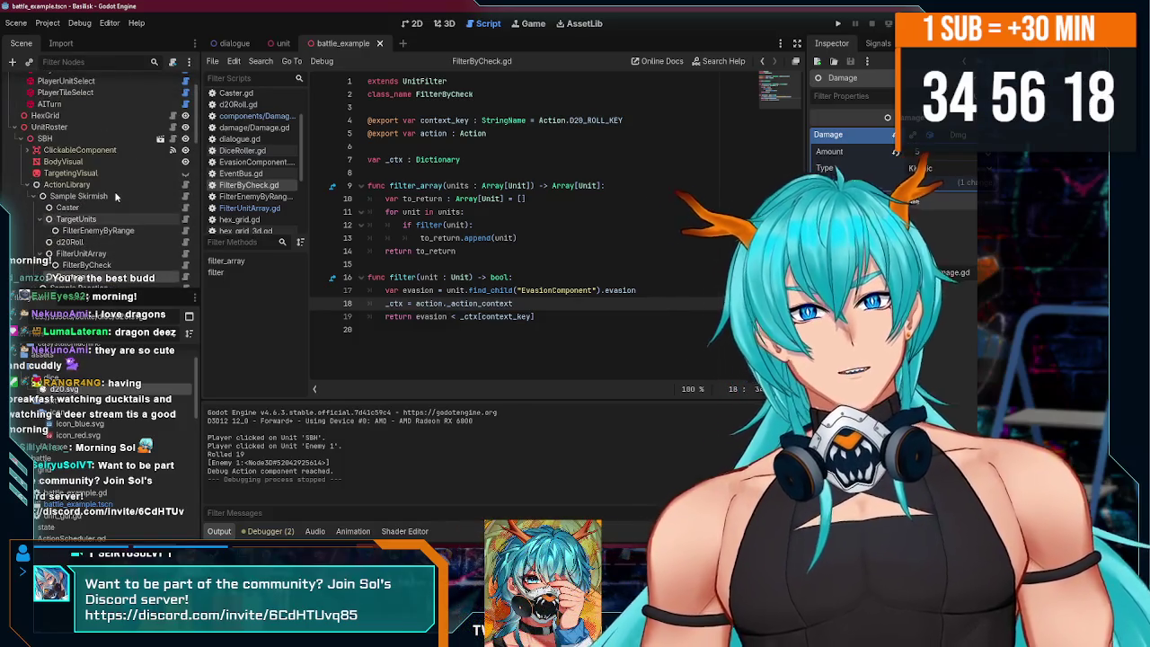
scroll(115, 196, down, 15)
scroll(115, 195, up, 15)
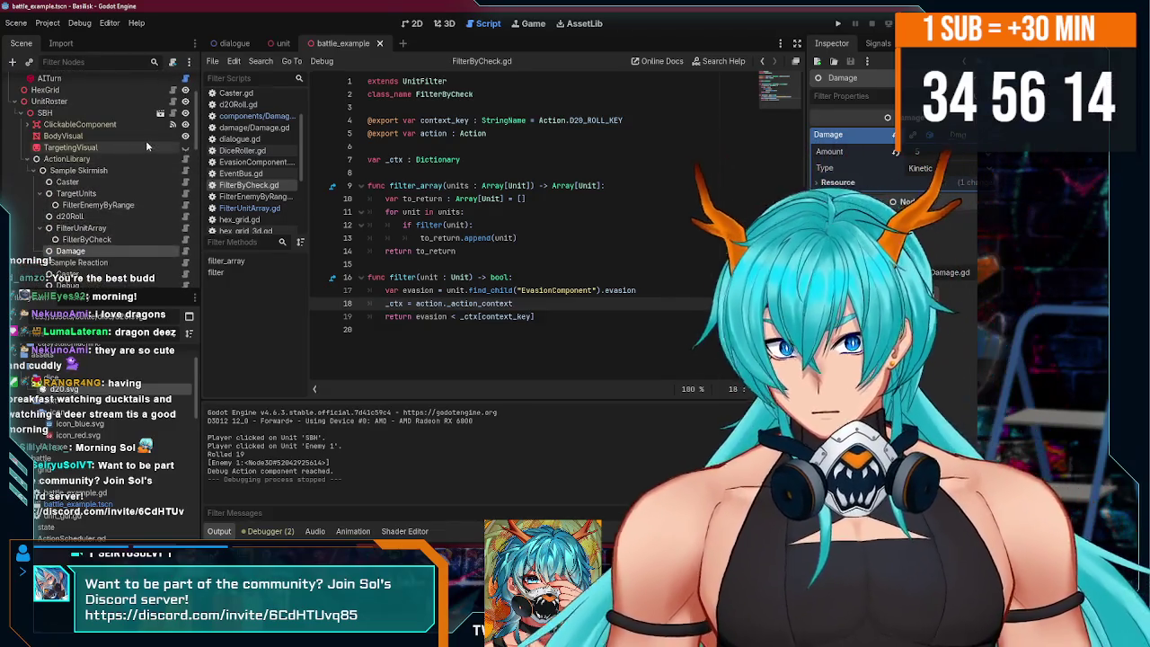
click(838, 24)
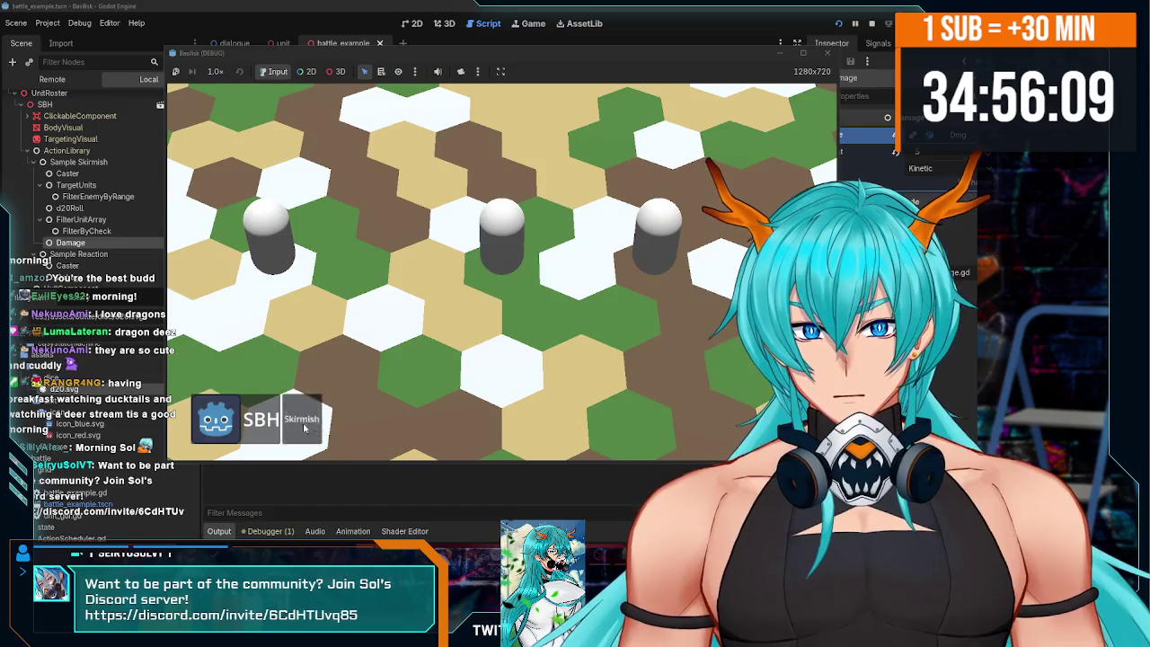
- Skirmish Enemy 1 for a roll of 13 and 5 damage, skirmish again (rolled 9, no targets), then stop the game
click(303, 429)
click(501, 233)
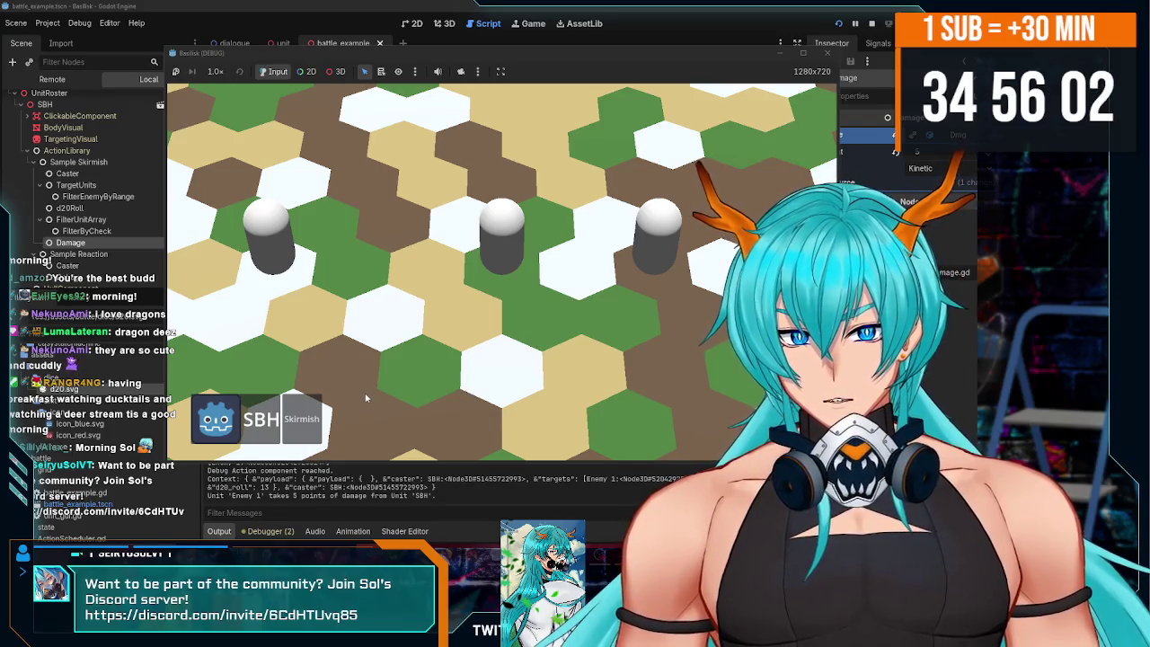
mouse_move(357, 399)
mouse_down()
mouse_move(353, 283)
mouse_move(432, 440)
mouse_move(473, 484)
mouse_move(681, 389)
mouse_move(396, 401)
mouse_up()
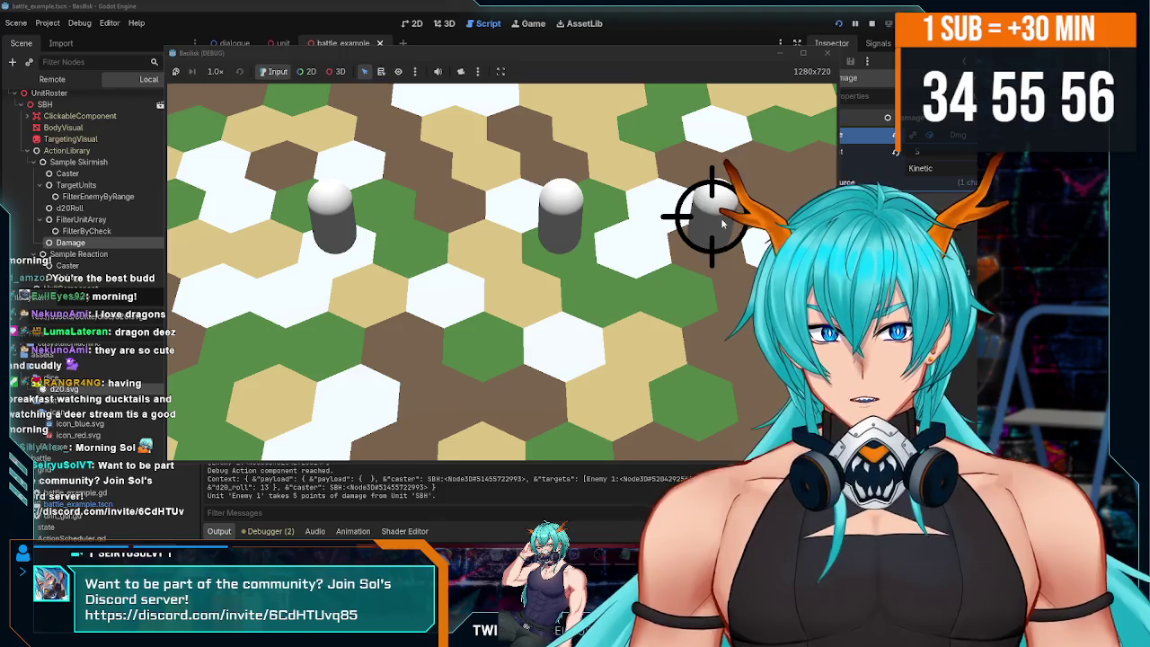
click(722, 223)
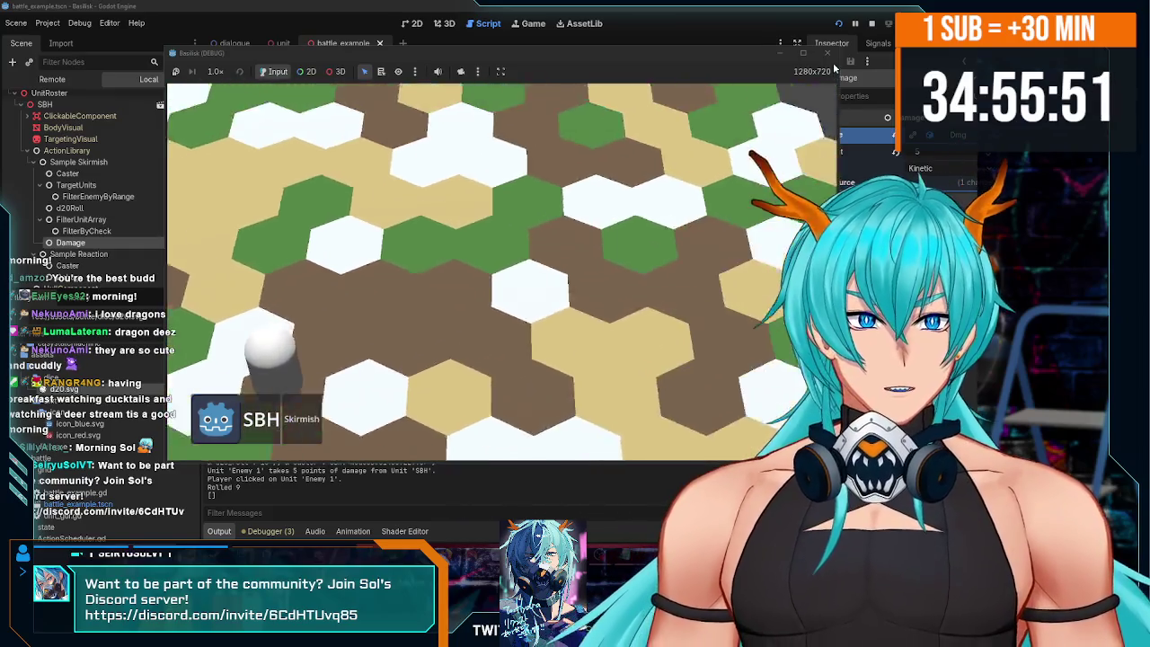
click(827, 53)
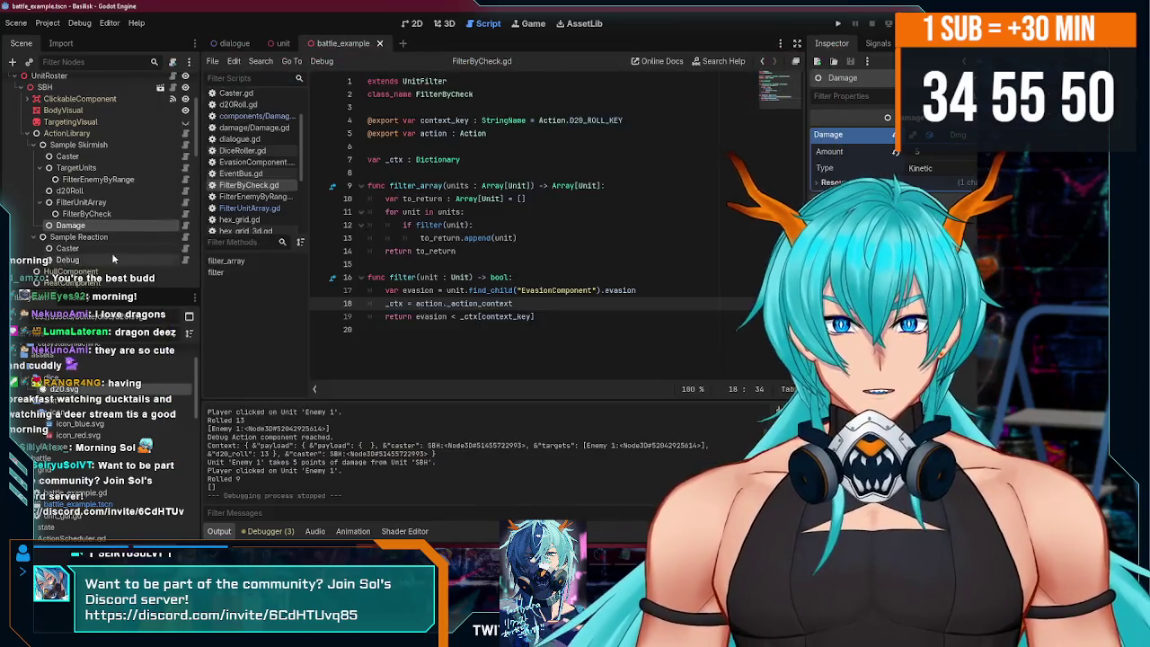
- Select the DiceRoller node, open DiceRoller.gd, then glance at TargetUnits.gd
scroll(101, 227, down, 5)
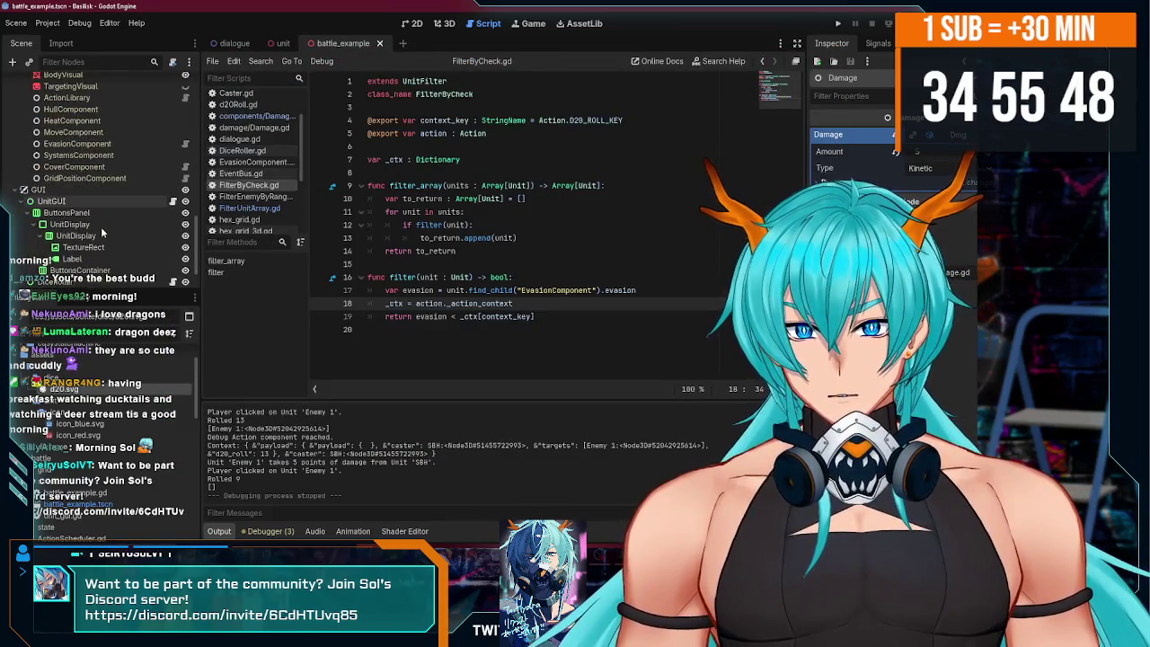
click(98, 230)
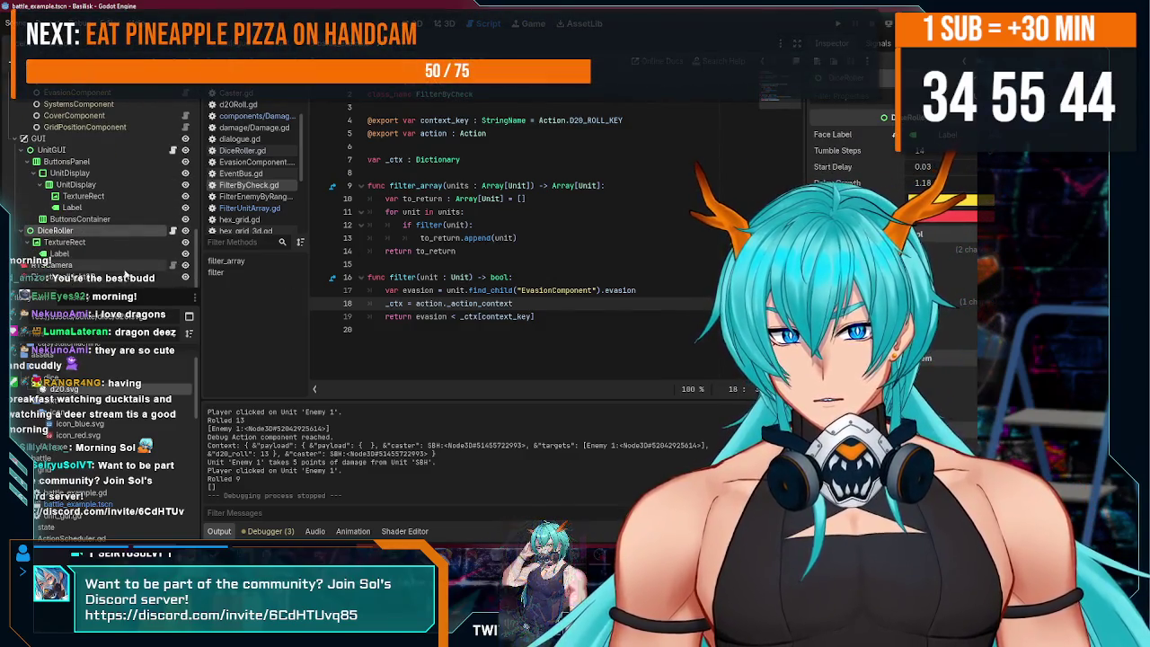
click(174, 231)
scroll(481, 358, down, 5)
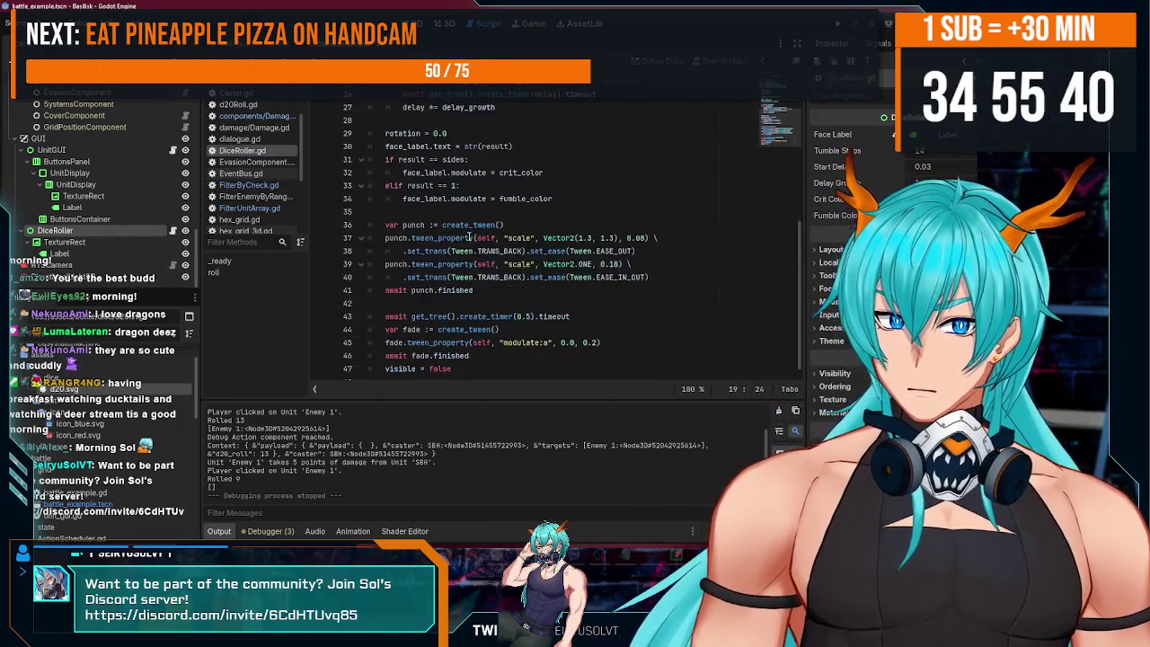
scroll(476, 356, up, 5)
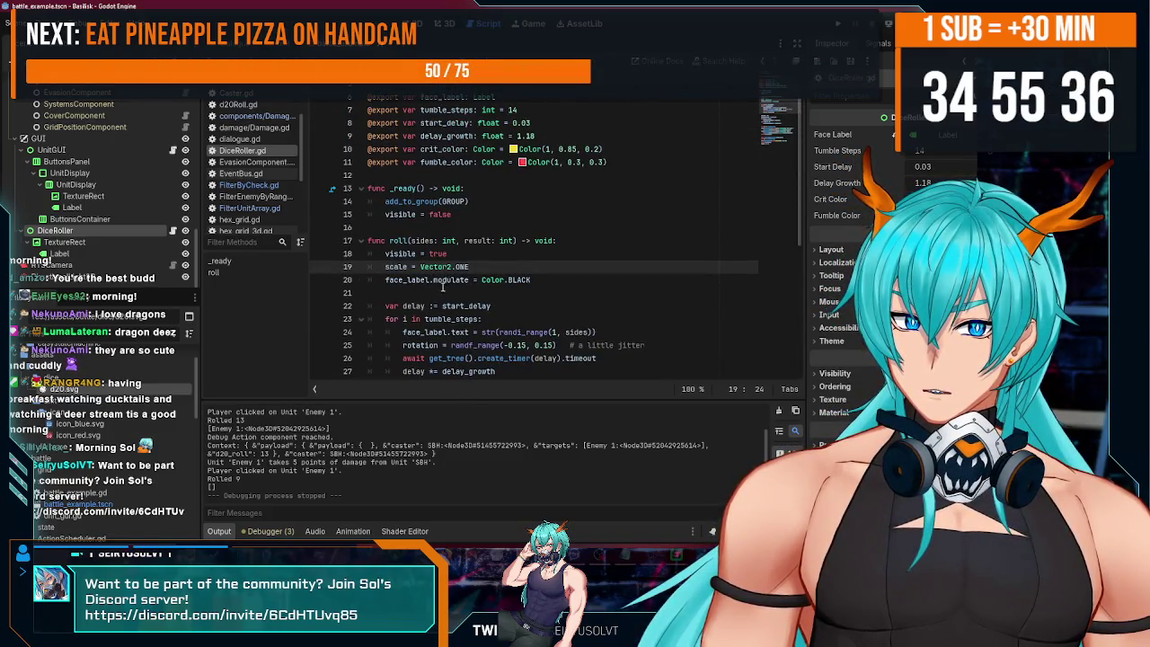
scroll(152, 251, up, 5)
scroll(153, 258, up, 2)
click(186, 169)
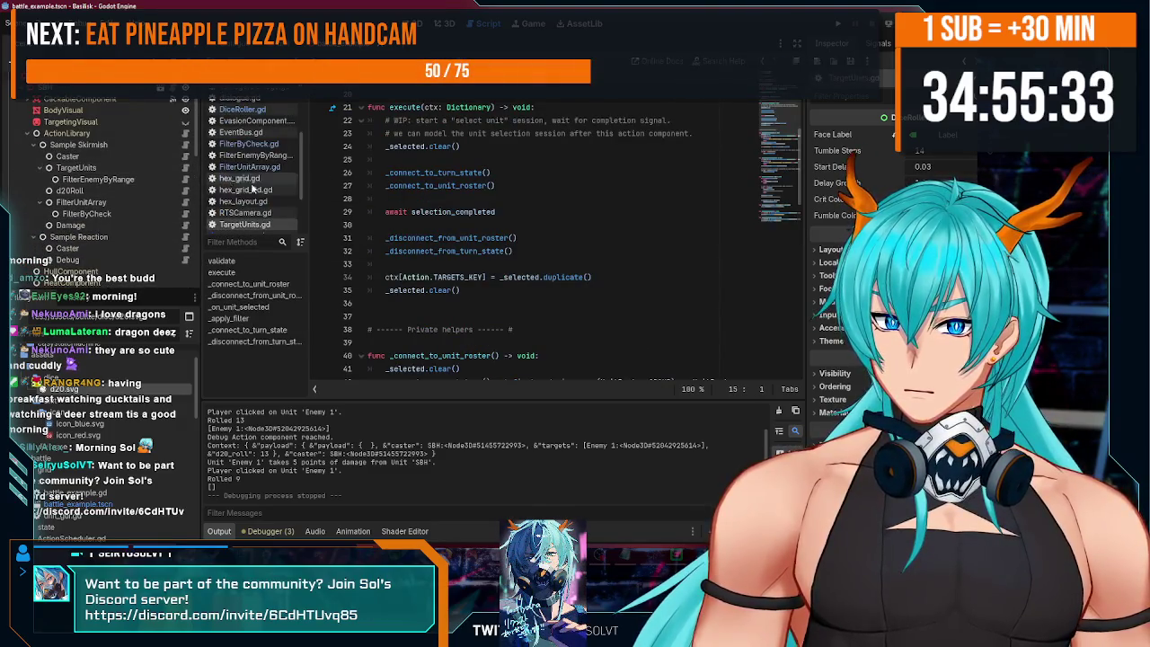
- Open d20Roll.gd, check its Play Animation setting, and review lines 23–26 awaiting dice_roller.roll(20, d20_result)
click(186, 190)
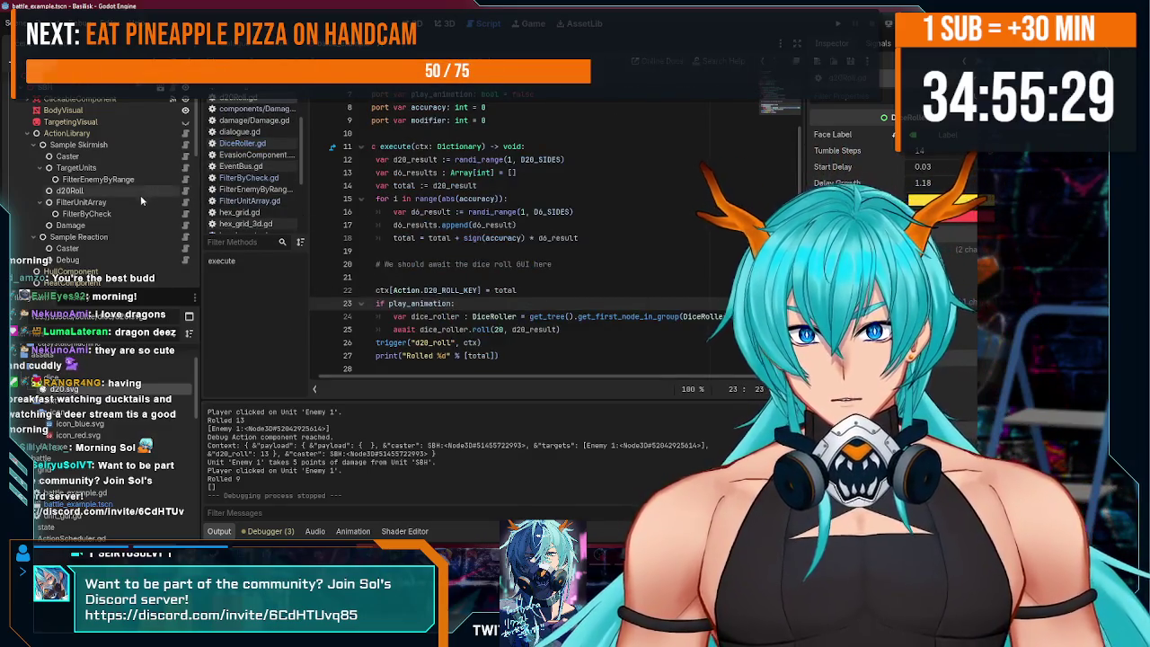
click(142, 192)
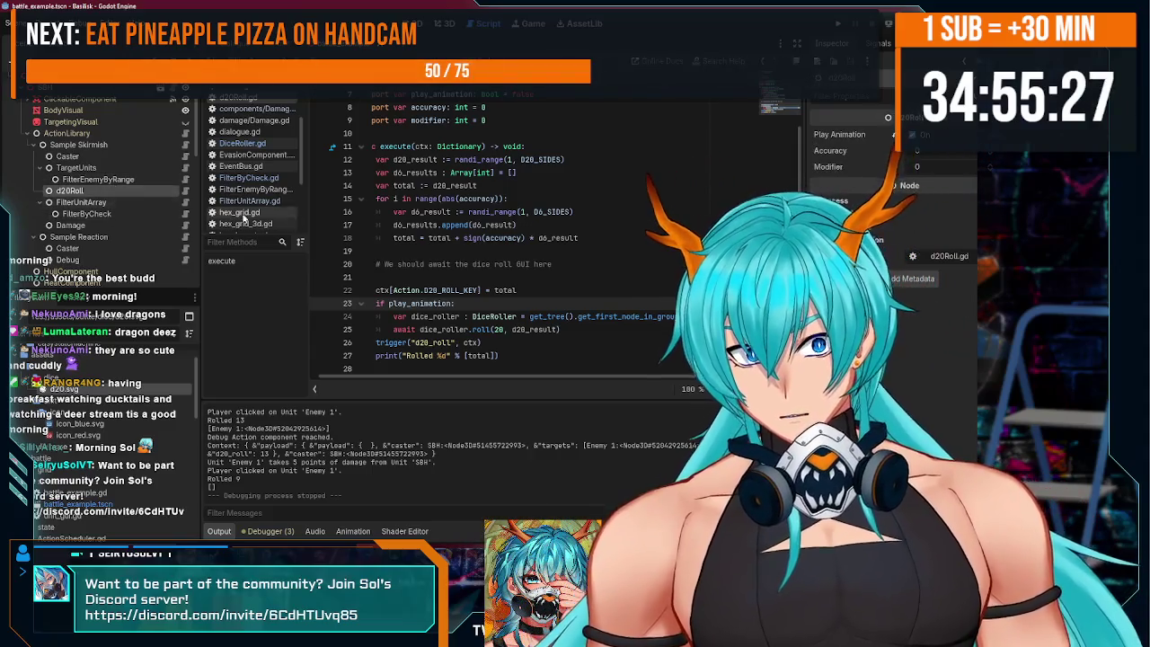
click(572, 332)
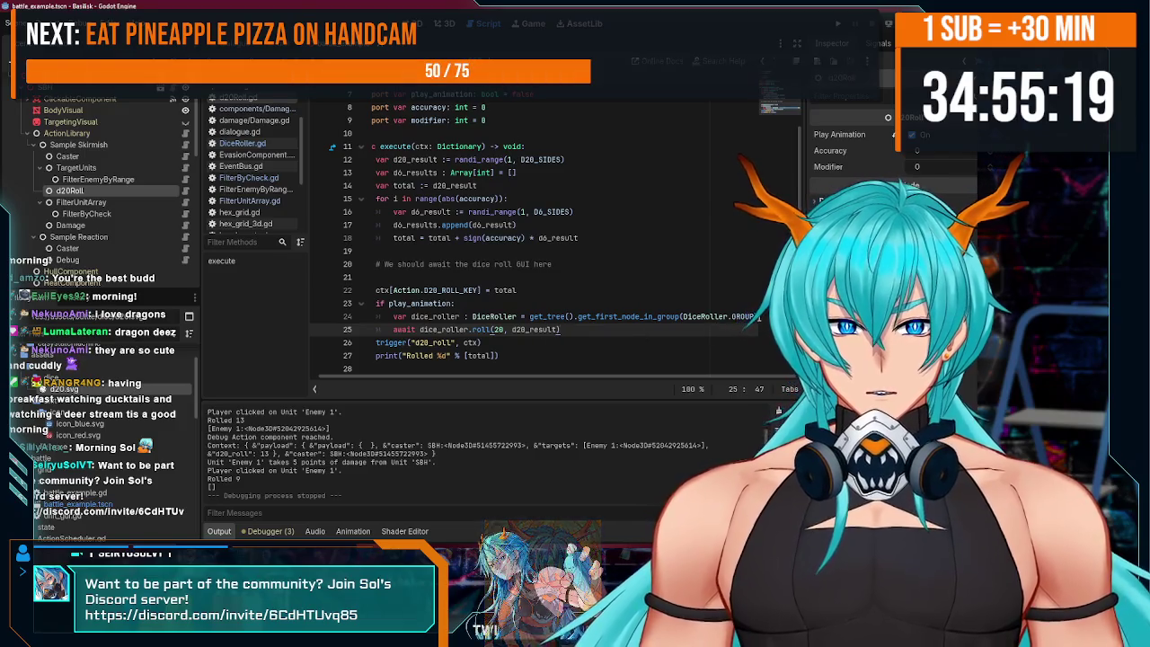
scroll(708, 321, down, 1)
key(Up)
key(Up)
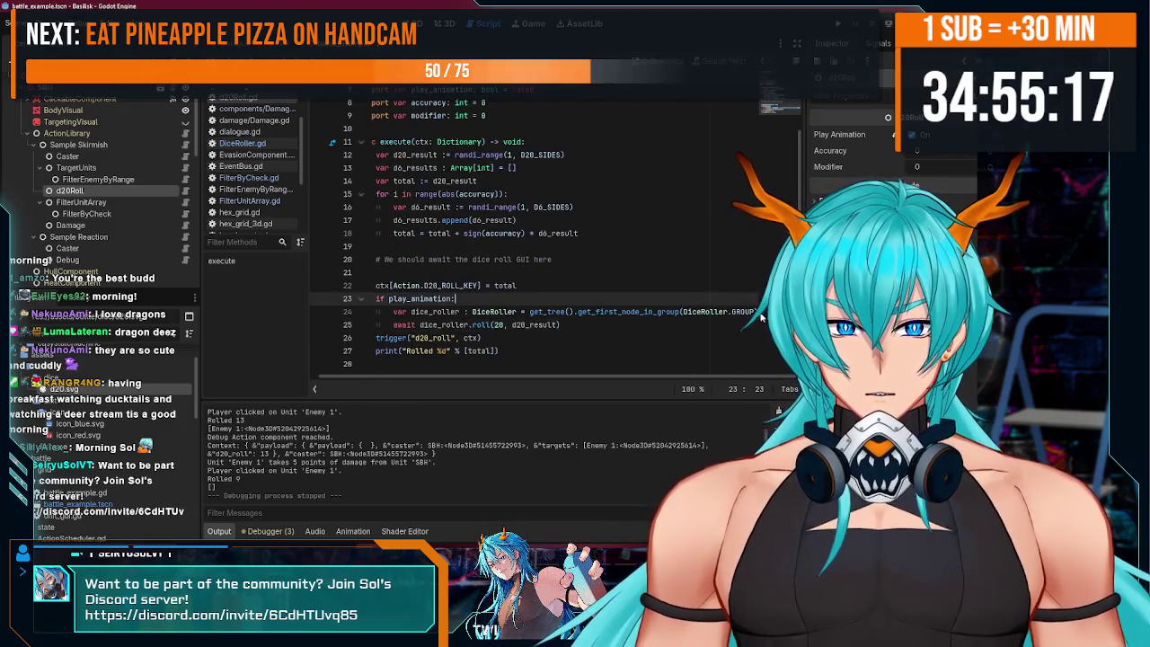
click(759, 312)
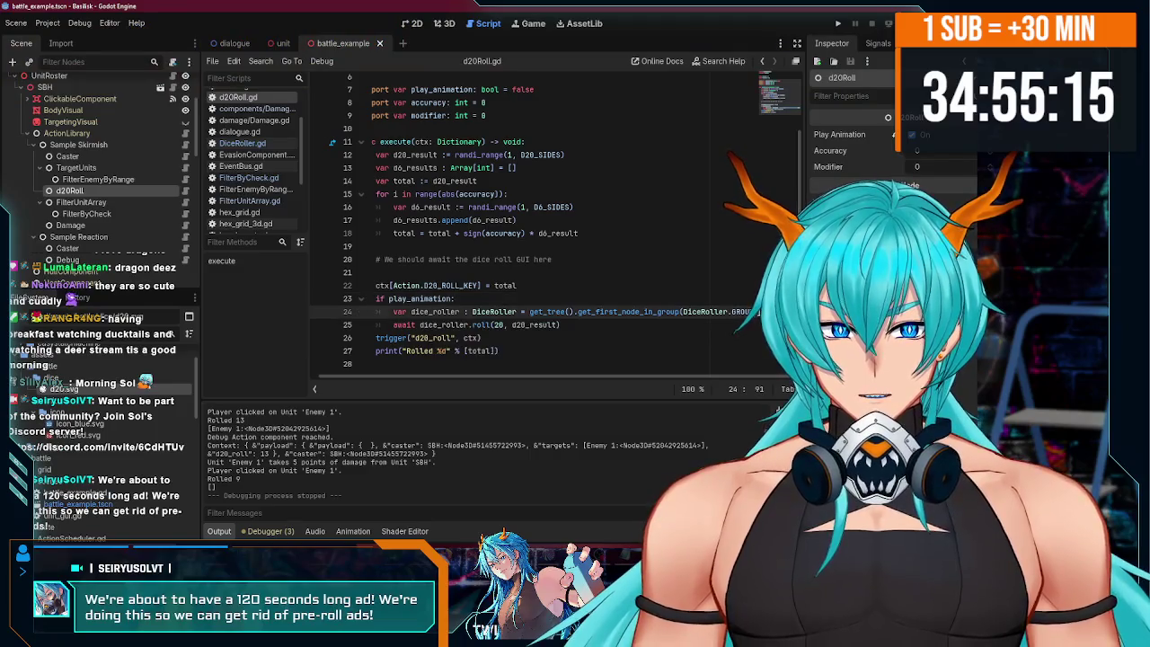
scroll(601, 384, up, 1)
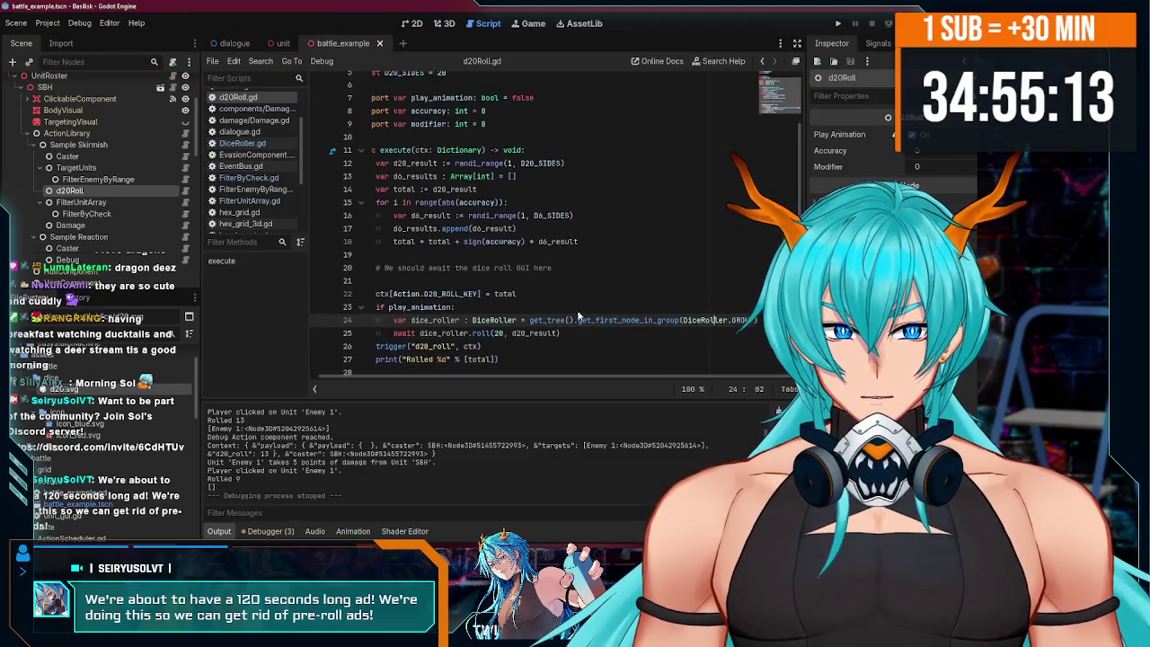
click(623, 331)
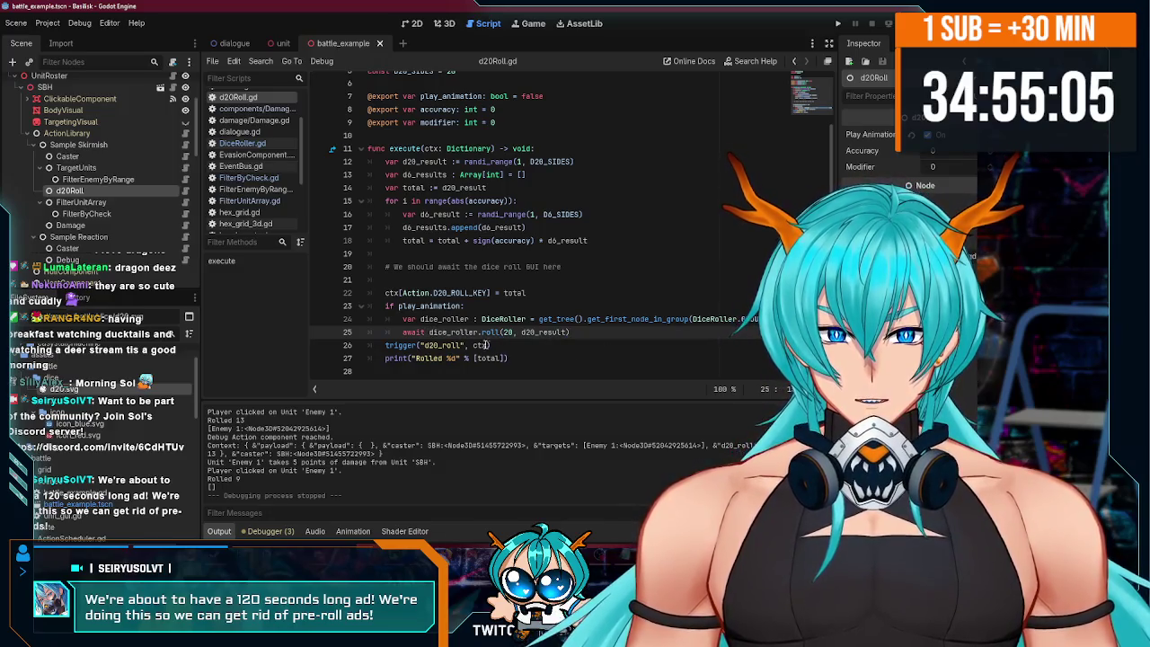
click(512, 349)
- Run the game and Skirmish Enemy 1 three times until a roll of 20 deals 5 damage, then stop it
click(837, 23)
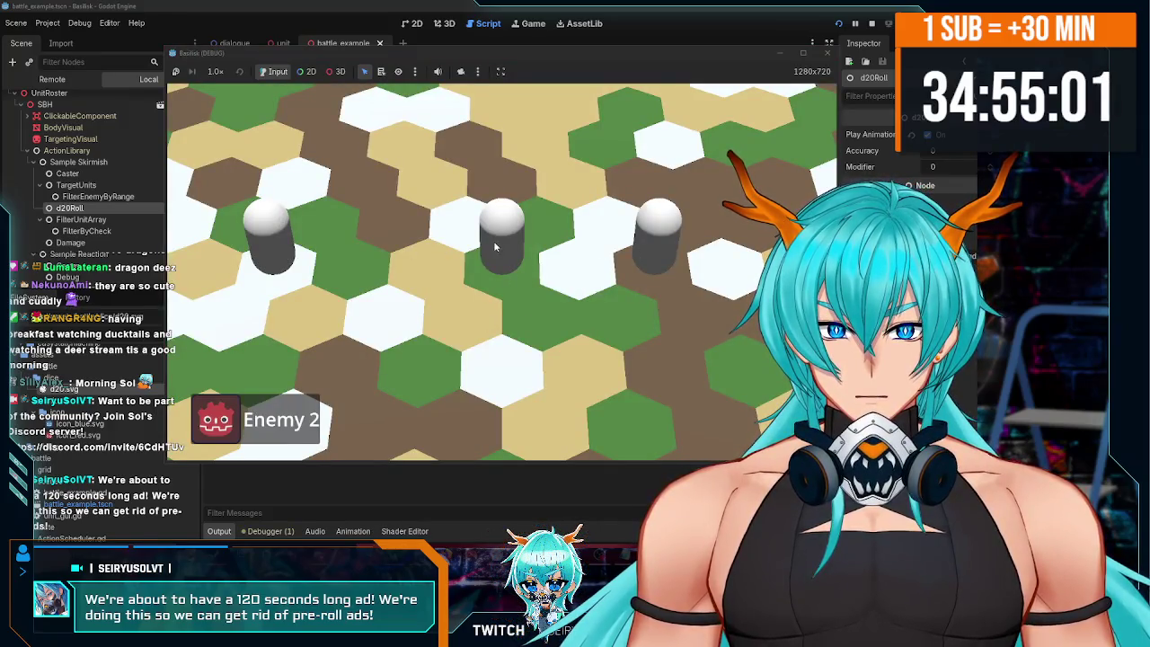
click(300, 423)
click(501, 232)
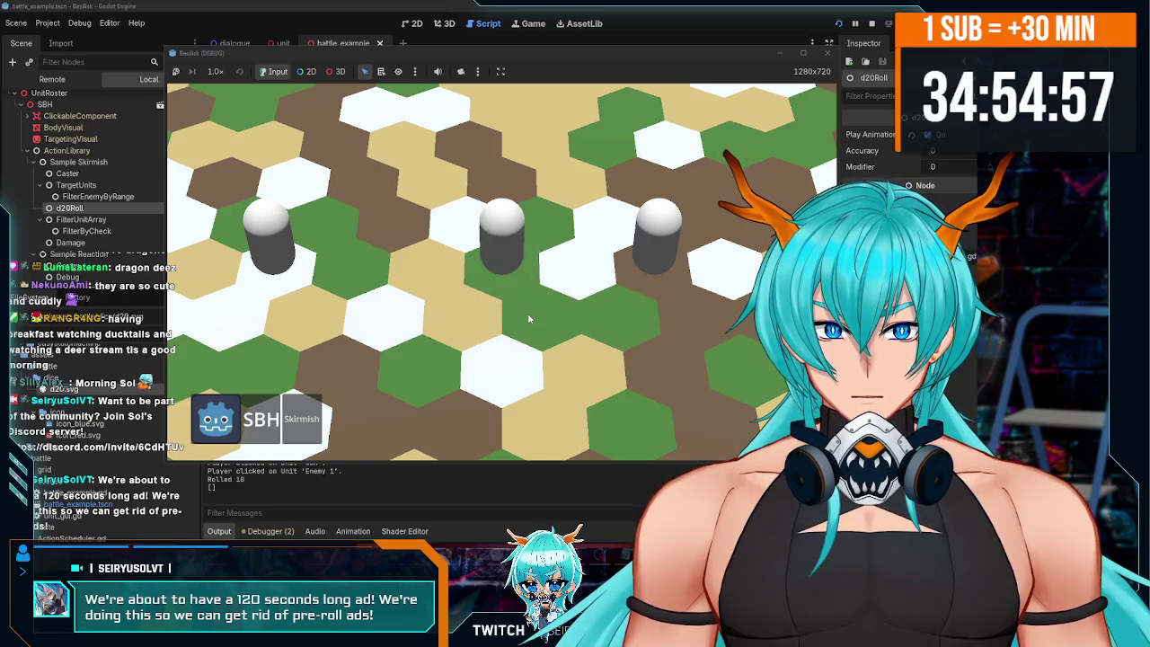
click(307, 425)
click(655, 236)
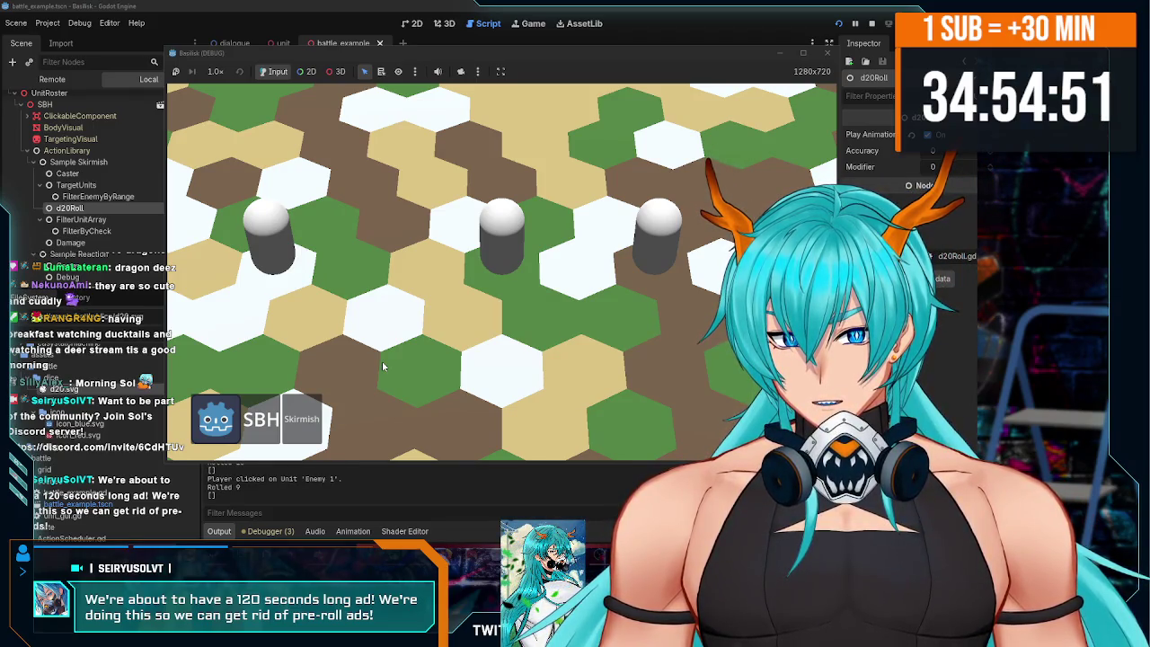
click(305, 420)
click(636, 266)
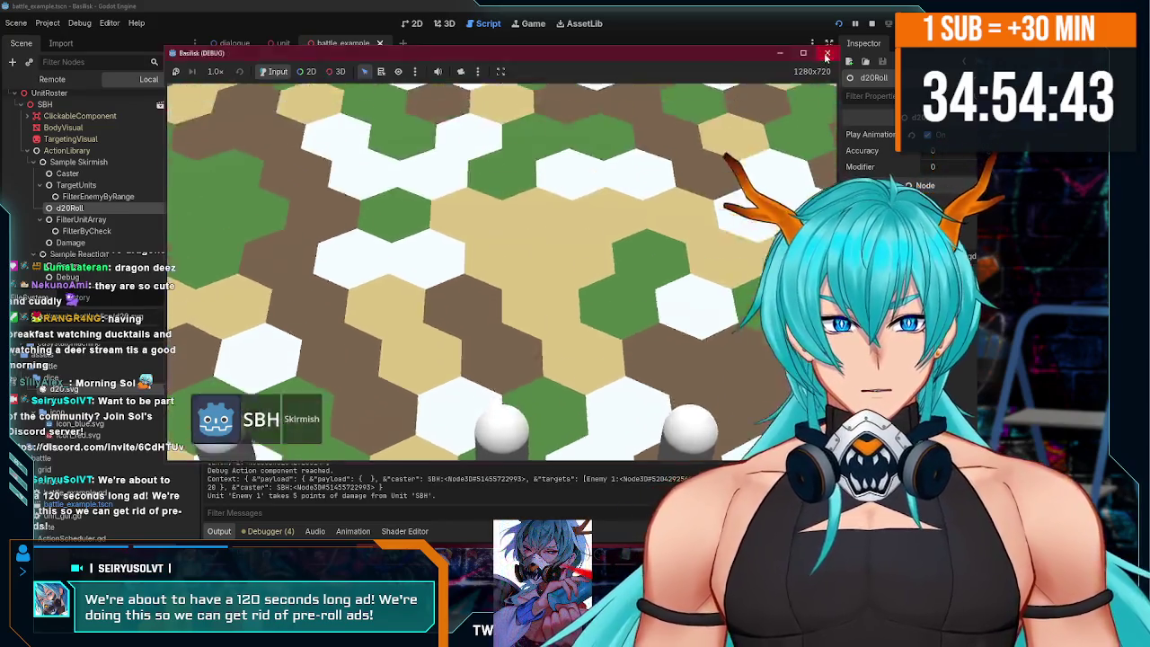
click(827, 54)
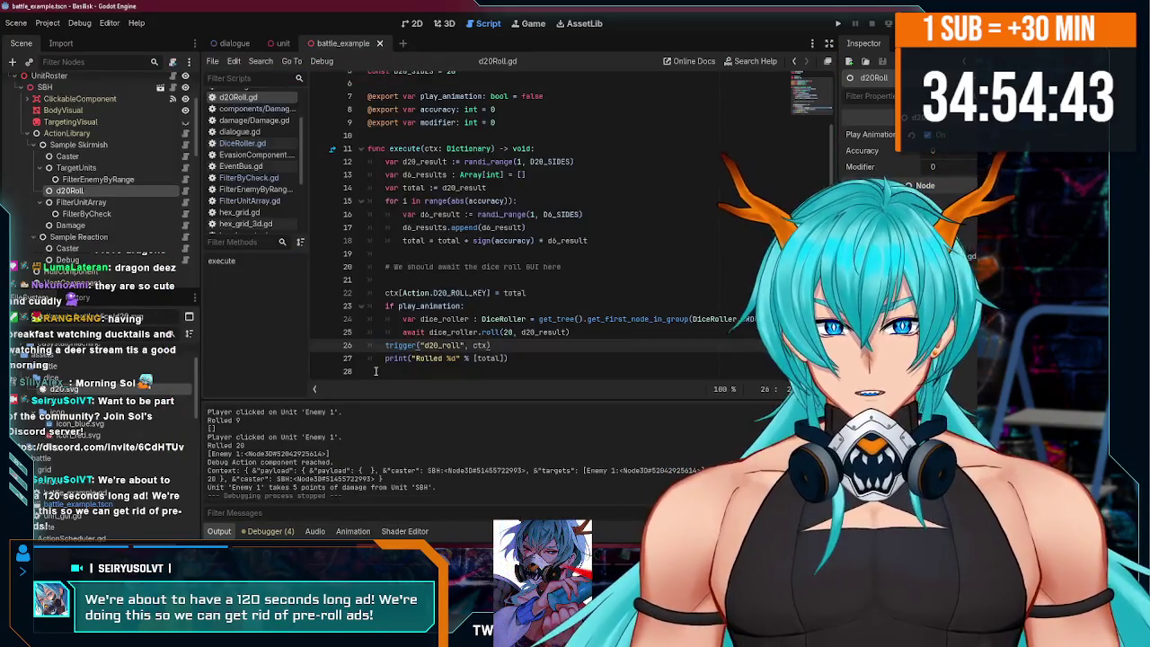
scroll(135, 208, down, 10)
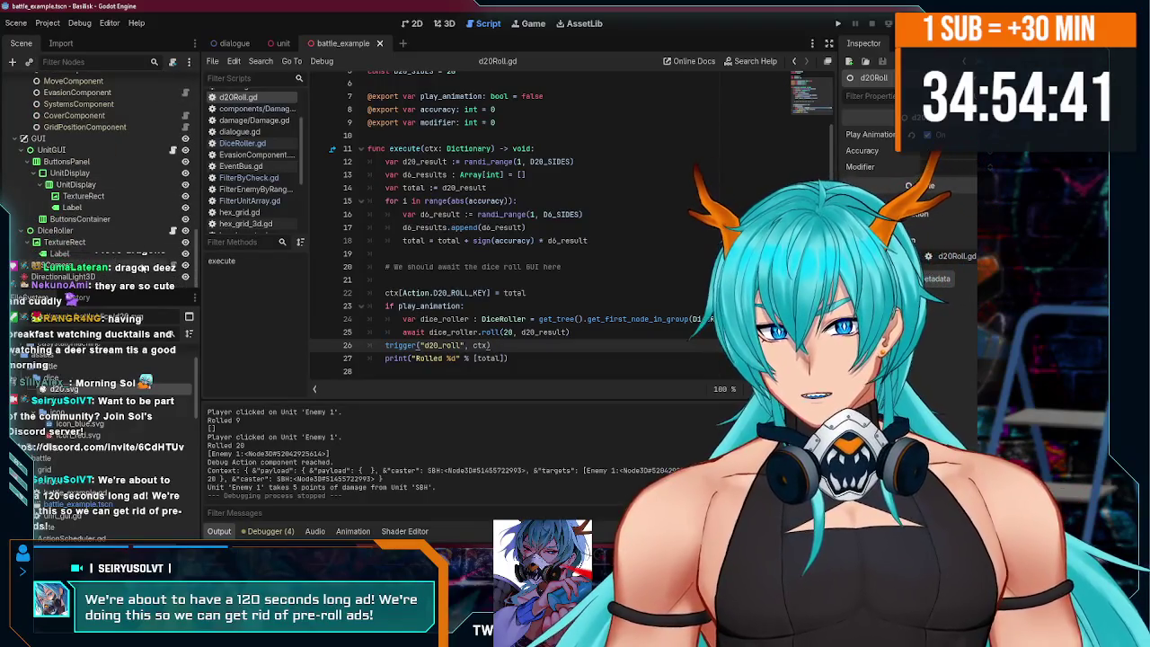
click(172, 231)
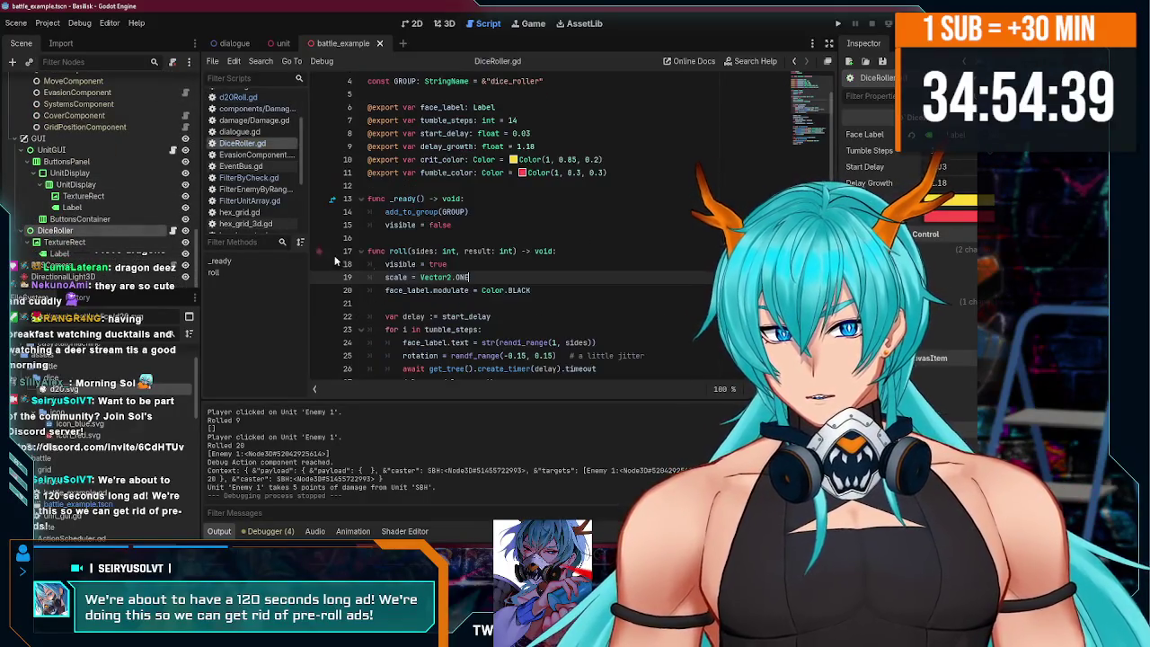
scroll(504, 323, down, 8)
scroll(503, 324, up, 8)
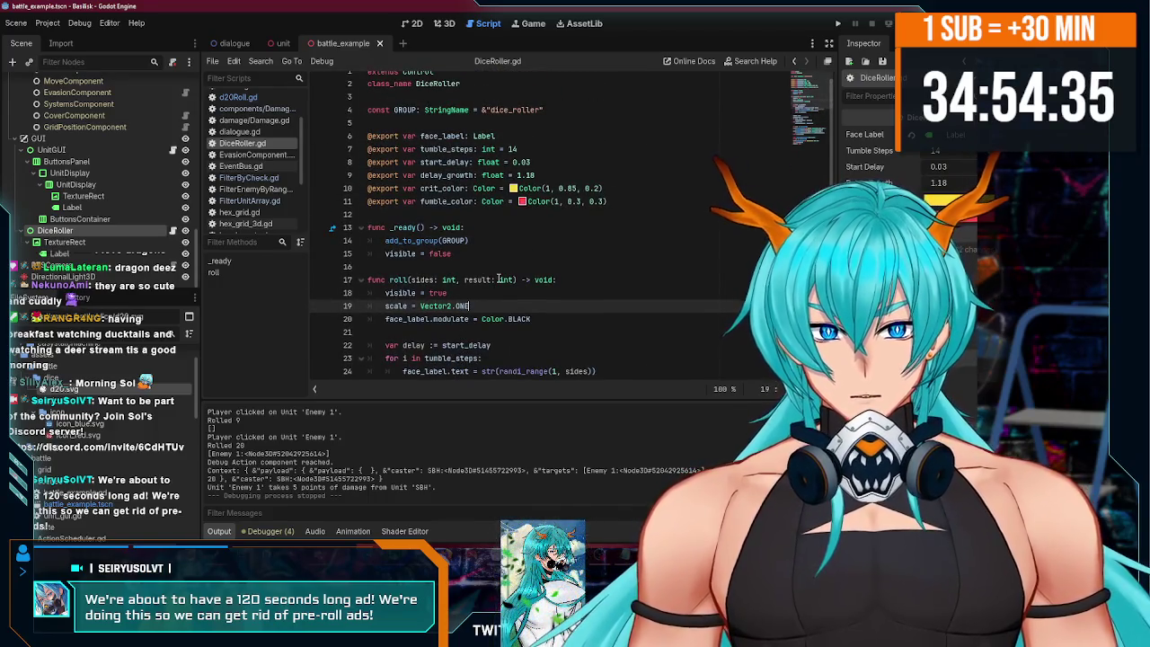
scroll(494, 270, down, 8)
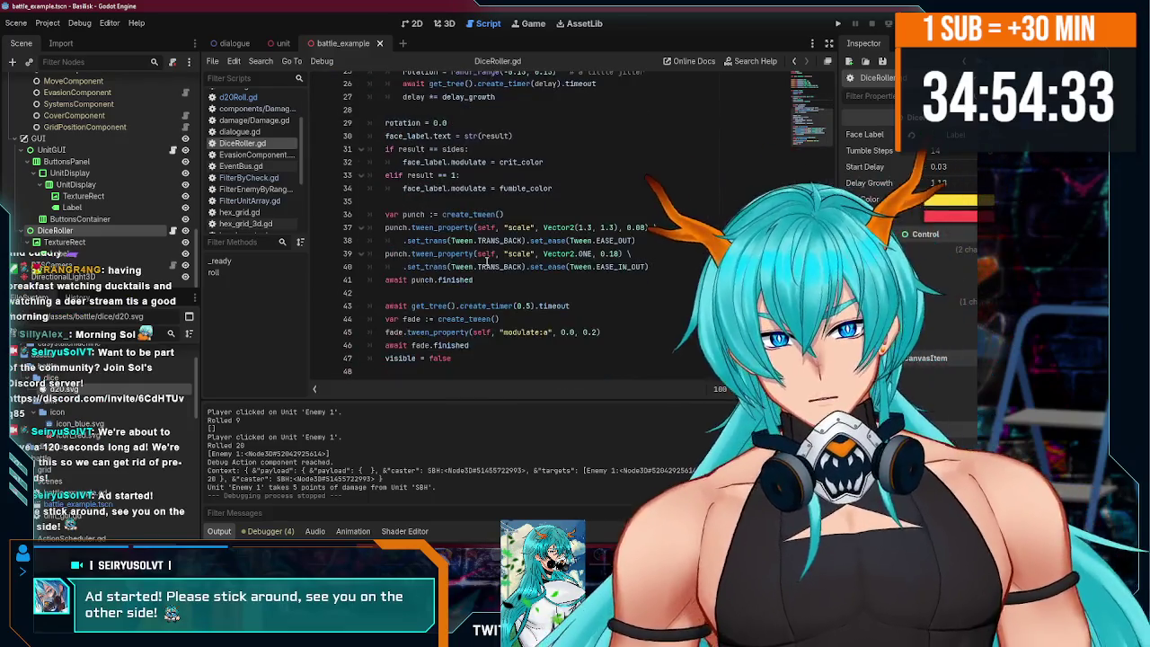
scroll(486, 261, up, 5)
scroll(485, 263, down, 5)
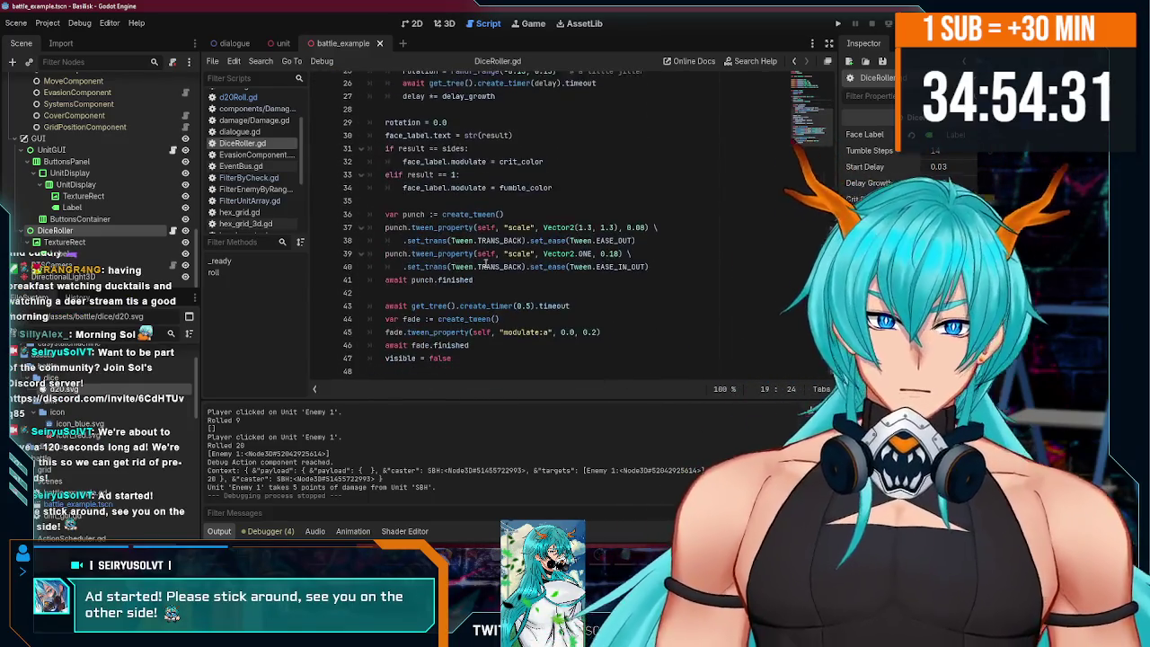
scroll(454, 356, up, 6)
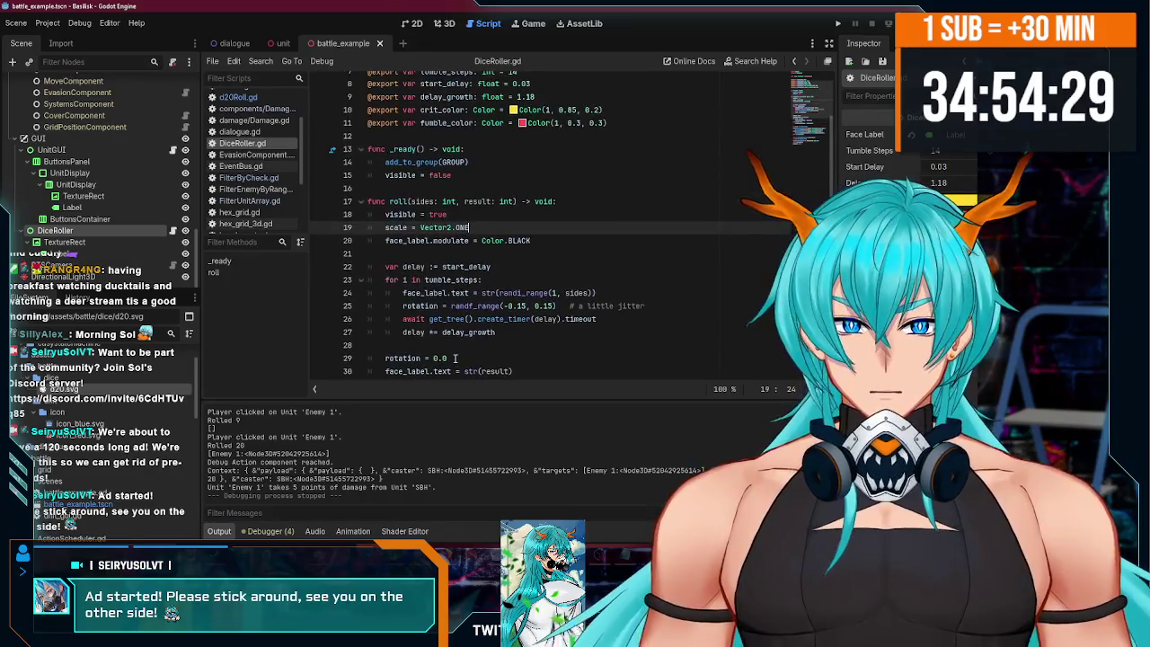
scroll(108, 180, up, 5)
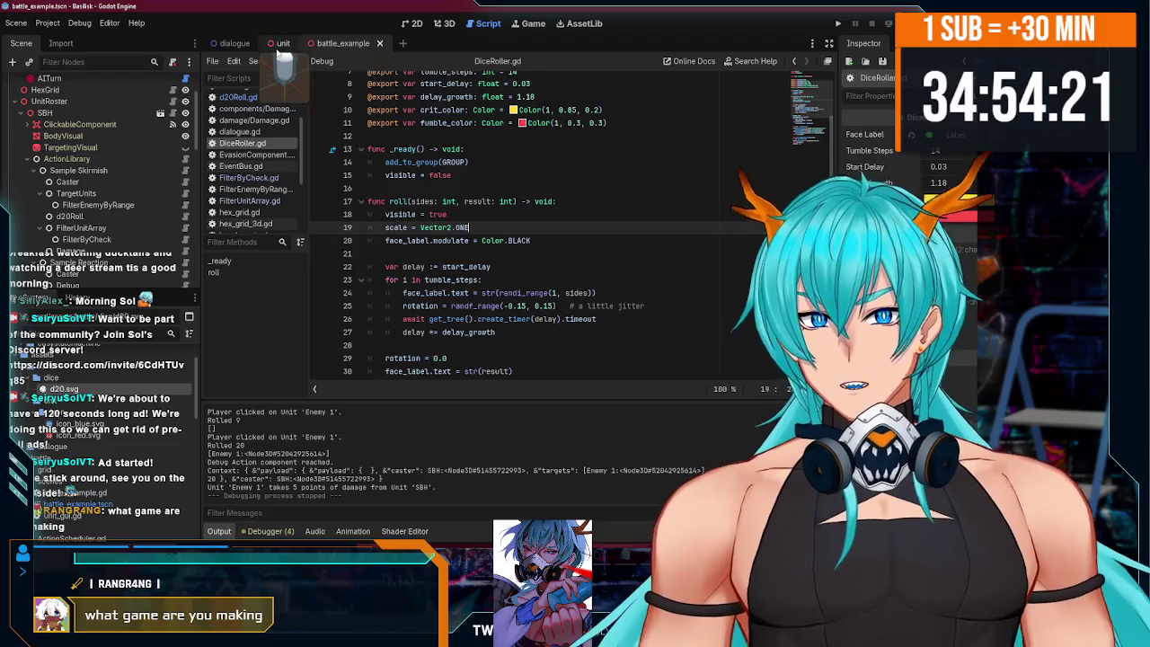
- Switch to the 3D view of battle_example and orbit slightly around the capsule unit
click(446, 25)
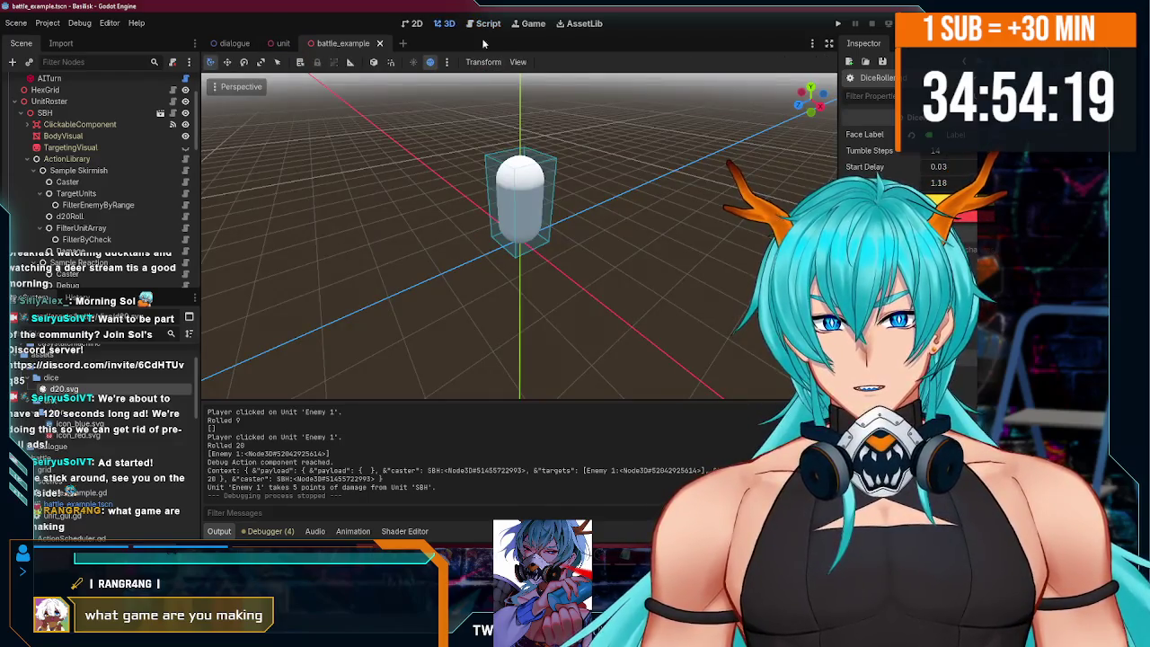
click(489, 25)
click(448, 25)
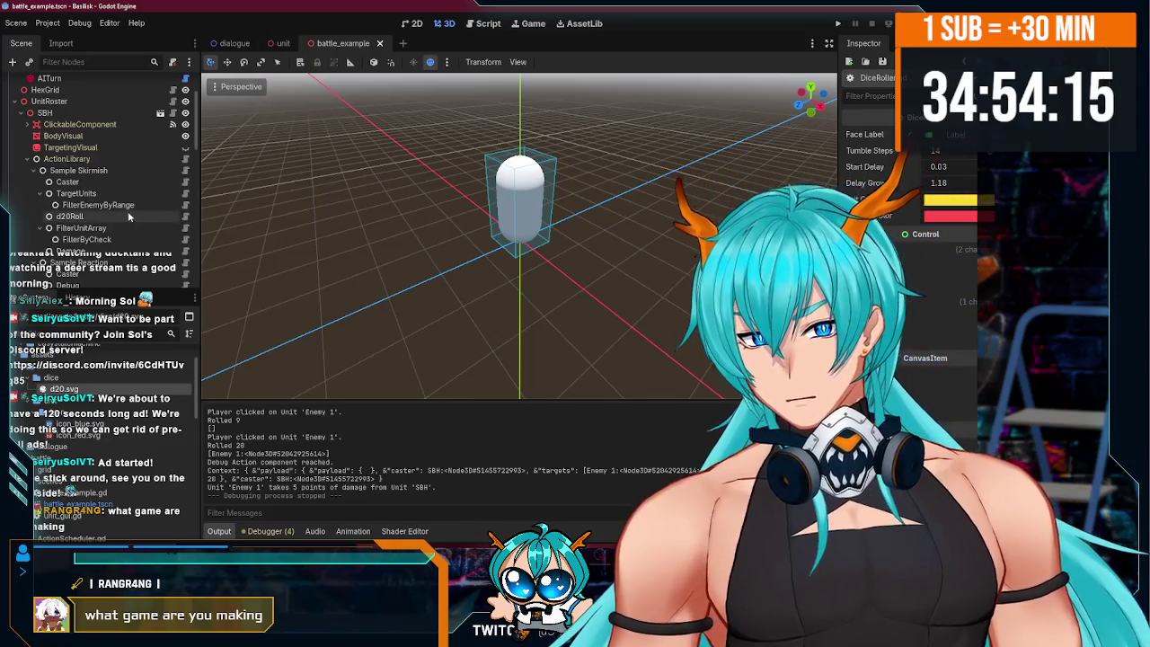
drag(445, 291, 459, 282)
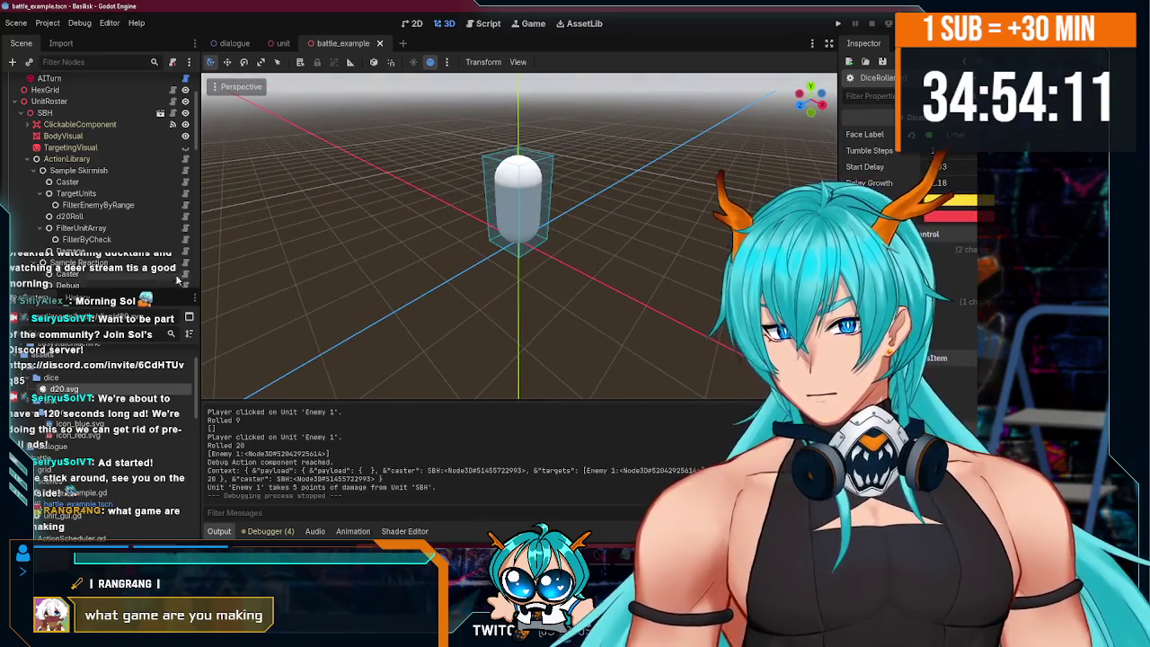
- Scroll the Scene dock to the Sample Skirmish nodes and select its Damage node
scroll(109, 216, down, 3)
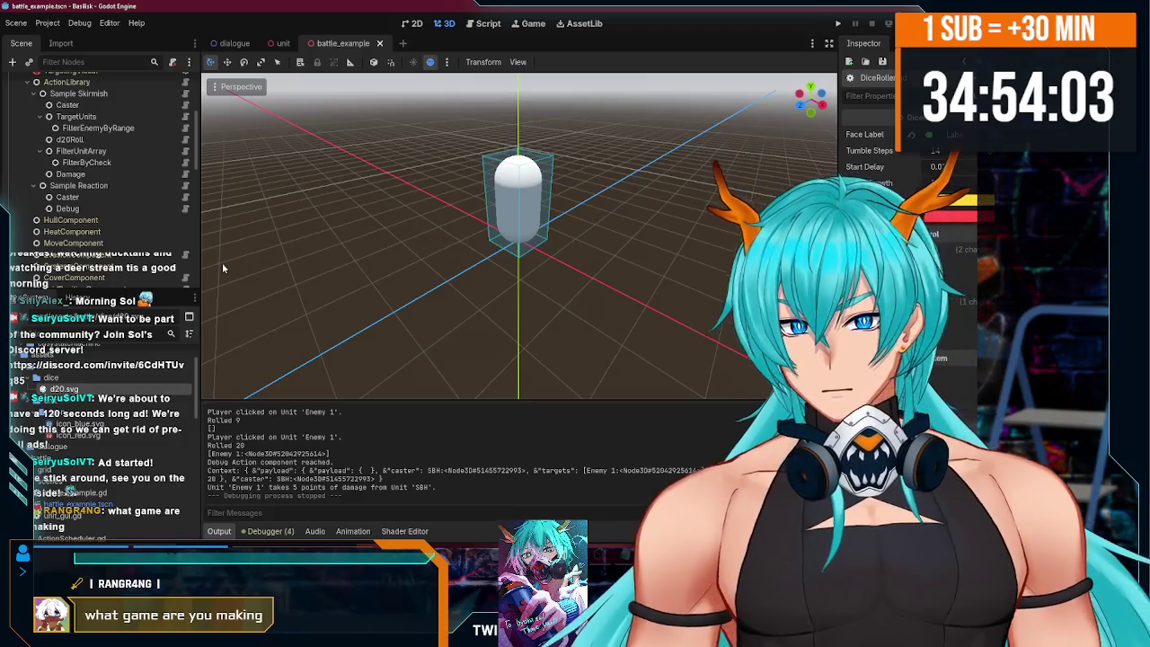
scroll(124, 211, up, 4)
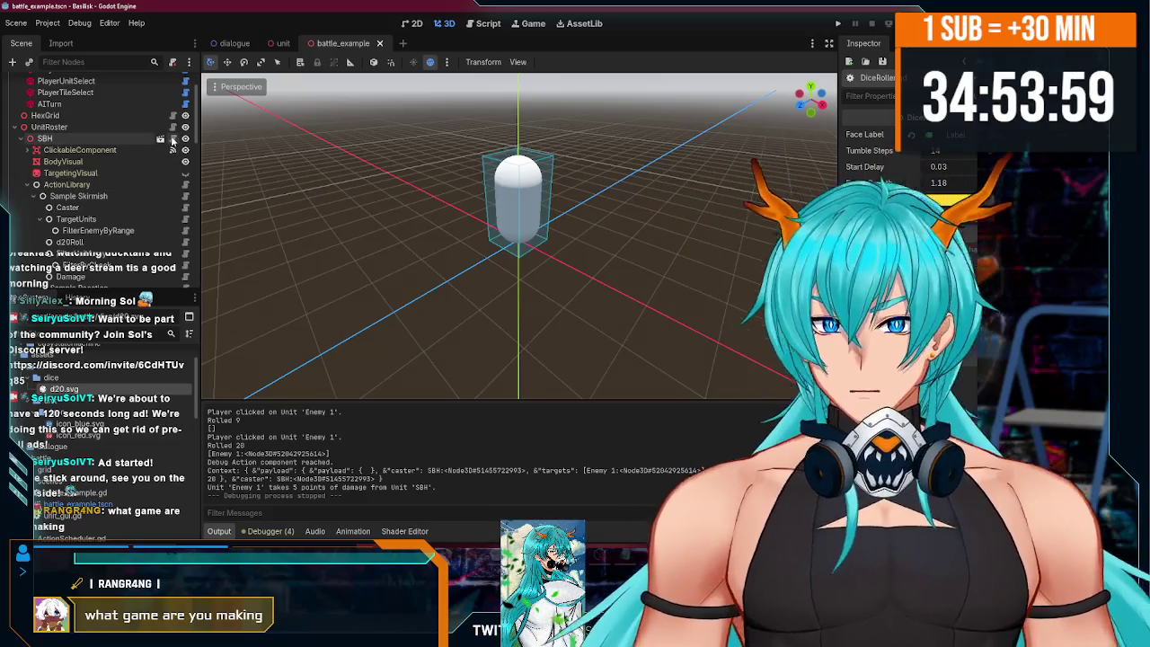
scroll(150, 192, down, 6)
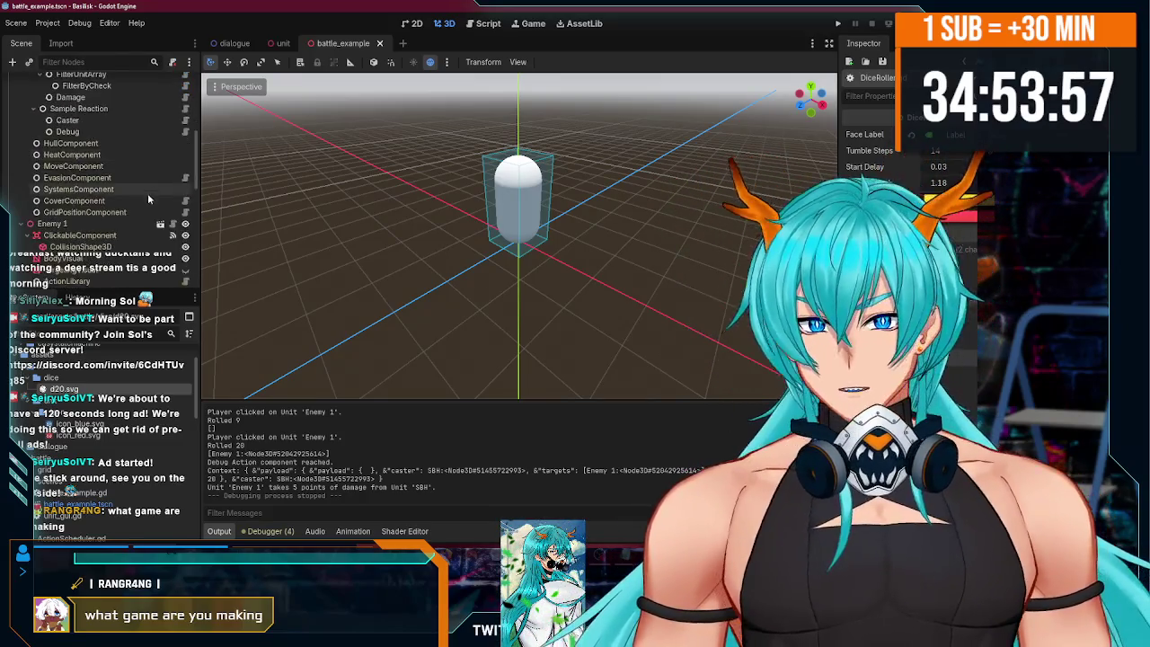
scroll(147, 198, down, 6)
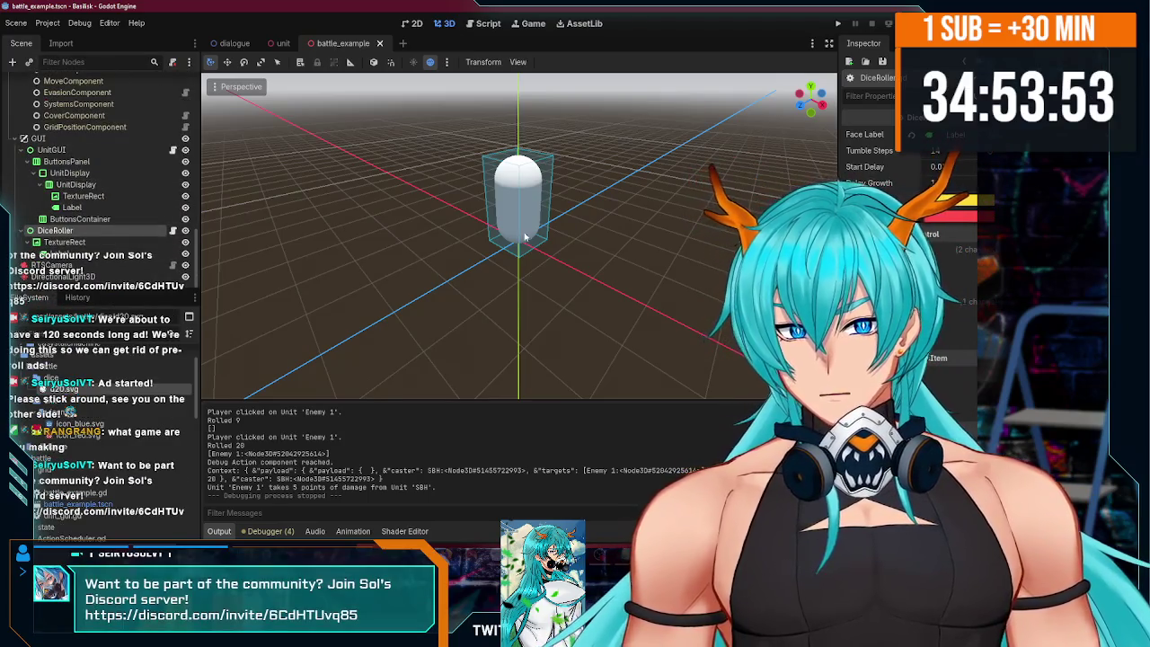
scroll(112, 196, up, 12)
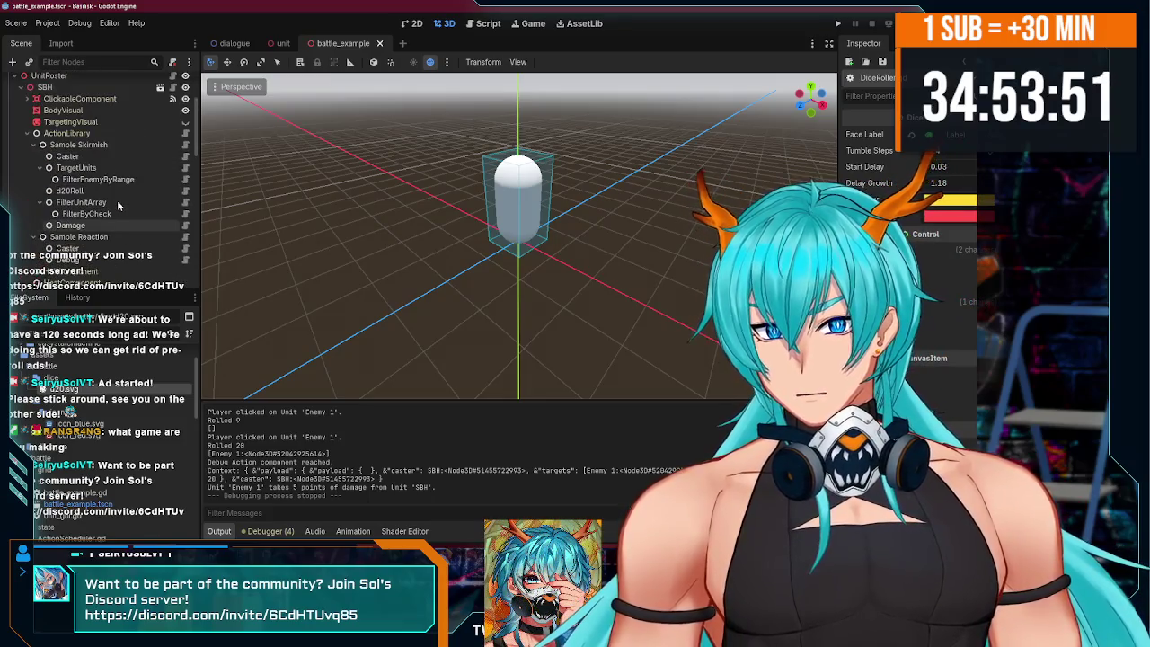
scroll(117, 206, down, 1)
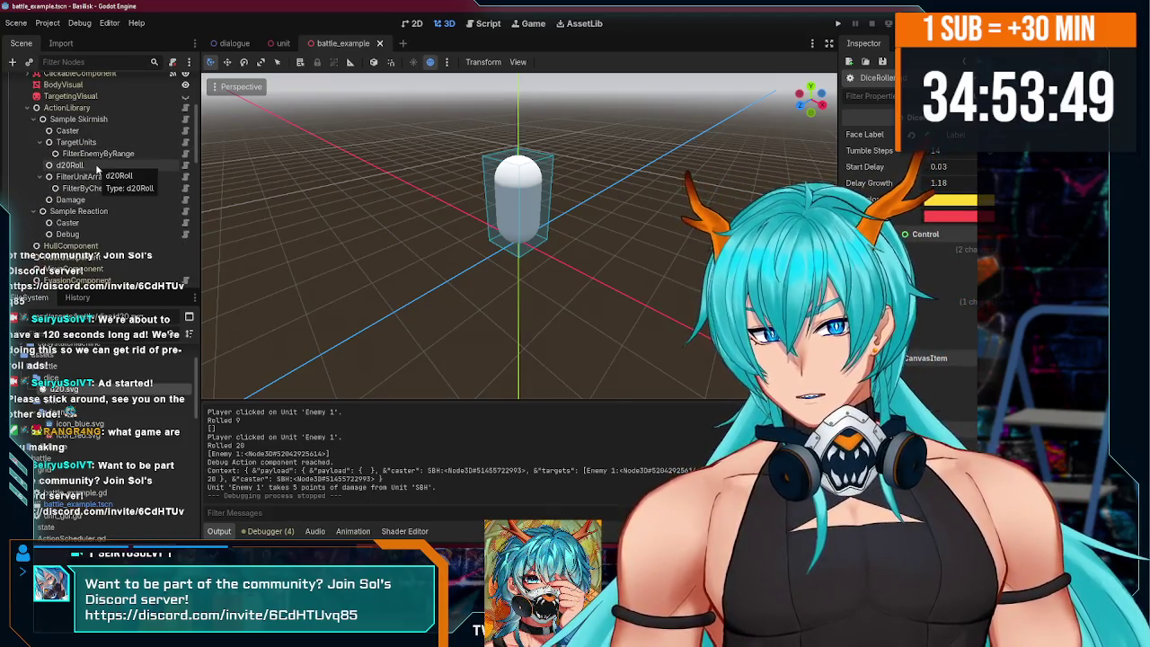
scroll(97, 168, down, 3)
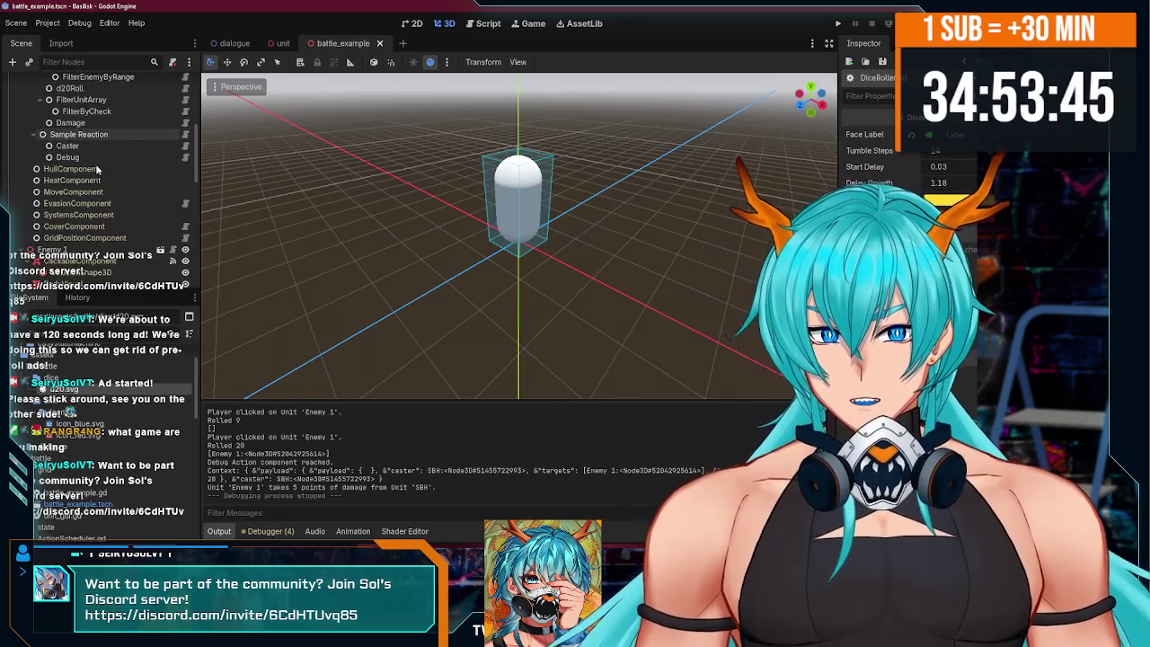
scroll(97, 169, up, 5)
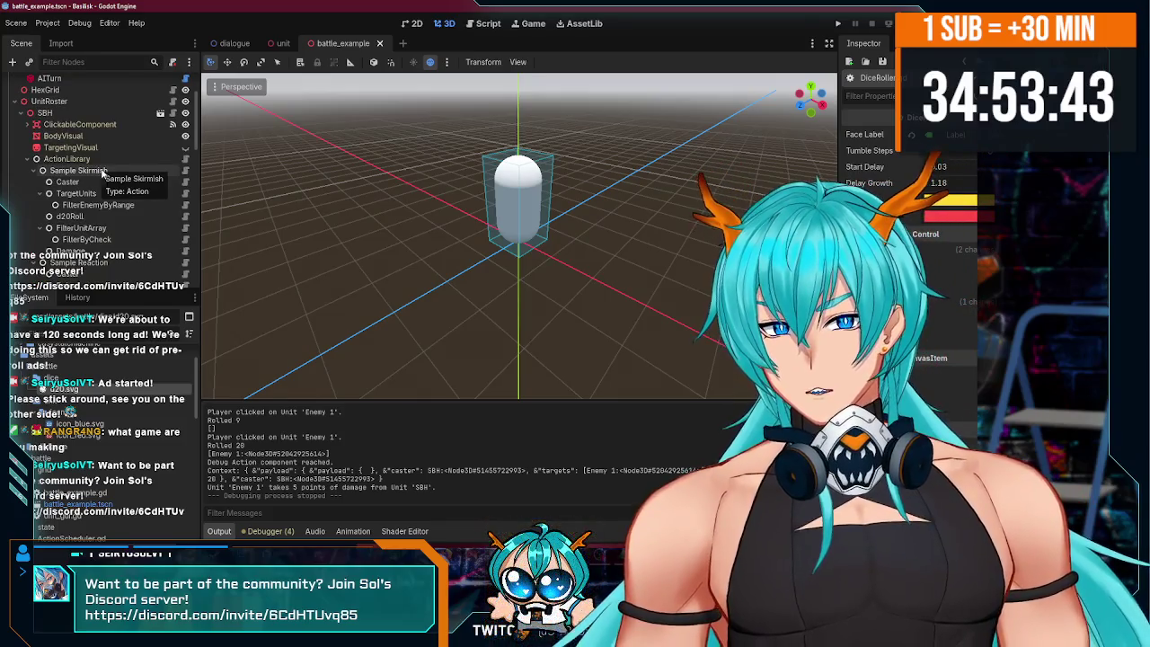
scroll(86, 233, down, 3)
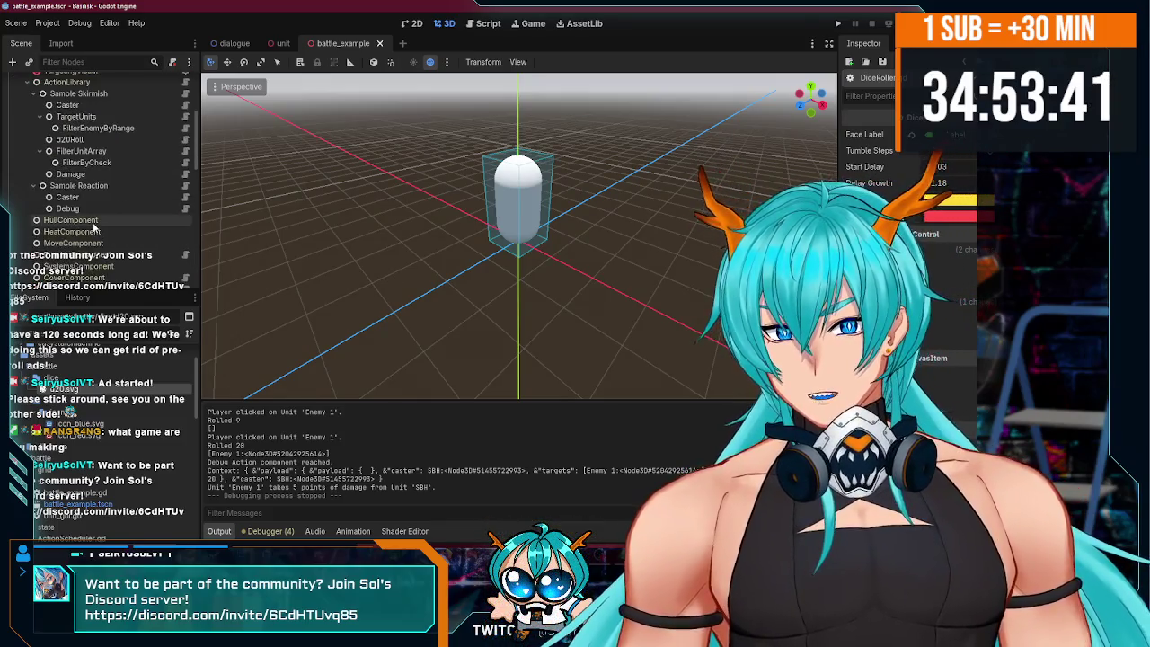
scroll(114, 209, up, 2)
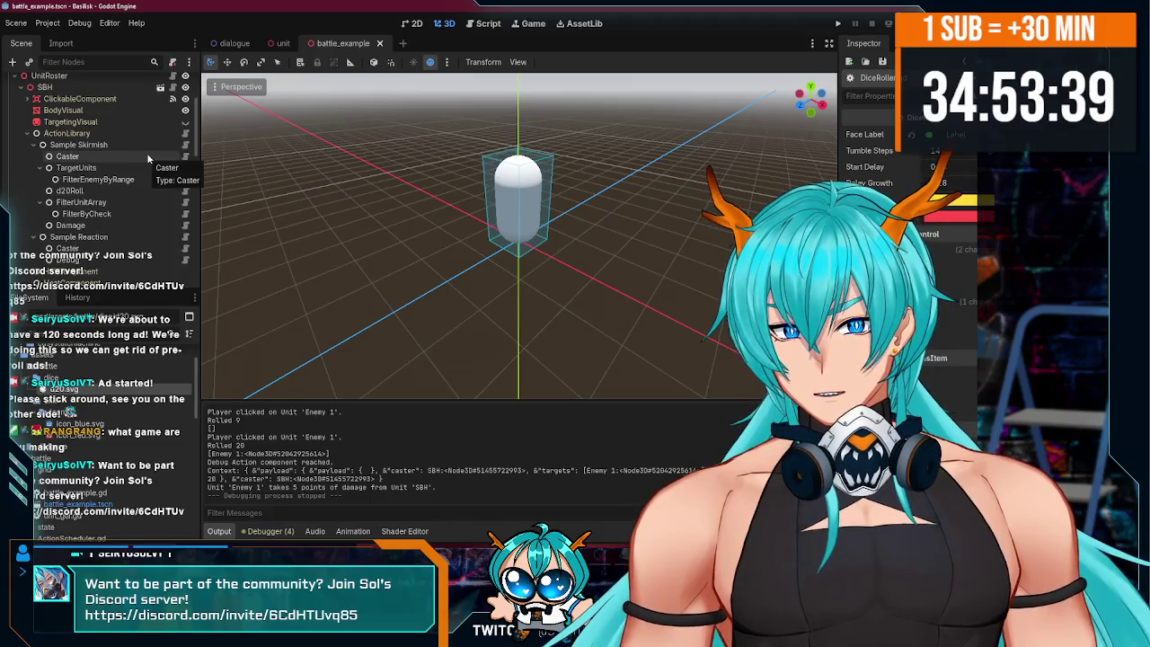
scroll(134, 179, down, 3)
scroll(127, 176, up, 2)
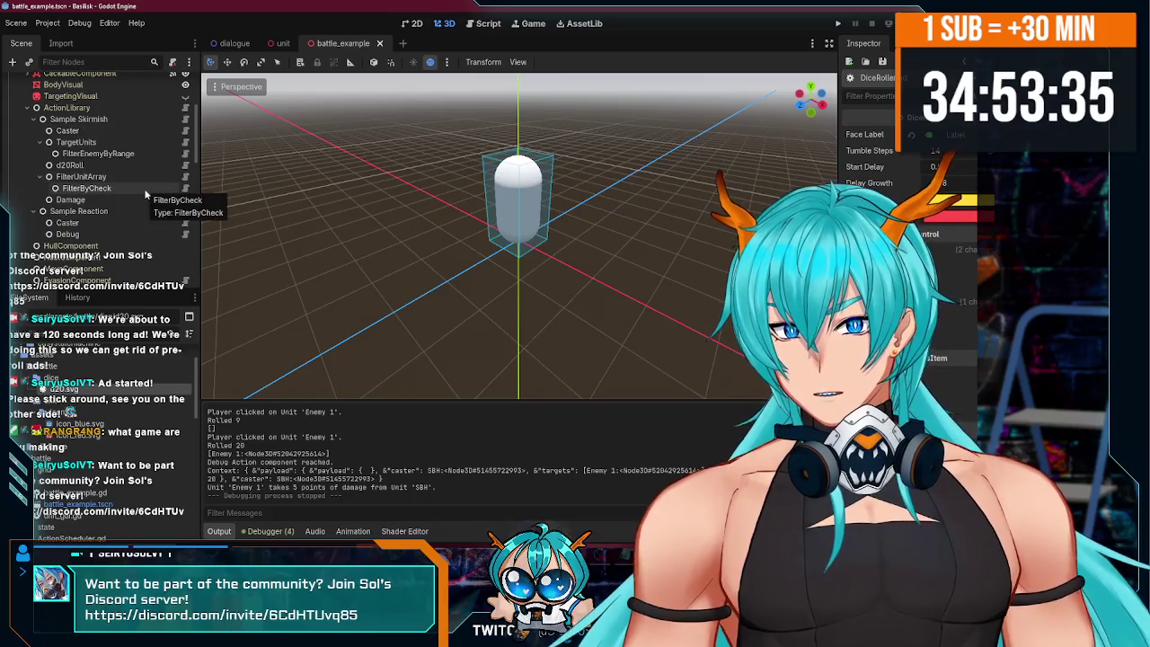
scroll(140, 187, up, 2)
click(108, 214)
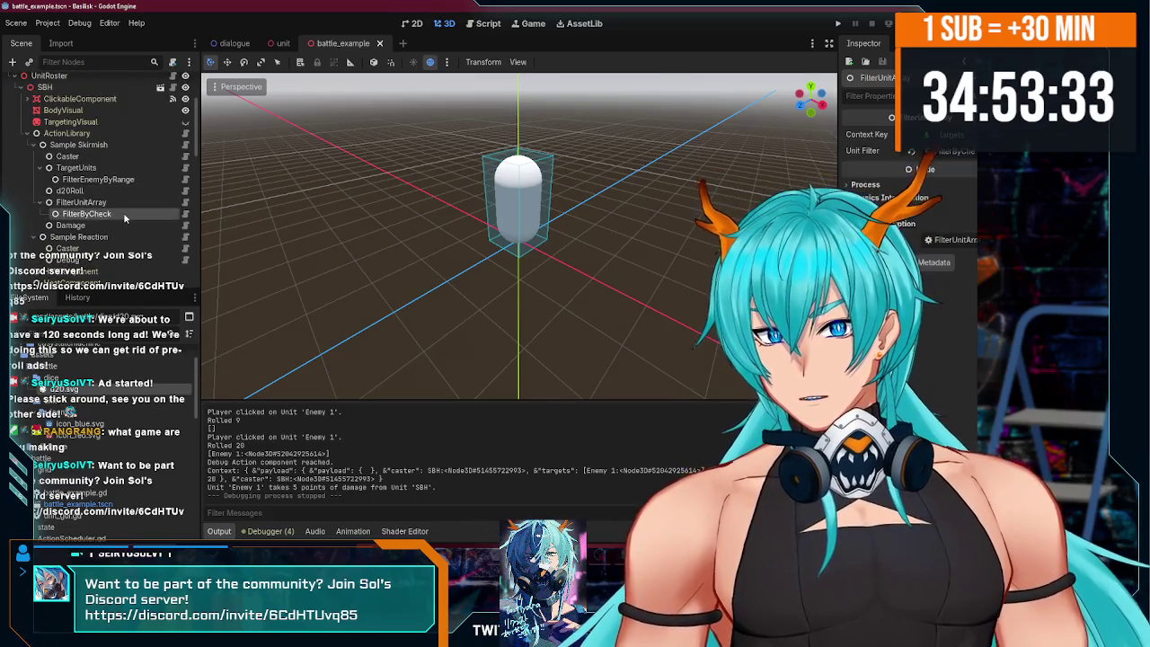
click(119, 225)
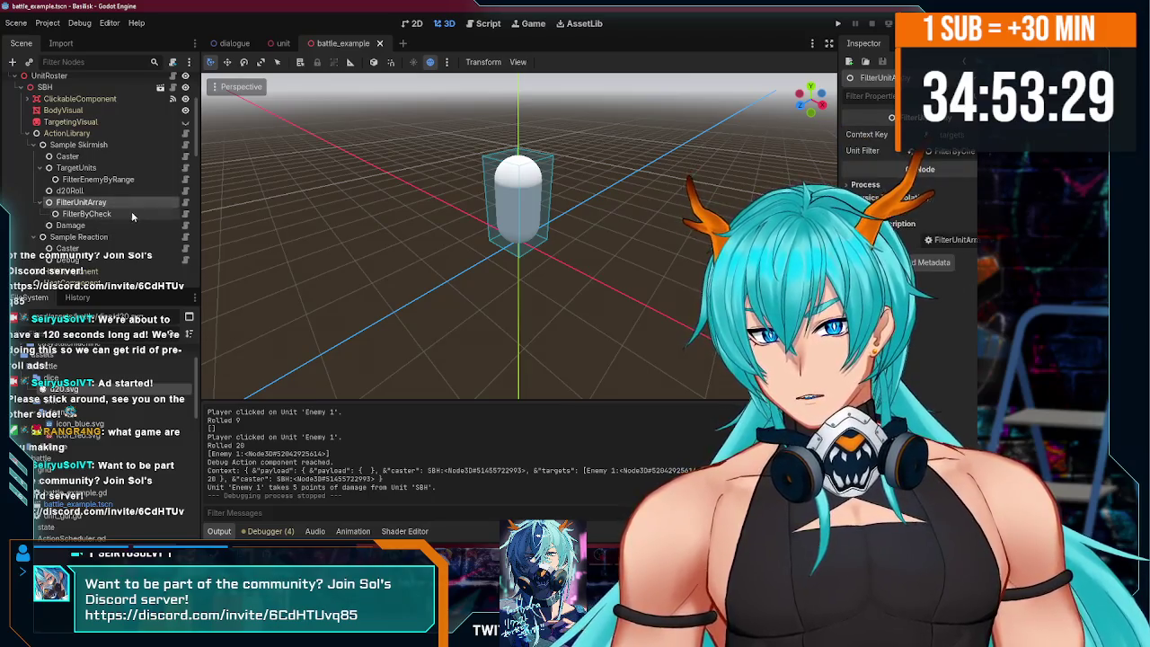
click(130, 224)
click(130, 203)
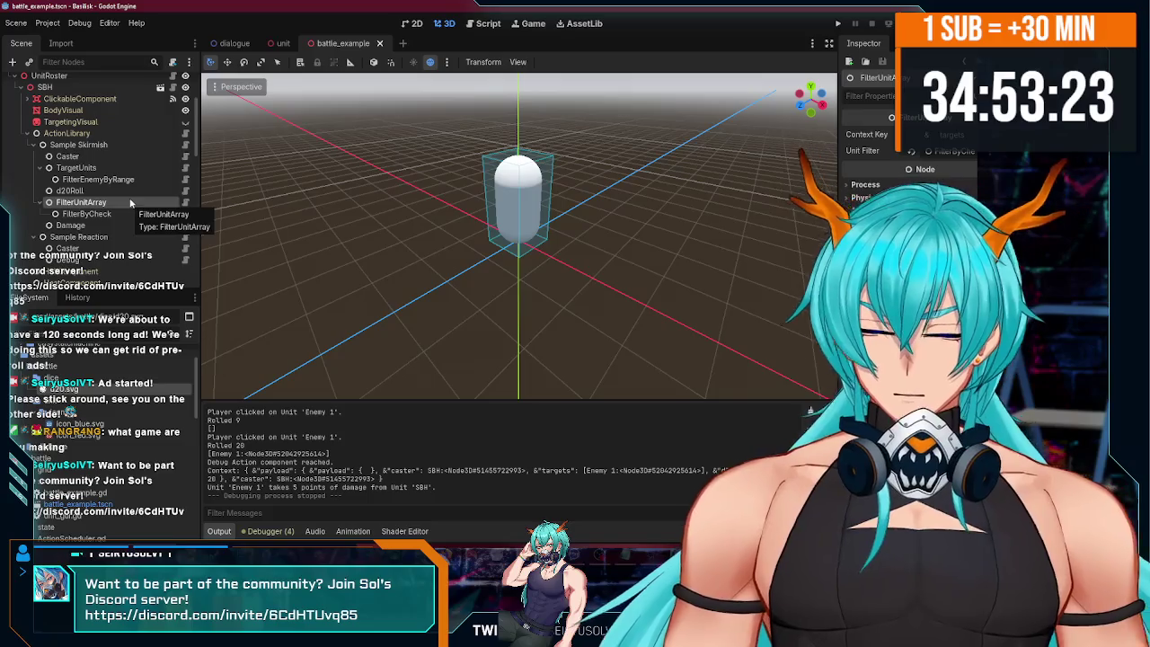
click(117, 179)
click(116, 167)
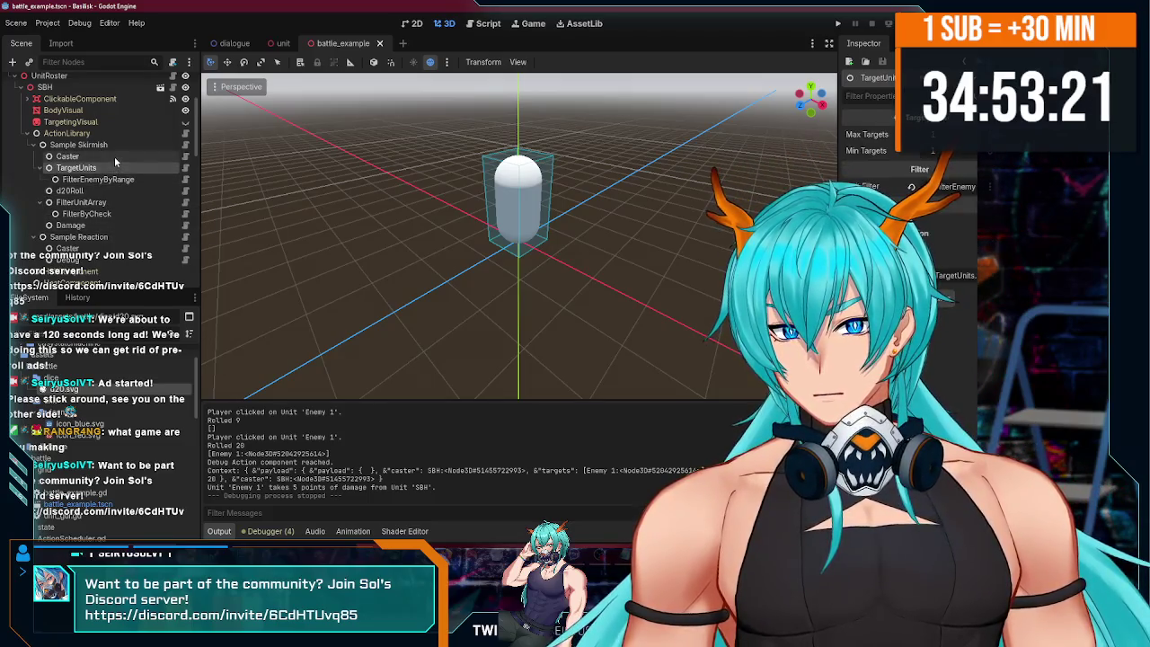
click(114, 179)
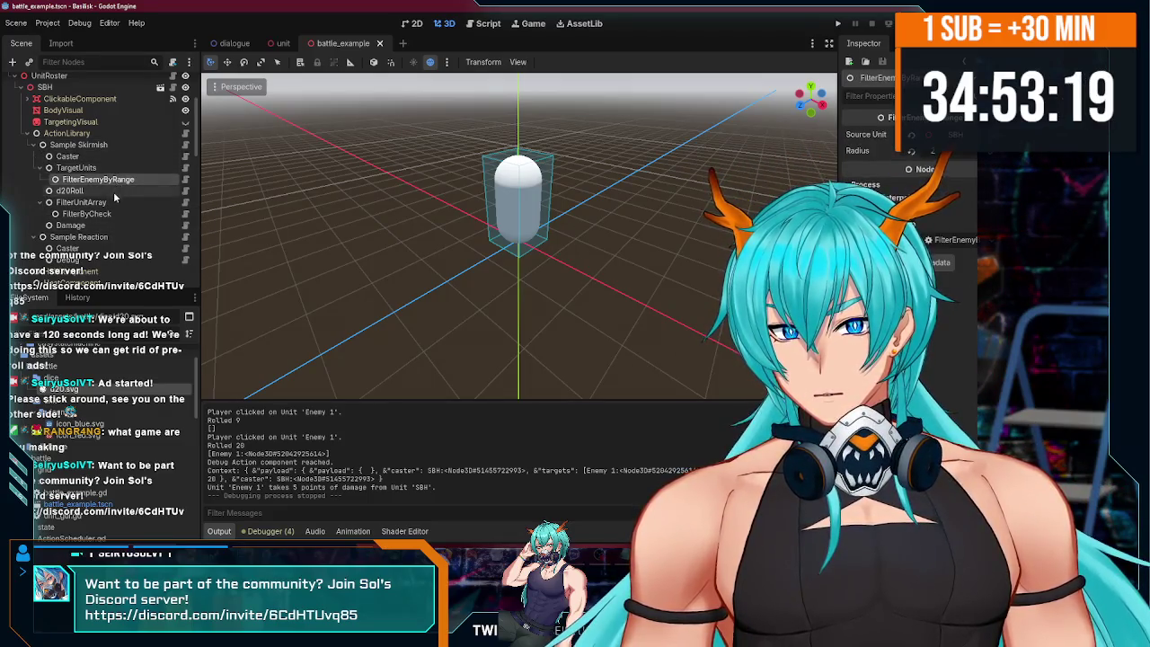
click(112, 190)
click(112, 213)
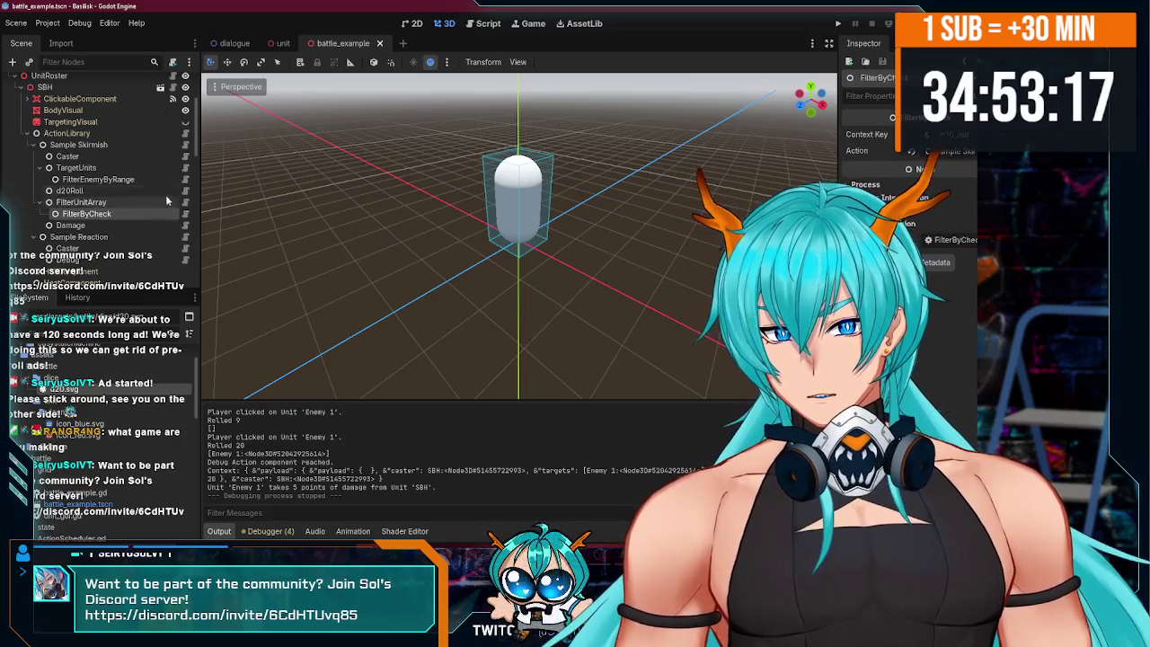
drag(202, 184, 207, 184)
scroll(115, 213, down, 2)
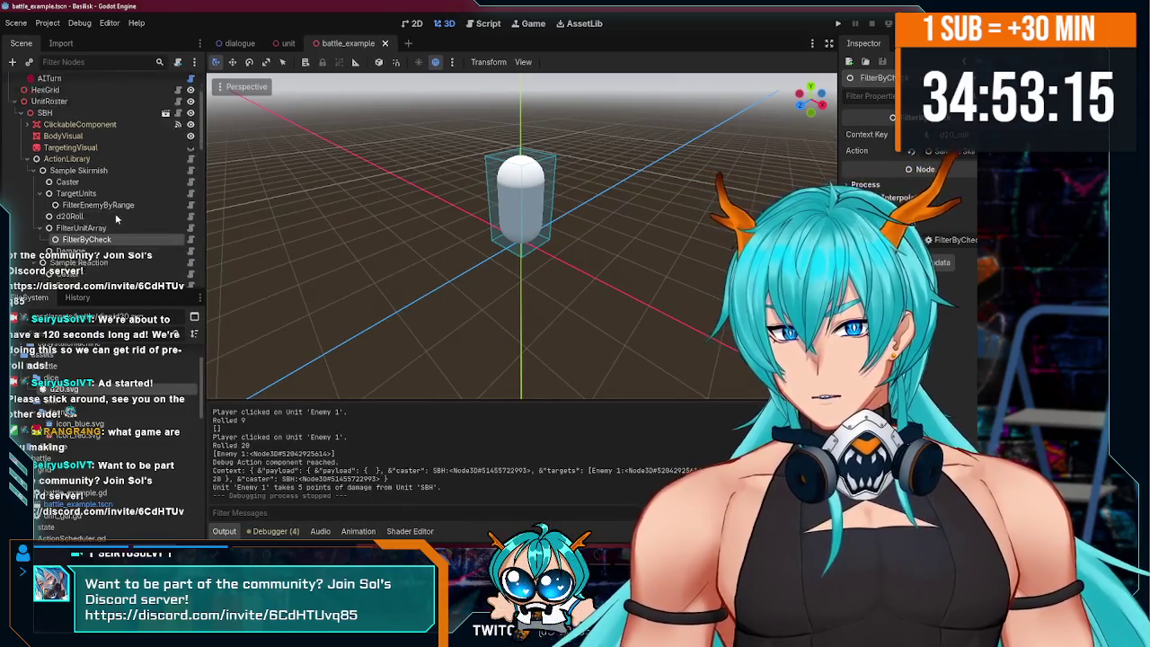
click(101, 150)
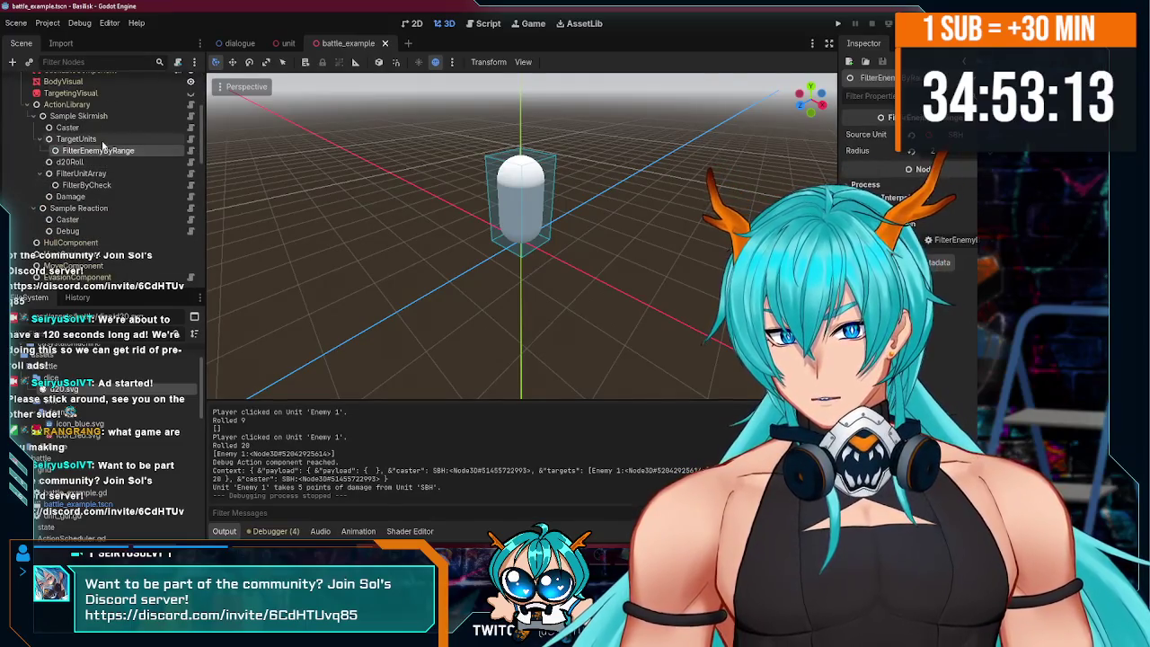
click(99, 161)
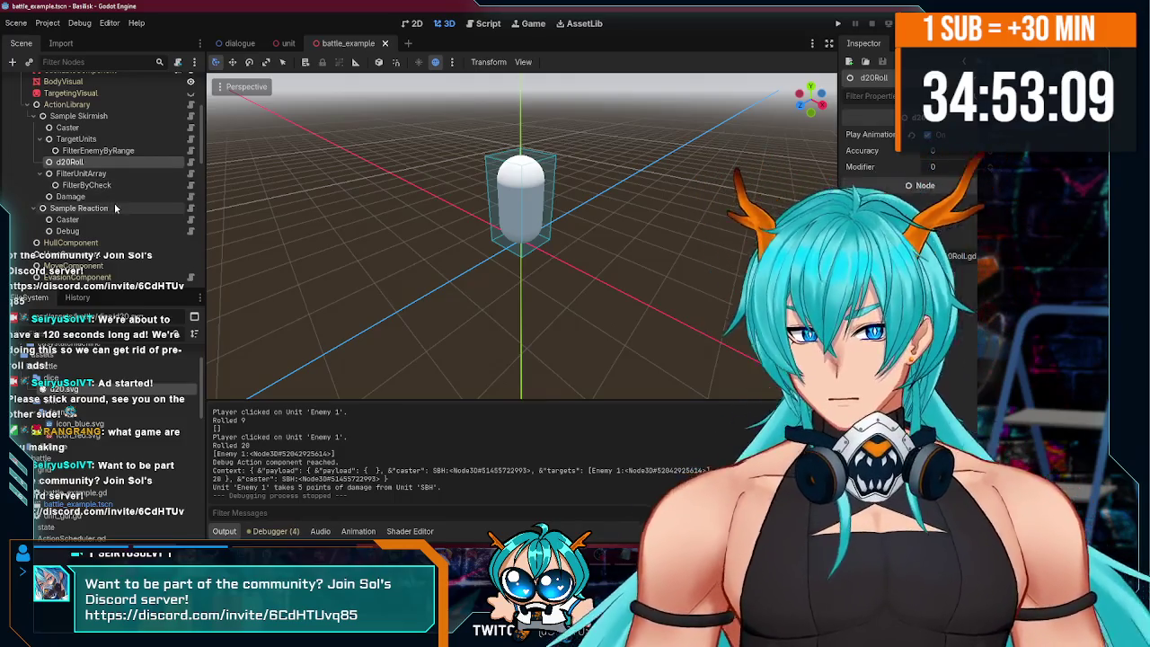
click(101, 173)
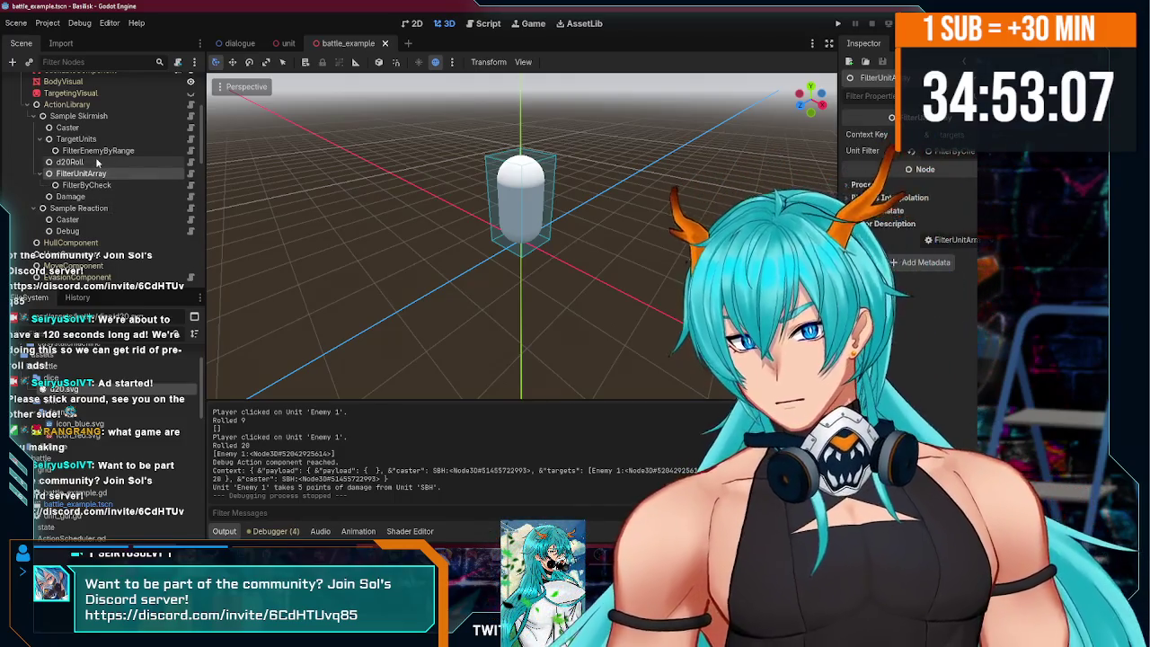
scroll(97, 162, up, 2)
scroll(101, 183, down, 3)
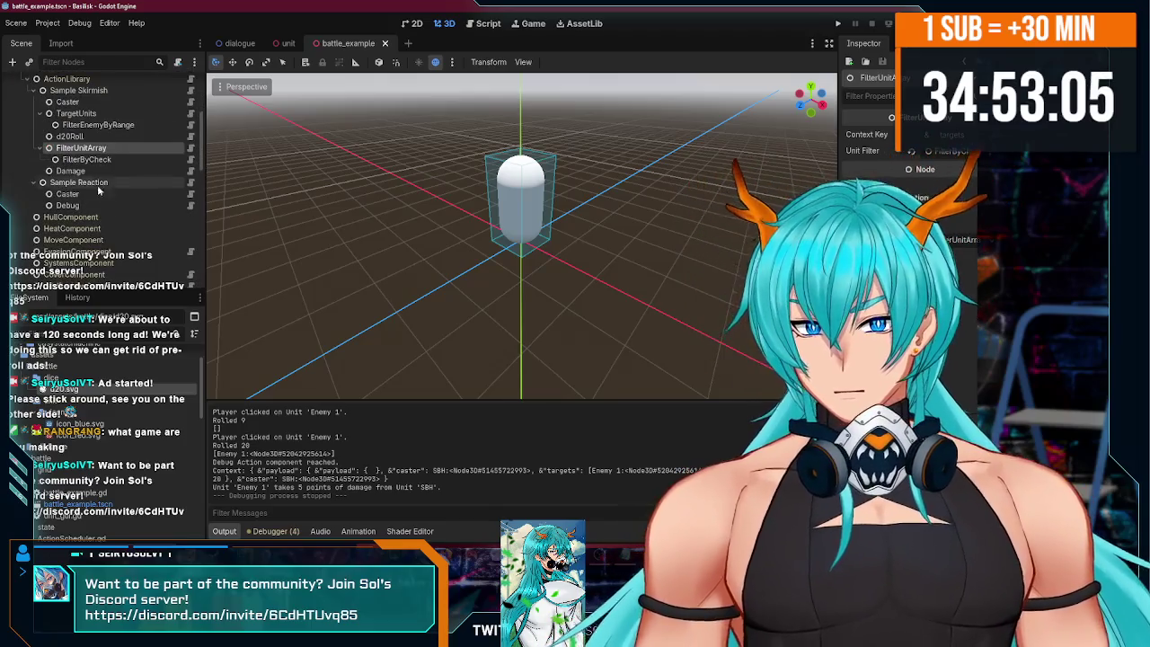
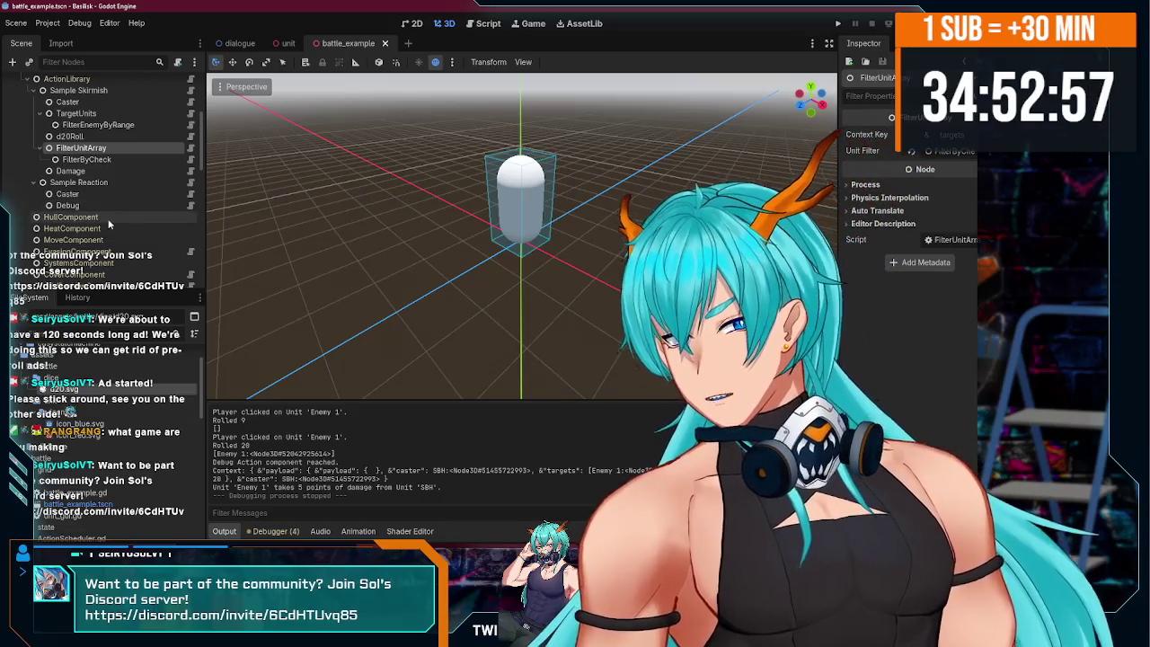
- Open the DiceRoller.gd script from the DiceRoller node in the Scene dock
scroll(116, 181, up, 2)
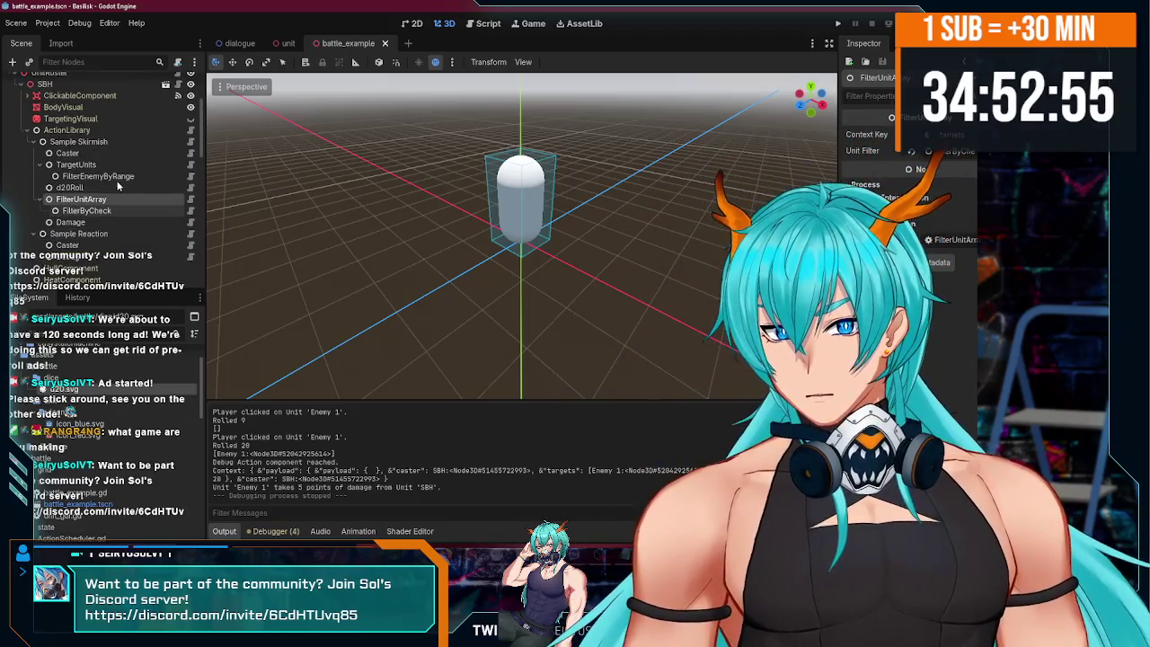
scroll(136, 225, down, 10)
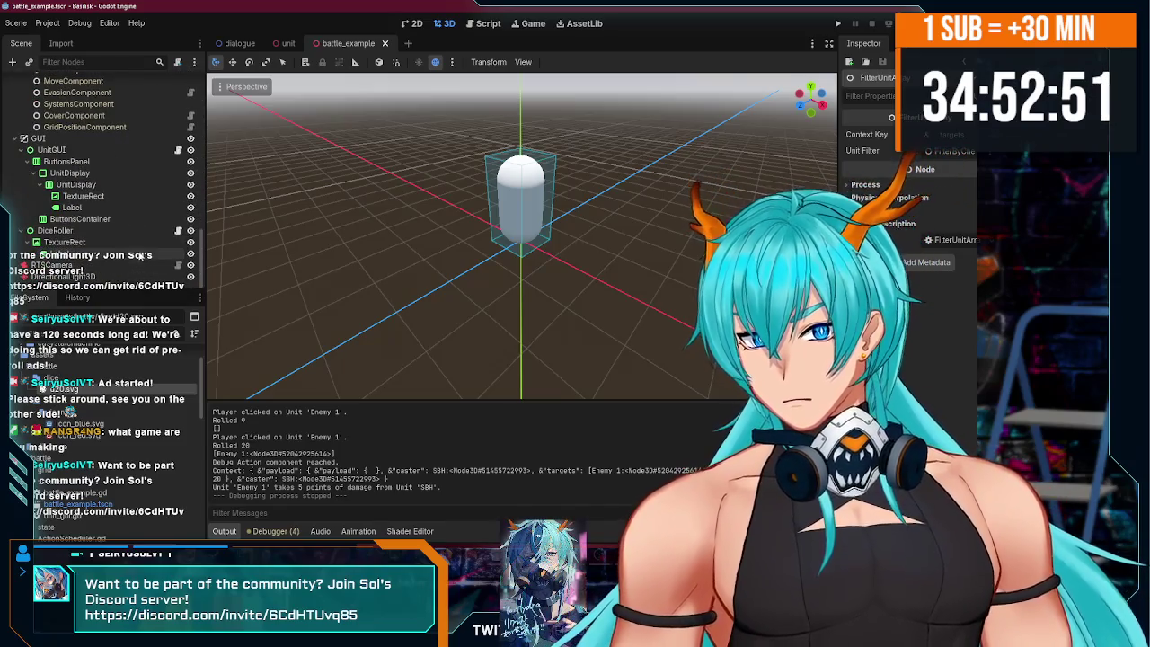
click(130, 243)
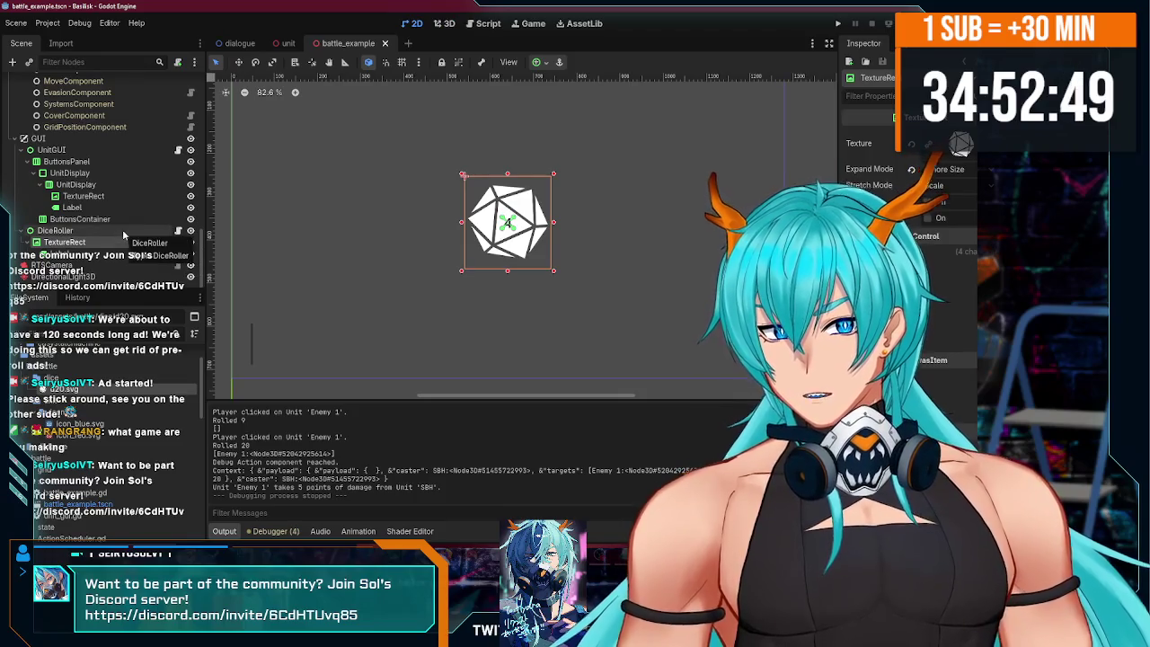
click(178, 232)
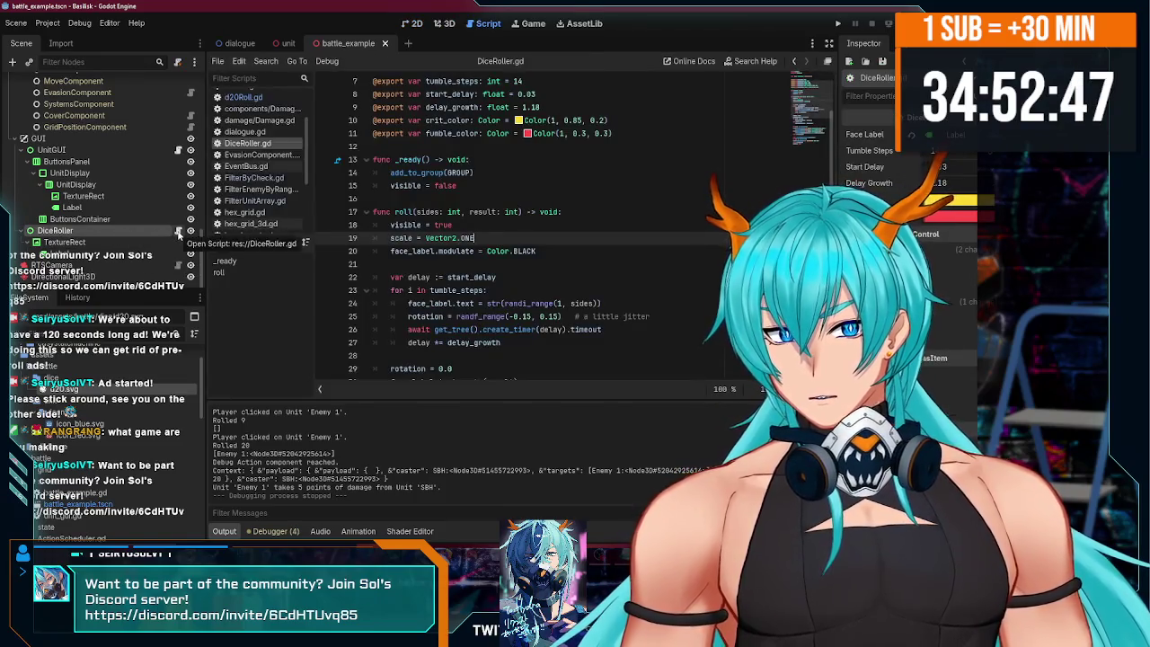
- Read through roll() from the tumble loop to the fade-out, ending after 'visible = true'
scroll(508, 266, down, 6)
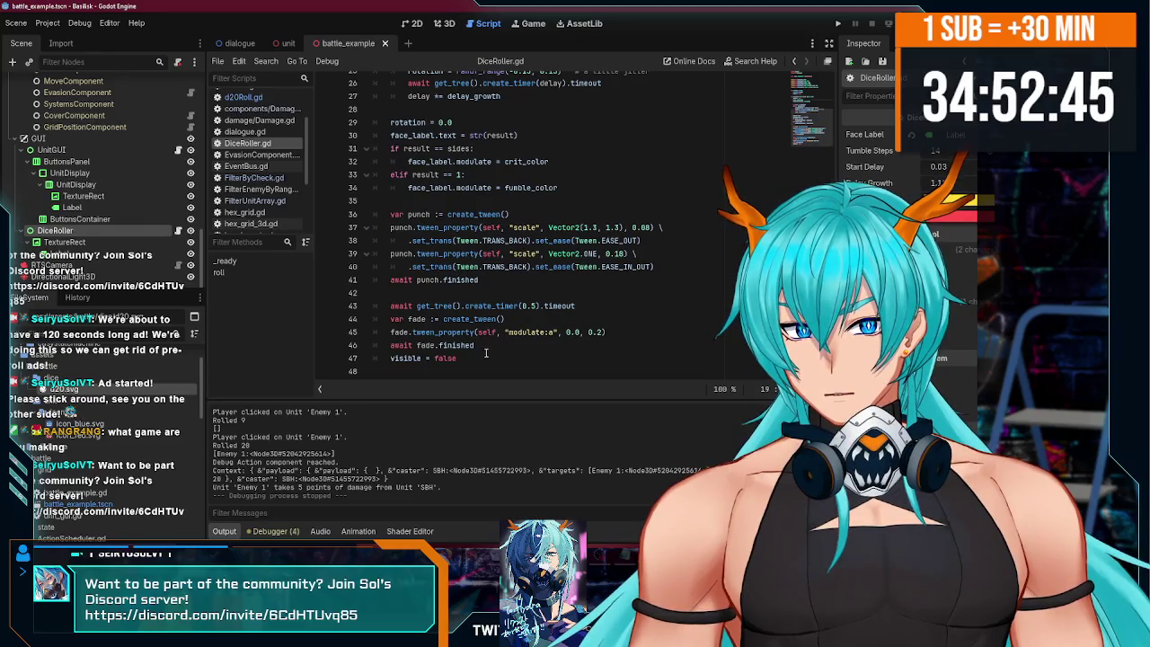
click(480, 357)
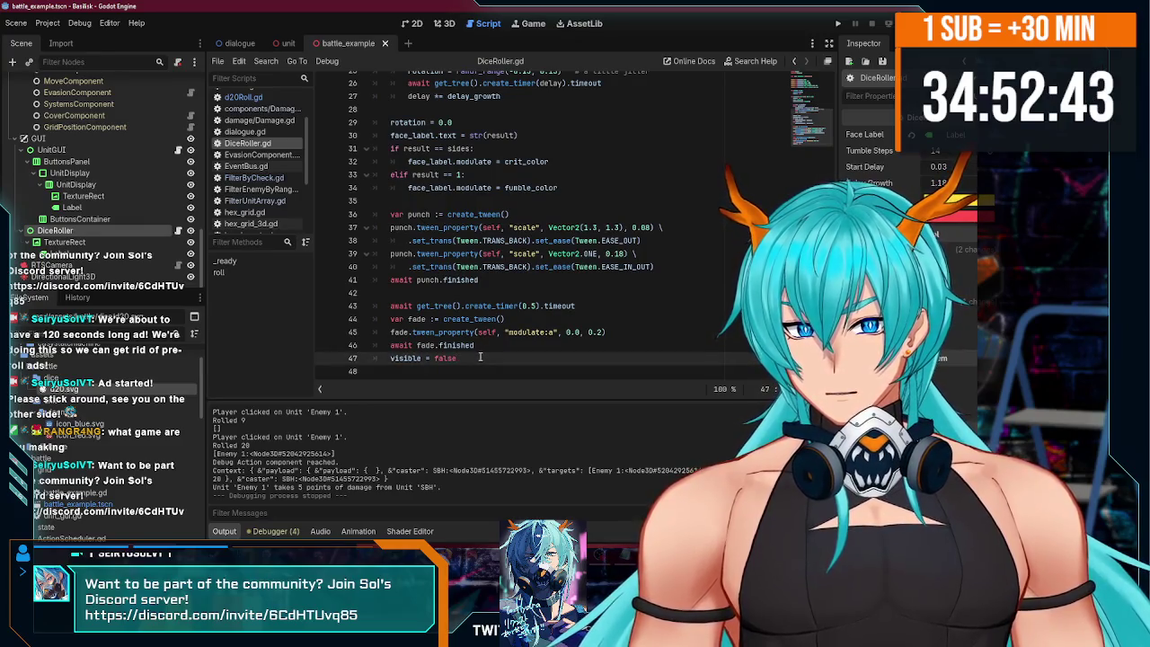
scroll(479, 357, up, 7)
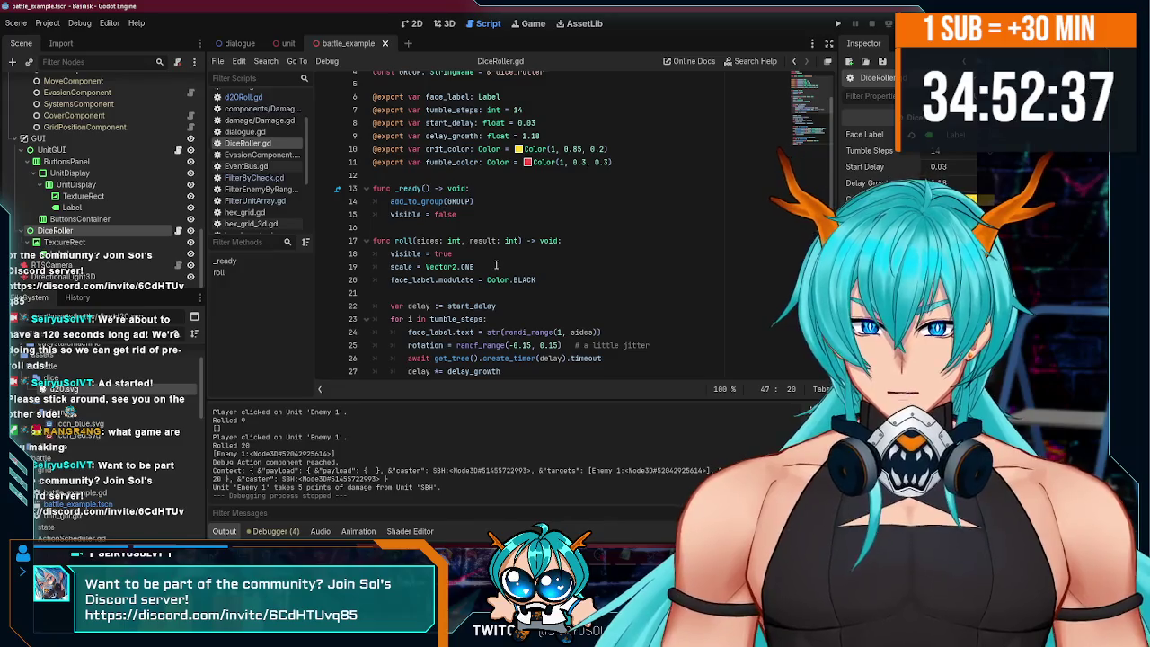
click(494, 258)
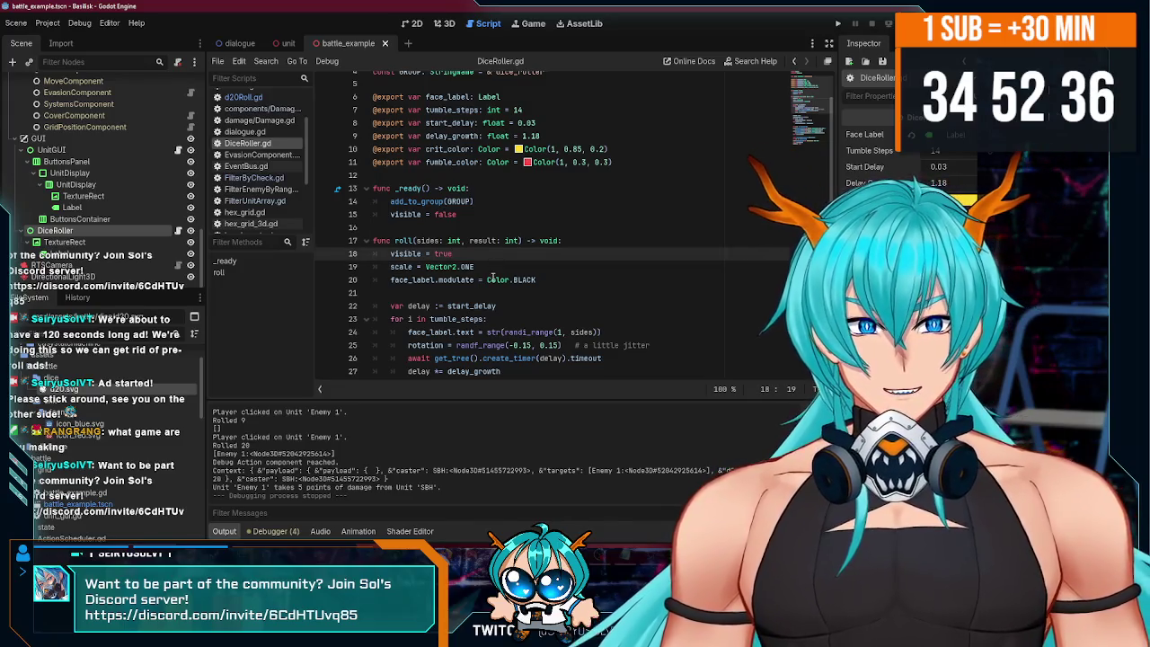
scroll(492, 278, down, 7)
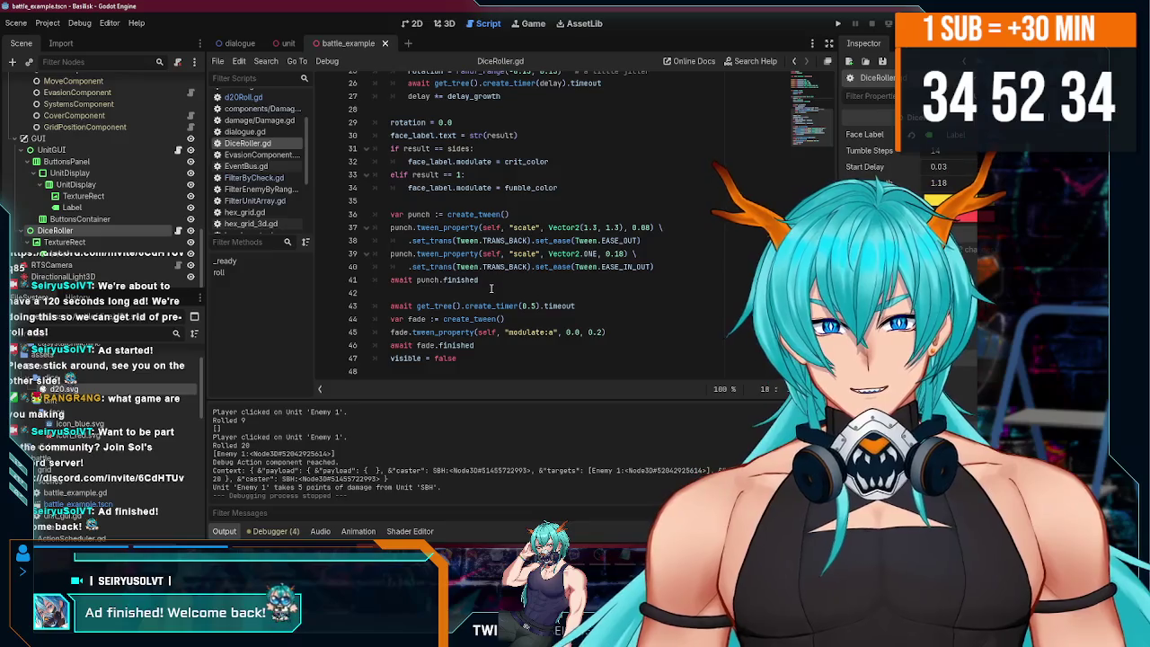
click(493, 280)
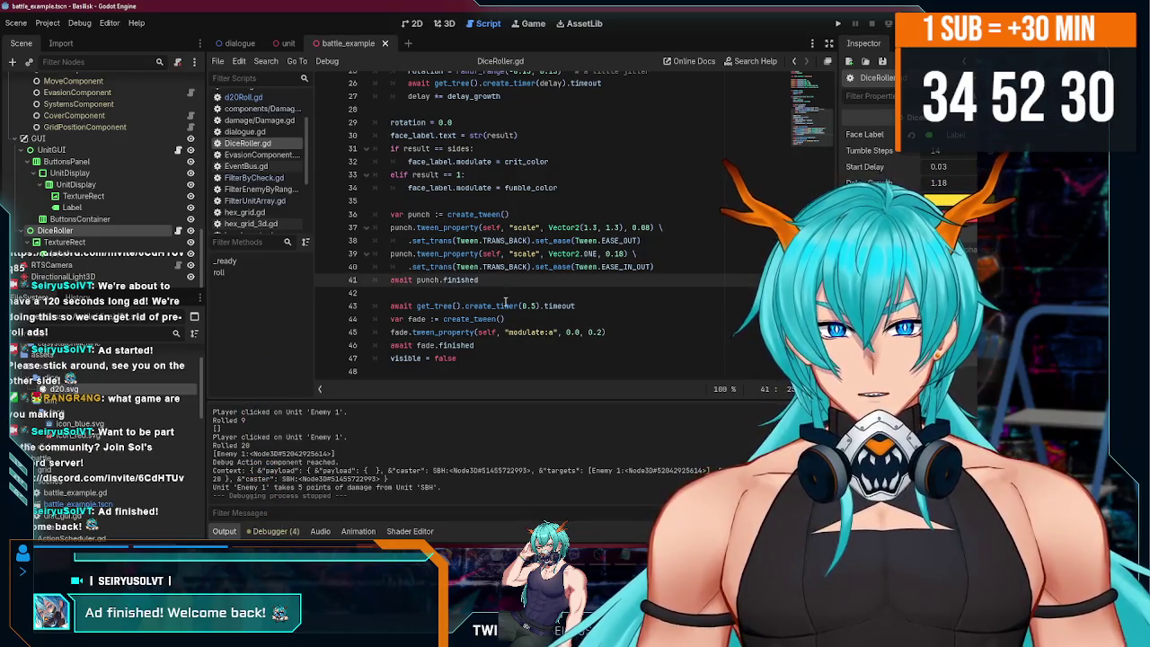
click(479, 348)
click(475, 360)
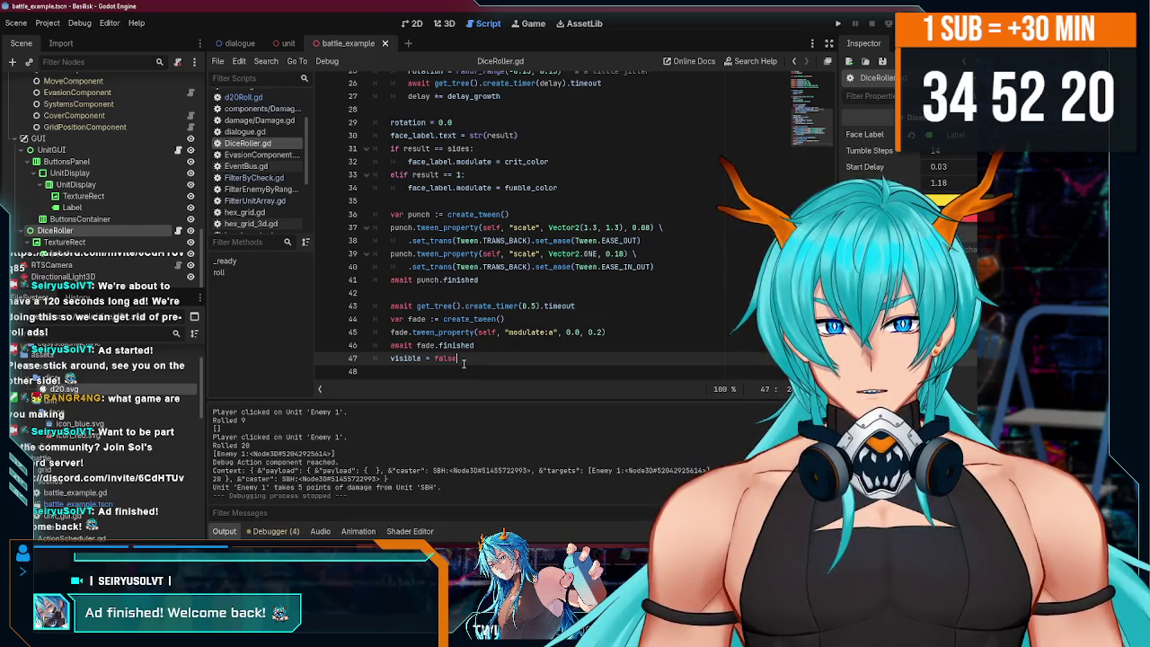
scroll(530, 359, up, 2)
scroll(539, 358, down, 2)
scroll(519, 341, up, 6)
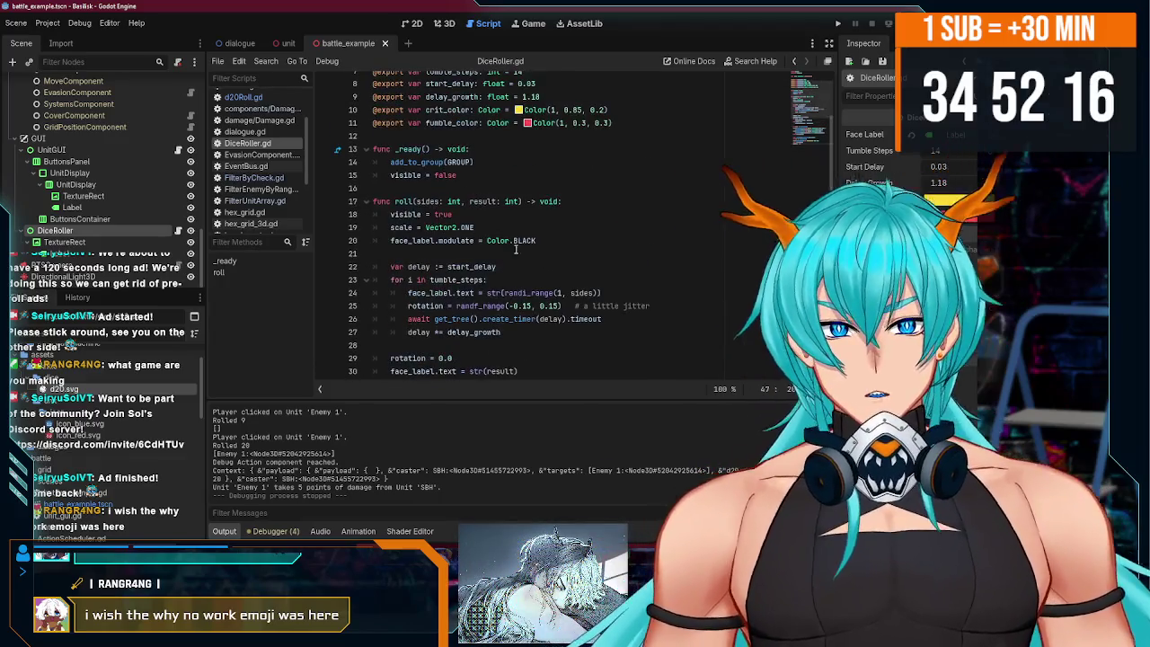
click(519, 214)
- Insert 'modulate = Color.WHITE' below 'visible = true', then test-roll against Enemy 1 (rolls 11 and 20)
key(Return)
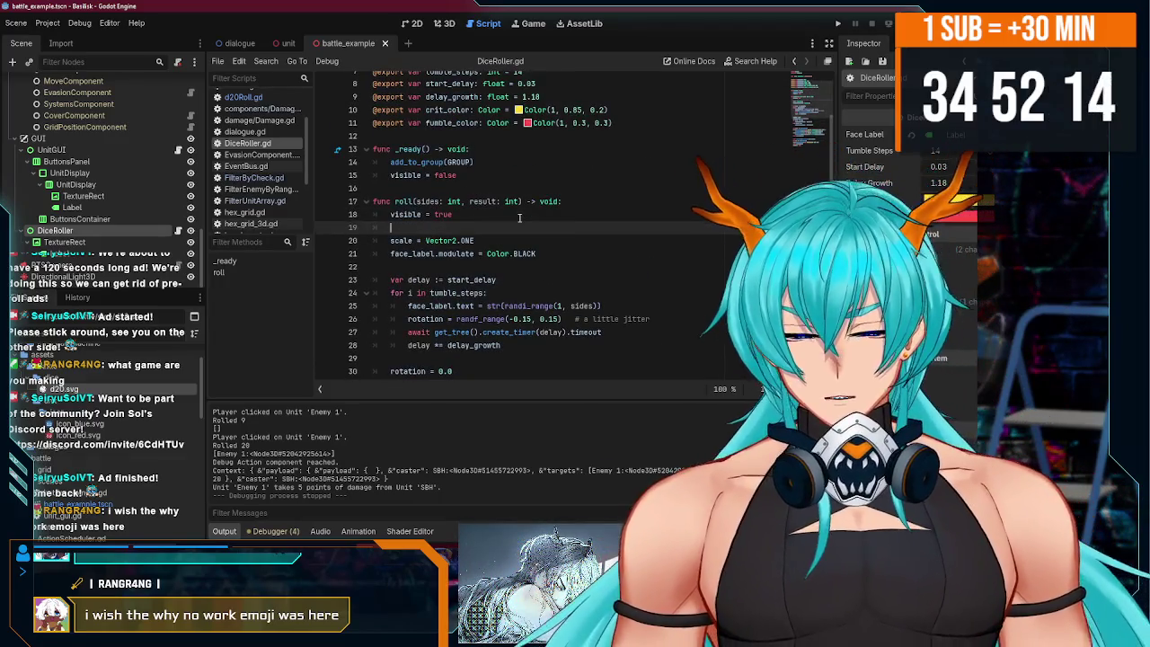
text(modulate= C)
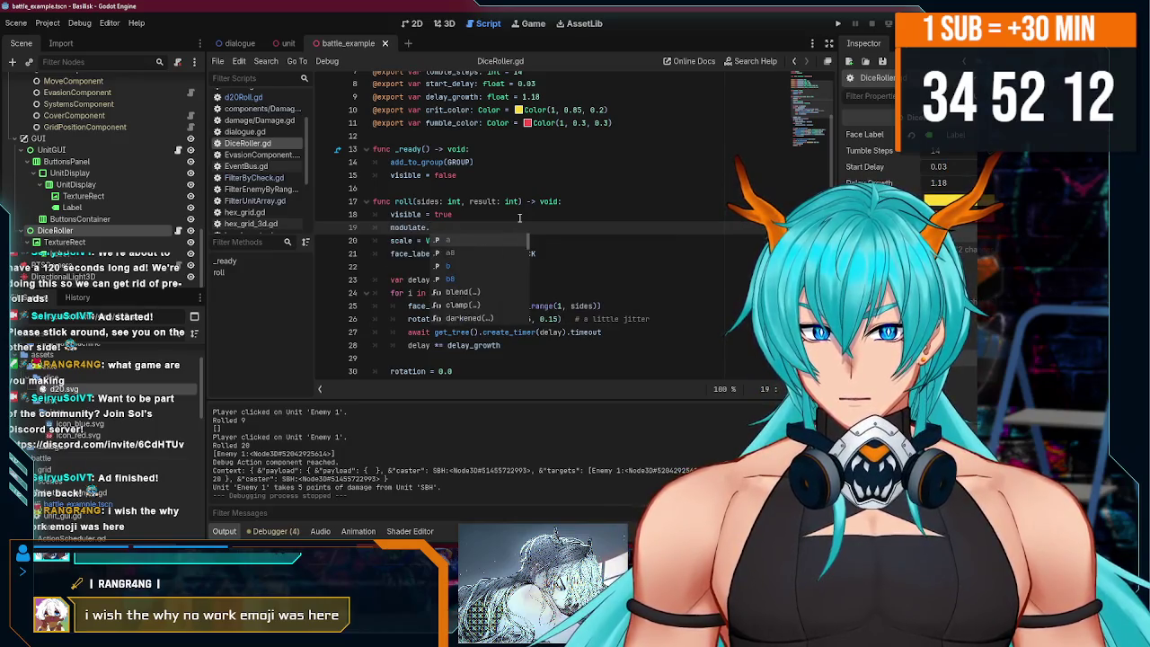
text(olor)
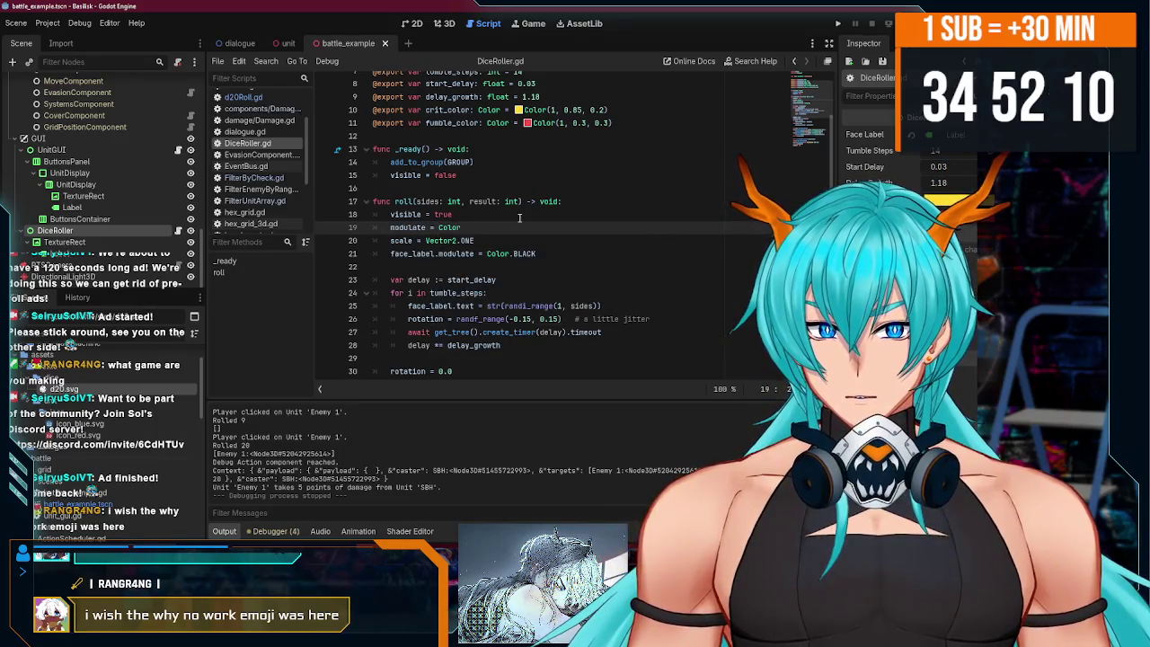
text(.WHITE)
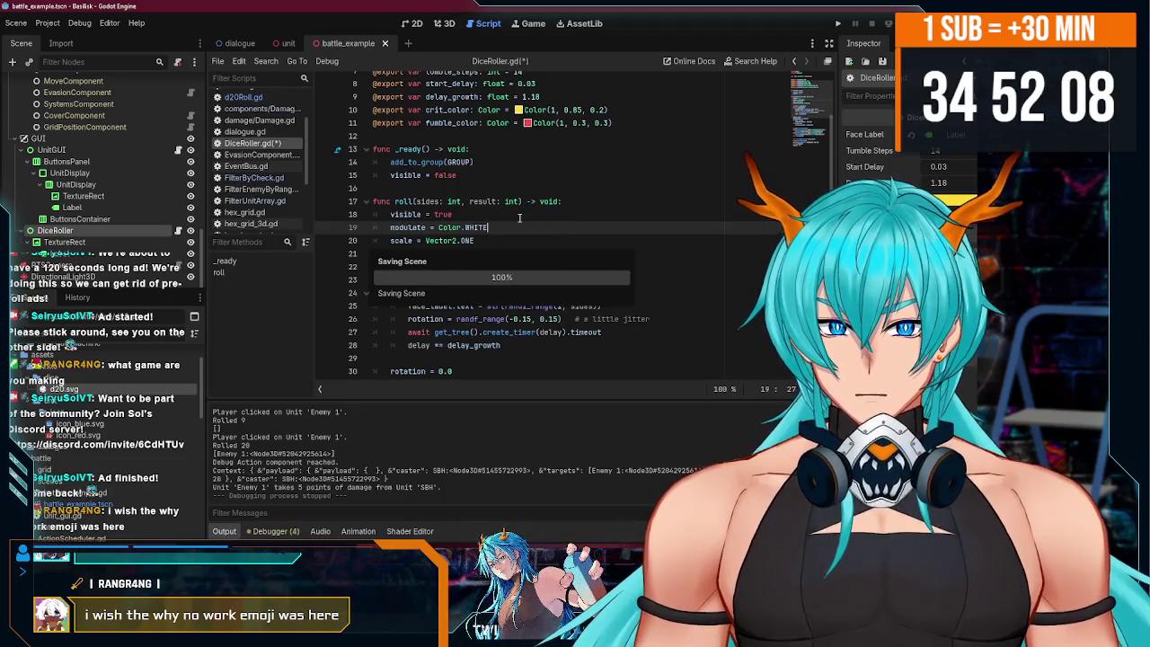
click(834, 24)
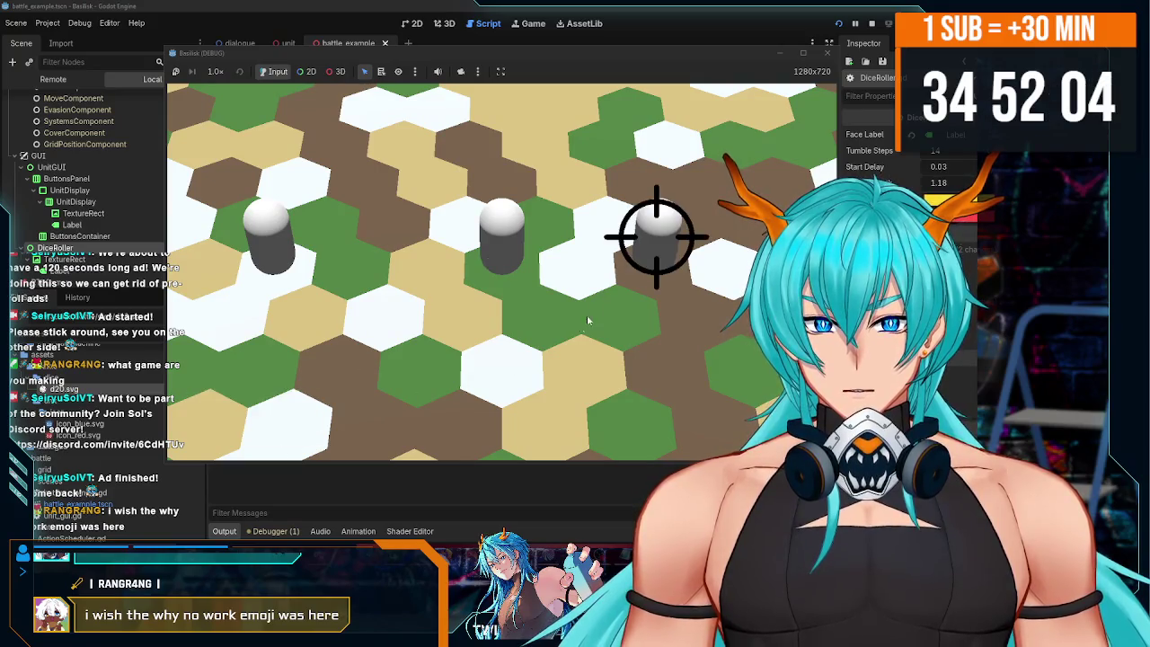
click(656, 239)
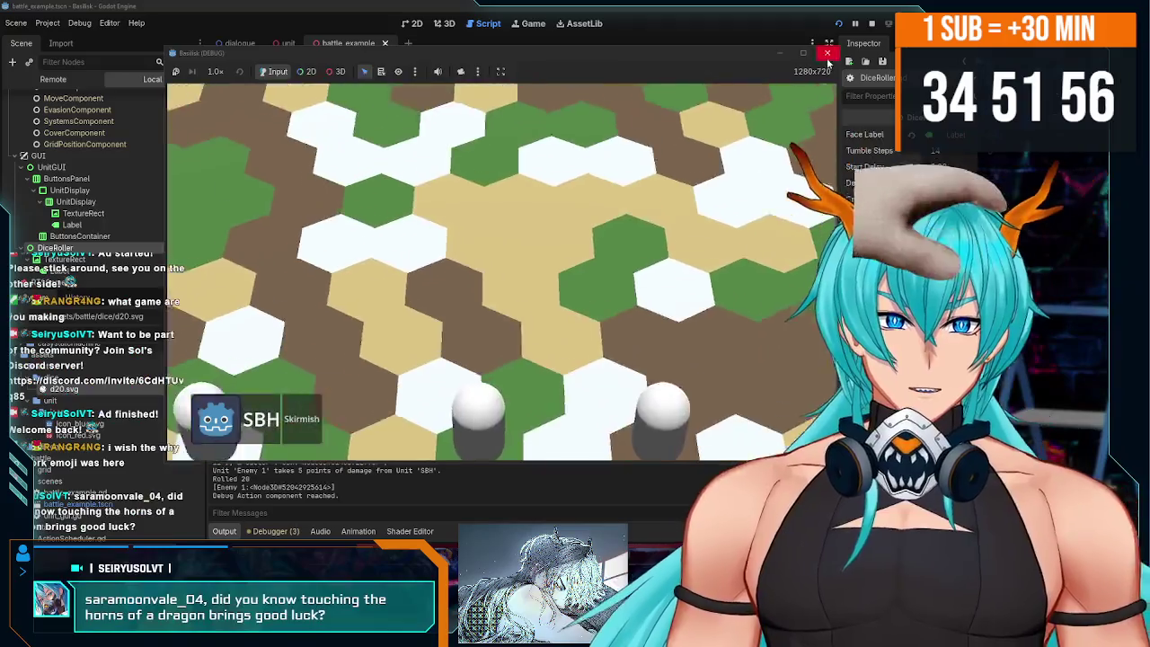
click(826, 54)
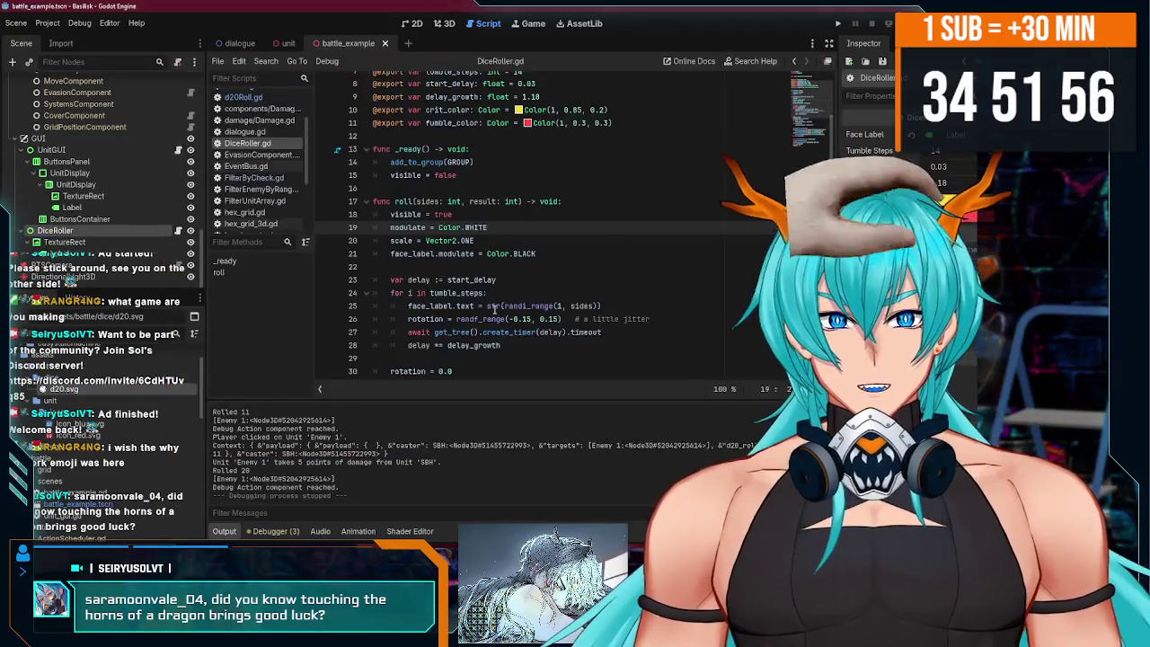
scroll(422, 72, up, 3)
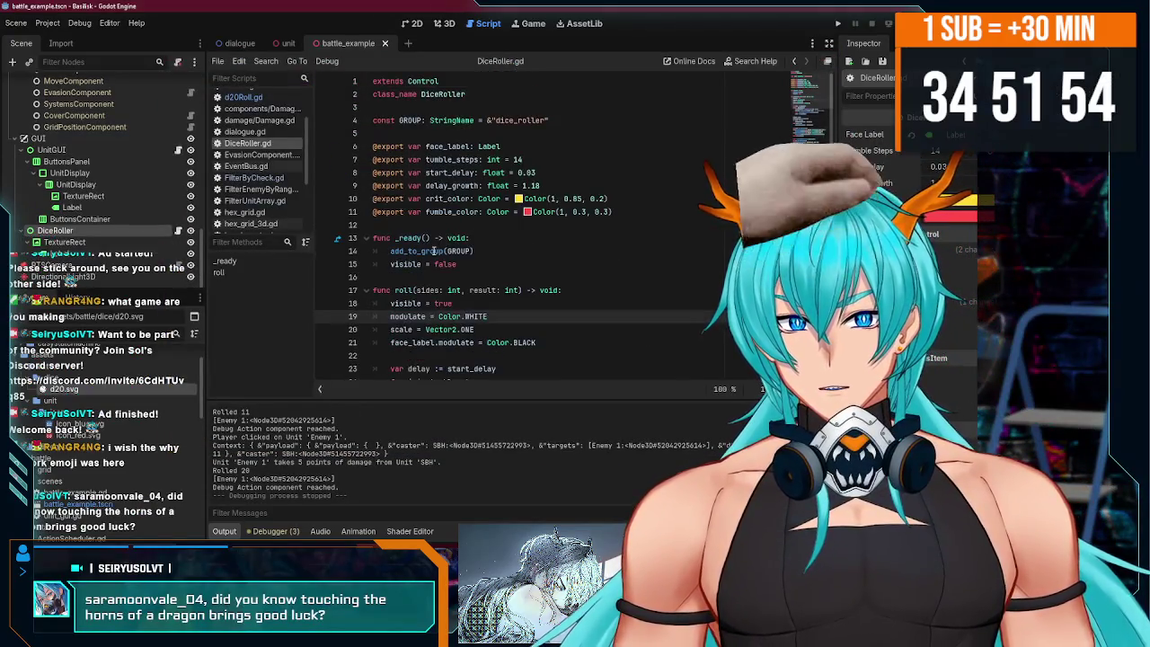
click(444, 26)
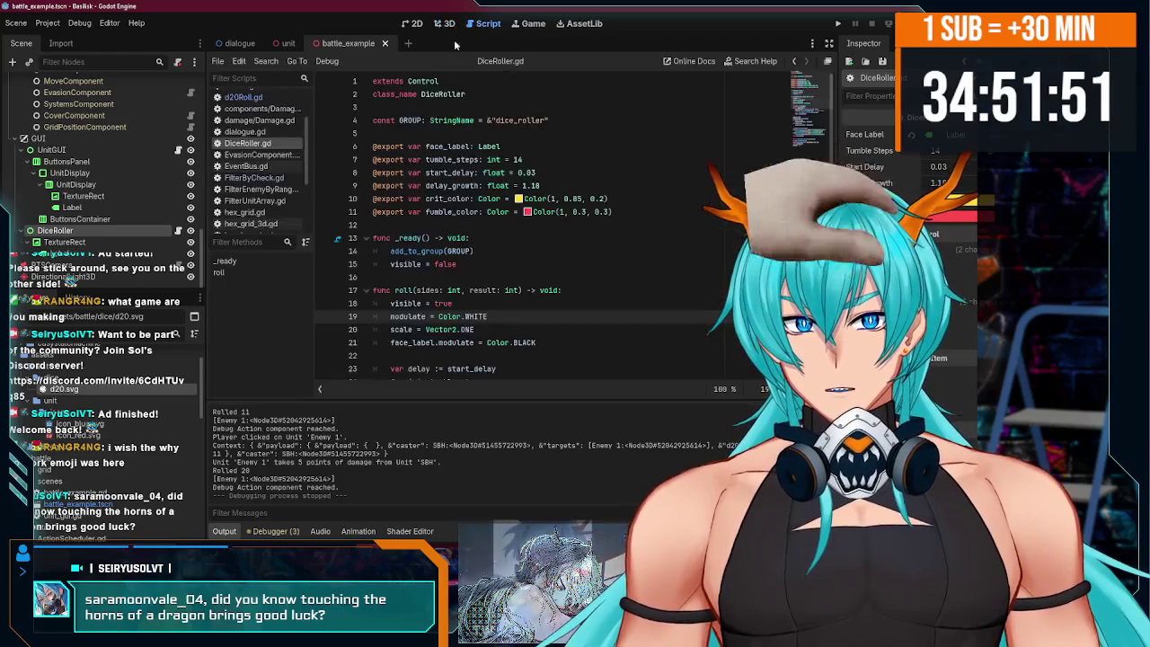
- Place the DiceRoller pivot offset at the d20's centre, about (641, 362), in the 2D view
click(486, 24)
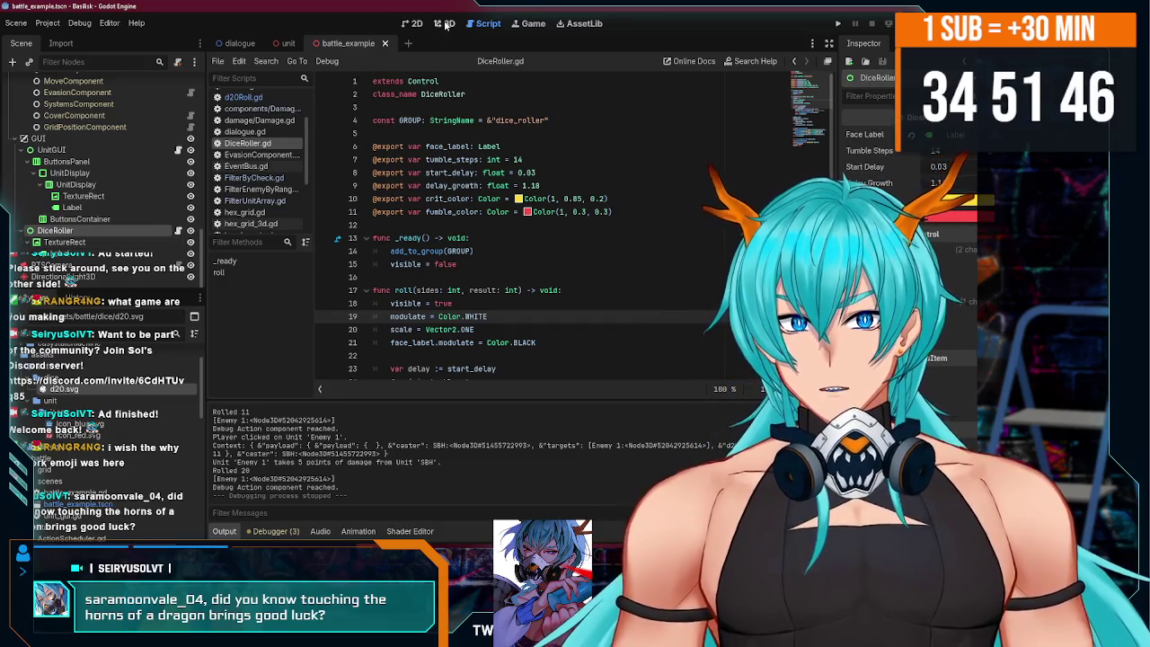
click(414, 25)
scroll(492, 267, down, 2)
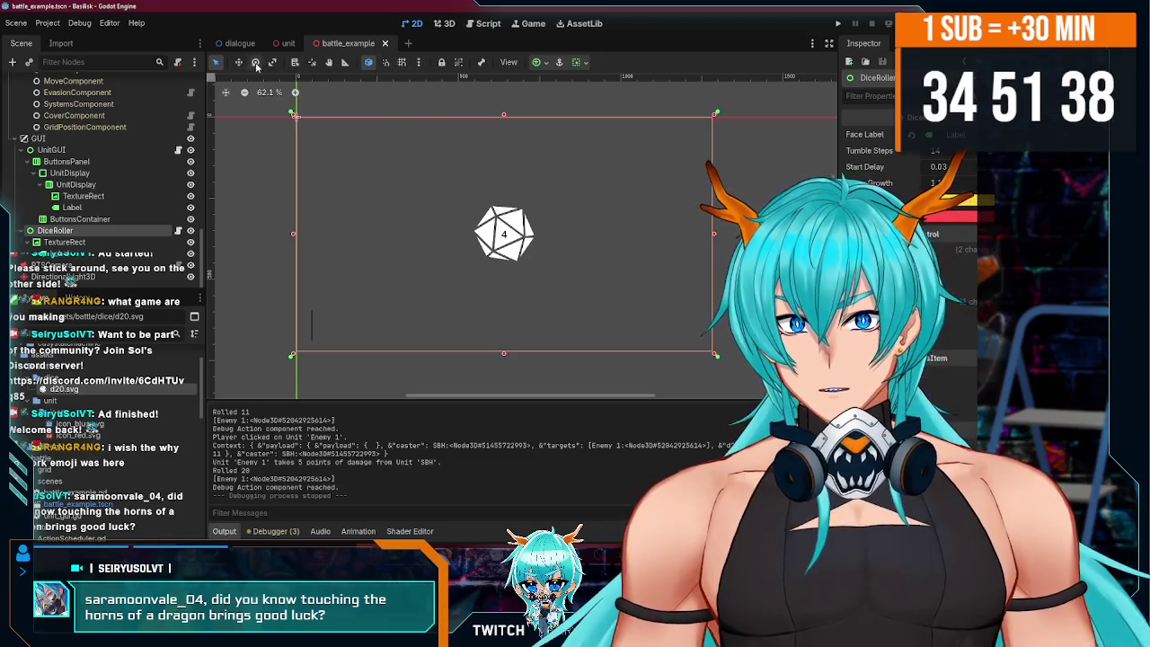
click(312, 65)
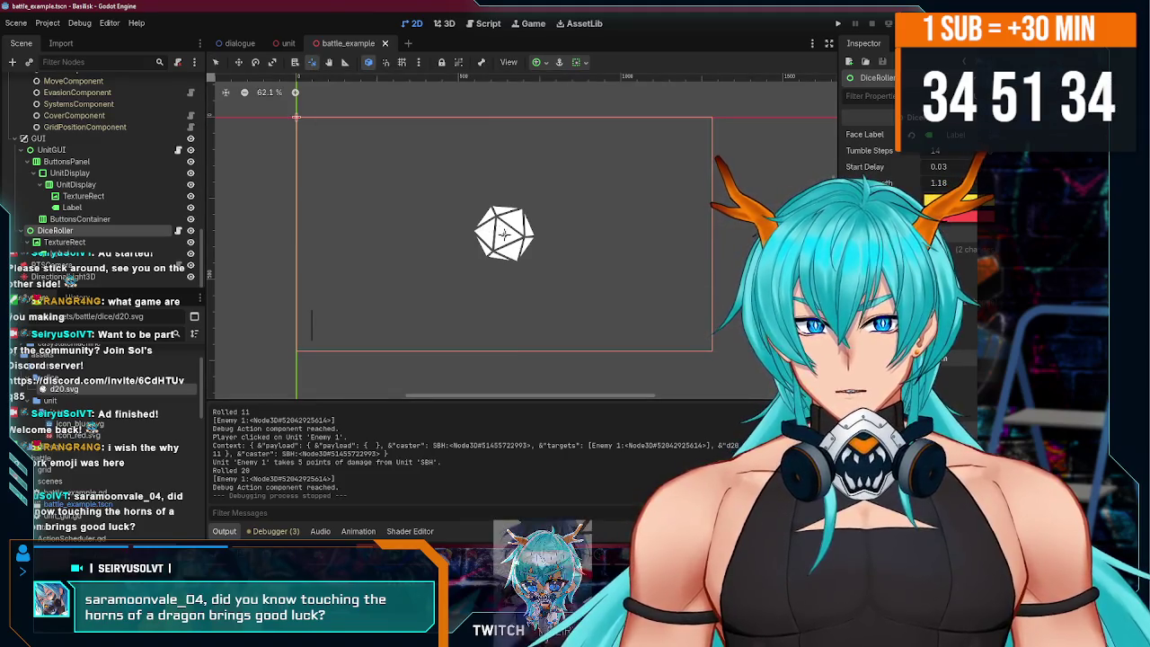
click(504, 233)
scroll(515, 248, up, 10)
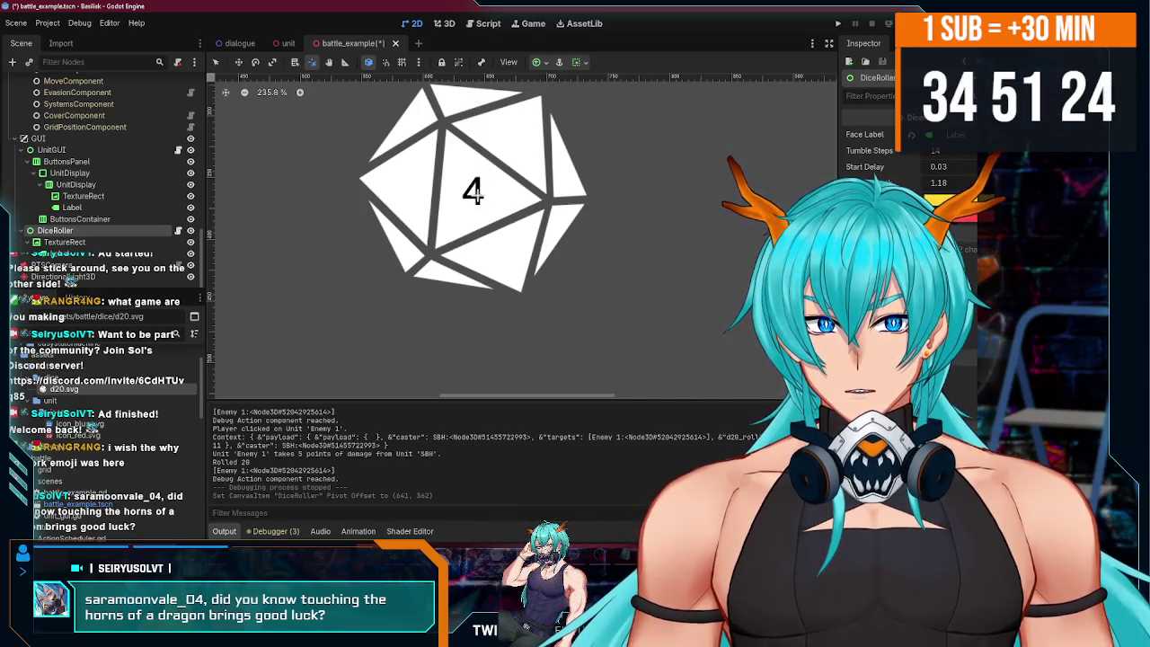
scroll(476, 198, down, 15)
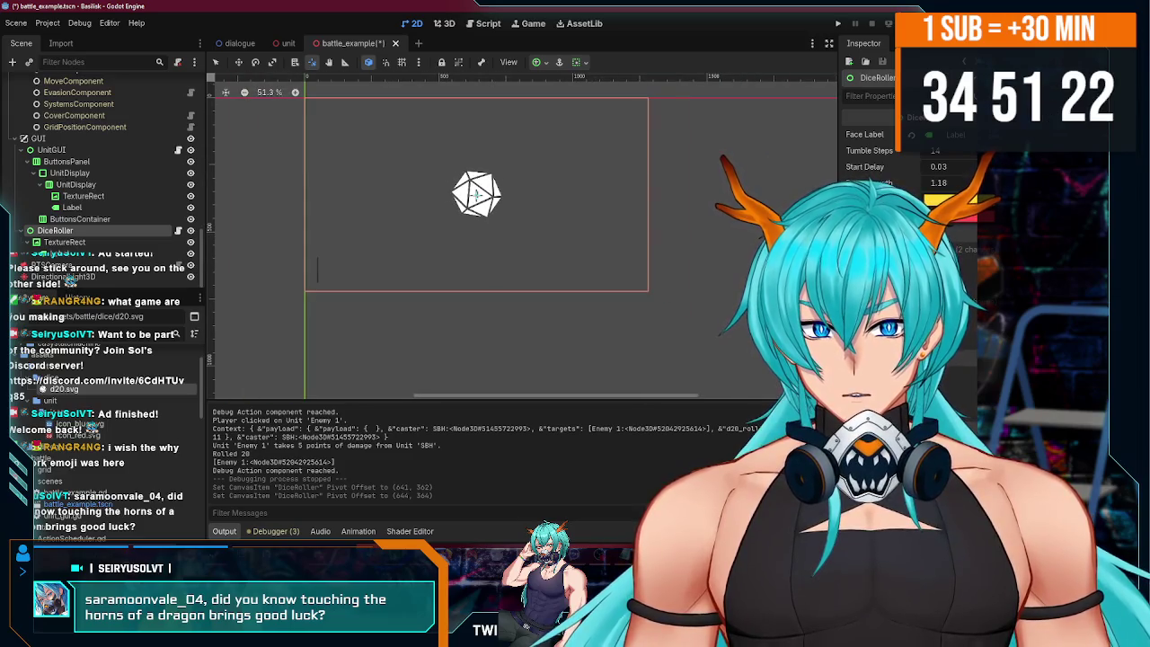
scroll(485, 198, up, 1)
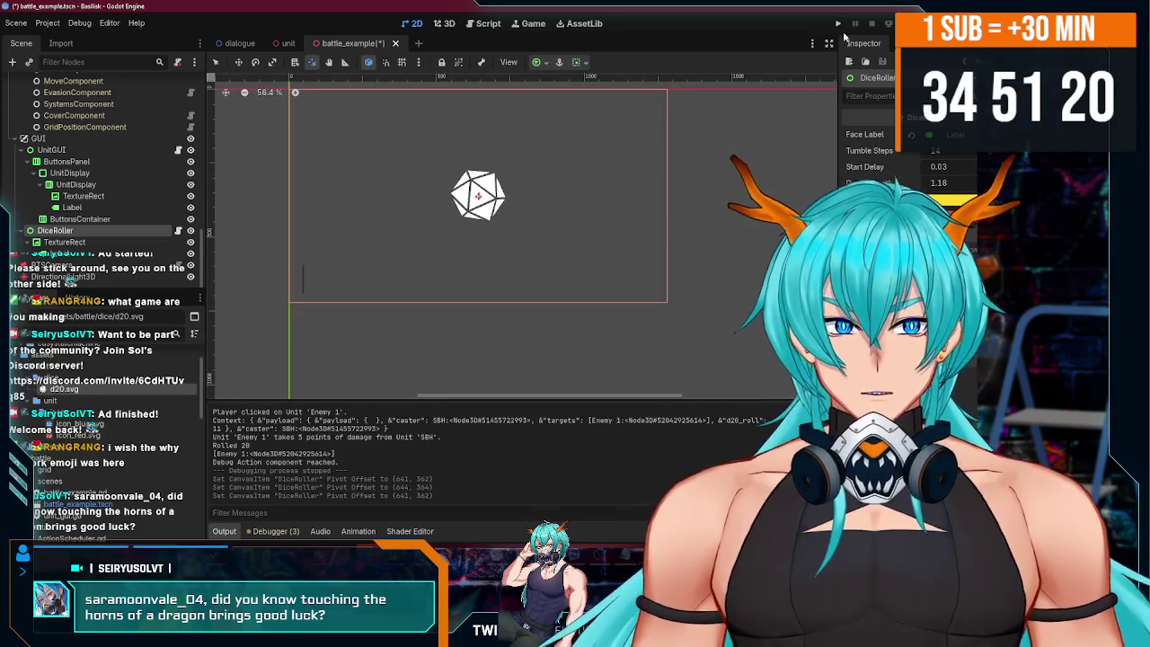
- Run the game and attack Enemy 1 repeatedly, rolling a 20 for 5 damage, then stop
click(837, 24)
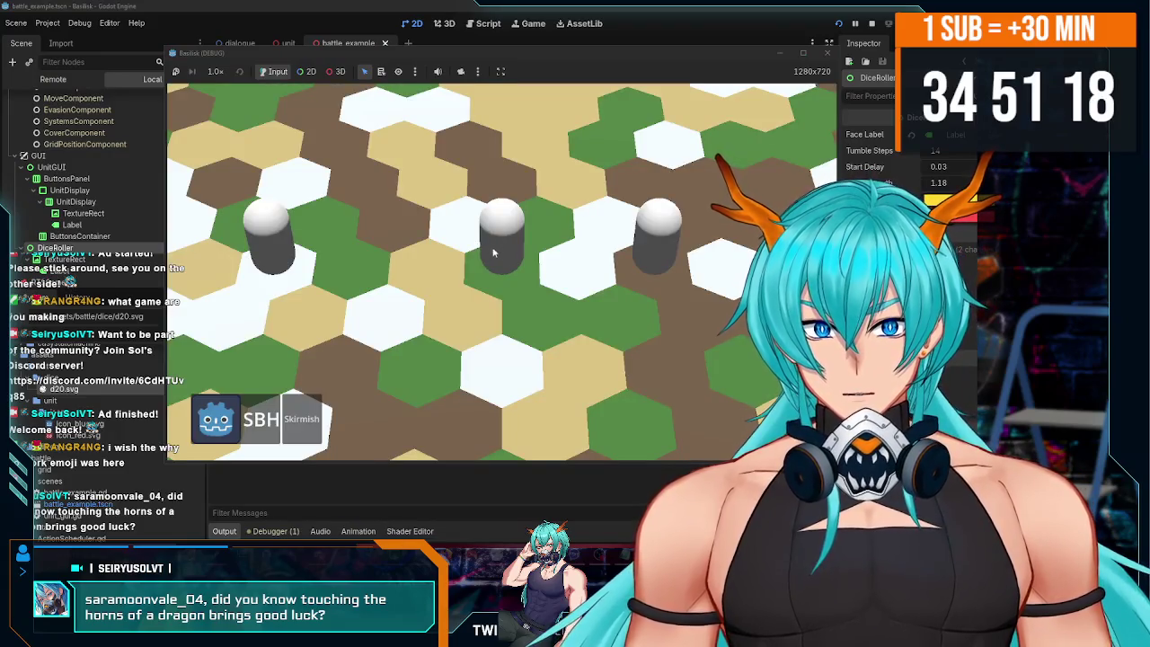
click(667, 238)
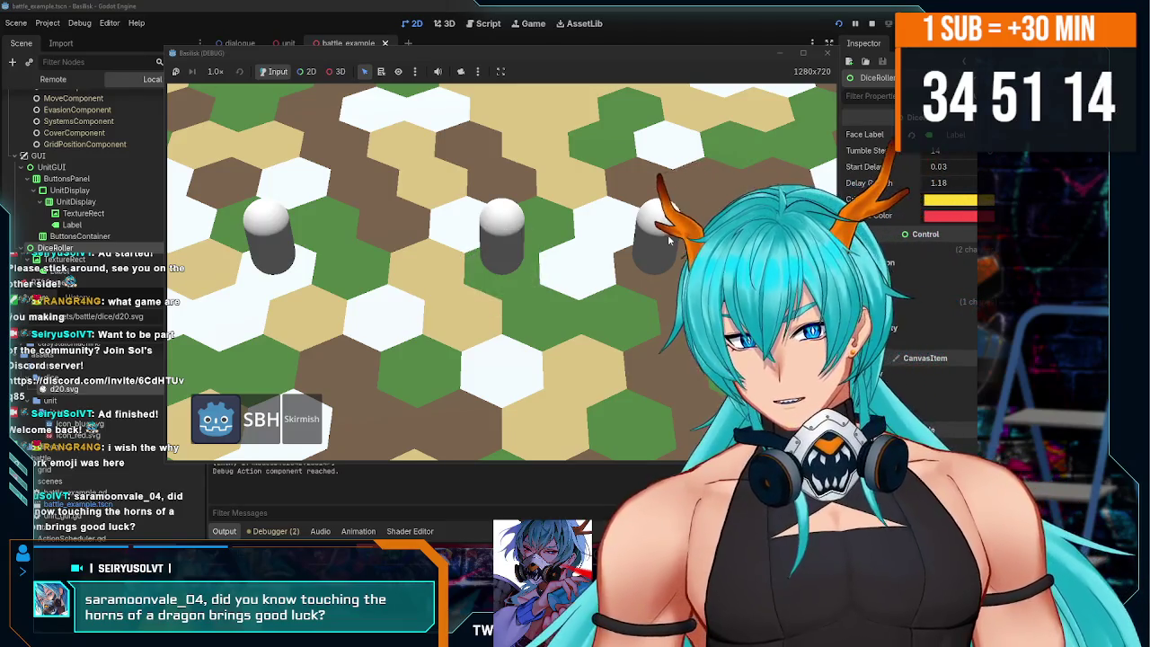
click(527, 267)
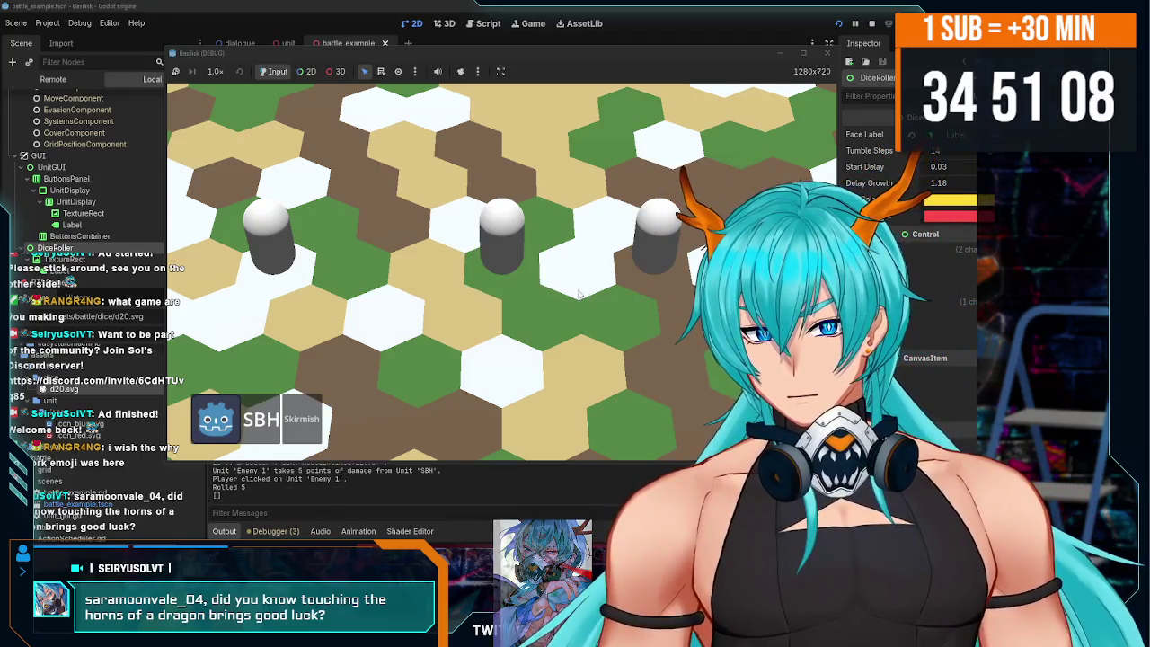
click(646, 241)
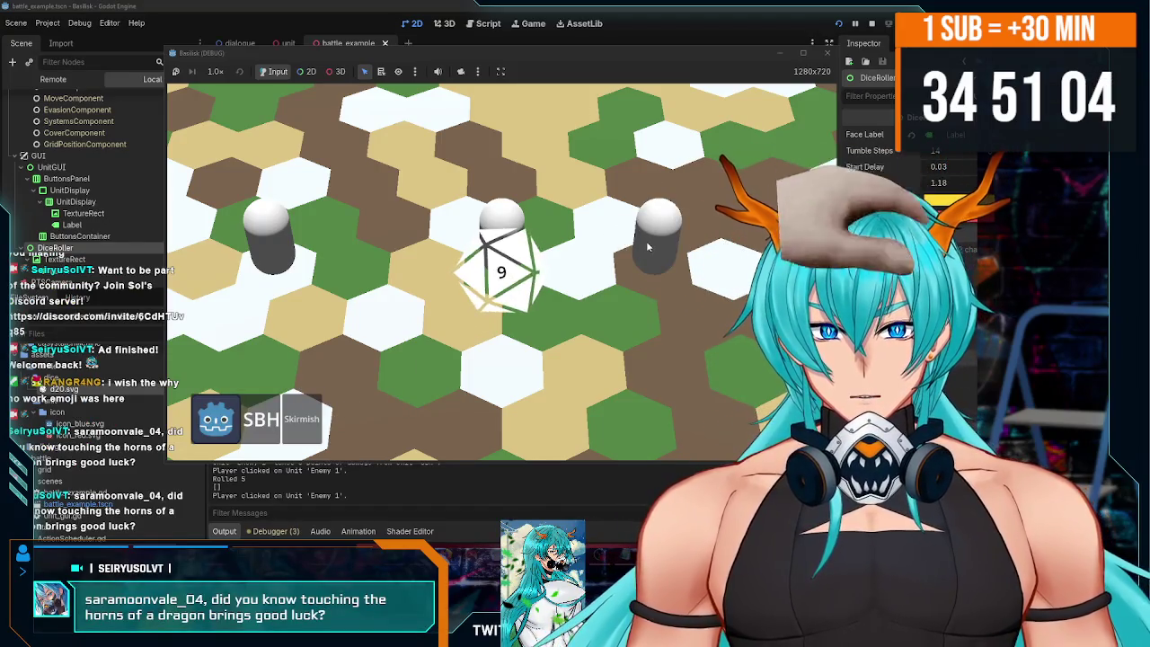
click(649, 238)
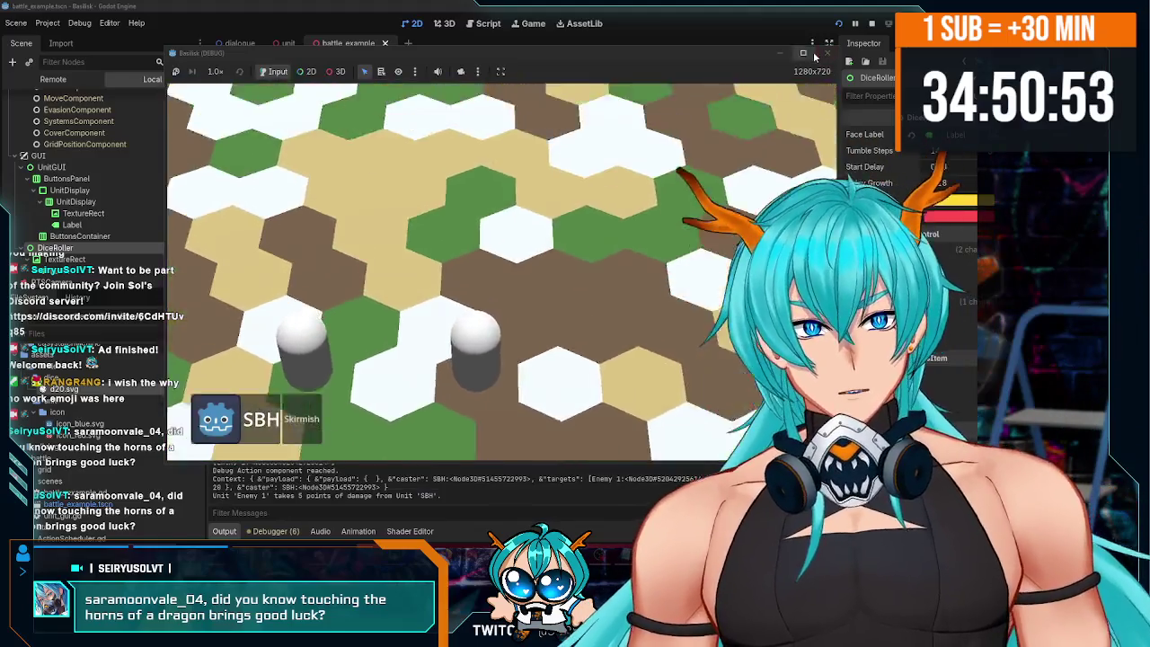
click(825, 54)
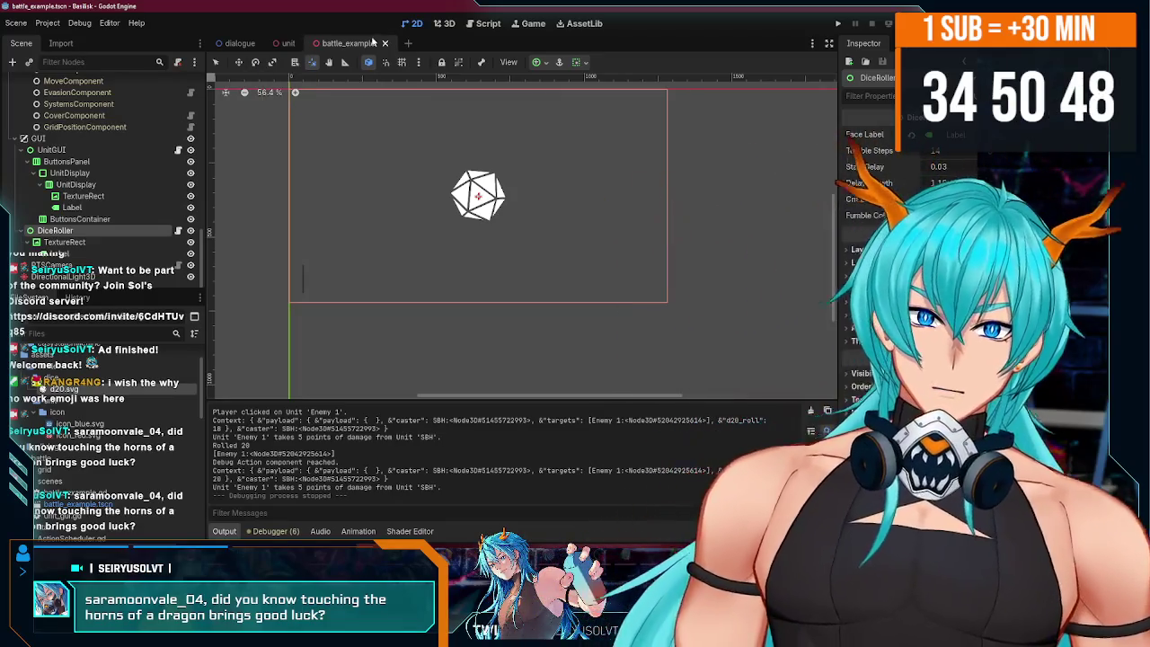
- Return to battle_example and inspect the ActionLibrary and Sample Reaction trigger settings
click(286, 47)
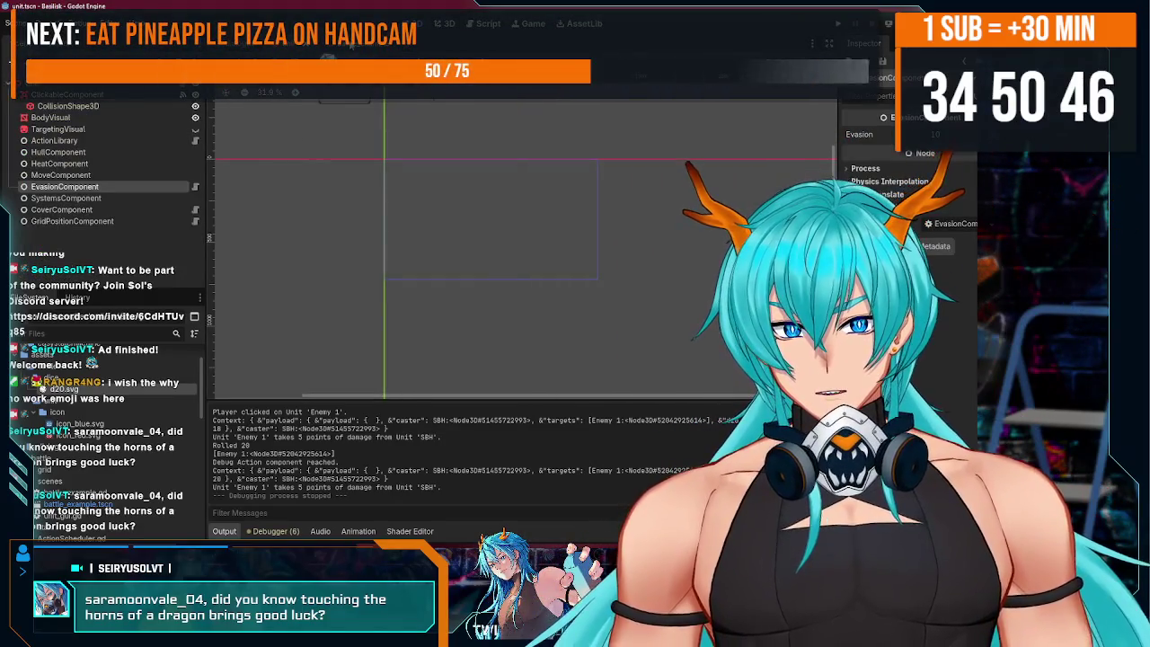
key(ctrl+shift+Tab)
scroll(125, 208, down, 5)
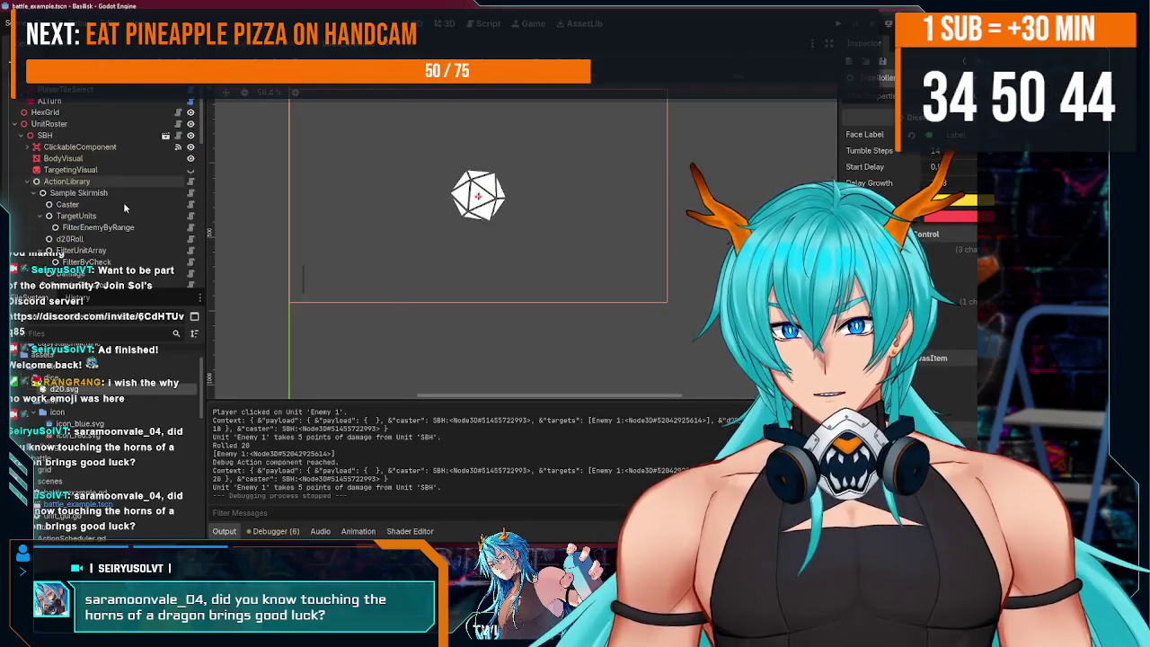
click(179, 131)
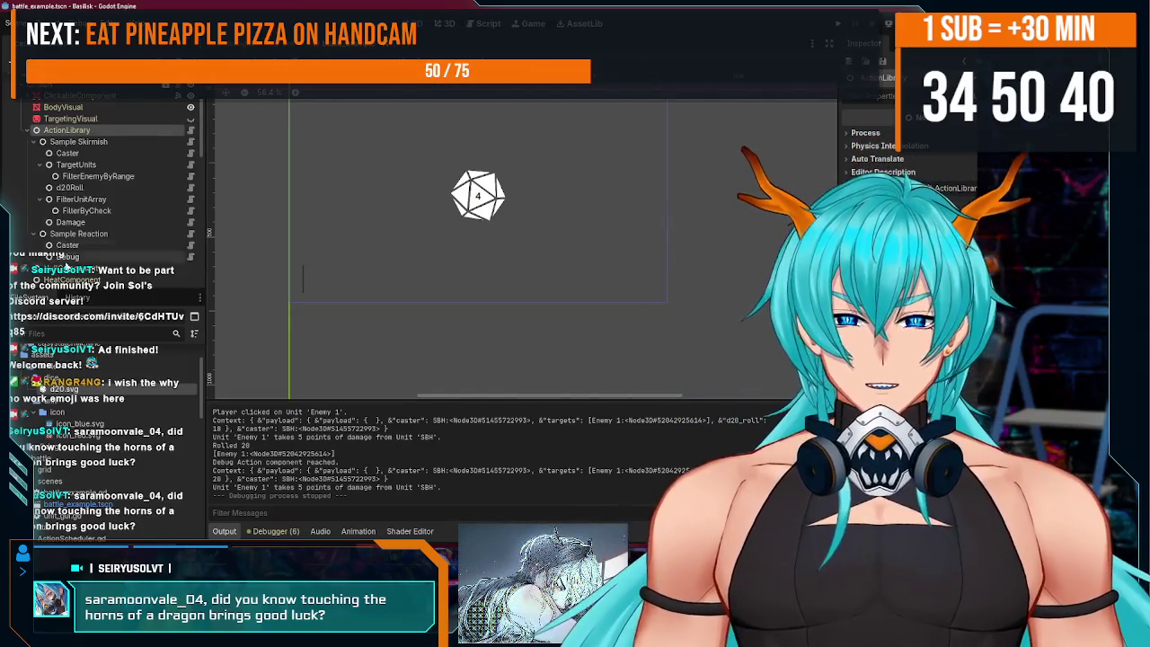
scroll(67, 258, down, 3)
click(109, 156)
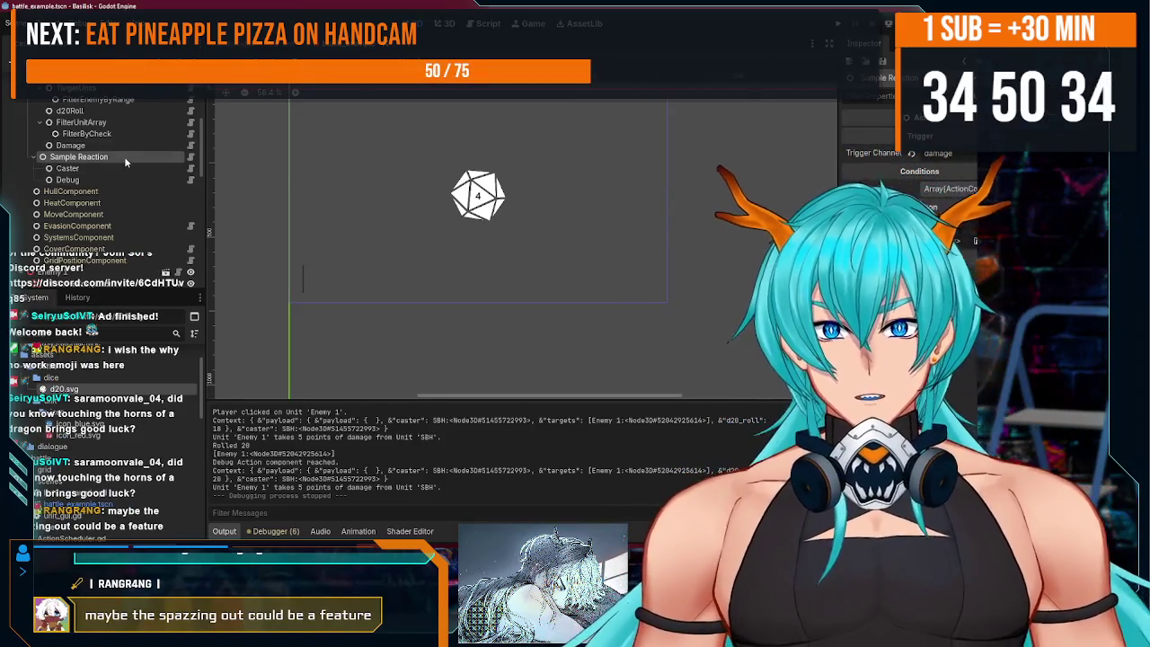
- Inspect the parent and child UnitDisplay nodes, then run the project with F5
scroll(124, 156, up, 5)
scroll(126, 220, down, 5)
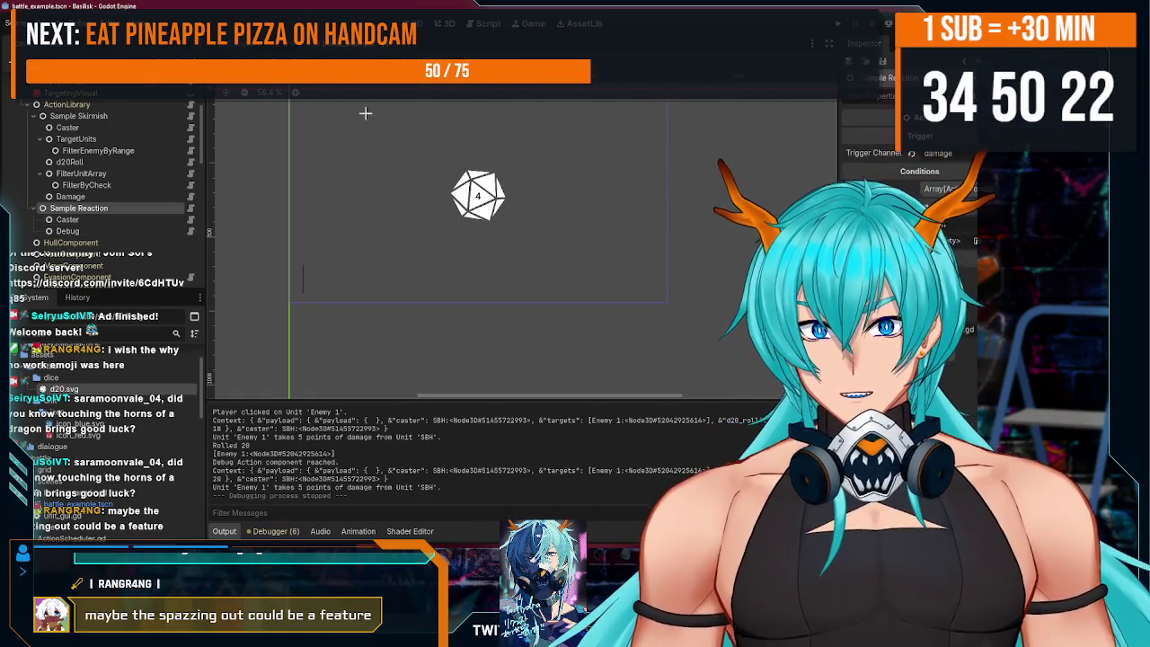
scroll(120, 229, down, 10)
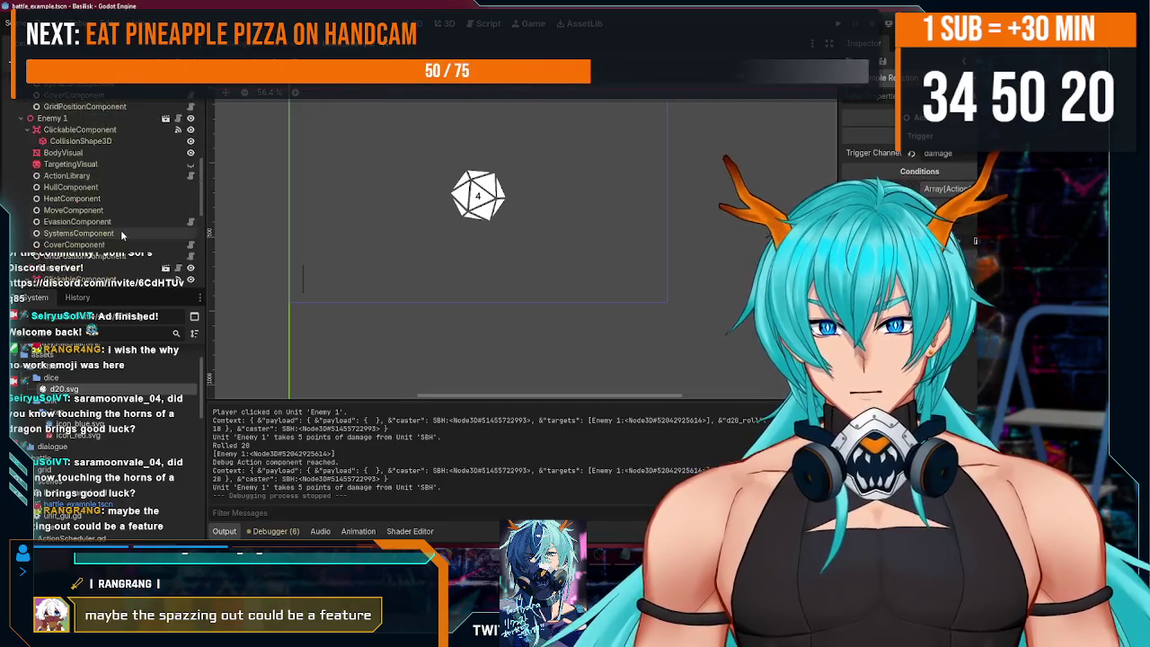
click(110, 185)
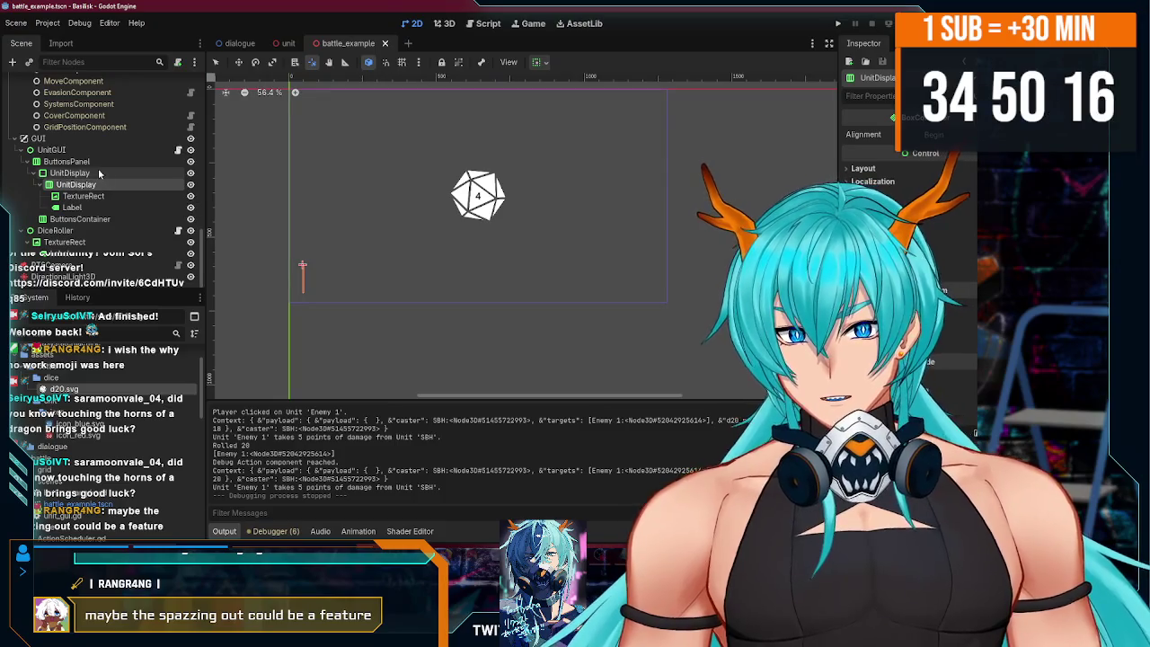
click(99, 175)
click(99, 184)
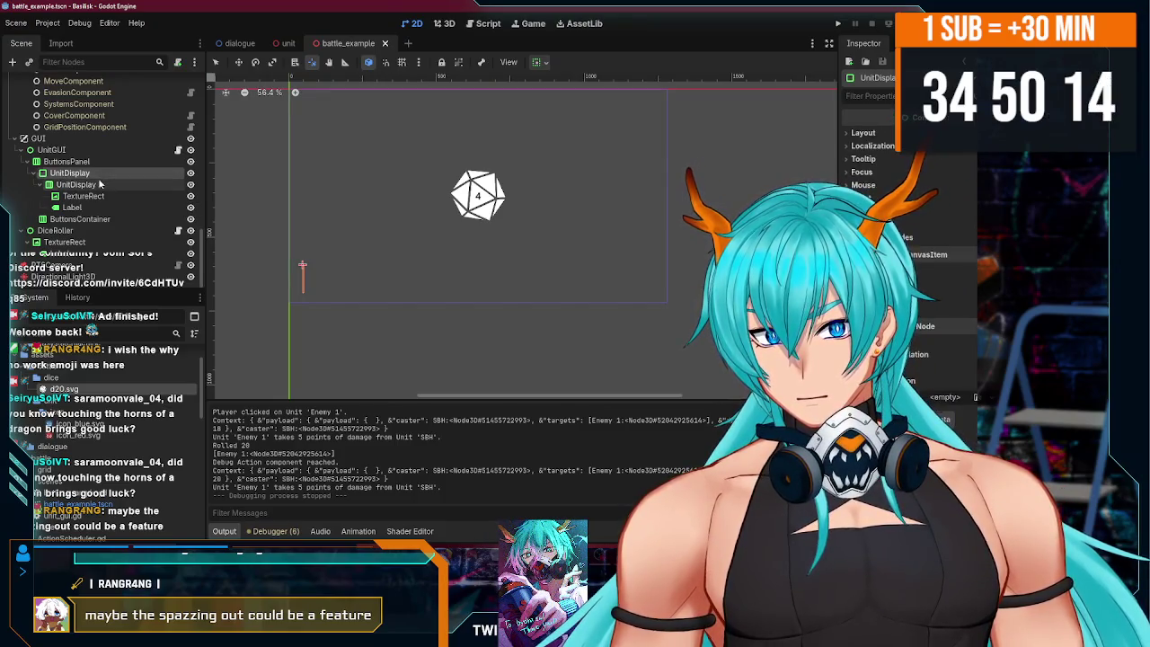
scroll(99, 182, up, 2)
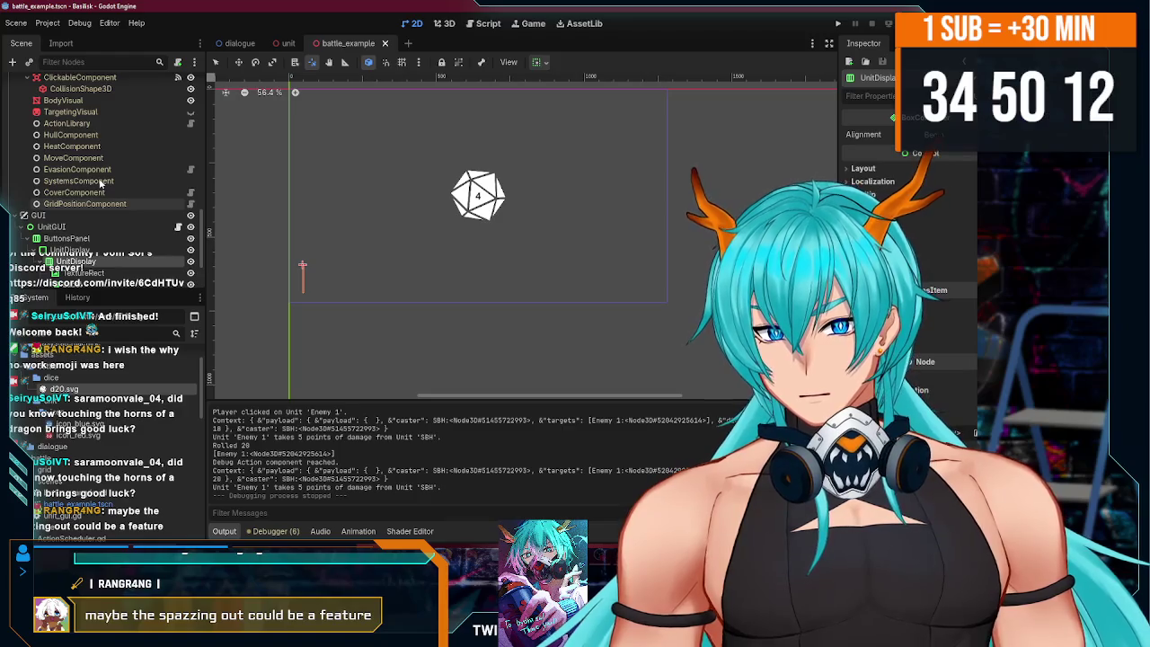
key(F5)
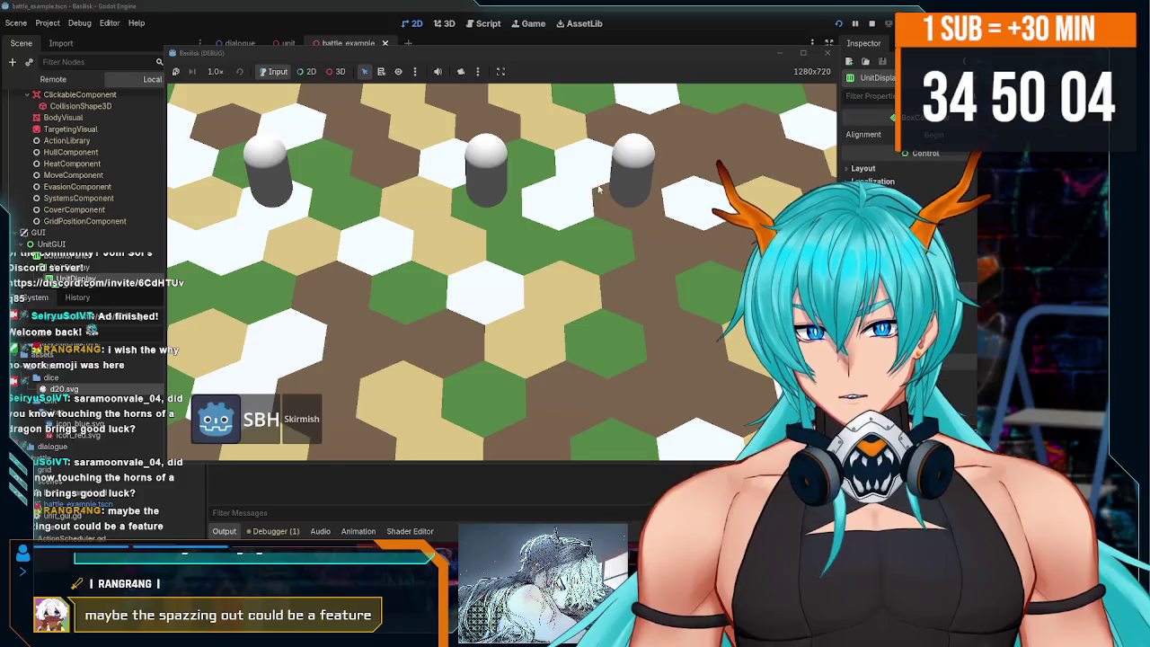
- Select the SBH unit and Enemy 2 in the running game, then stop it
click(310, 193)
click(251, 184)
click(252, 184)
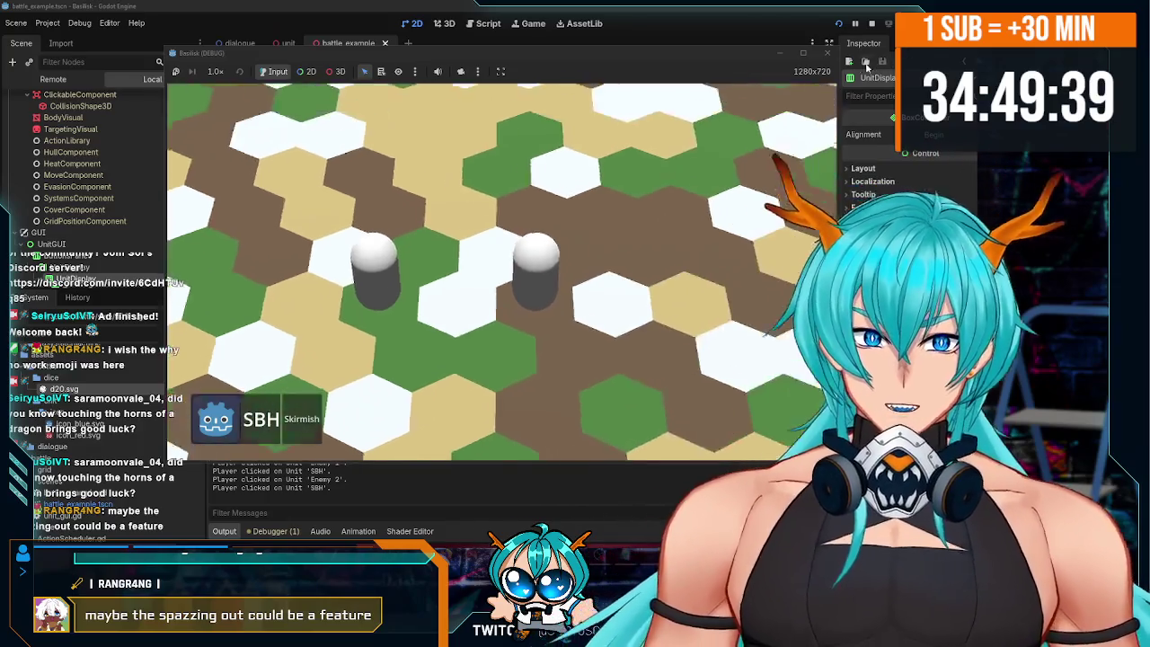
click(871, 24)
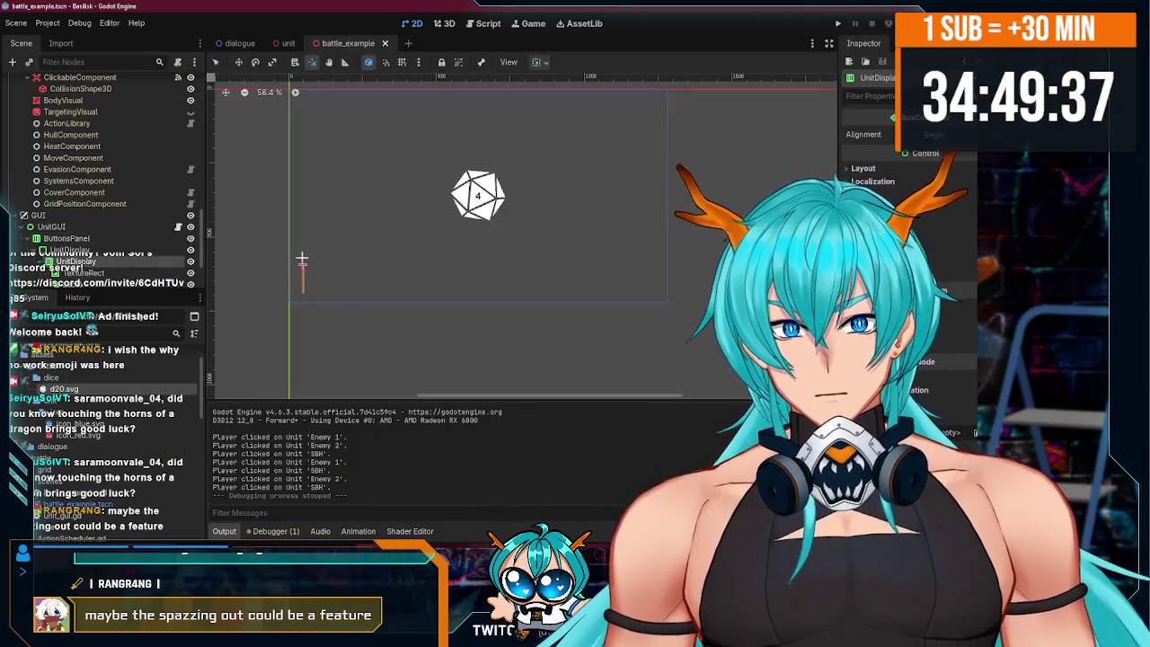
- Adjust the 2D view and flip between the unit and battle_example scene tabs
drag(249, 226, 256, 264)
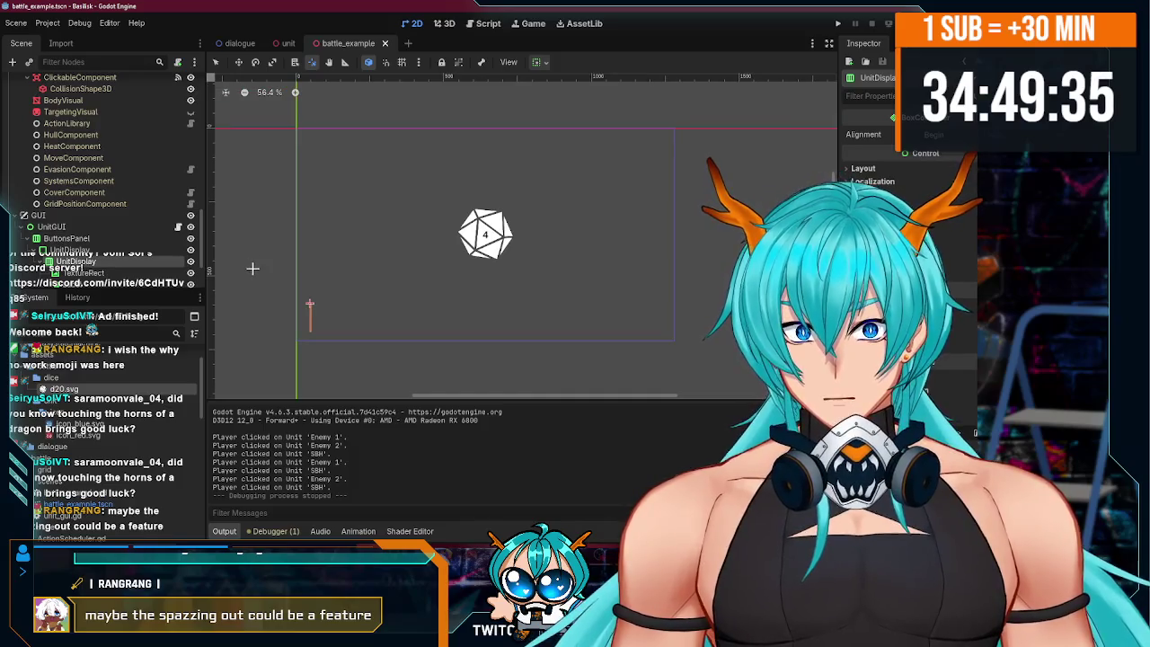
scroll(135, 270, down, 3)
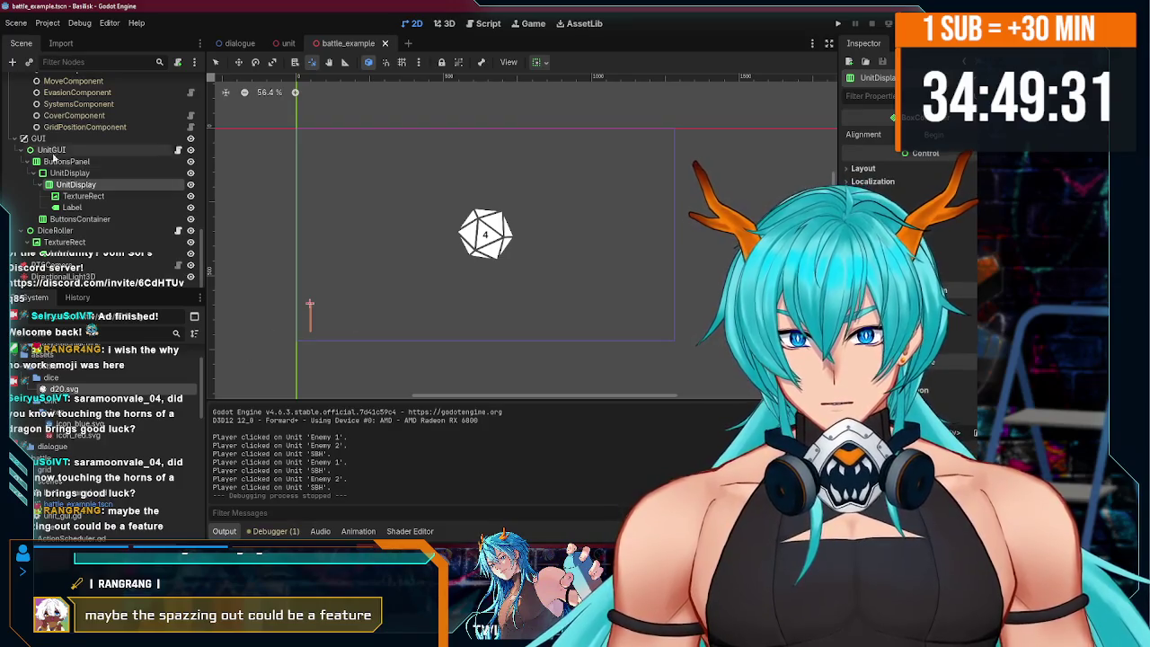
scroll(62, 153, up, 5)
scroll(35, 126, up, 2)
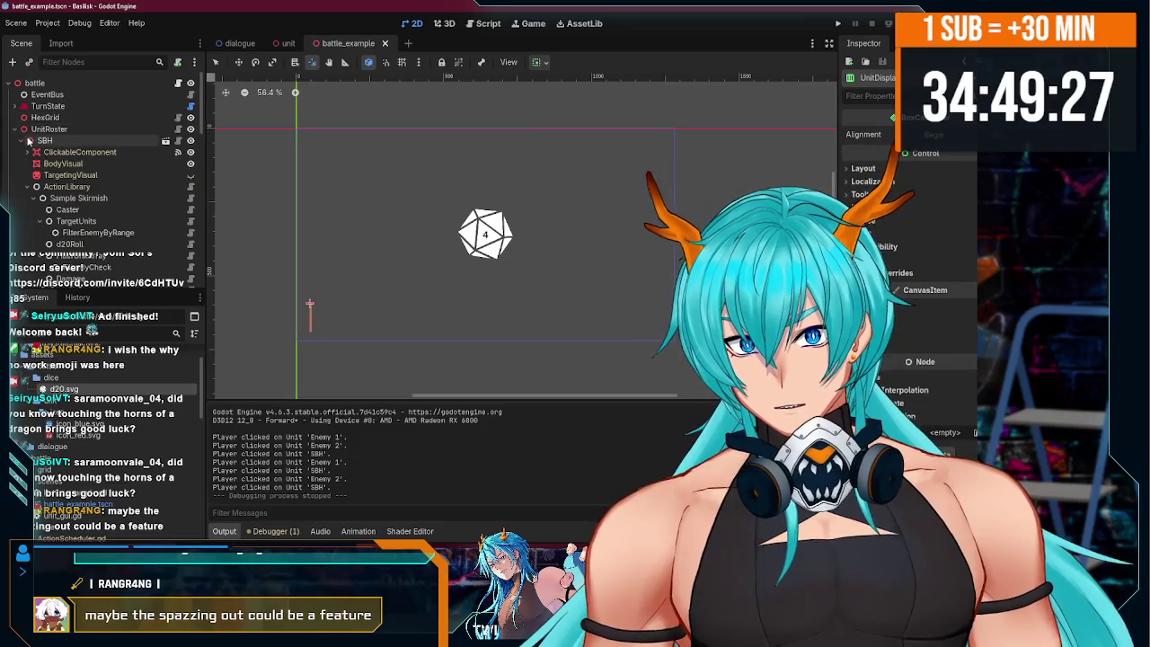
scroll(36, 180, down, 5)
click(287, 43)
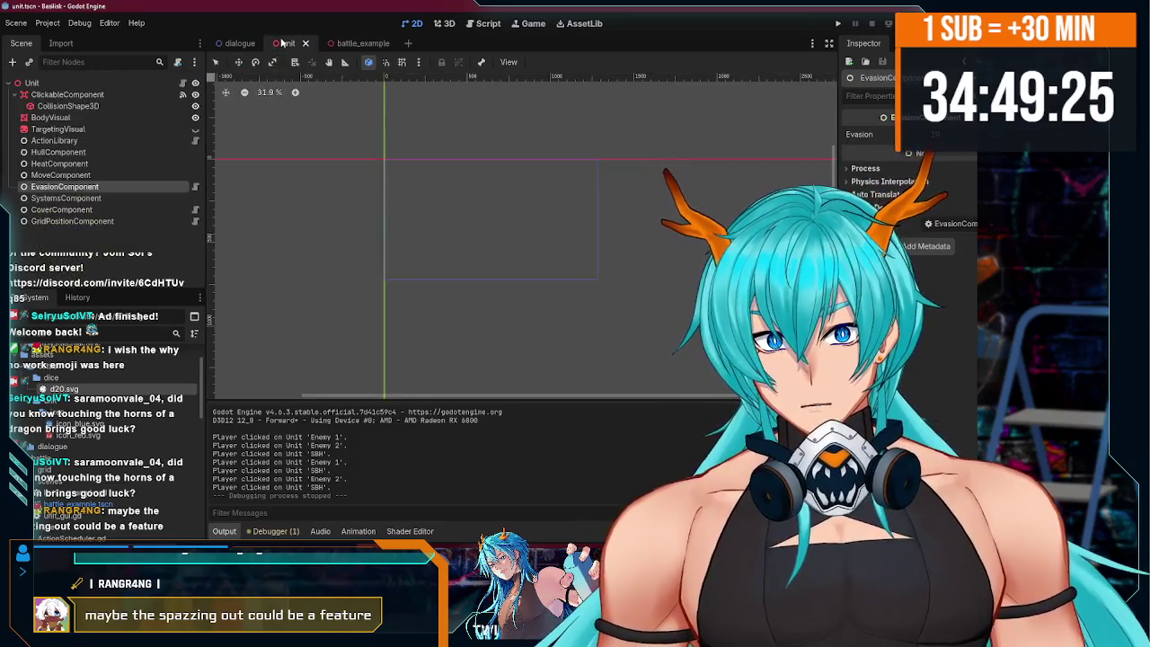
click(350, 44)
scroll(90, 191, up, 10)
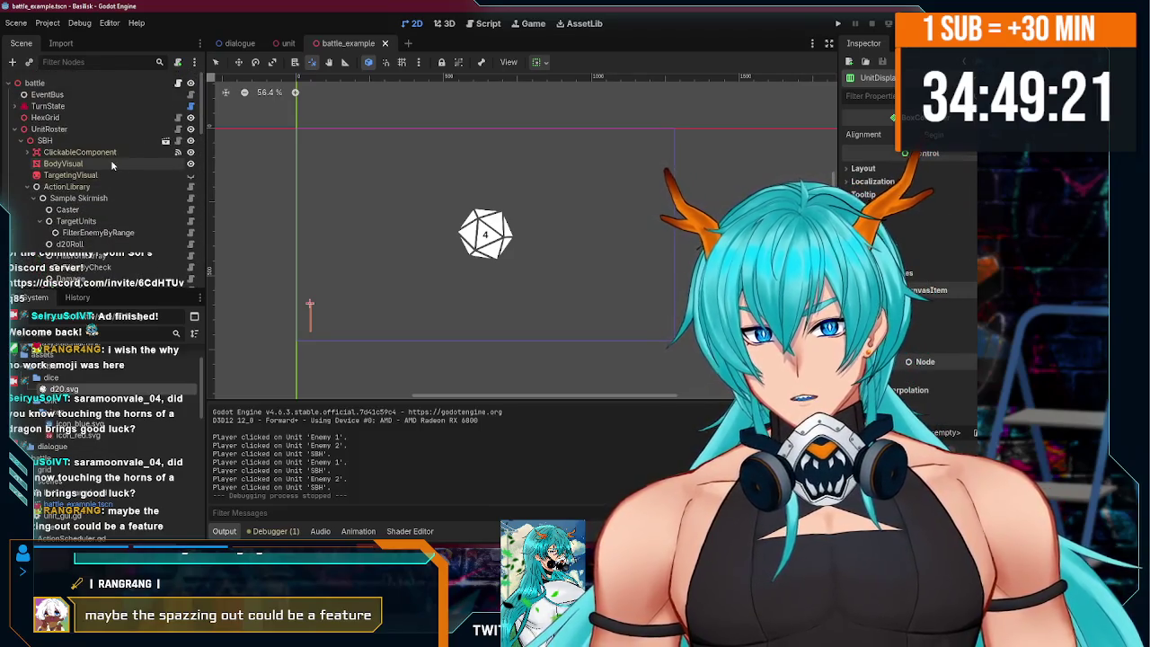
- Expand TurnState to inspect its AITurn state, then collapse it again
click(36, 106)
click(18, 106)
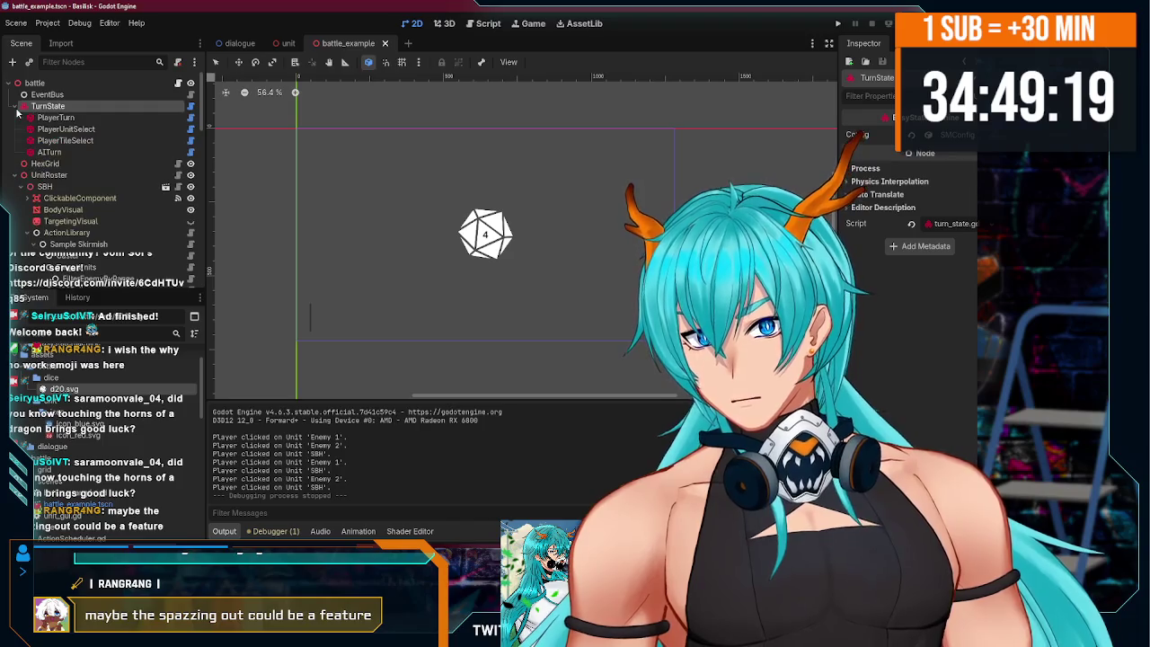
click(69, 151)
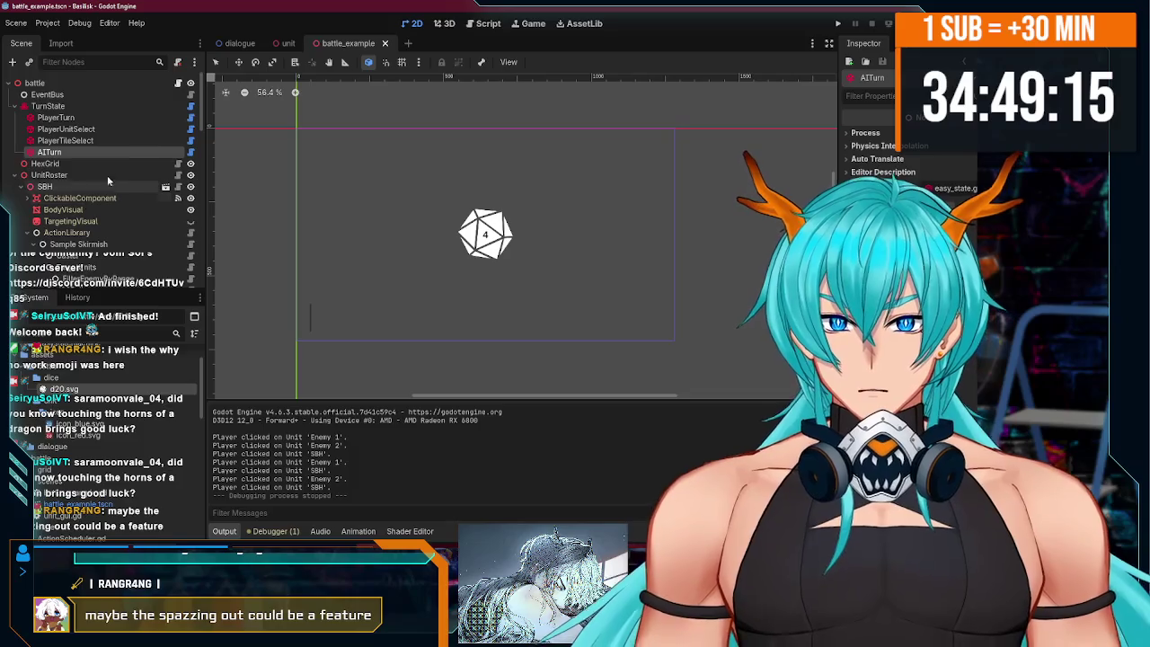
click(13, 107)
click(13, 107)
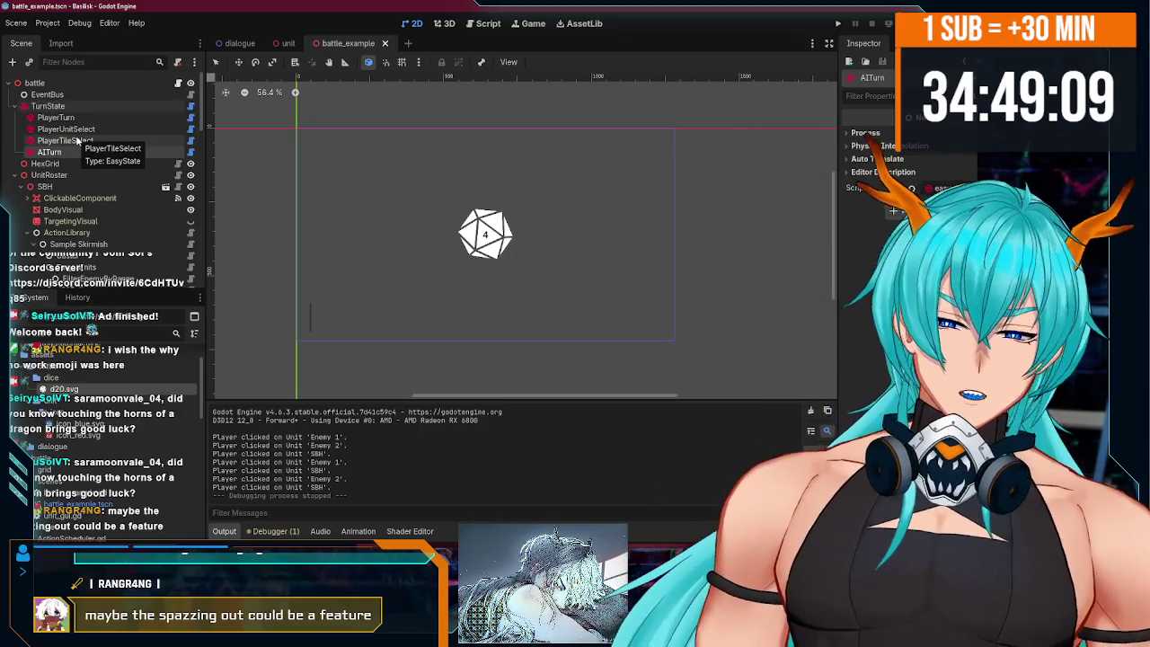
click(14, 106)
- Collapse Sample Skirmish and review the Sample Reaction and Sample Skirmish action settings
scroll(70, 148, down, 1)
scroll(72, 153, down, 3)
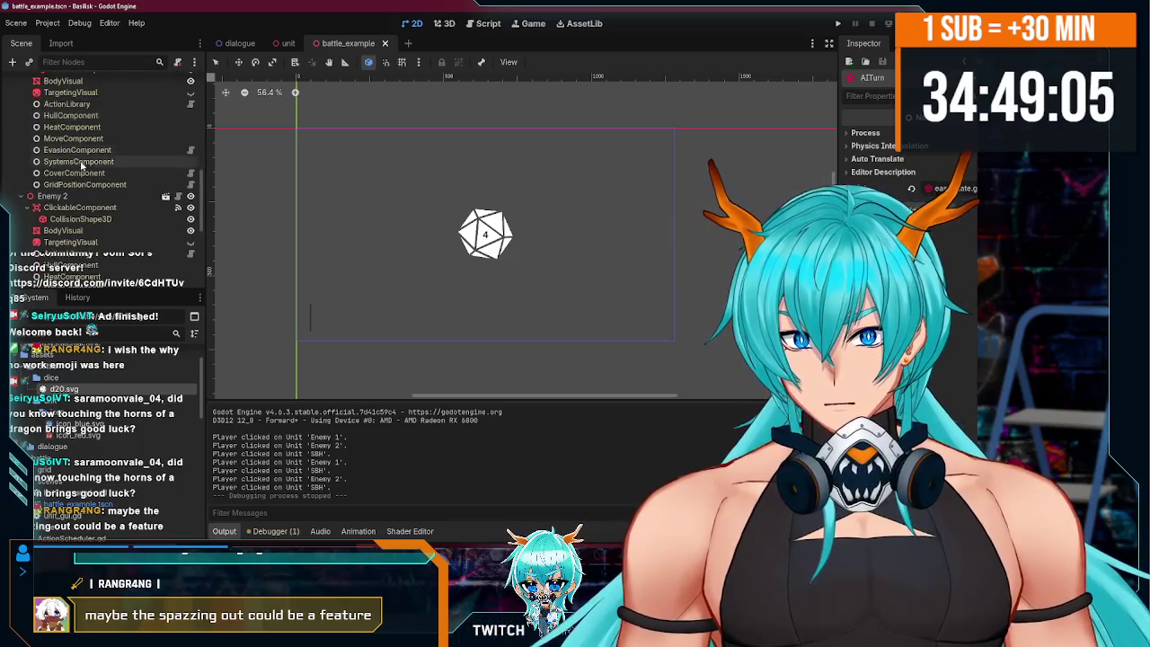
scroll(87, 175, down, 1)
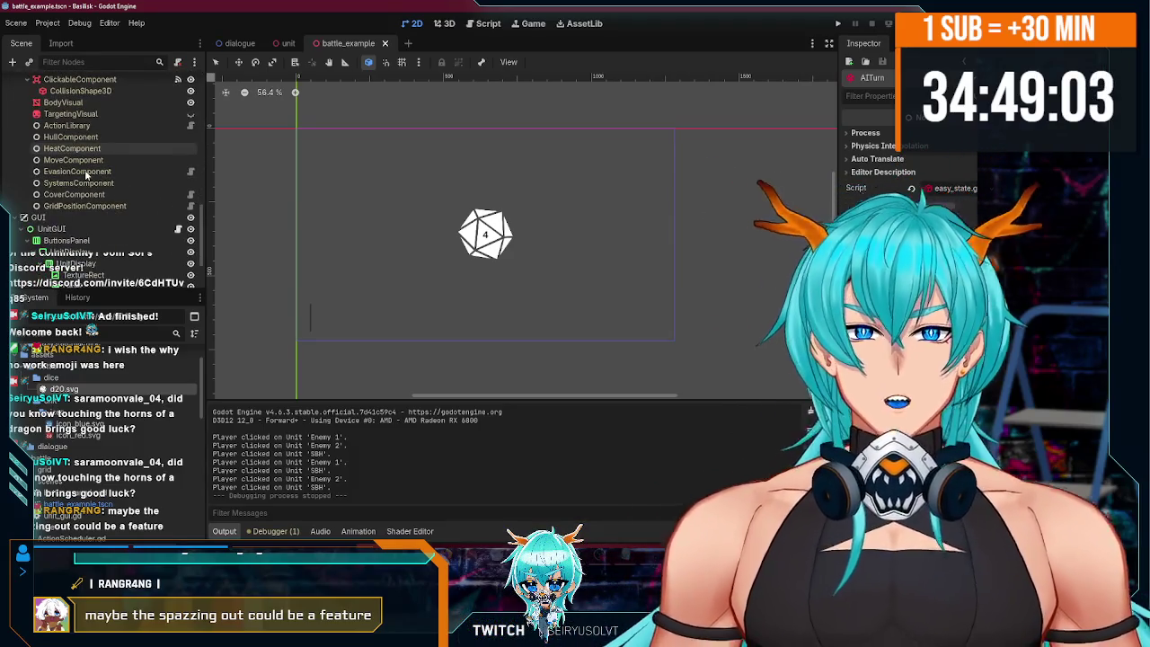
scroll(86, 175, up, 5)
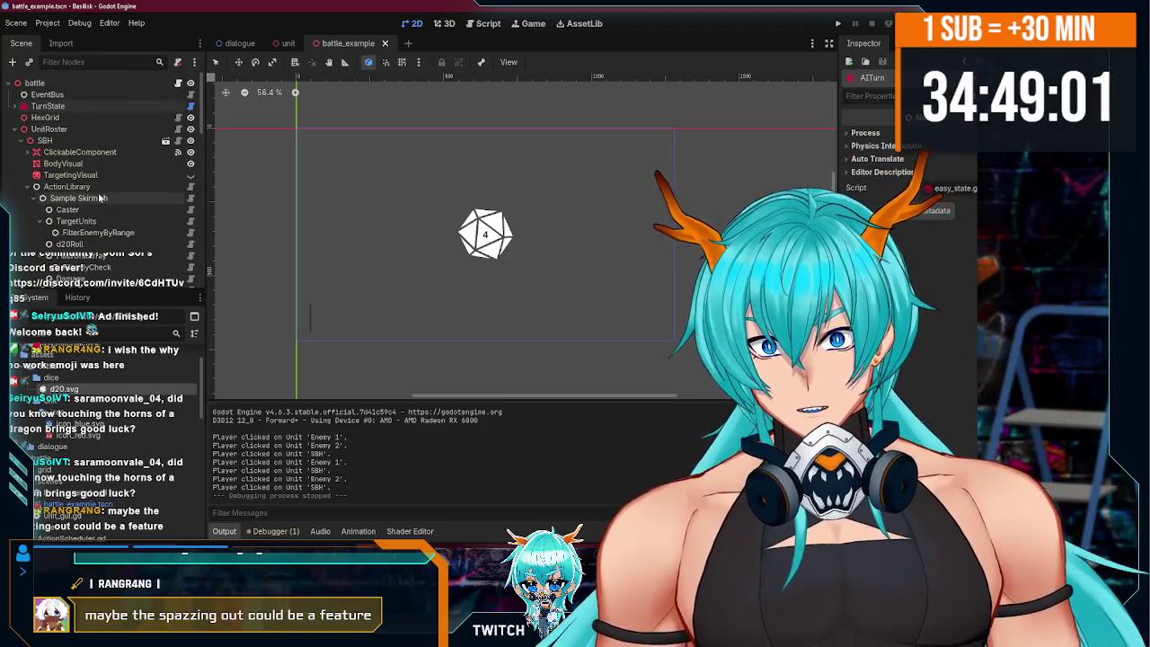
scroll(90, 193, down, 2)
click(33, 147)
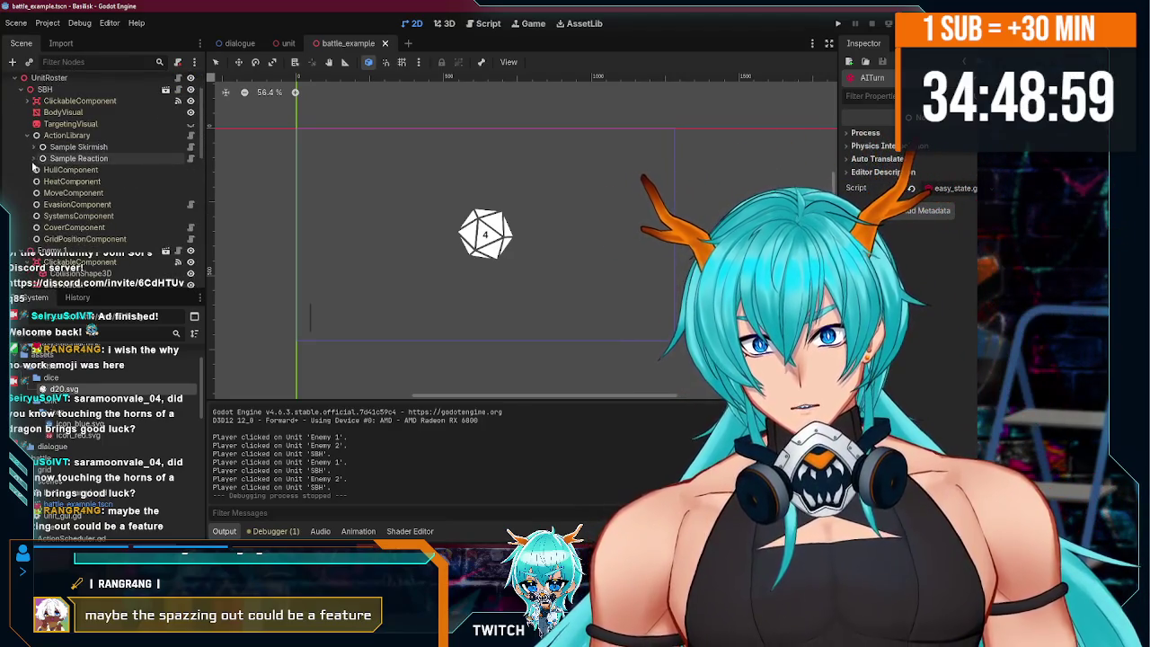
click(81, 158)
click(122, 146)
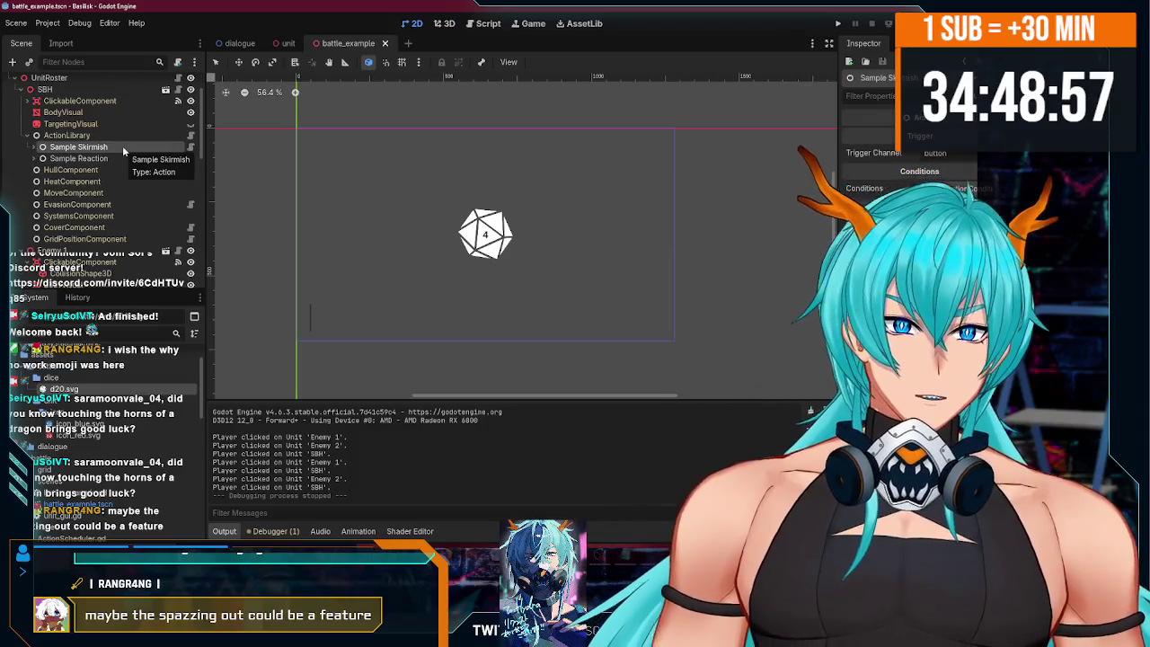
scroll(88, 241, down, 5)
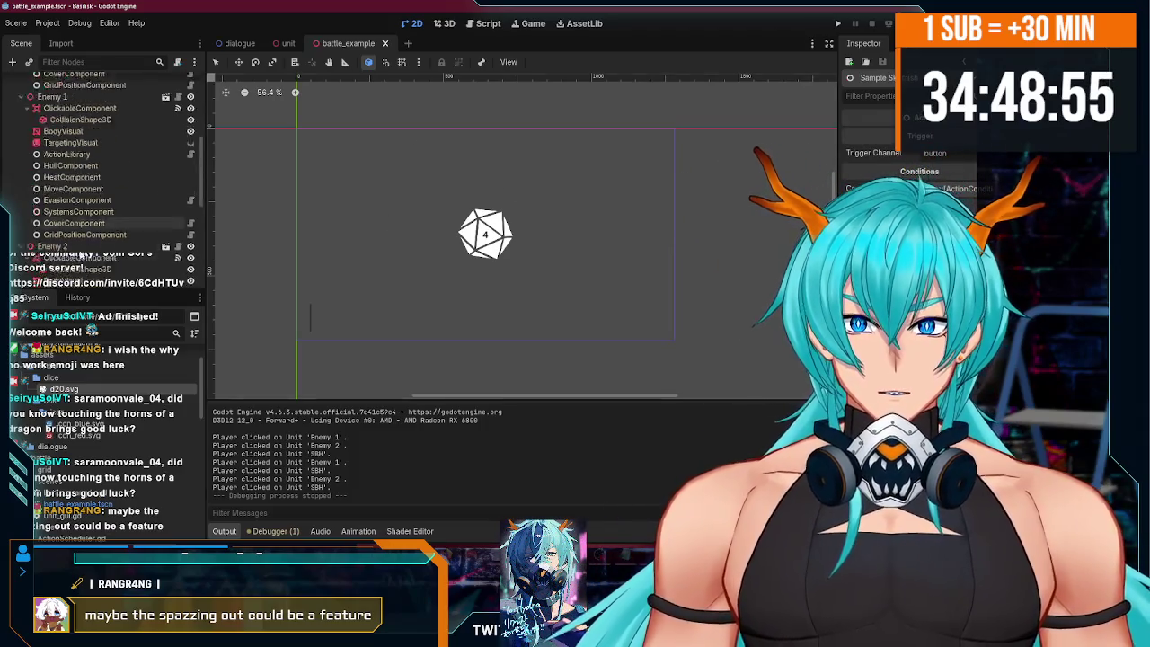
- Set the DiceRoller Label's Text property so the d20 shows 20
click(80, 208)
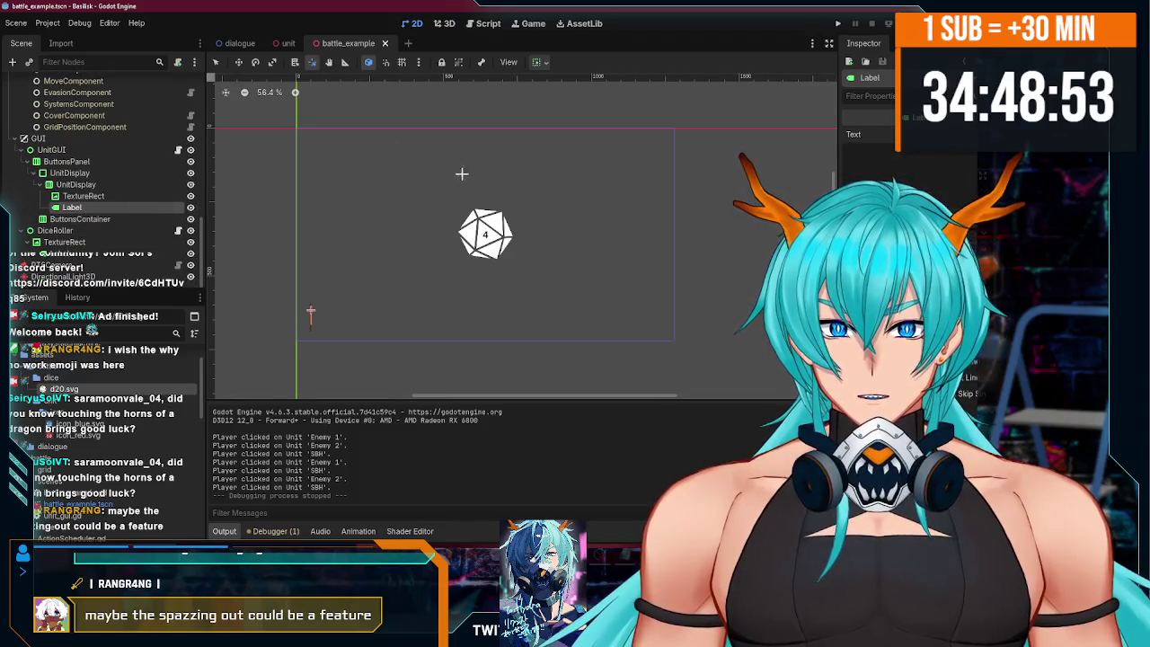
click(858, 152)
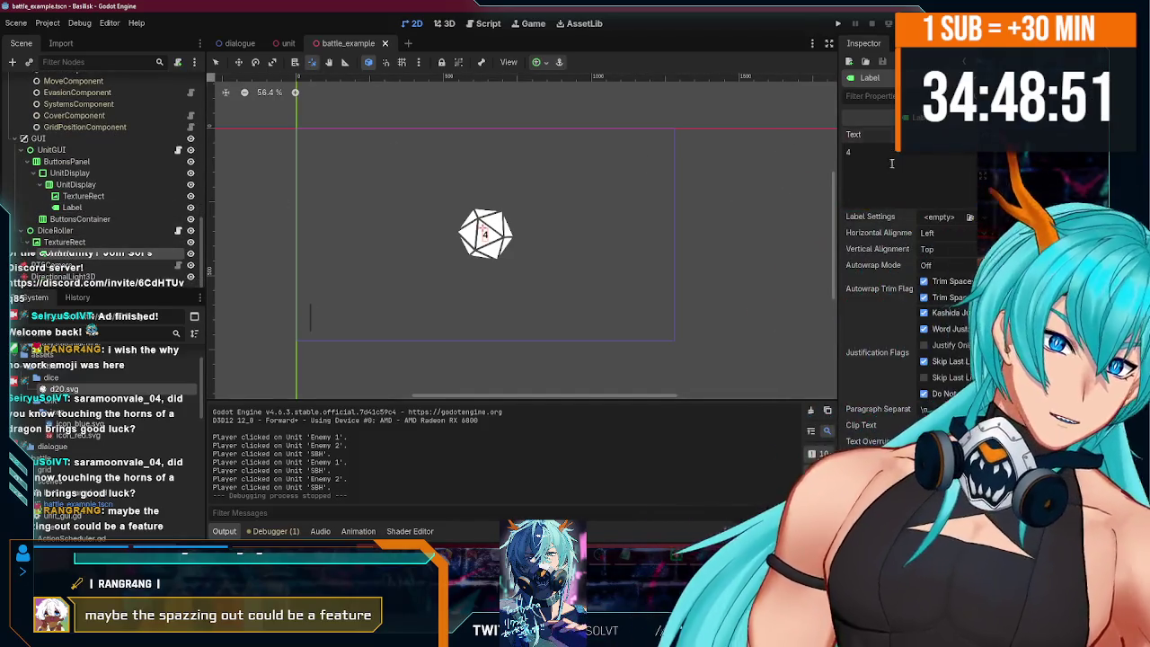
text(20)
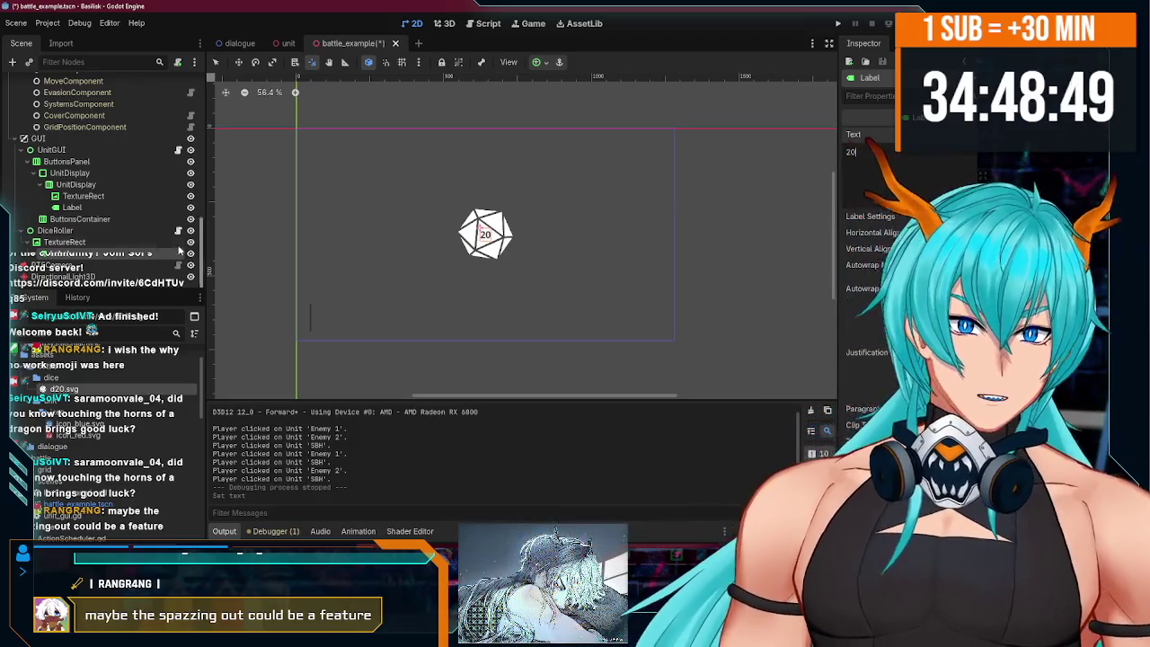
click(64, 242)
- In Firefox, search 'lancer' and switch to the open Lancer Core Book tab
mouse_move(492, 517)
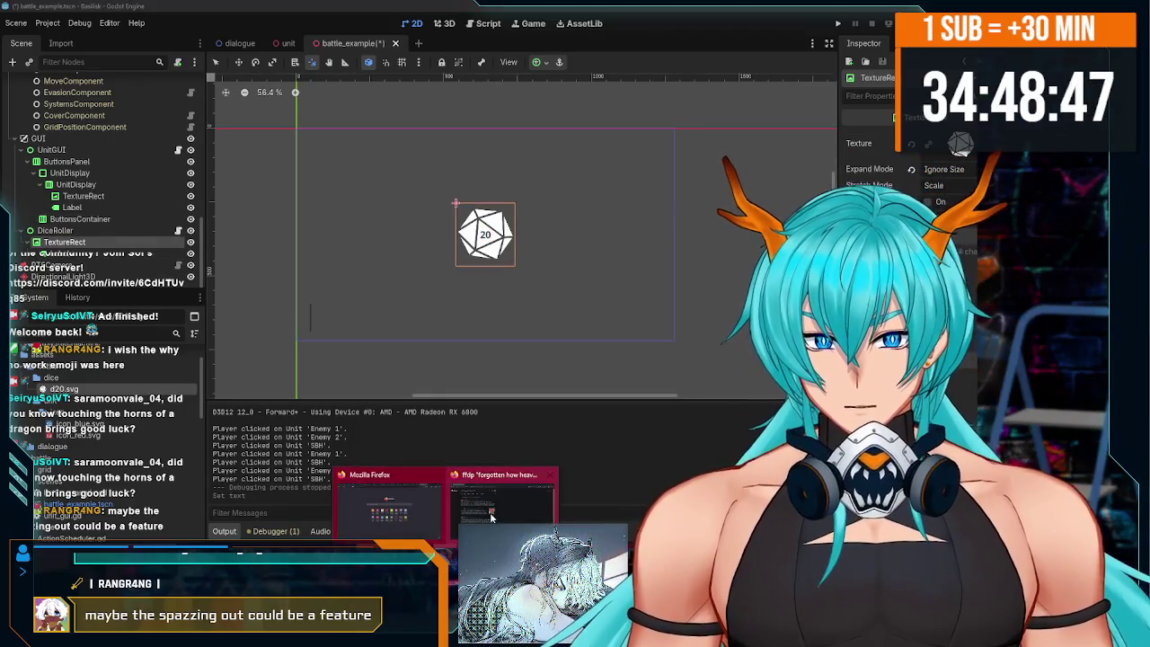
click(419, 506)
click(754, 34)
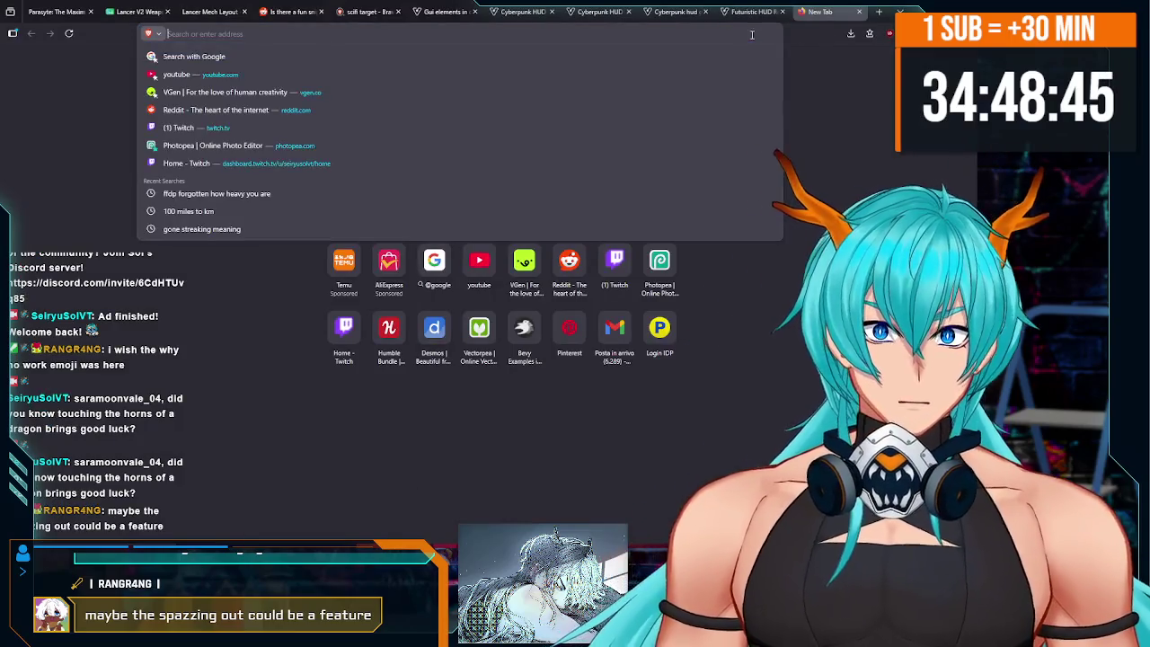
text(lac)
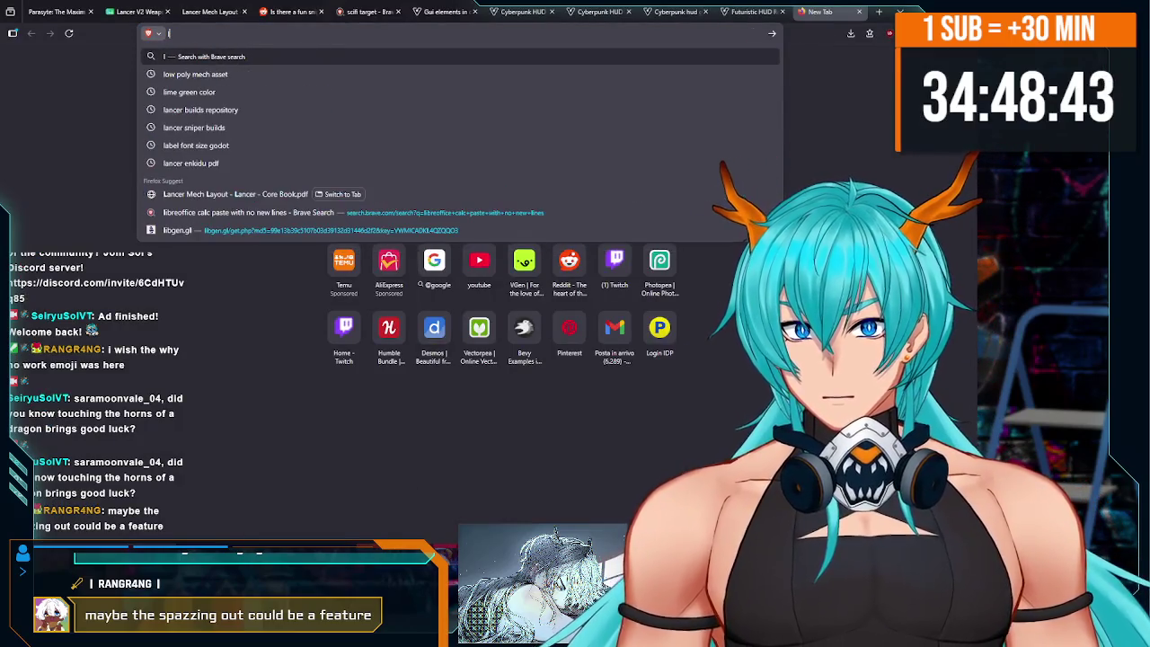
key(BackSpace)
text(ncer)
click(275, 195)
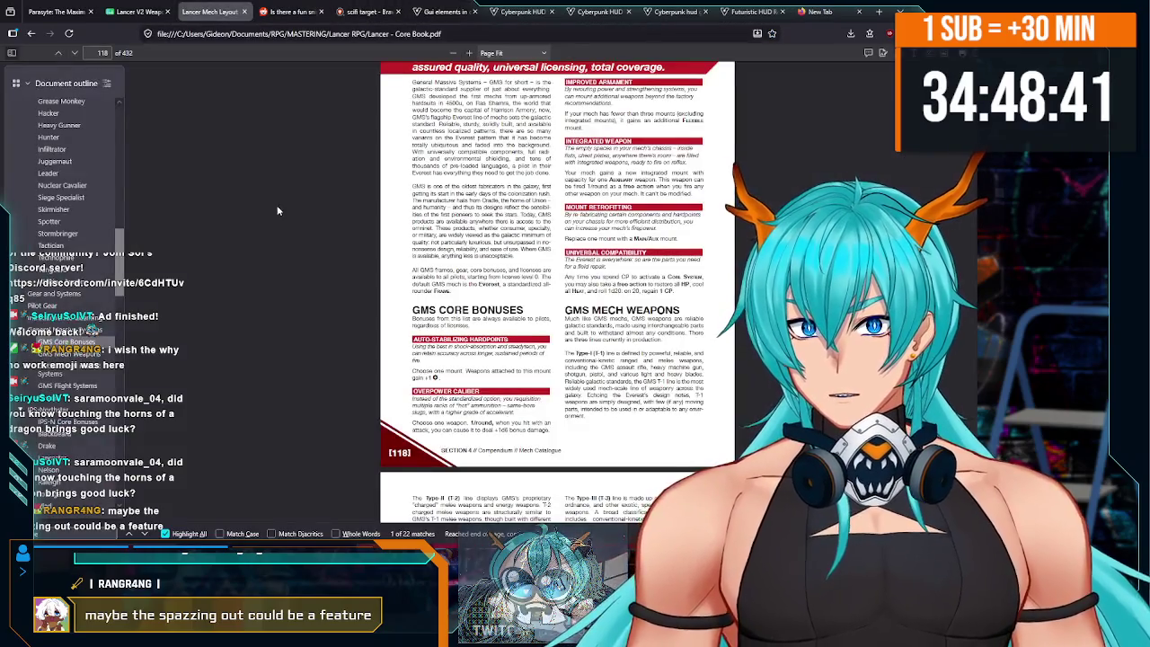
- Jump through the Document outline to the blank Mech sheet on page 432 and zoom to 170%
scroll(557, 269, up, 3)
scroll(67, 219, up, 10)
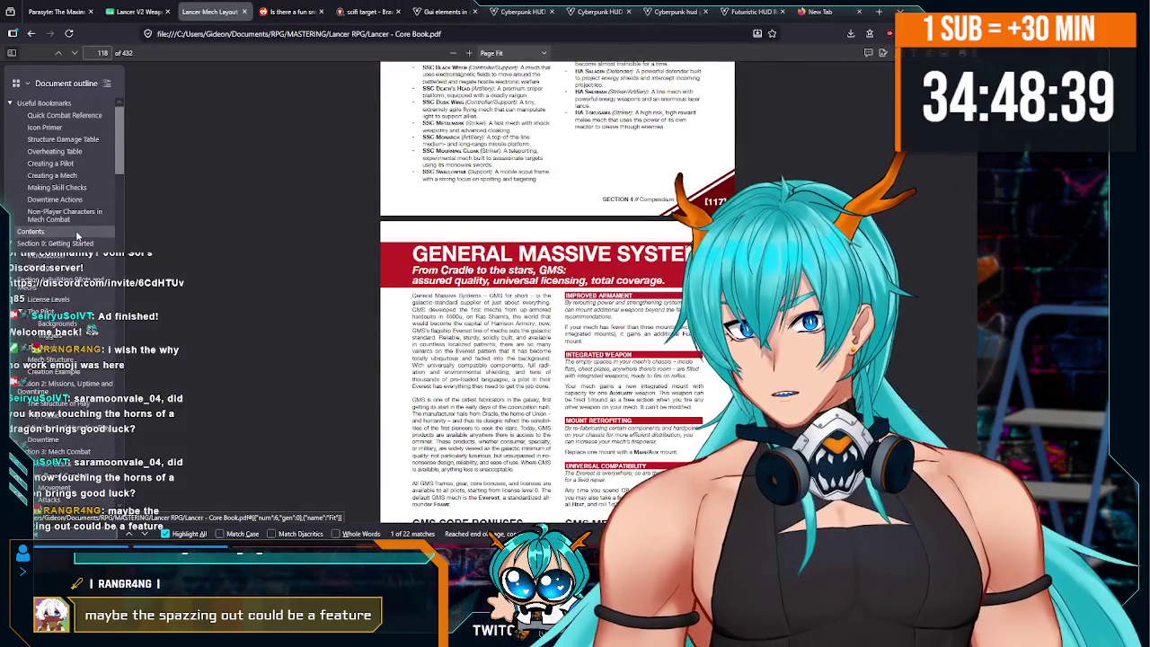
scroll(67, 315, down, 15)
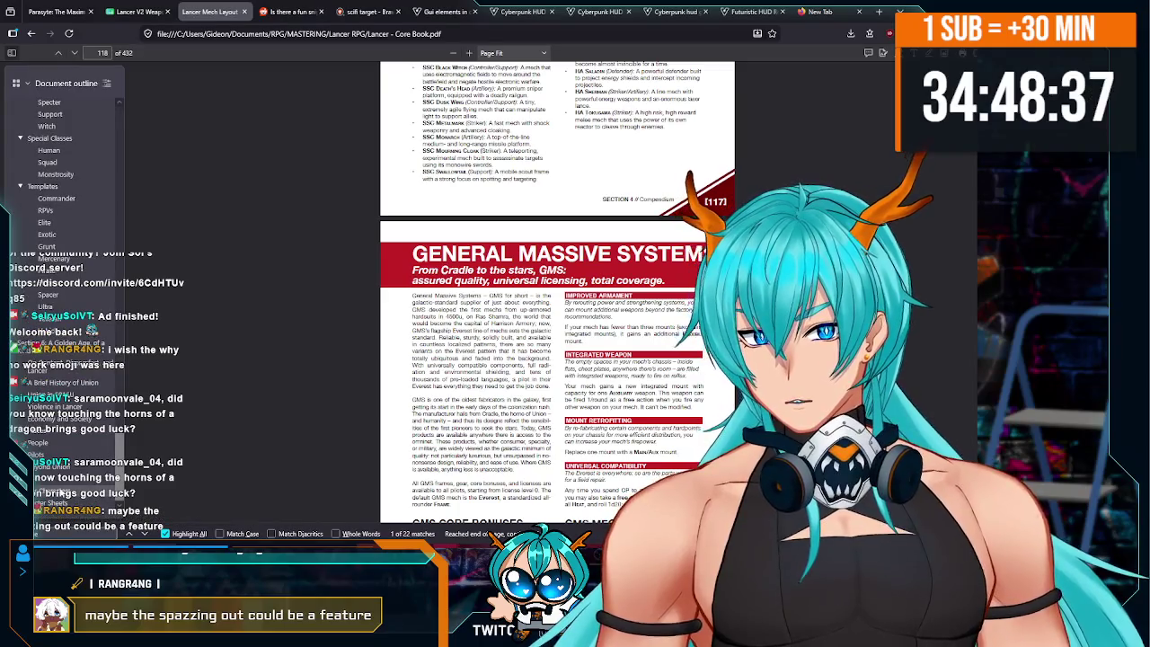
click(67, 503)
click(66, 505)
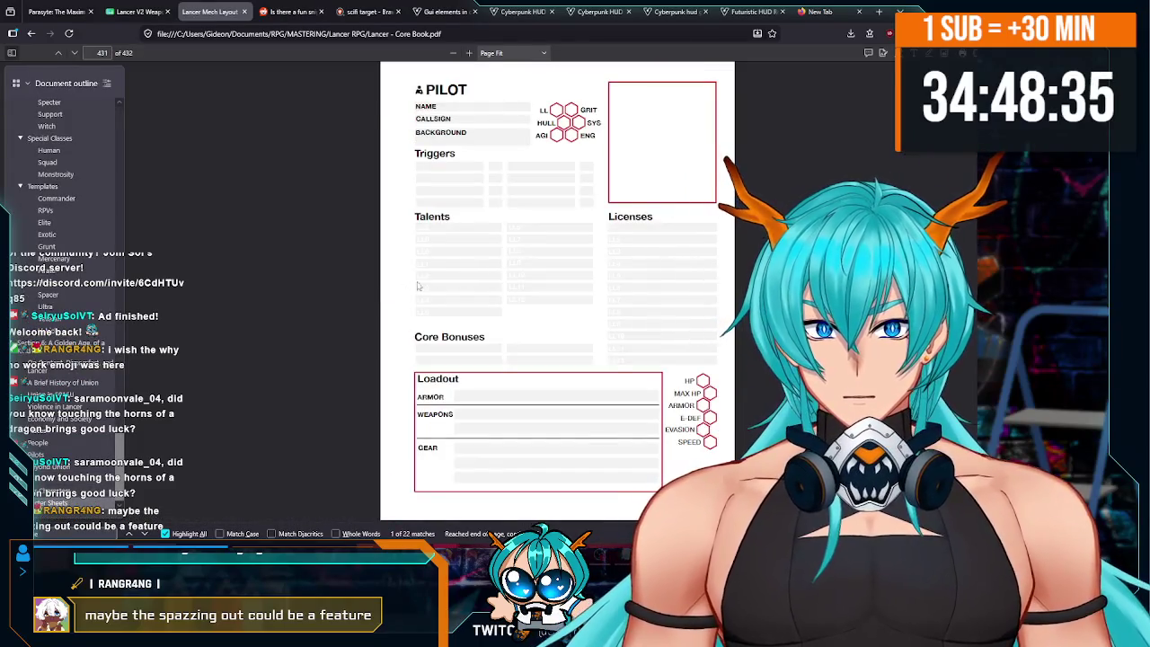
scroll(400, 288, down, 5)
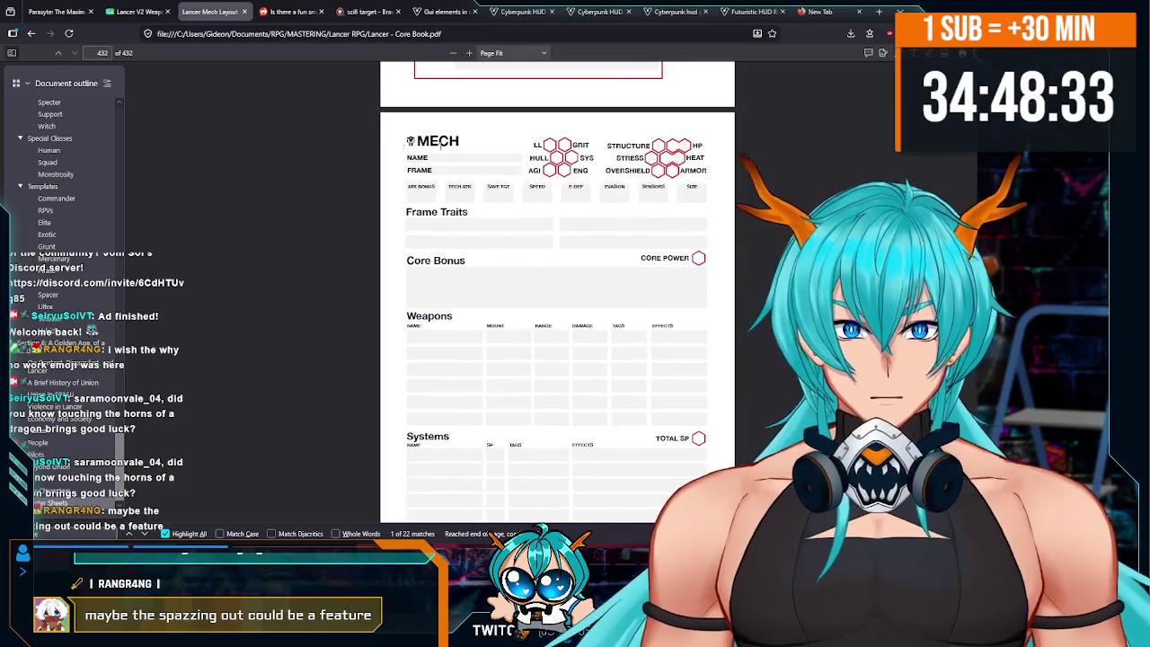
click(467, 53)
click(468, 53)
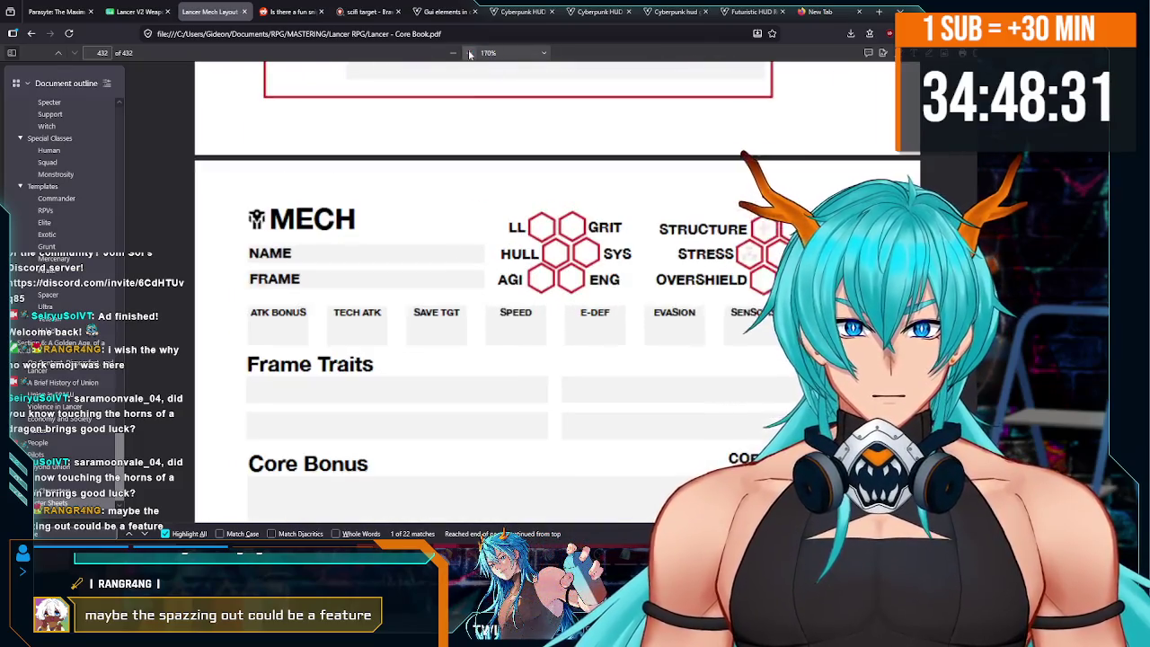
- Select the NAME, MECH, ATK BONUS, SPEED and E-DEF labels while reading, then deselect
scroll(546, 297, down, 1)
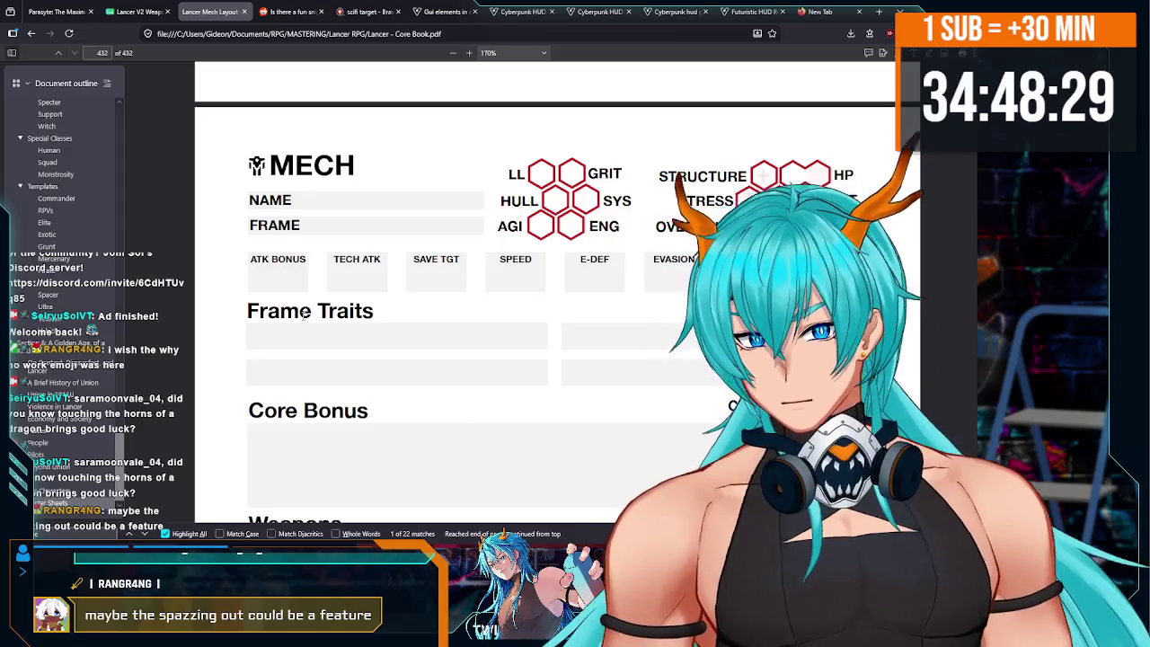
double_click(270, 199)
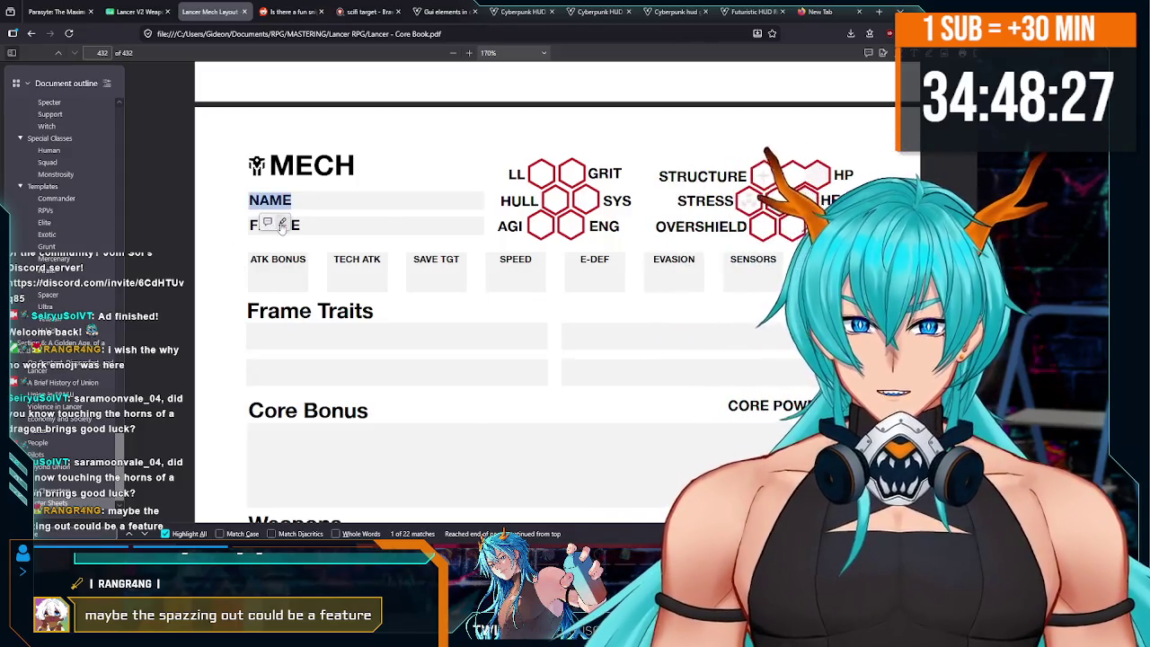
drag(314, 166, 258, 199)
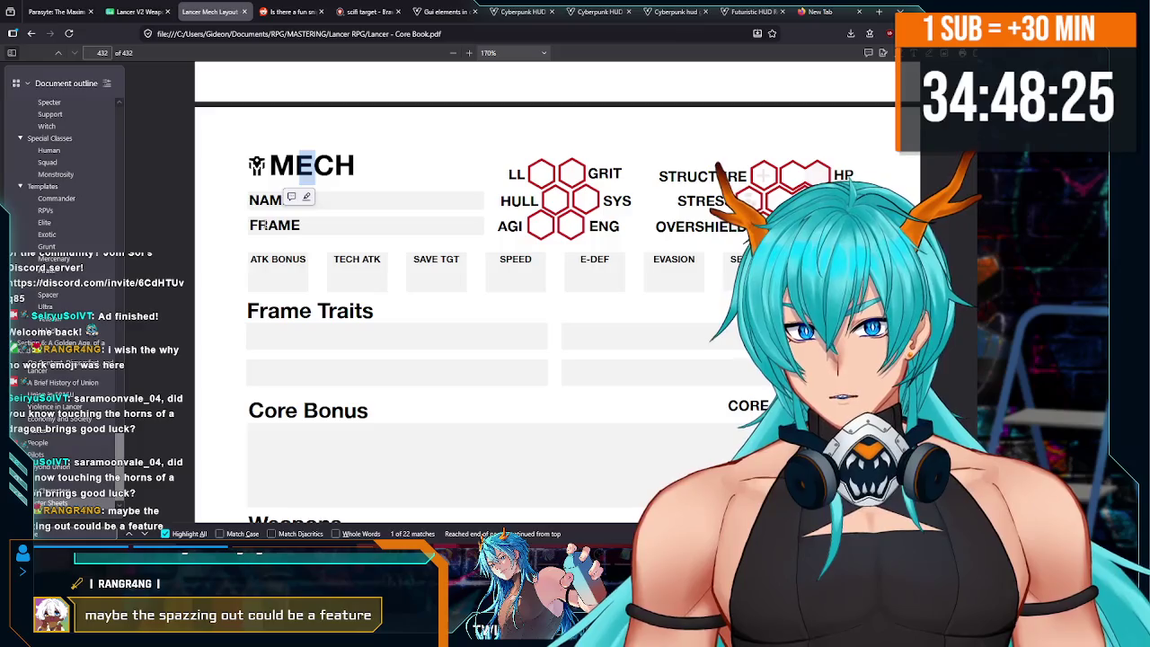
triple_click(269, 260)
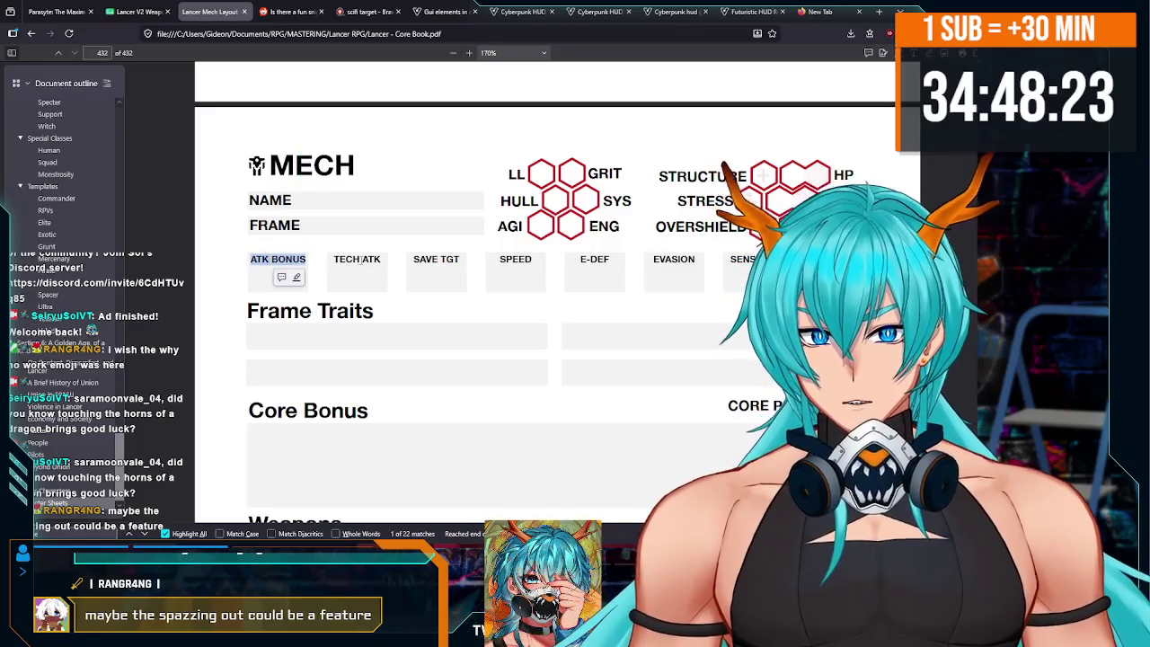
double_click(515, 259)
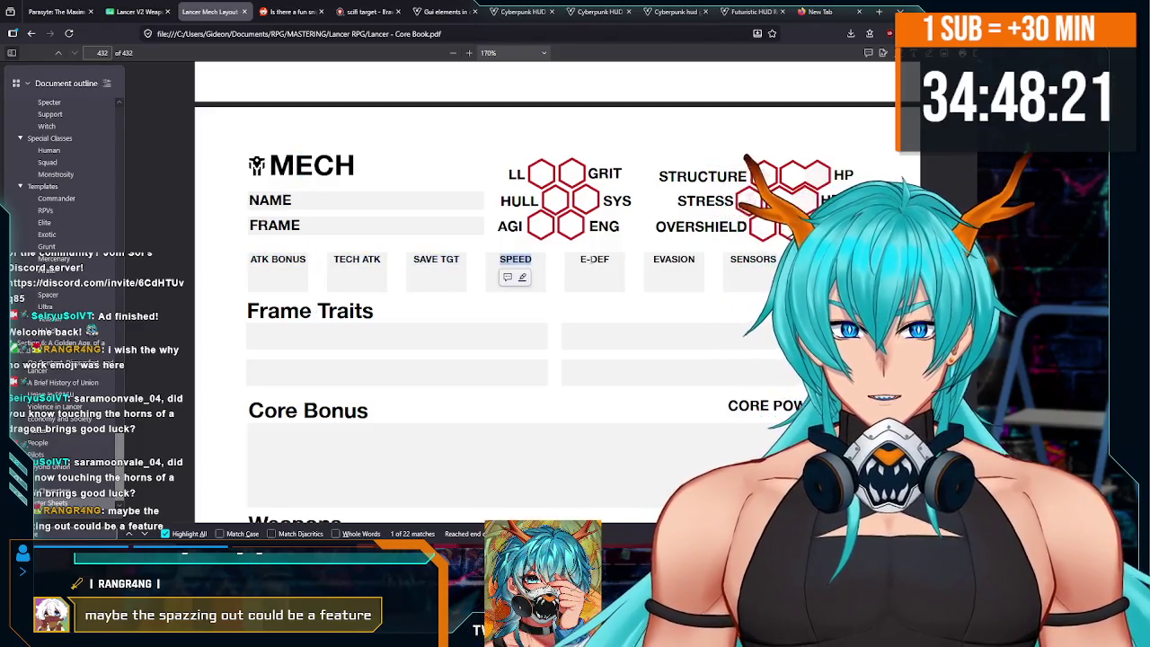
double_click(588, 258)
click(764, 259)
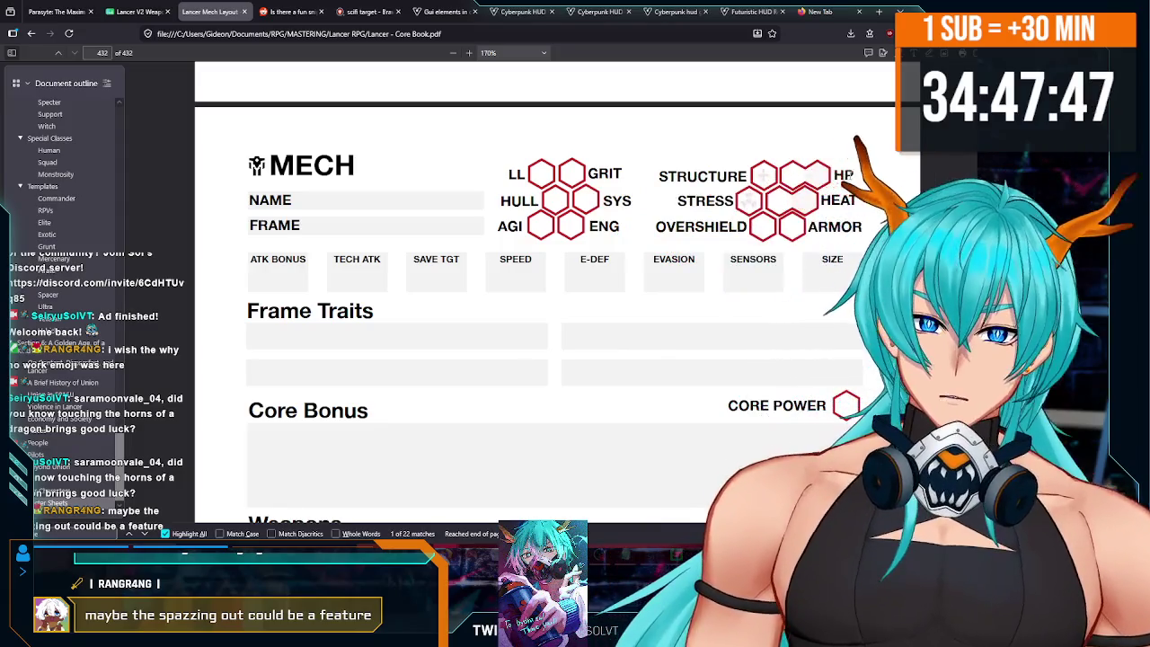
double_click(727, 169)
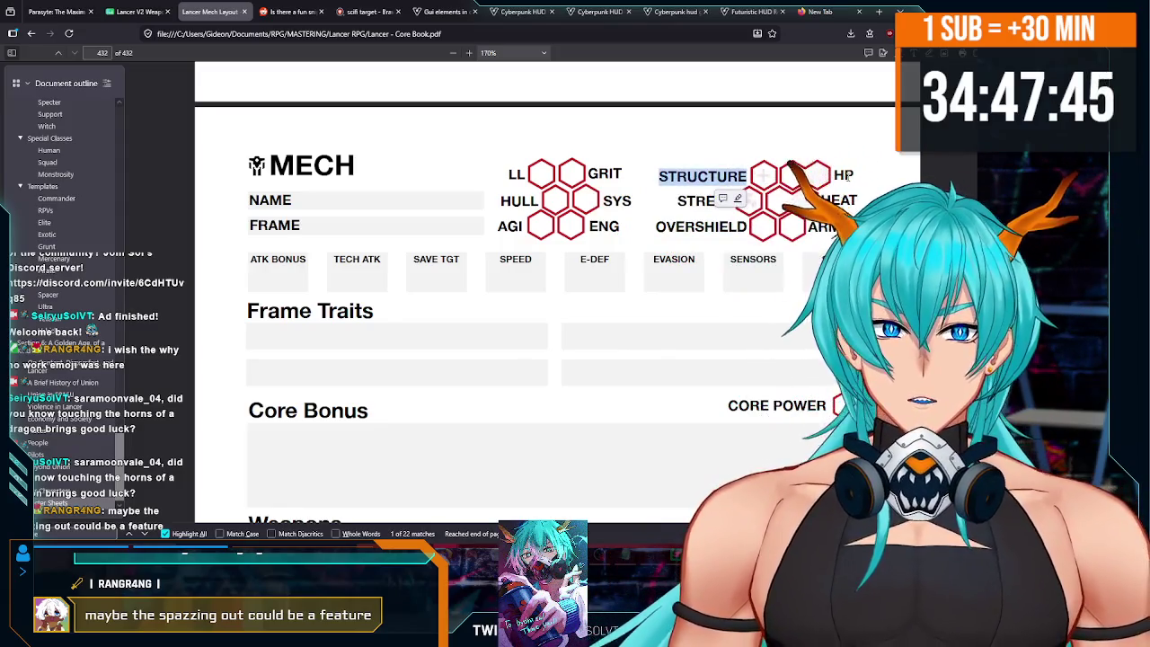
click(845, 177)
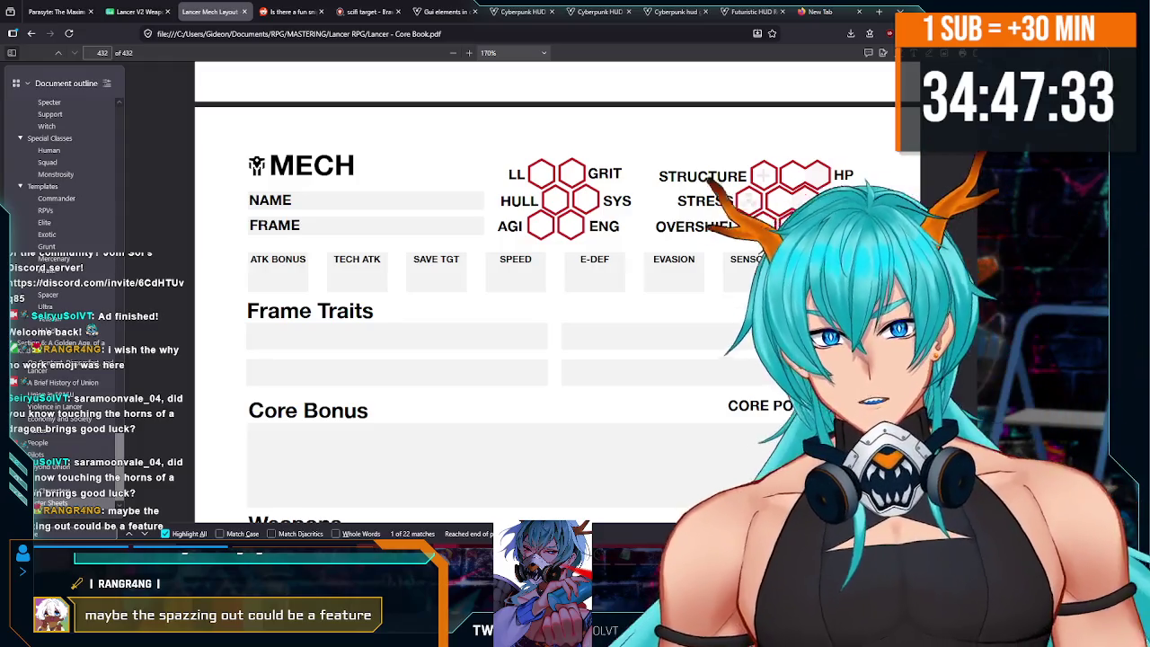
- Draw a yellow freehand loop above STRUCTURE, then delete the stray yellow stroke
click(889, 52)
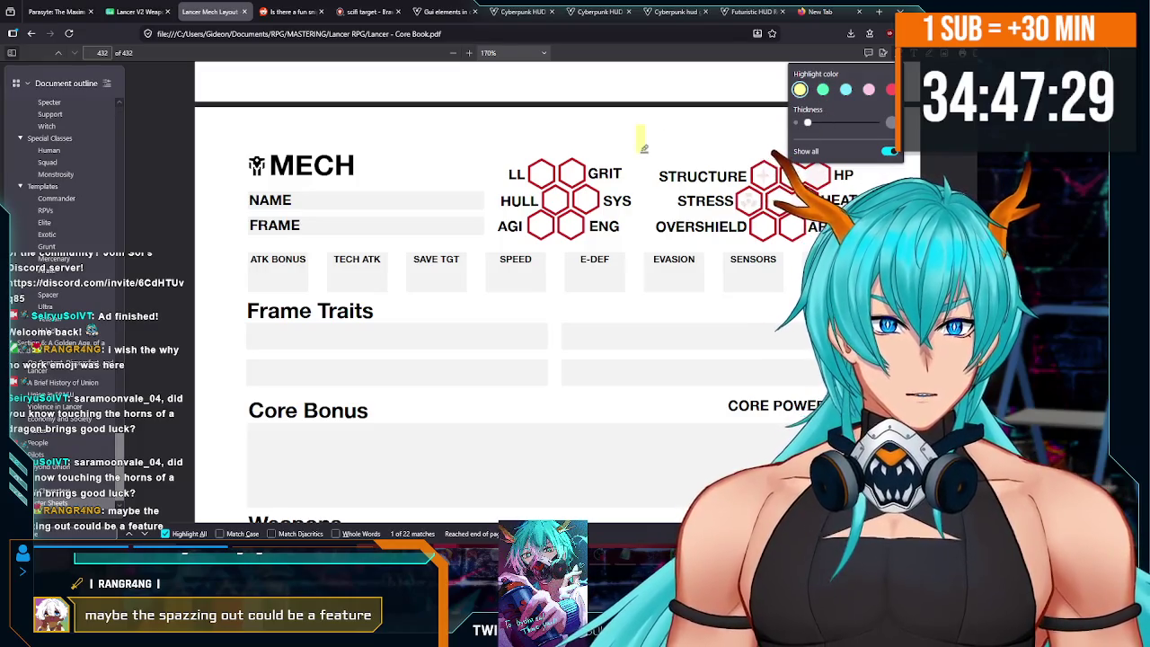
drag(676, 115, 631, 119)
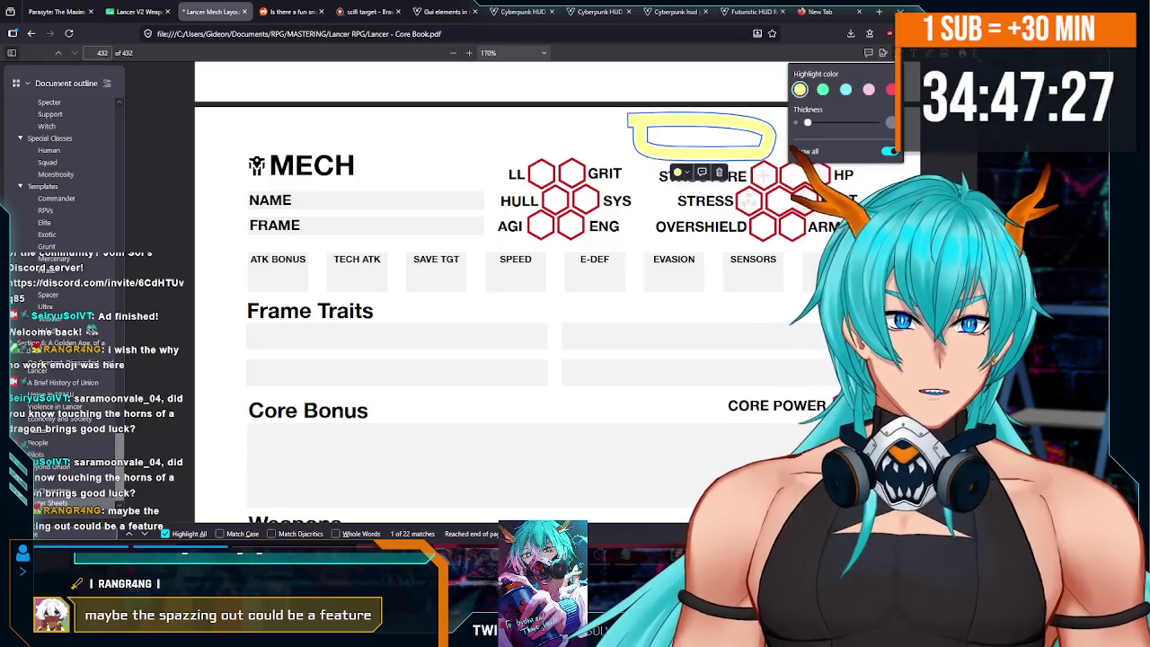
click(735, 149)
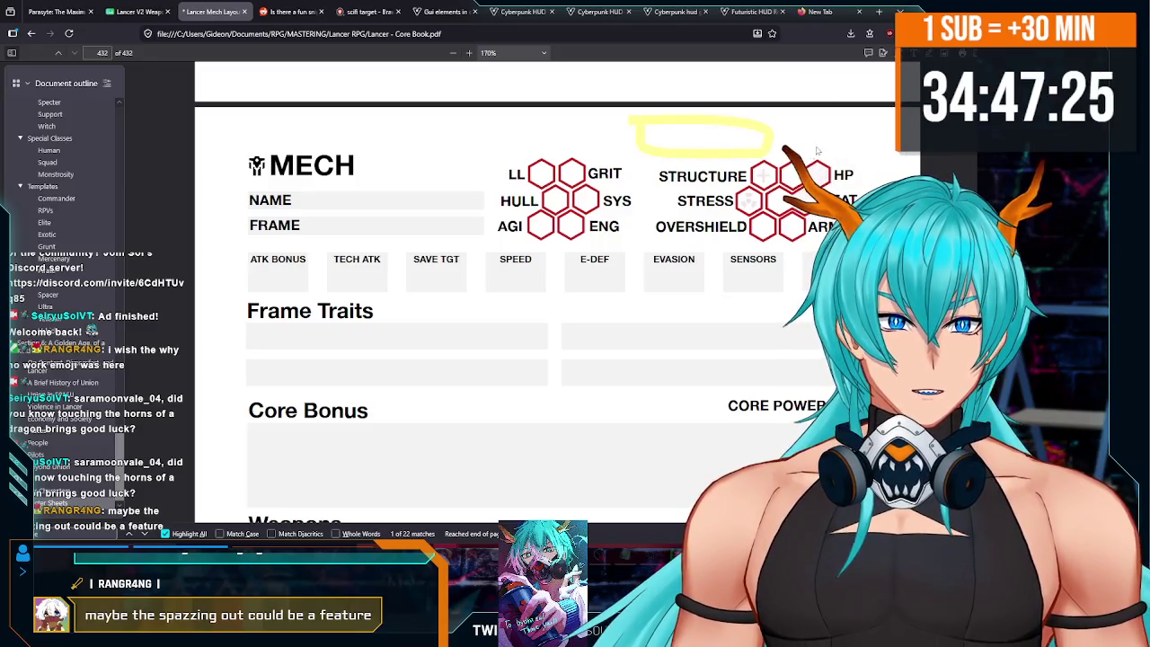
click(695, 122)
drag(662, 122, 665, 167)
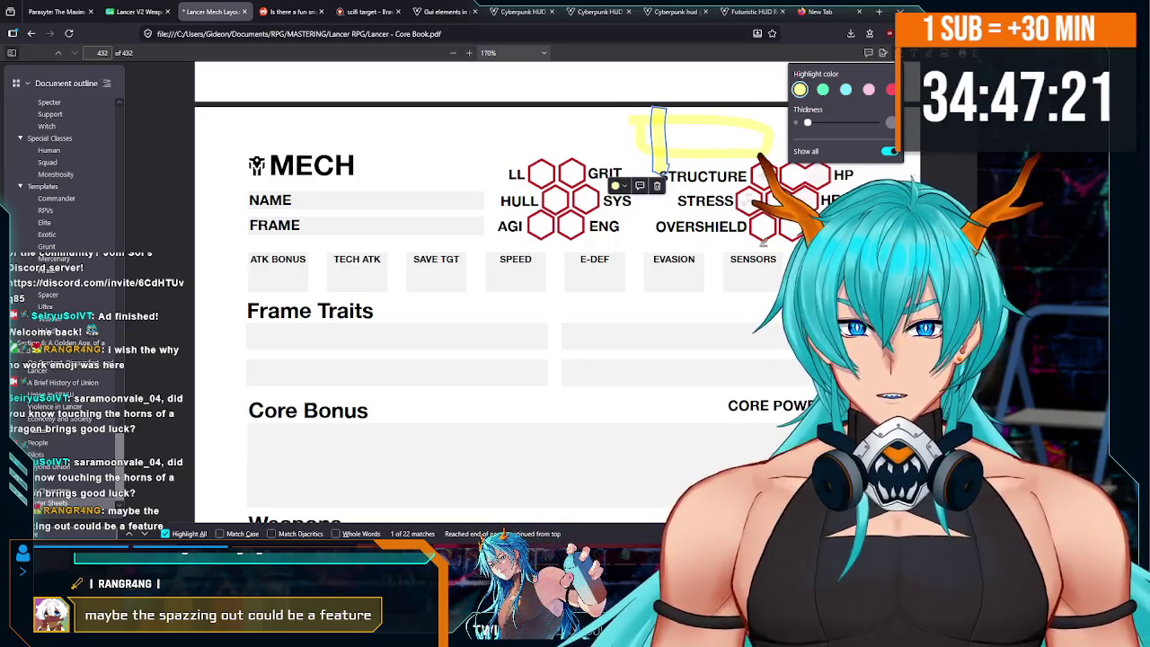
key(Delete)
- Turn off highlighting mode on the mech sheet
scroll(503, 296, up, 5)
scroll(503, 296, down, 4)
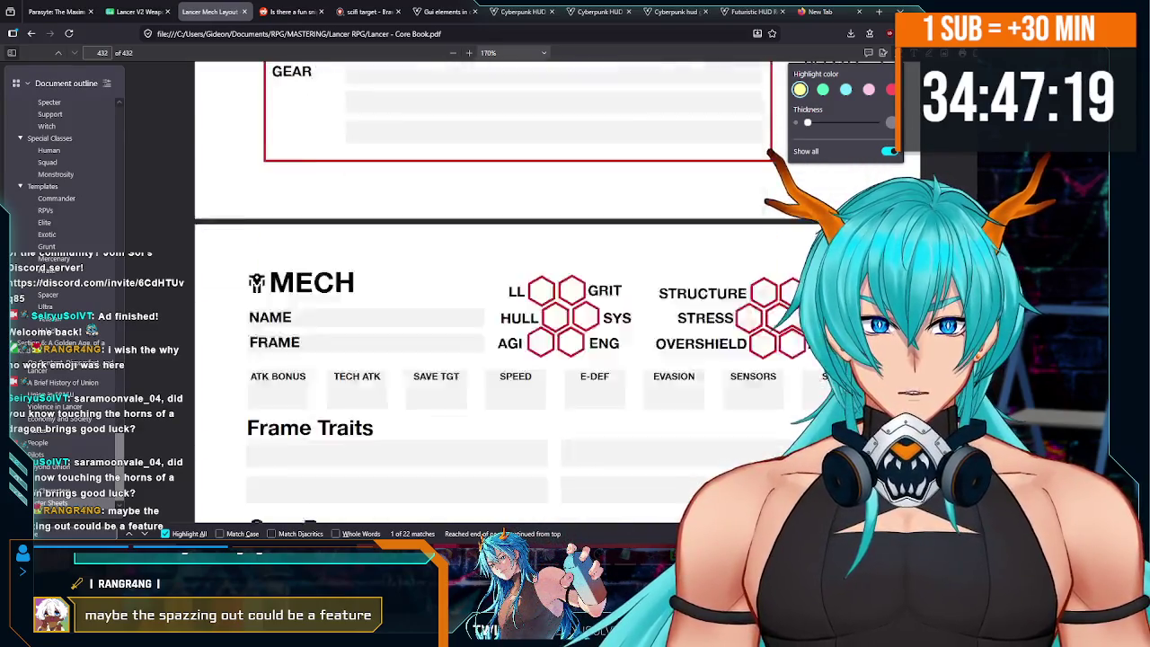
scroll(503, 297, up, 1)
click(886, 54)
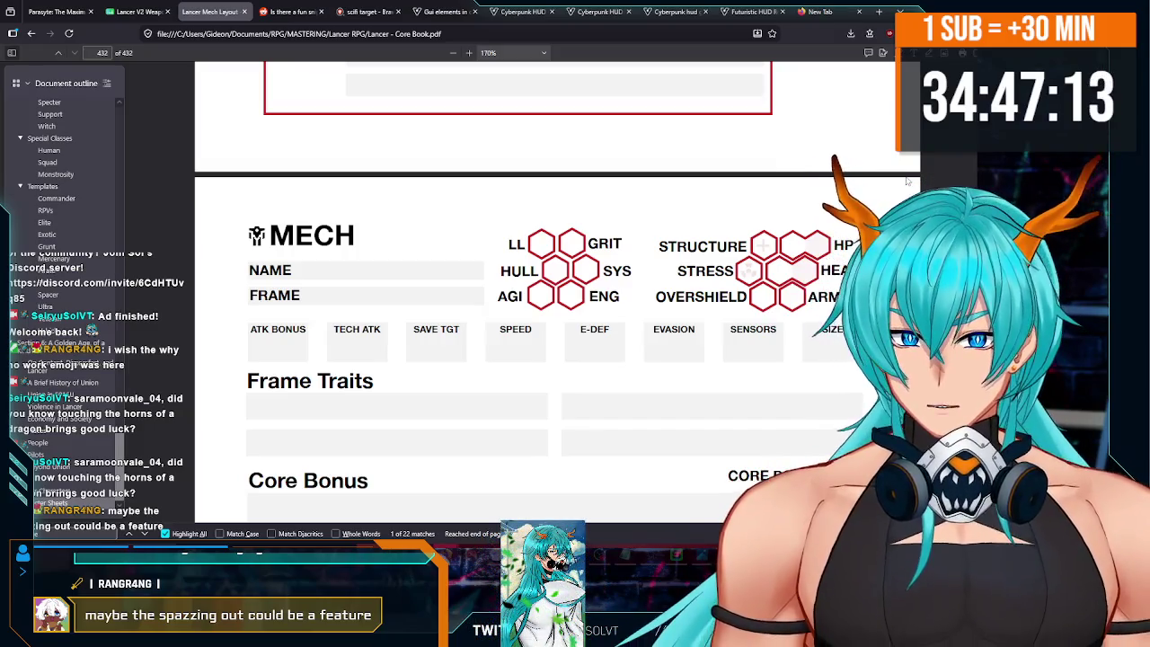
- Jump to Mech Combat's Combat Basics via the outline and scroll to Full Actions on page 71
scroll(833, 170, down, 1)
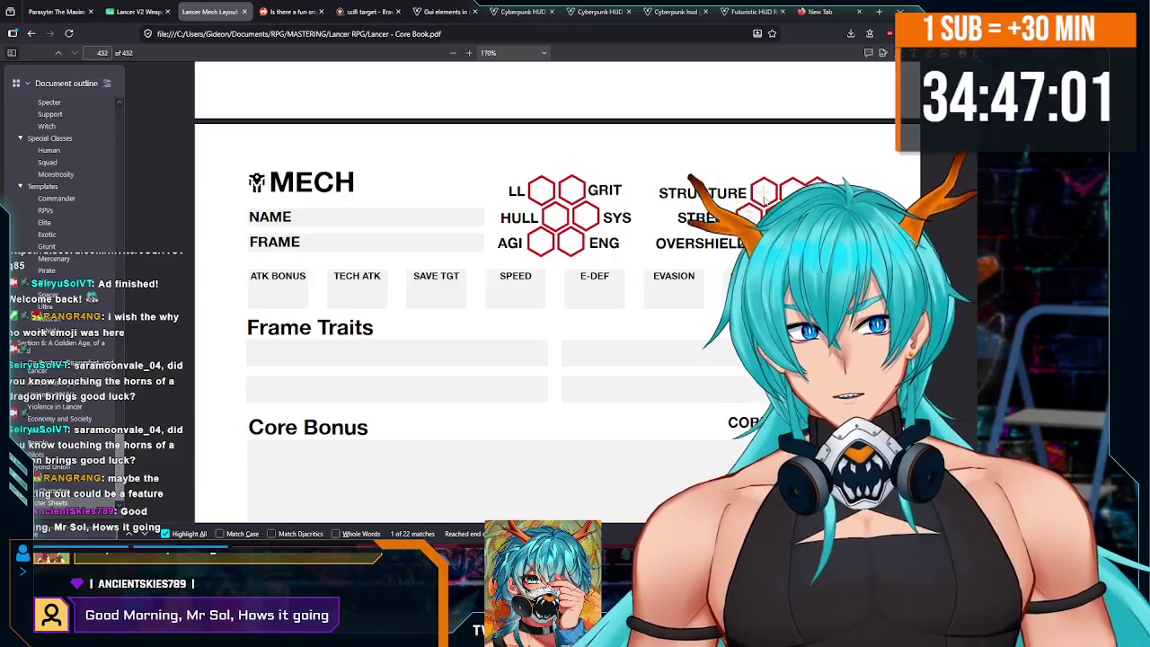
scroll(90, 212, up, 15)
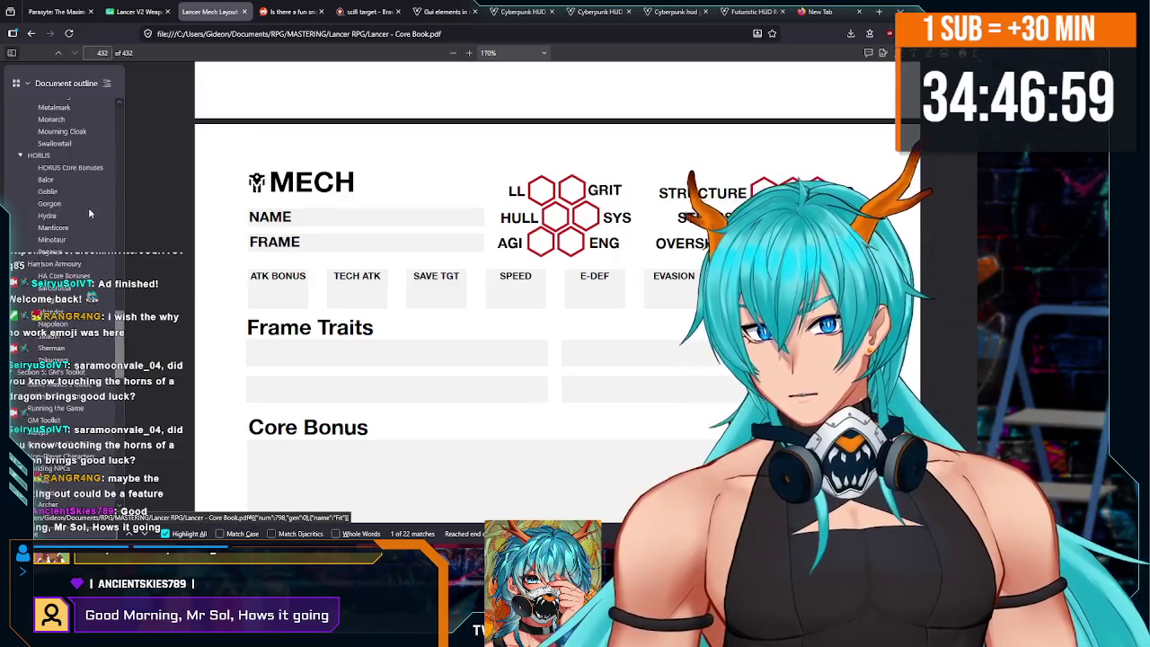
scroll(89, 216, up, 10)
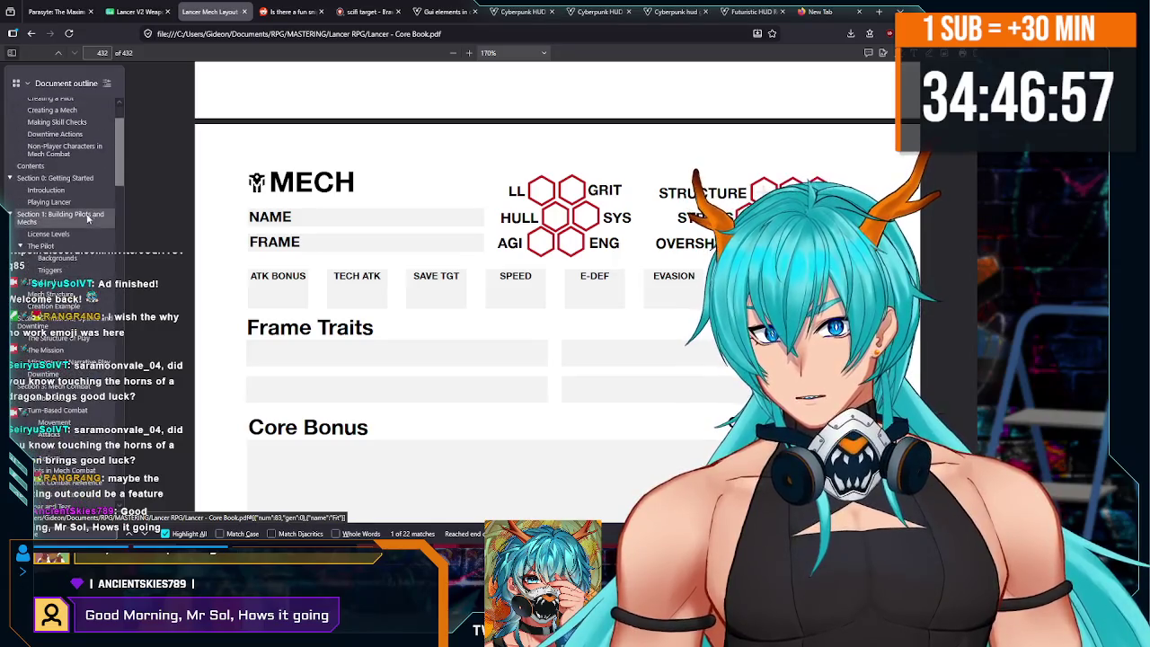
scroll(71, 211, down, 10)
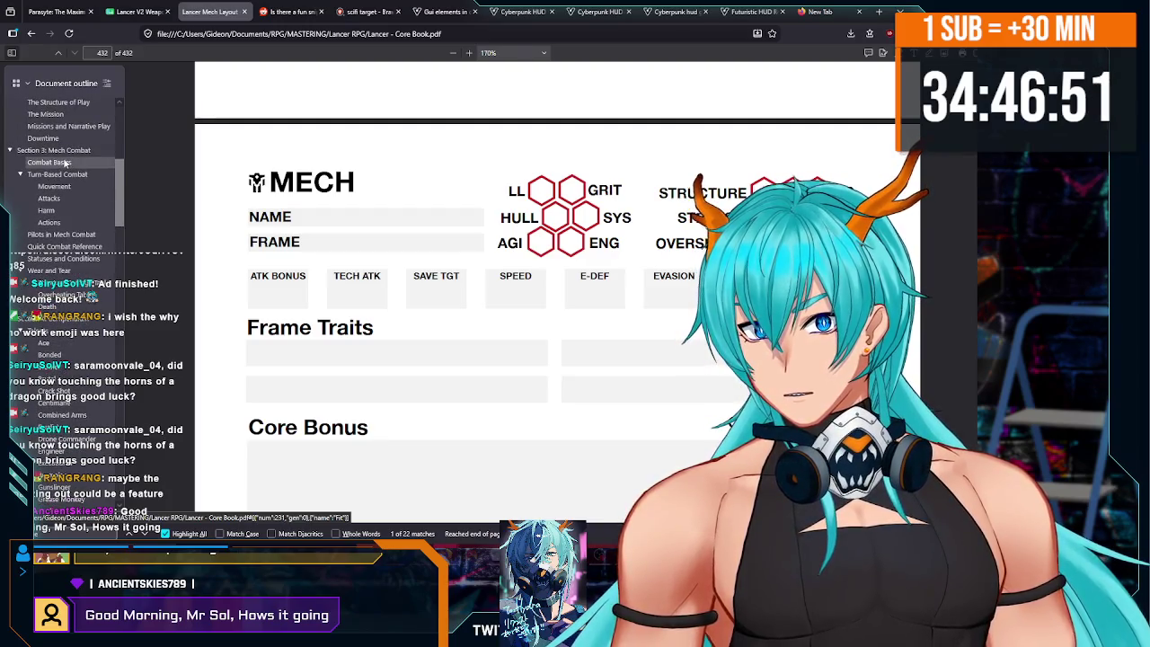
click(66, 162)
scroll(500, 245, down, 10)
scroll(500, 246, down, 20)
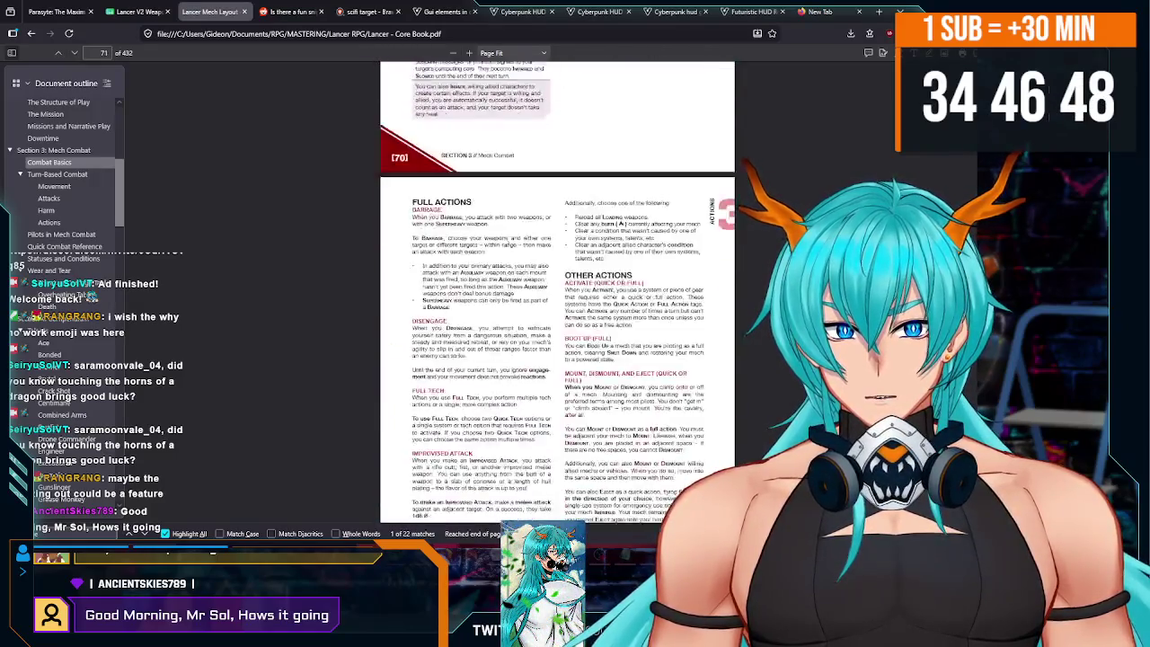
- Scroll to the Structure Damage Table on page 80 and zoom in to 150%
scroll(500, 242, down, 15)
scroll(501, 238, down, 9)
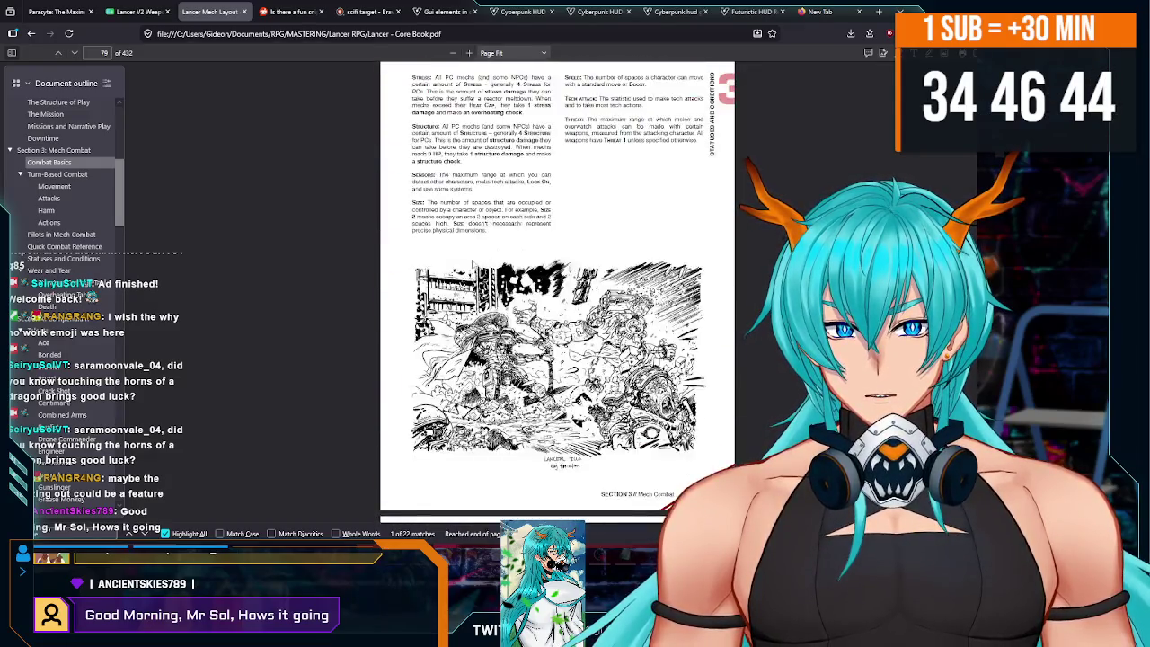
scroll(489, 252, down, 4)
scroll(466, 216, up, 1)
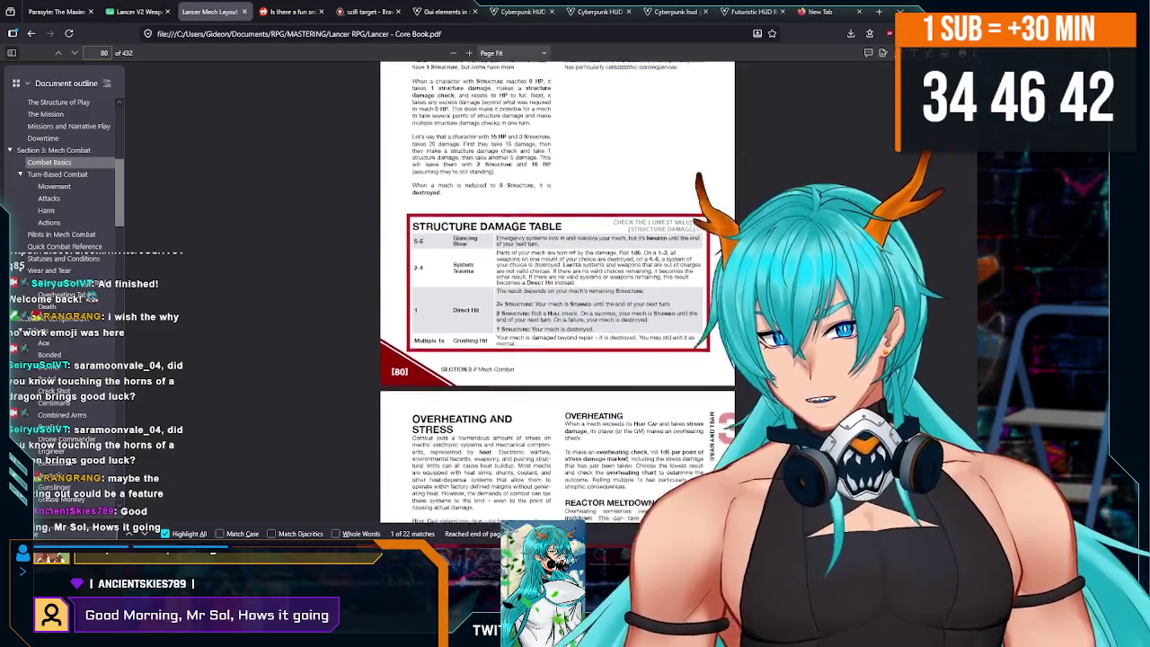
click(467, 53)
click(468, 53)
click(467, 53)
click(467, 53)
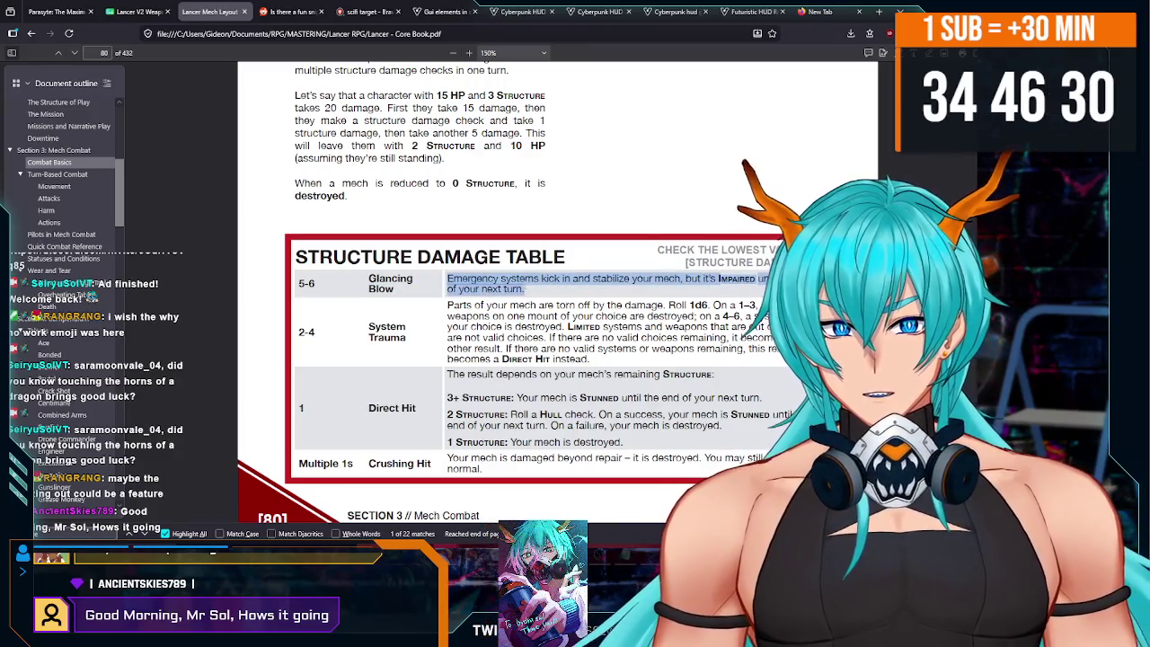
- Select the System Trauma and Direct Hit results and effects while reading, then clear the selection
double_click(386, 326)
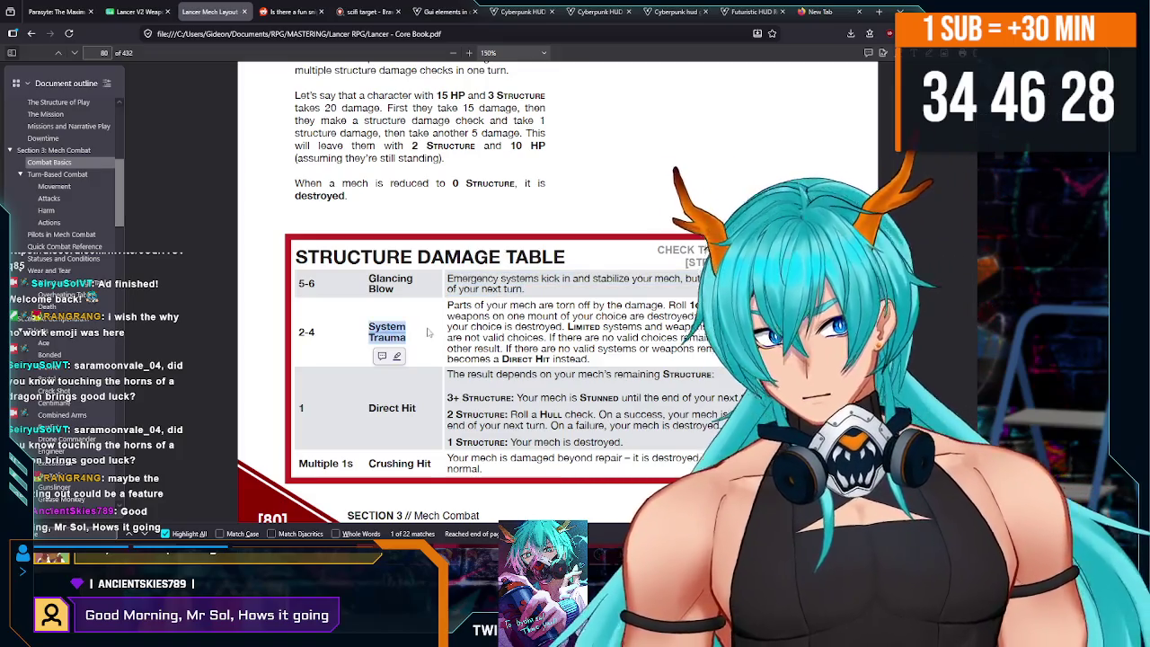
drag(447, 304, 509, 306)
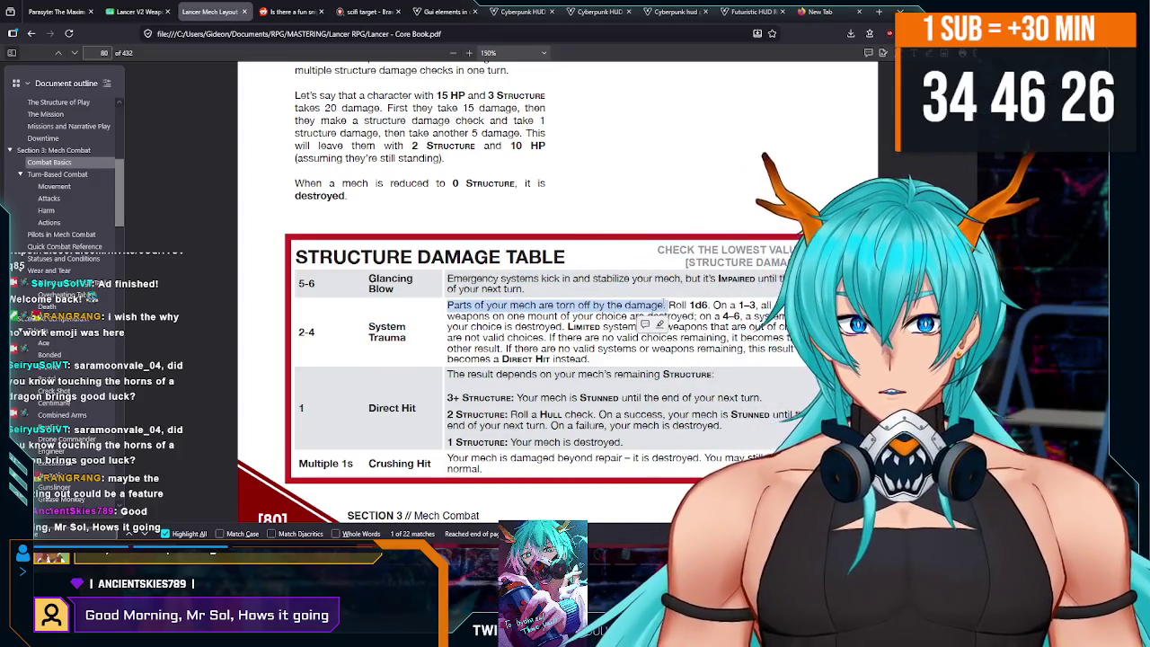
drag(367, 409, 415, 409)
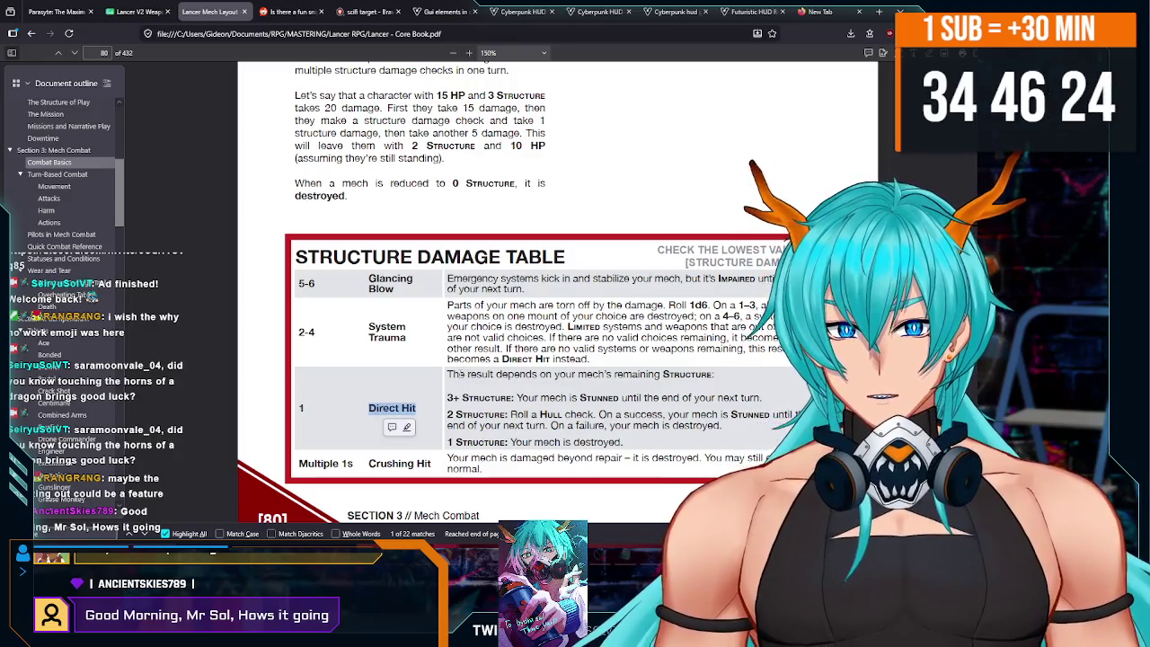
drag(447, 374, 660, 373)
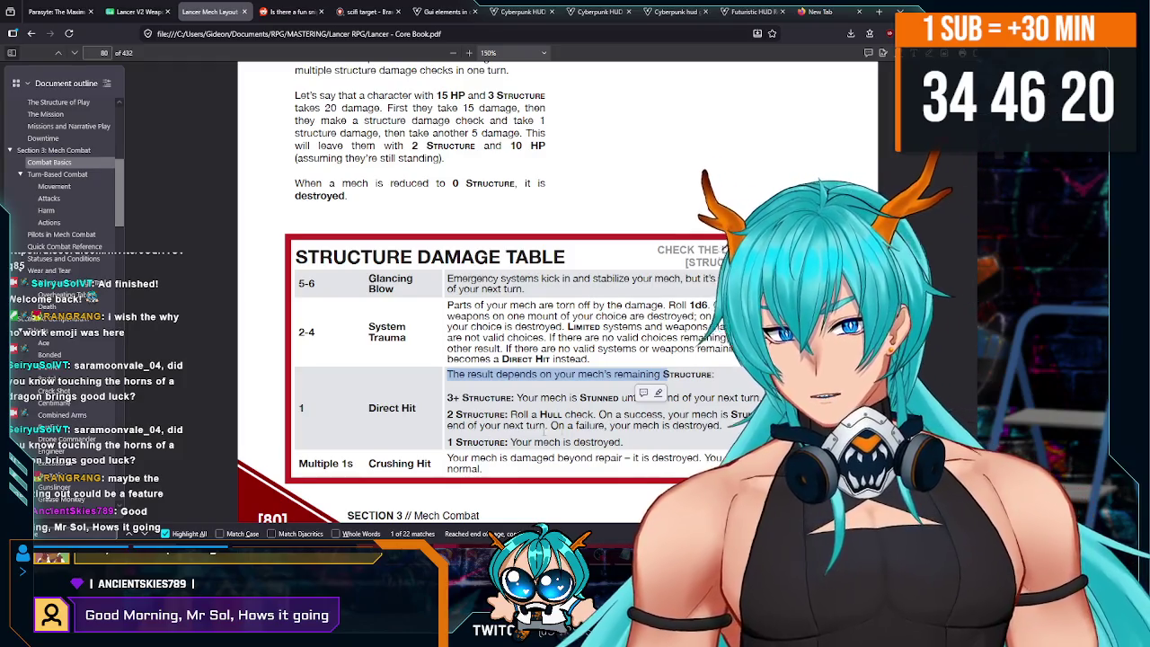
drag(367, 409, 427, 411)
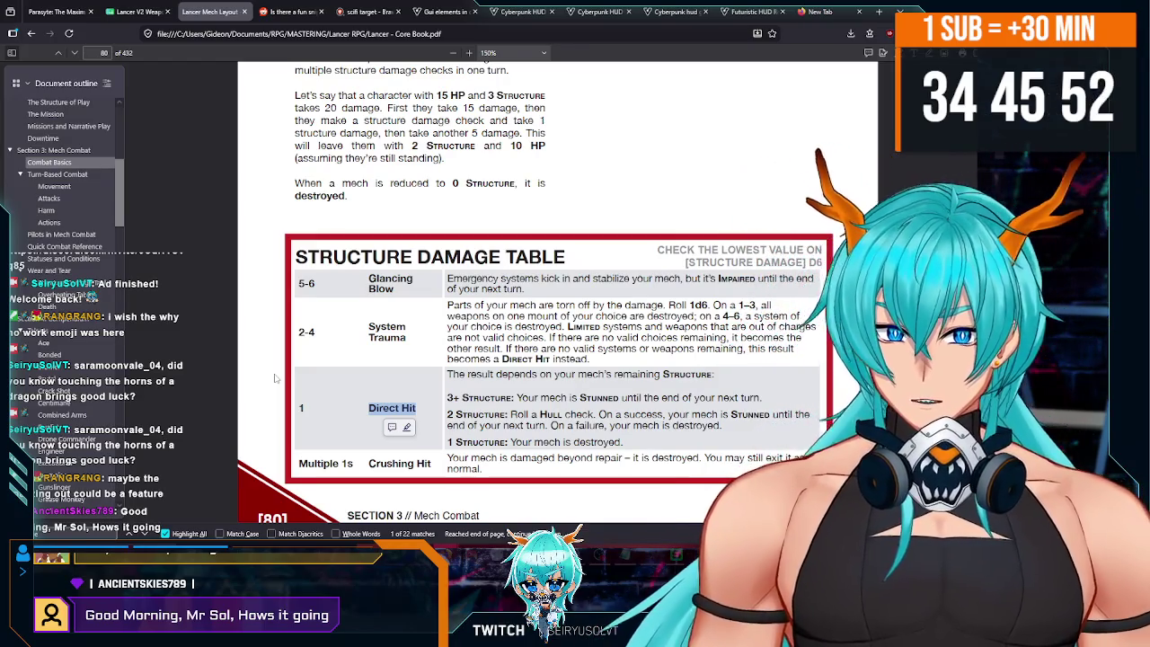
key(Escape)
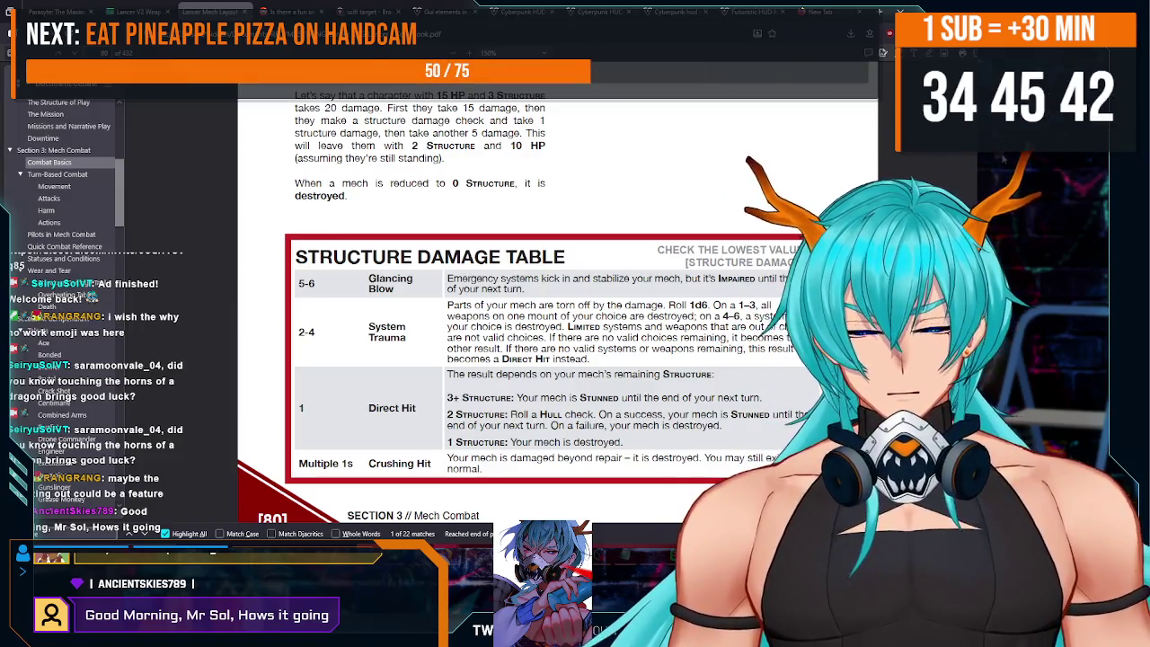
- Jump to the blank MECH character sheet pages in Firefox, then return to the Godot editor
scroll(72, 269, down, 10)
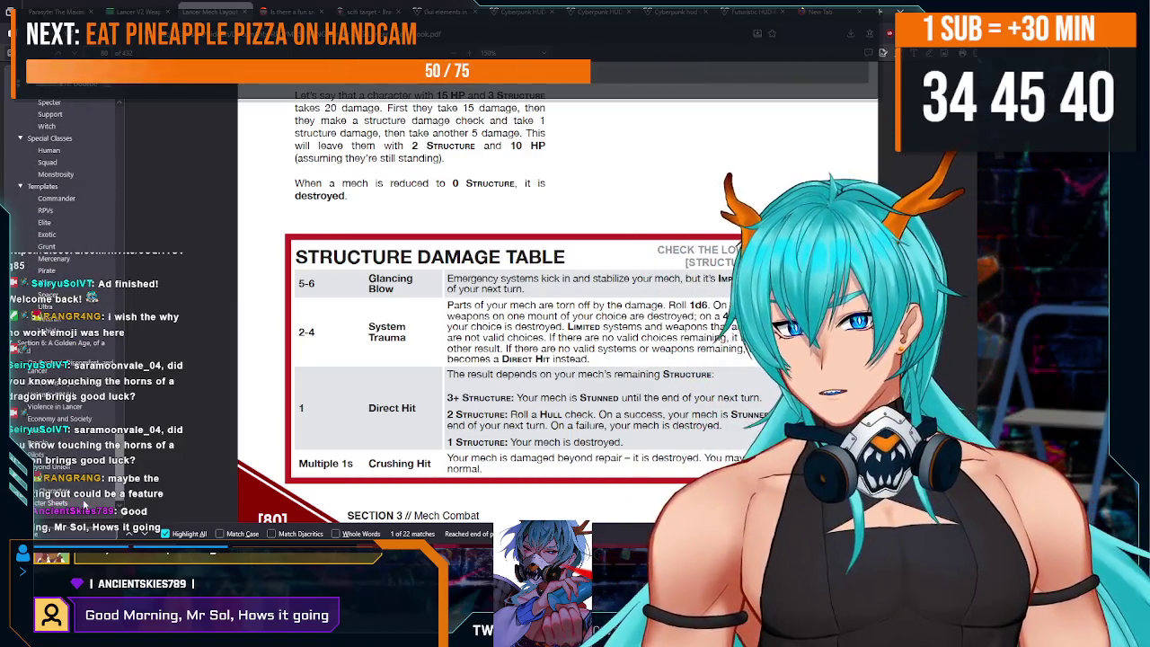
click(85, 503)
scroll(600, 234, down, 5)
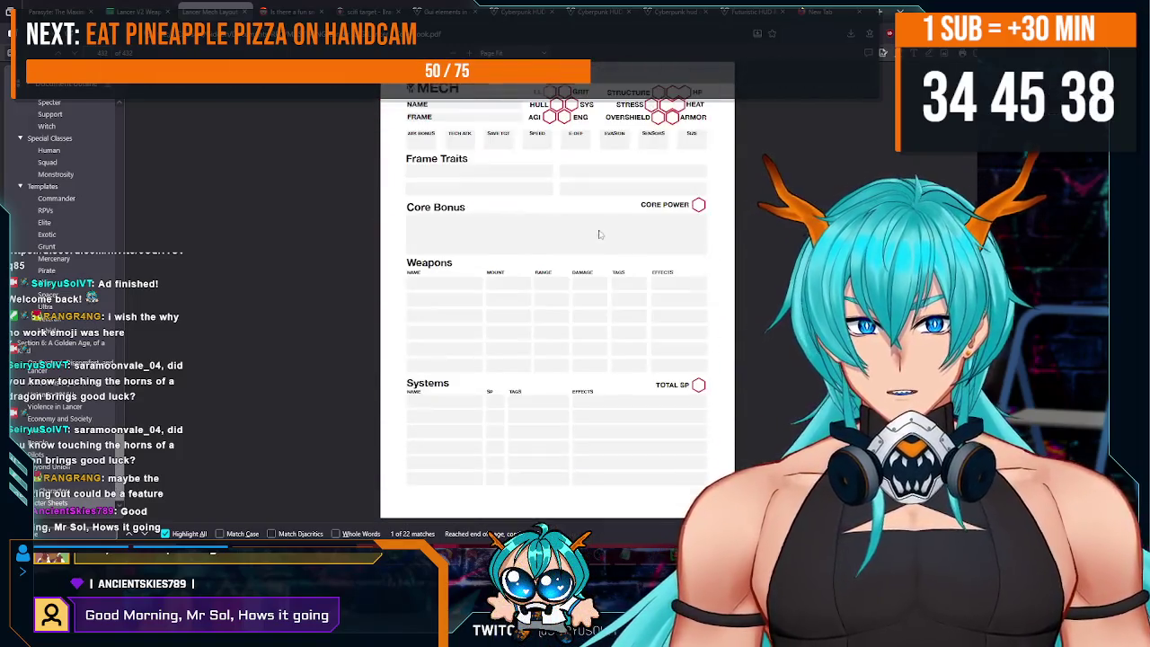
scroll(599, 234, up, 3)
ctrl+scroll(599, 234, up, 2)
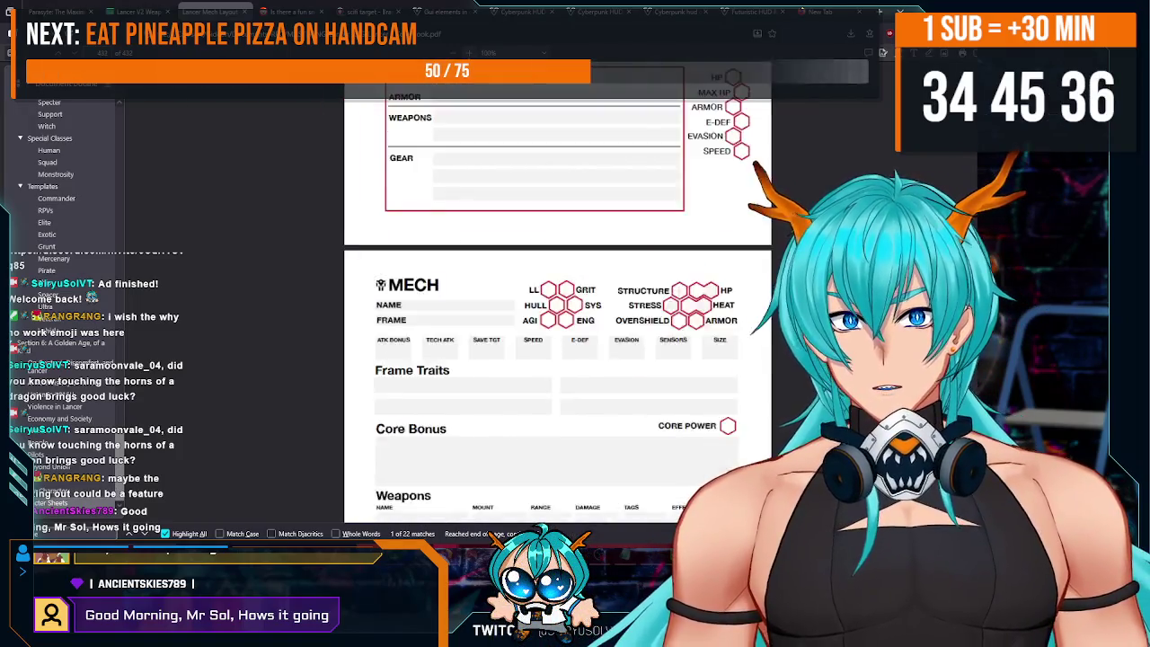
ctrl+scroll(556, 296, up, 1)
scroll(557, 297, down, 4)
click(781, 248)
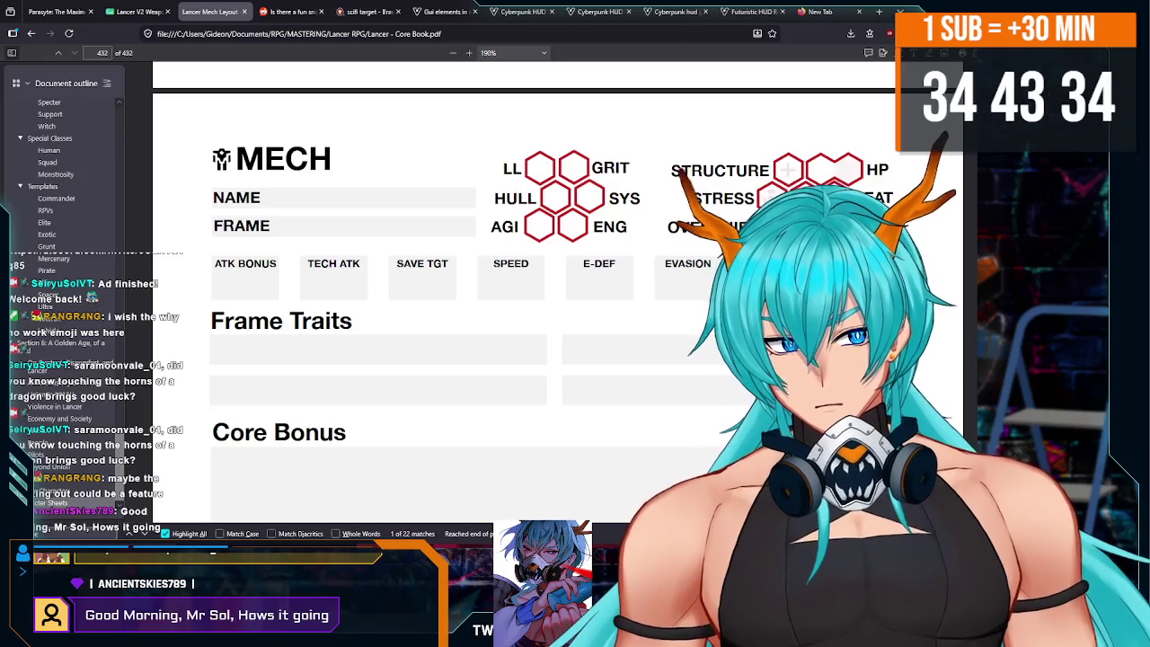
key(alt+Tab)
scroll(81, 205, up, 5)
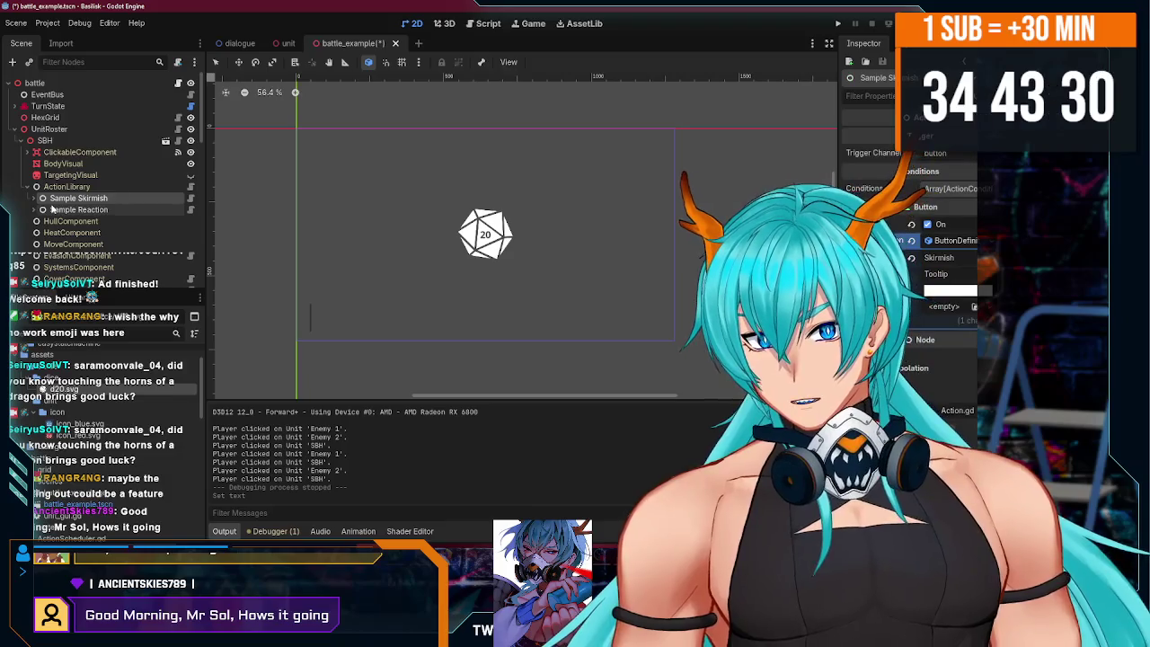
- Add a new Action node as a child of ActionLibrary
click(82, 188)
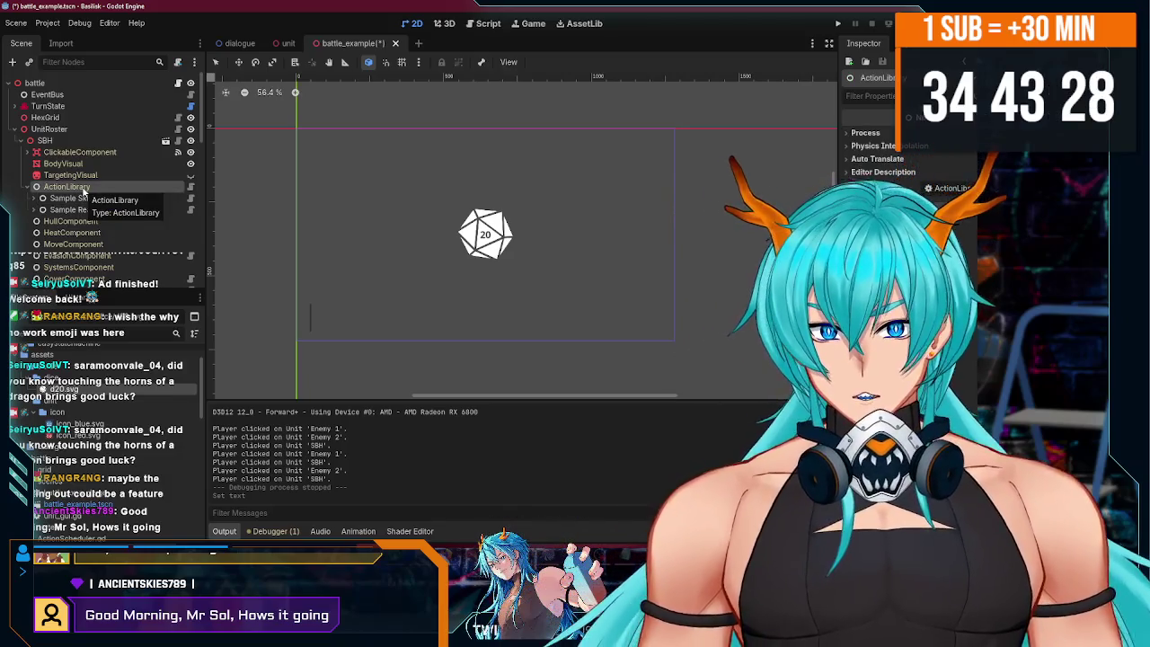
right_click(76, 188)
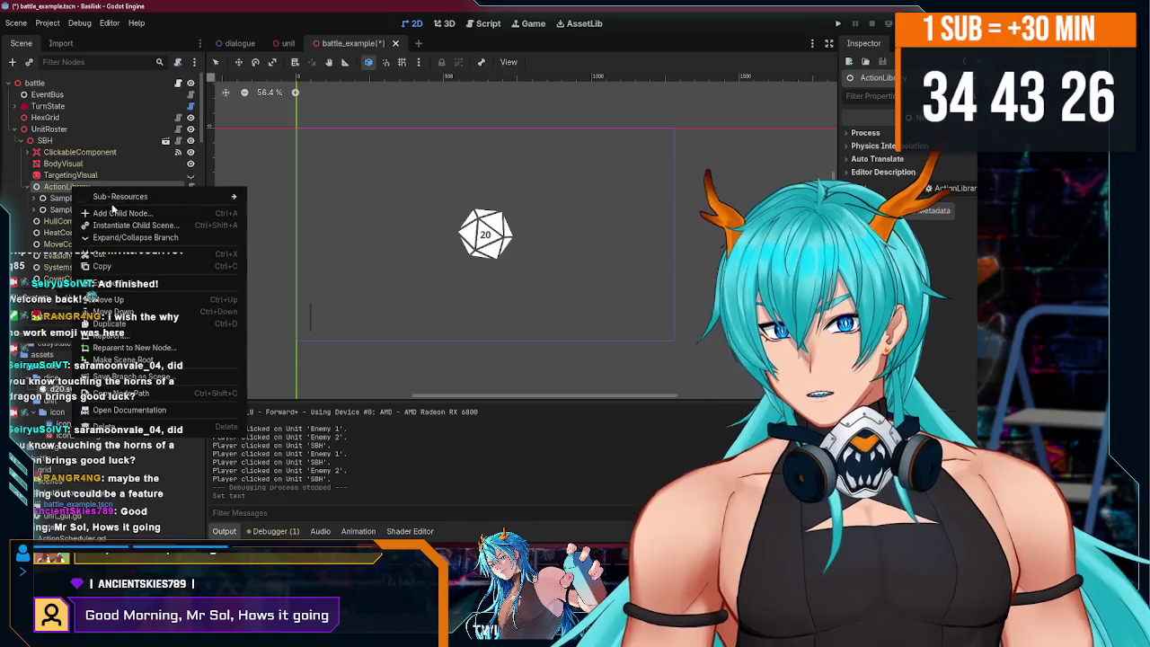
click(116, 221)
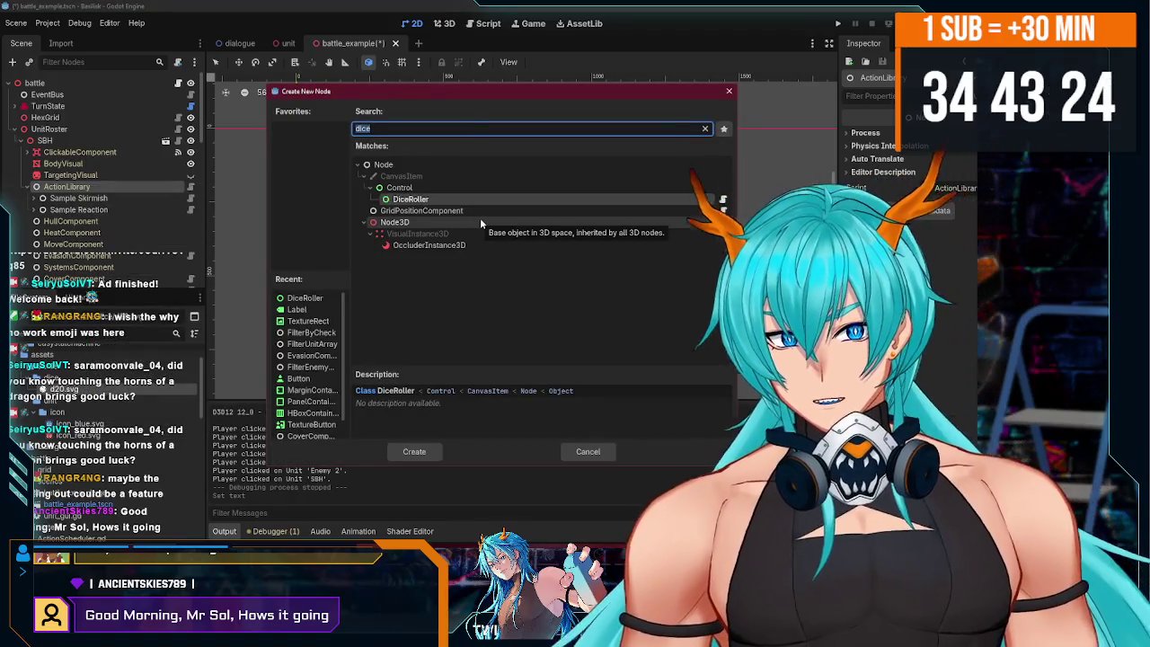
text(action)
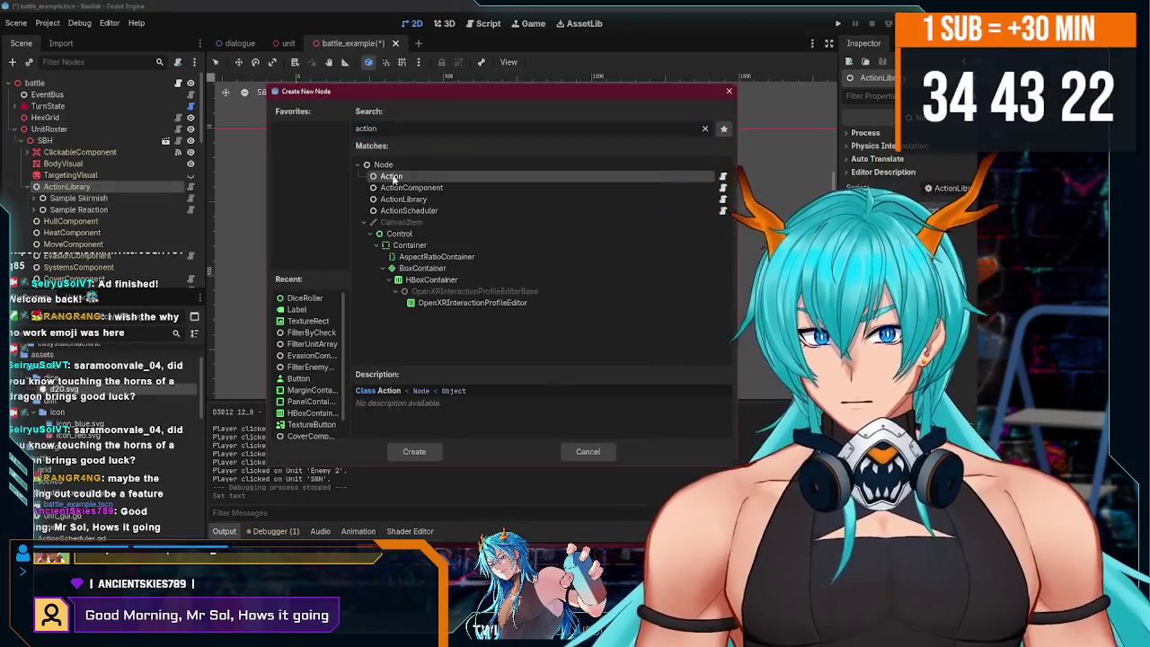
double_click(392, 177)
- Move the new action above Sample Reaction and rename it Sample Overcharge
drag(108, 209, 93, 213)
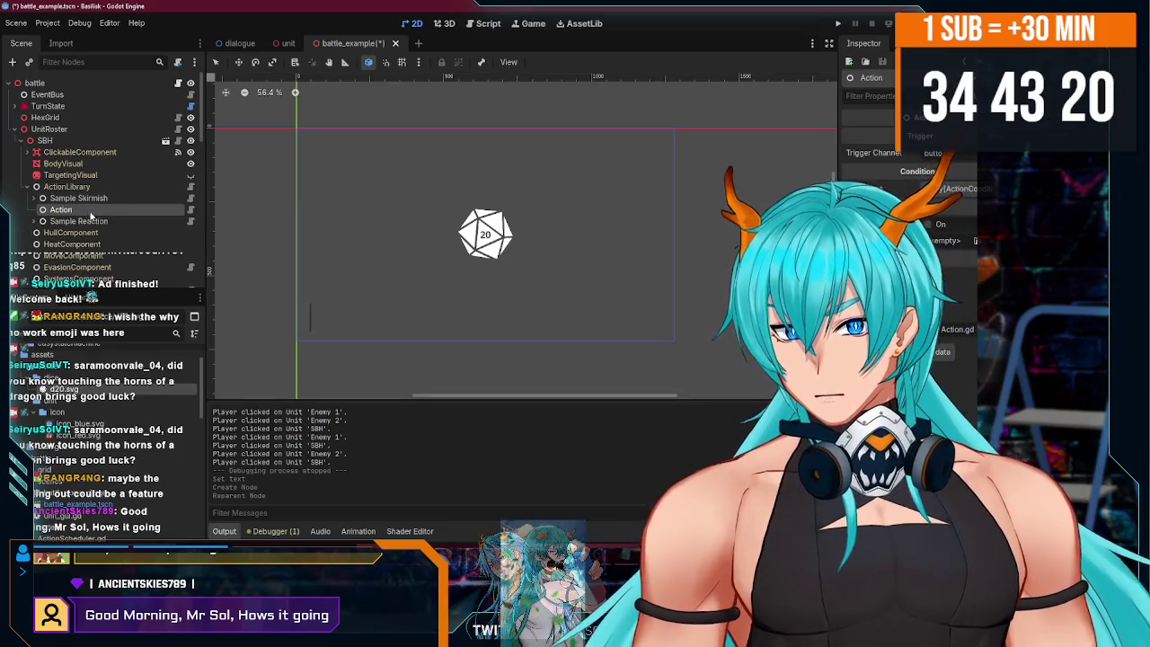
double_click(90, 212)
text(Sample)
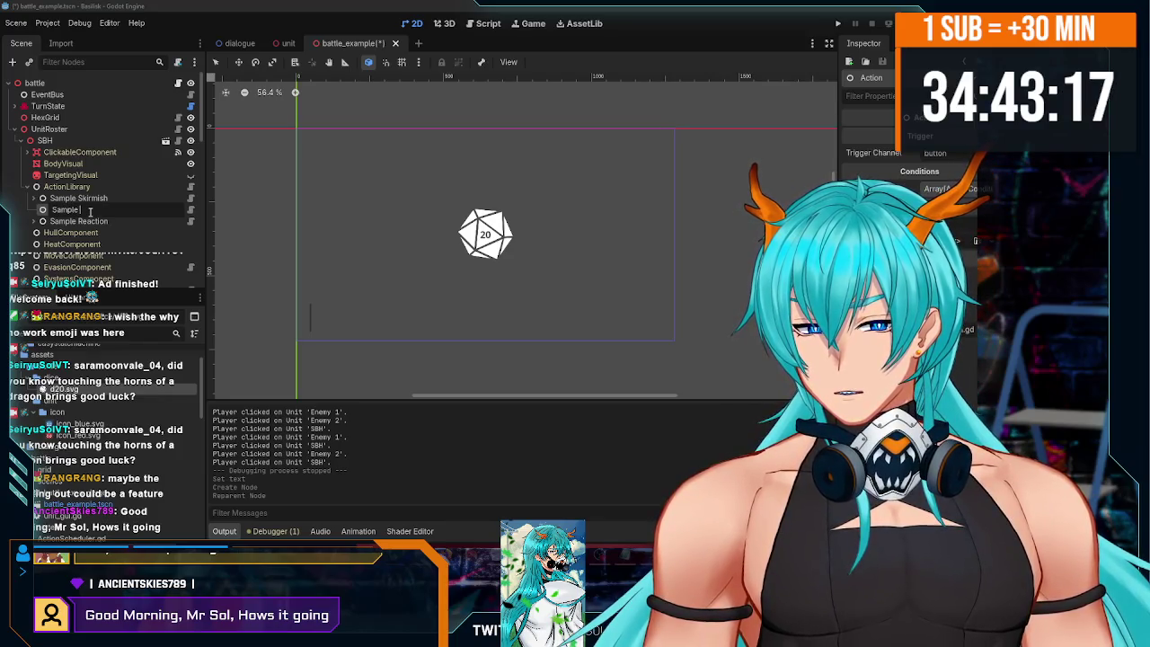
text(Ove)
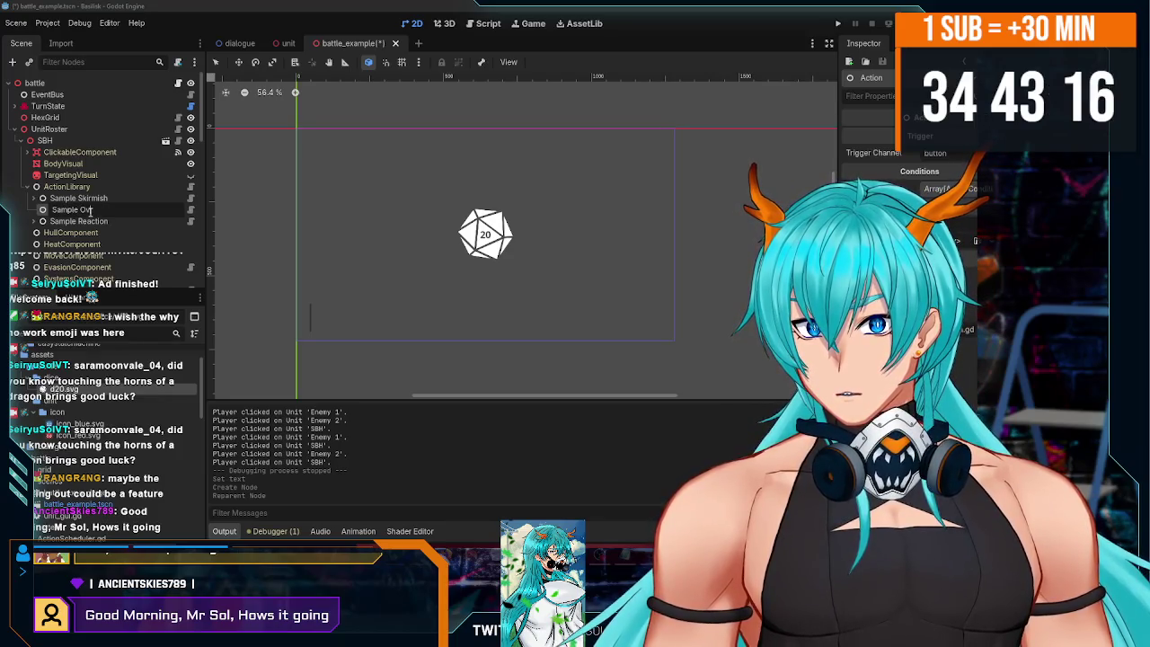
text(rcharge)
key(Return)
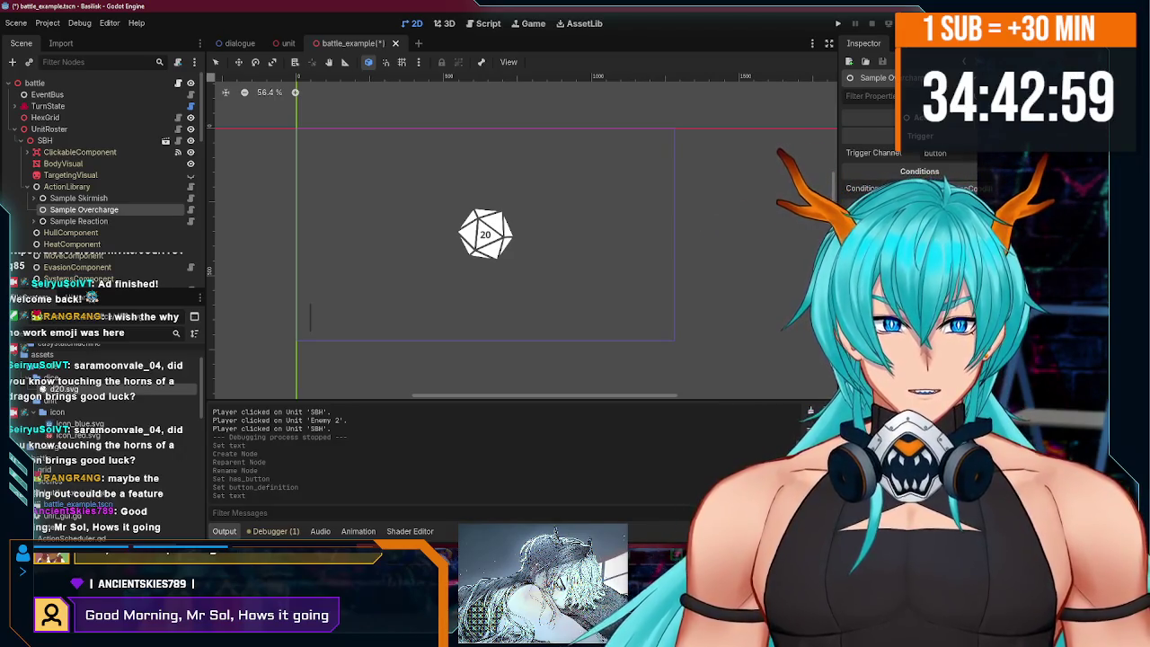
- Save and run battle_example.tscn to see Overcharge beside Skirmish, then stop with F8
click(836, 24)
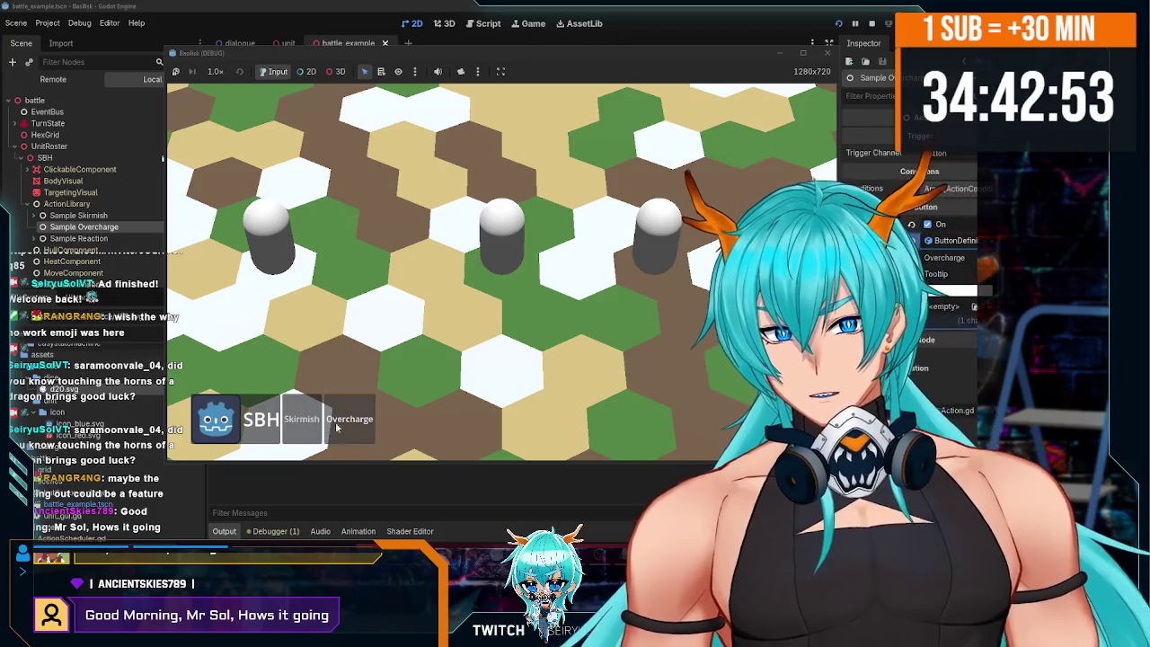
scroll(746, 183, down, 2)
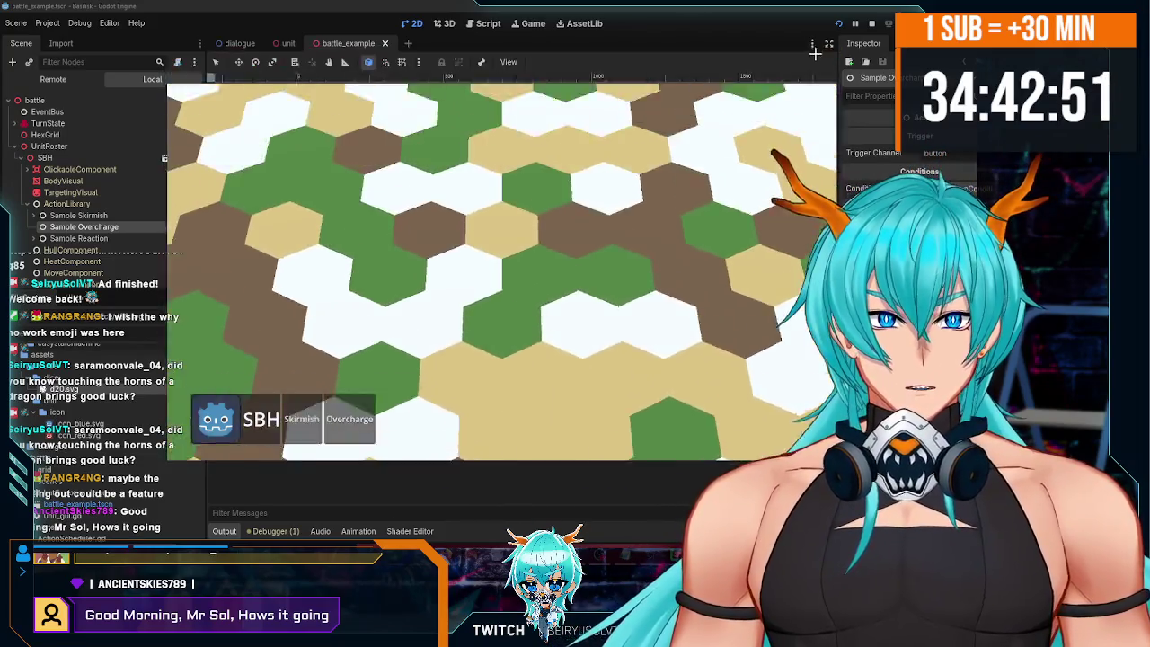
key(F8)
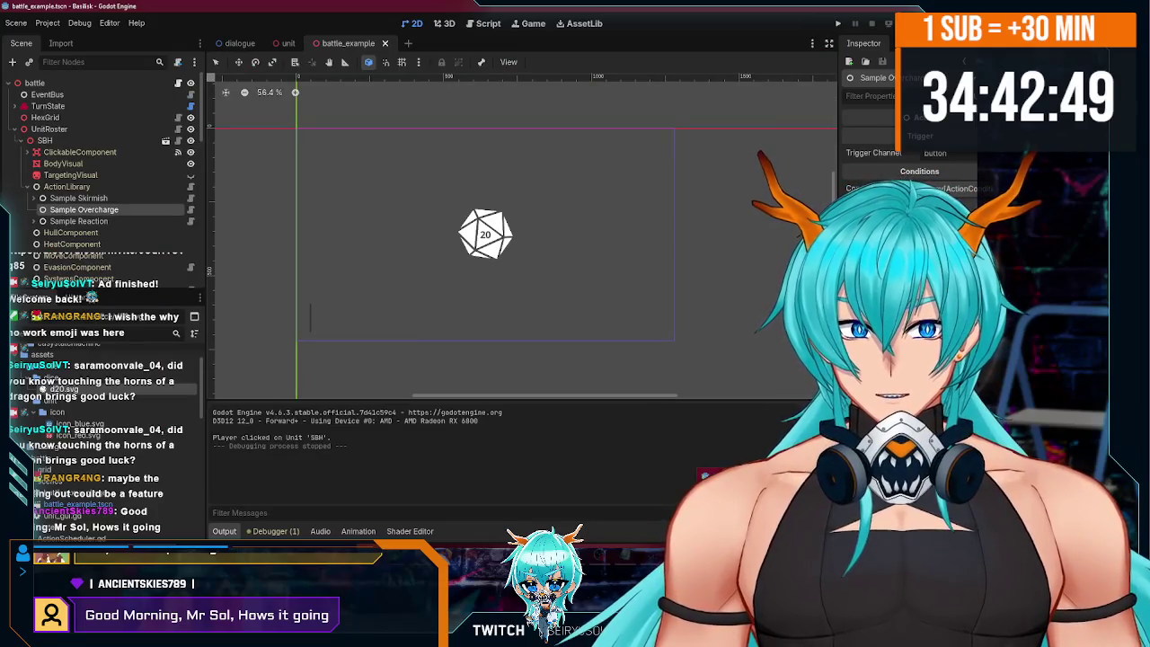
scroll(141, 215, down, 1)
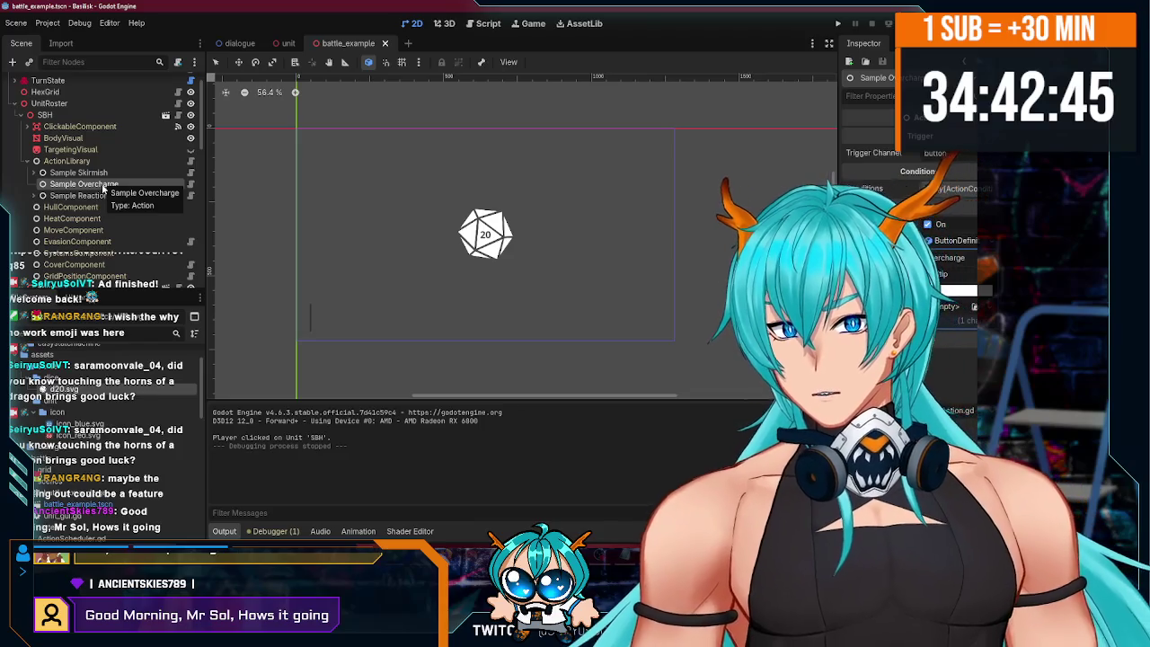
- Add a Caster node as a child of Sample Overcharge
right_click(103, 186)
click(135, 196)
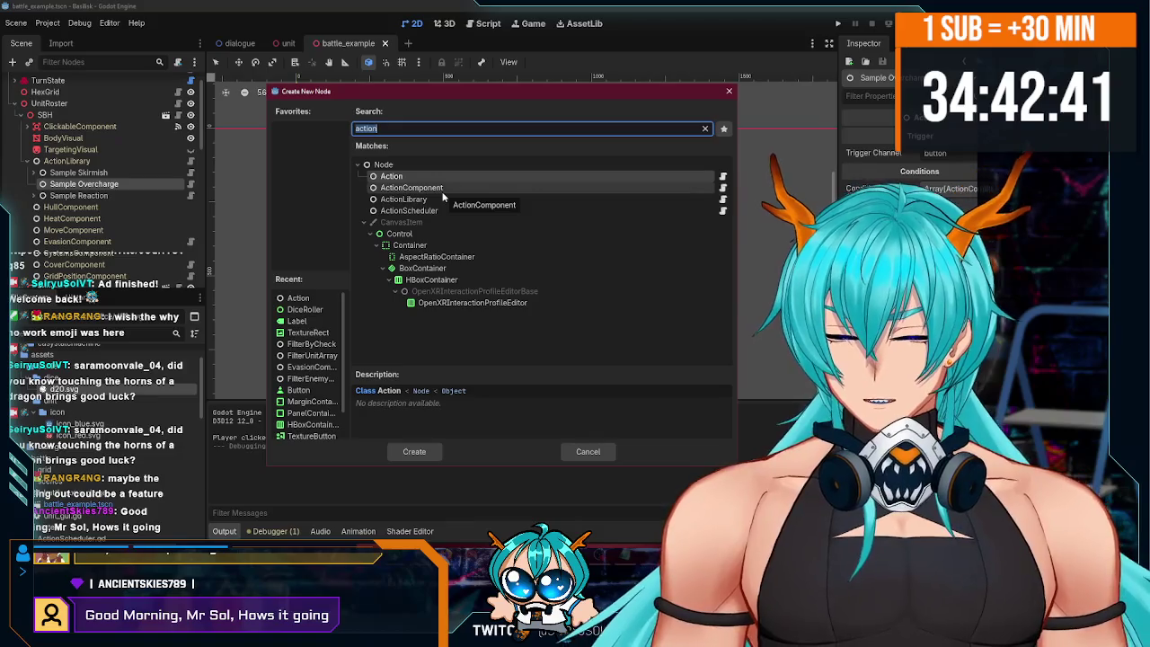
text(cast)
click(400, 269)
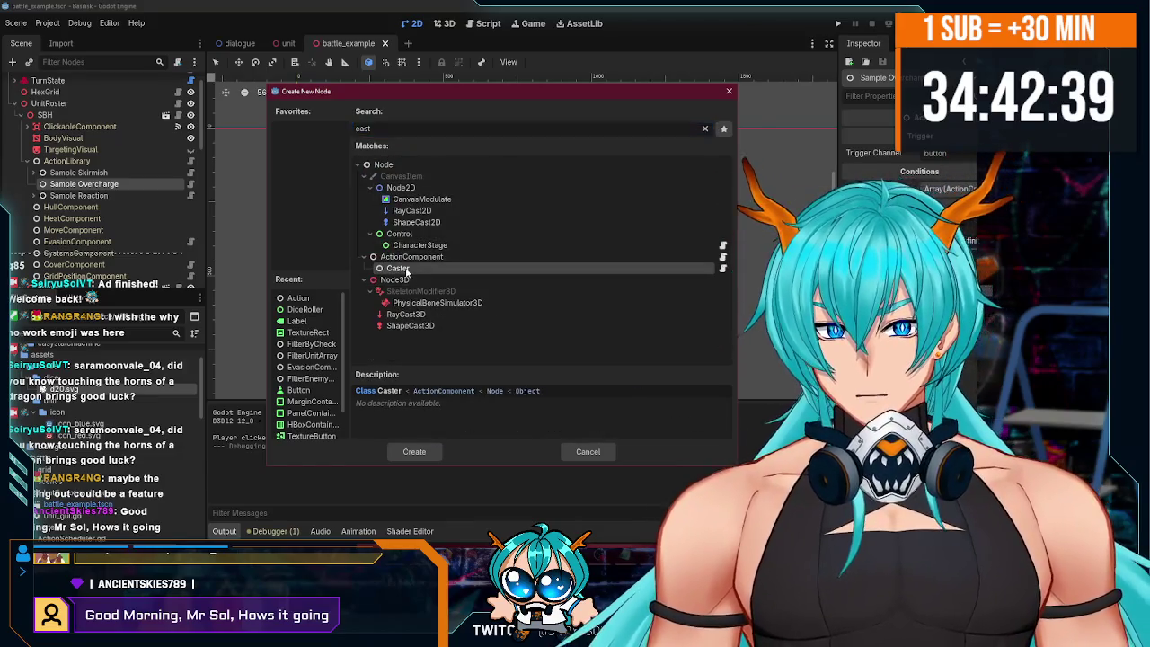
double_click(399, 269)
- Cancel a second child-node chooser, then expand Sample Skirmish and select its Damage component
right_click(87, 188)
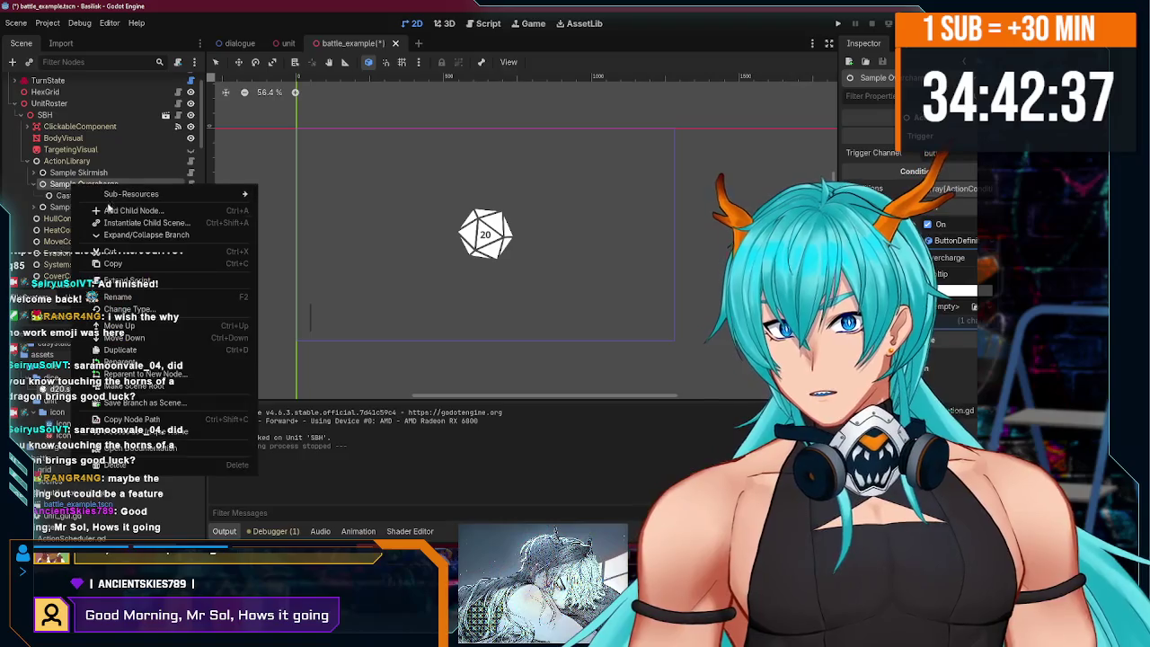
click(110, 209)
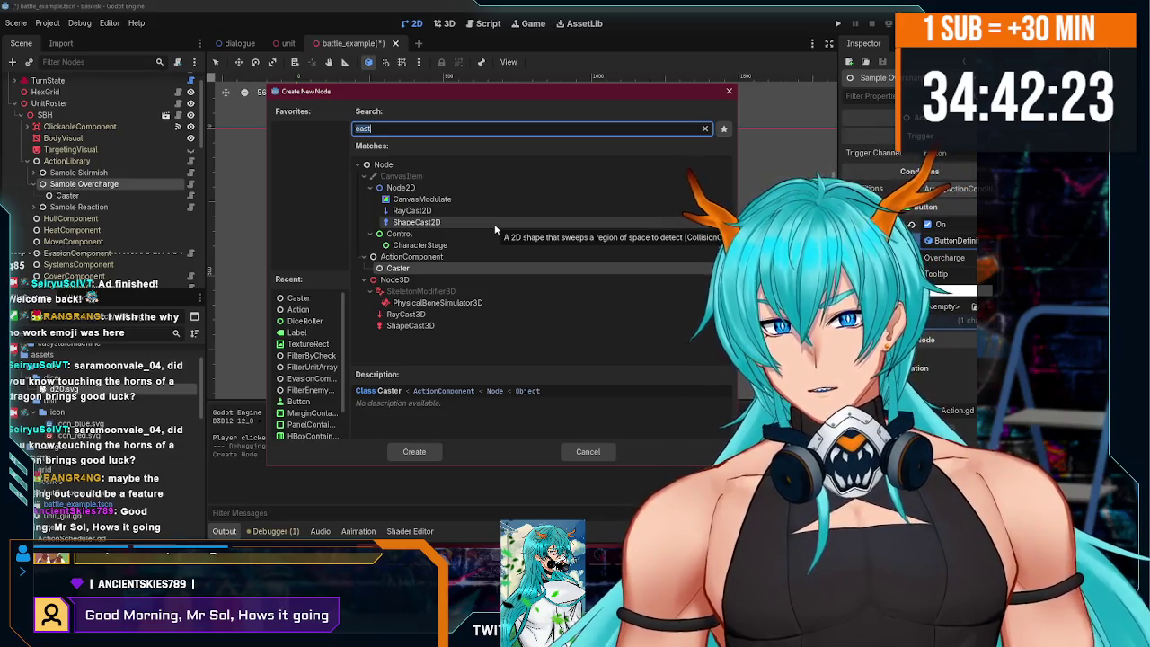
click(728, 91)
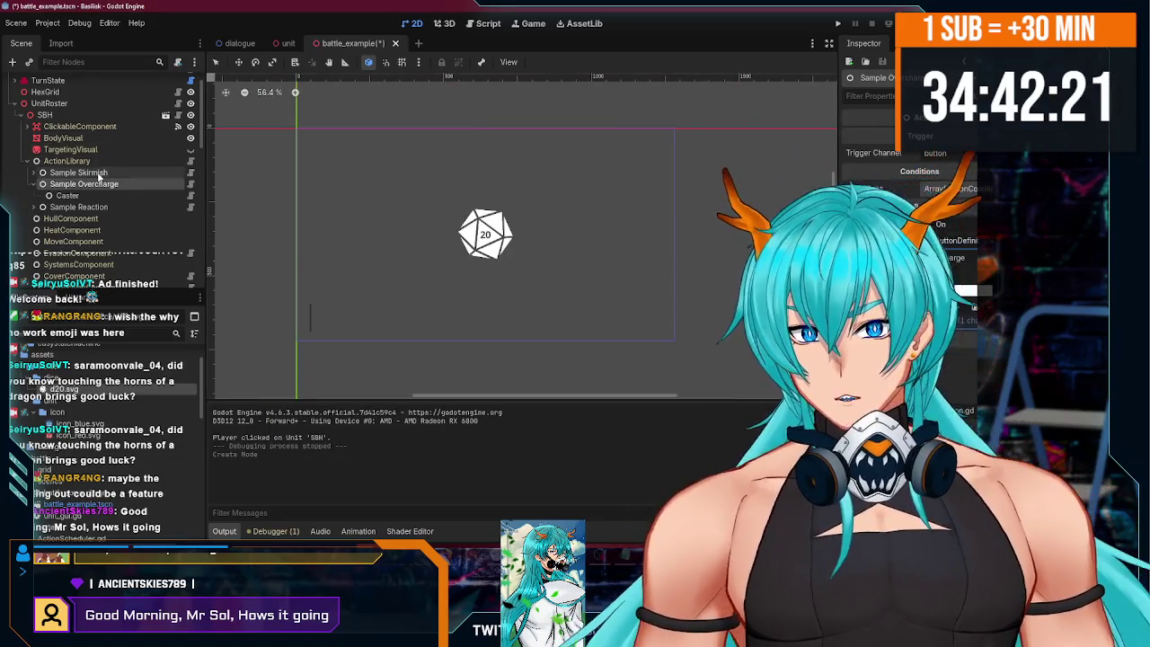
click(99, 173)
click(32, 172)
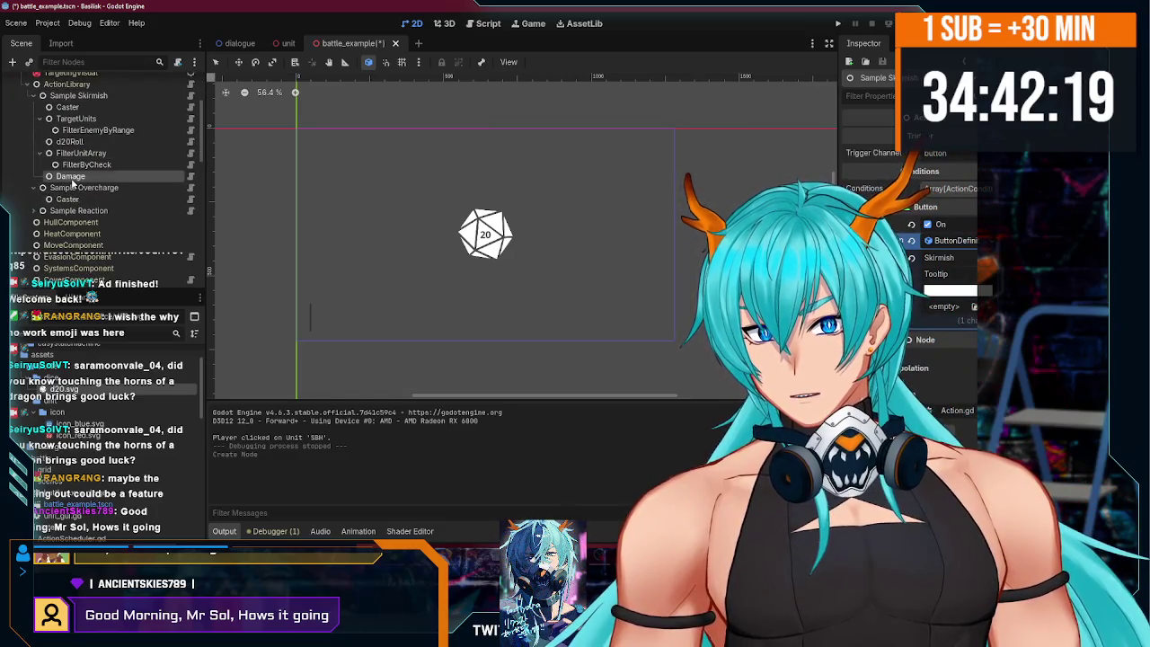
click(71, 178)
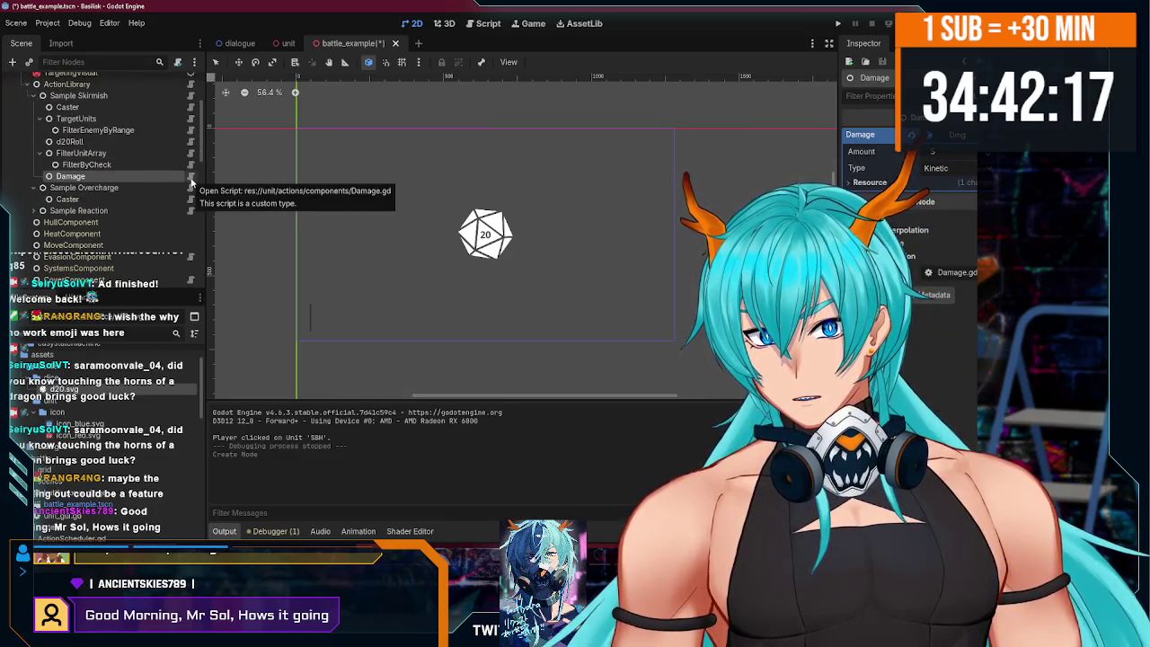
- Copy all of Damage.gd's code and create a new script file named Heat.gd
click(190, 178)
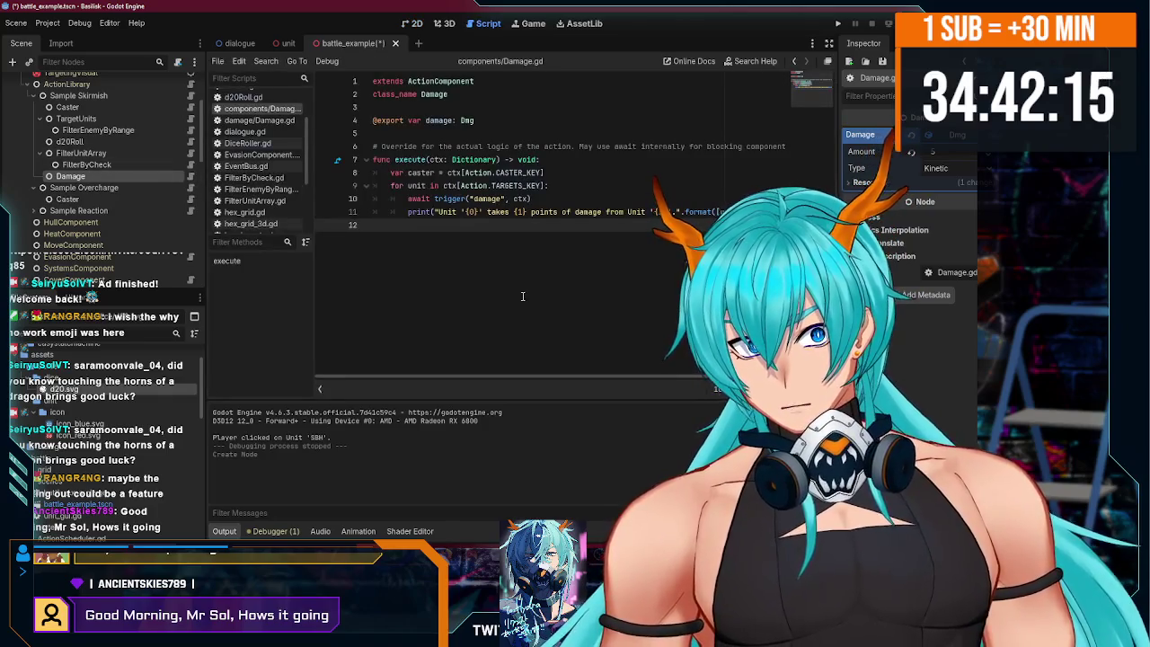
key(ctrl+s)
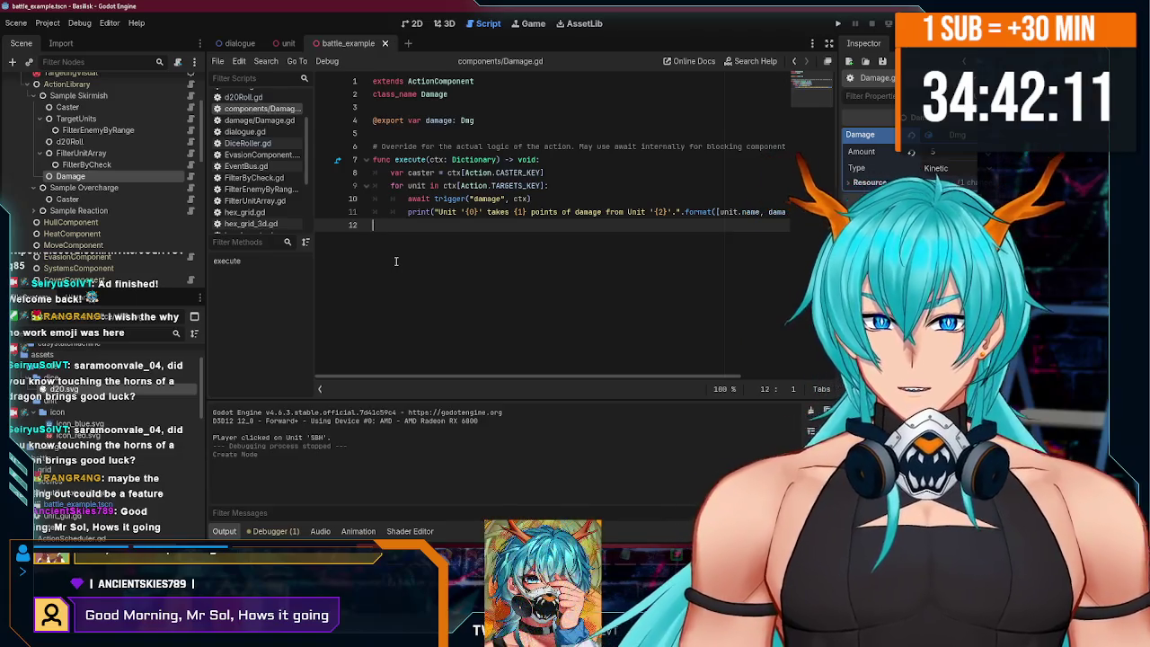
drag(393, 240, 364, 62)
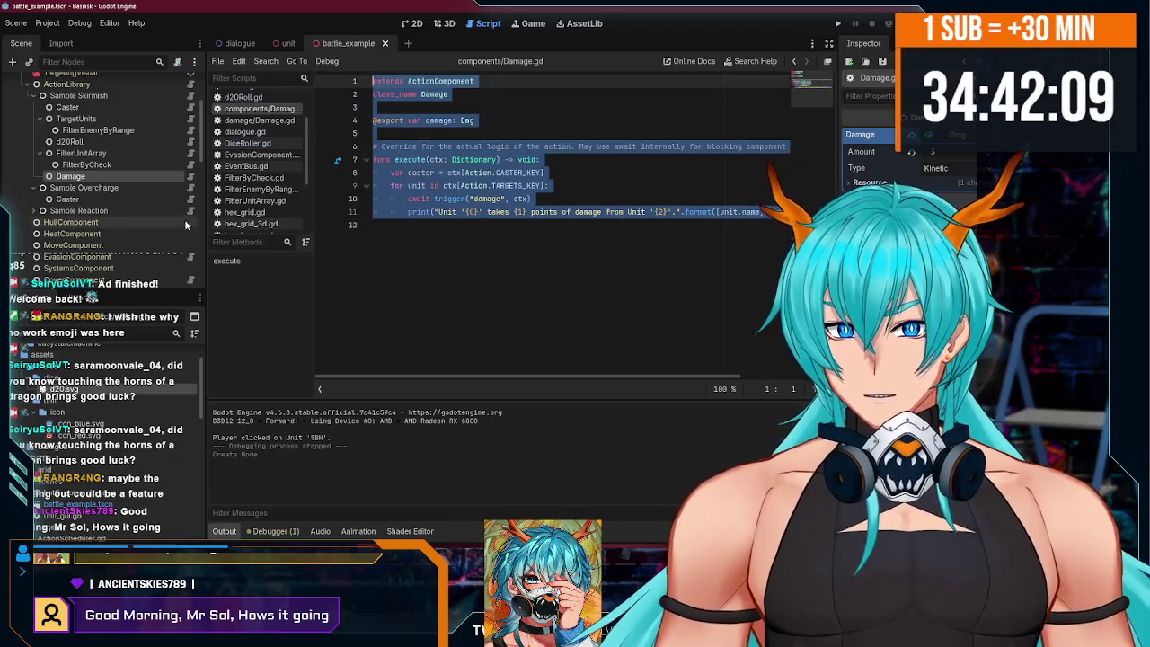
click(218, 61)
click(244, 85)
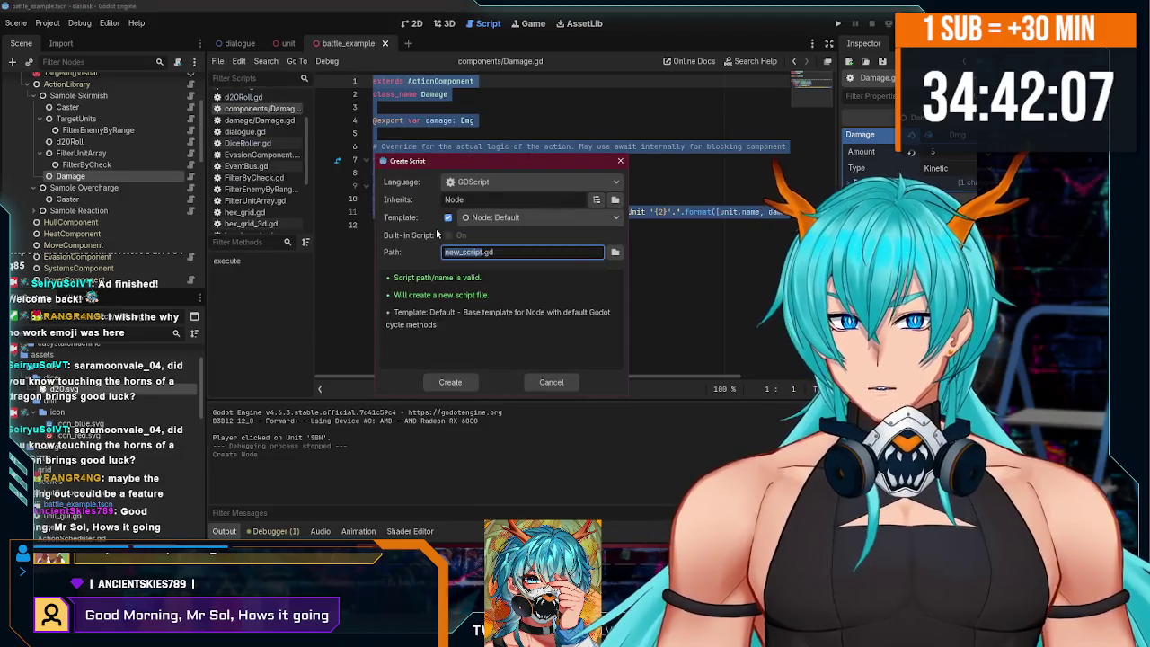
text(HEat)
key(Return)
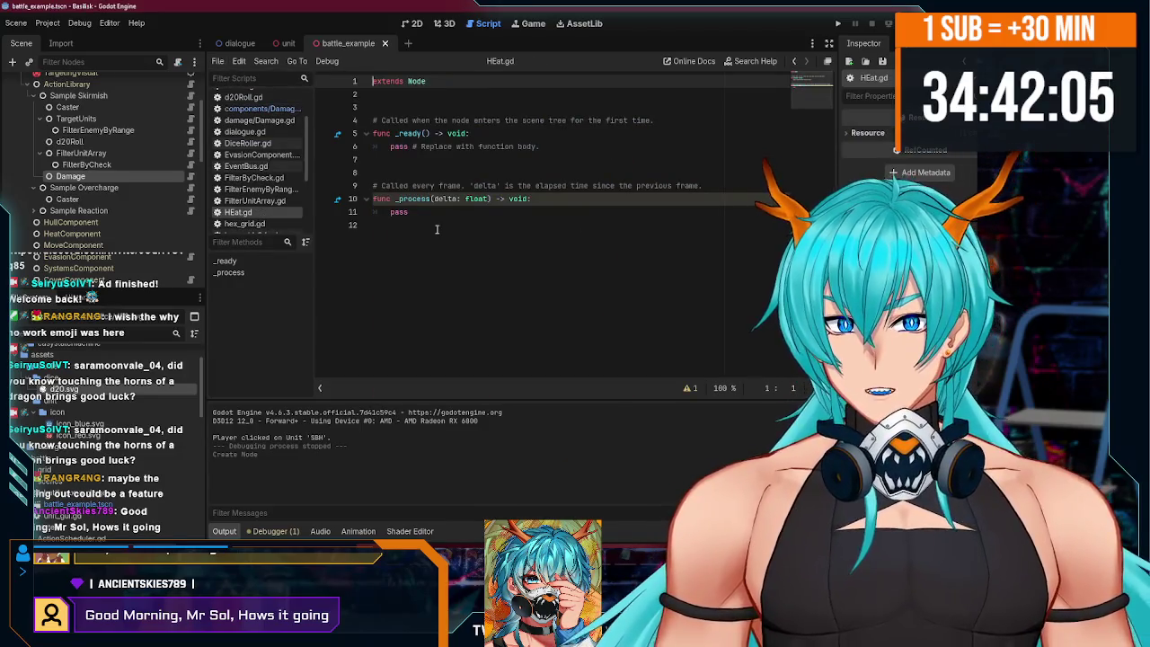
scroll(99, 449, down, 5)
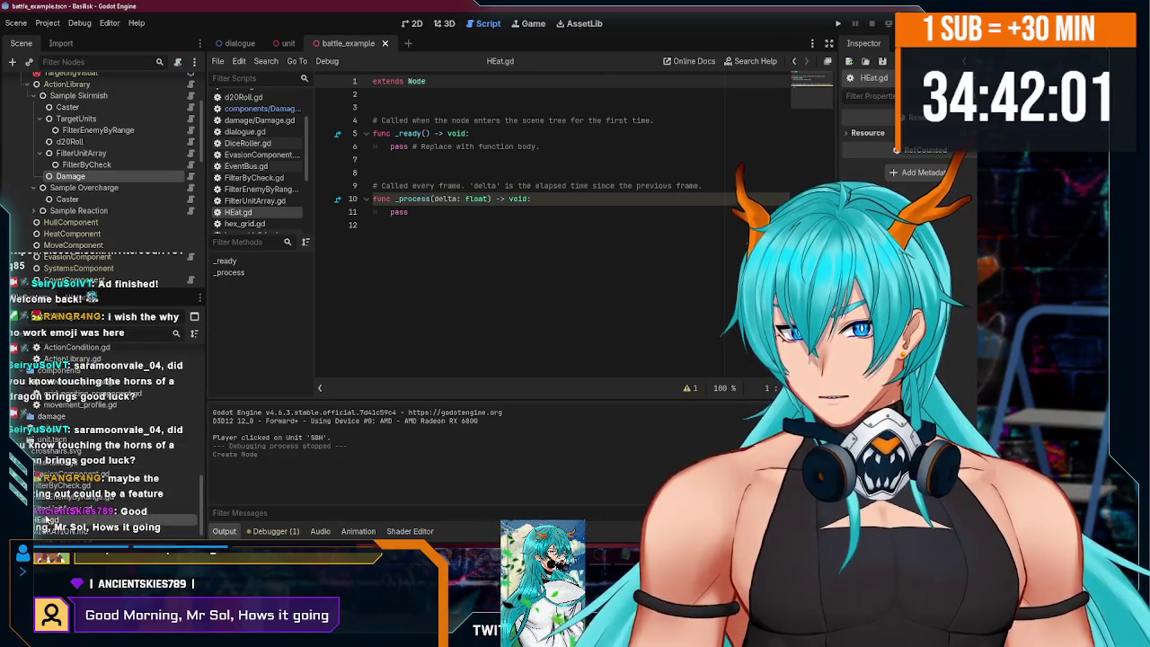
text(Heat)
key(Return)
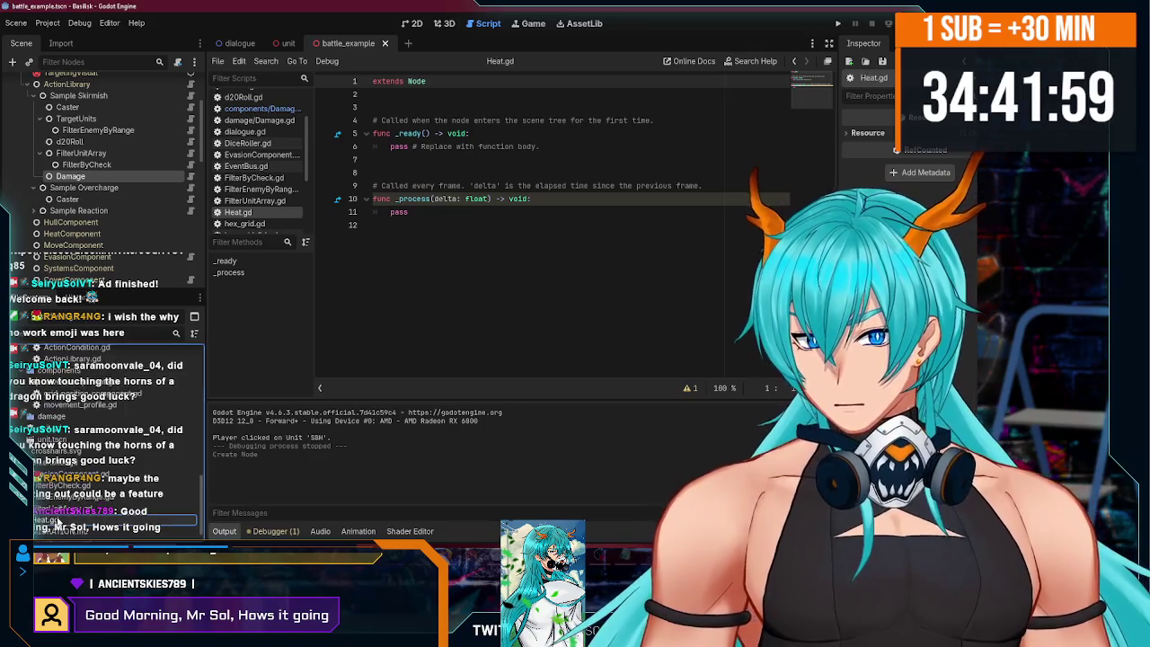
- Paste the Damage code into Heat.gd, change the variable to heat = 0, and remove the override comment
key(ctrl+a)
key(ctrl+v)
double_click(430, 97)
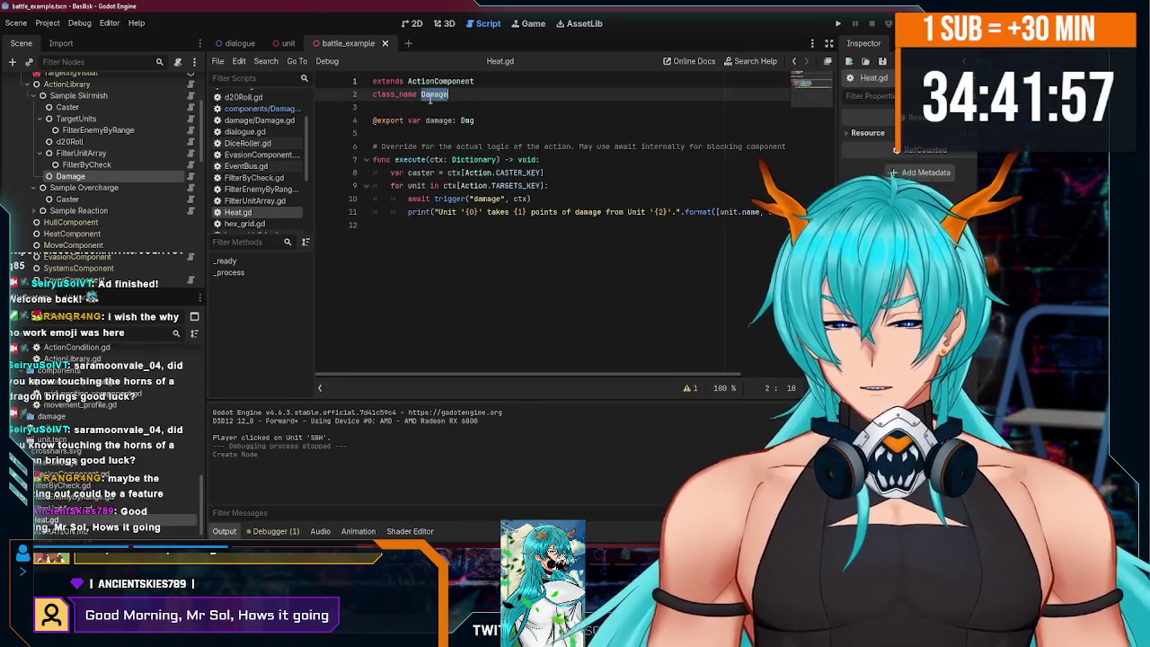
text(Heat)
double_click(439, 121)
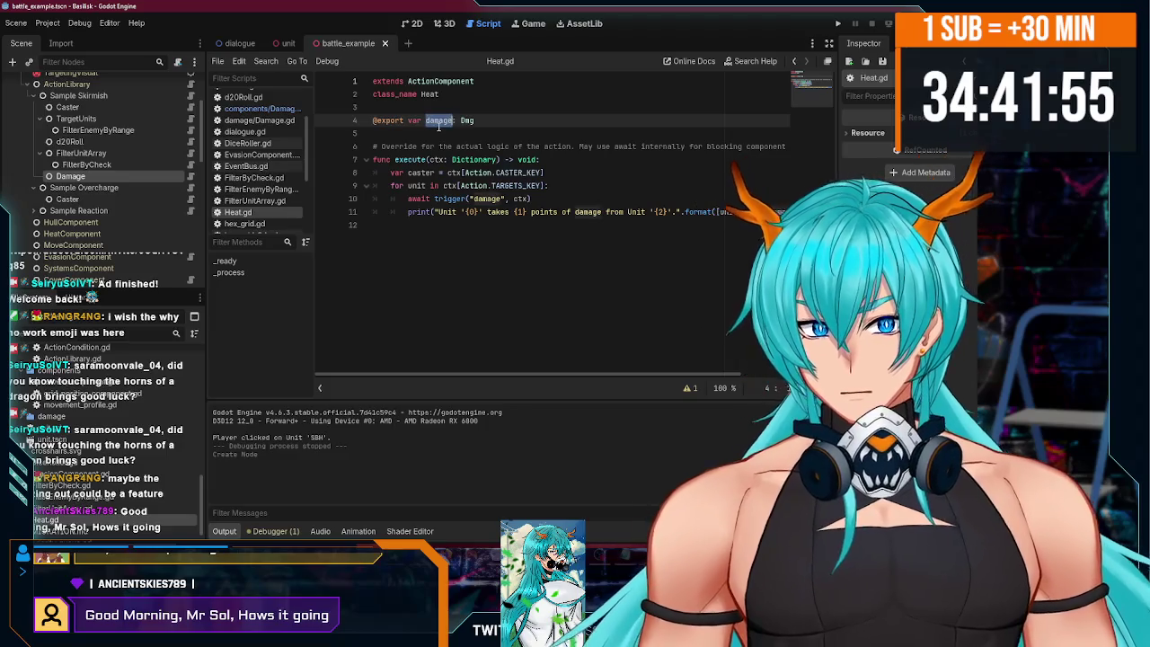
text(heat)
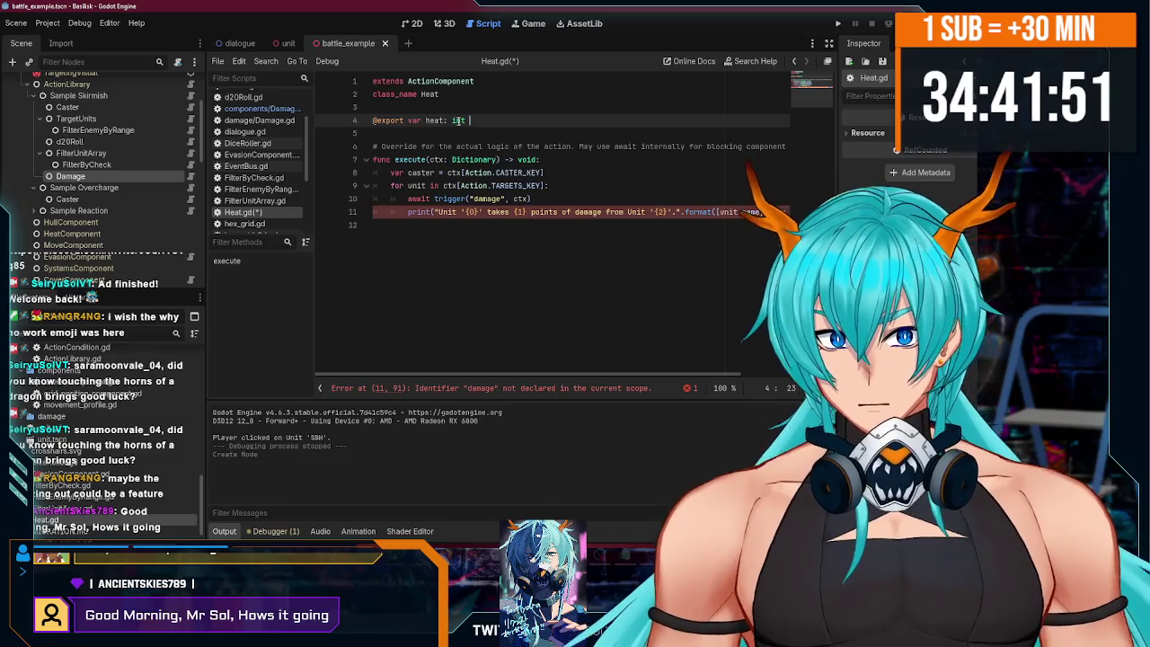
text(= )
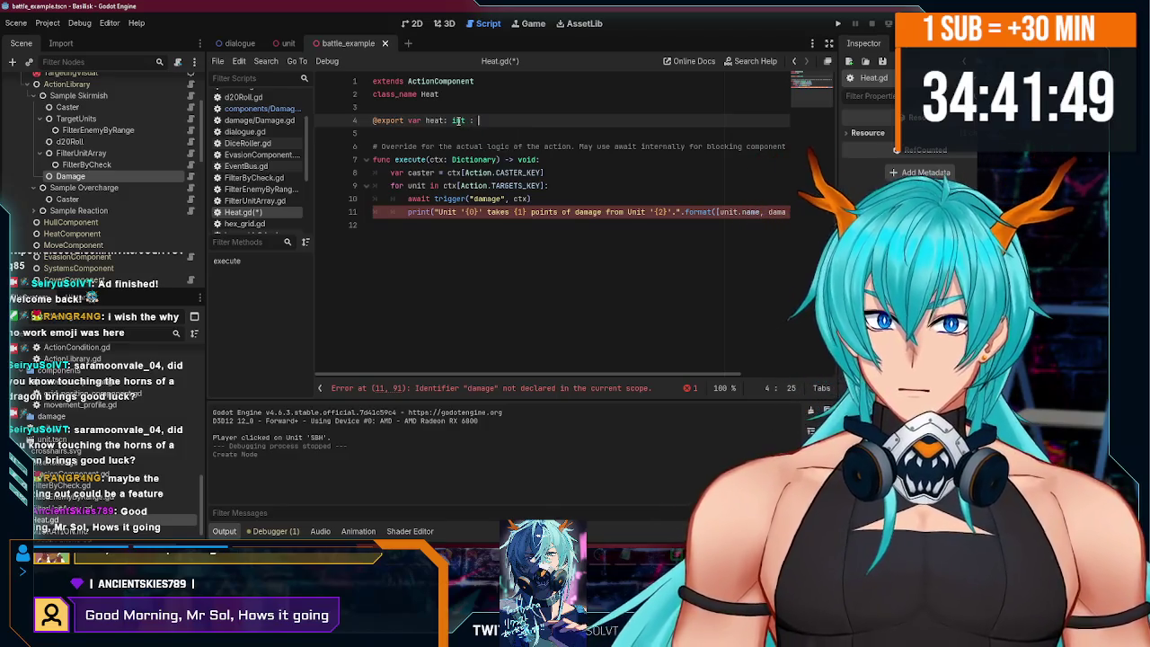
text(0)
key(ctrl+s)
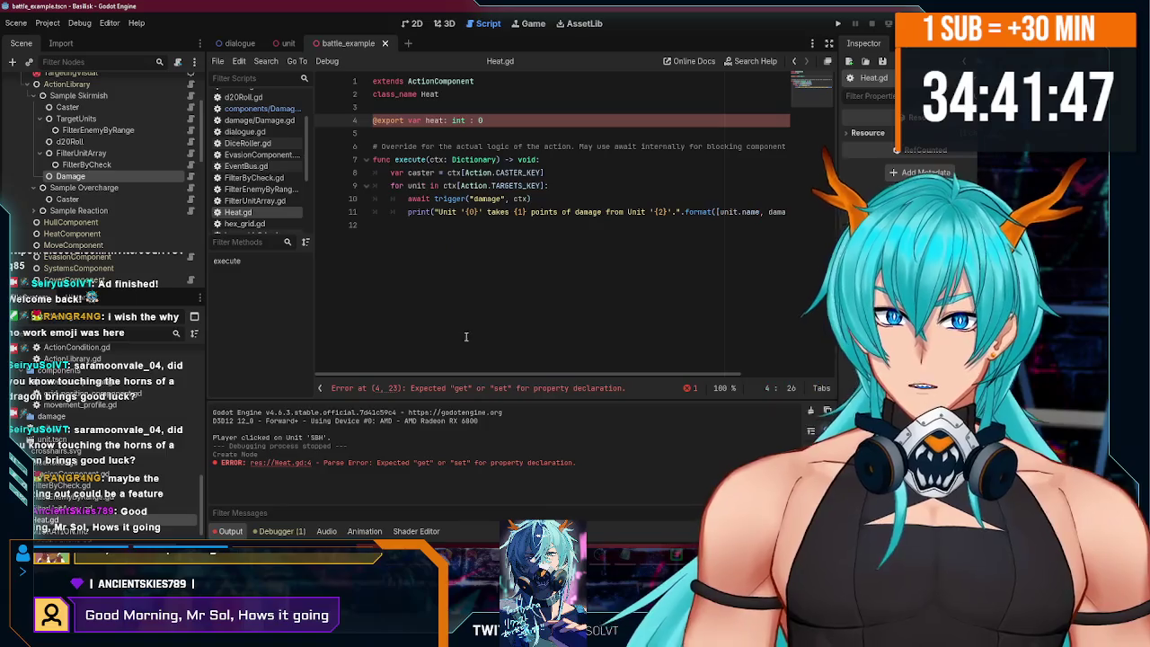
triple_click(503, 146)
key(BackSpace)
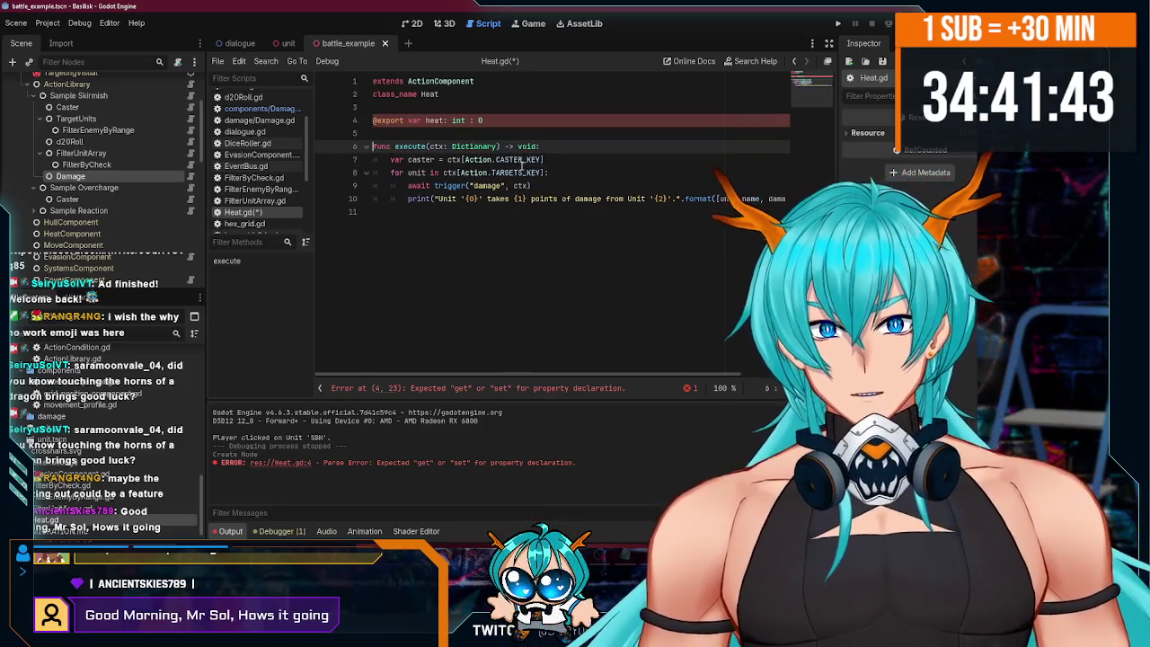
double_click(519, 159)
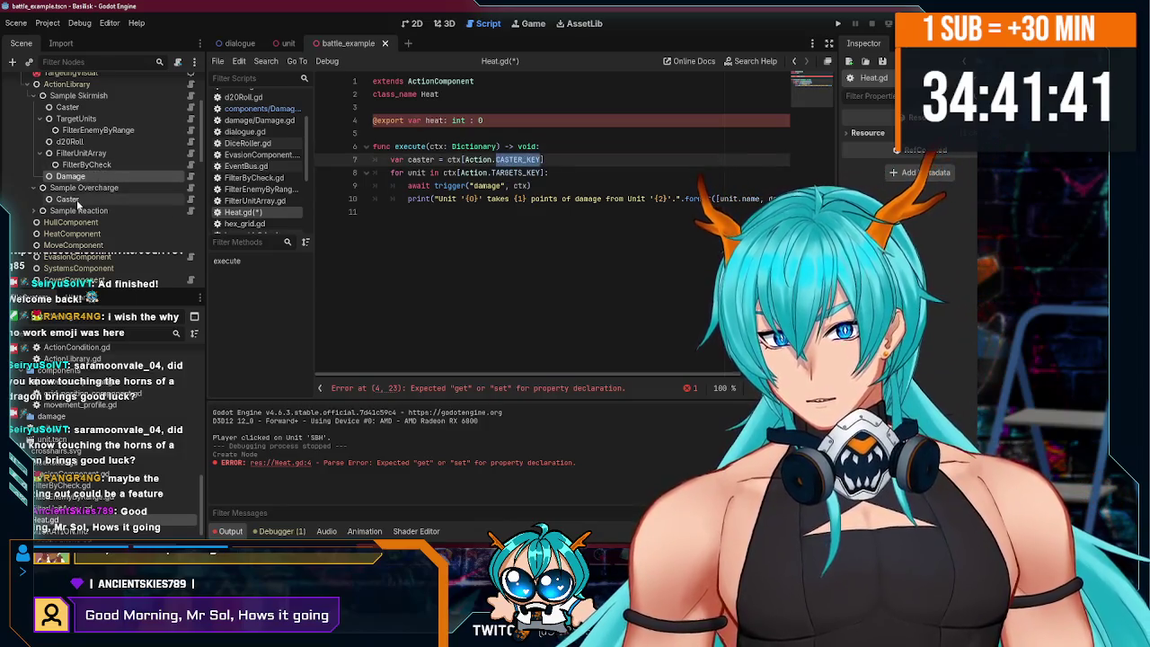
- Search for 'heat' among the child nodes addable to Sample Overcharge
click(79, 188)
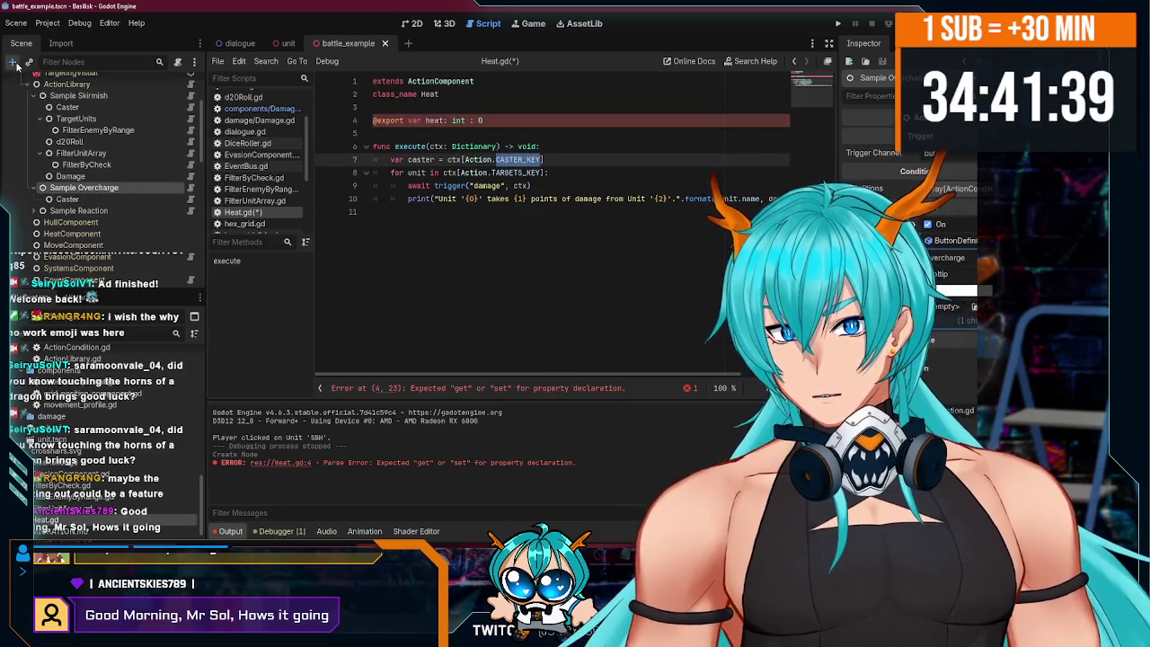
click(14, 63)
text(heat)
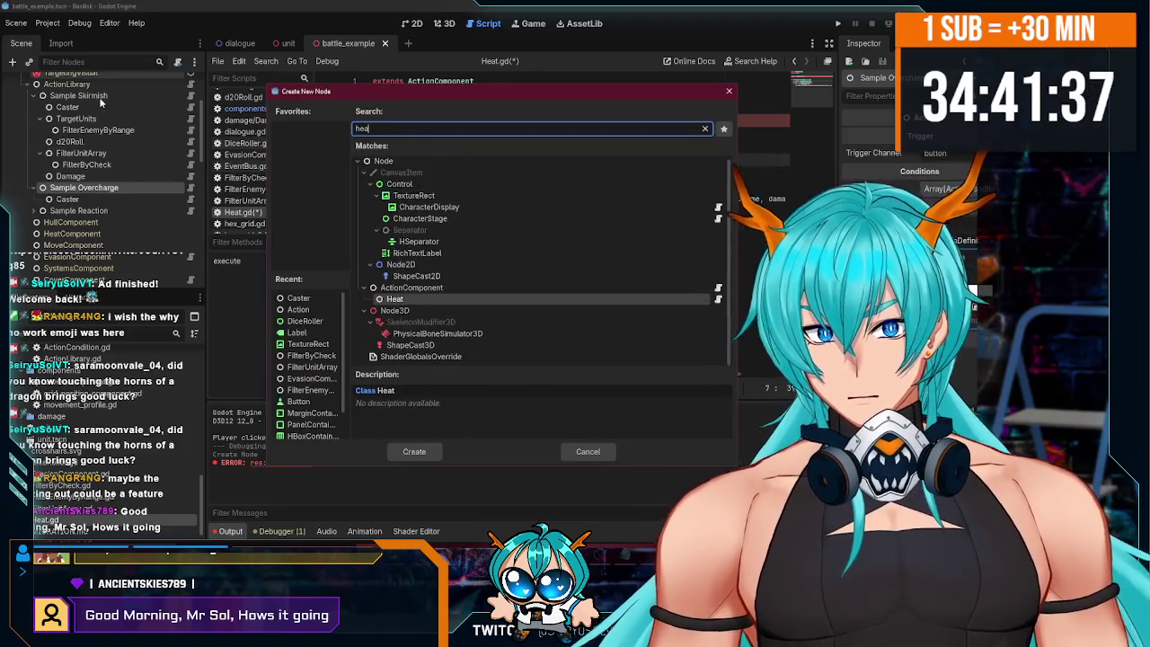